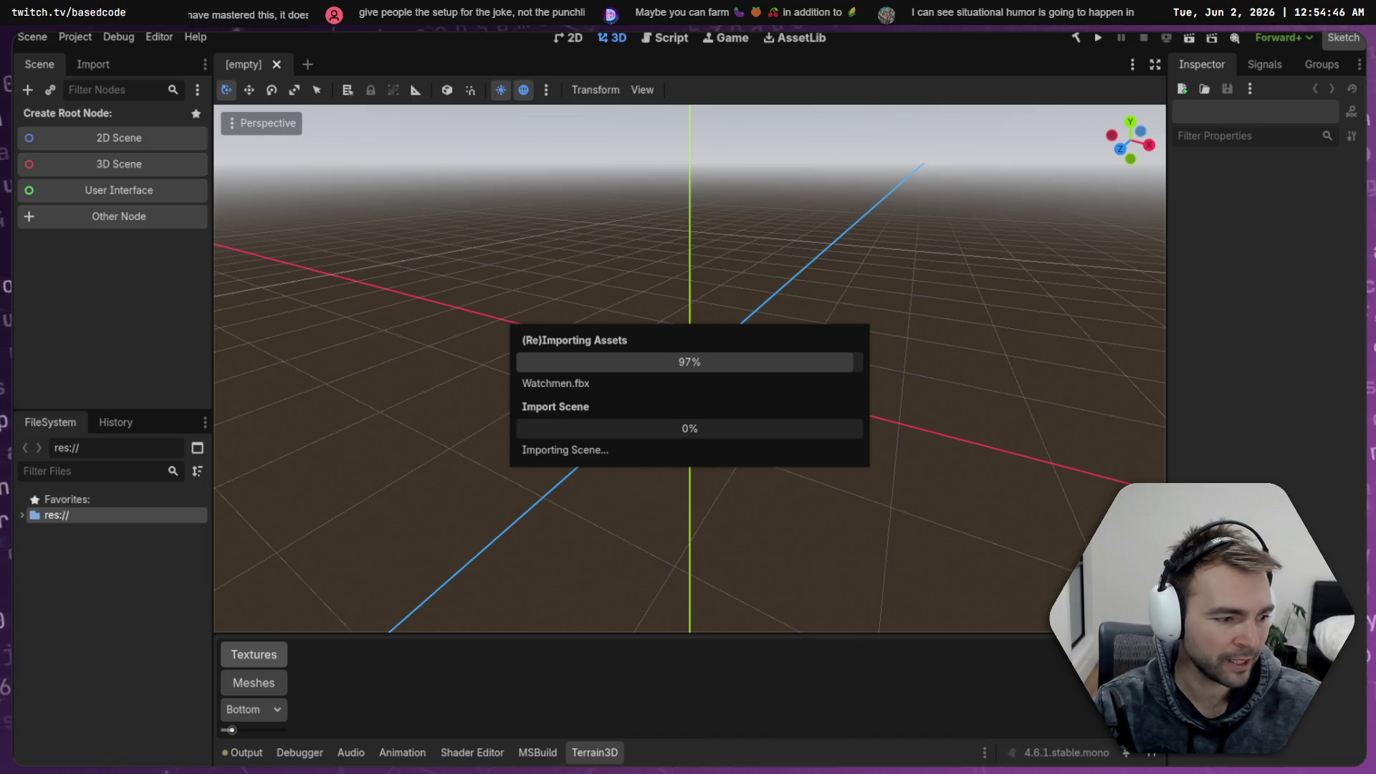
Scroll through Run #452's Run Detail events and artifacts while the asset reimport finishes
{"action": "scroll", "coordinate": [594, 436], "scroll_direction": "down", "scroll_amount": 10}
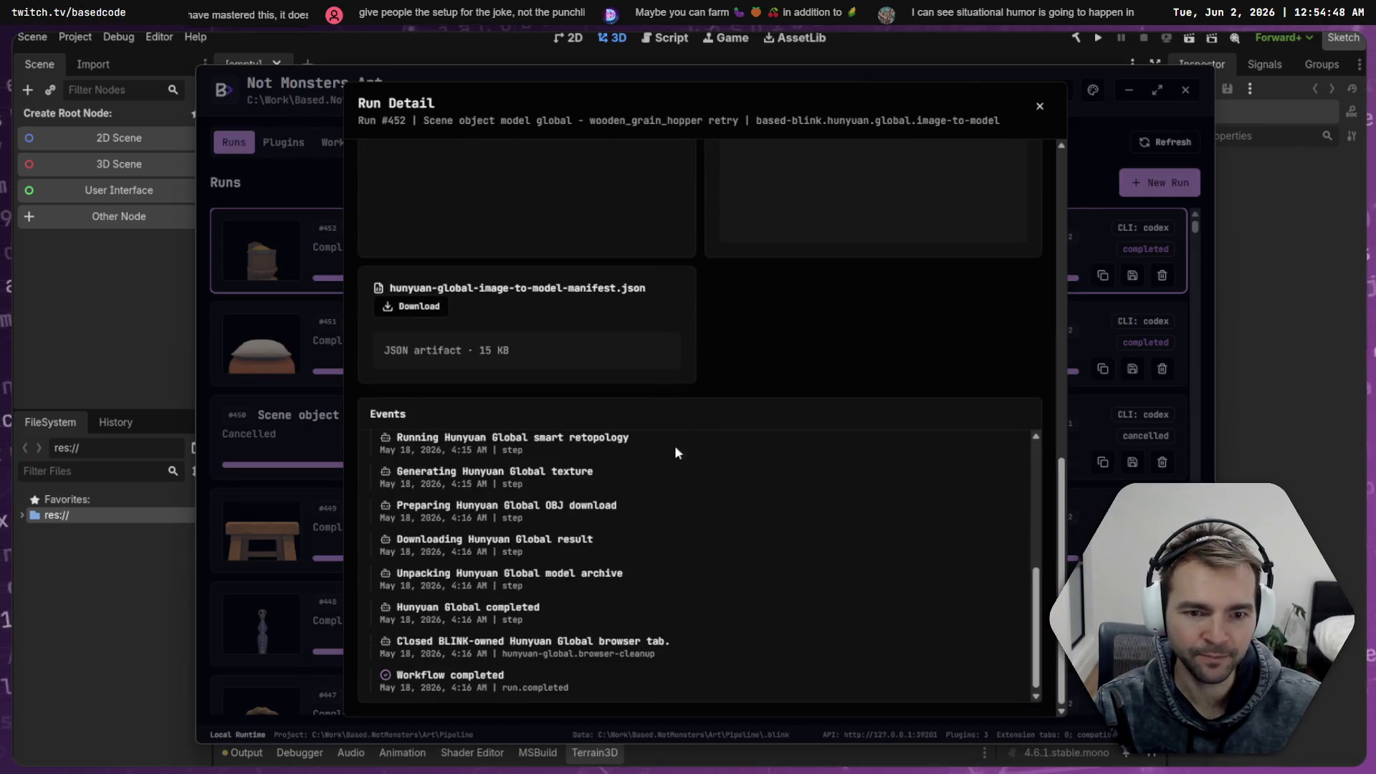
{"action": "scroll", "coordinate": [749, 399], "scroll_direction": "up", "scroll_amount": 8}
{"action": "scroll", "coordinate": [611, 407], "scroll_direction": "up", "scroll_amount": 3}
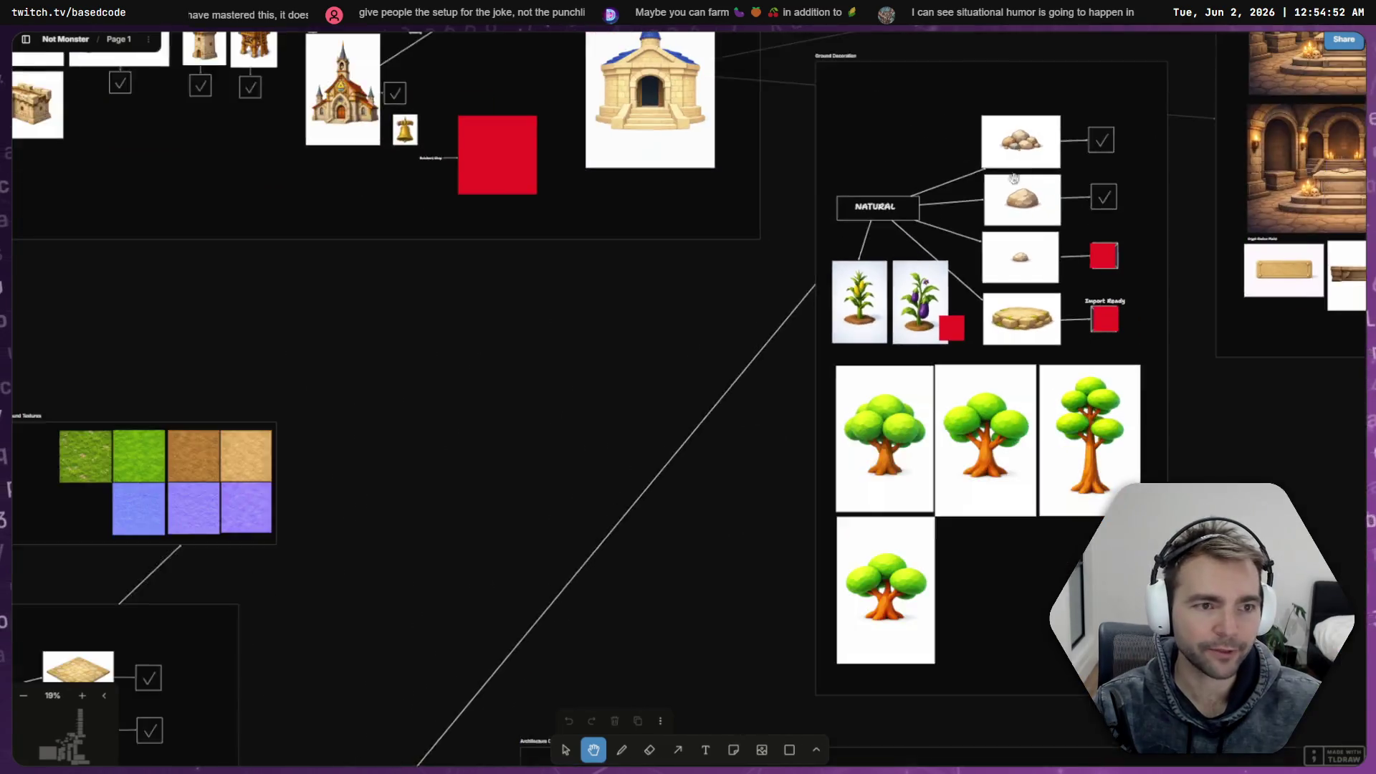
Zoom into the Granary frame's interior reference image, then return to the hopper run details
{"action": "scroll", "coordinate": [922, 283], "scroll_direction": "up", "scroll_amount": 10}
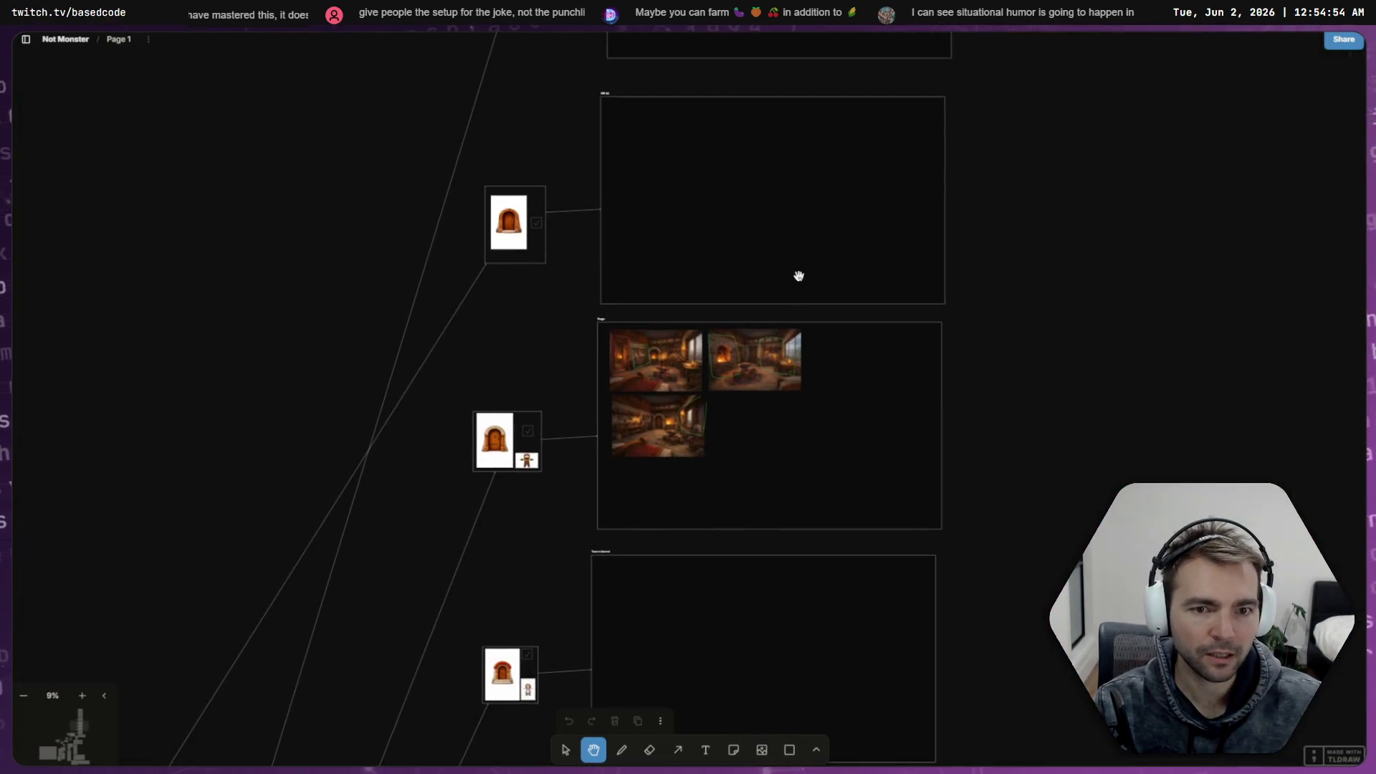
{"action": "scroll", "coordinate": [699, 373], "scroll_direction": "down", "scroll_amount": 3}
{"action": "scroll", "coordinate": [787, 347], "scroll_direction": "up", "scroll_amount": 8}
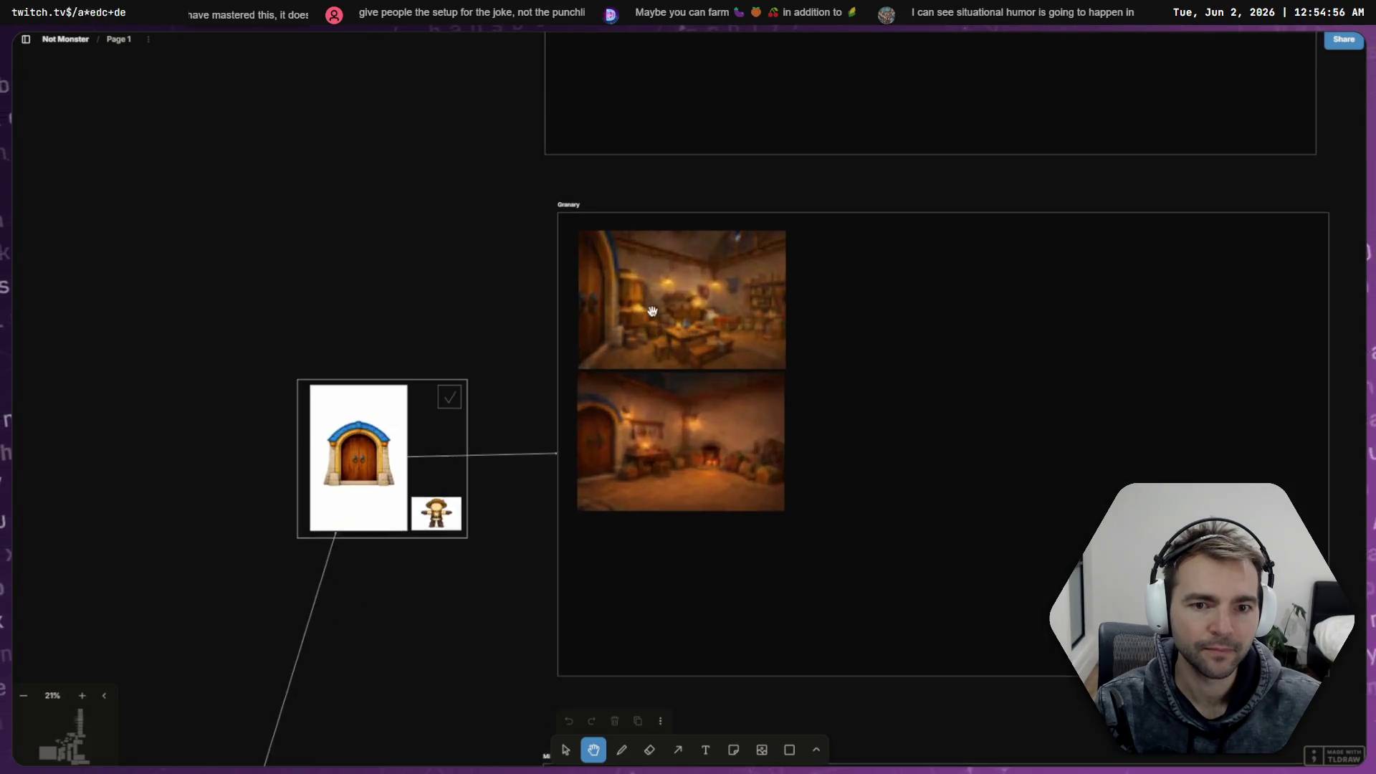
{"action": "scroll", "coordinate": [699, 300], "scroll_direction": "up", "scroll_amount": 5}
{"action": "scroll", "coordinate": [760, 308], "scroll_direction": "up", "scroll_amount": 2}
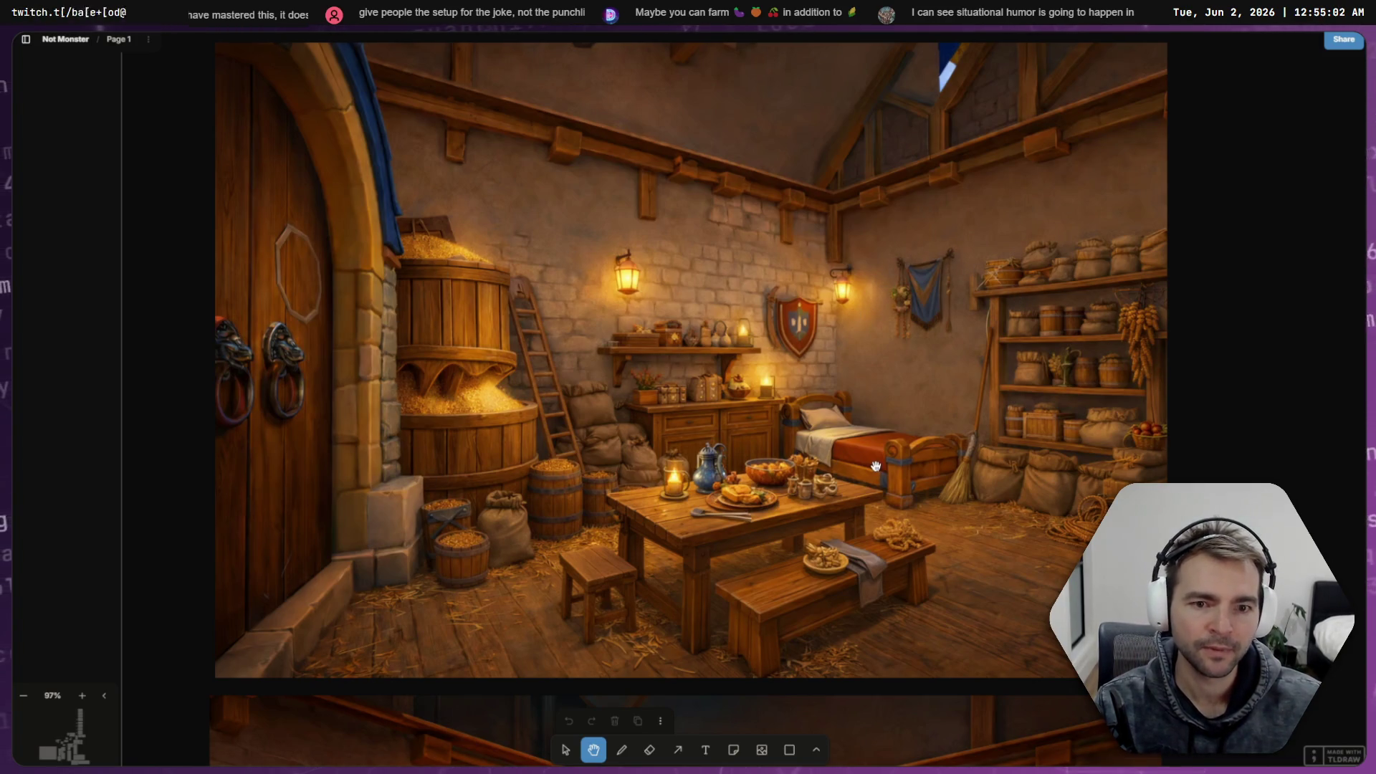
{"action": "key", "text": "alt+Tab"}
{"action": "scroll", "coordinate": [875, 466], "scroll_direction": "down", "scroll_amount": 4}
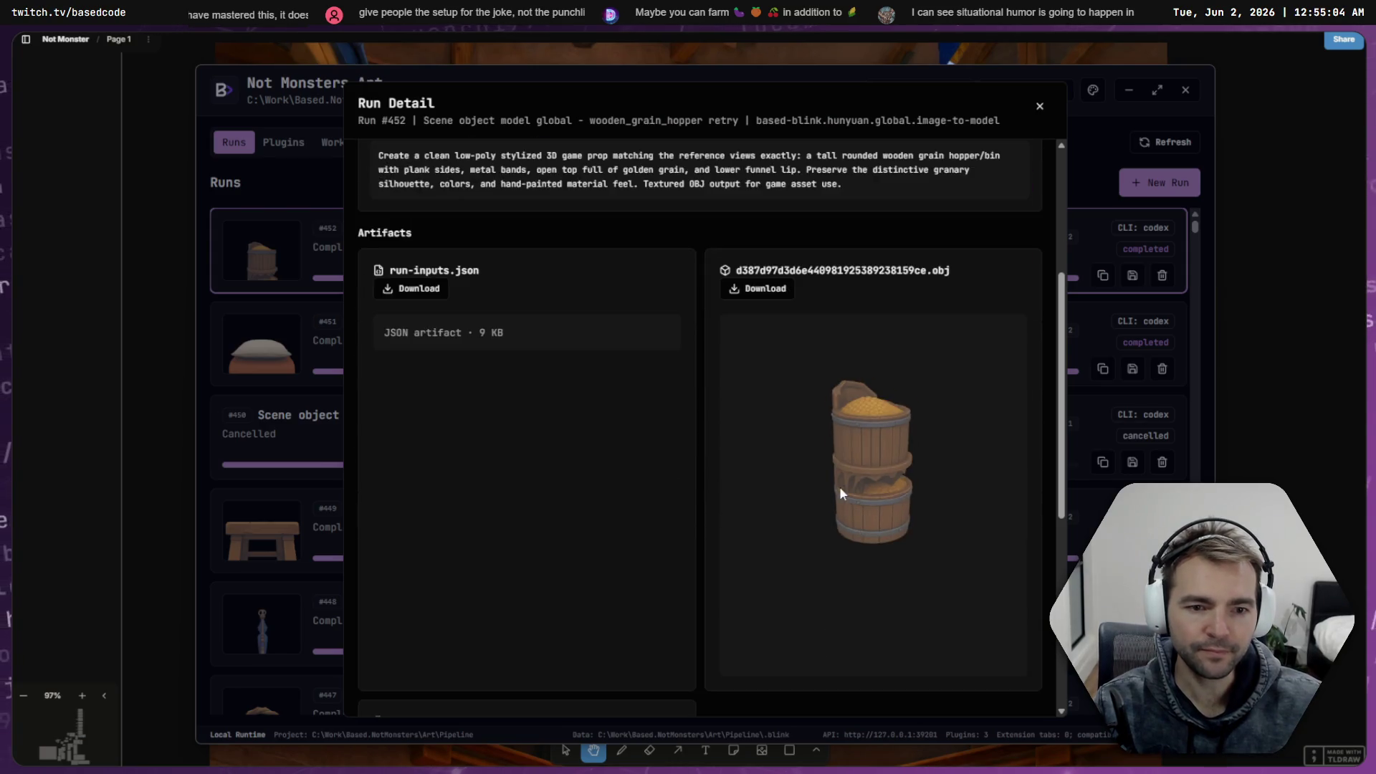
Close the hopper run and rotate the small_wooden_stool run's OBJ model preview
{"action": "scroll", "coordinate": [858, 301], "scroll_direction": "up", "scroll_amount": 4}
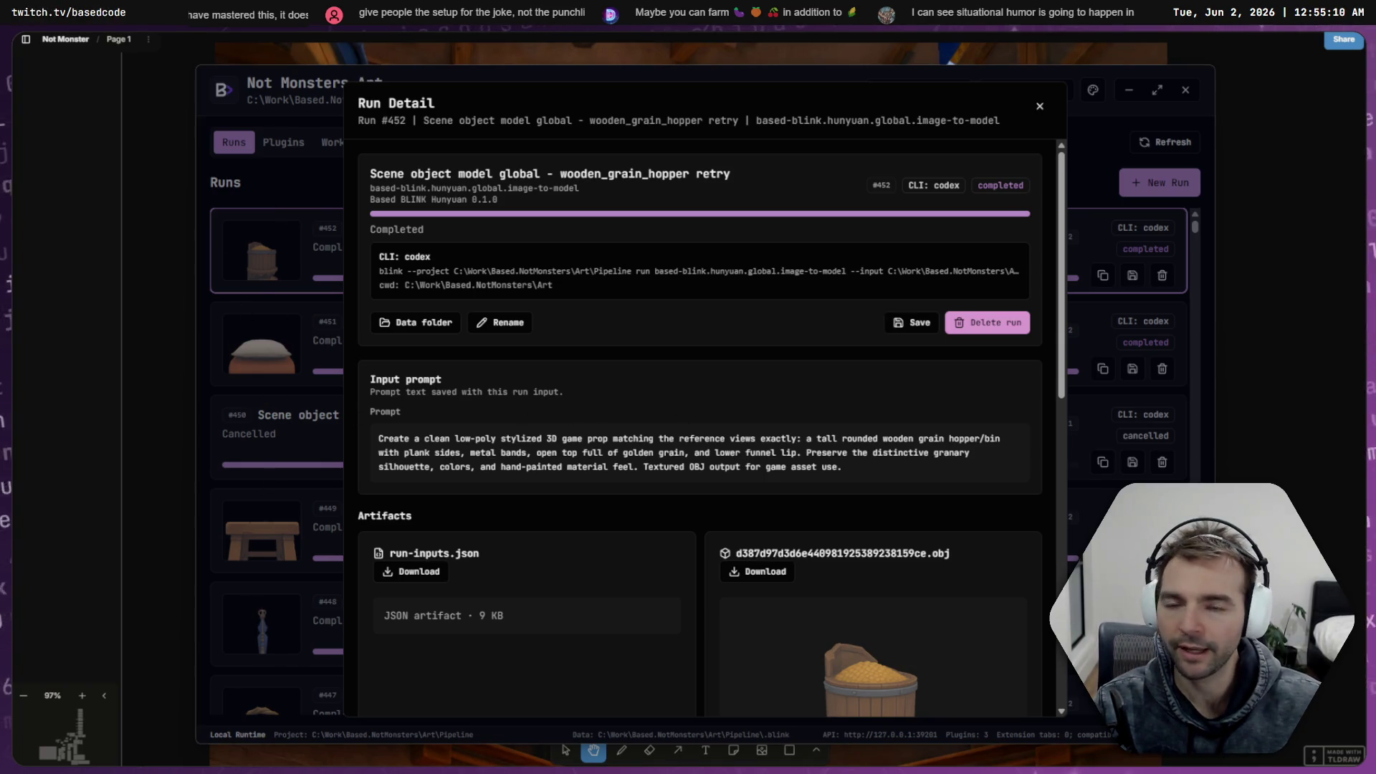
{"action": "left_click", "coordinate": [302, 320]}
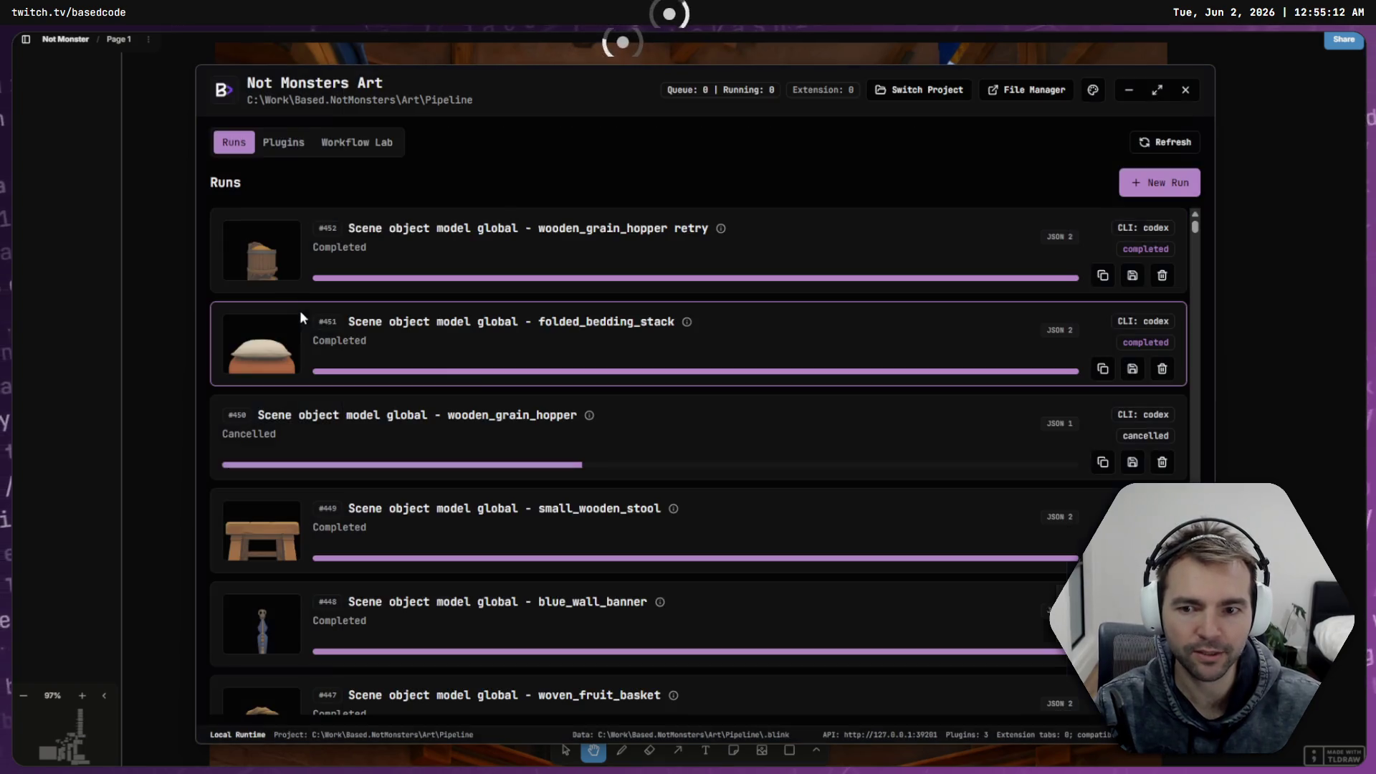
{"action": "left_click", "coordinate": [302, 565]}
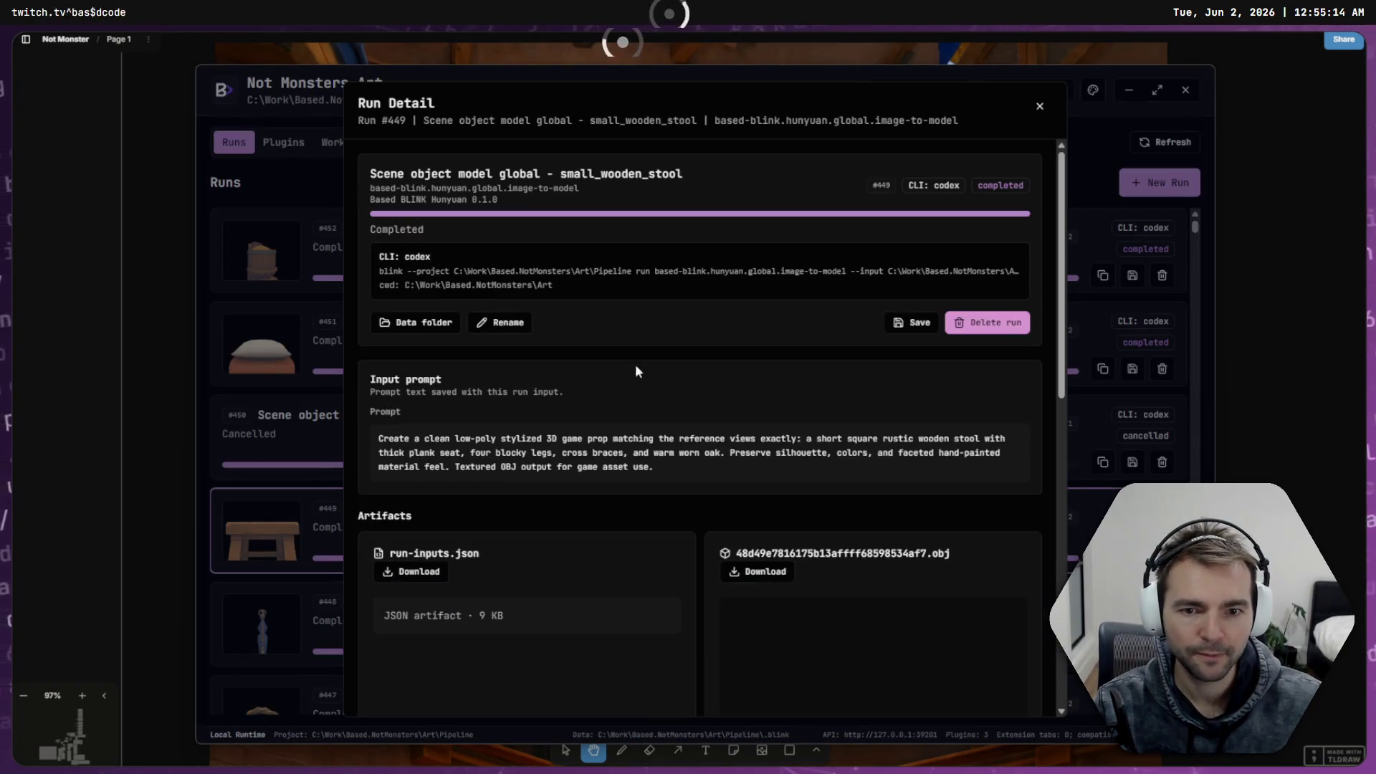
{"action": "scroll", "coordinate": [867, 560], "scroll_direction": "down", "scroll_amount": 5}
{"action": "mouse_move", "coordinate": [941, 358]}
{"action": "left_mouse_down"}
{"action": "mouse_move", "coordinate": [854, 411]}
{"action": "mouse_move", "coordinate": [857, 329]}
{"action": "mouse_move", "coordinate": [846, 341]}
{"action": "mouse_move", "coordinate": [876, 340]}
{"action": "mouse_move", "coordinate": [842, 356]}
{"action": "mouse_move", "coordinate": [992, 346]}
{"action": "mouse_move", "coordinate": [819, 225]}
{"action": "left_mouse_up"}
Review the folded_bedding_stack run against the granary reference image, then return to Godot
{"action": "left_click", "coordinate": [271, 479]}
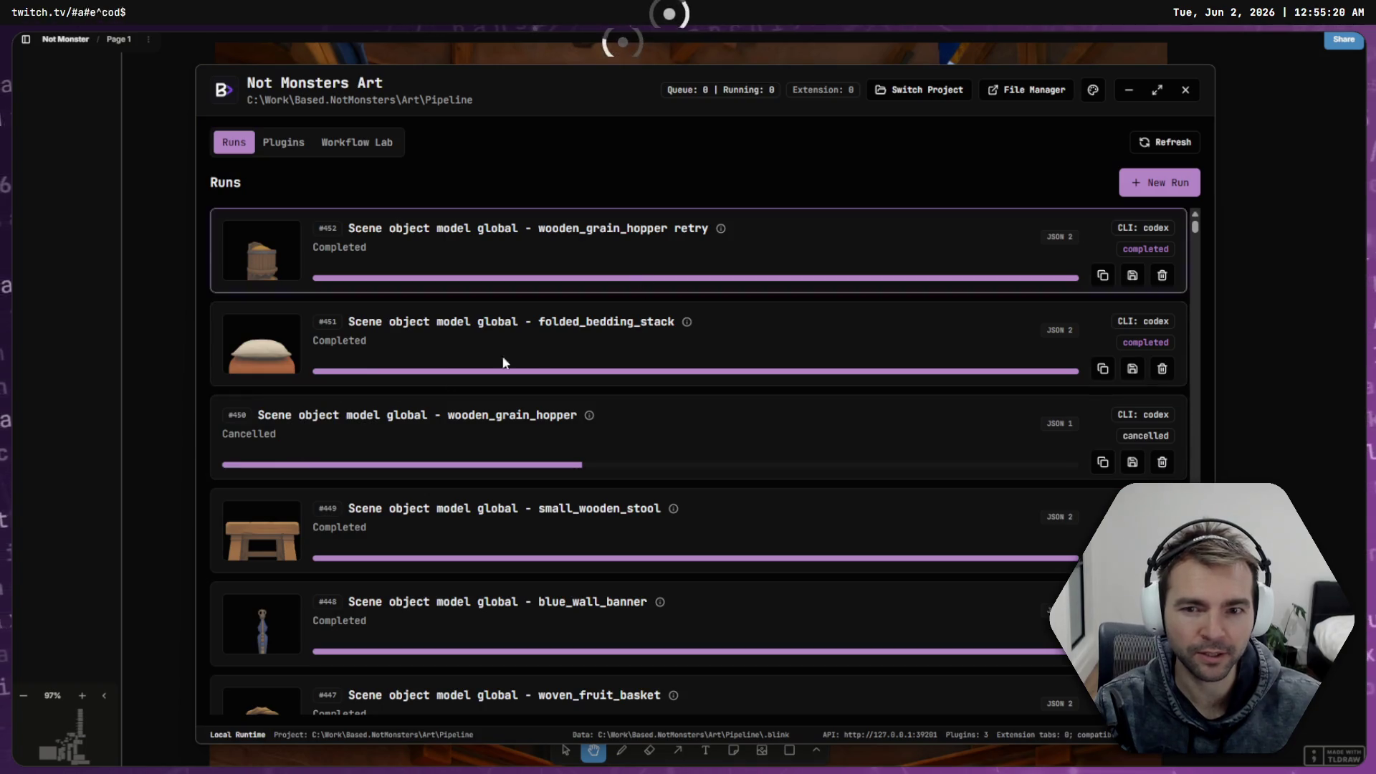
{"action": "key", "text": "Return"}
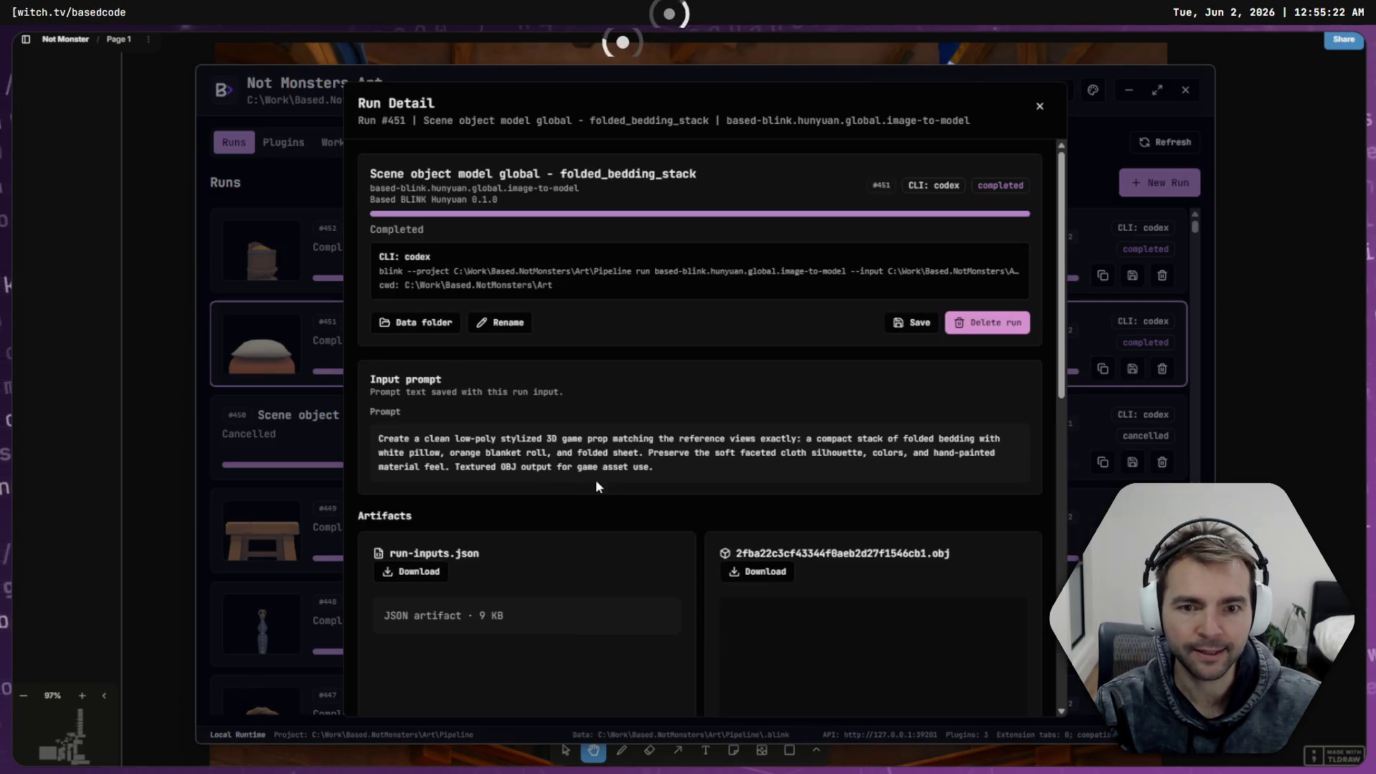
{"action": "scroll", "coordinate": [974, 644], "scroll_direction": "down", "scroll_amount": 3}
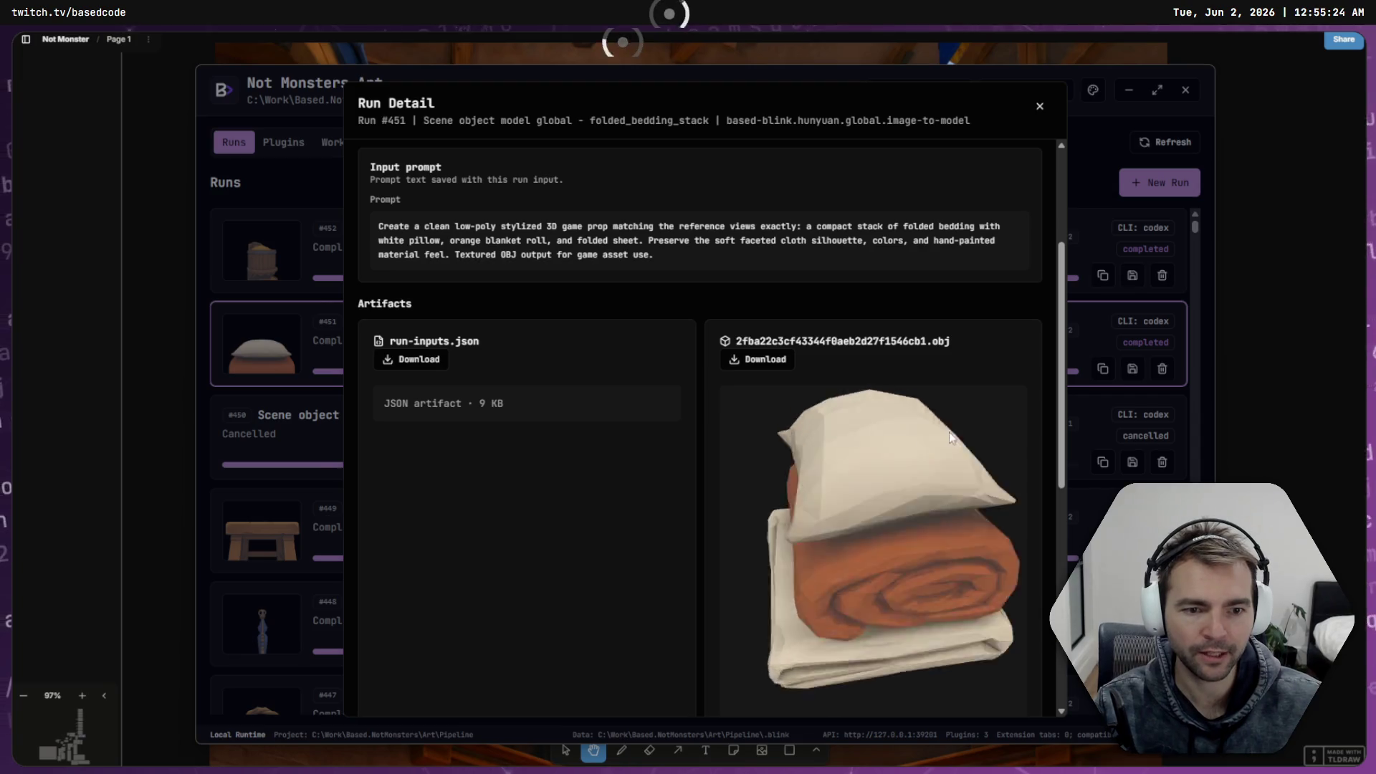
{"action": "scroll", "coordinate": [909, 504], "scroll_direction": "up", "scroll_amount": 1}
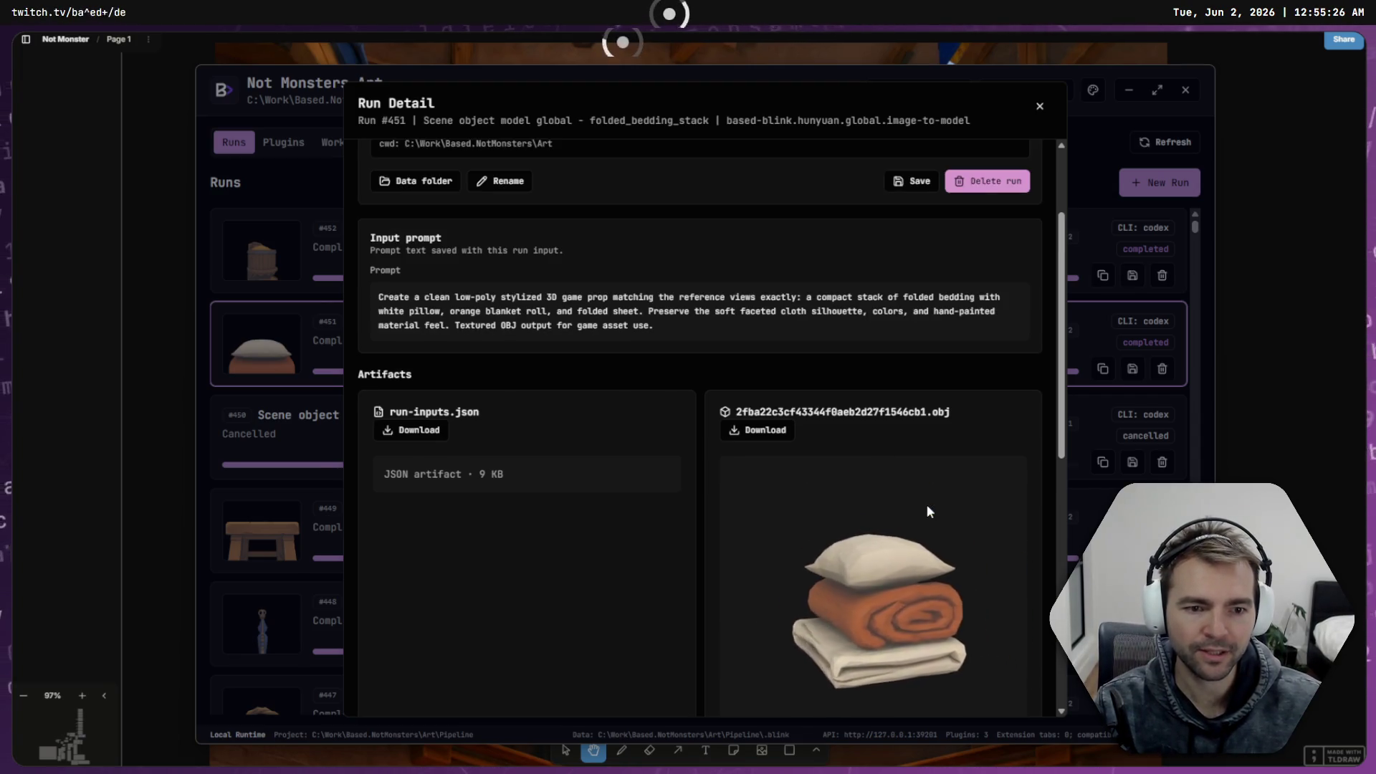
{"action": "left_click", "coordinate": [1331, 224]}
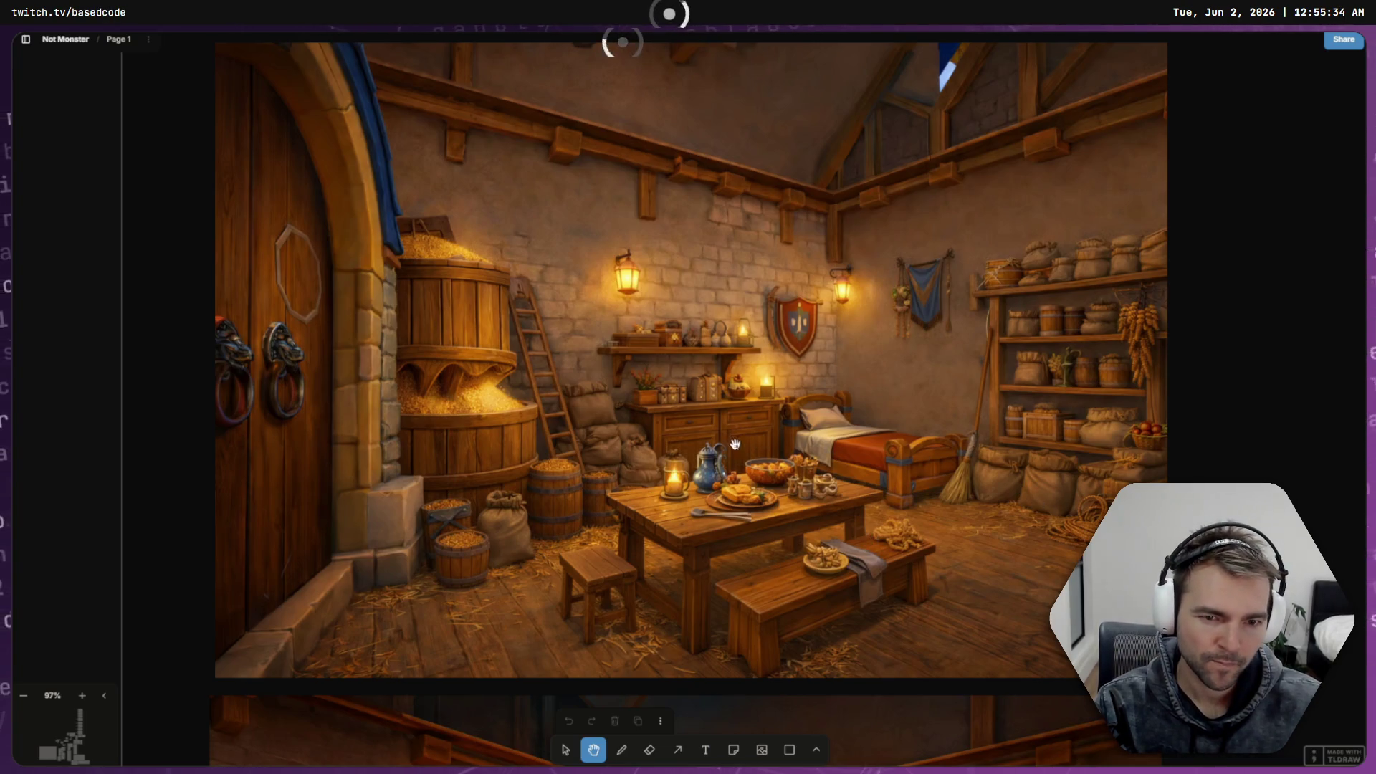
{"action": "key", "text": "alt+Tab"}
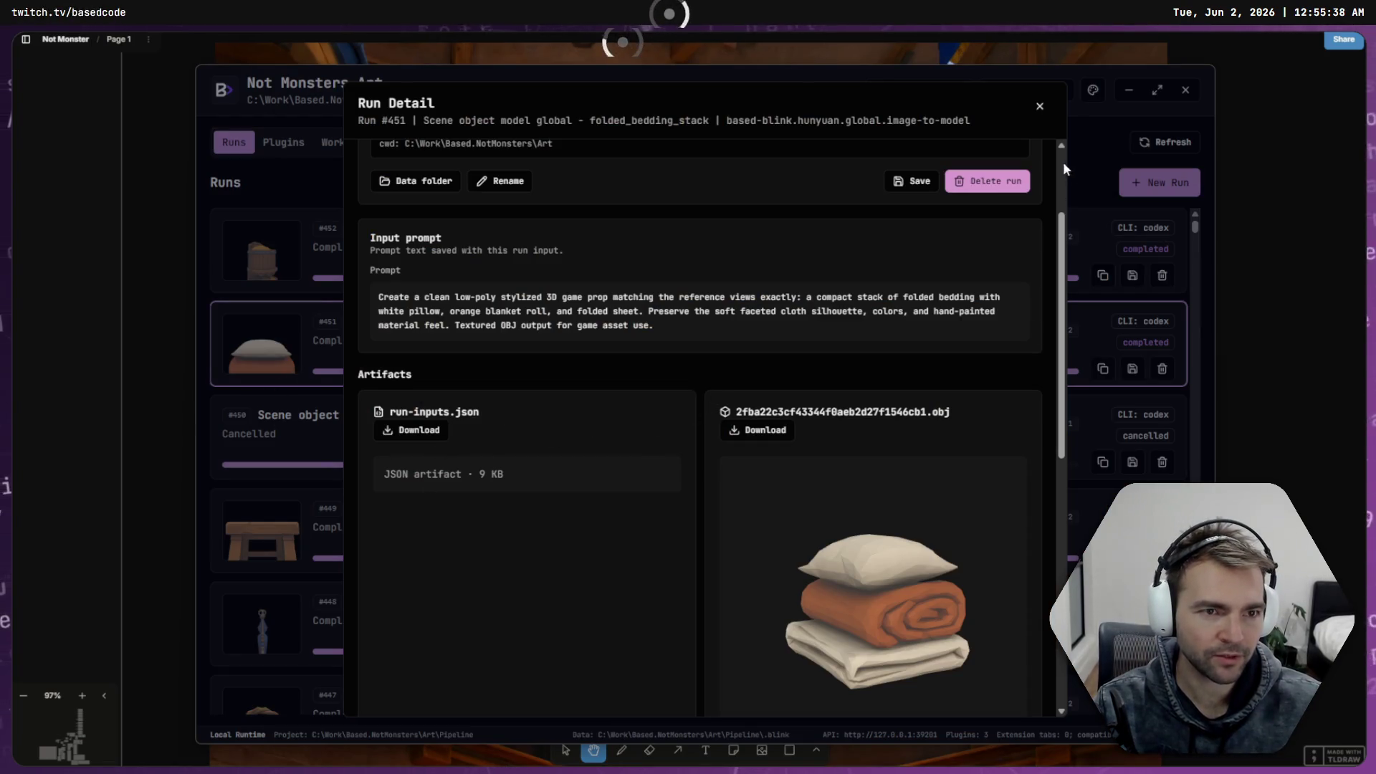
{"action": "key", "text": "alt+Tab"}
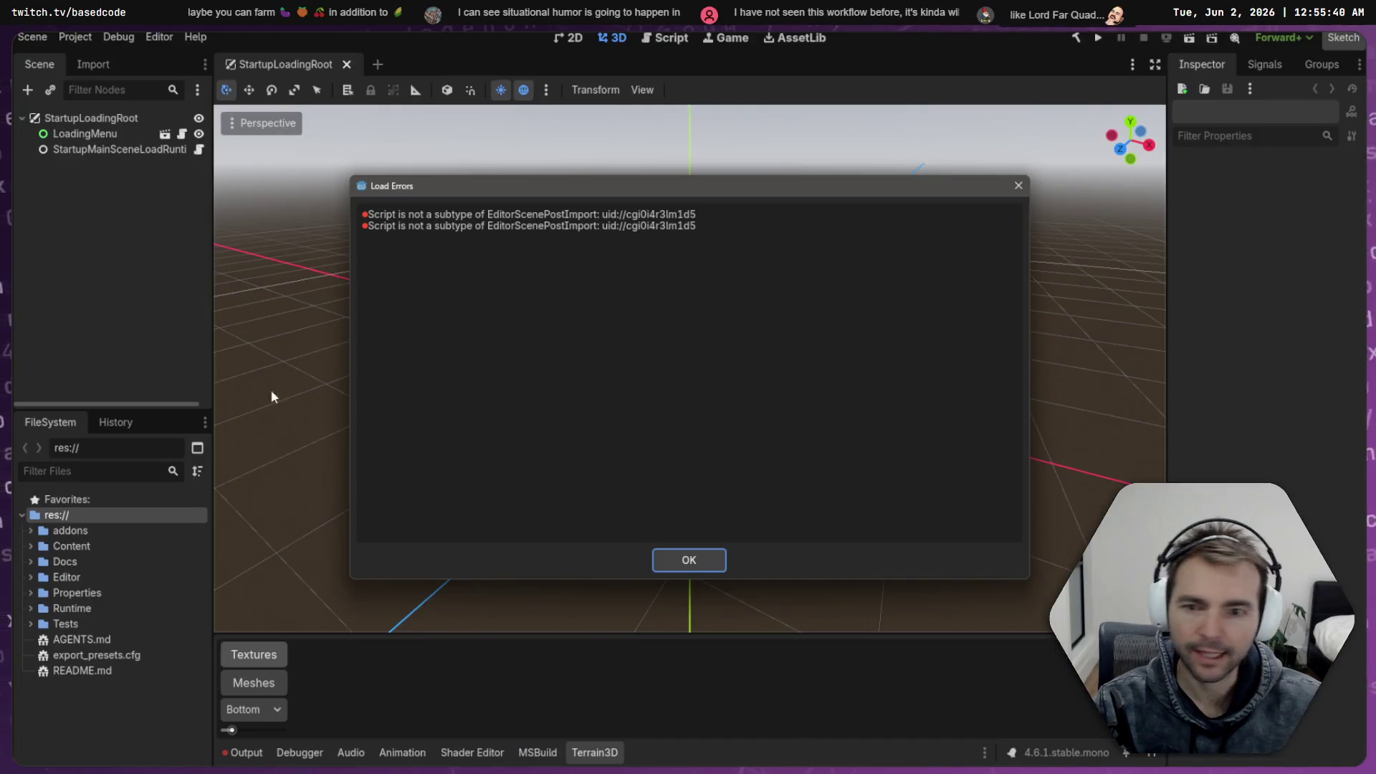
Dismiss the Load Errors dialog and clear the 'Exter' file filter
{"action": "left_click", "coordinate": [704, 569]}
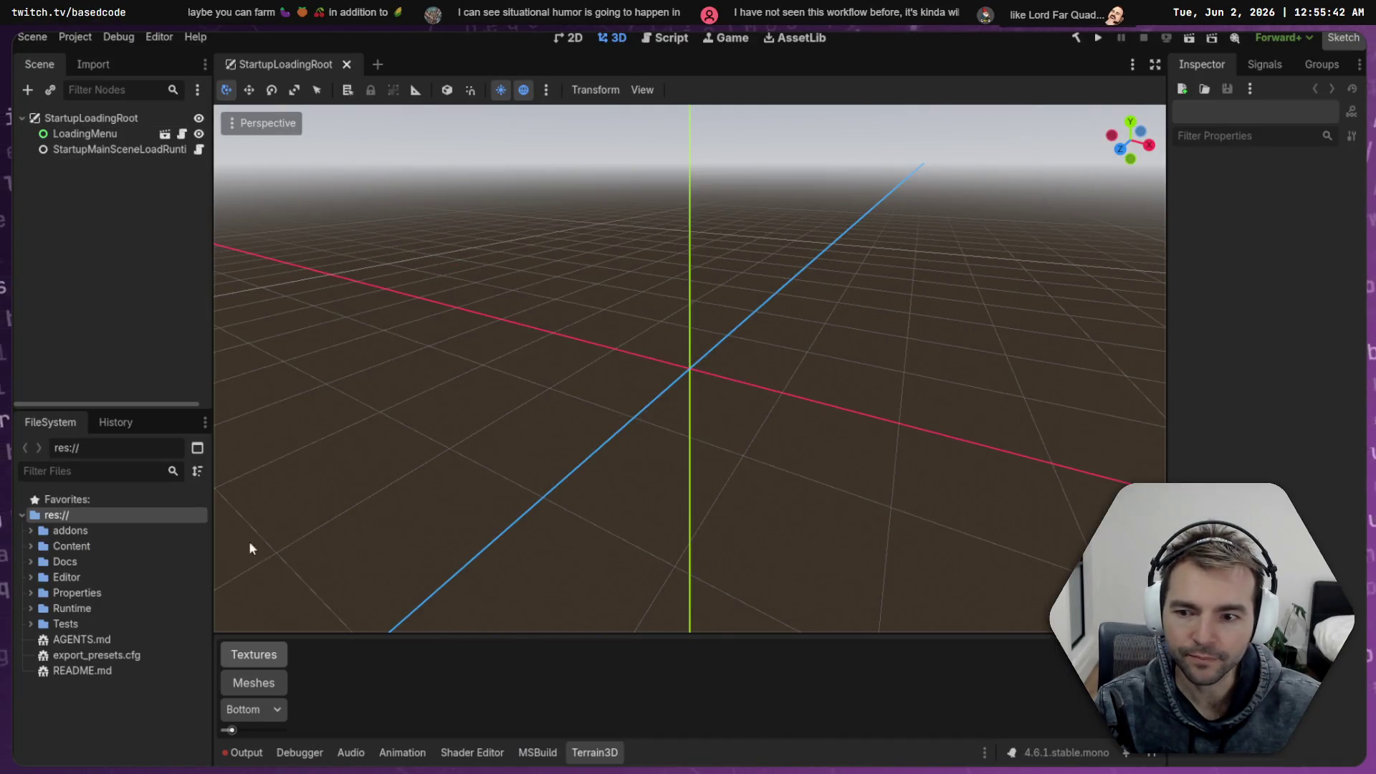
{"action": "type", "text": "Exter"}
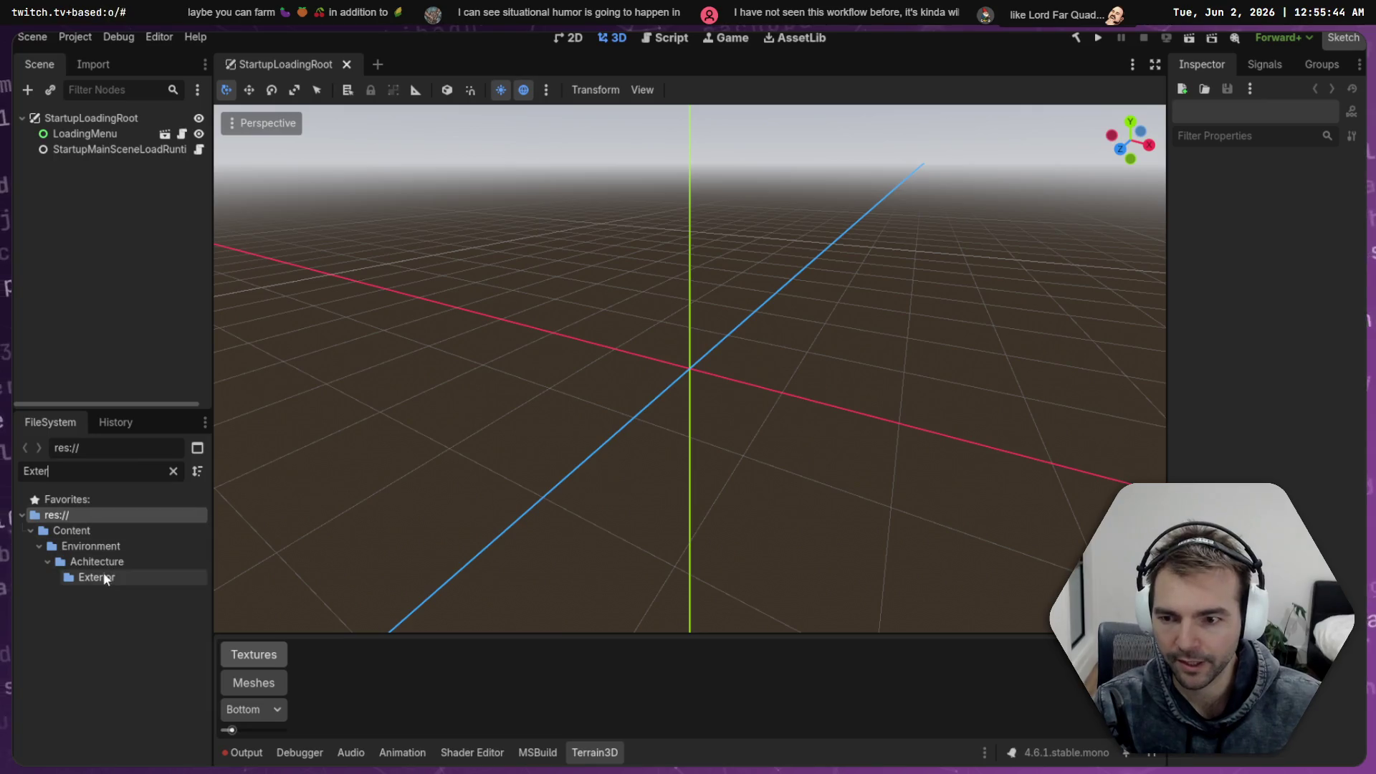
{"action": "left_click", "coordinate": [173, 469]}
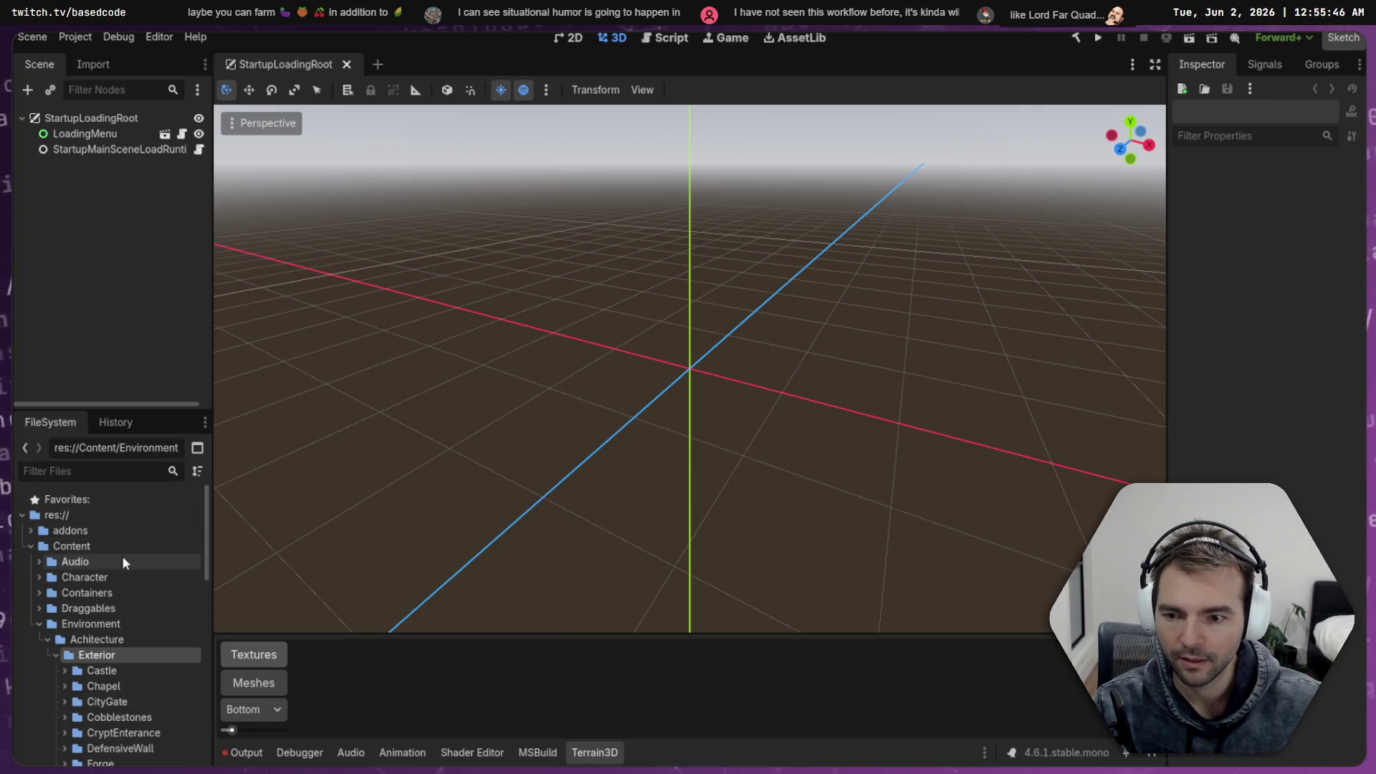
Create a new folder named Granary inside the Interior architecture folder
{"action": "left_click", "coordinate": [54, 665]}
{"action": "scroll", "coordinate": [86, 645], "scroll_direction": "down", "scroll_amount": 1}
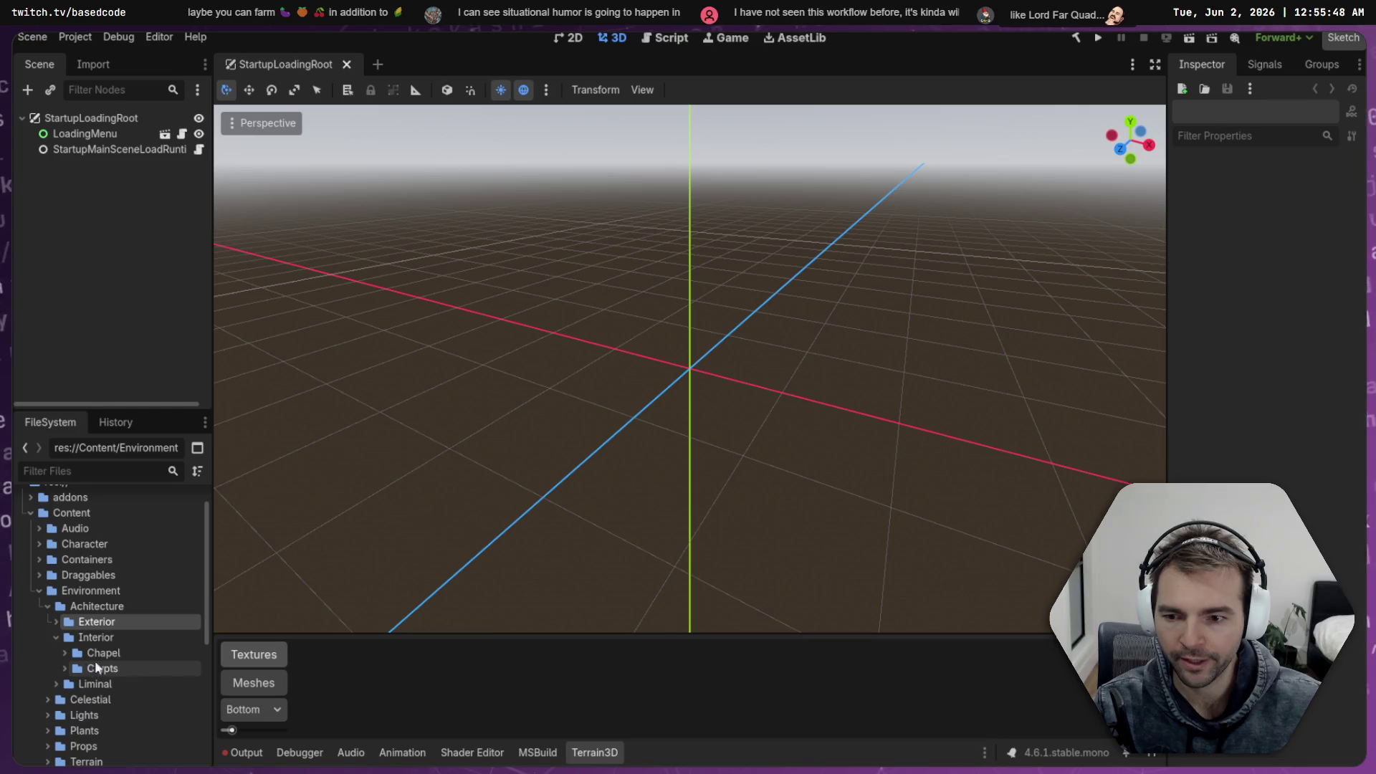
{"action": "right_click", "coordinate": [119, 636]}
{"action": "mouse_move", "coordinate": [263, 522]}
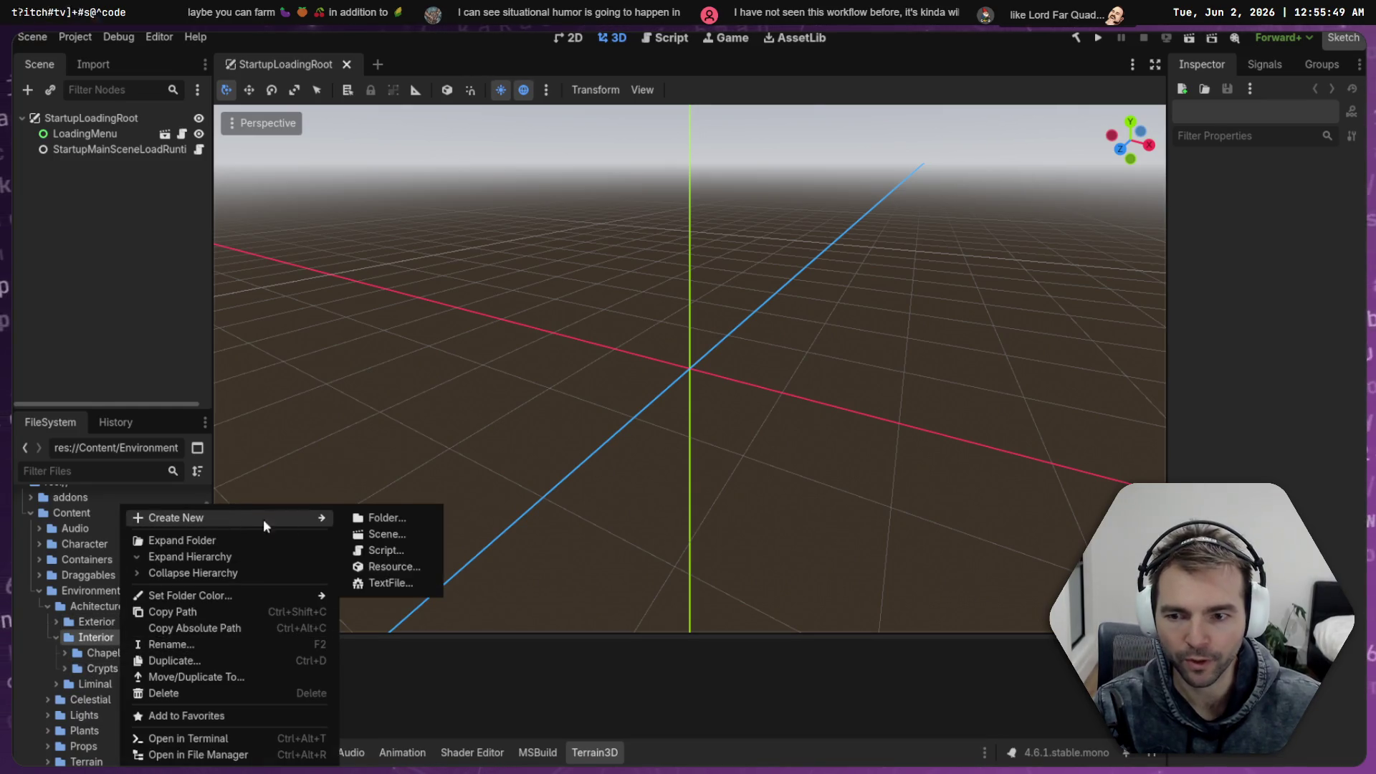
{"action": "left_click", "coordinate": [416, 517]}
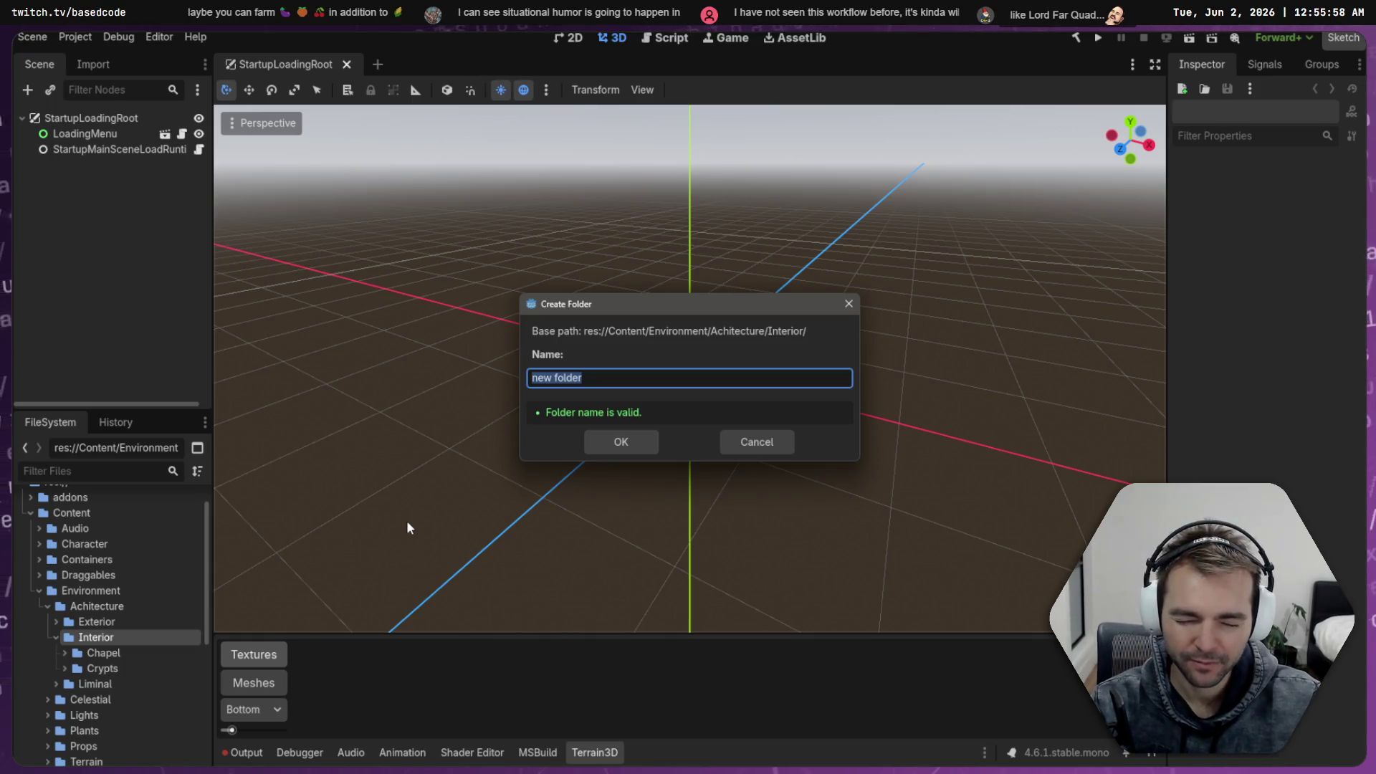
{"action": "type", "text": "Granary"}
{"action": "key", "text": "Return"}
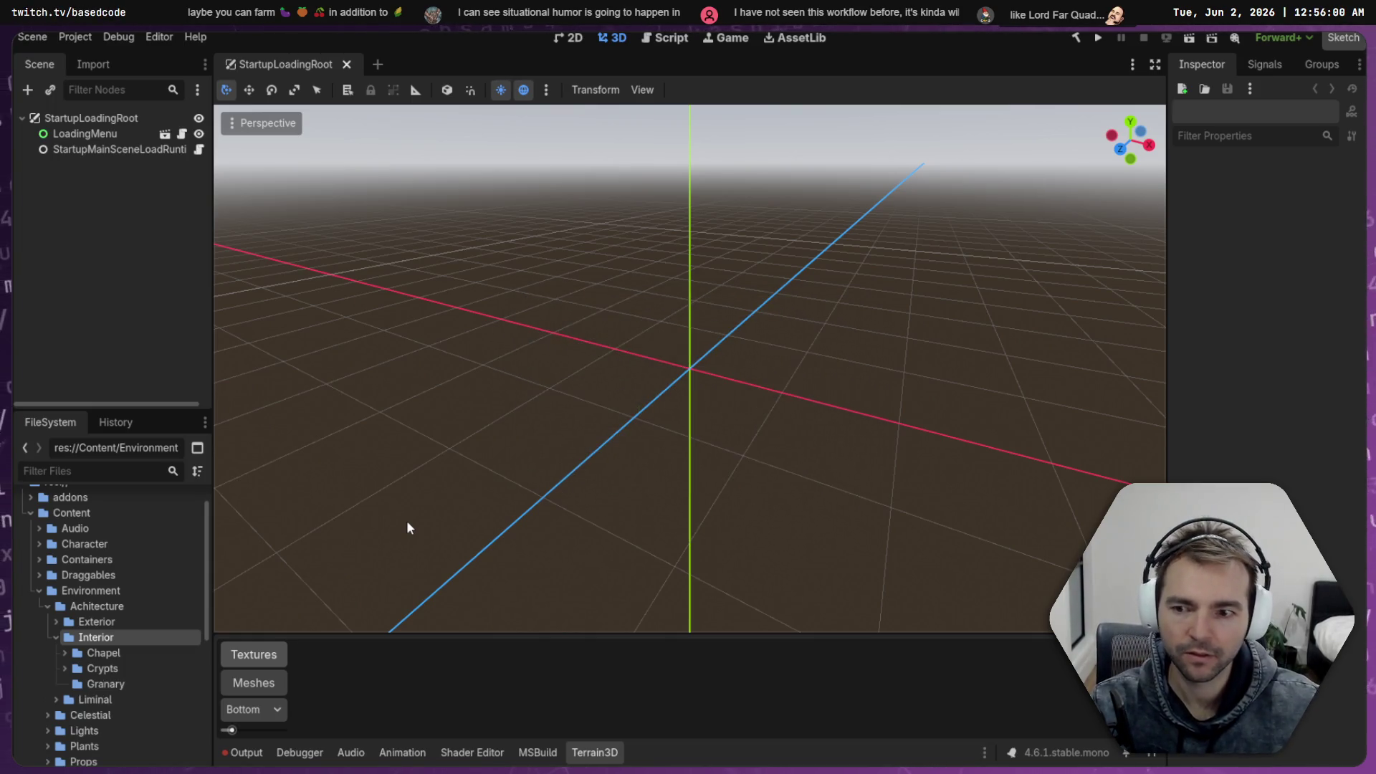
{"action": "right_click", "coordinate": [104, 684]}
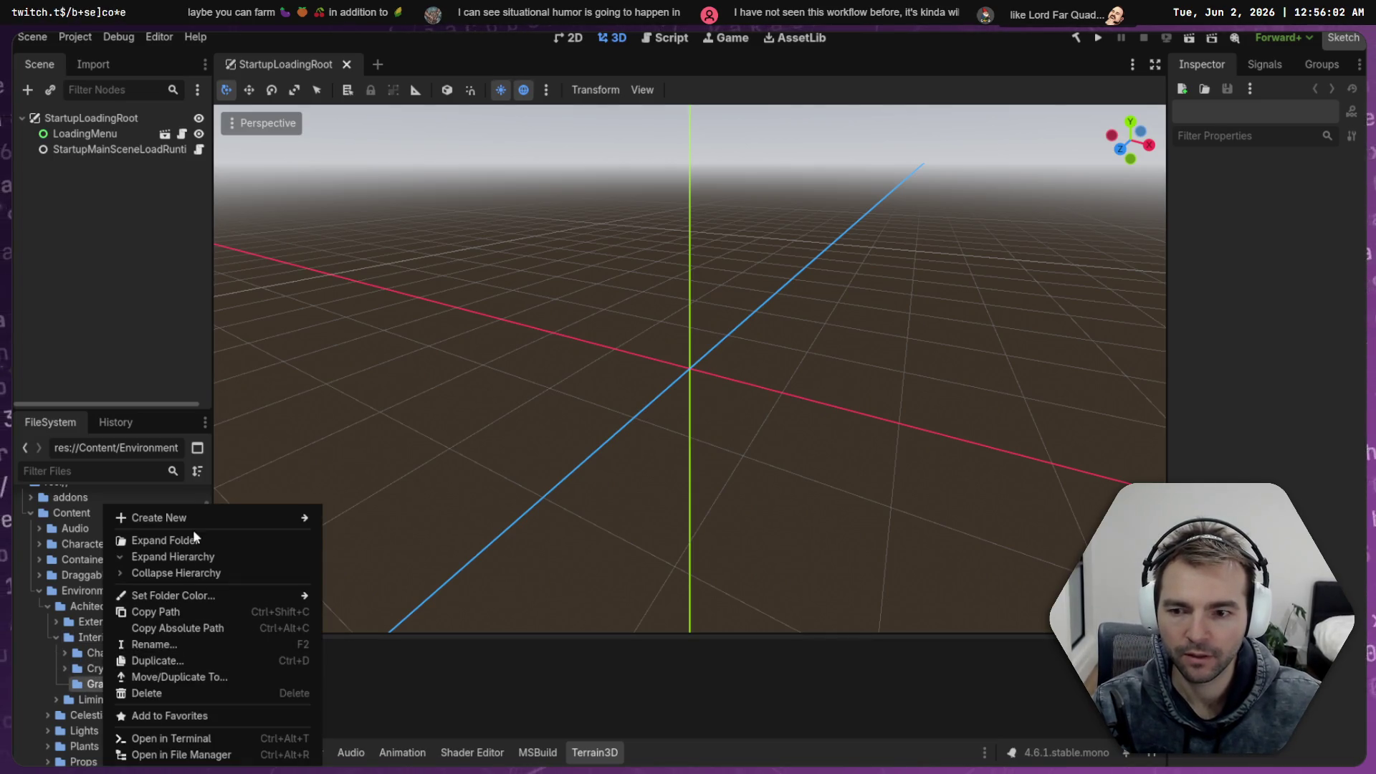
Start a new 3D scene in the Granary folder, then cancel it
{"action": "mouse_move", "coordinate": [253, 527]}
{"action": "left_click", "coordinate": [370, 534]}
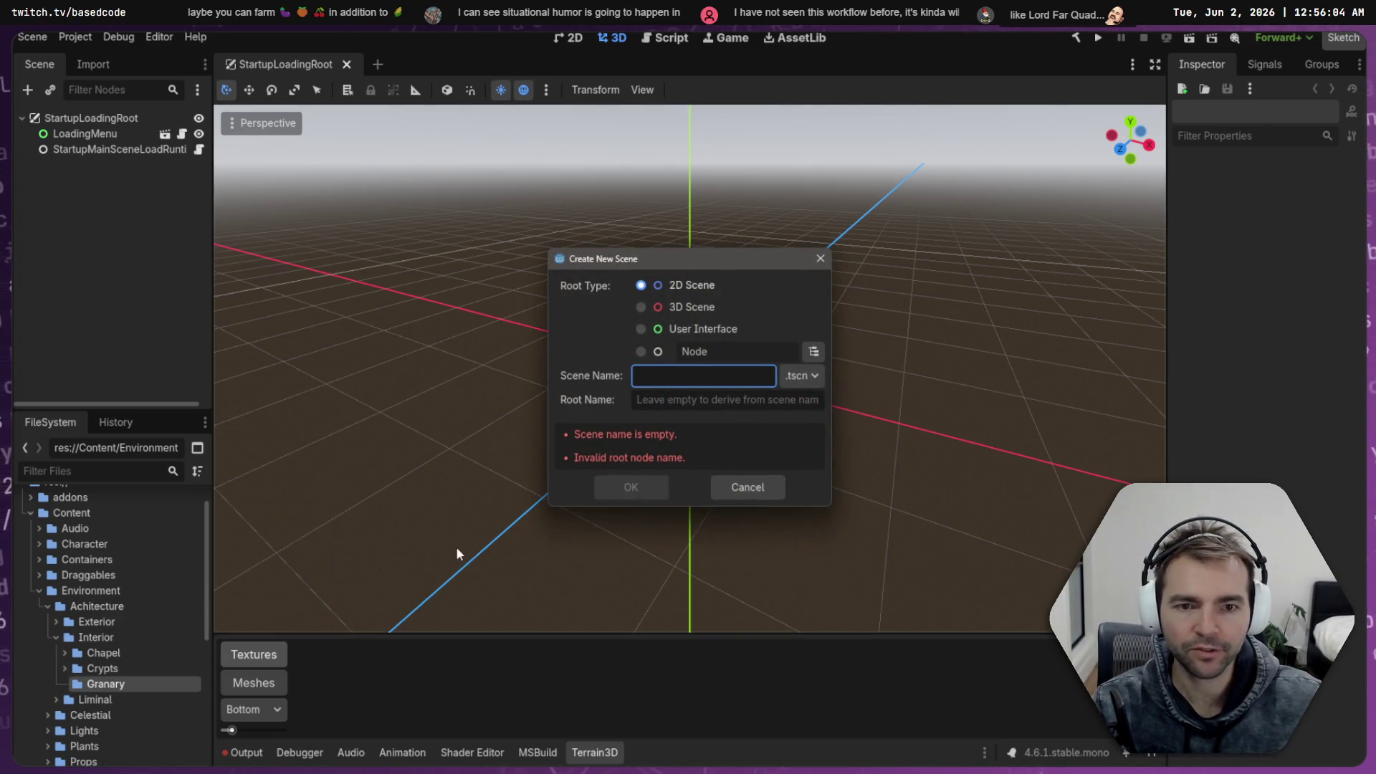
{"action": "left_click", "coordinate": [670, 308]}
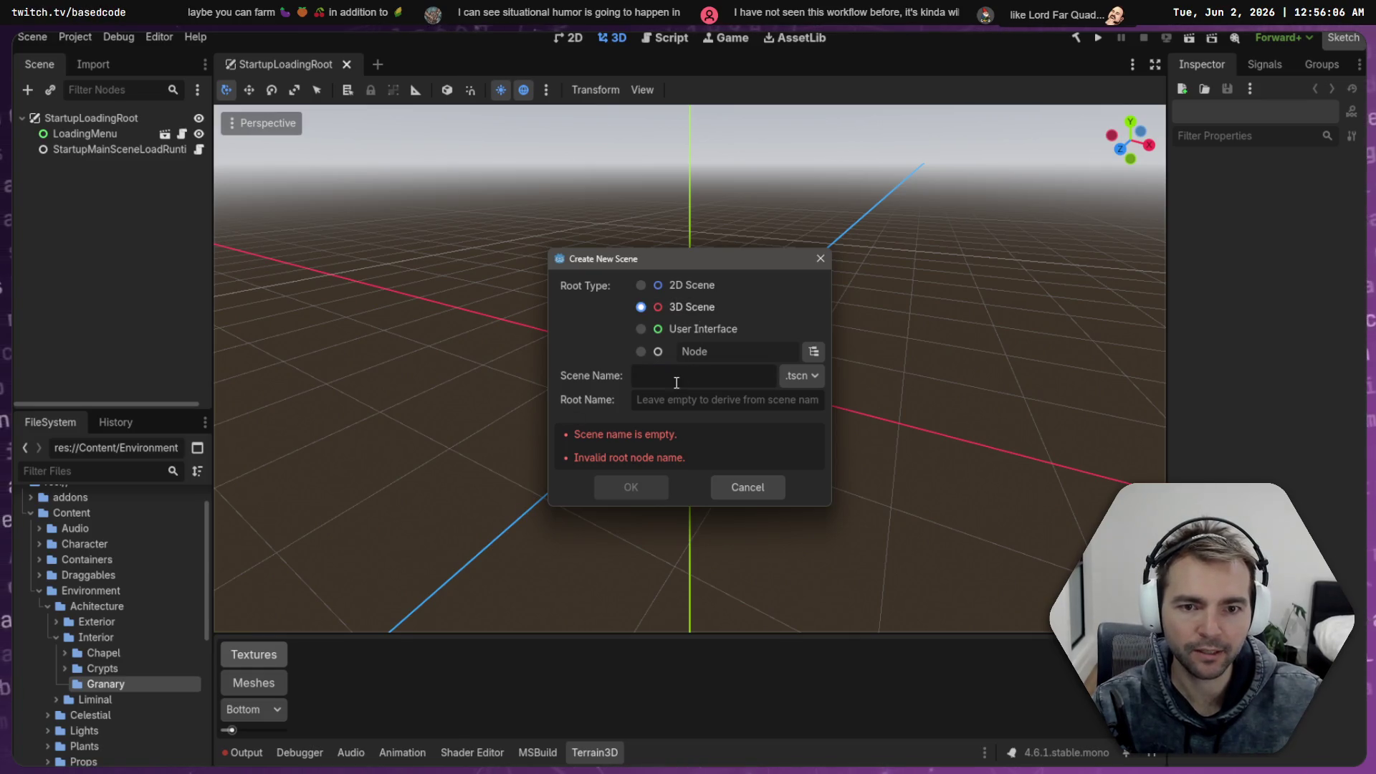
{"action": "left_click", "coordinate": [731, 487]}
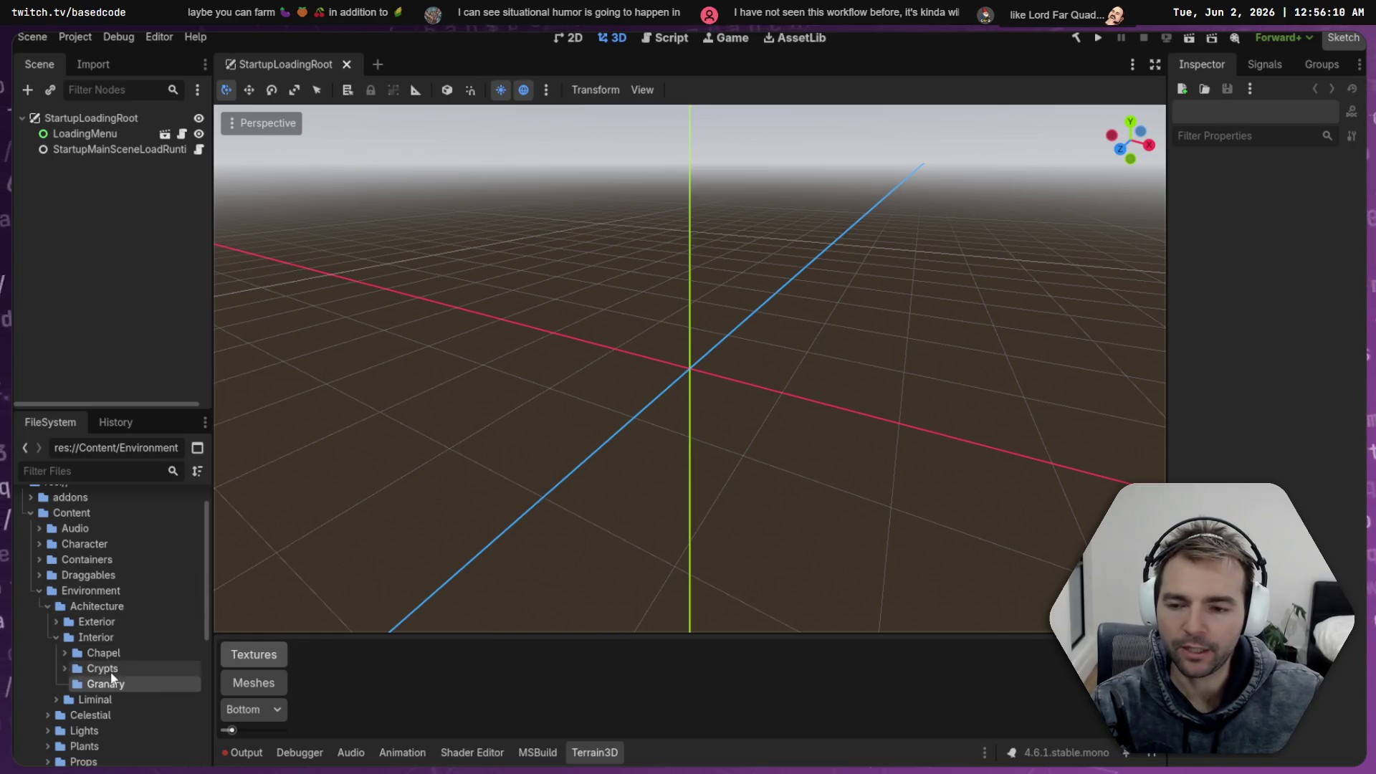
Filter the files by 'Gran' and select the GranaraySpace.tscn scene
{"action": "type", "text": "GranarySpace"}
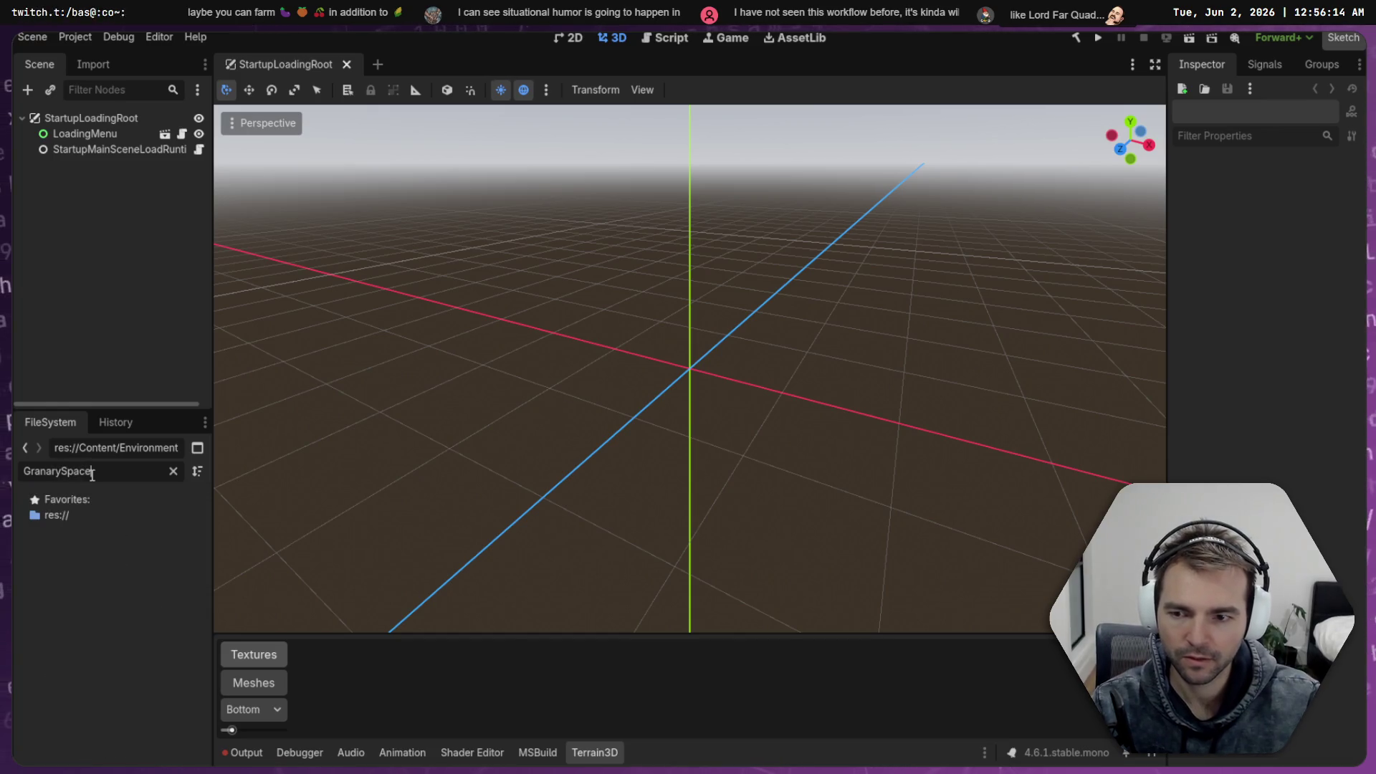
{"action": "key", "text": "BackSpace"}
{"action": "key", "text": "BackSpace"}
{"action": "key", "text": "BackSpace"}
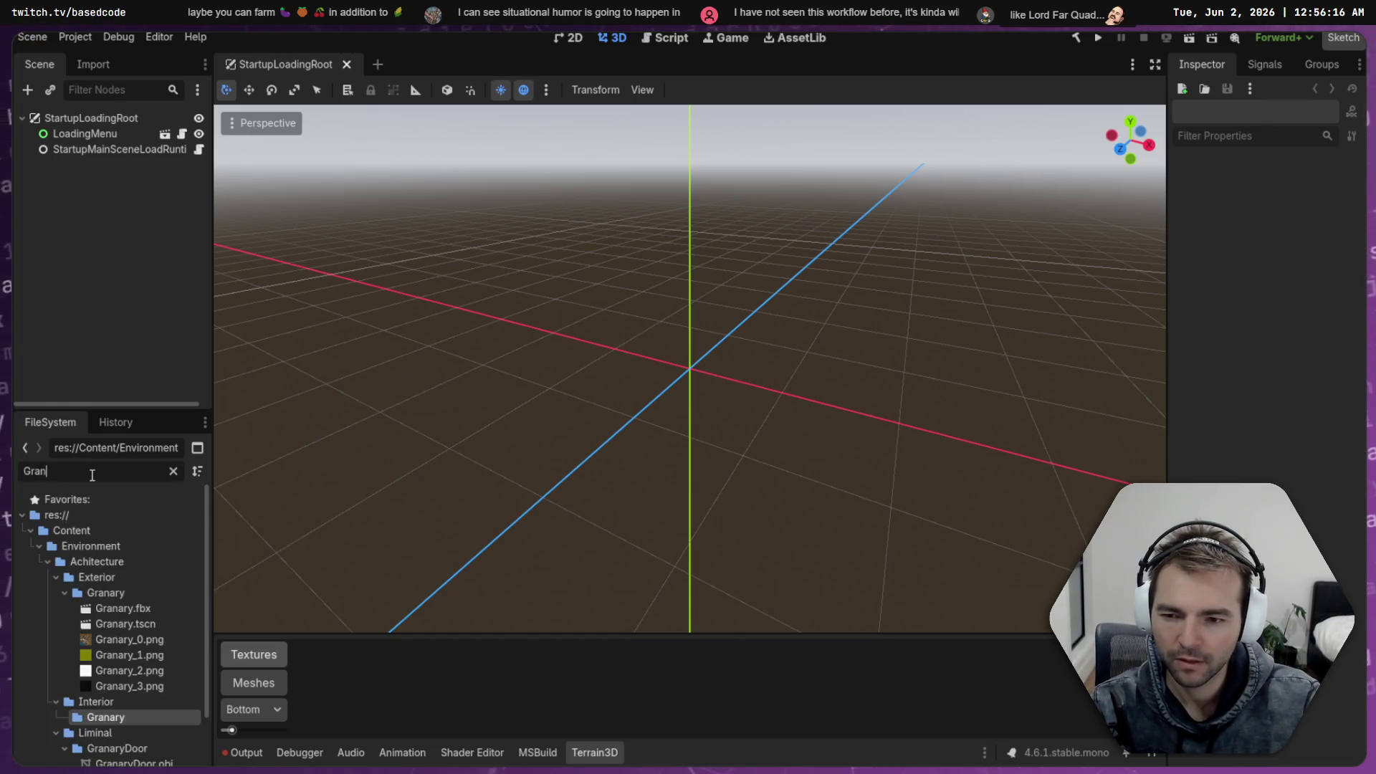
{"action": "scroll", "coordinate": [136, 688], "scroll_direction": "down", "scroll_amount": 2}
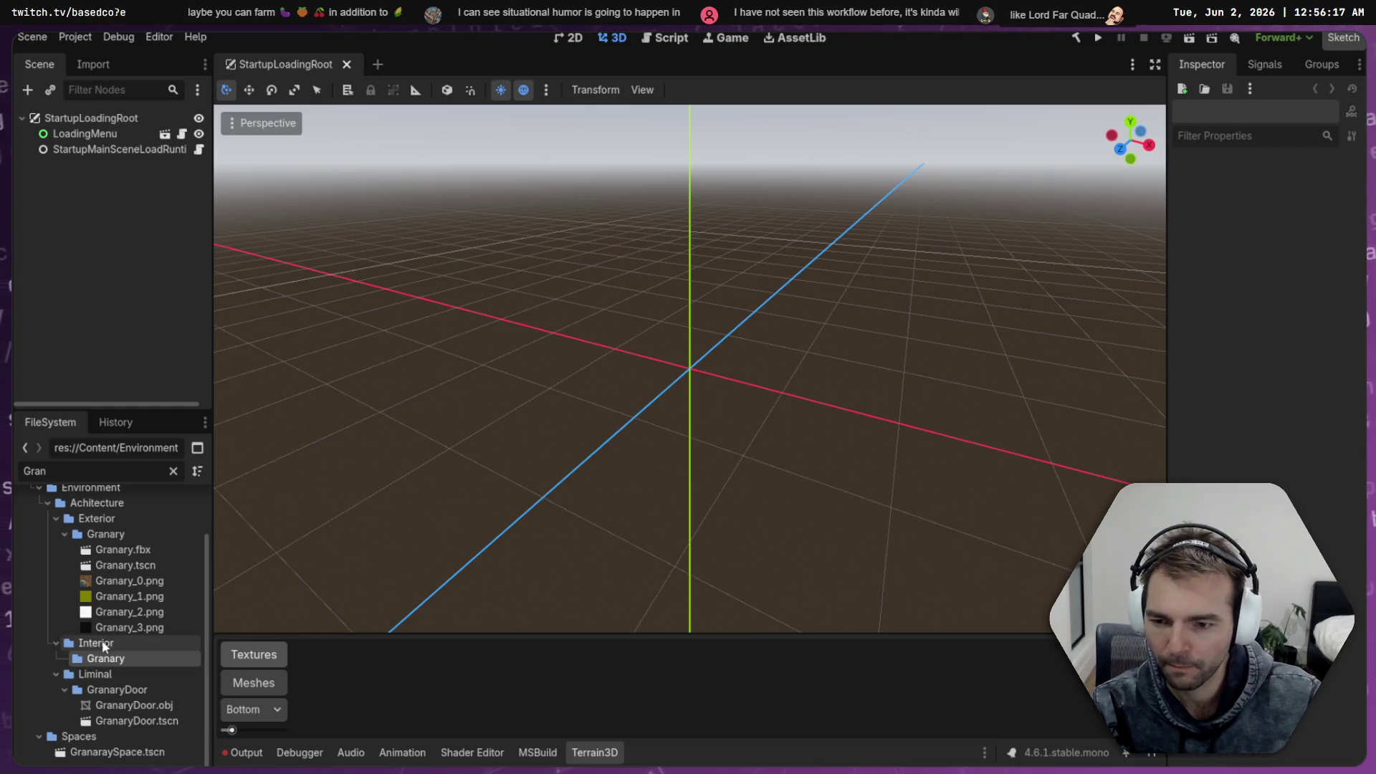
{"action": "left_click", "coordinate": [141, 721]}
{"action": "left_click", "coordinate": [127, 754]}
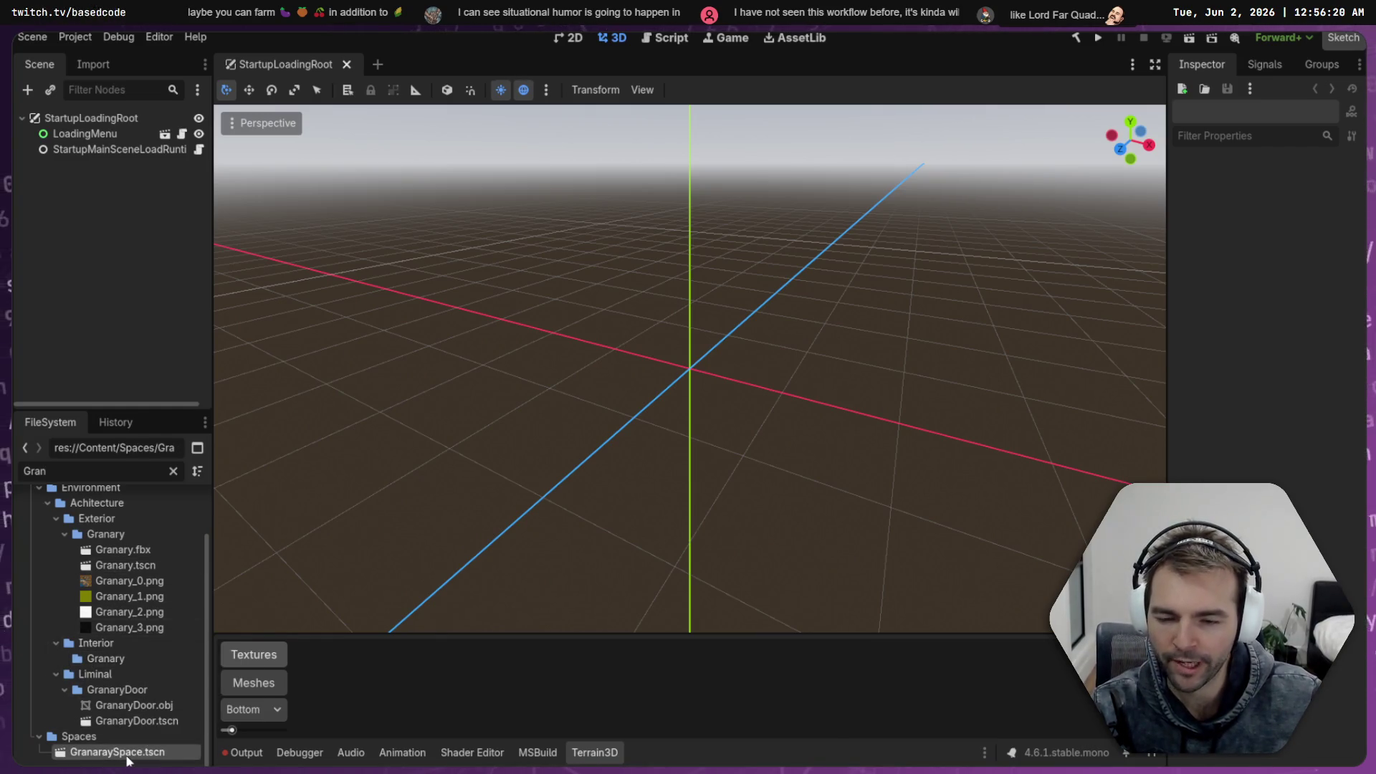
Open the GranaraySpace room scene, look around, and collapse its node branches
{"action": "double_click", "coordinate": [127, 754]}
{"action": "mouse_move", "coordinate": [688, 358]}
{"action": "left_mouse_down"}
{"action": "mouse_move", "coordinate": [645, 301]}
{"action": "mouse_move", "coordinate": [573, 316]}
{"action": "mouse_move", "coordinate": [416, 293]}
{"action": "left_mouse_up"}
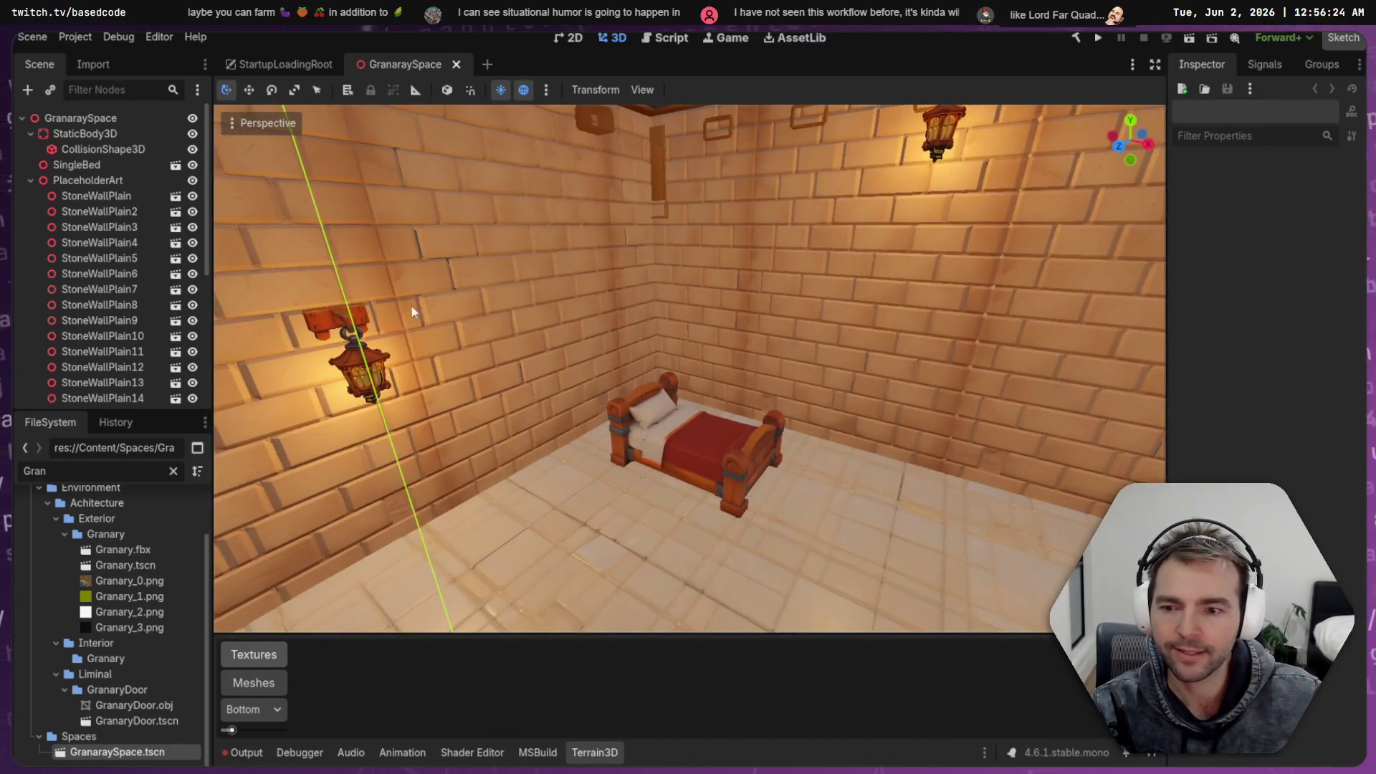
{"action": "left_click", "coordinate": [84, 182]}
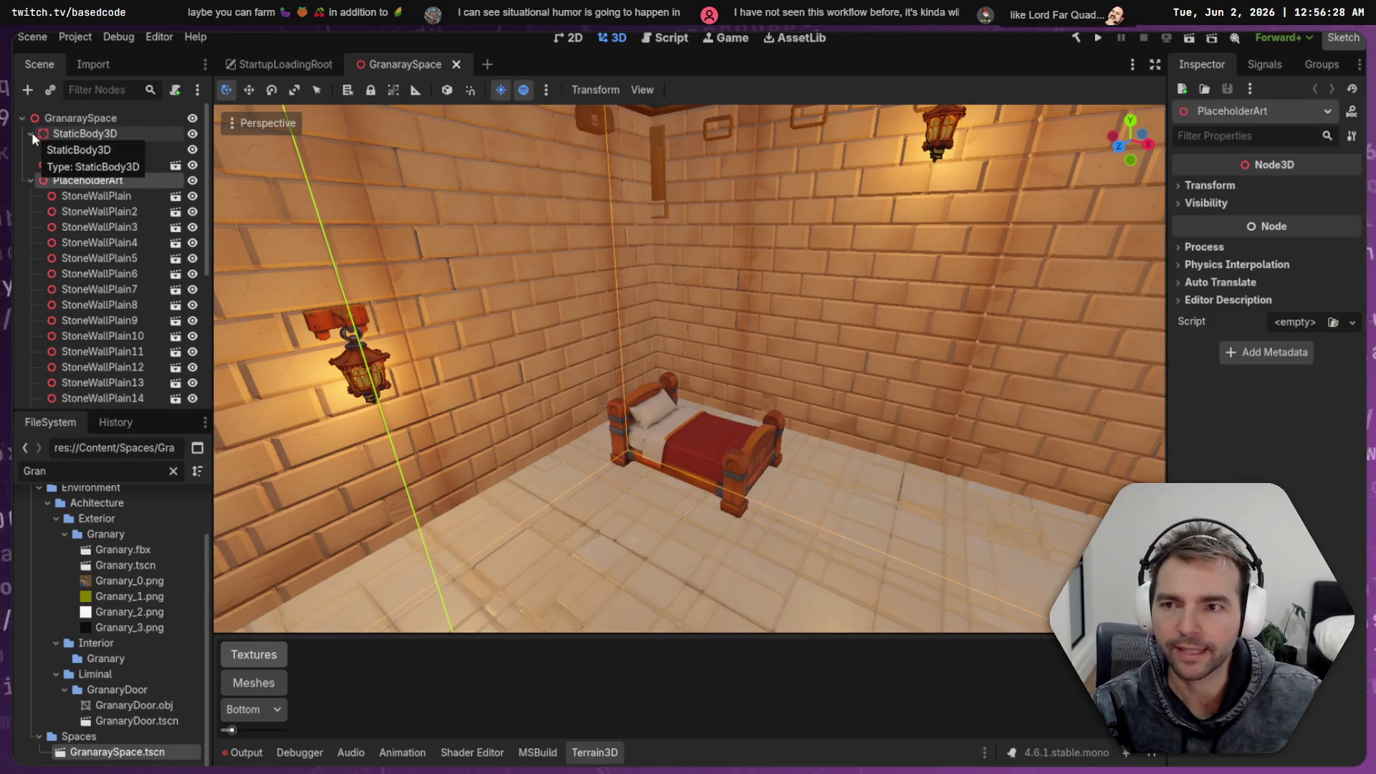
{"action": "left_click", "coordinate": [31, 134]}
{"action": "left_click", "coordinate": [28, 164]}
{"action": "double_click", "coordinate": [95, 166]}
{"action": "left_click", "coordinate": [96, 175]}
Cut the StaticBody3D, SingleBed and PlaceholderArt nodes out of the room
{"action": "left_click", "coordinate": [96, 179]}
{"action": "left_click", "coordinate": [100, 165]}
{"action": "left_click", "coordinate": [101, 181]}
{"action": "left_click", "coordinate": [121, 165]}
{"action": "left_click", "coordinate": [102, 136], "text": "shift"}
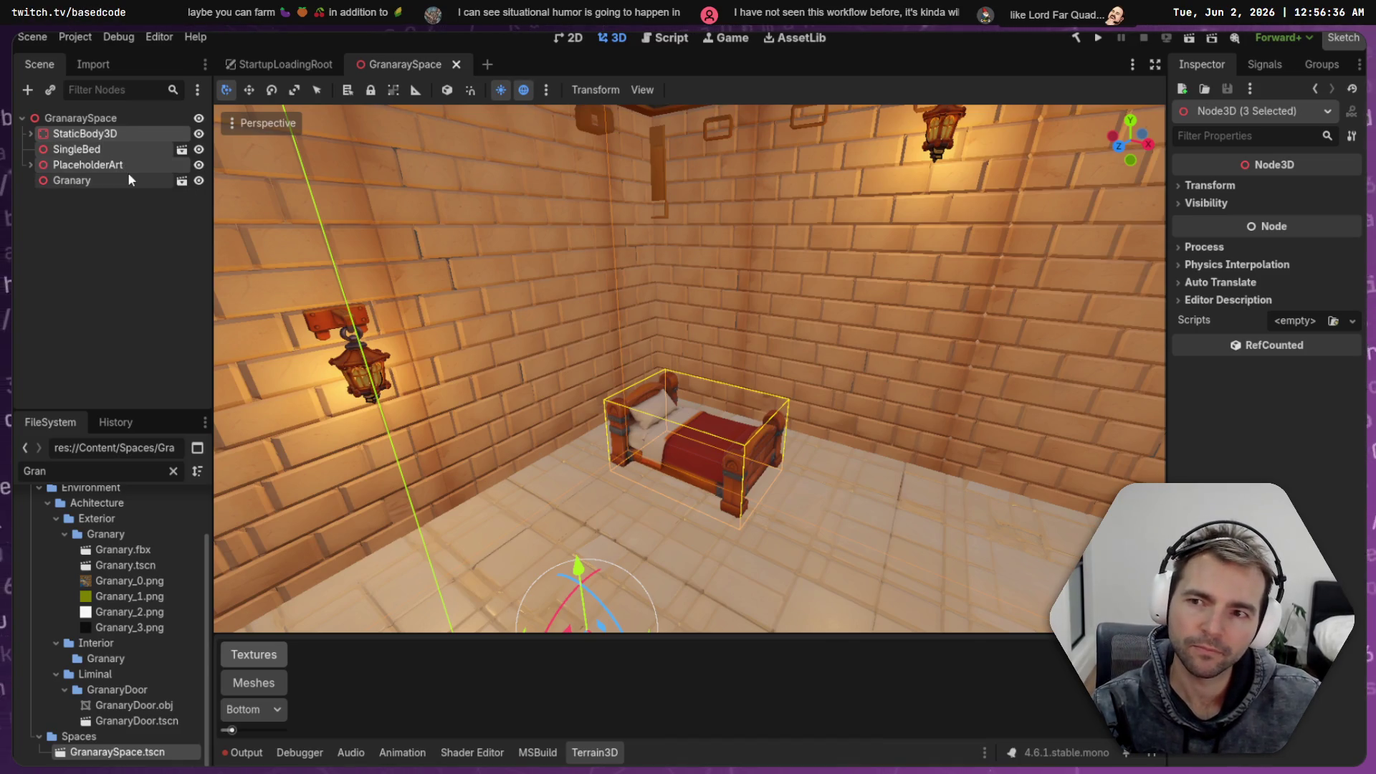
{"action": "key", "text": "Delete"}
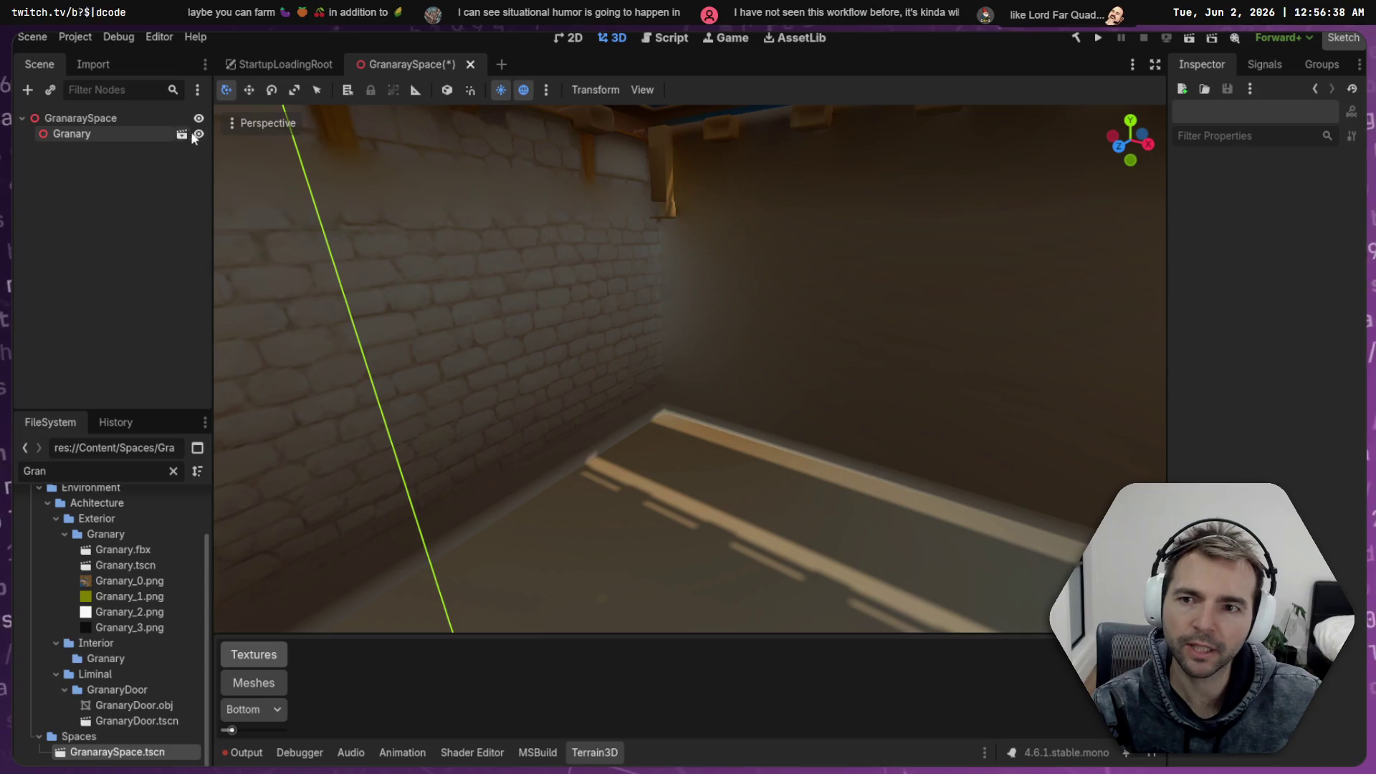
{"action": "left_click", "coordinate": [181, 134]}
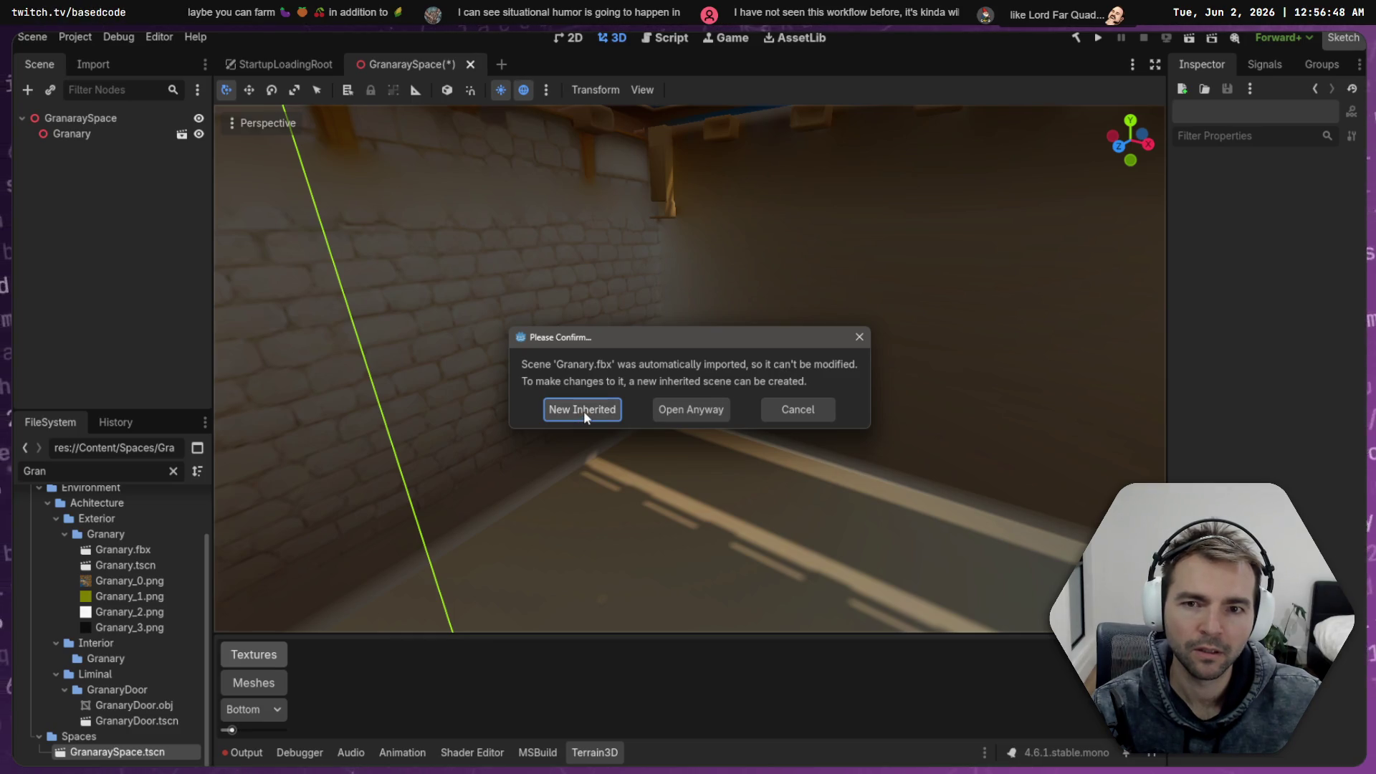
Create an inherited scene from Granary.fbx and paste the cut nodes under its root
{"action": "left_click", "coordinate": [679, 409]}
{"action": "left_click", "coordinate": [87, 122]}
{"action": "key", "text": "ctrl+v"}
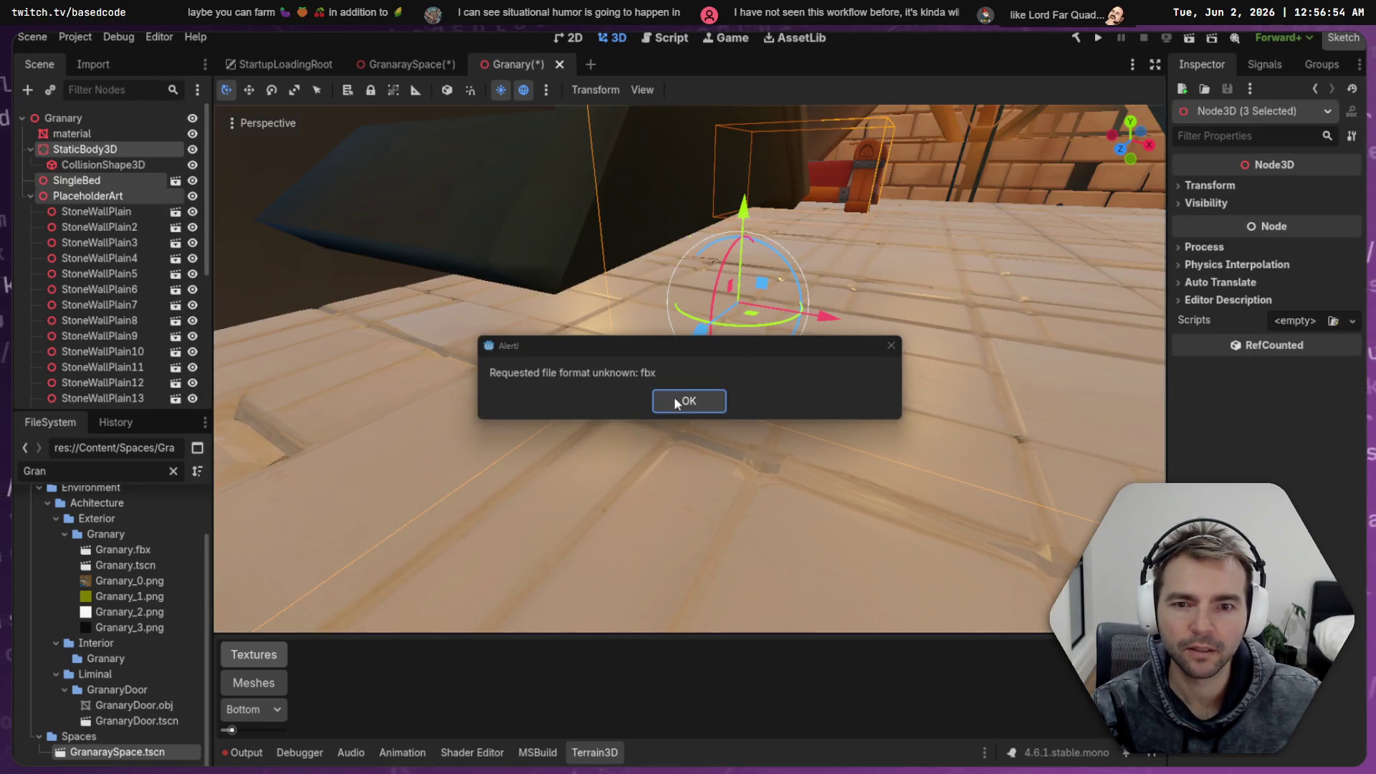
{"action": "left_click", "coordinate": [677, 404]}
Save the GranaraySpace scene and attempt to save the inherited Granary scene
{"action": "left_click", "coordinate": [380, 64]}
{"action": "key", "text": "ctrl+s"}
{"action": "left_click", "coordinate": [505, 66]}
{"action": "key", "text": "ctrl+s"}
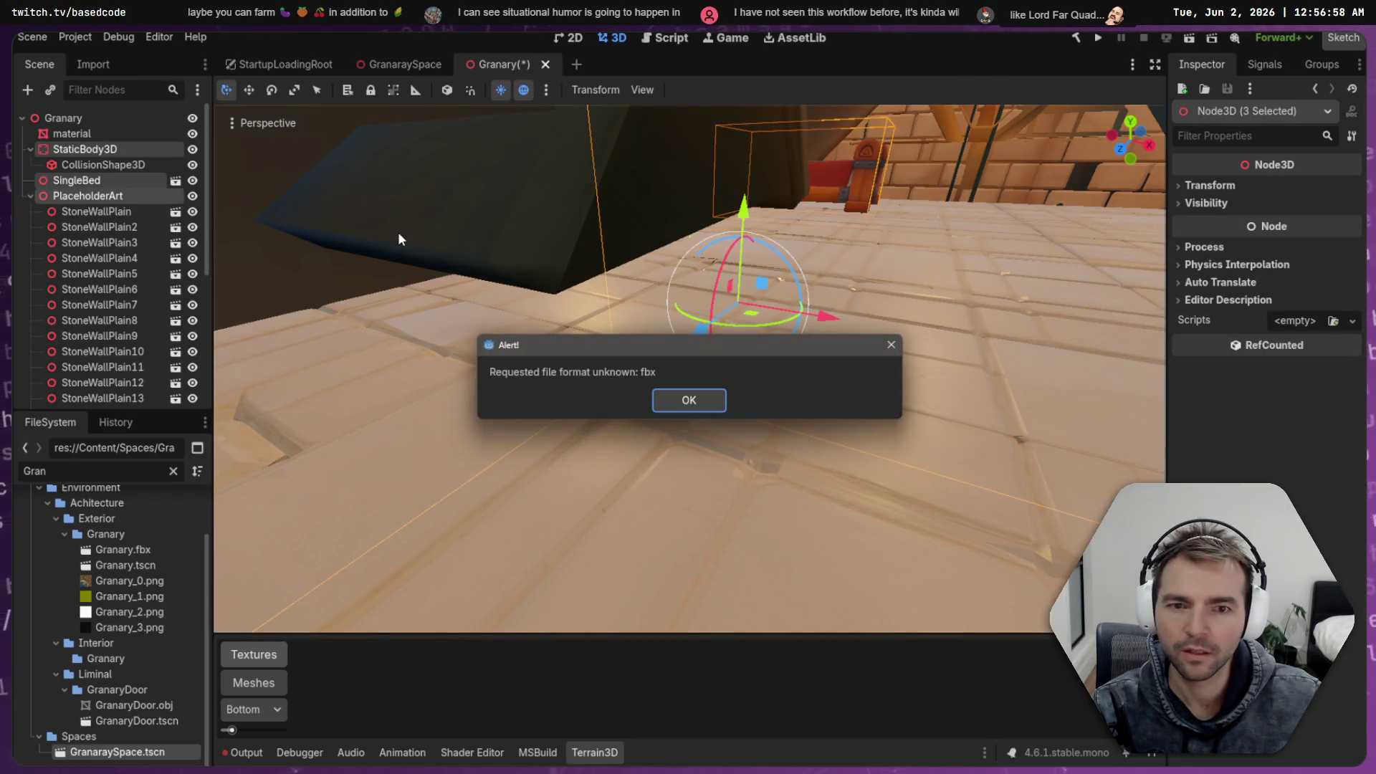
{"action": "left_click", "coordinate": [686, 402]}
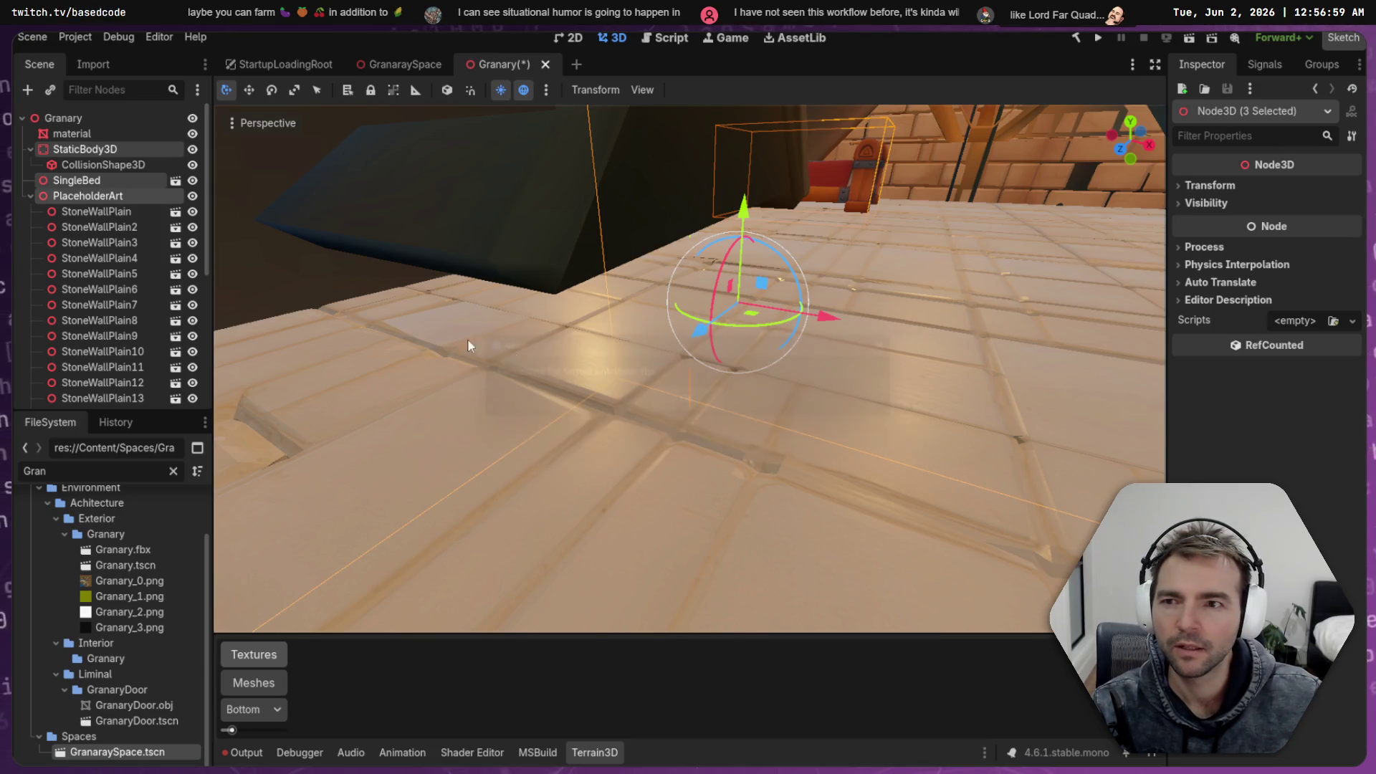
Frame the granary material mesh and undo the pasted nodes in the inherited Granary scene
{"action": "left_click", "coordinate": [30, 195]}
{"action": "left_click", "coordinate": [71, 133]}
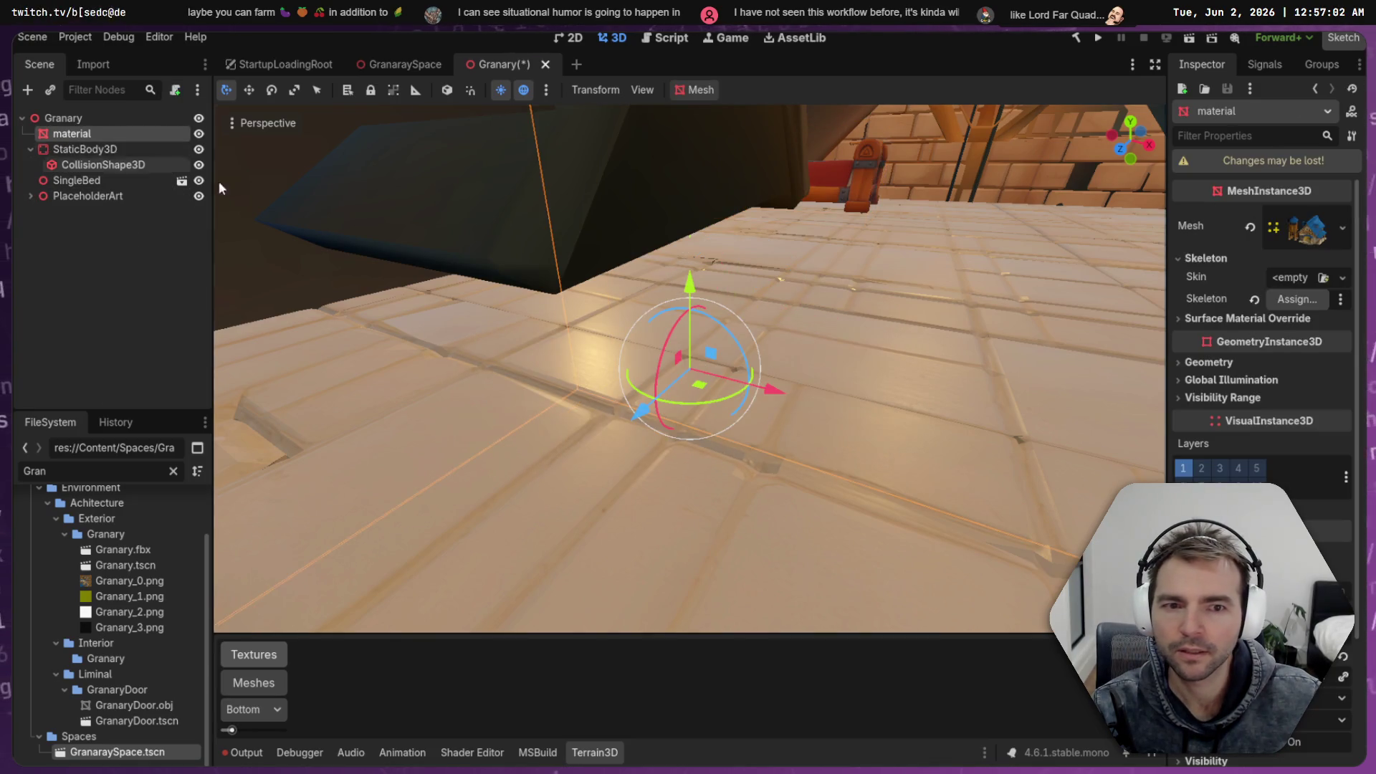
{"action": "key", "text": "f"}
{"action": "scroll", "coordinate": [689, 368], "scroll_direction": "down", "scroll_amount": 10}
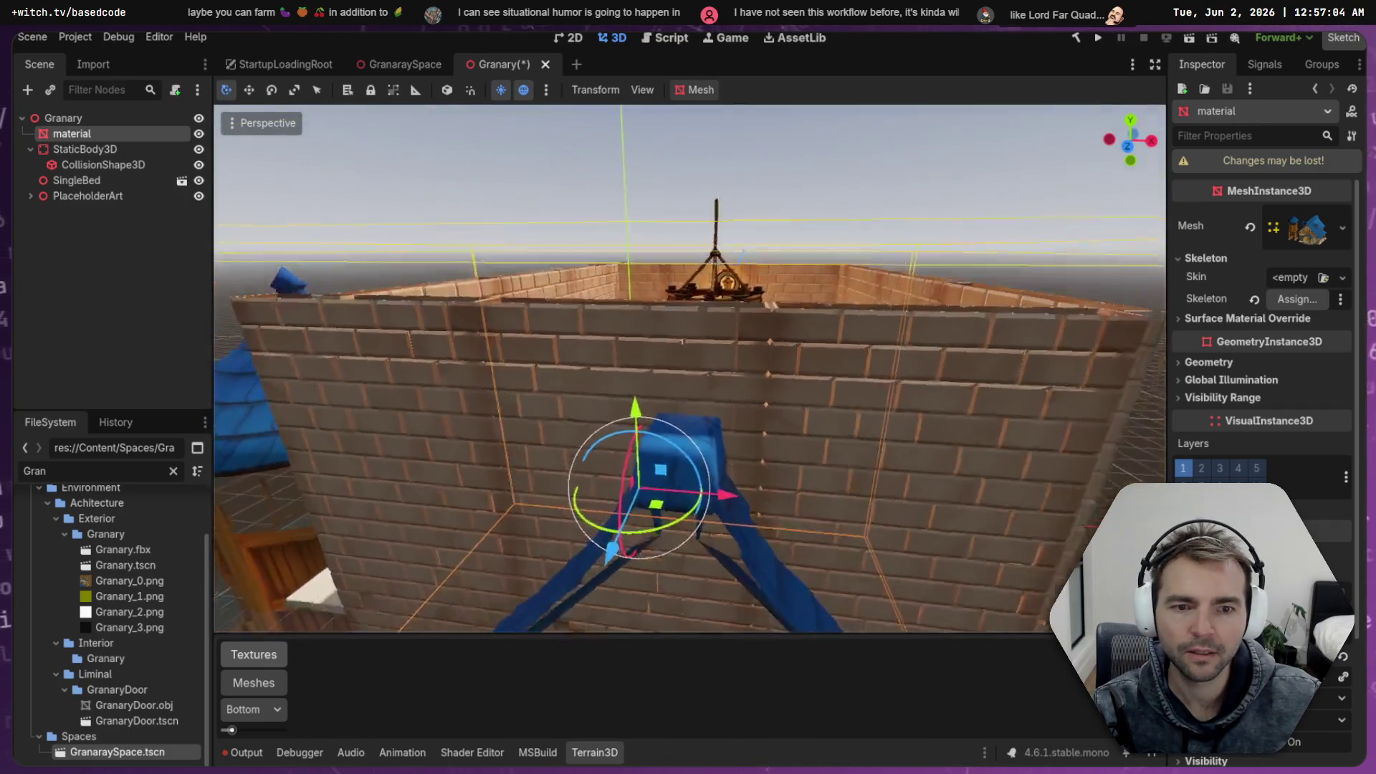
{"action": "scroll", "coordinate": [689, 369], "scroll_direction": "down", "scroll_amount": 10}
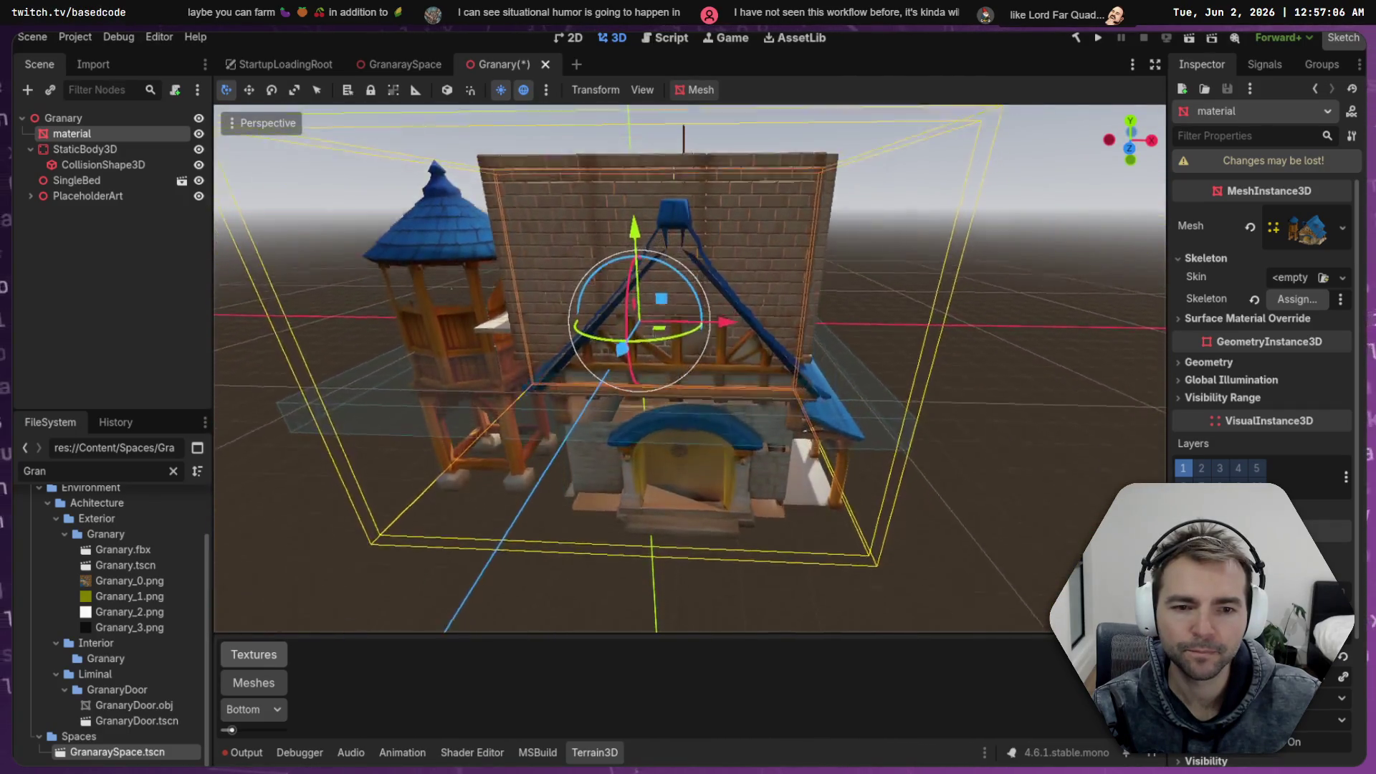
{"action": "mouse_move", "coordinate": [690, 368]}
{"action": "left_mouse_down"}
{"action": "mouse_move", "coordinate": [690, 215]}
{"action": "mouse_move", "coordinate": [721, 283]}
{"action": "left_mouse_up"}
{"action": "key", "text": "ctrl+z"}
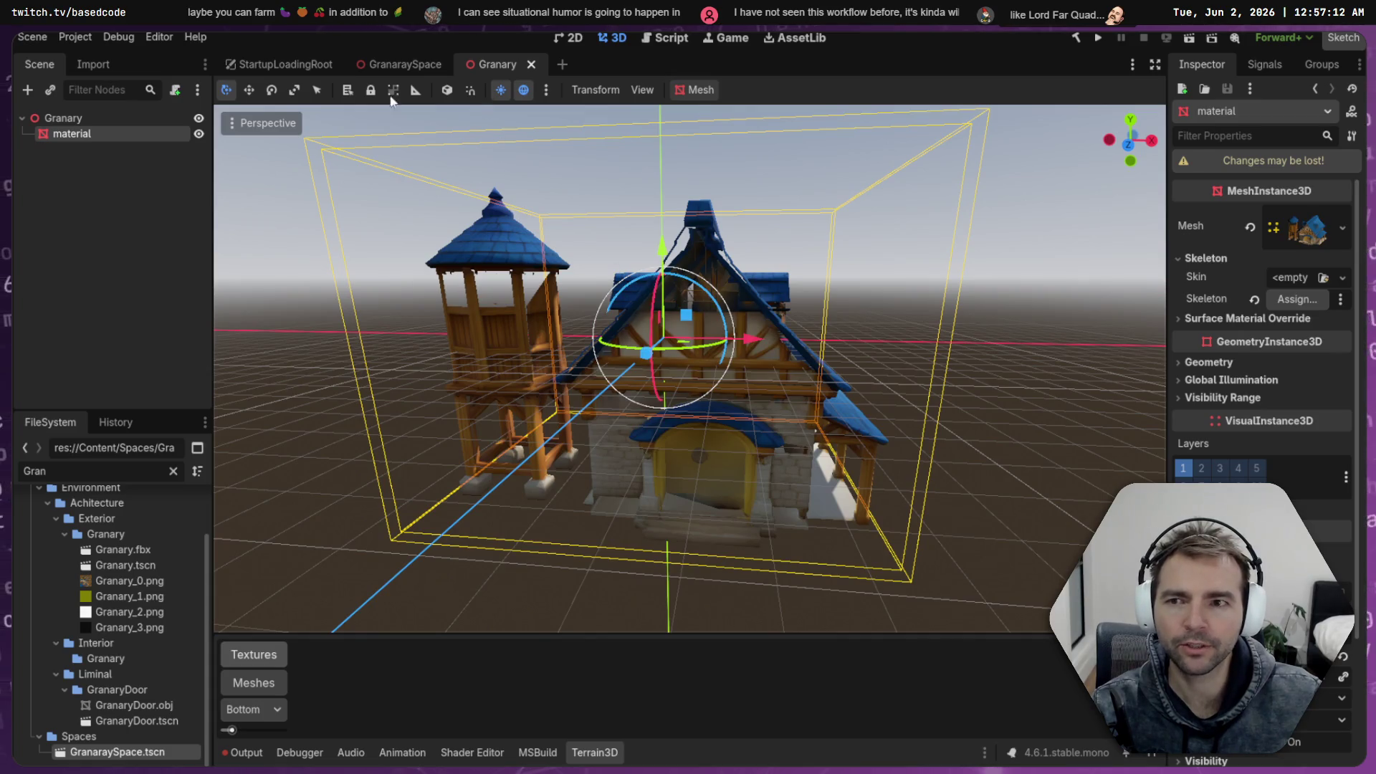
{"action": "left_click", "coordinate": [381, 69]}
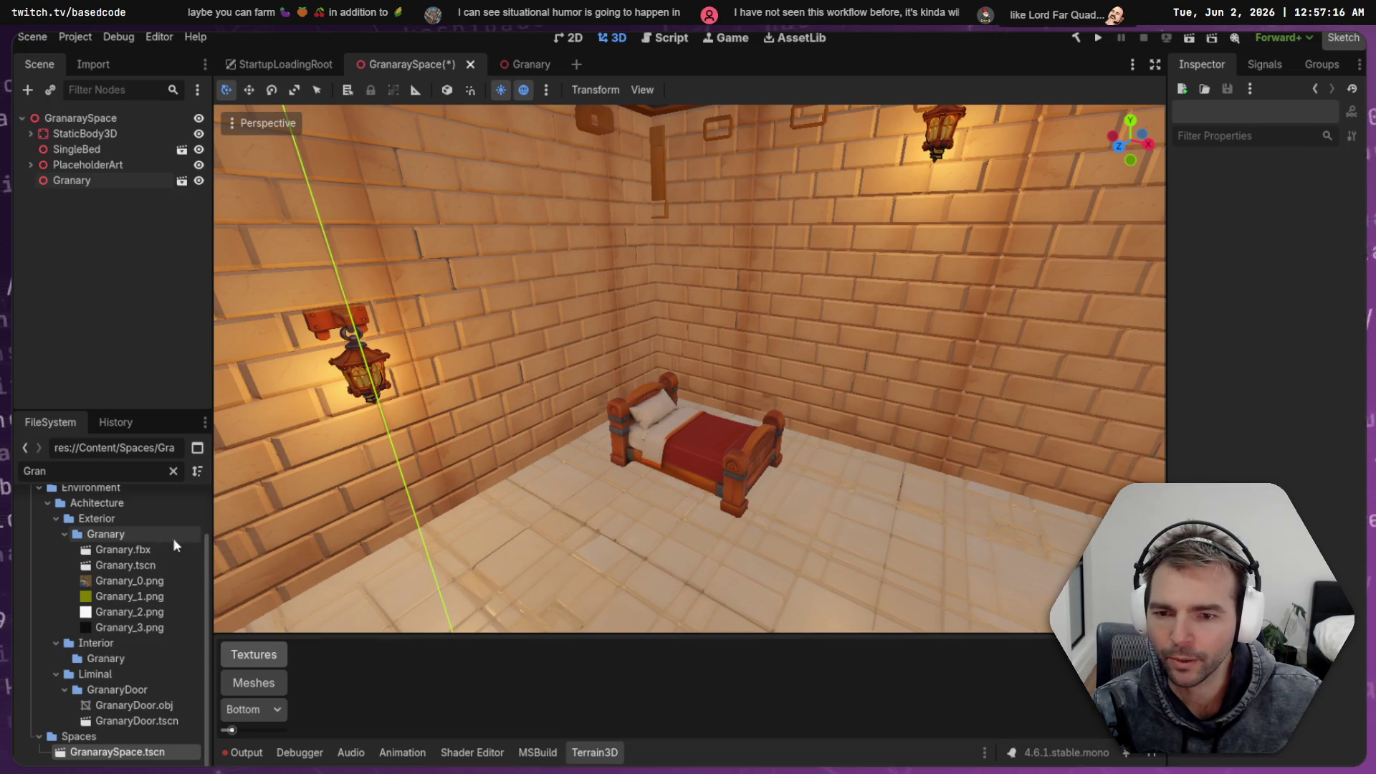
Clear the 'Gran' filter and inspect Chapel.tscn inside the Interior Chapel folder
{"action": "left_click", "coordinate": [64, 534]}
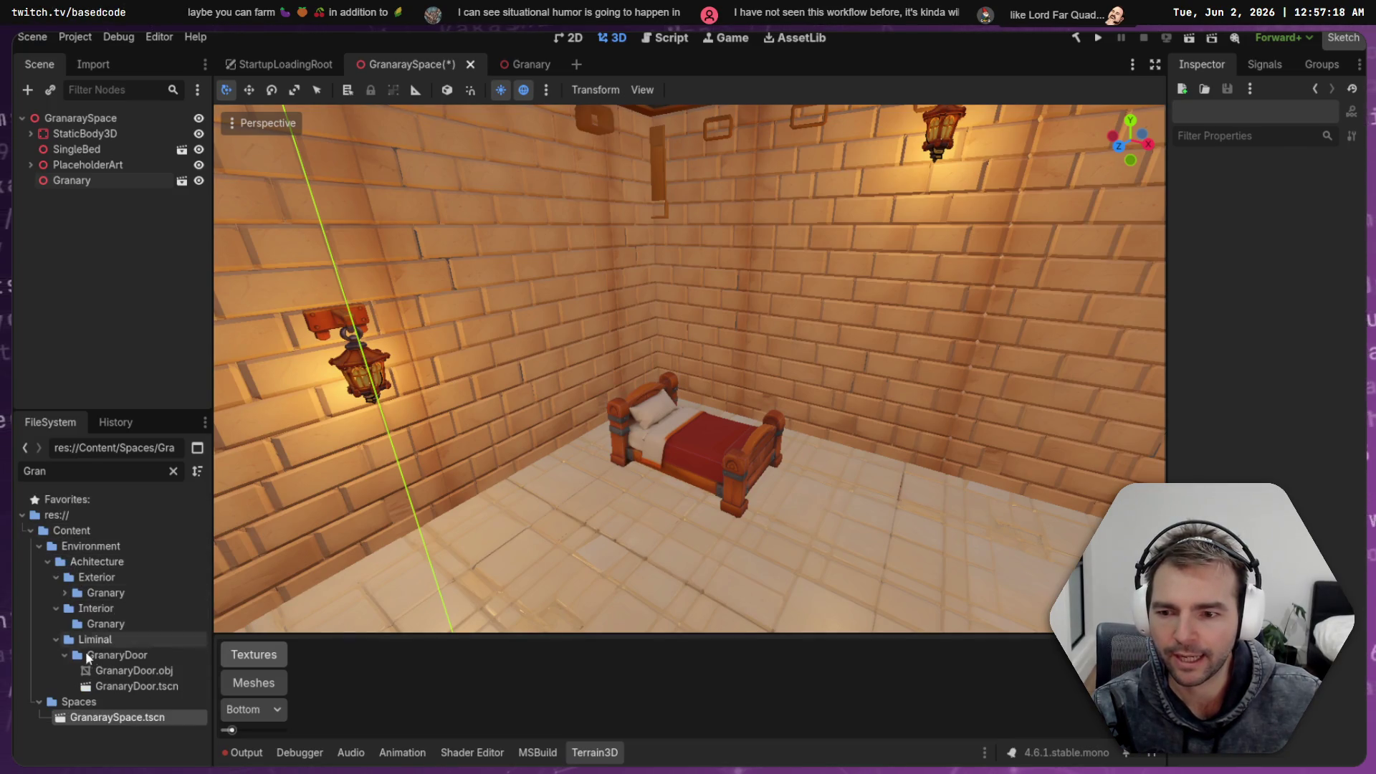
{"action": "left_click", "coordinate": [173, 472]}
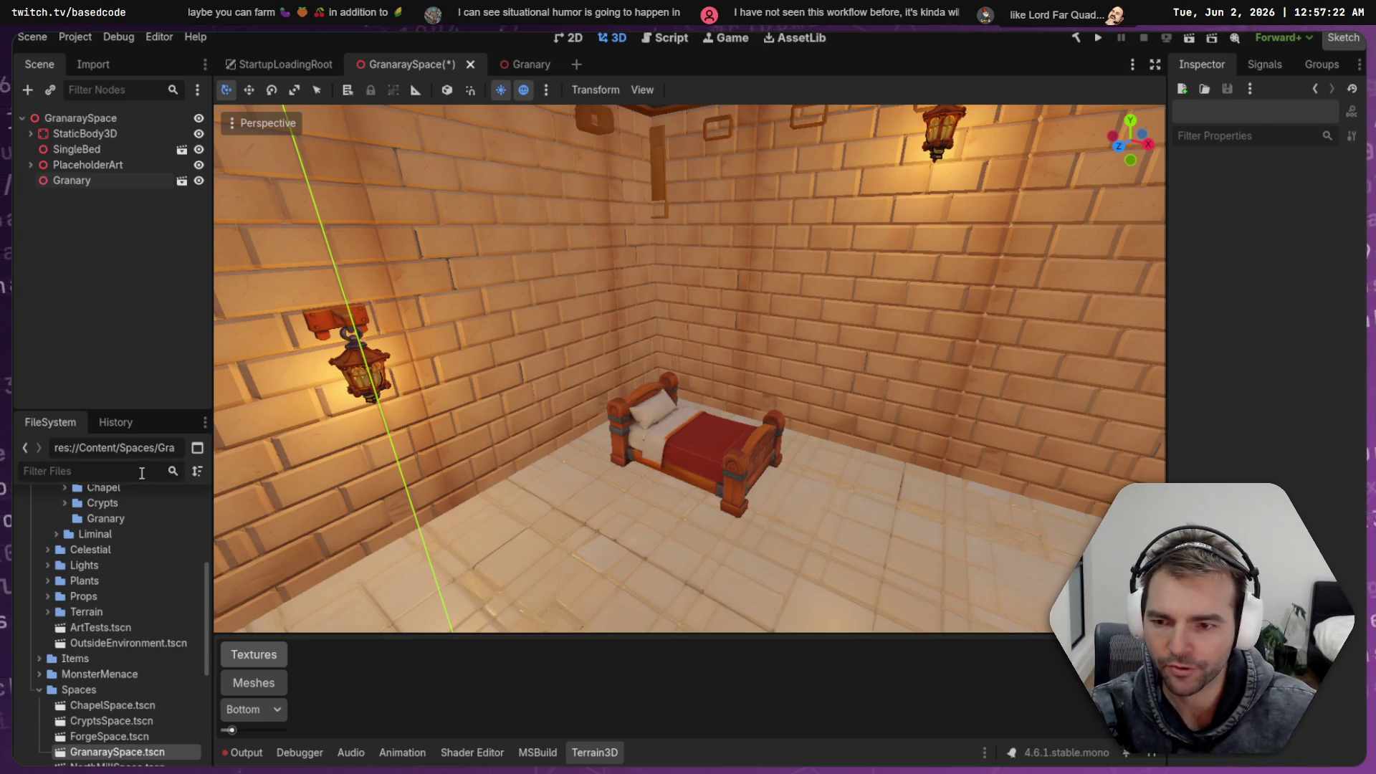
{"action": "scroll", "coordinate": [29, 552], "scroll_direction": "up", "scroll_amount": 1}
{"action": "left_click", "coordinate": [63, 522]}
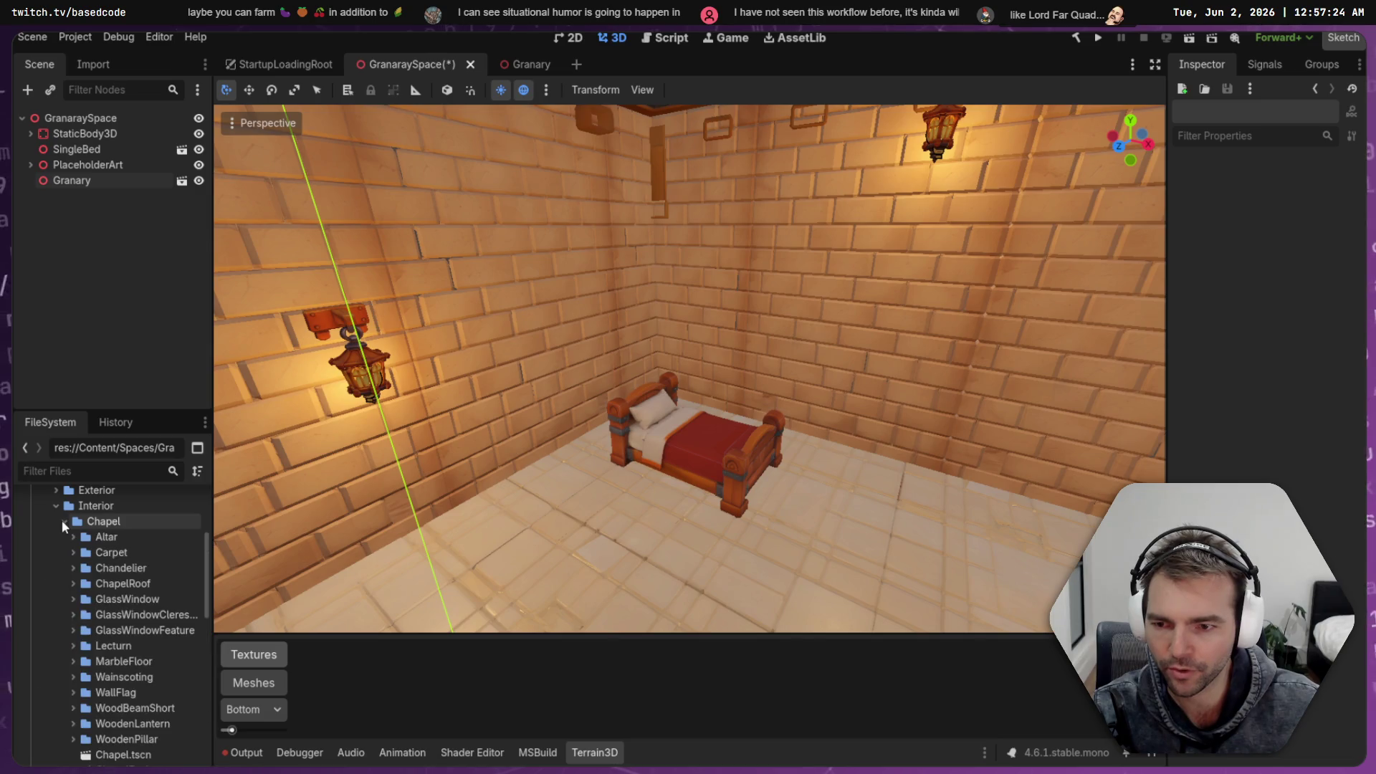
{"action": "scroll", "coordinate": [64, 531], "scroll_direction": "down", "scroll_amount": 5}
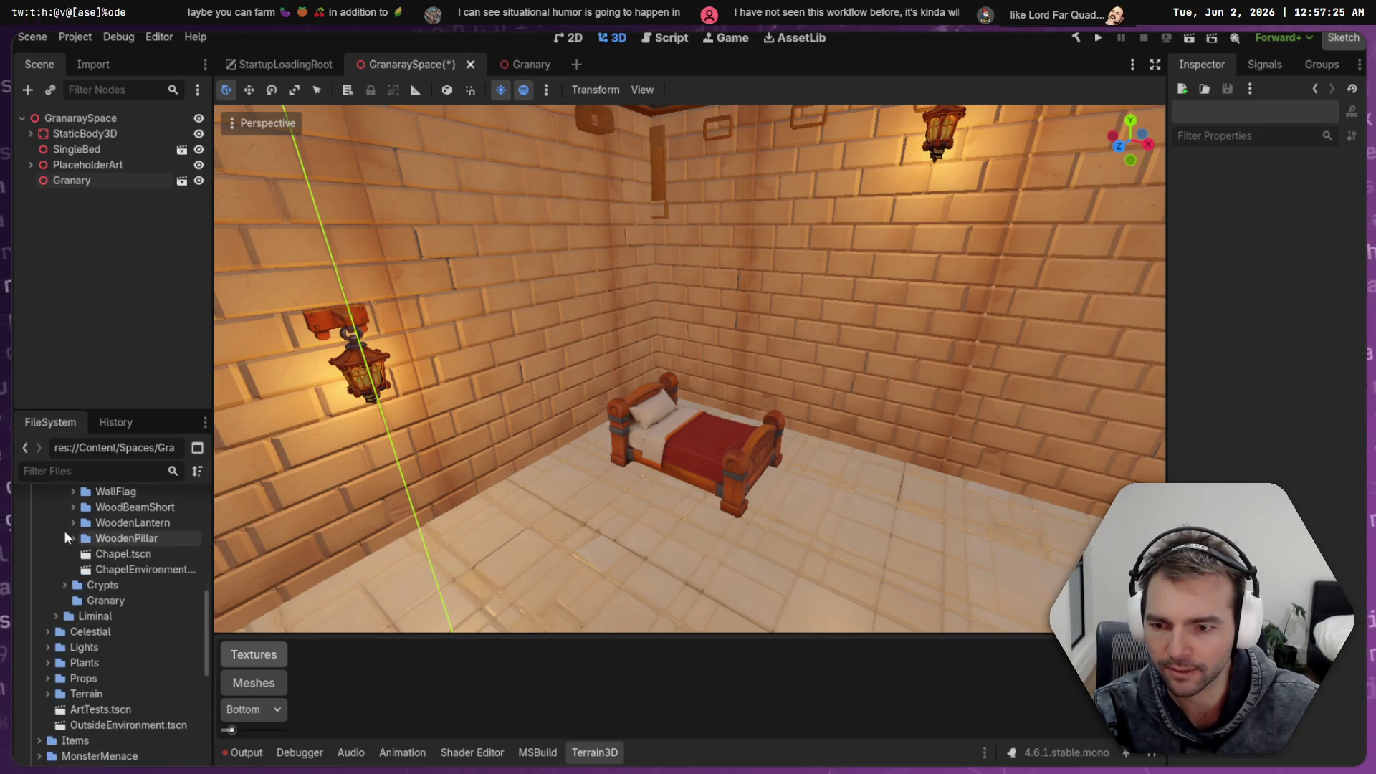
{"action": "left_click", "coordinate": [132, 552]}
{"action": "scroll", "coordinate": [144, 567], "scroll_direction": "up", "scroll_amount": 5}
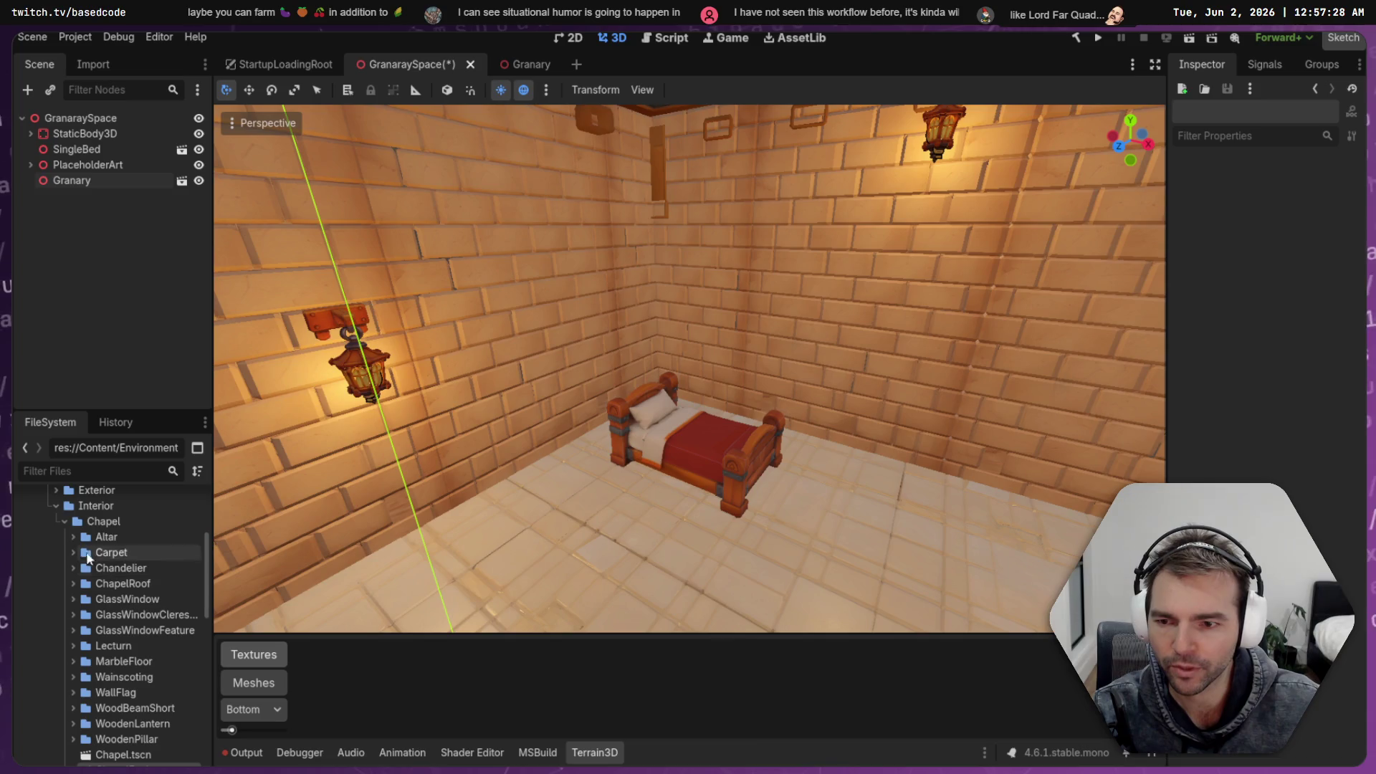
{"action": "left_click", "coordinate": [63, 521]}
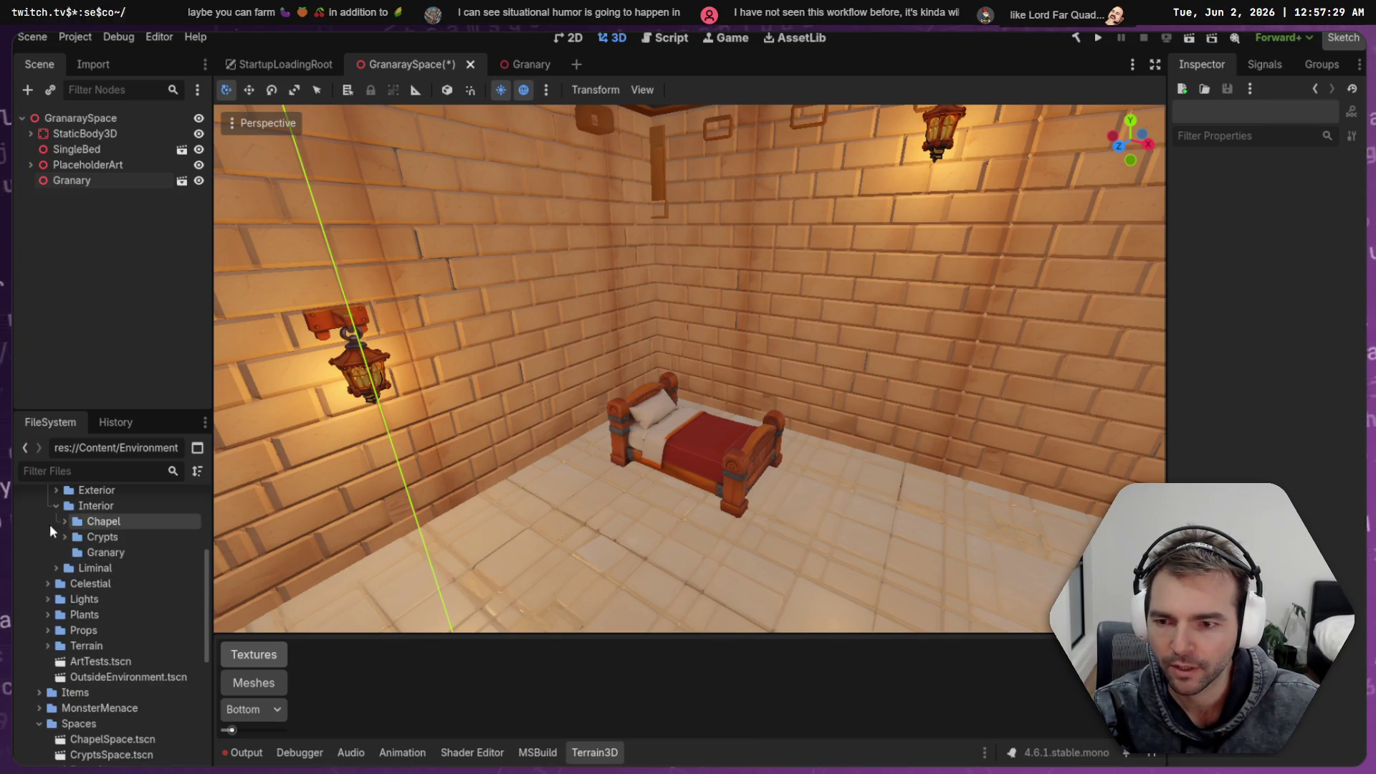
Create an empty 3D scene named GranaryEnvironment in Interior/Granary, then return to GranaraySpace
{"action": "right_click", "coordinate": [96, 551]}
{"action": "mouse_move", "coordinate": [246, 518]}
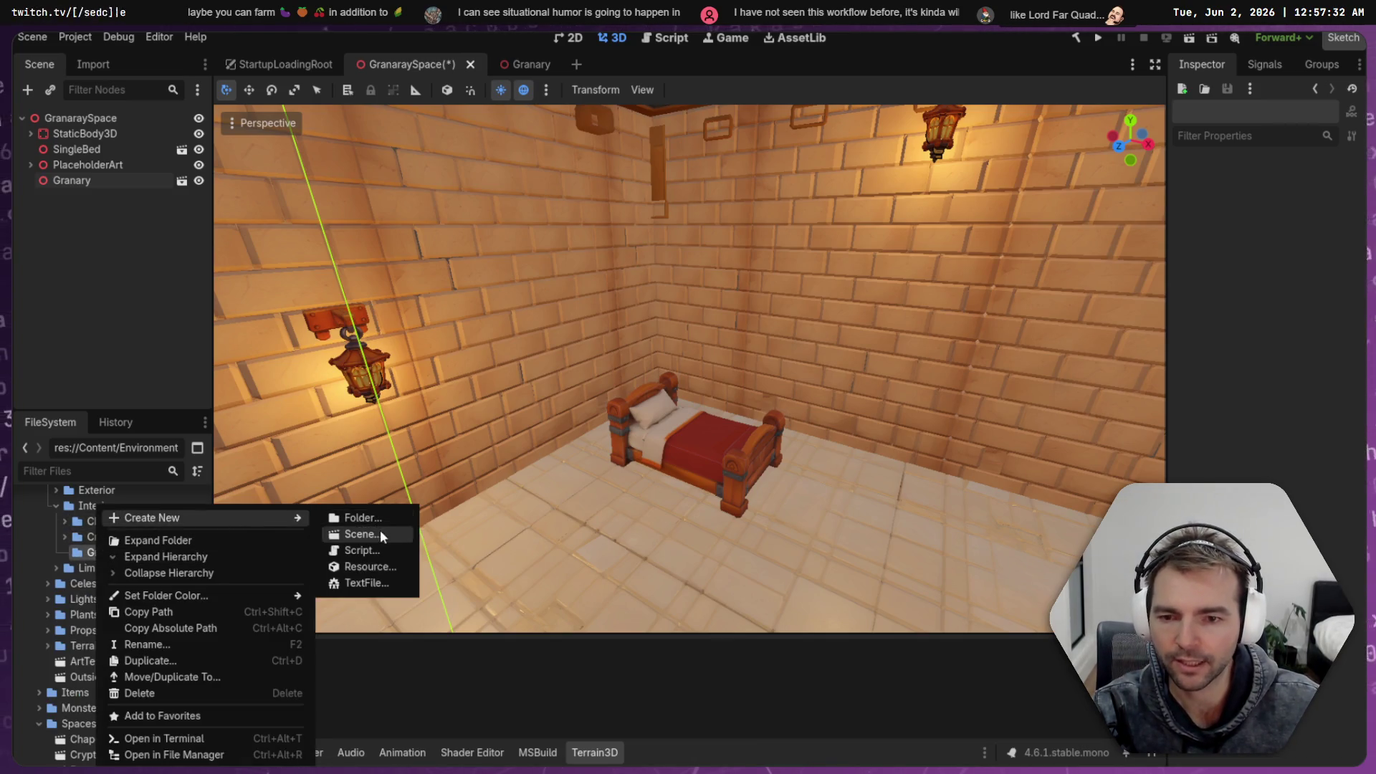
{"action": "left_click", "coordinate": [381, 534]}
{"action": "type", "text": "GranaryEnvironmen"}
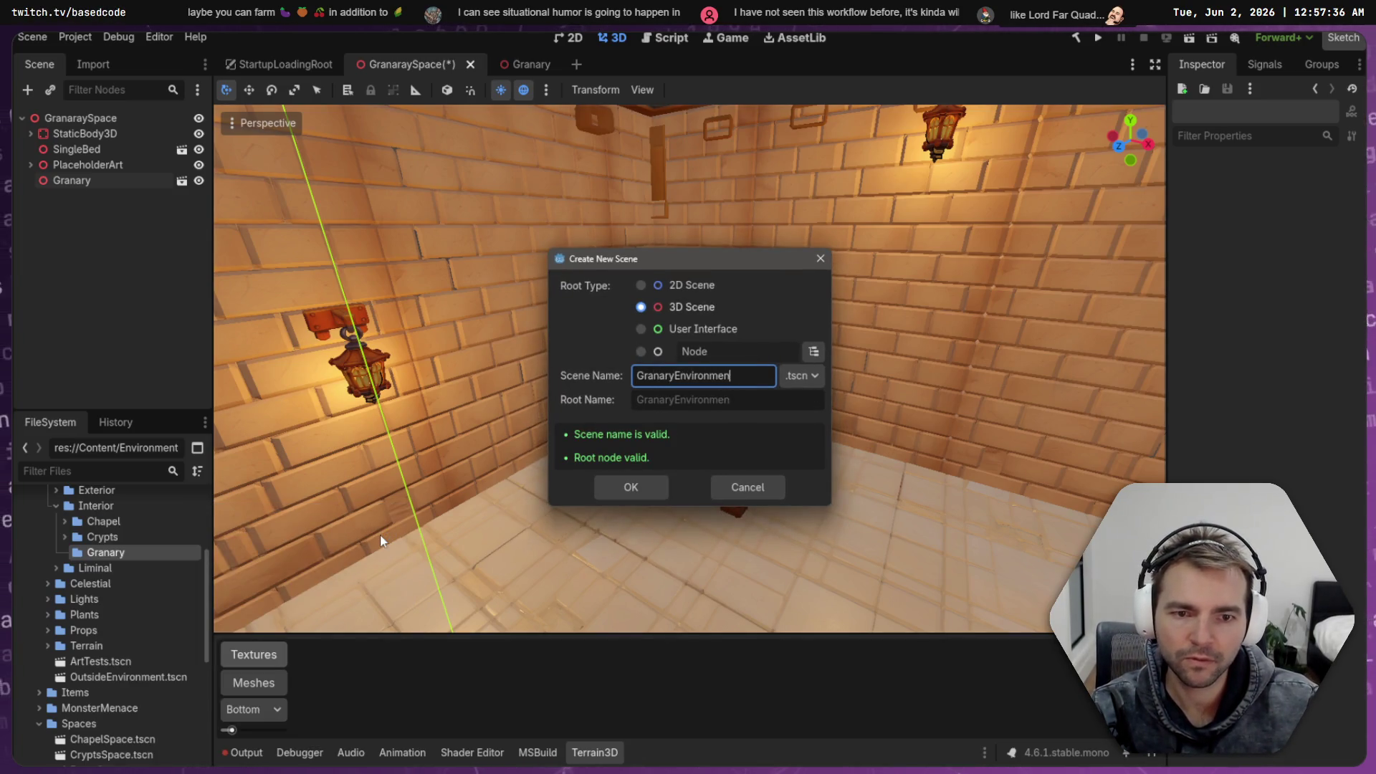
{"action": "type", "text": "t"}
{"action": "key", "text": "Return"}
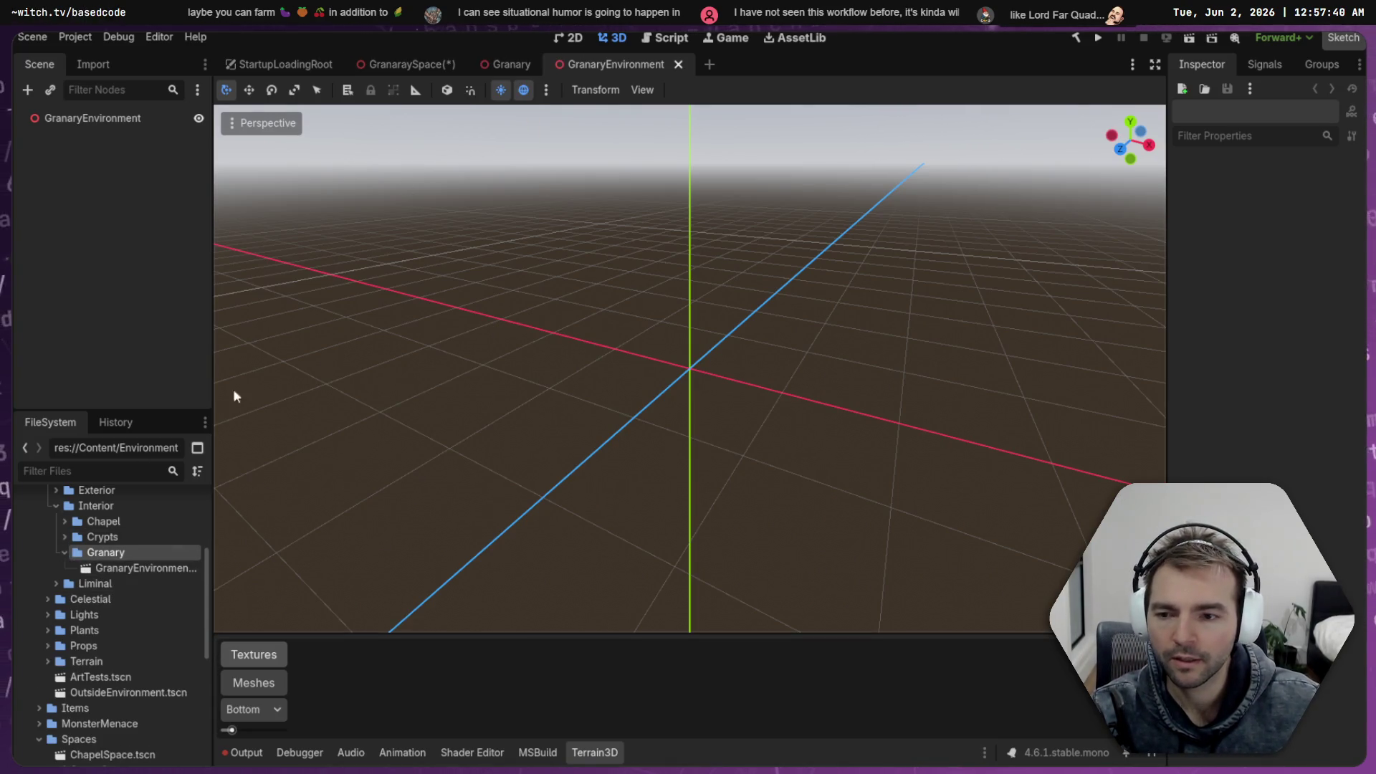
{"action": "left_click", "coordinate": [394, 68]}
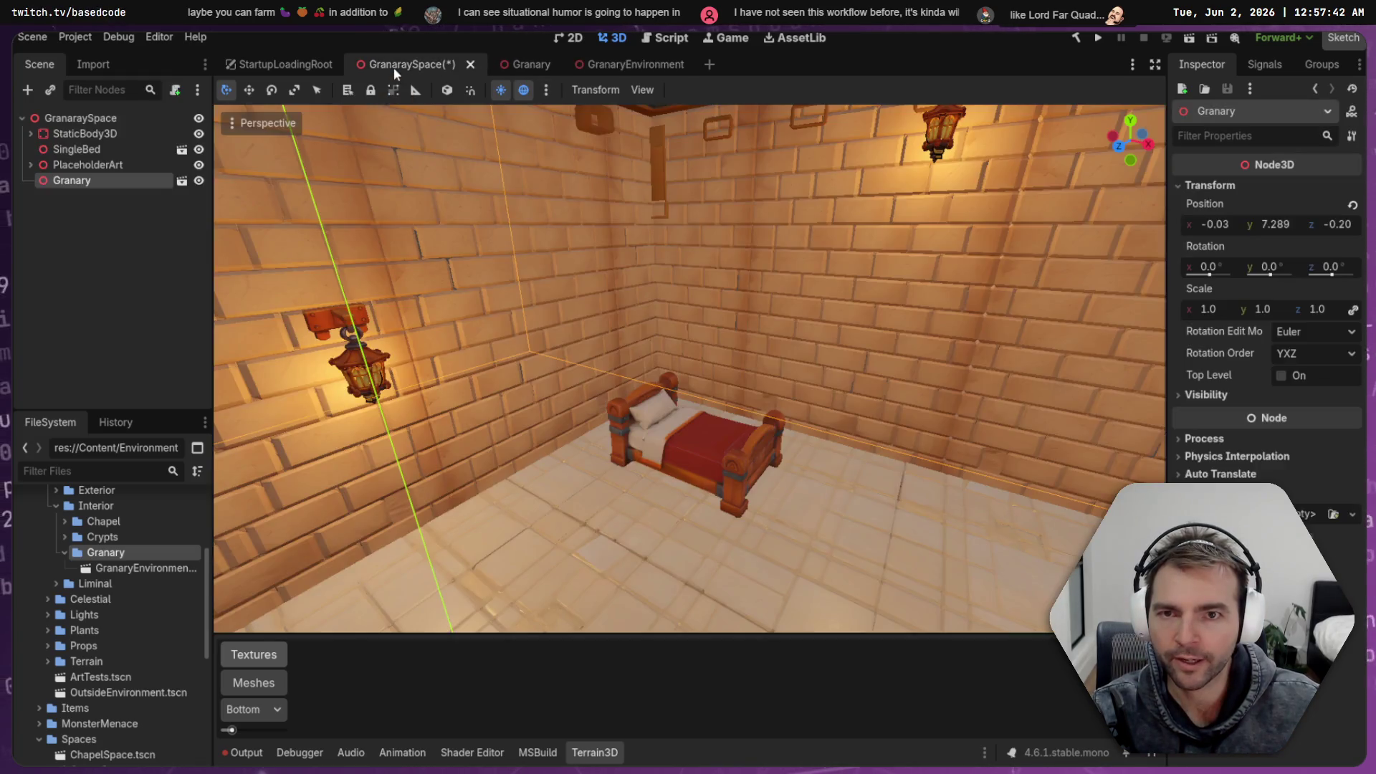
Instance GranaryEnvironment under GranaraySpace and select the room nodes from StaticBody3D through Granary
{"action": "left_click", "coordinate": [75, 215]}
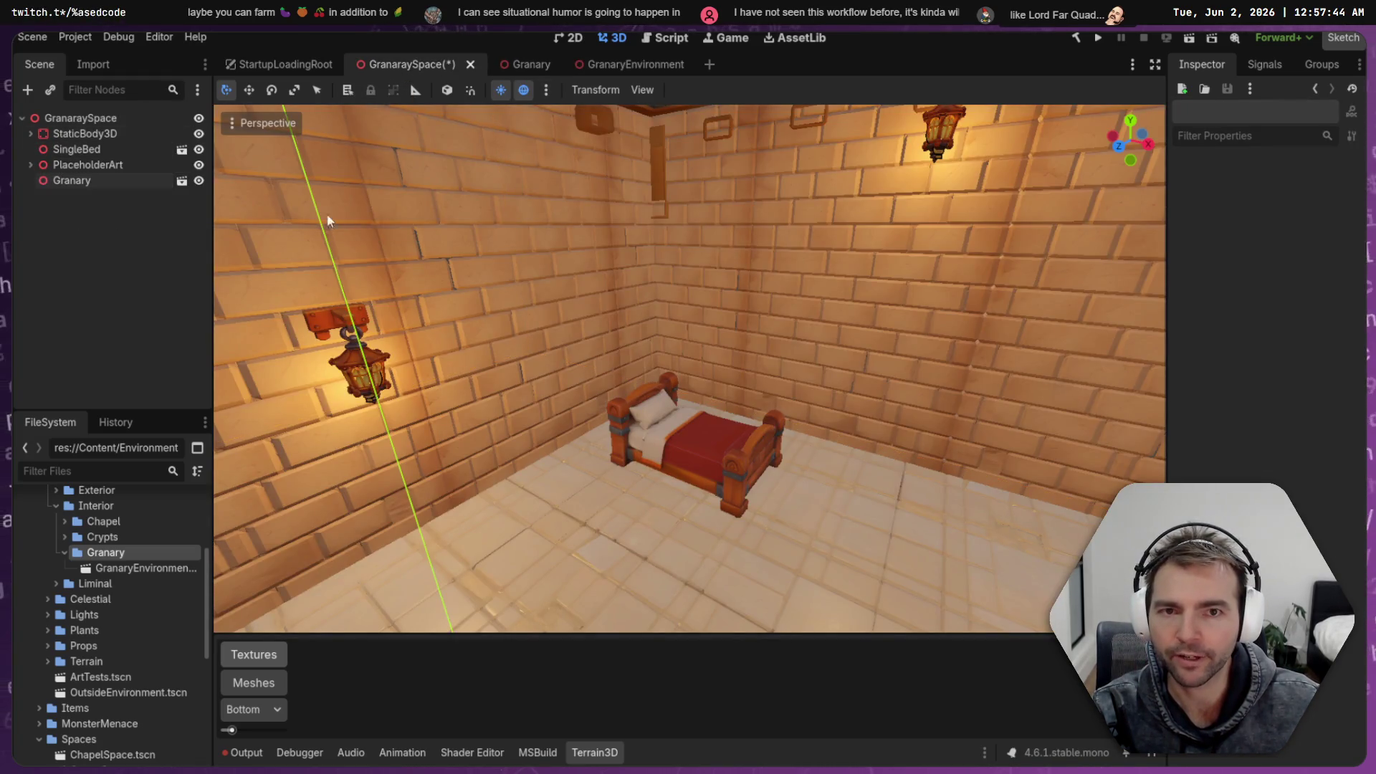
{"action": "mouse_move", "coordinate": [129, 568]}
{"action": "left_mouse_down"}
{"action": "mouse_move", "coordinate": [122, 222]}
{"action": "mouse_move", "coordinate": [80, 122]}
{"action": "left_mouse_up"}
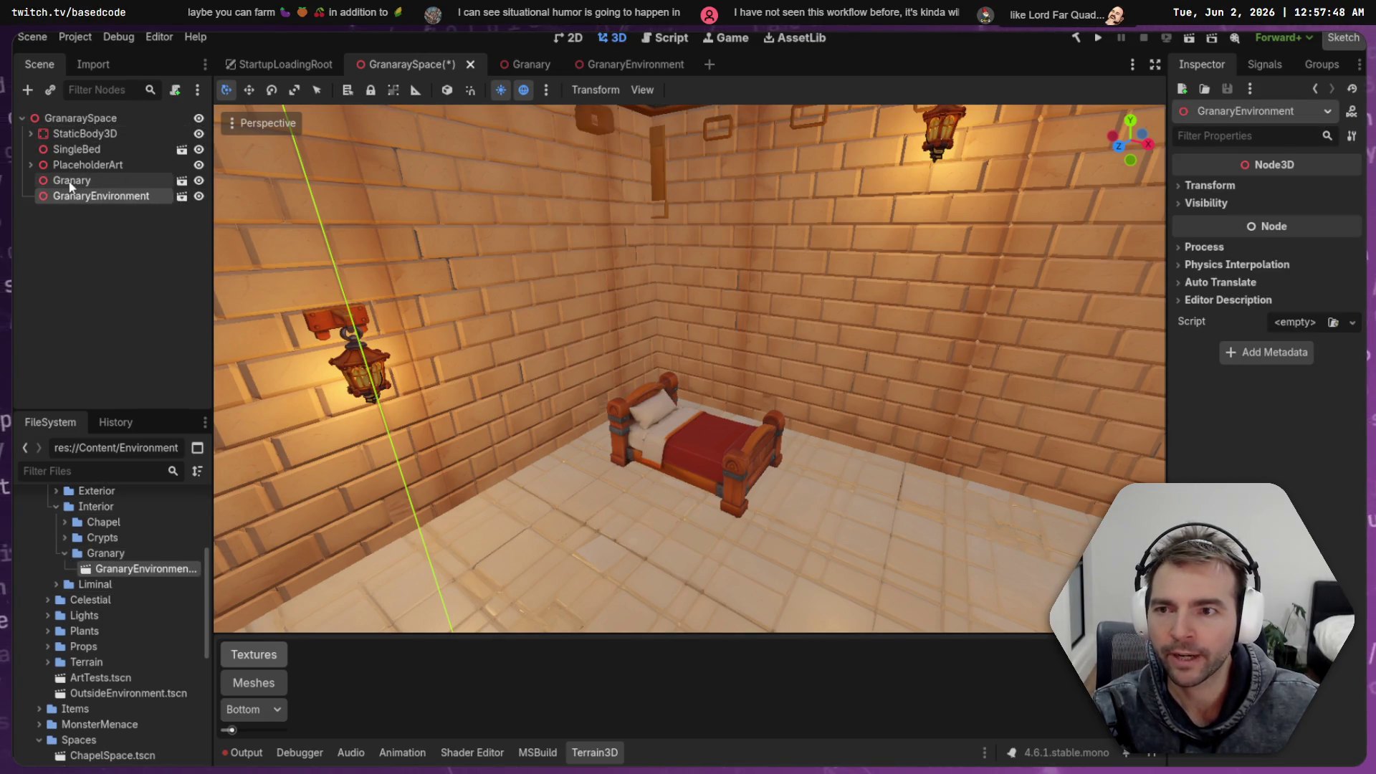
{"action": "left_click", "coordinate": [71, 183]}
{"action": "left_click", "coordinate": [96, 133], "text": "shift"}
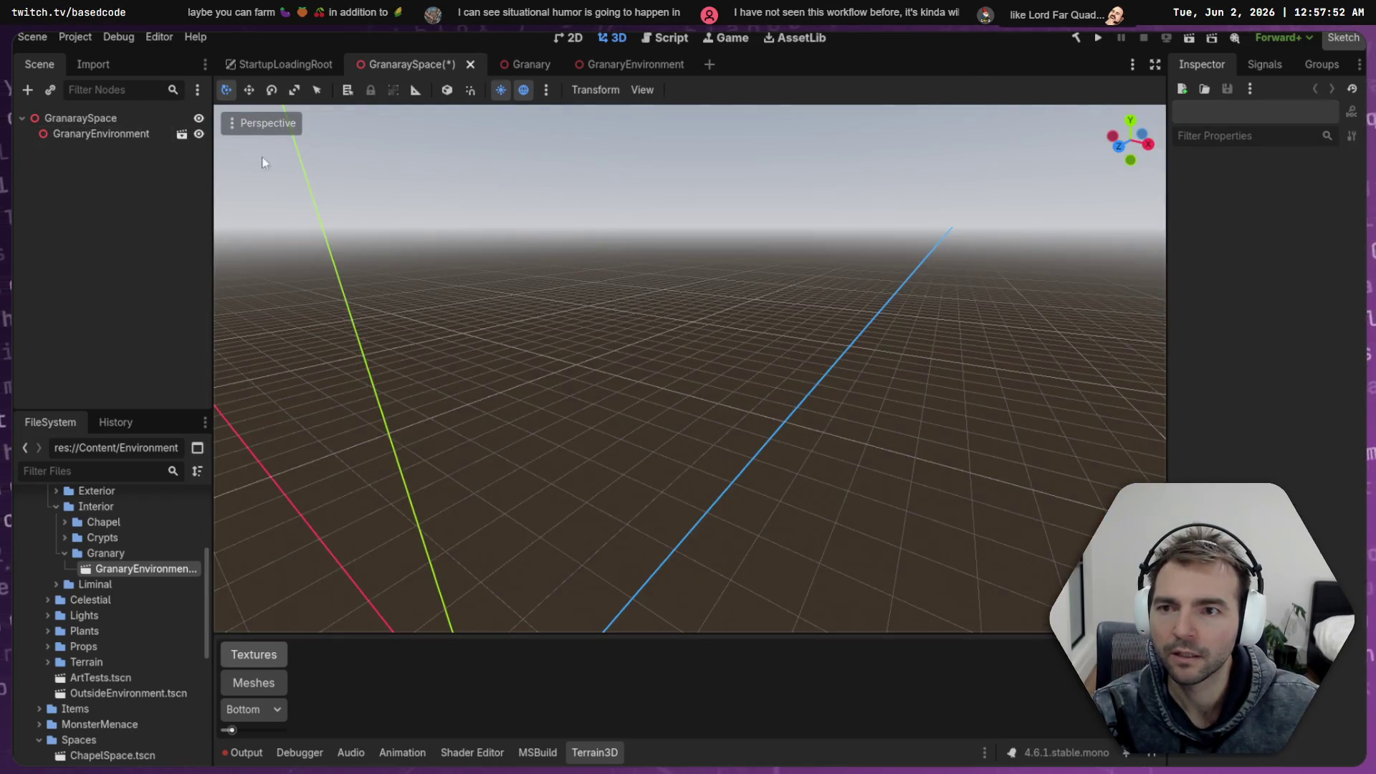
Paste the room nodes under the GranaryEnvironment root and save the scenes
{"action": "left_click", "coordinate": [182, 134]}
{"action": "left_click", "coordinate": [93, 118]}
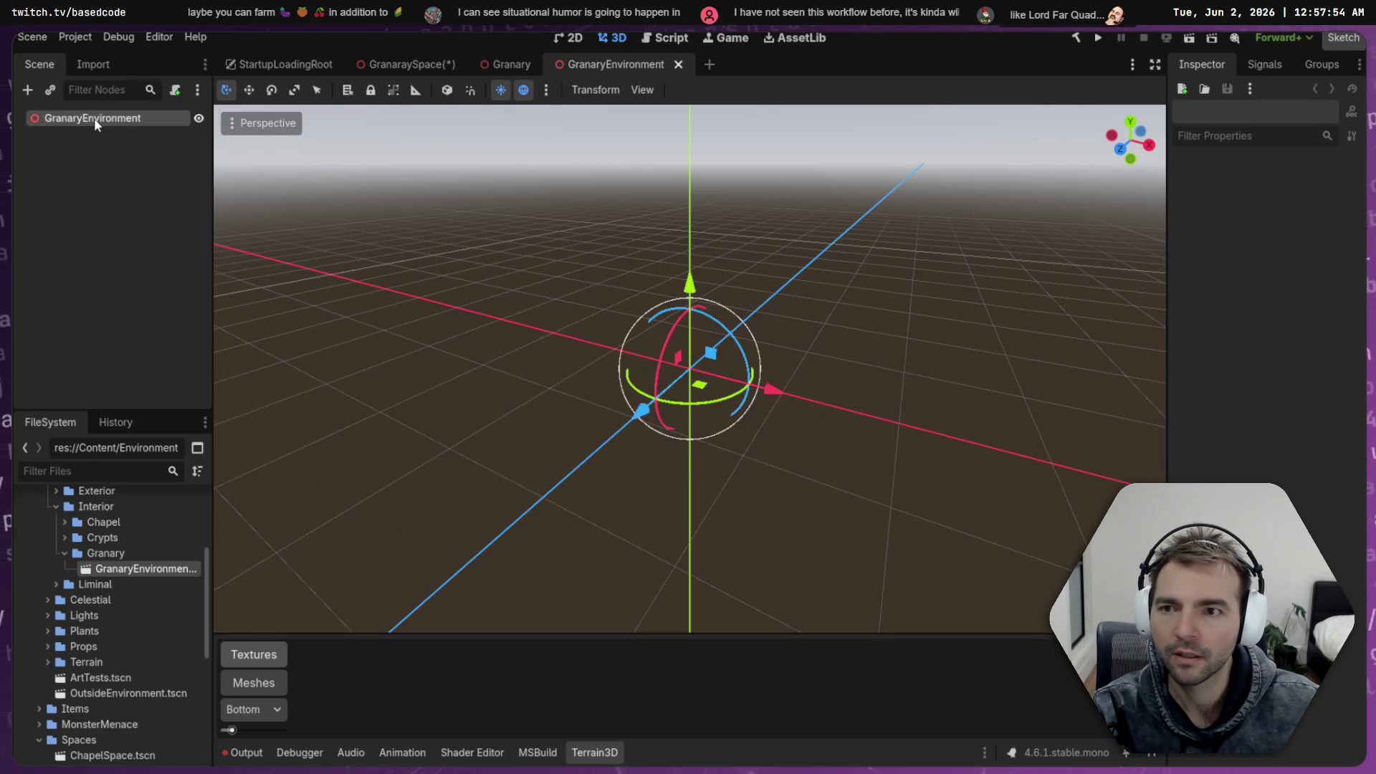
{"action": "key", "text": "ctrl+v"}
{"action": "key", "text": "ctrl+s"}
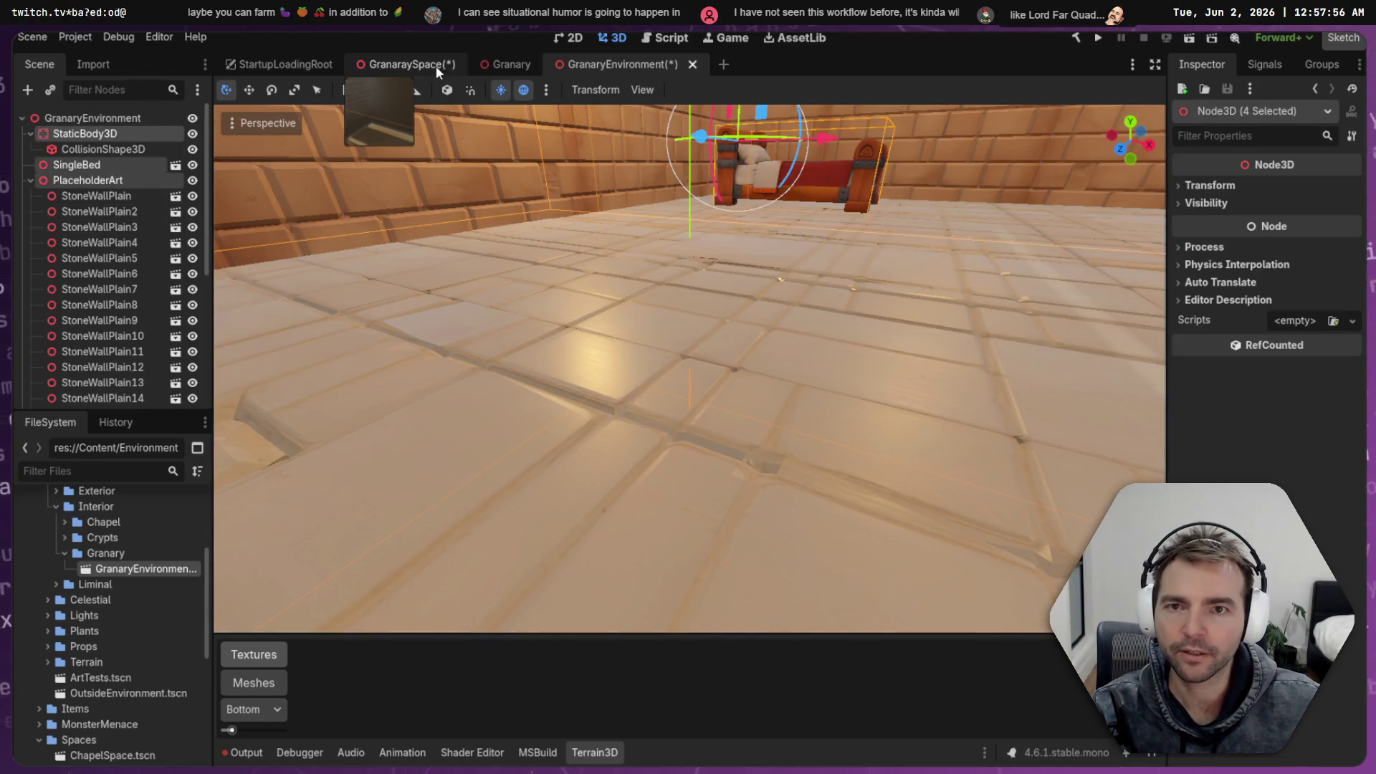
{"action": "left_click", "coordinate": [405, 64]}
Open the GranaryEnvironment scene and collapse its PlaceholderArt group to review the room nodes
{"action": "key", "text": "s"}
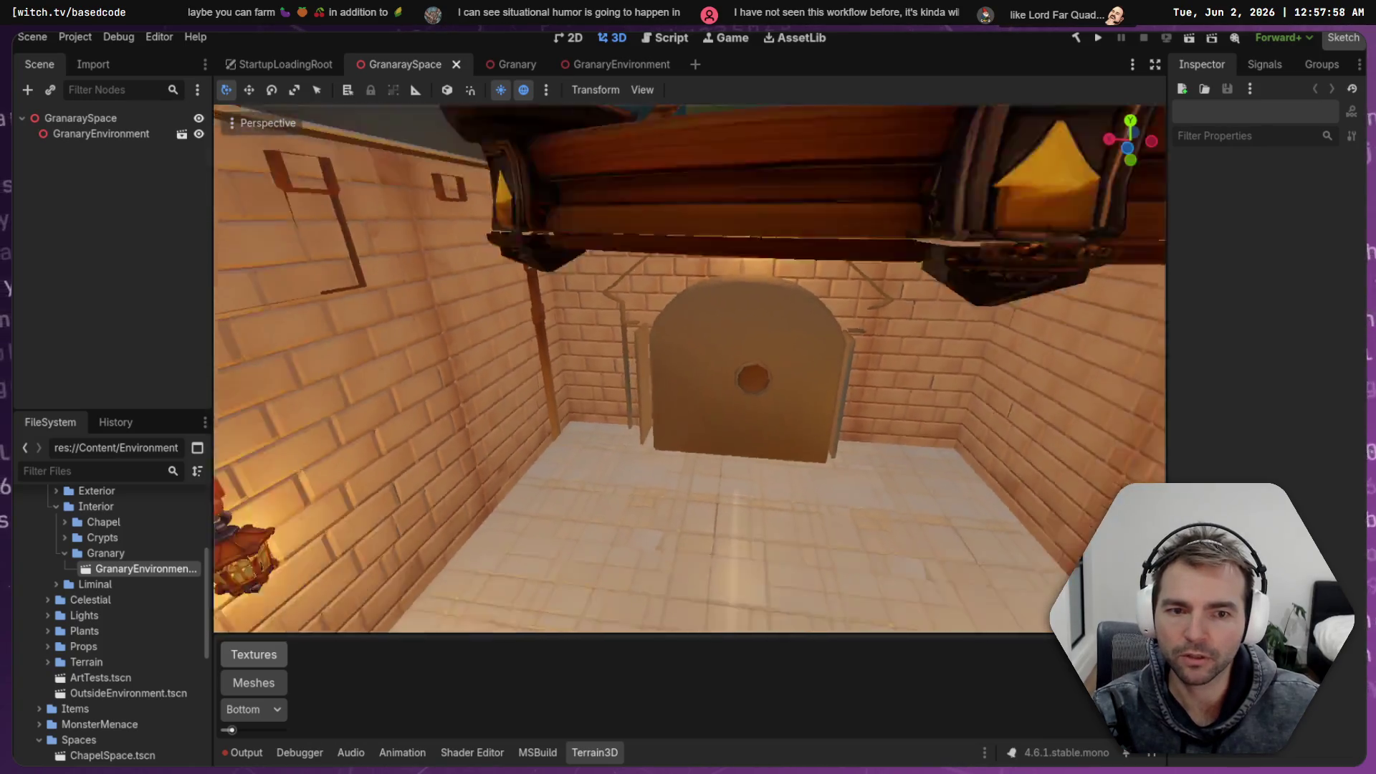
{"action": "key", "text": "w"}
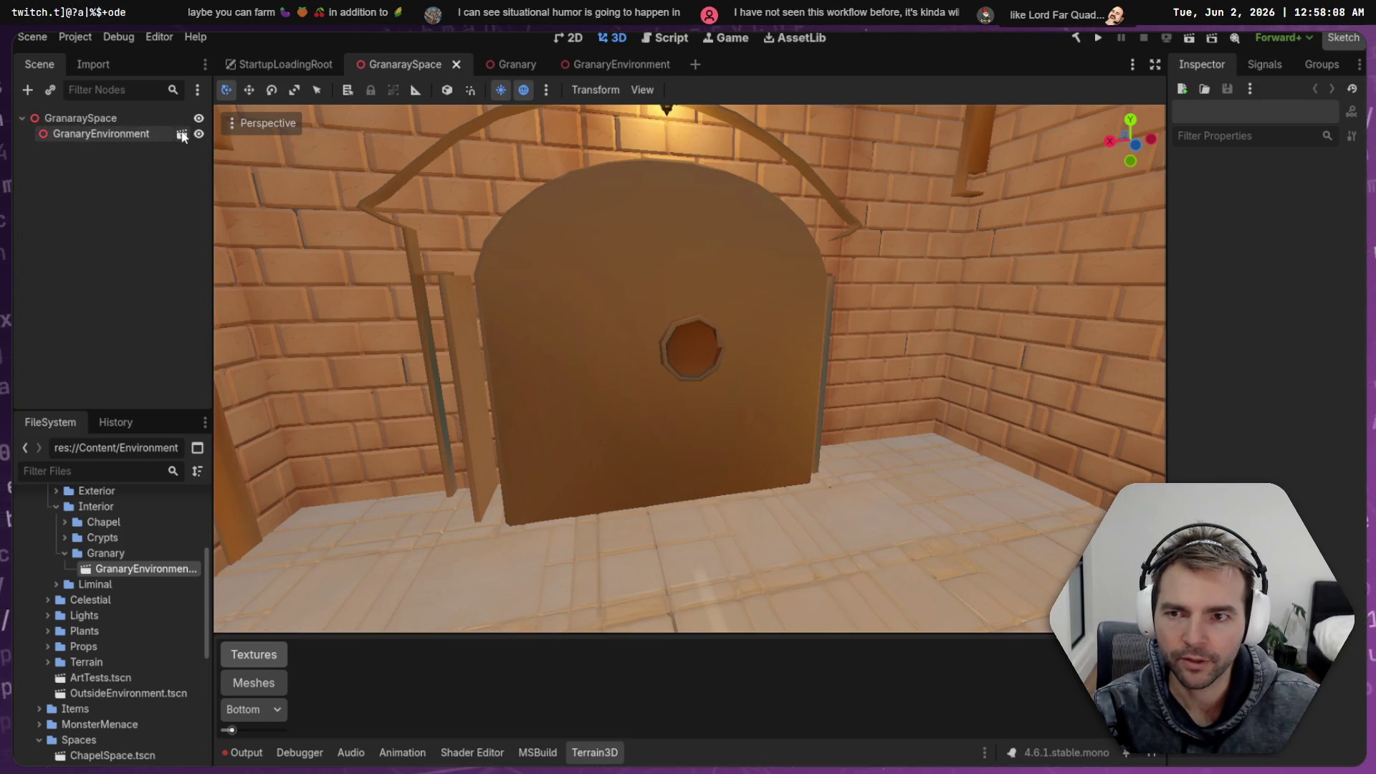
{"action": "left_click", "coordinate": [182, 136]}
{"action": "scroll", "coordinate": [129, 170], "scroll_direction": "up", "scroll_amount": 10}
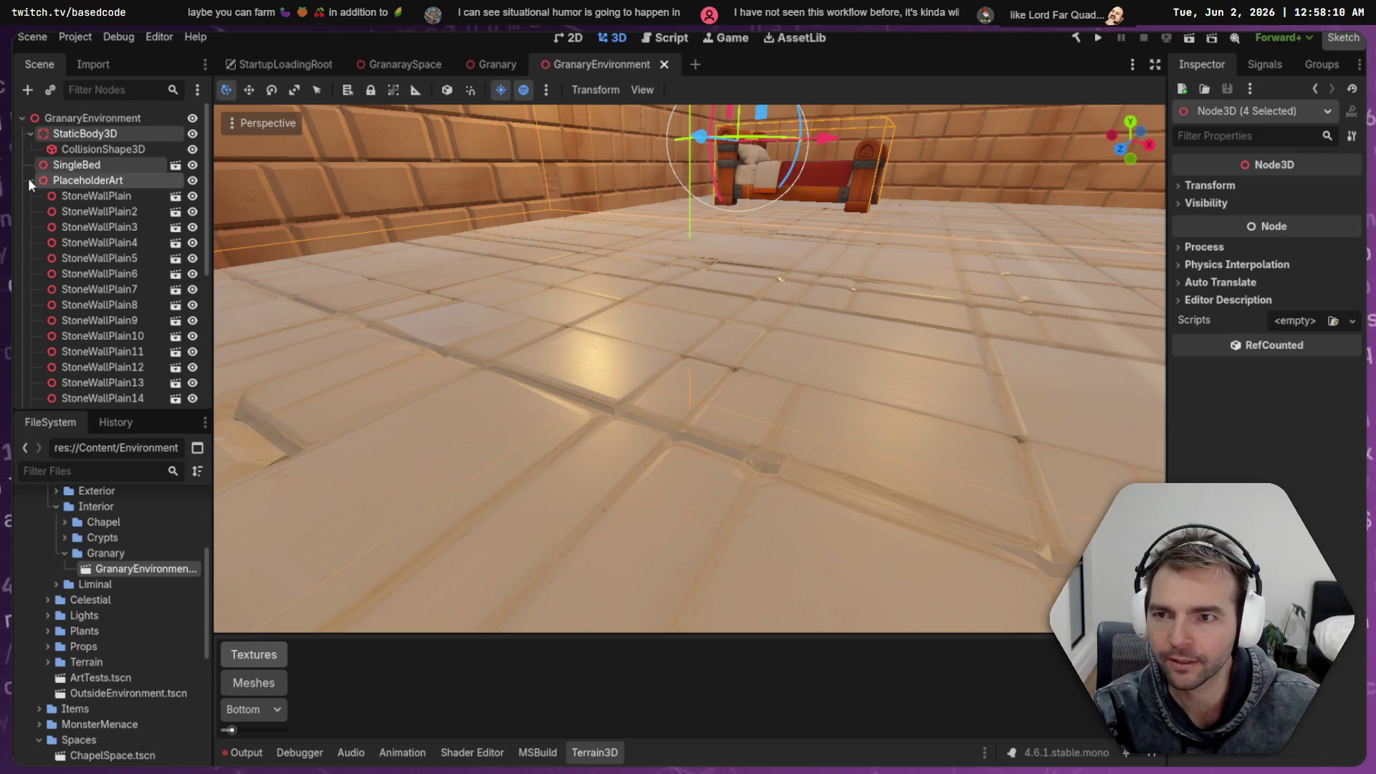
{"action": "left_click", "coordinate": [28, 178]}
{"action": "left_click", "coordinate": [83, 181]}
{"action": "left_click", "coordinate": [90, 133]}
{"action": "left_click", "coordinate": [114, 118]}
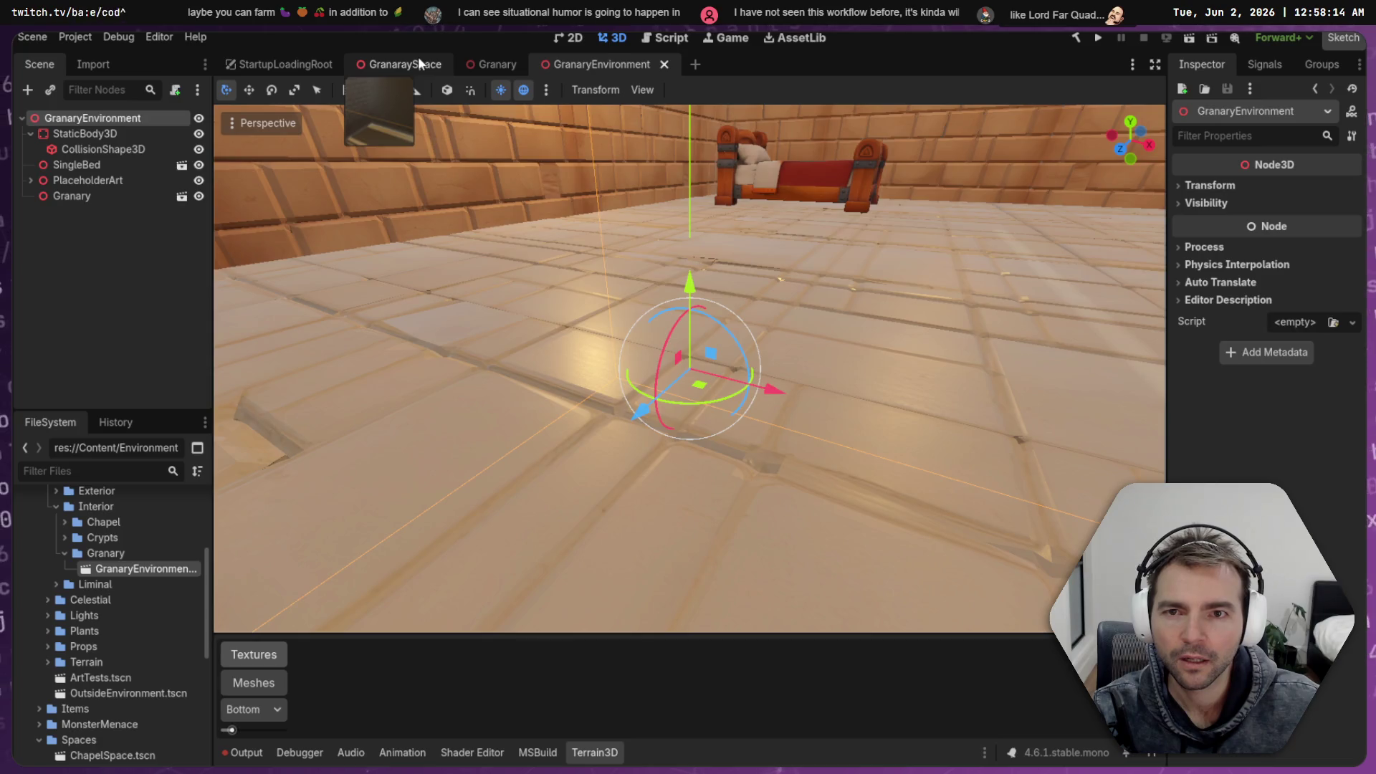
Compare the GranaraySpace and Granary scenes, view the arched door, then switch to Not Monsters Art
{"action": "left_click", "coordinate": [417, 65]}
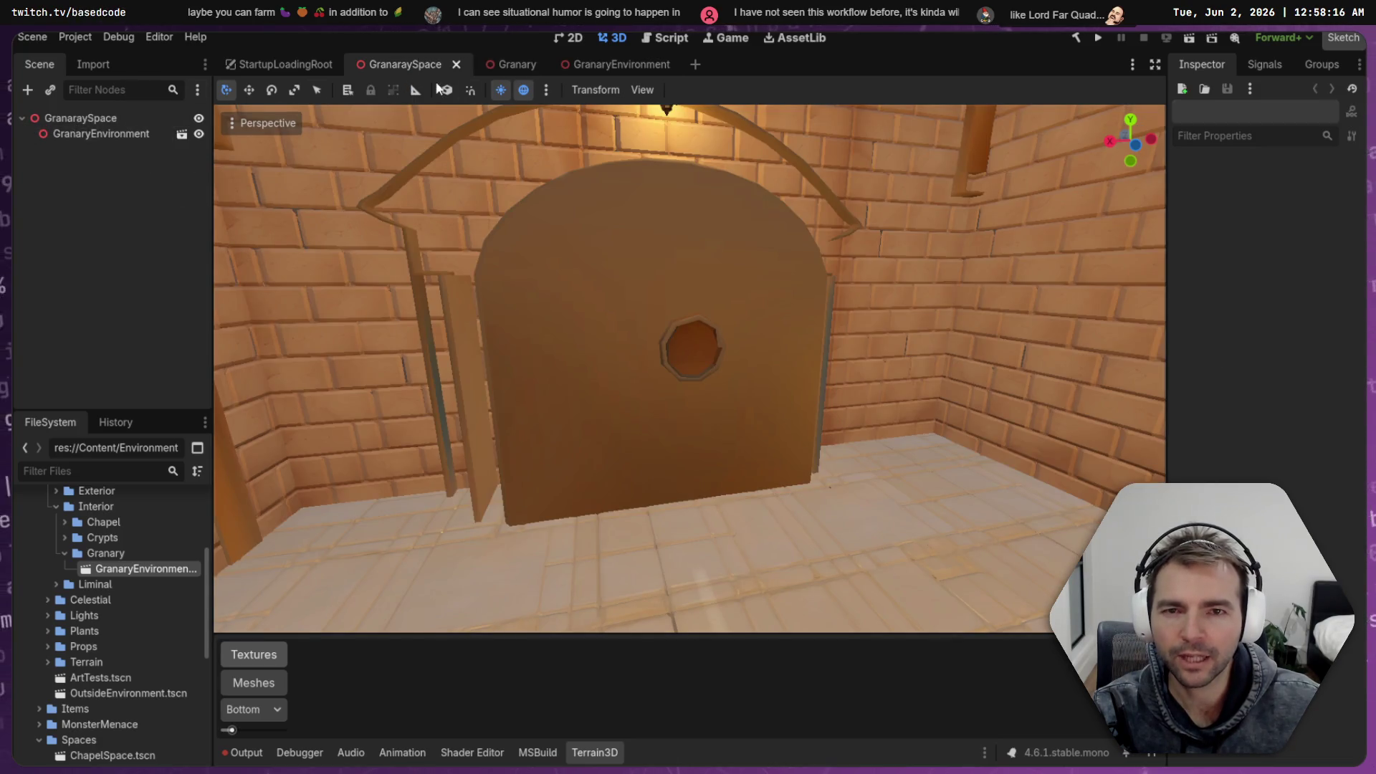
{"action": "left_click", "coordinate": [502, 66]}
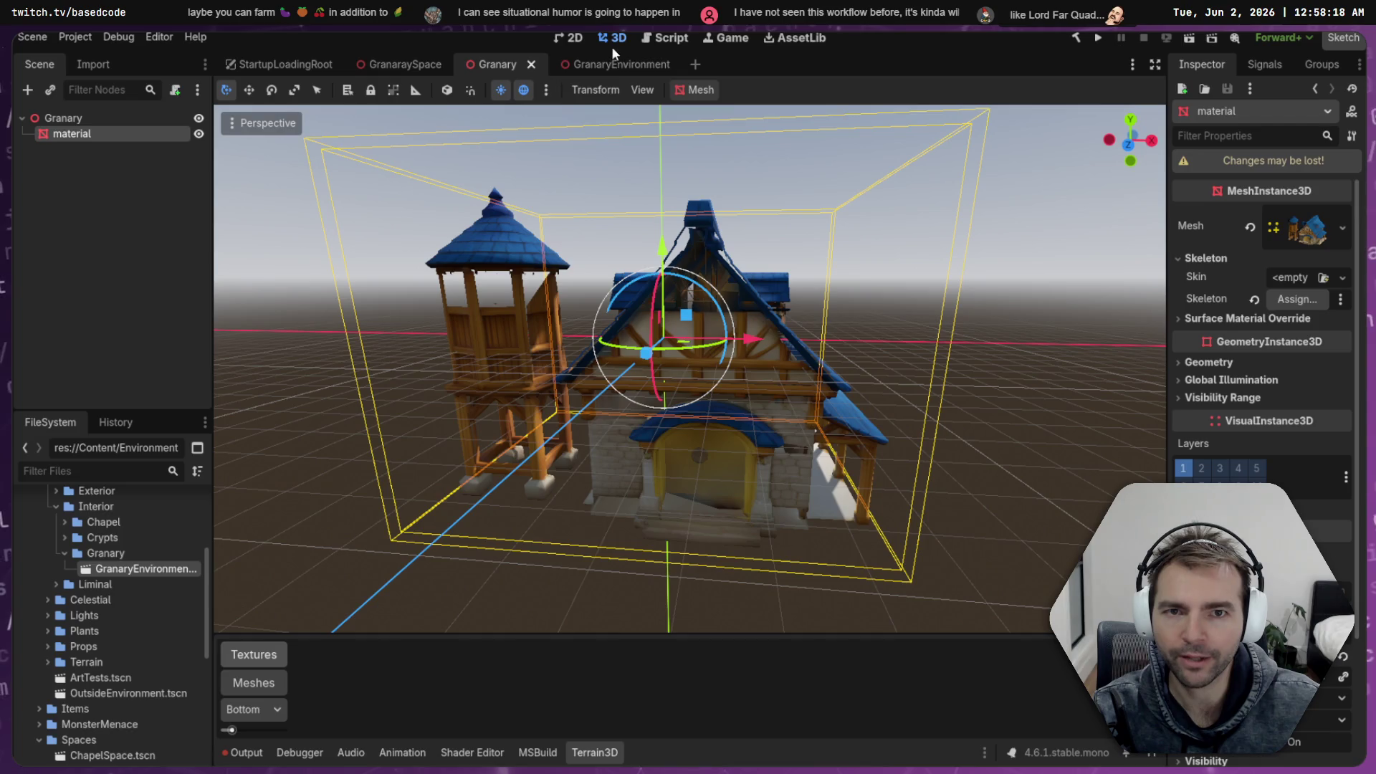
{"action": "left_click", "coordinate": [615, 64]}
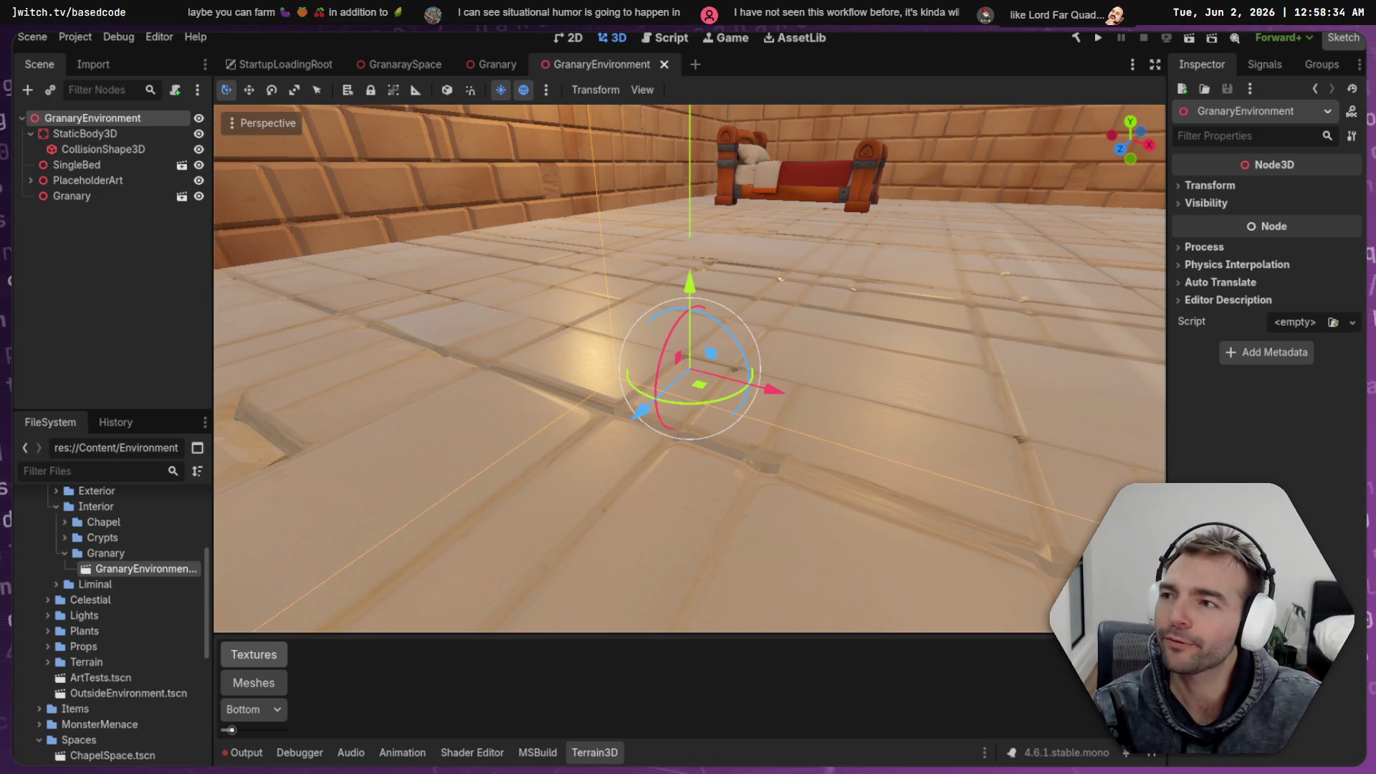
{"action": "mouse_move", "coordinate": [580, 204]}
{"action": "left_mouse_down"}
{"action": "mouse_move", "coordinate": [789, 194]}
{"action": "mouse_move", "coordinate": [803, 172]}
{"action": "mouse_move", "coordinate": [745, 218]}
{"action": "left_mouse_up"}
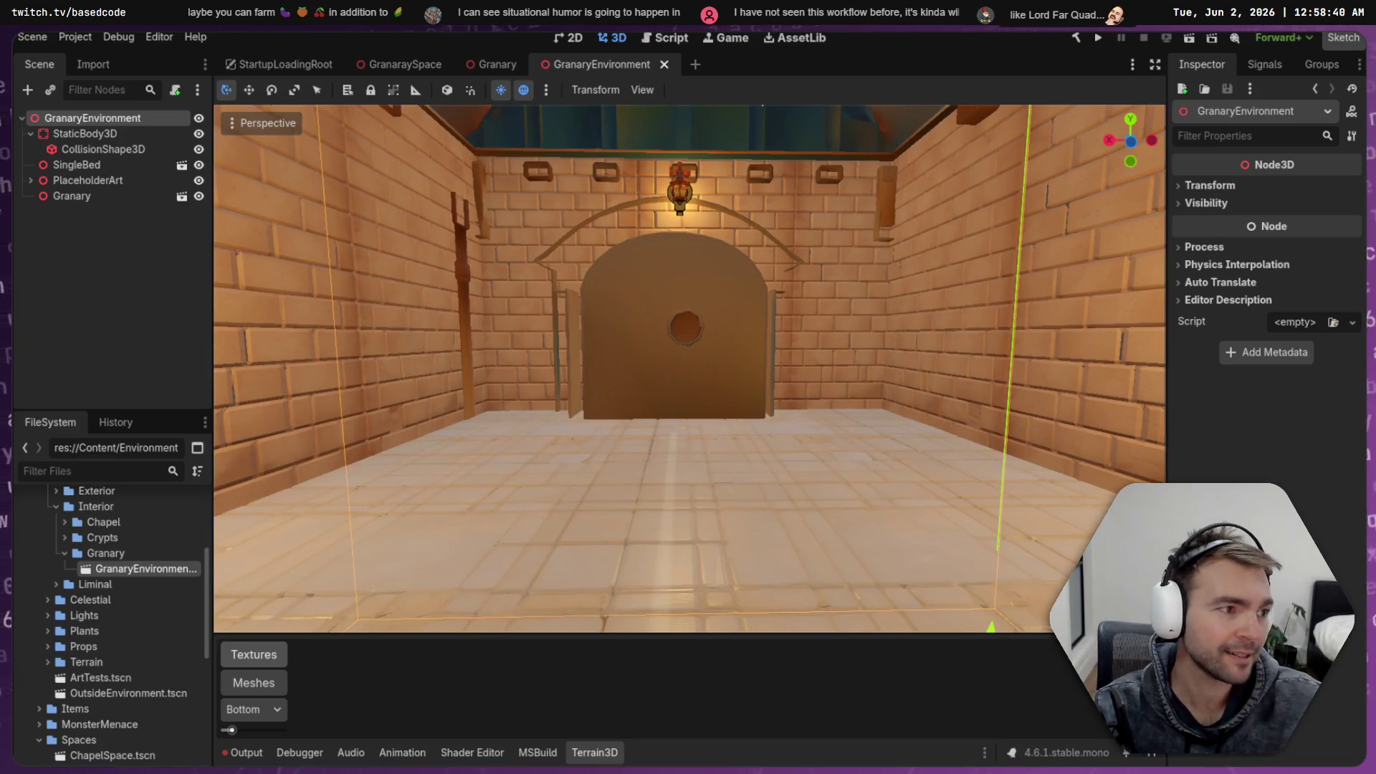
{"action": "key", "text": "alt+Tab"}
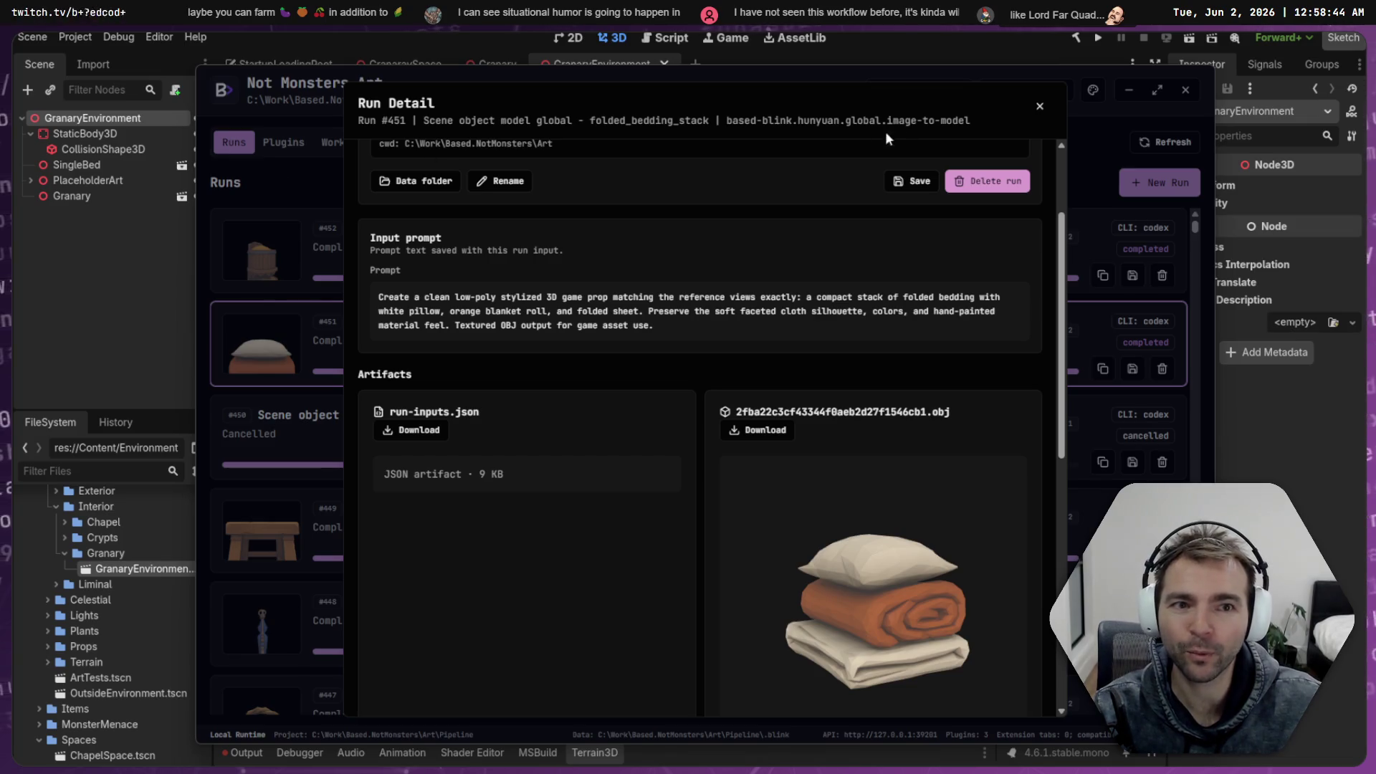
Inspect the wooden_grain_hopper retry run, orbiting its OBJ preview to view it from above
{"action": "scroll", "coordinate": [900, 248], "scroll_direction": "down", "scroll_amount": 2}
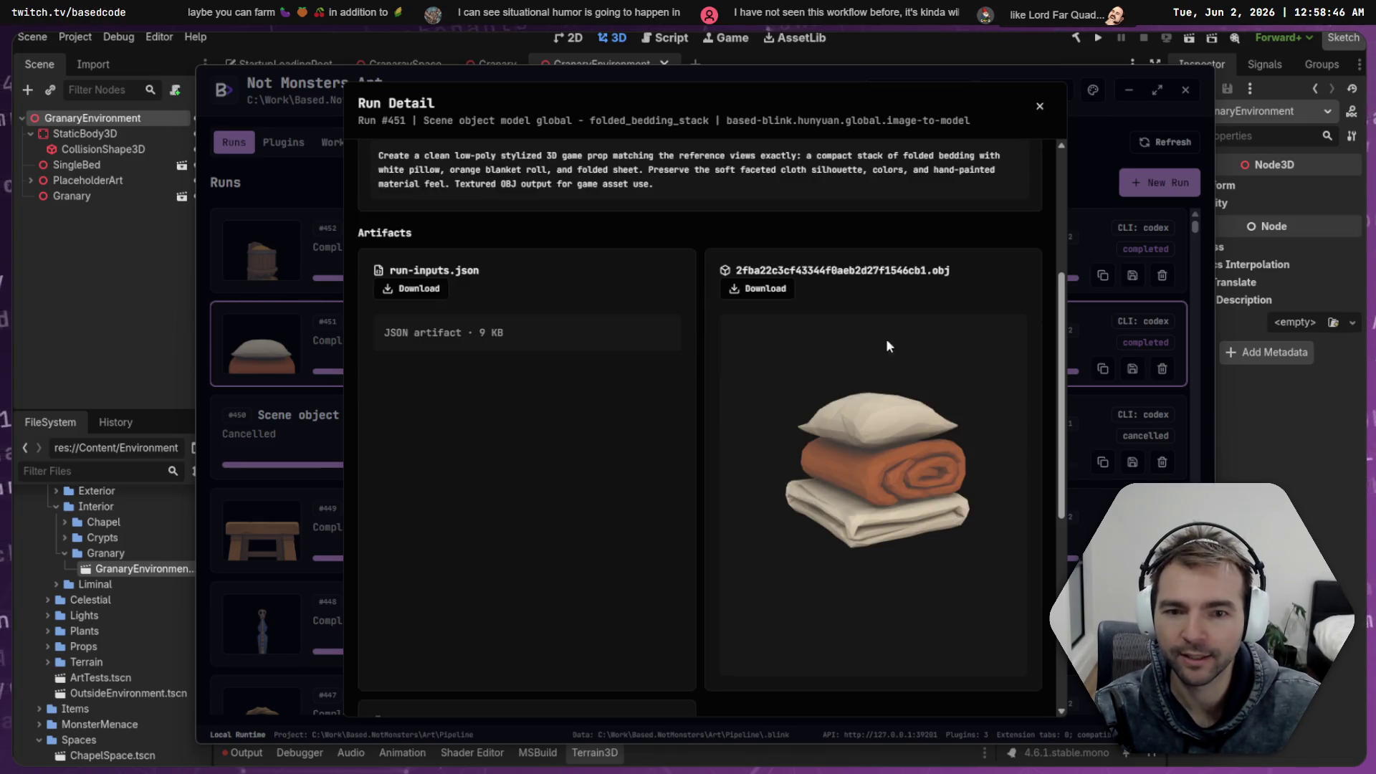
{"action": "left_click", "coordinate": [303, 248]}
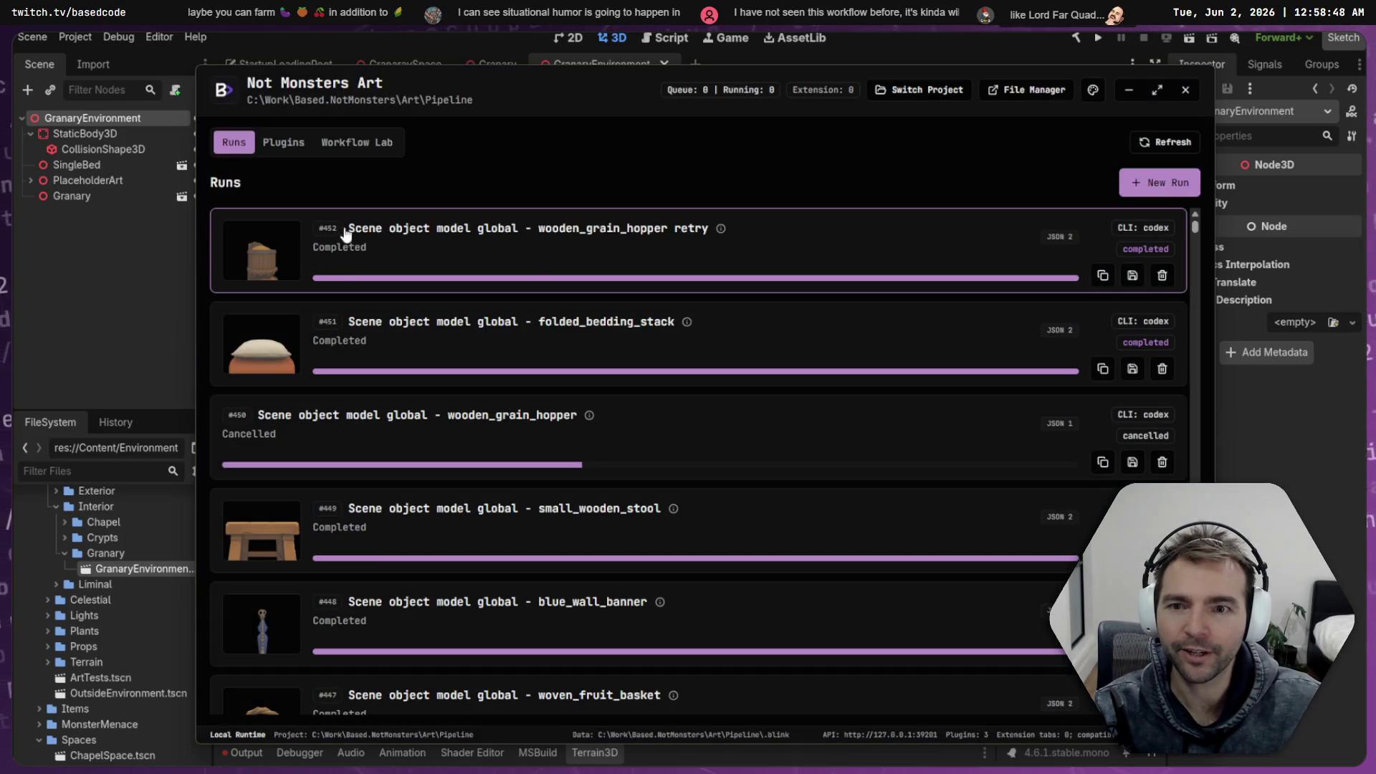
{"action": "left_click", "coordinate": [269, 264]}
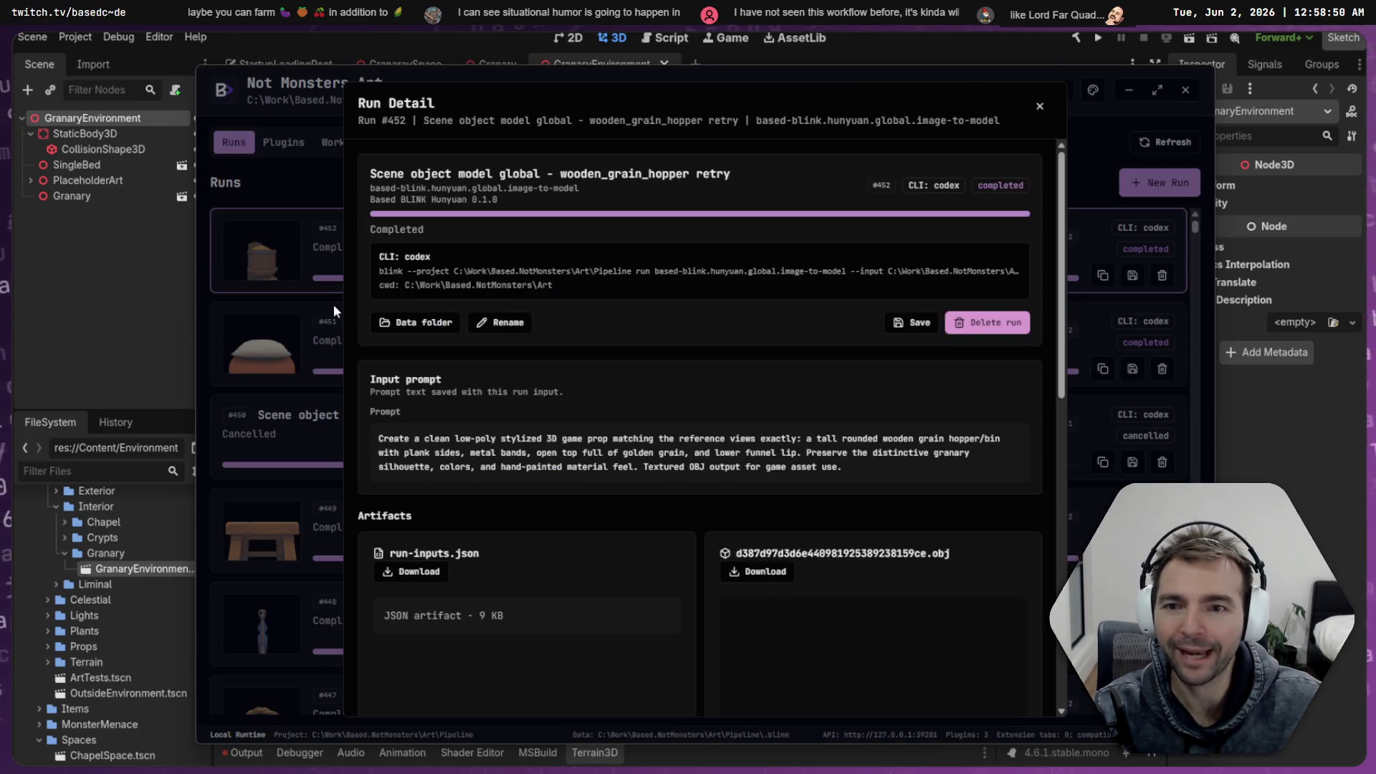
{"action": "scroll", "coordinate": [854, 399], "scroll_direction": "down", "scroll_amount": 6}
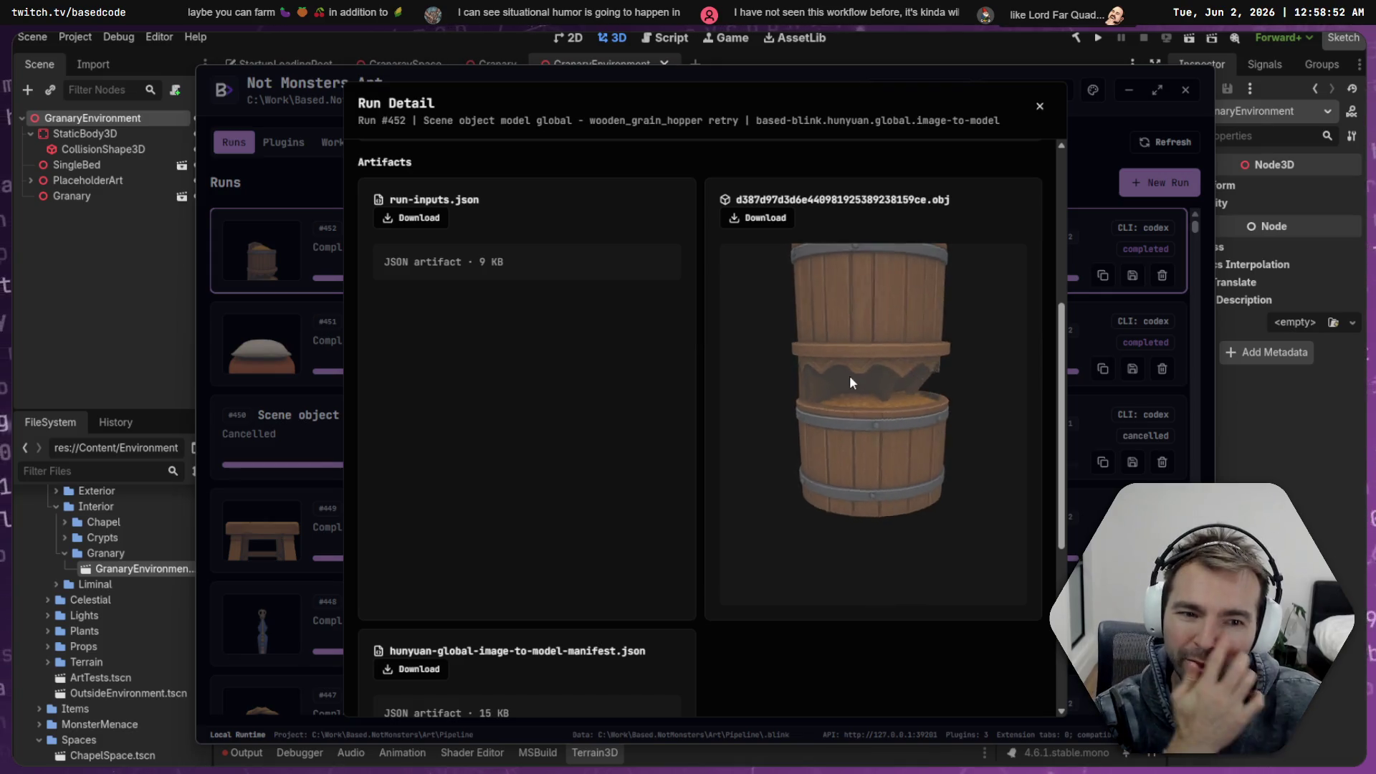
{"action": "scroll", "coordinate": [849, 375], "scroll_direction": "down", "scroll_amount": 5}
{"action": "scroll", "coordinate": [846, 365], "scroll_direction": "up", "scroll_amount": 5}
{"action": "mouse_move", "coordinate": [885, 385]}
{"action": "left_mouse_down"}
{"action": "mouse_move", "coordinate": [941, 453]}
{"action": "mouse_move", "coordinate": [922, 456]}
{"action": "left_mouse_up"}
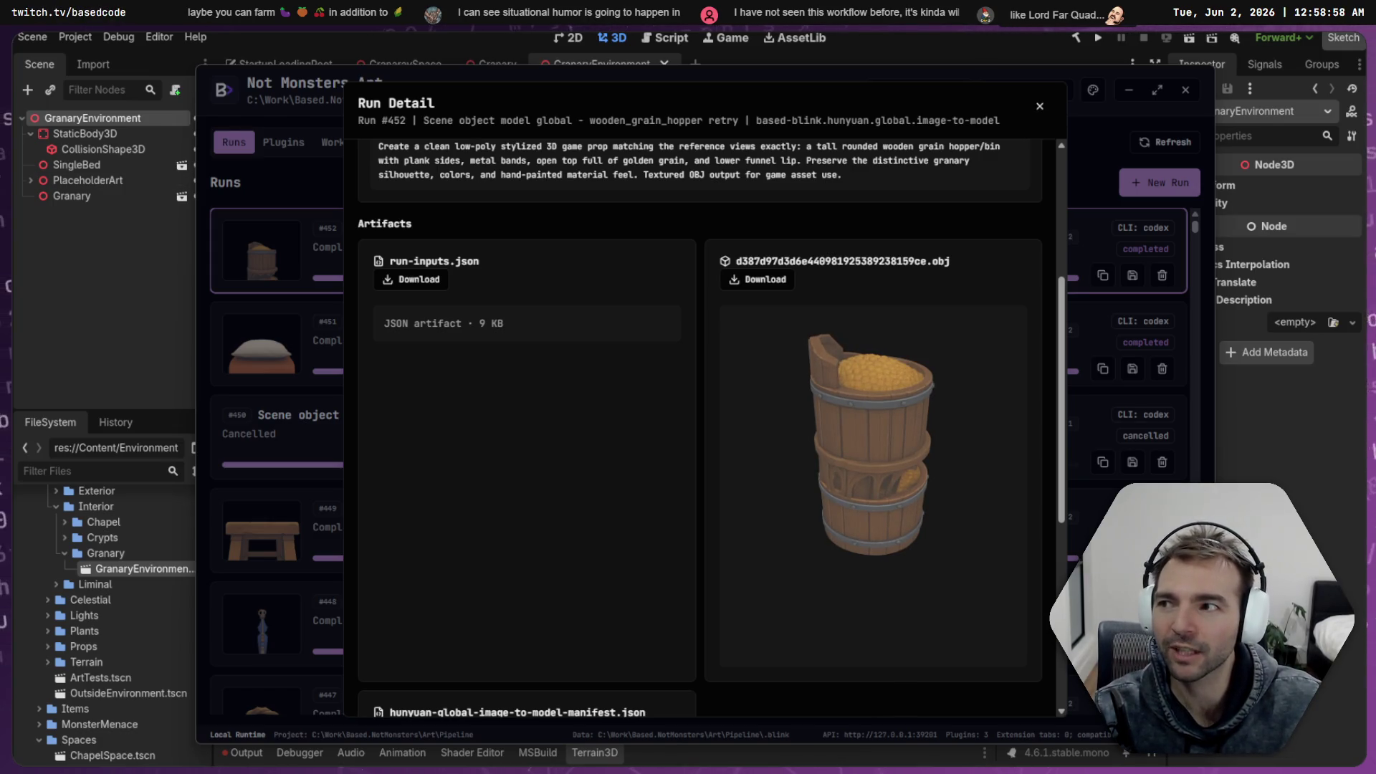
{"action": "left_click", "coordinate": [1039, 109]}
Open the blue_wall_banner run's details, then leave the art tool for Godot
{"action": "scroll", "coordinate": [549, 324], "scroll_direction": "down", "scroll_amount": 5}
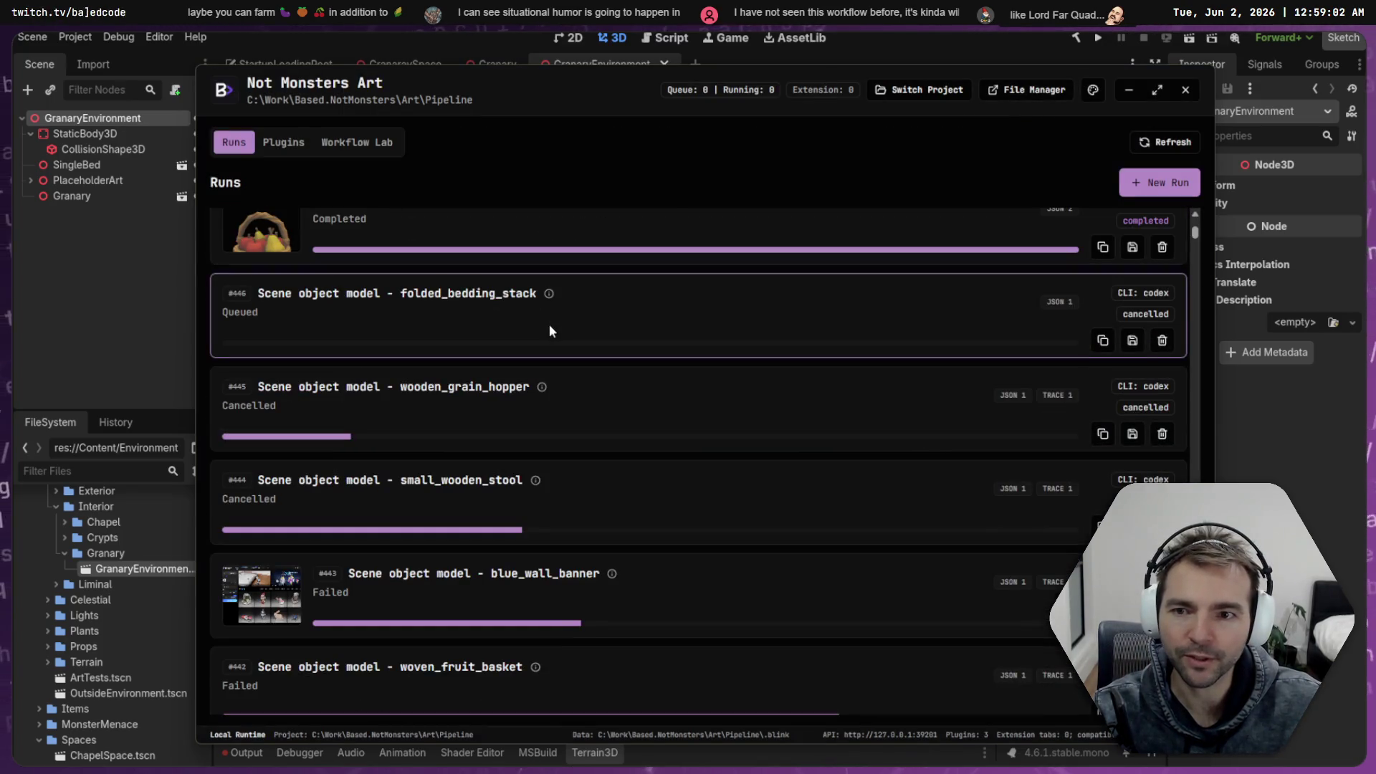
{"action": "scroll", "coordinate": [512, 318], "scroll_direction": "up", "scroll_amount": 5}
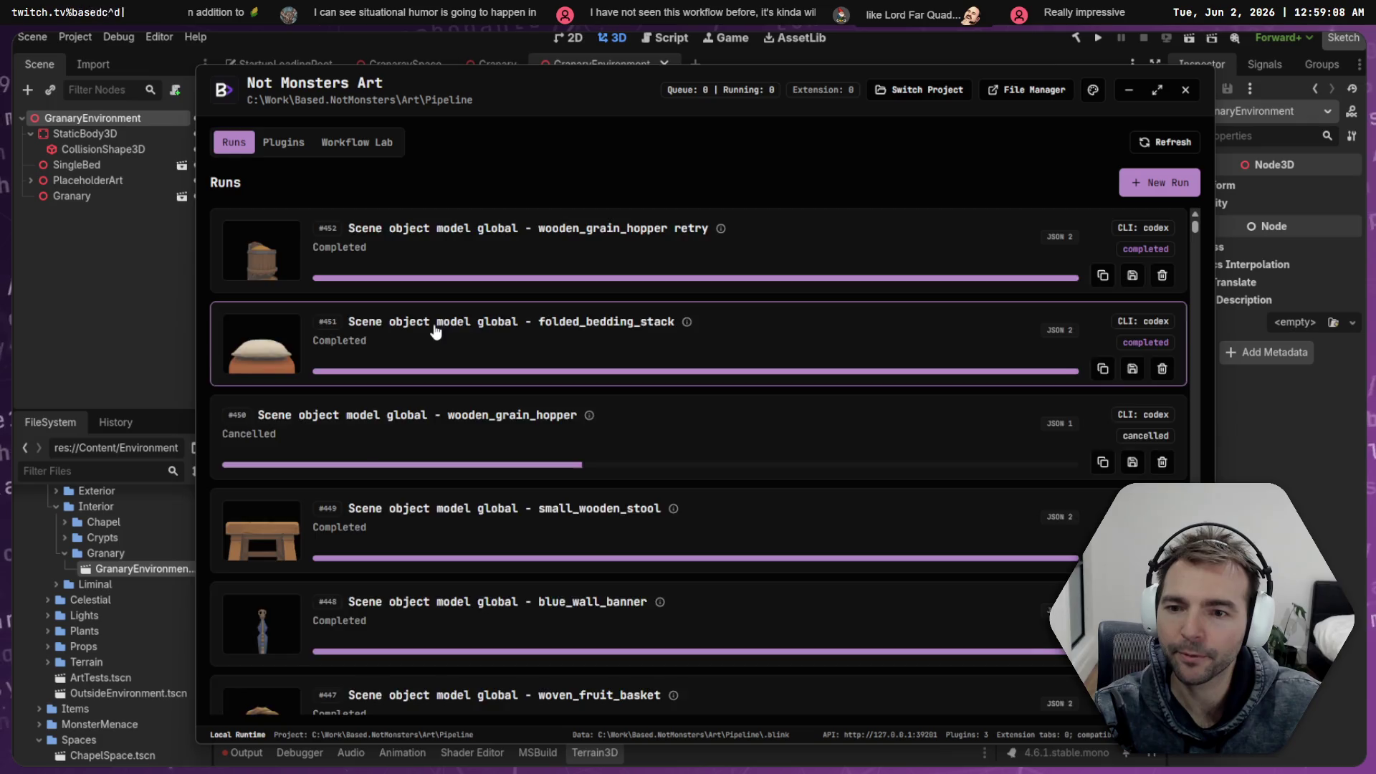
{"action": "scroll", "coordinate": [440, 328], "scroll_direction": "down", "scroll_amount": 3}
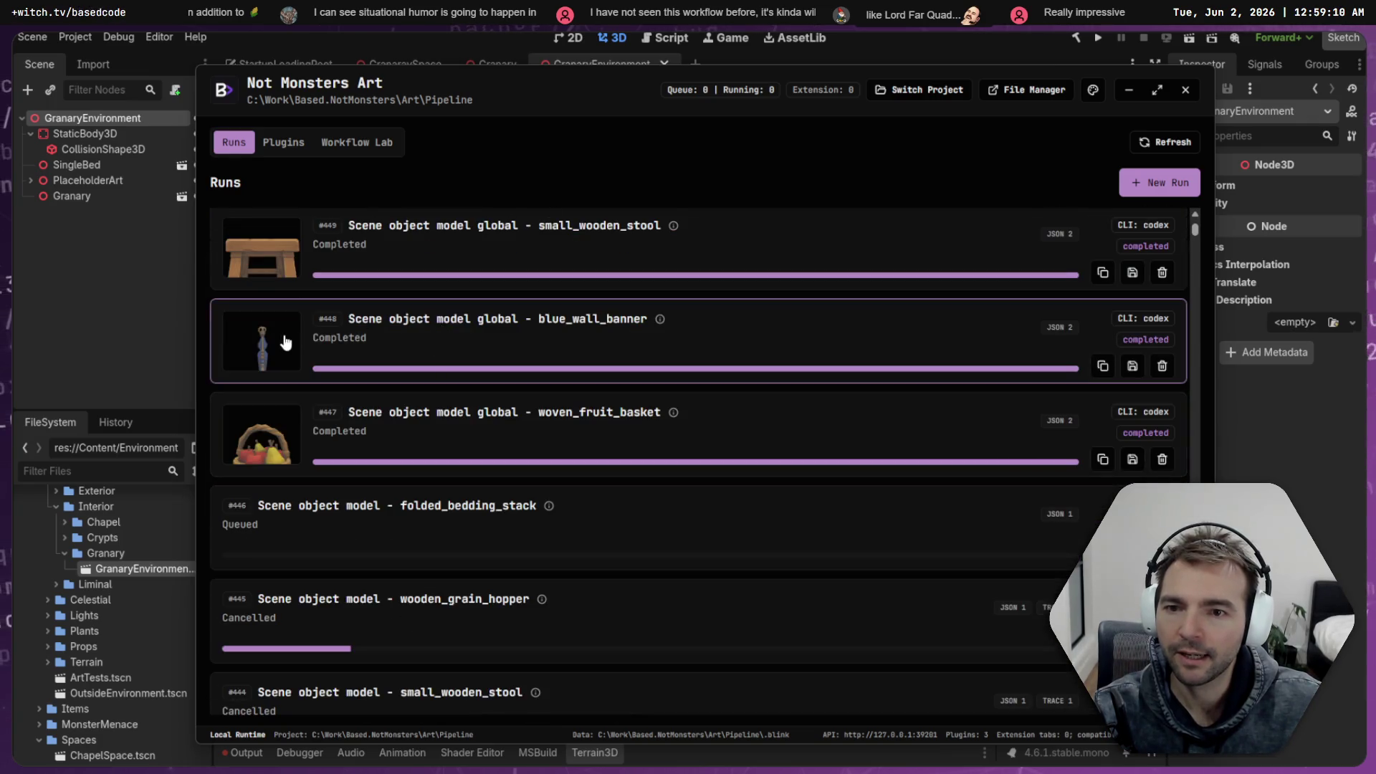
{"action": "left_click", "coordinate": [278, 369]}
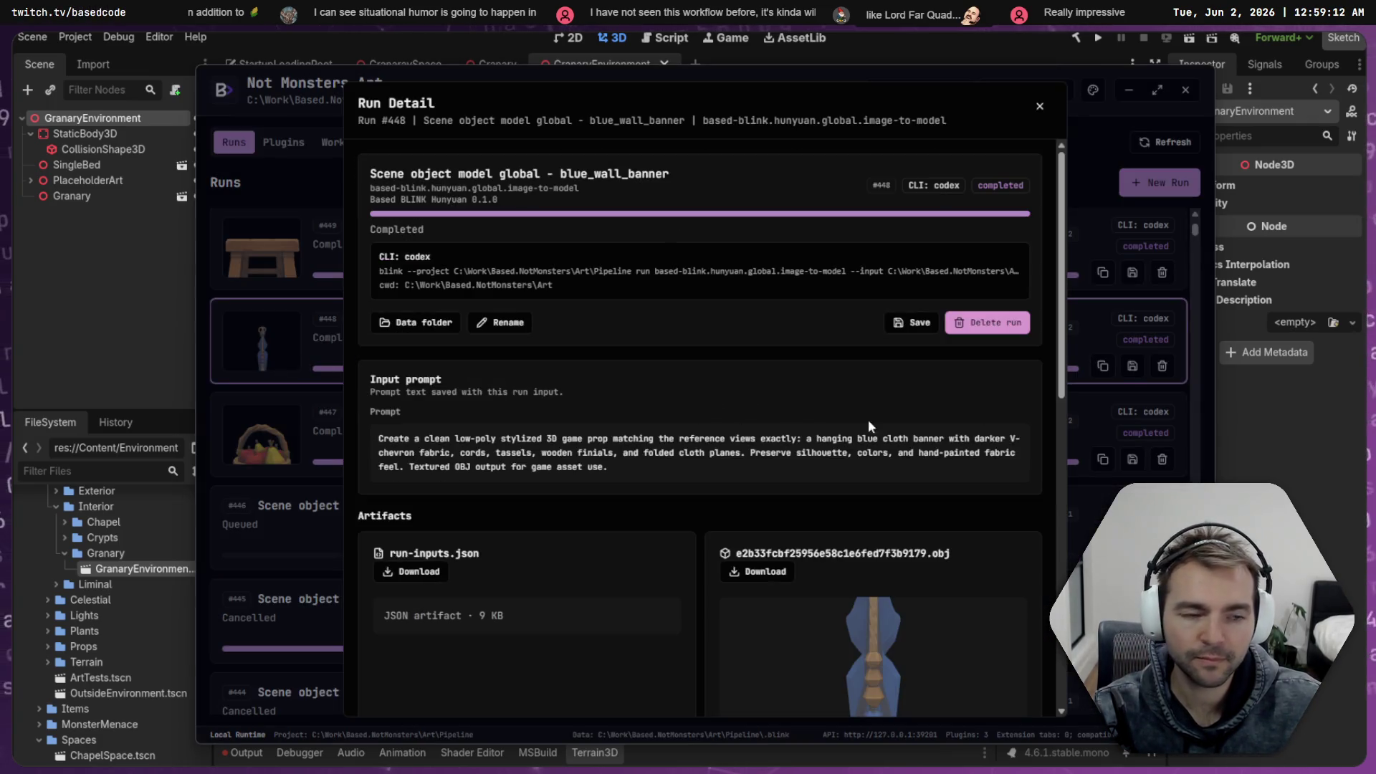
{"action": "key", "text": "Escape"}
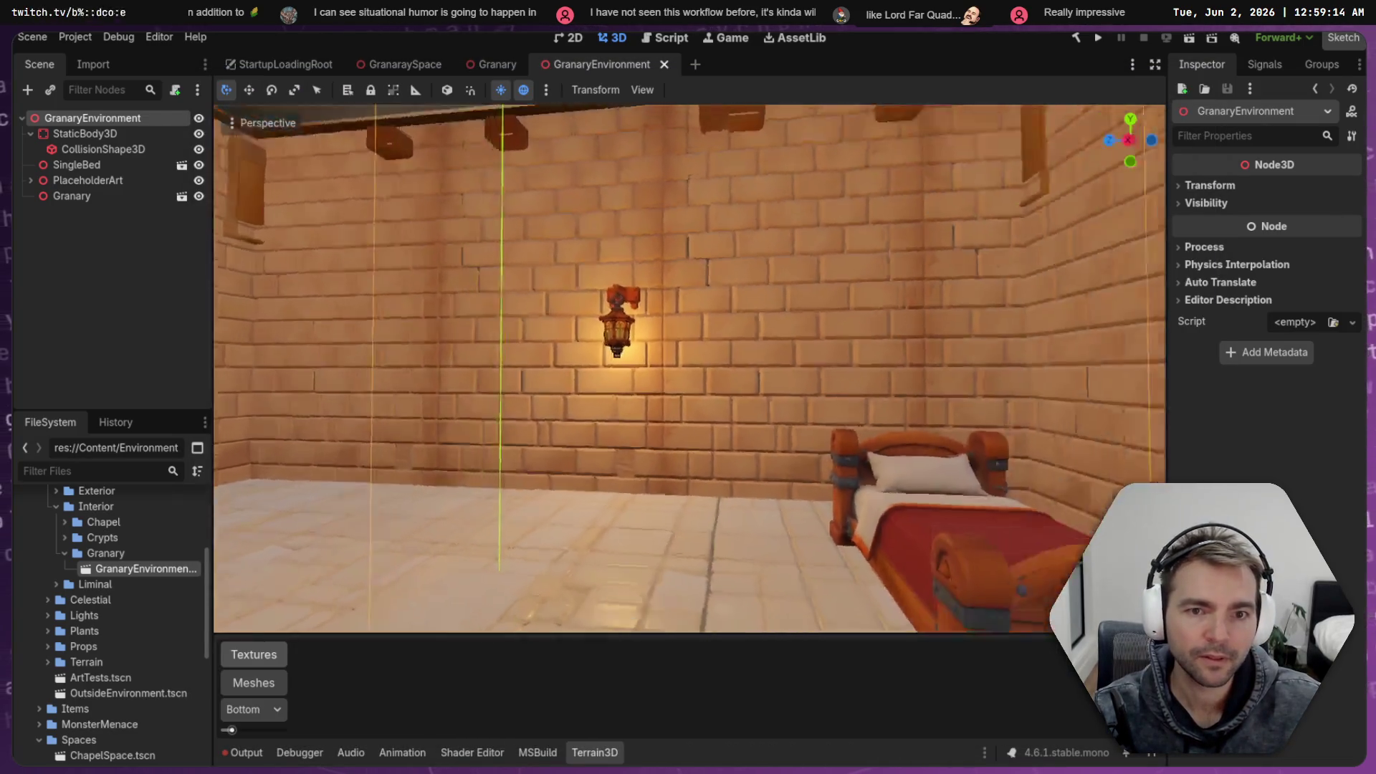
Zoom the viewport out and open, then dismiss, the Granary folder's options
{"action": "scroll", "coordinate": [690, 368], "scroll_direction": "down", "scroll_amount": 5}
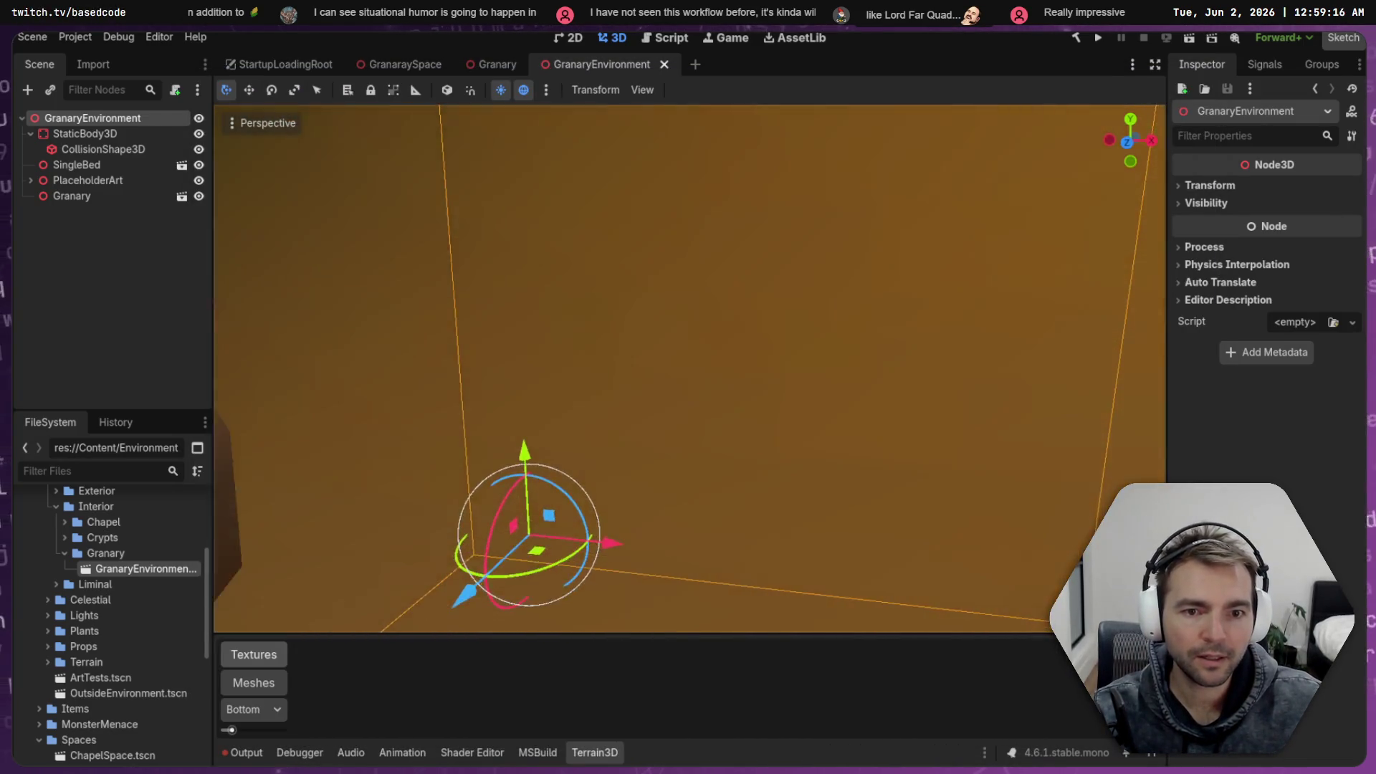
{"action": "scroll", "coordinate": [774, 263], "scroll_direction": "down", "scroll_amount": 2}
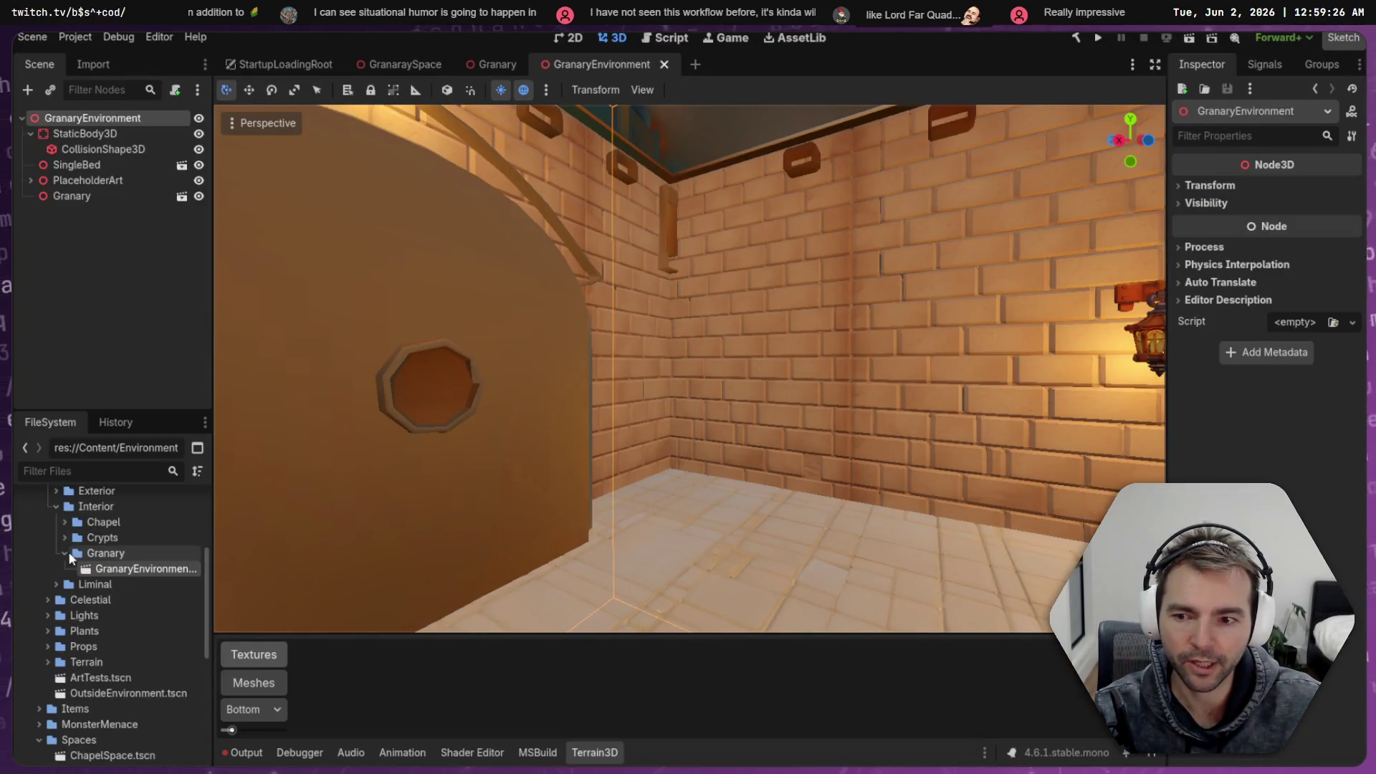
{"action": "right_click", "coordinate": [96, 552]}
{"action": "left_click", "coordinate": [113, 538]}
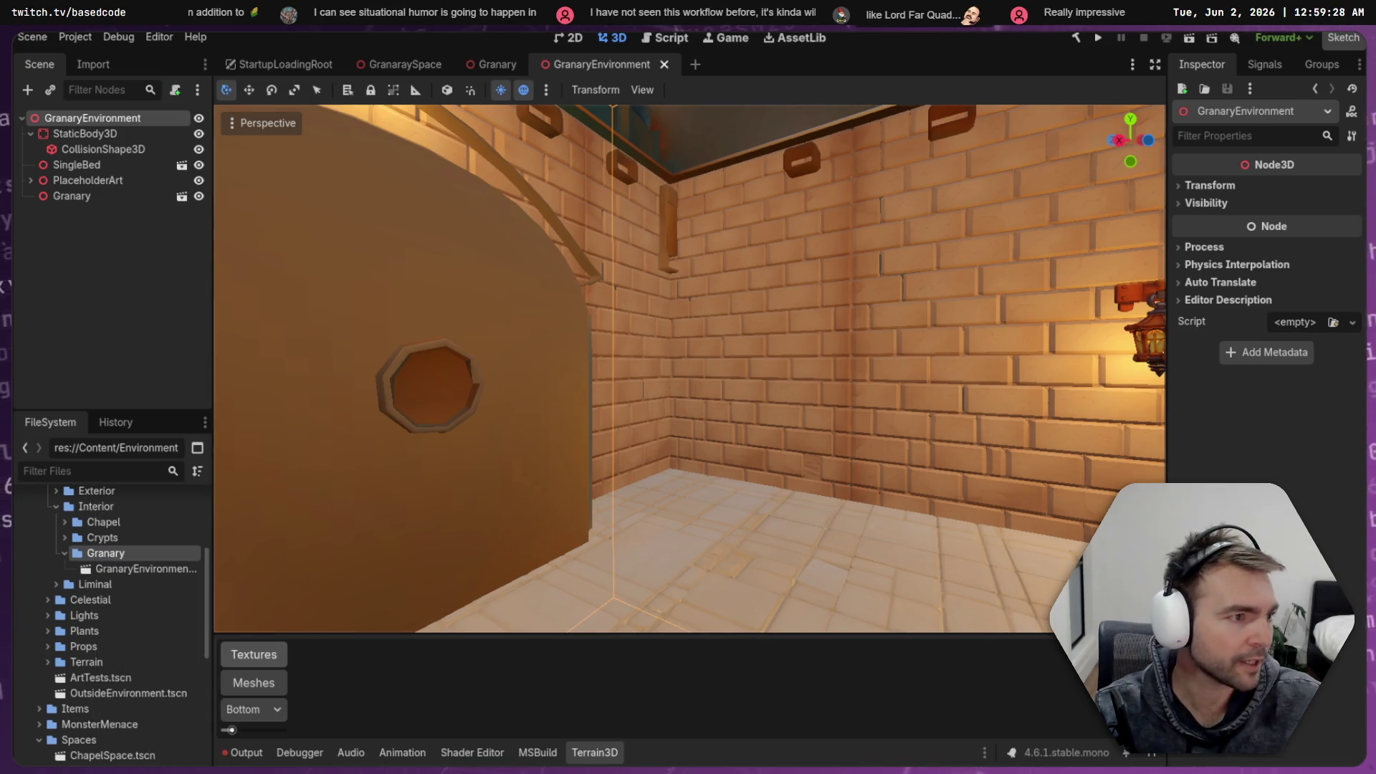
Close the blue_wall_banner details, scroll the runs list to the top, then reopen Granary's folder options
{"action": "key", "text": "alt+Tab"}
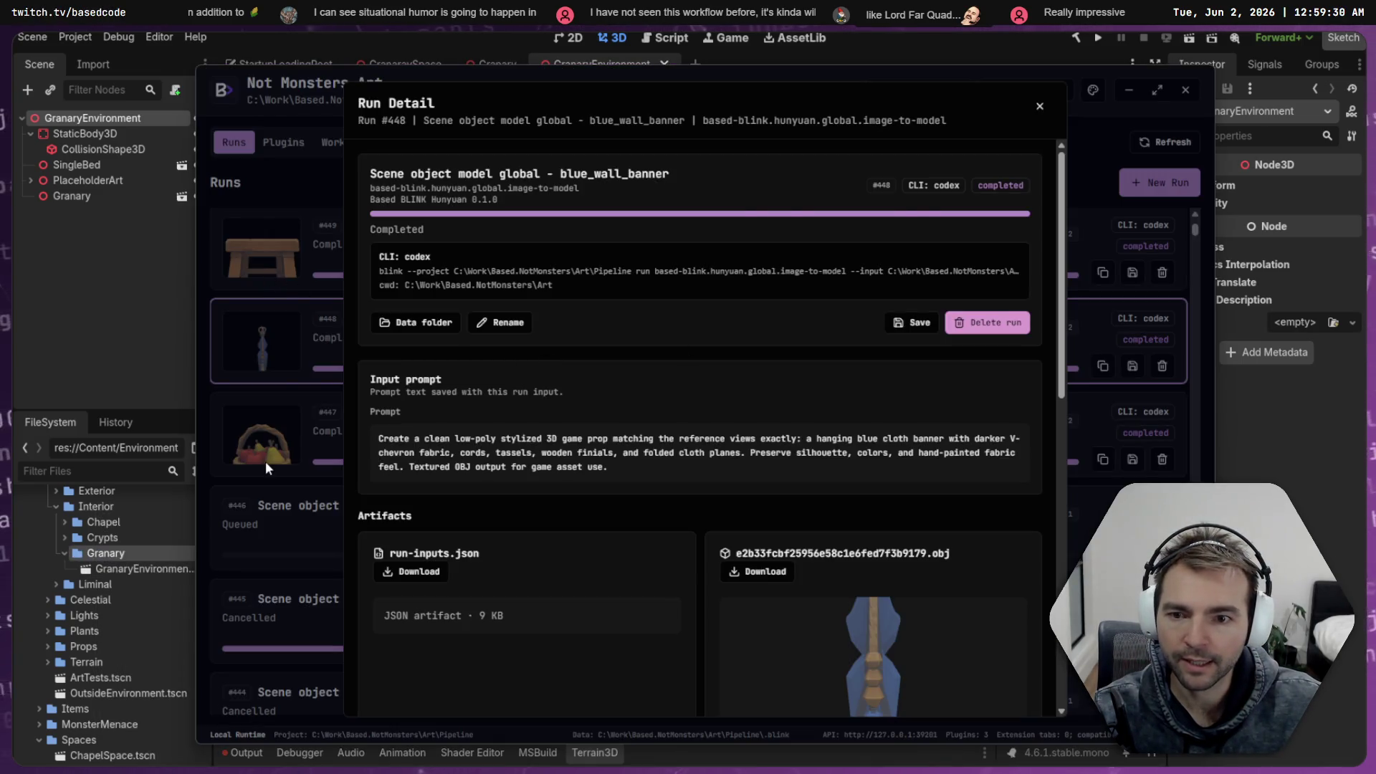
{"action": "left_click", "coordinate": [265, 462]}
{"action": "scroll", "coordinate": [588, 393], "scroll_direction": "down", "scroll_amount": 3}
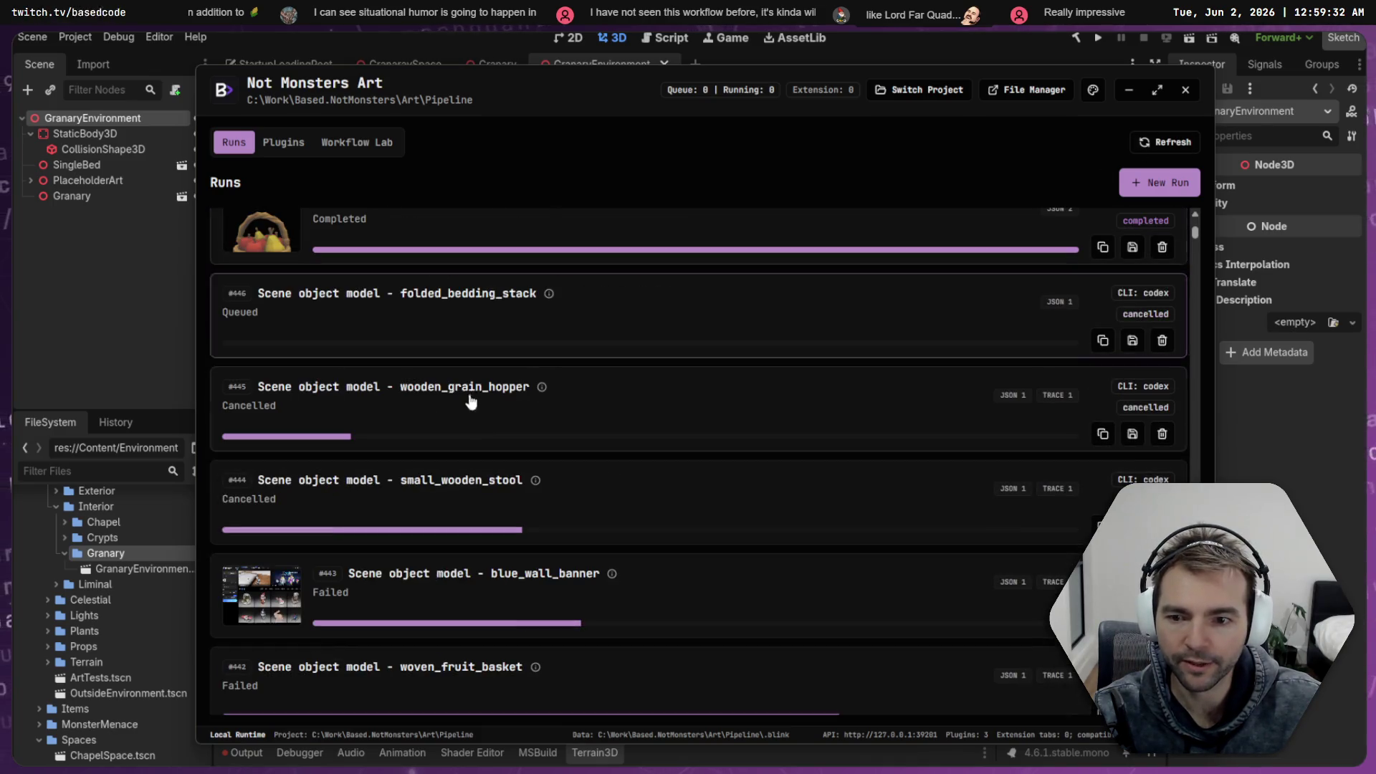
{"action": "scroll", "coordinate": [415, 387], "scroll_direction": "up", "scroll_amount": 5}
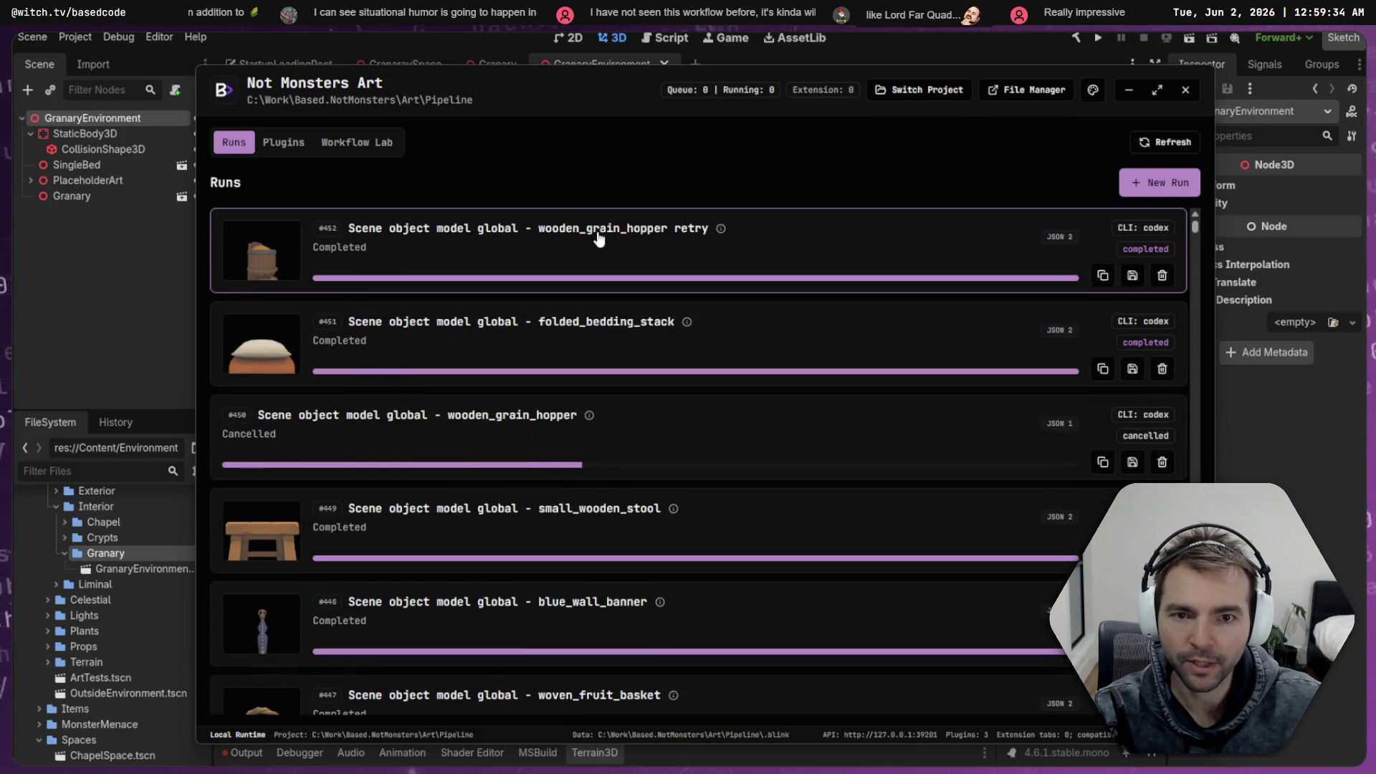
{"action": "left_click", "coordinate": [106, 553]}
{"action": "right_click", "coordinate": [106, 553]}
Create a new folder named 'GrainHopper' inside the Granary folder
{"action": "mouse_move", "coordinate": [231, 521]}
{"action": "left_click", "coordinate": [384, 520]}
{"action": "type", "text": "Grain"}
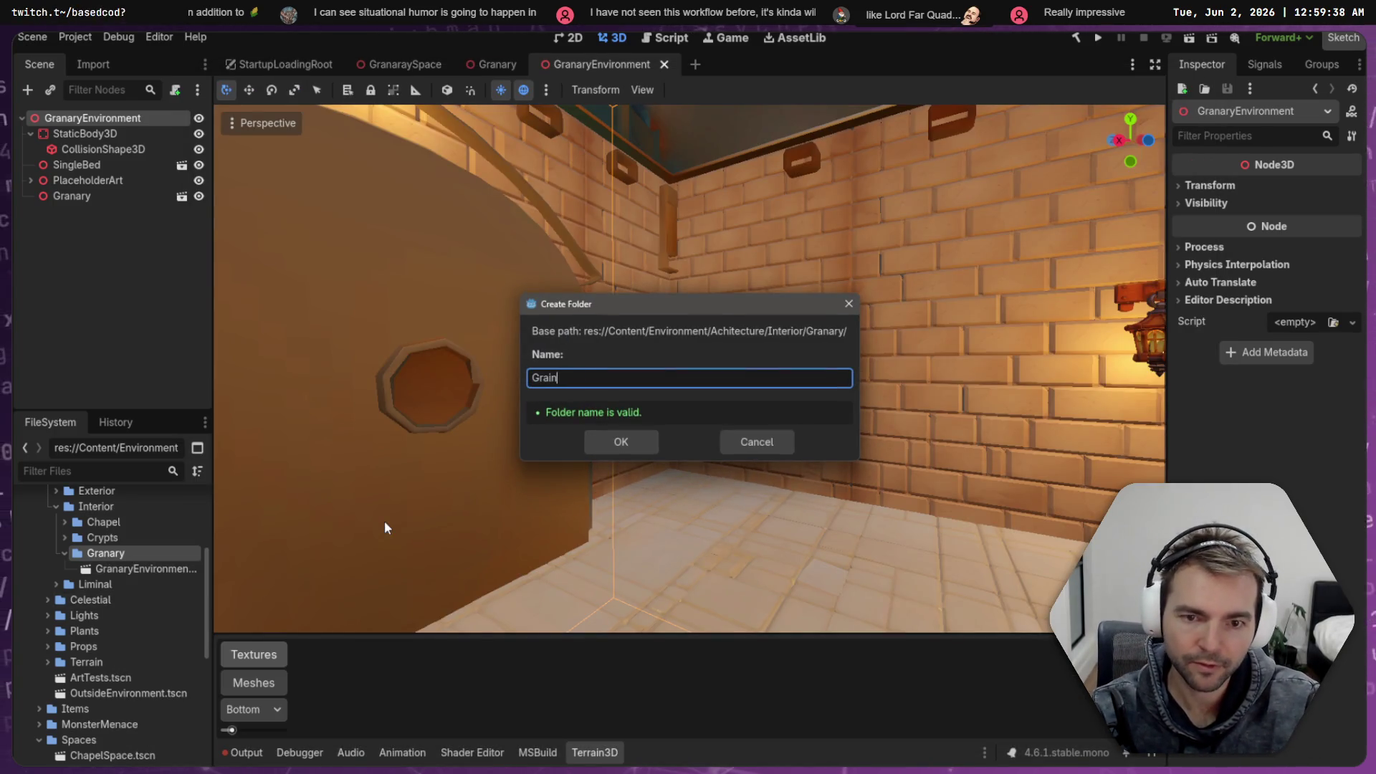
{"action": "type", "text": "Hopper"}
{"action": "key", "text": "Return"}
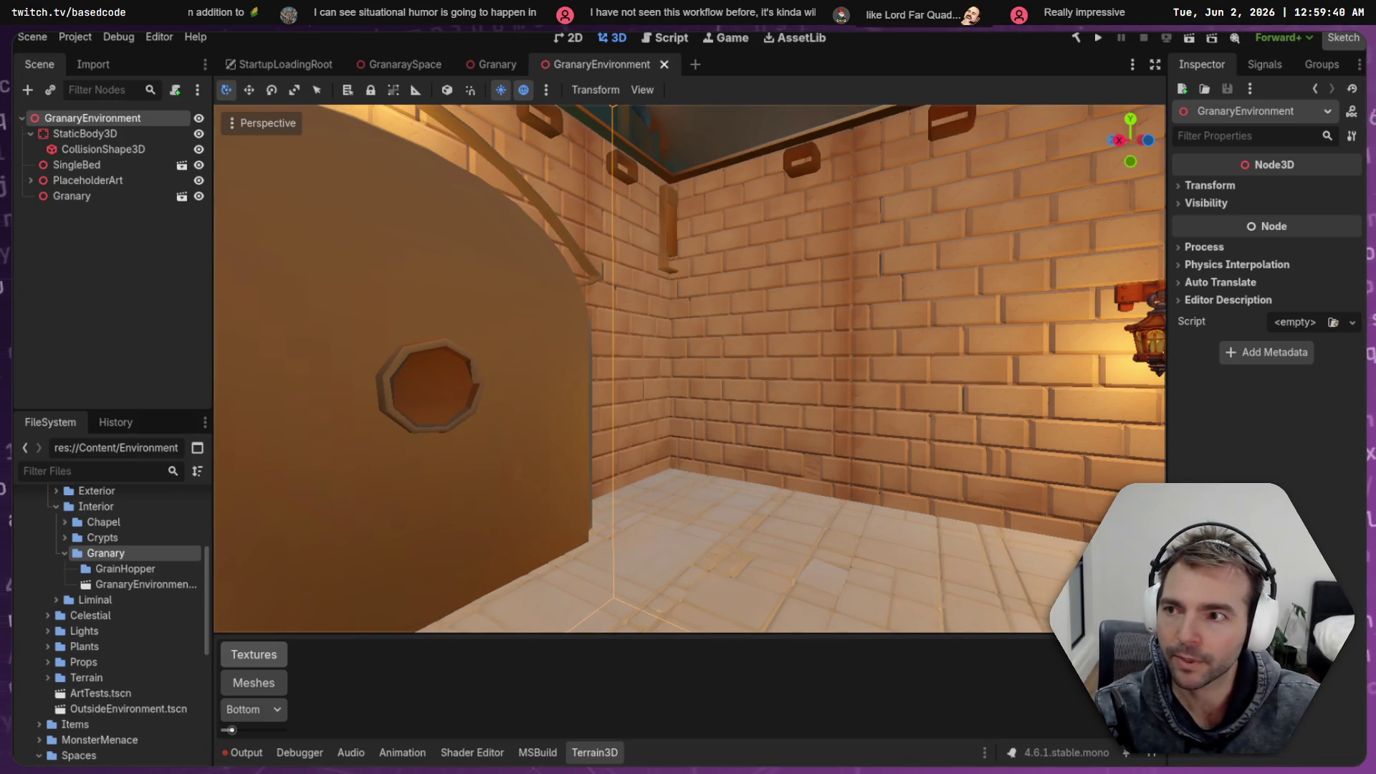
{"action": "left_click", "coordinate": [125, 568]}
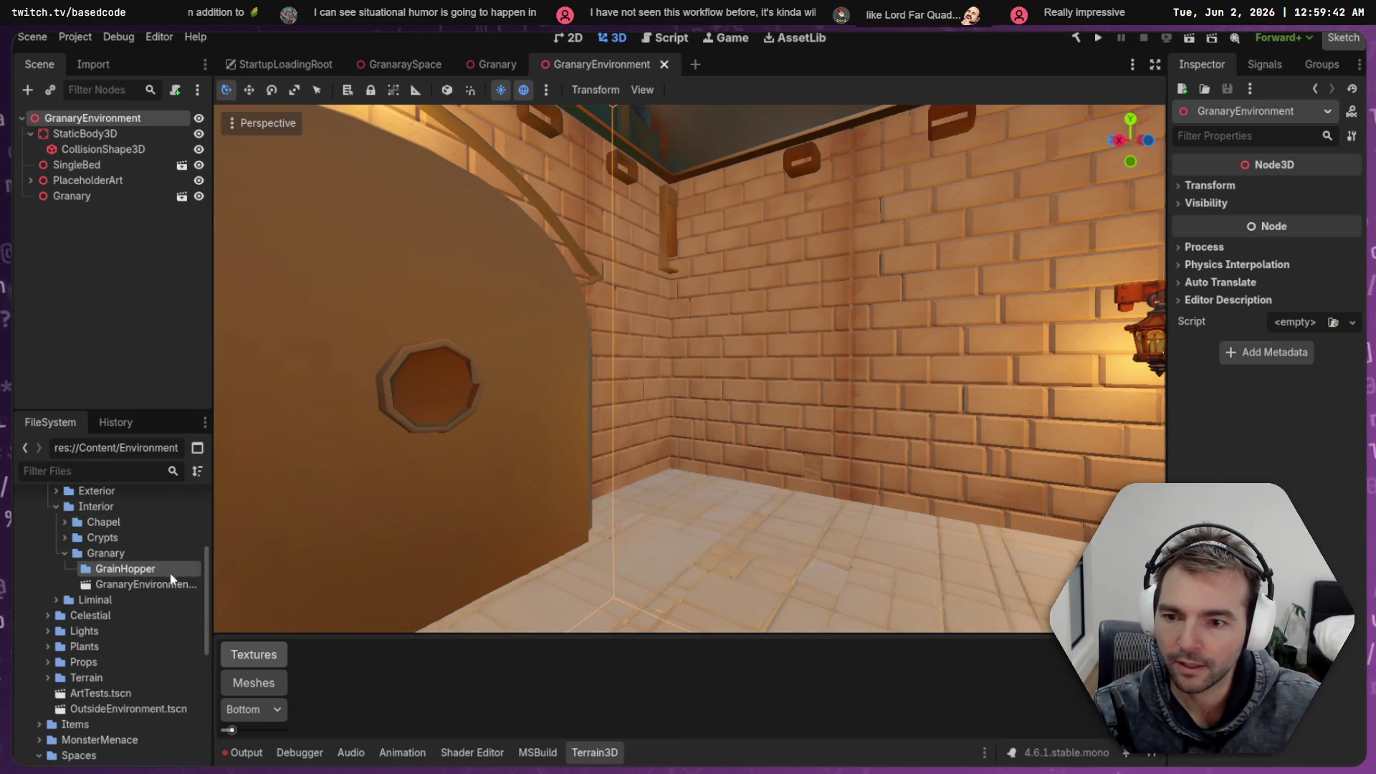
Open the wooden_grain_hopper run's artifacts and model-assets folder in Not Monsters Art
{"action": "key", "text": "alt+Tab"}
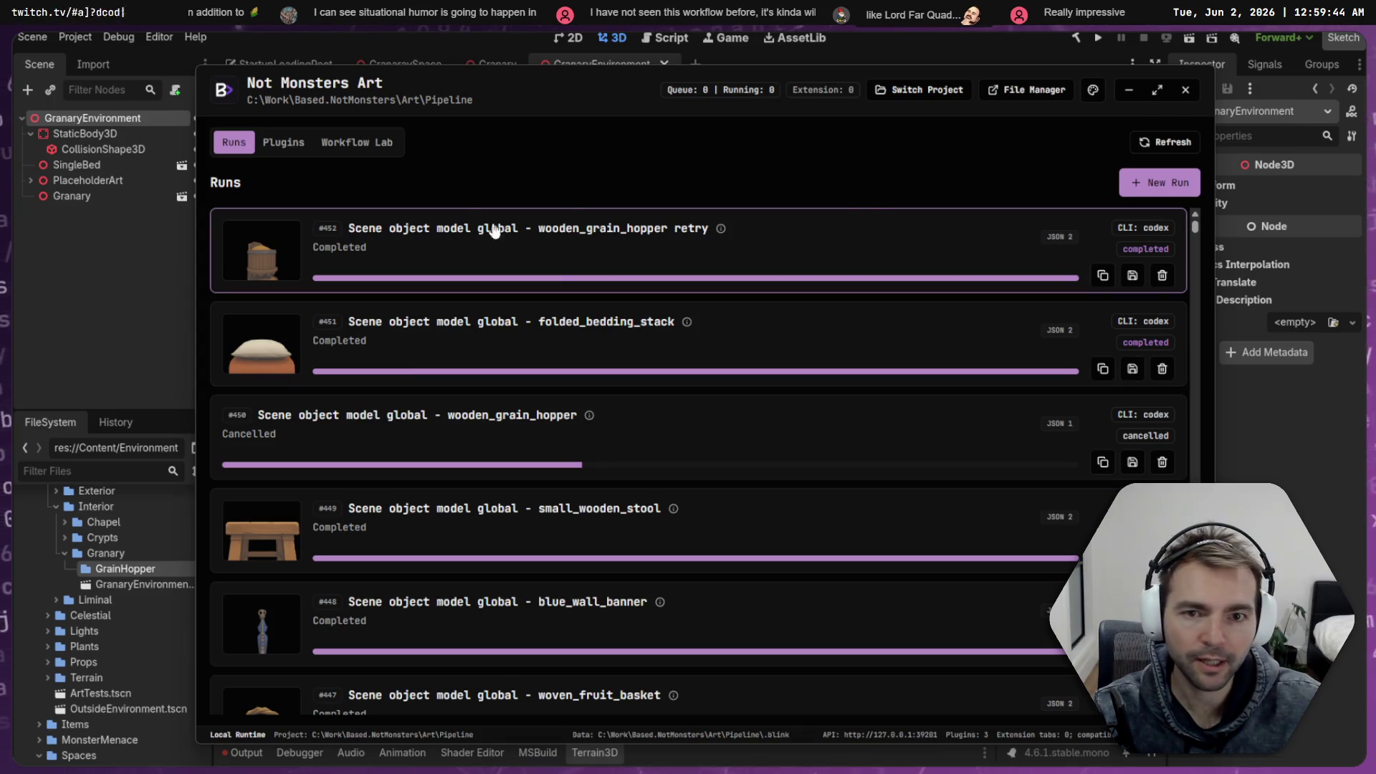
{"action": "left_click", "coordinate": [680, 286]}
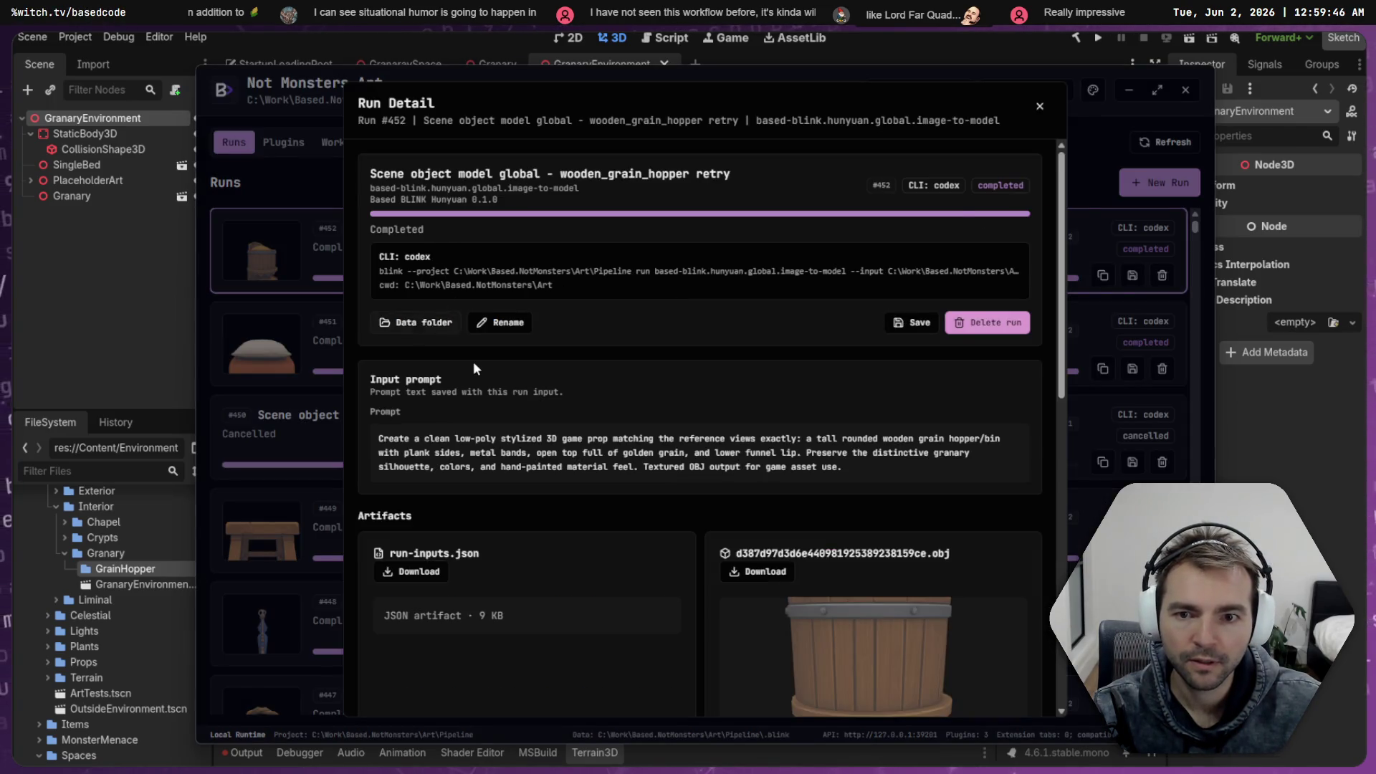
{"action": "left_click", "coordinate": [414, 324]}
{"action": "left_click", "coordinate": [541, 272]}
{"action": "double_click", "coordinate": [541, 272]}
{"action": "double_click", "coordinate": [542, 272]}
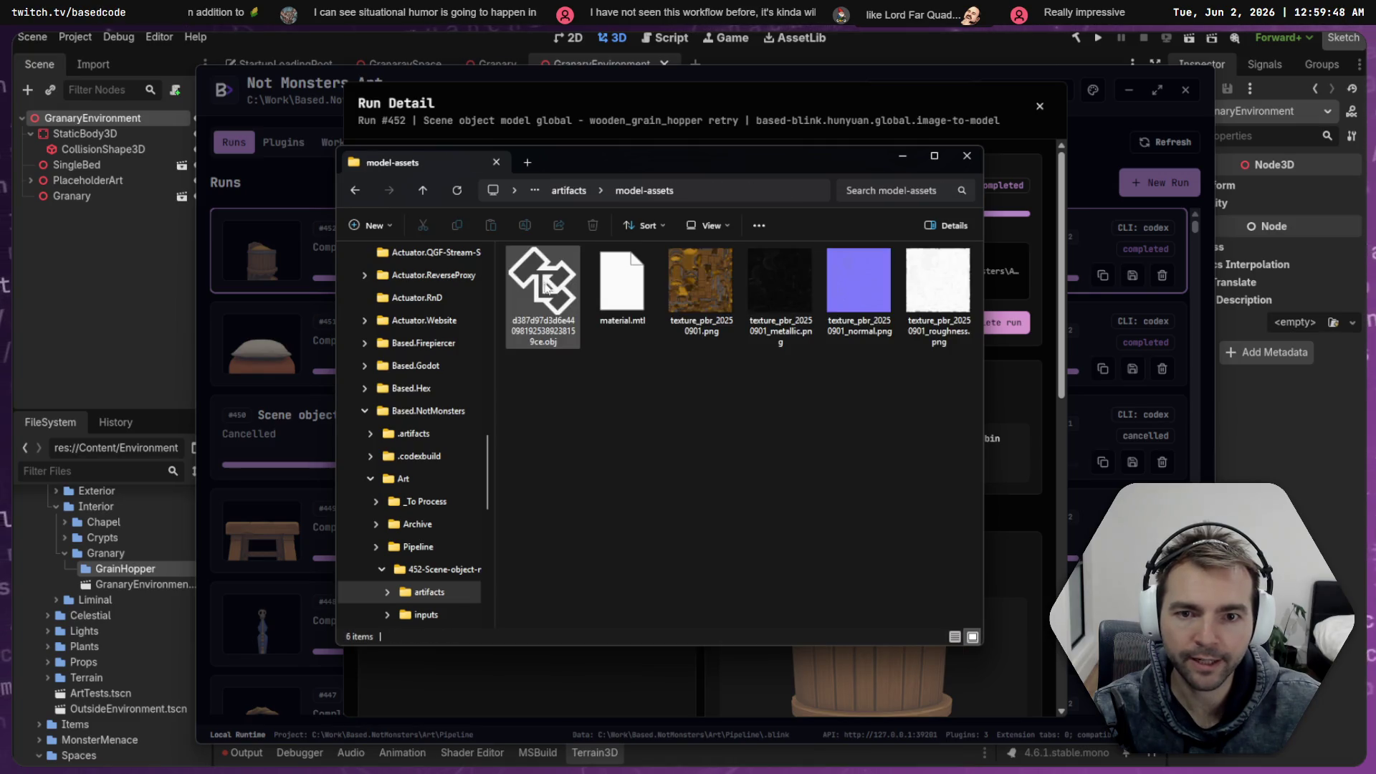
Select all six generated hopper files and drop them onto Godot's GrainHopper folder
{"action": "key", "text": "ctrl+a"}
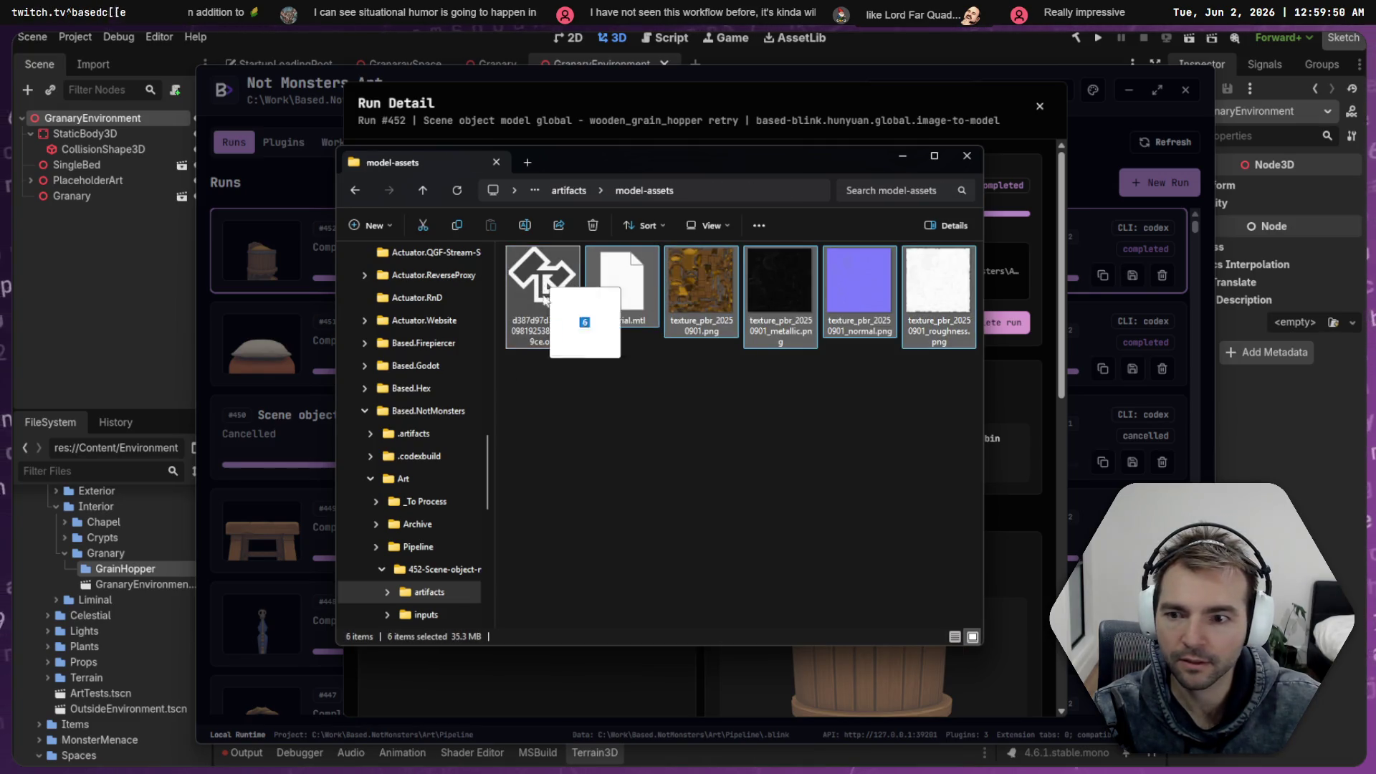
{"action": "left_click_drag", "start_coordinate": [114, 571], "coordinate": [116, 569]}
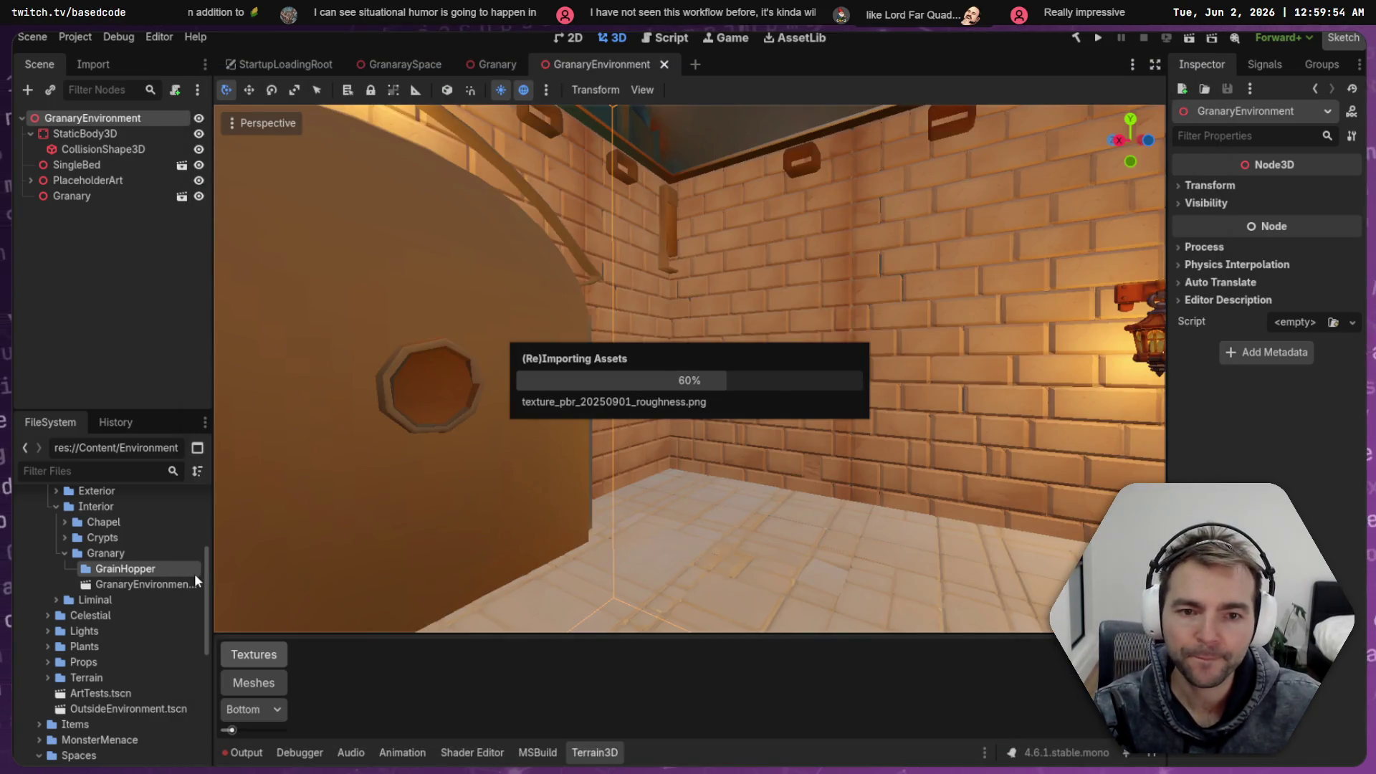
Rename the imported hopper model file to GrainHopper.obj
{"action": "left_click", "coordinate": [72, 567]}
{"action": "type", "text": "GrainHopper"}
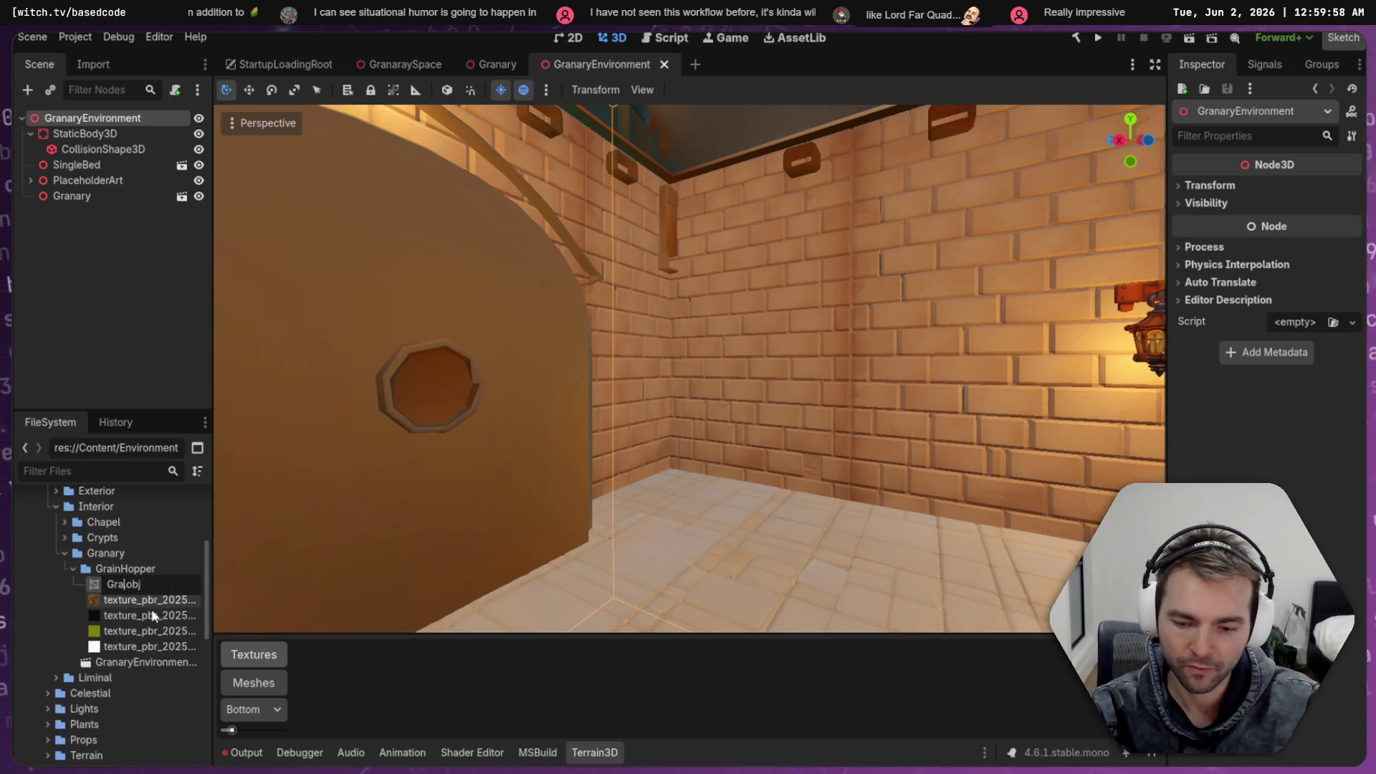
{"action": "key", "text": "Return"}
Filter the project files for 'ArtTests' and open the ArtTests.tscn scene
{"action": "left_click", "coordinate": [53, 467]}
{"action": "type", "text": "ArtTests"}
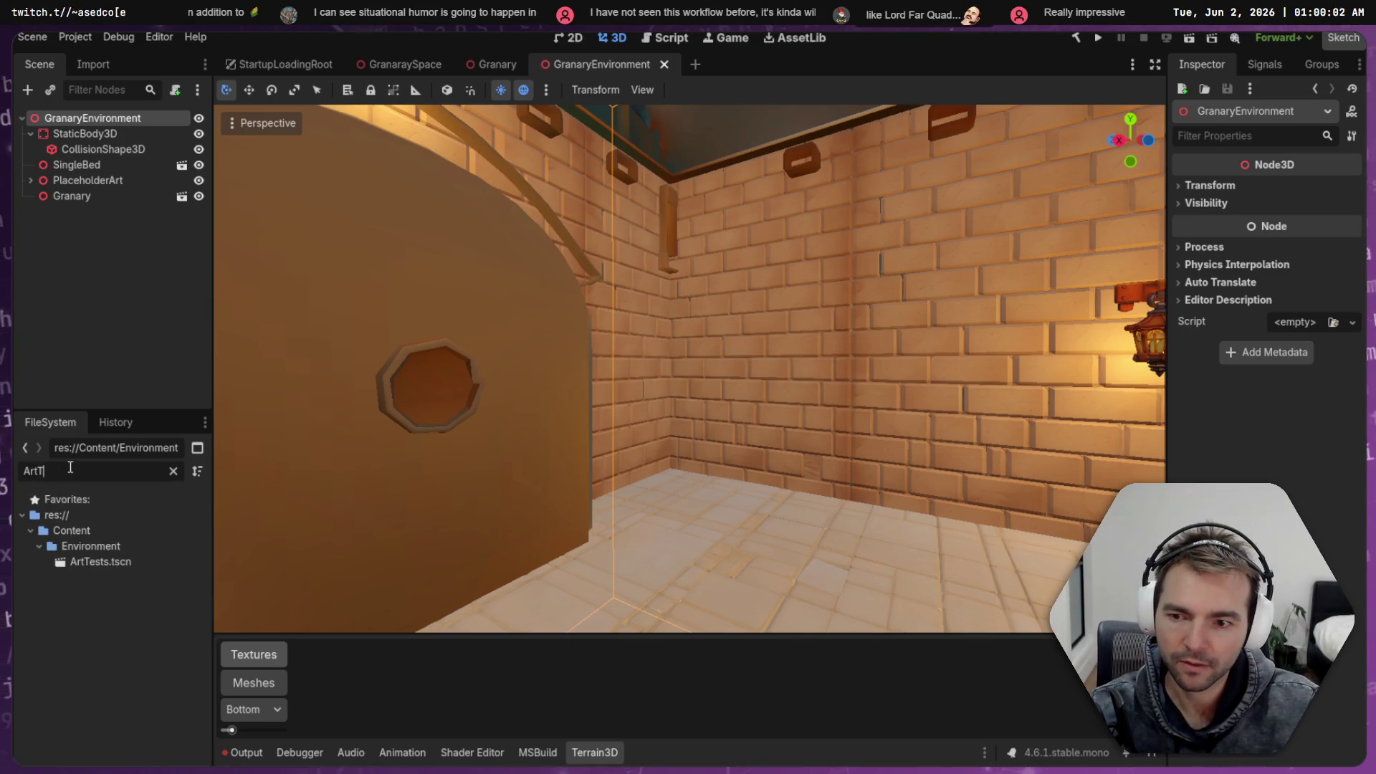
{"action": "left_click", "coordinate": [104, 564]}
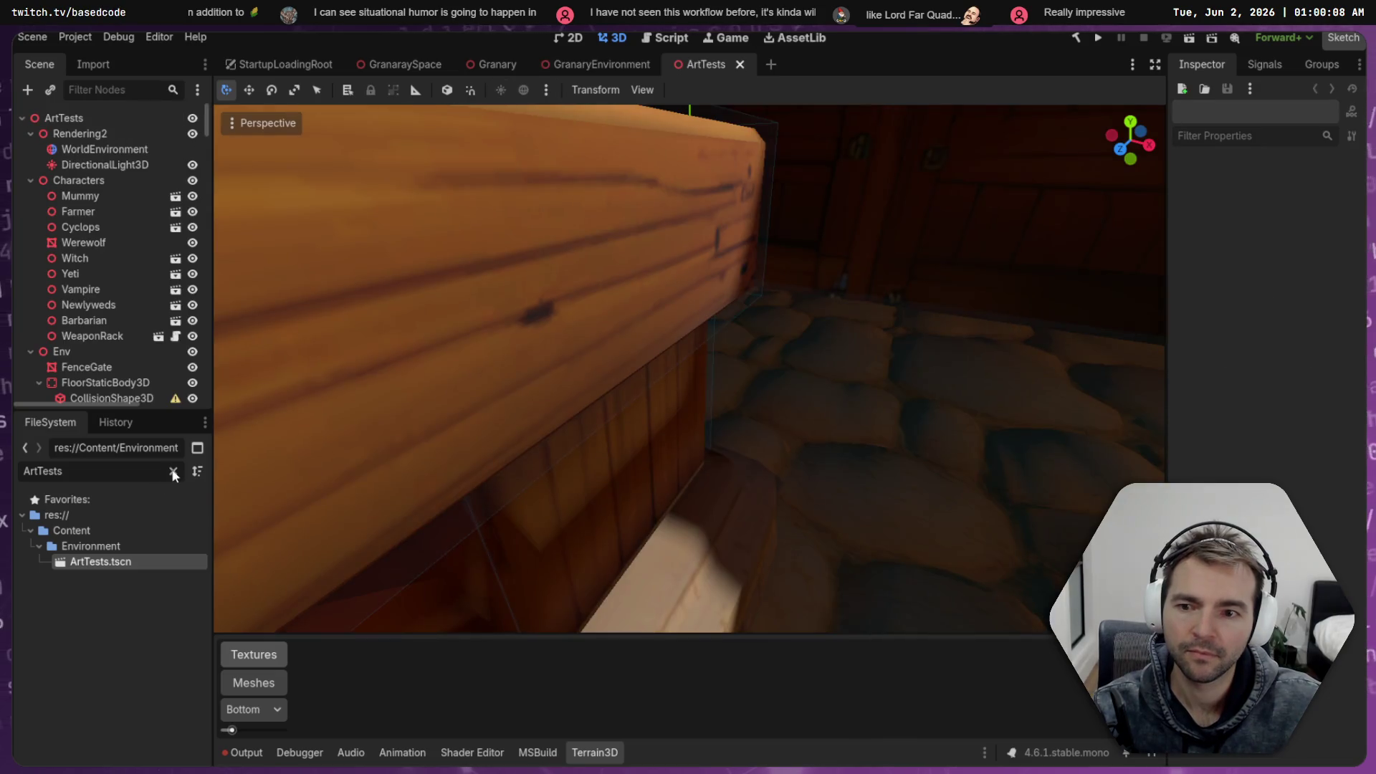
{"action": "left_click", "coordinate": [173, 471]}
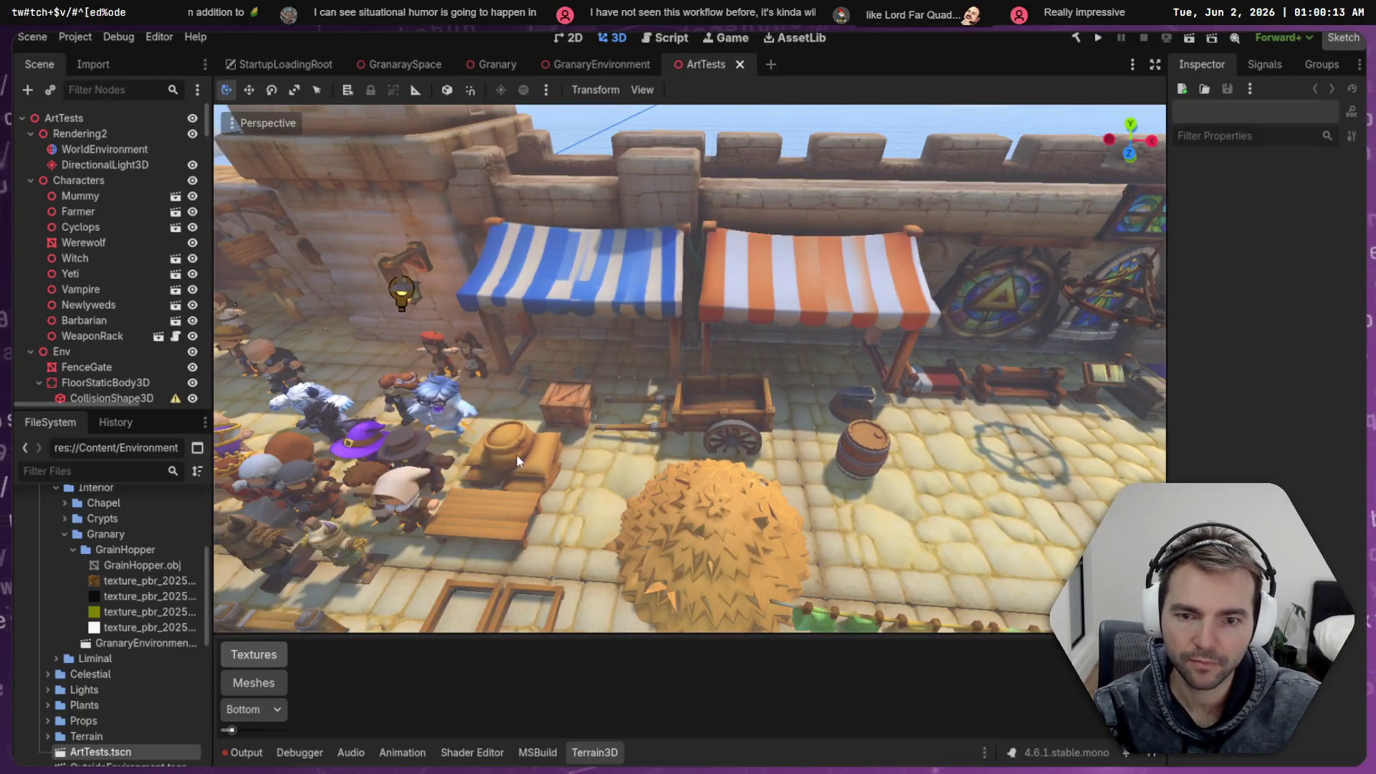
Zoom onto the market table and click through objects until the Sacks prop is selected
{"action": "left_click", "coordinate": [516, 461]}
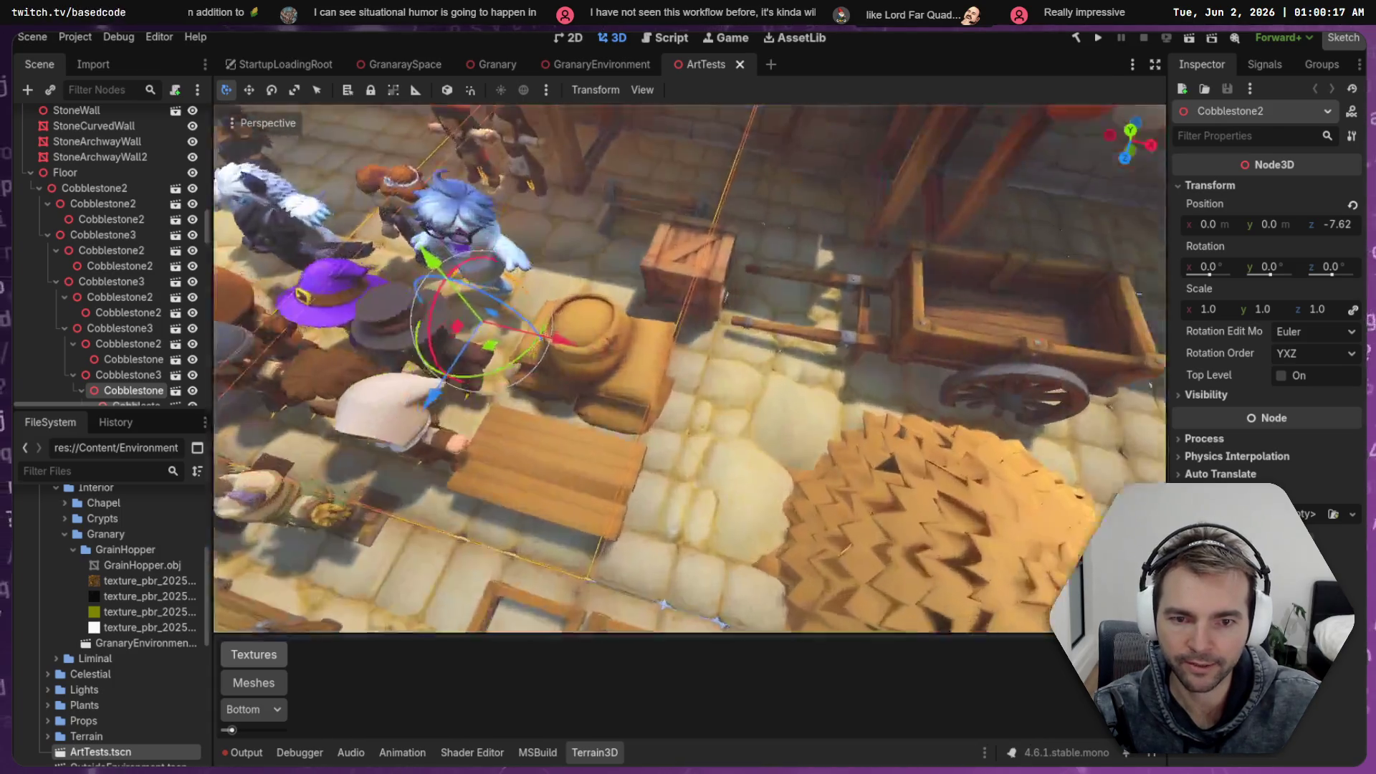
{"action": "scroll", "coordinate": [539, 428], "scroll_direction": "up", "scroll_amount": 2}
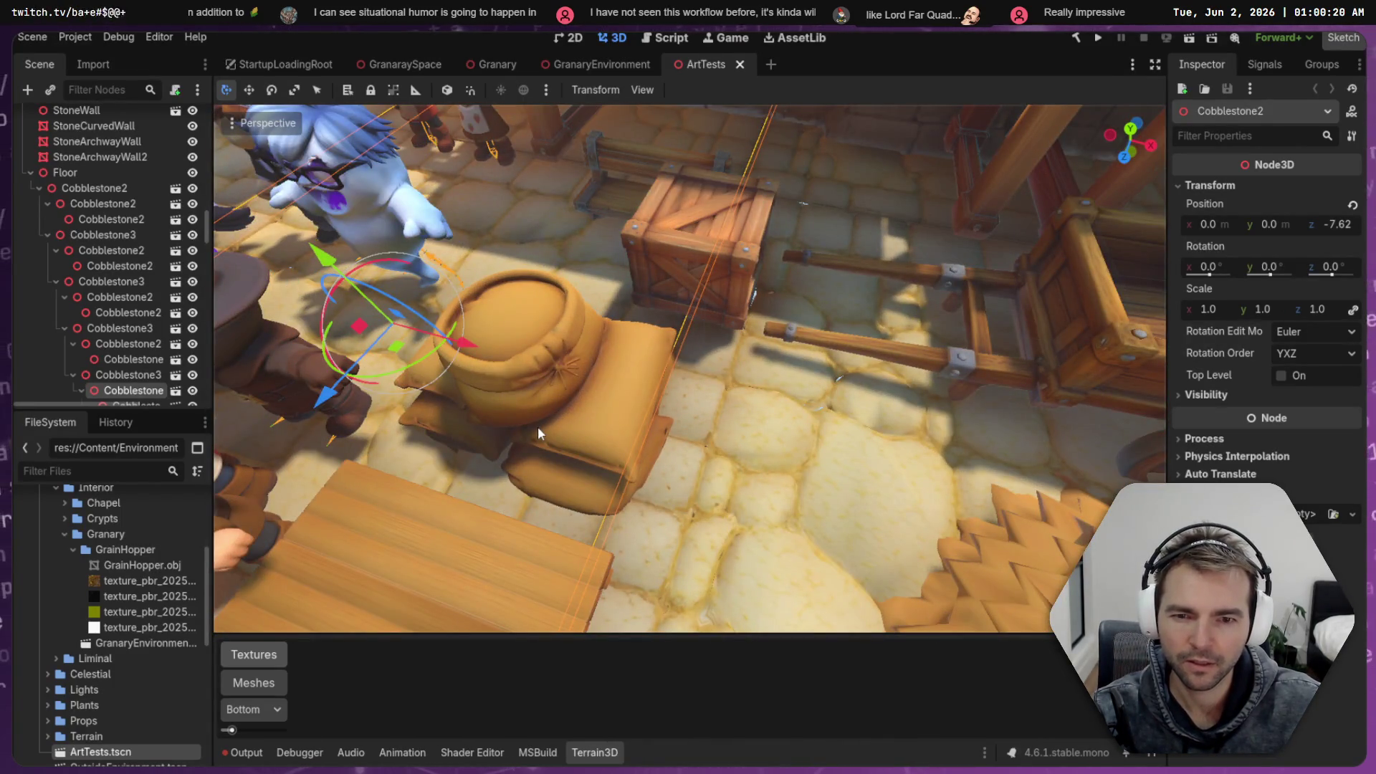
{"action": "scroll", "coordinate": [565, 397], "scroll_direction": "down", "scroll_amount": 3}
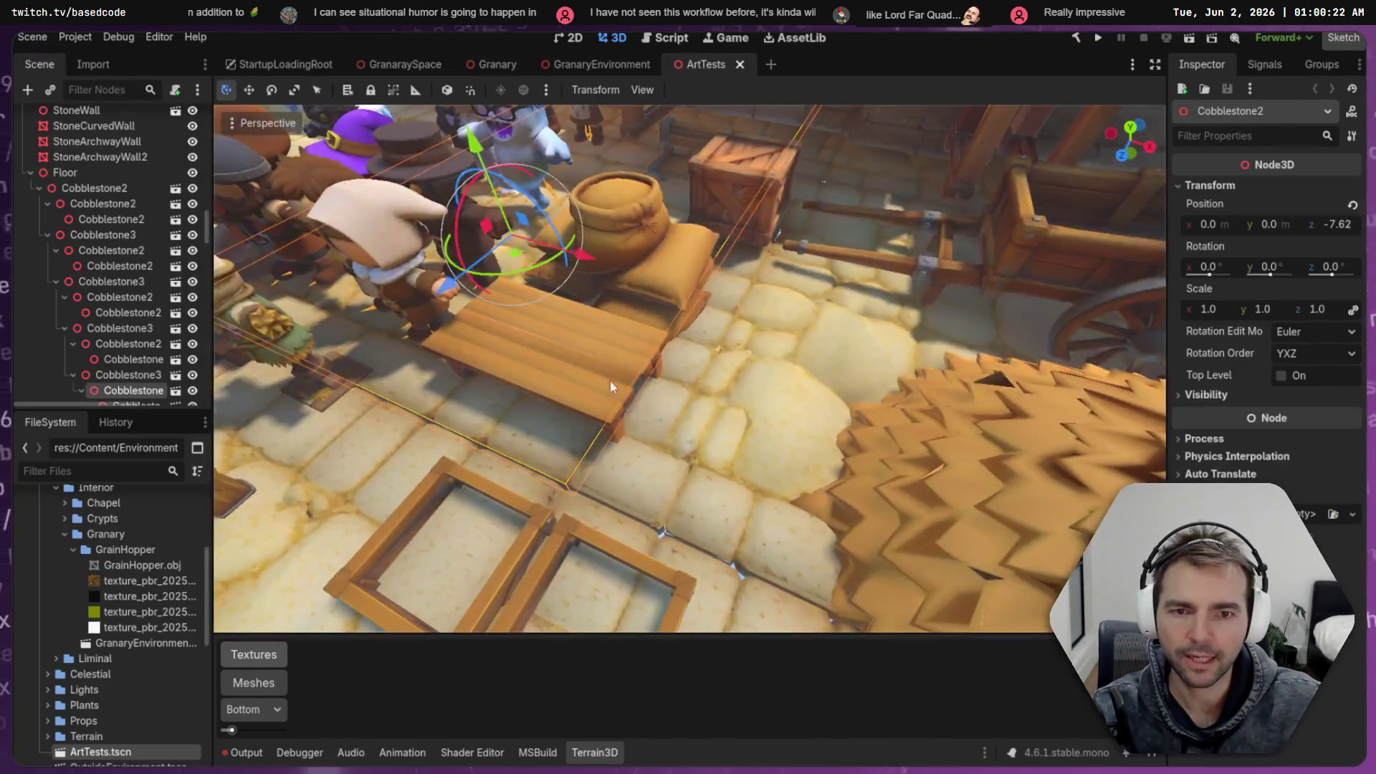
{"action": "left_click", "coordinate": [726, 311]}
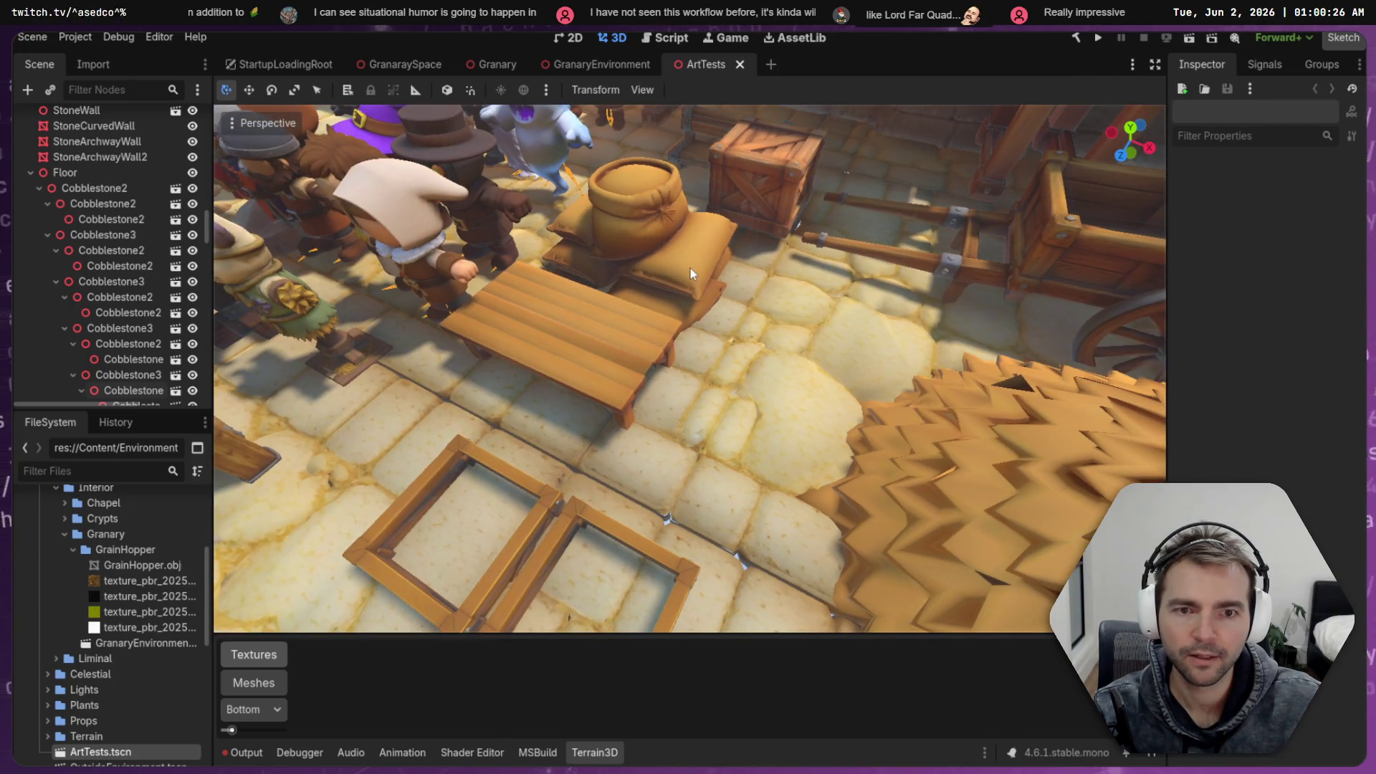
{"action": "left_click", "coordinate": [690, 273]}
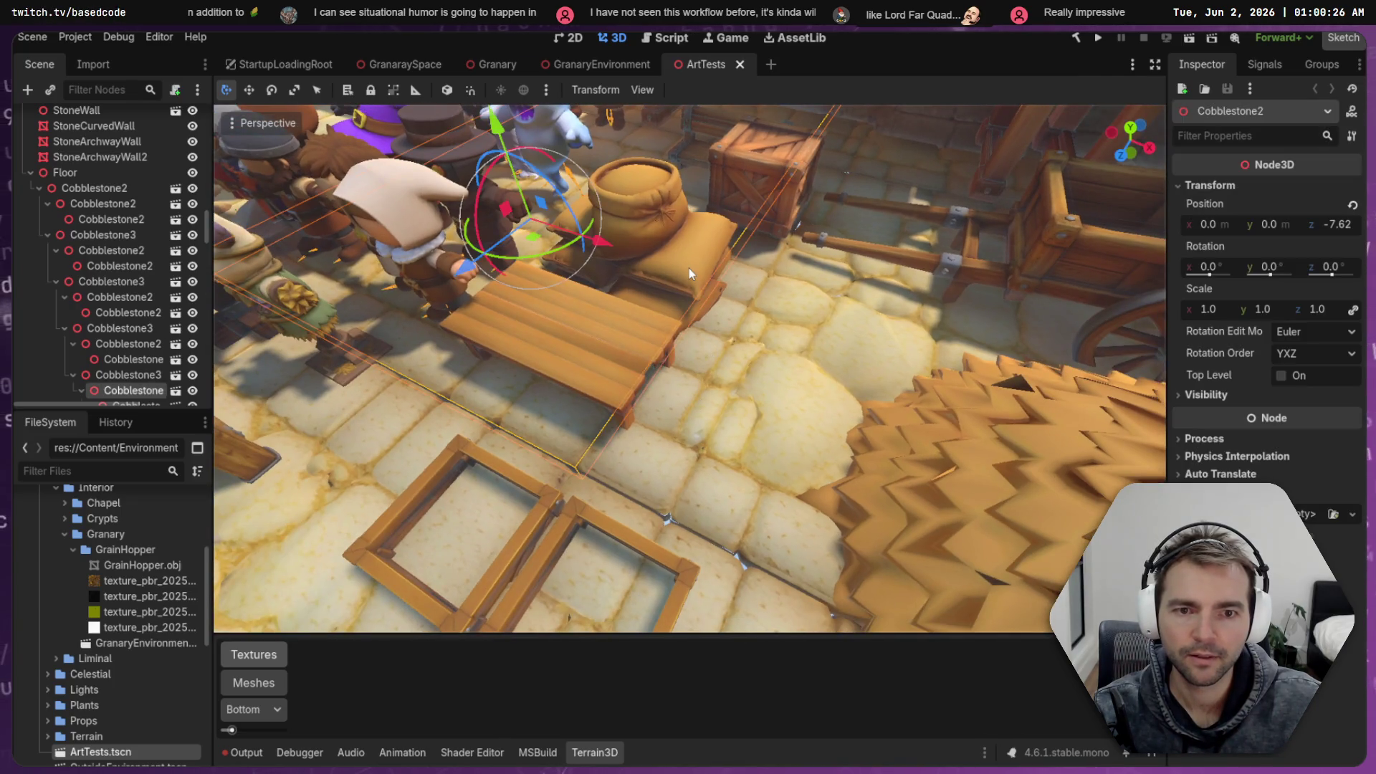
{"action": "left_click", "coordinate": [792, 192]}
{"action": "left_click", "coordinate": [651, 252]}
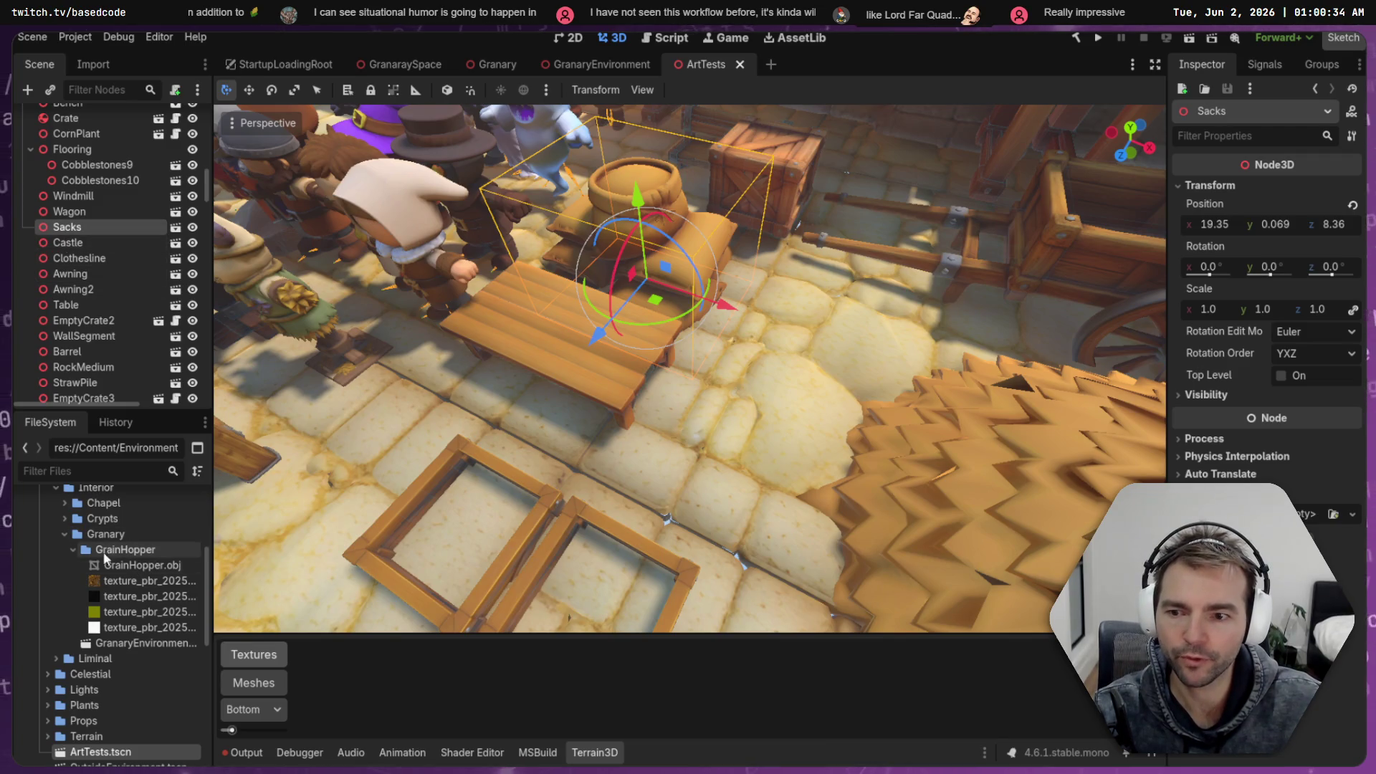
{"action": "right_click", "coordinate": [82, 538]}
Create a new folder named 'Sacks' inside the Interior Granary folder
{"action": "mouse_move", "coordinate": [144, 518]}
{"action": "left_click", "coordinate": [347, 519]}
{"action": "type", "text": "Sacks"}
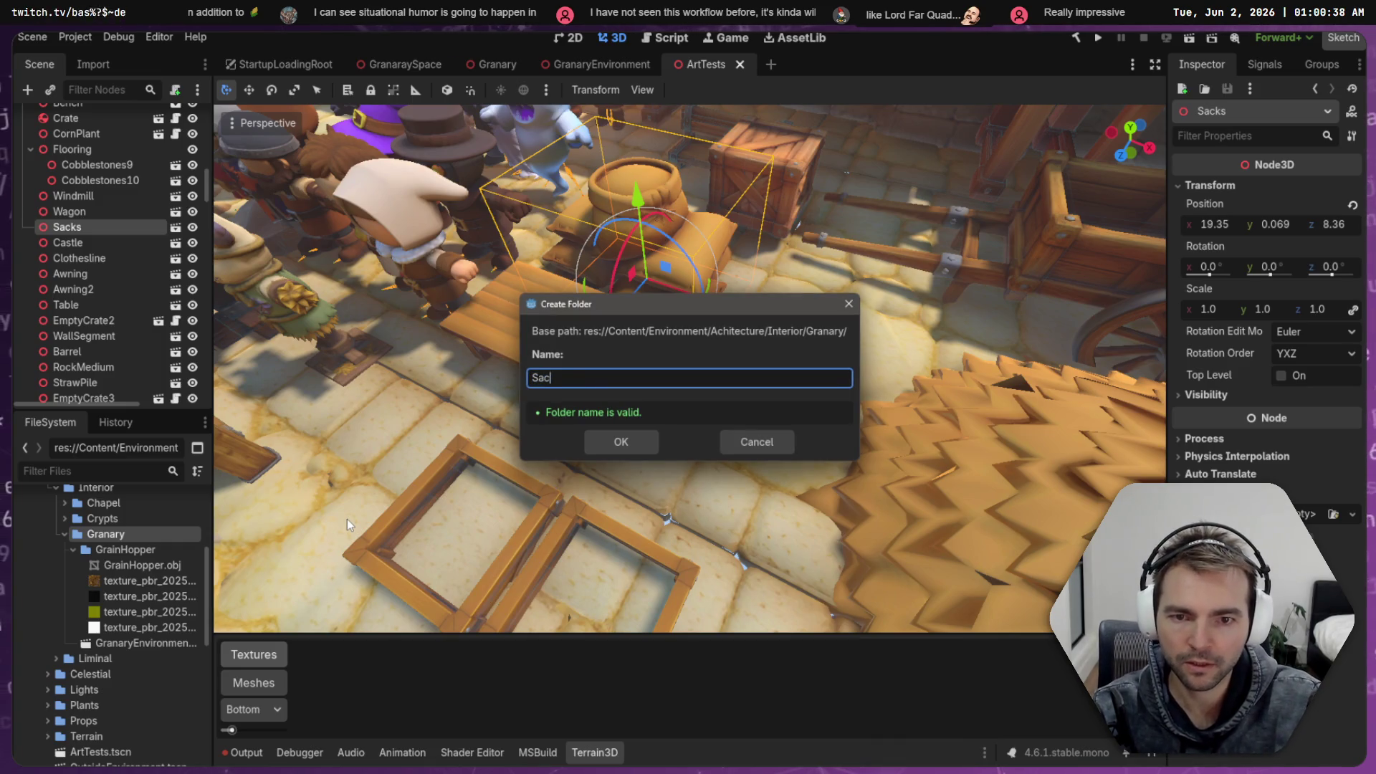
{"action": "key", "text": "Return"}
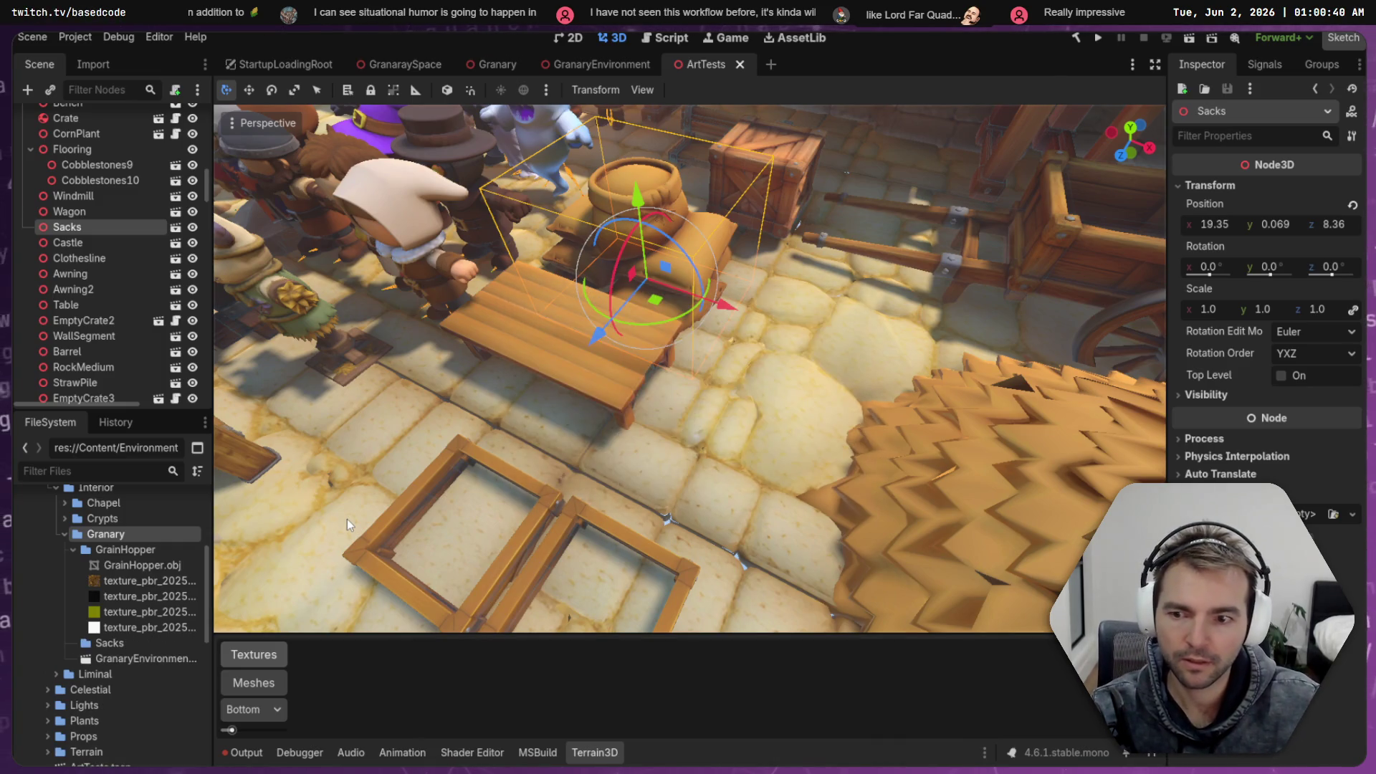
Reveal the Sacks prop in the FileSystem dock and locate its Sacks.fbx model
{"action": "right_click", "coordinate": [114, 230]}
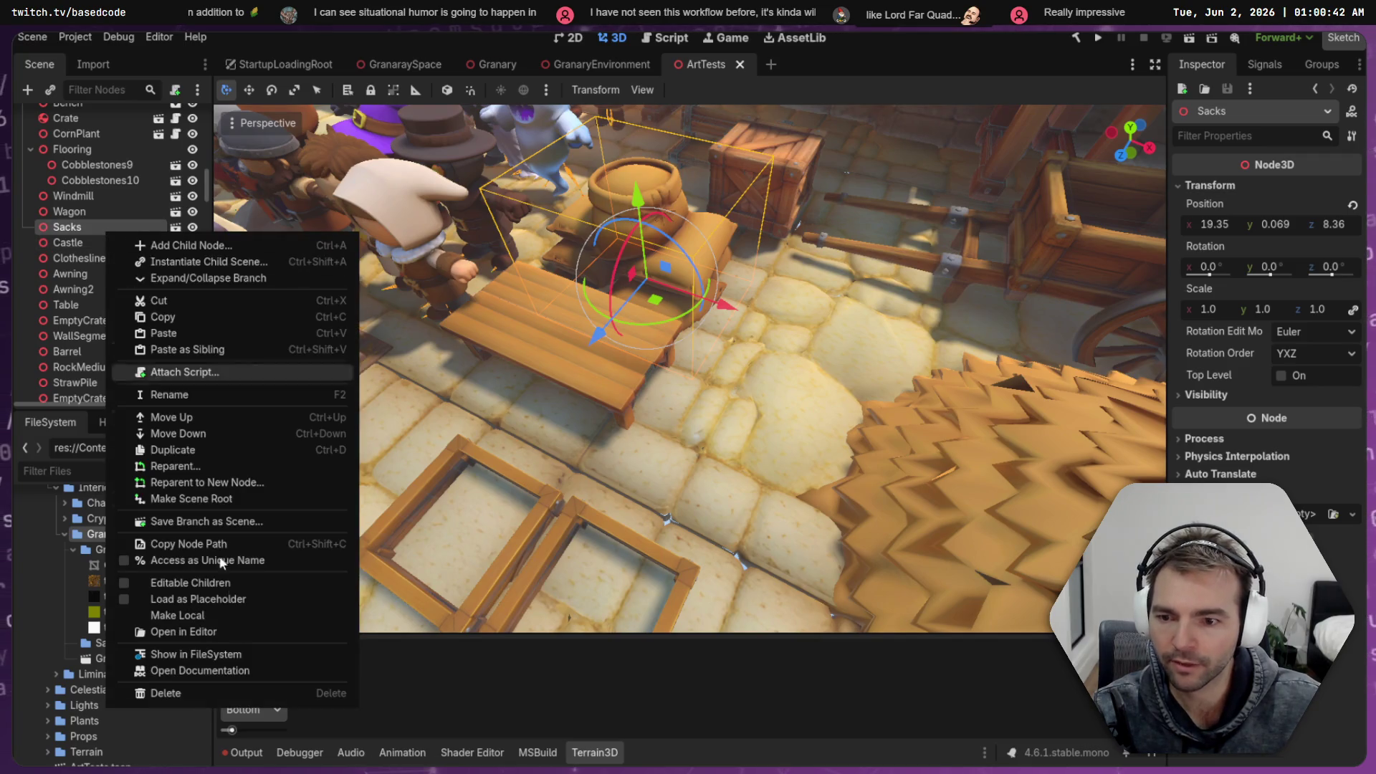
{"action": "left_click", "coordinate": [242, 651]}
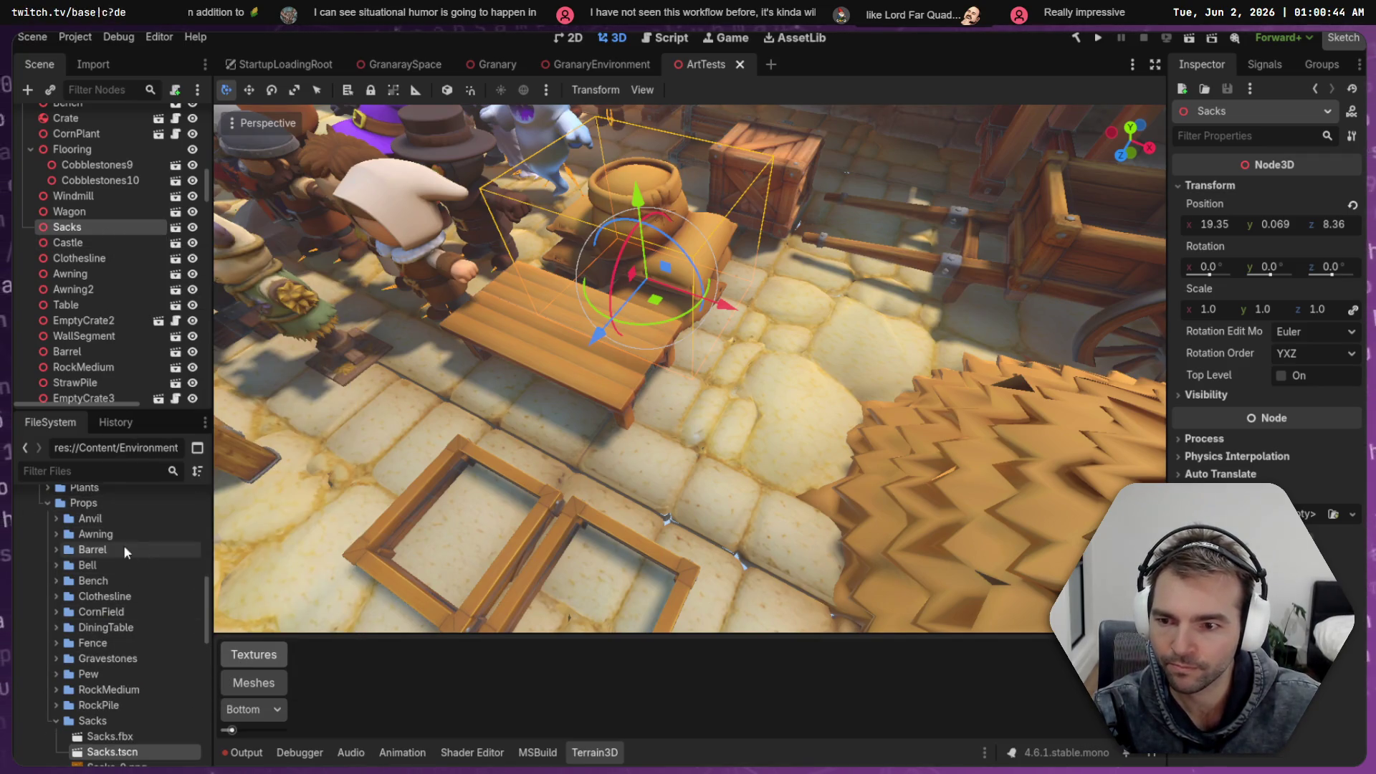
{"action": "scroll", "coordinate": [118, 580], "scroll_direction": "down", "scroll_amount": 3}
{"action": "left_click", "coordinate": [136, 637]}
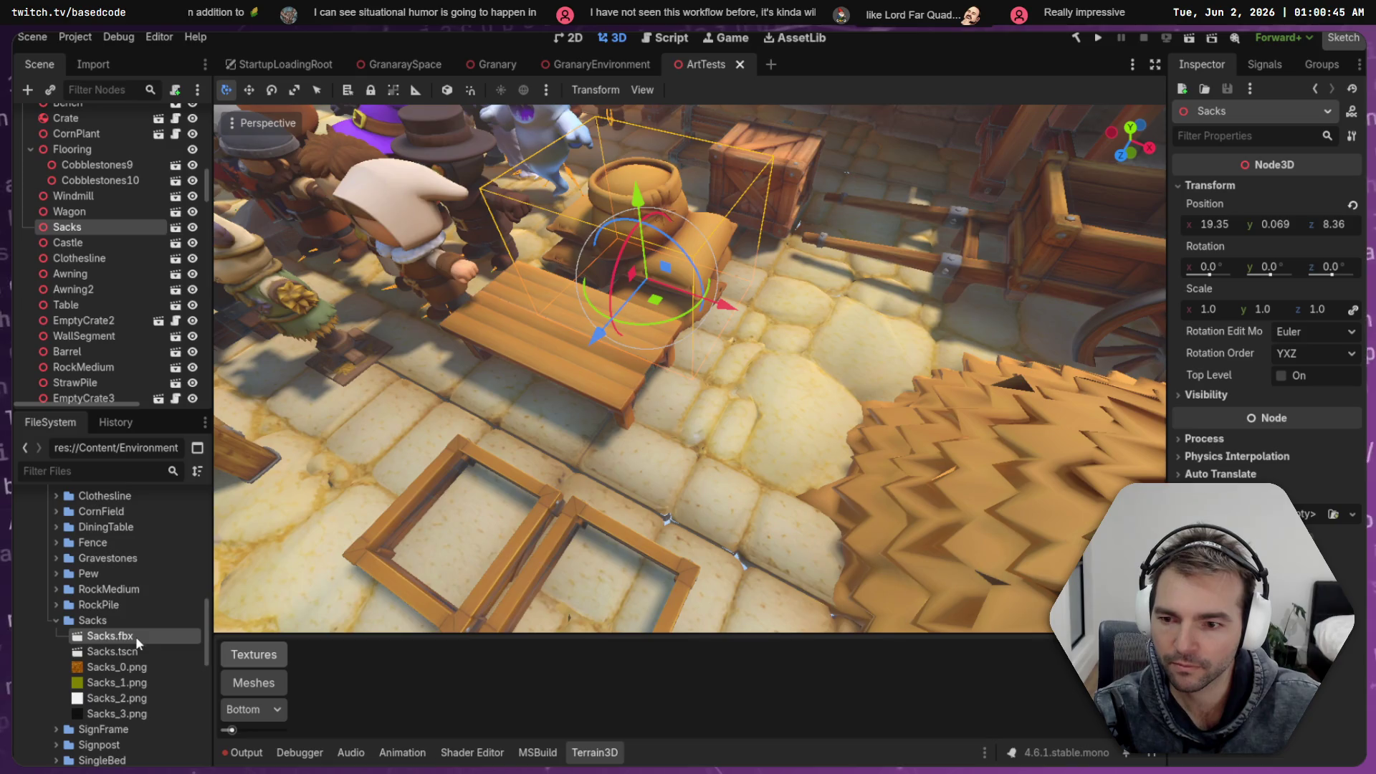
{"action": "scroll", "coordinate": [100, 634], "scroll_direction": "down", "scroll_amount": 6}
{"action": "scroll", "coordinate": [108, 638], "scroll_direction": "down", "scroll_amount": 7}
{"action": "scroll", "coordinate": [123, 643], "scroll_direction": "up", "scroll_amount": 5}
{"action": "scroll", "coordinate": [107, 652], "scroll_direction": "up", "scroll_amount": 1}
{"action": "scroll", "coordinate": [79, 663], "scroll_direction": "up", "scroll_amount": 8}
{"action": "mouse_move", "coordinate": [75, 647]}
{"action": "left_mouse_down"}
{"action": "mouse_move", "coordinate": [79, 502]}
{"action": "mouse_move", "coordinate": [86, 611]}
{"action": "left_mouse_up"}
Delete the empty Sacks folder and move Props/Sacks into Granary, confirming the move
{"action": "right_click", "coordinate": [85, 611]}
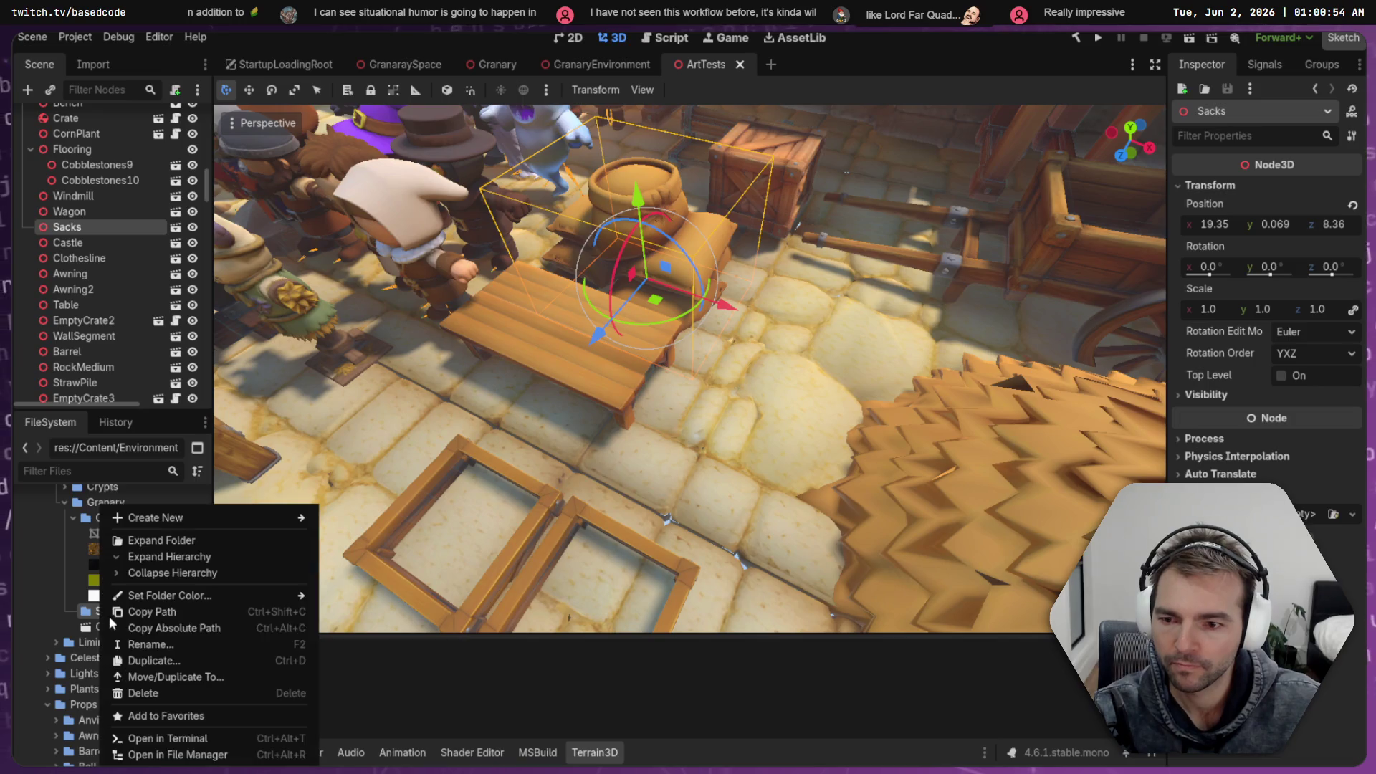
{"action": "left_click", "coordinate": [122, 717]}
{"action": "left_click", "coordinate": [581, 455]}
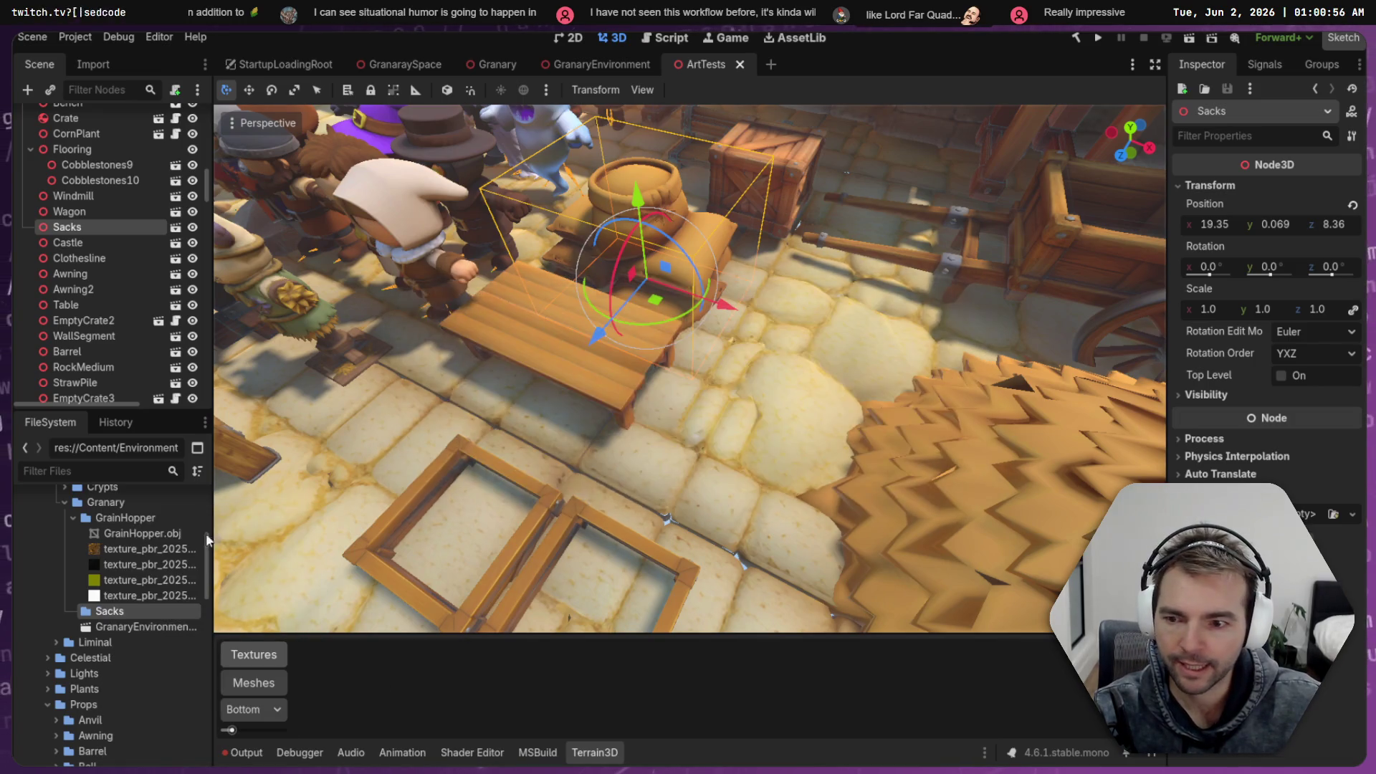
{"action": "scroll", "coordinate": [112, 640], "scroll_direction": "down", "scroll_amount": 8}
{"action": "mouse_move", "coordinate": [113, 638]}
{"action": "left_mouse_down"}
{"action": "mouse_move", "coordinate": [107, 495]}
{"action": "mouse_move", "coordinate": [104, 550]}
{"action": "mouse_move", "coordinate": [125, 539]}
{"action": "left_mouse_up"}
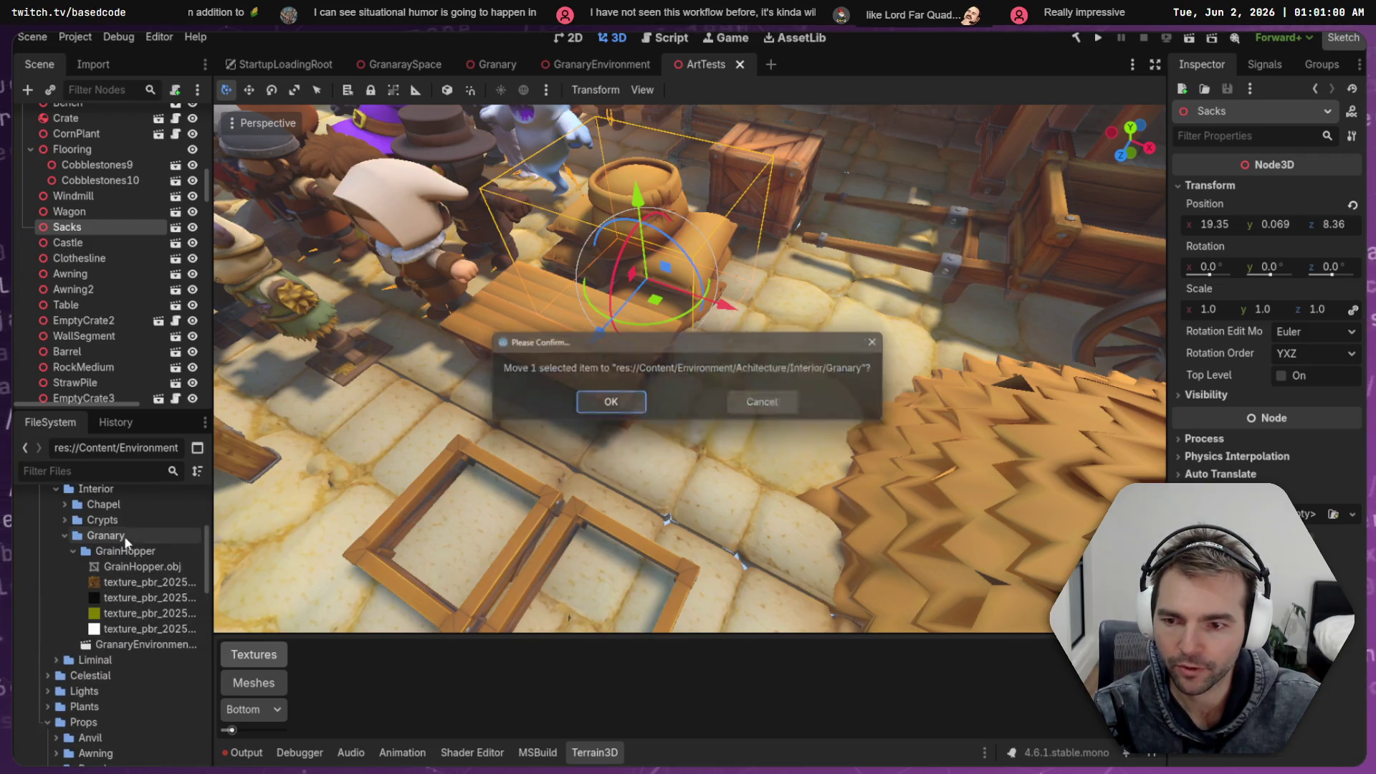
{"action": "left_click", "coordinate": [594, 406]}
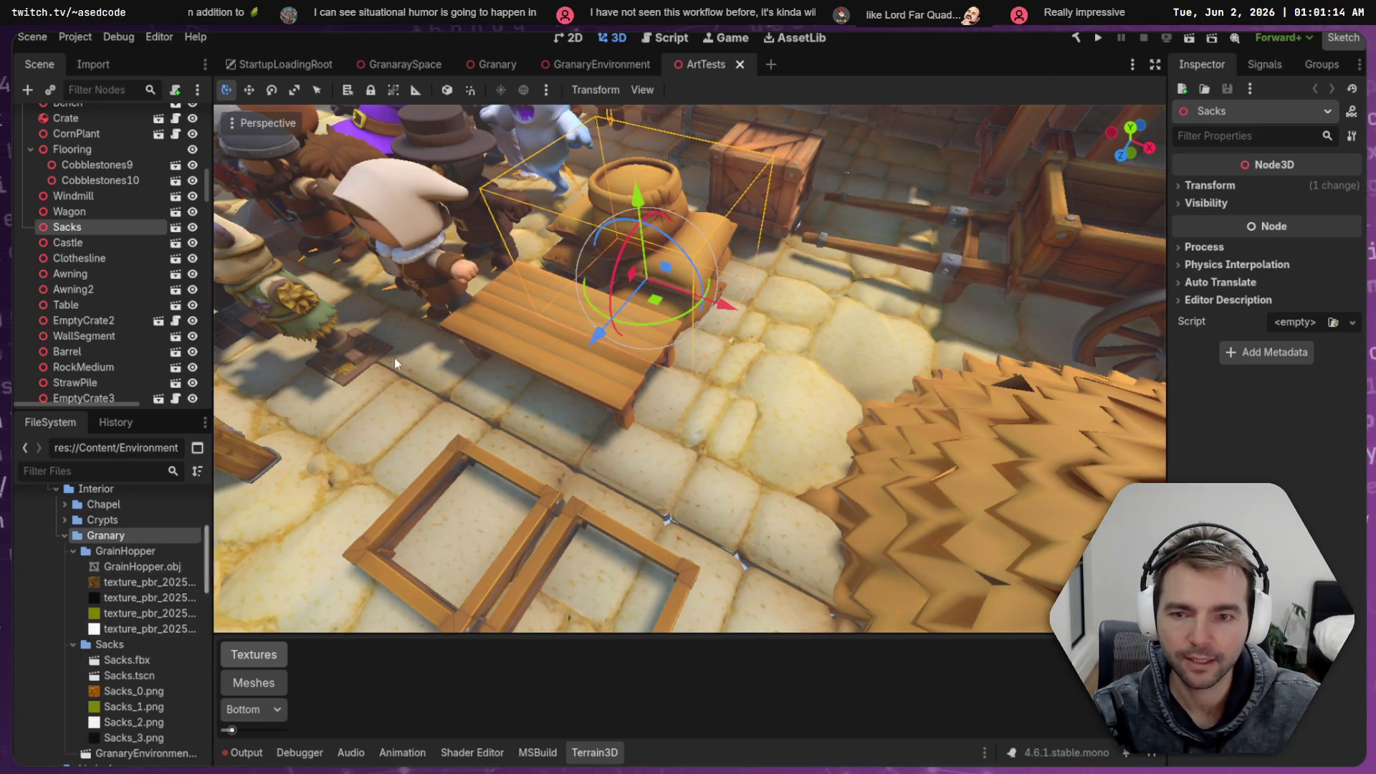
{"action": "left_click", "coordinate": [593, 65]}
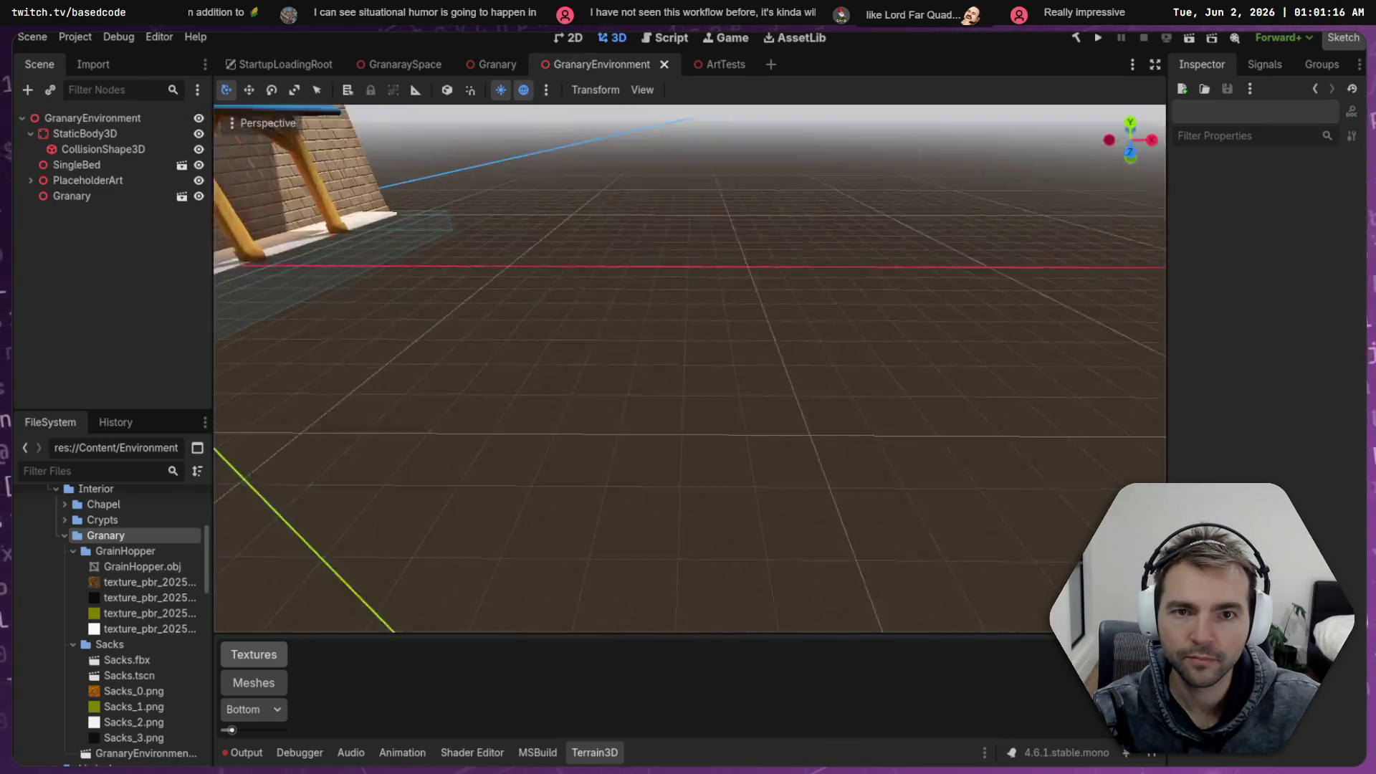
{"action": "key", "text": "w"}
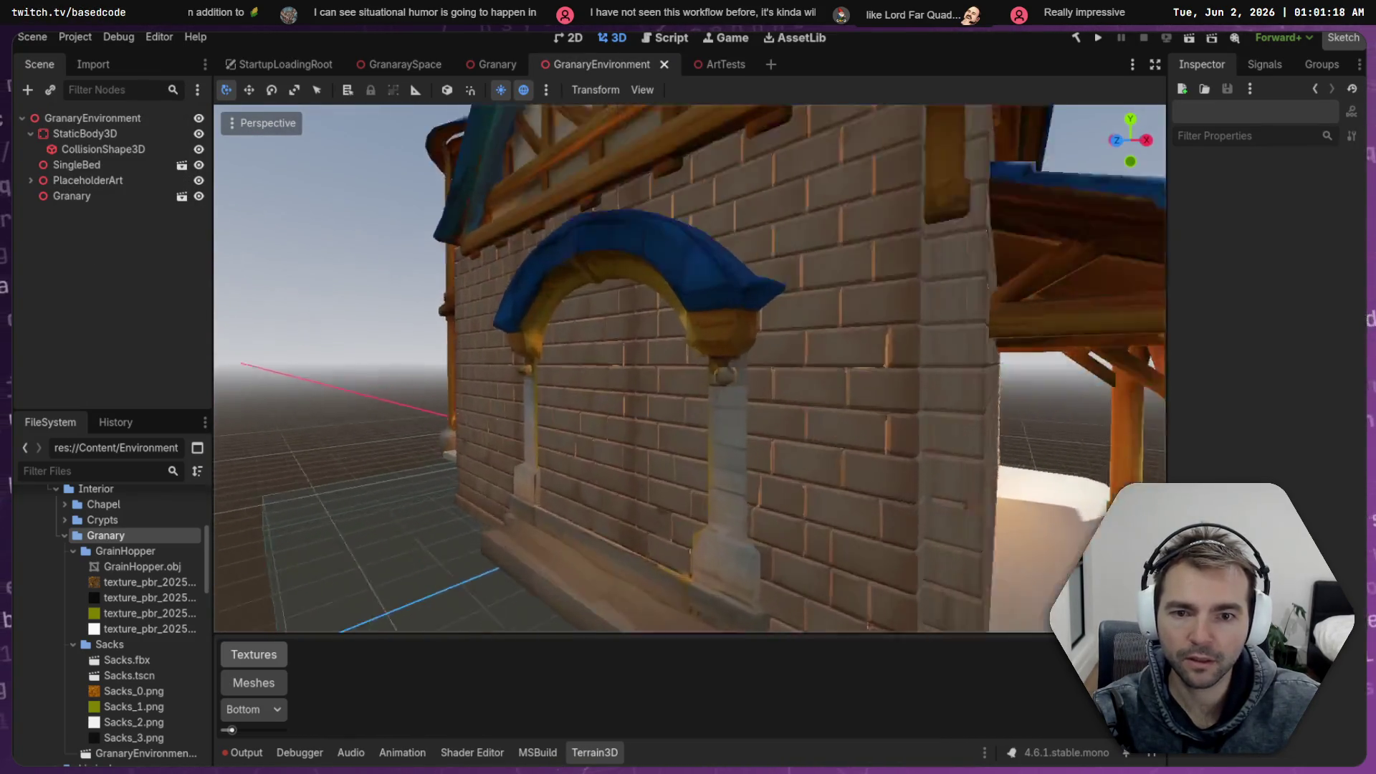
{"action": "key", "text": "w"}
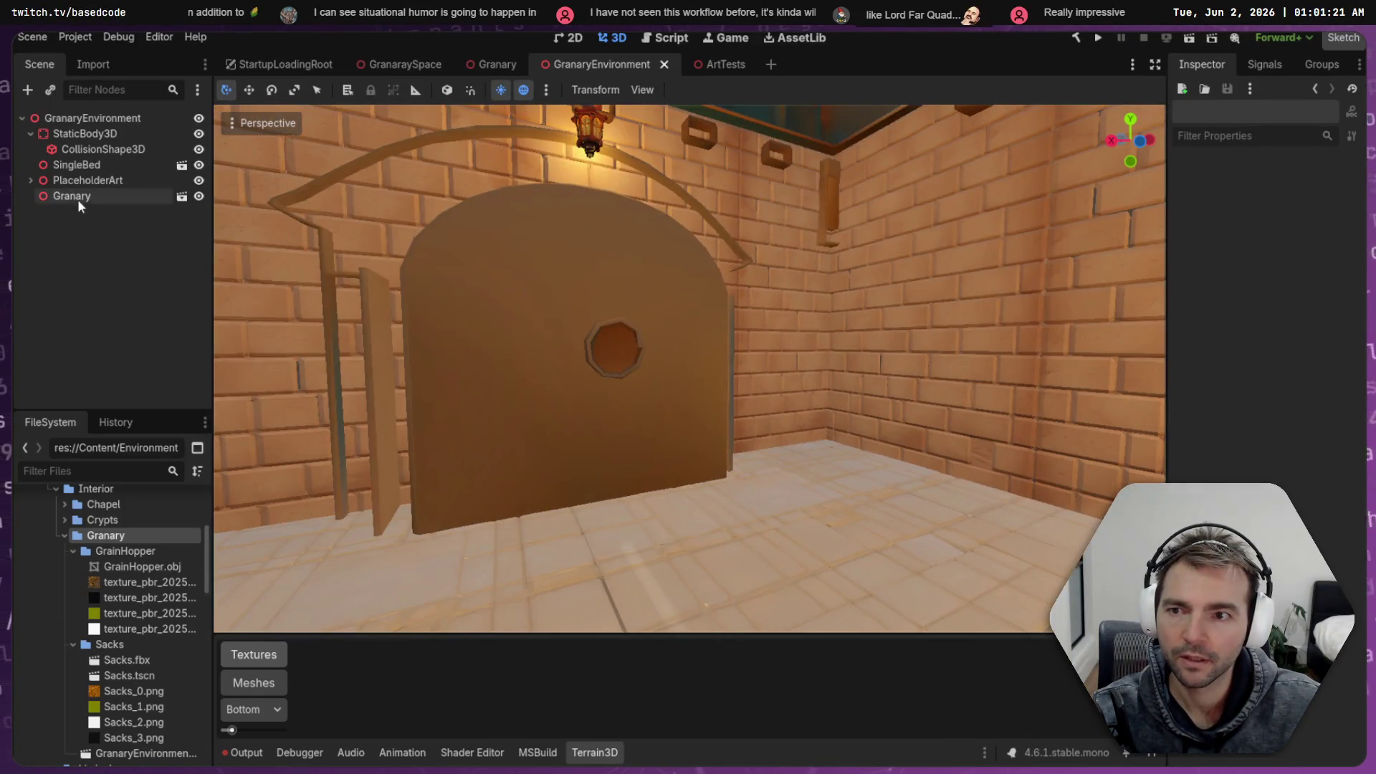
{"action": "left_click", "coordinate": [72, 196]}
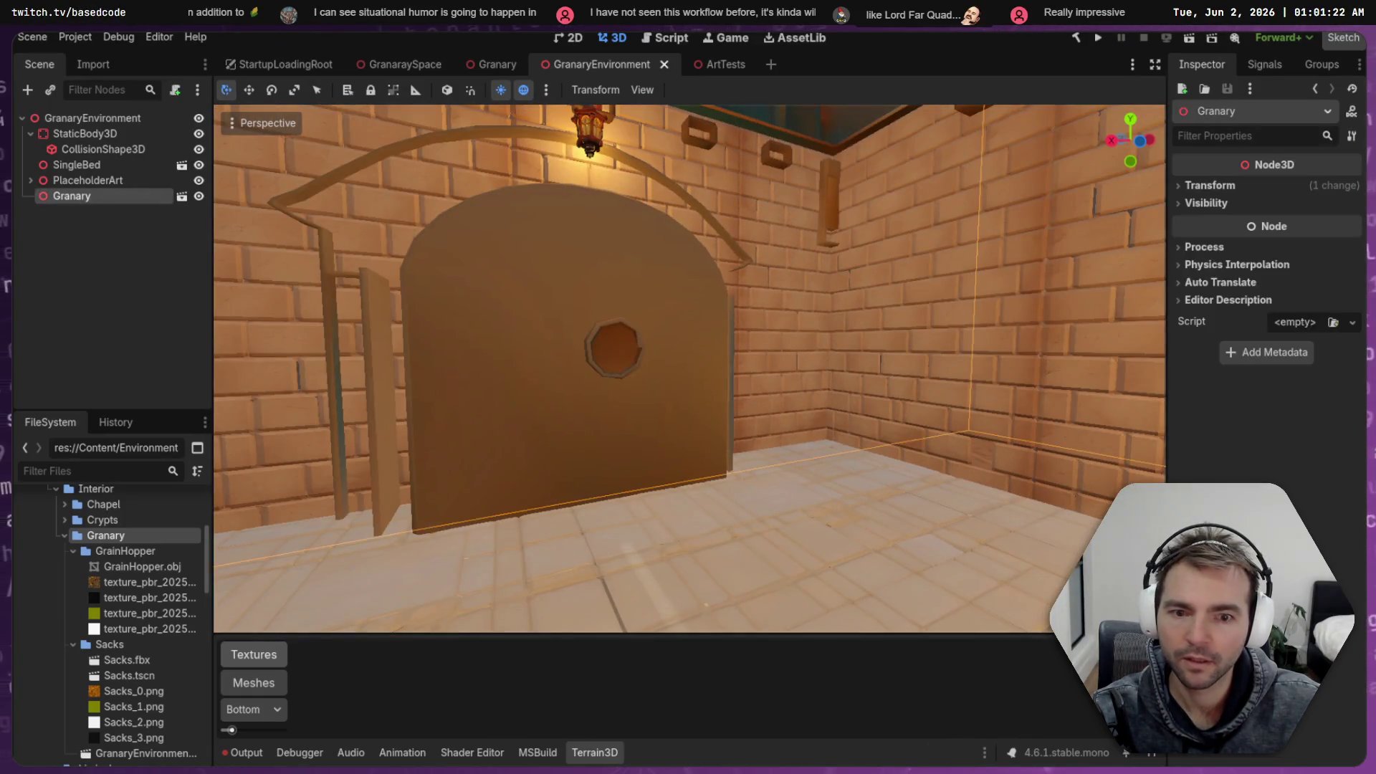
{"action": "key", "text": "w"}
{"action": "key", "text": "a"}
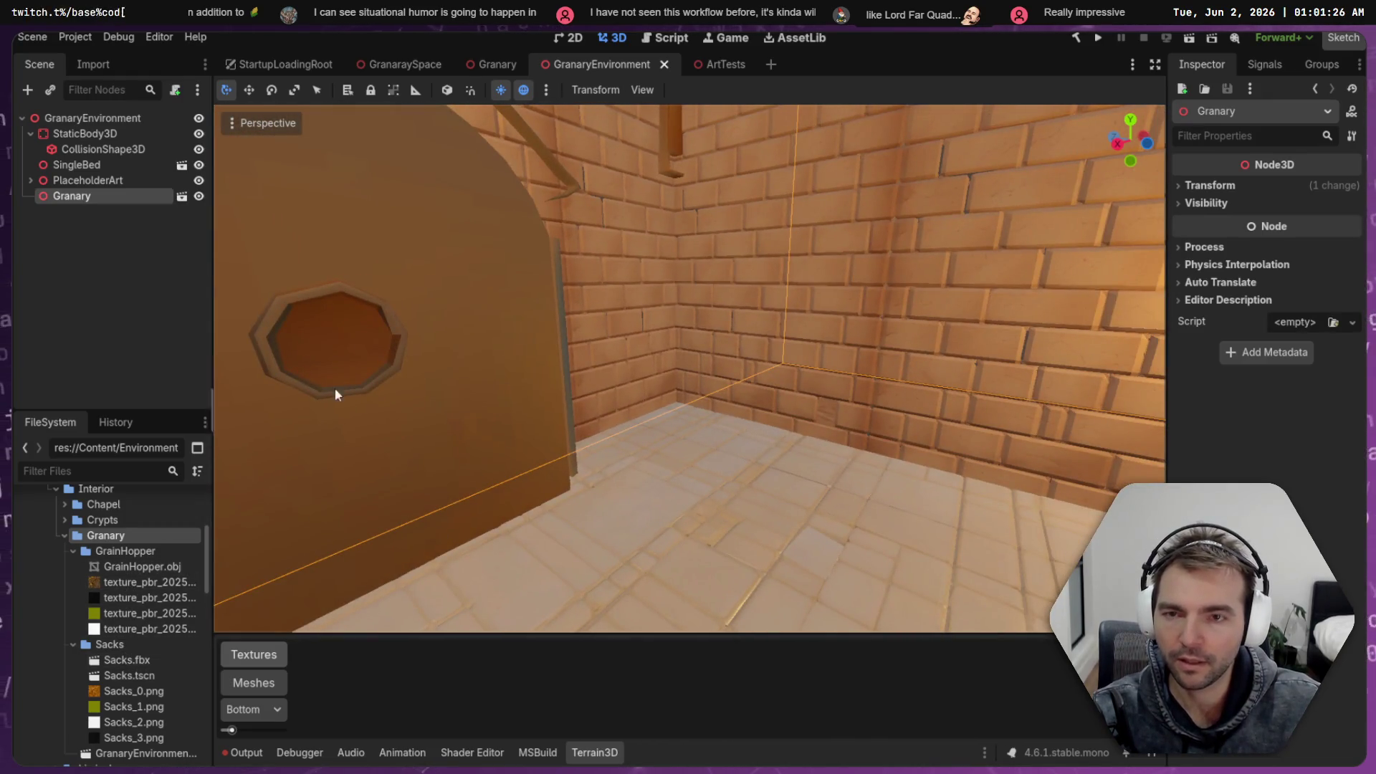
{"action": "left_click", "coordinate": [720, 66]}
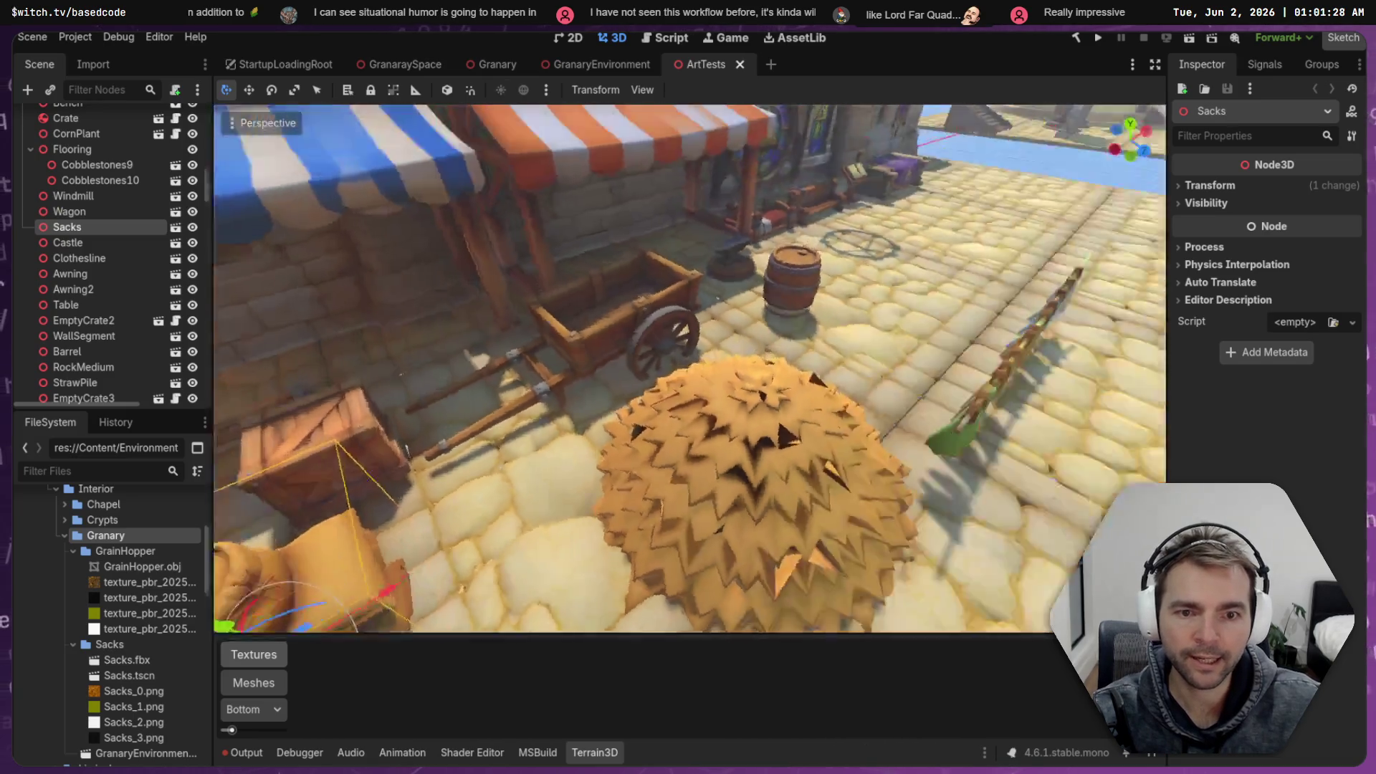
Fly over the market to the castle wall and slide the WallFlag along X and Z
{"action": "key", "text": "w"}
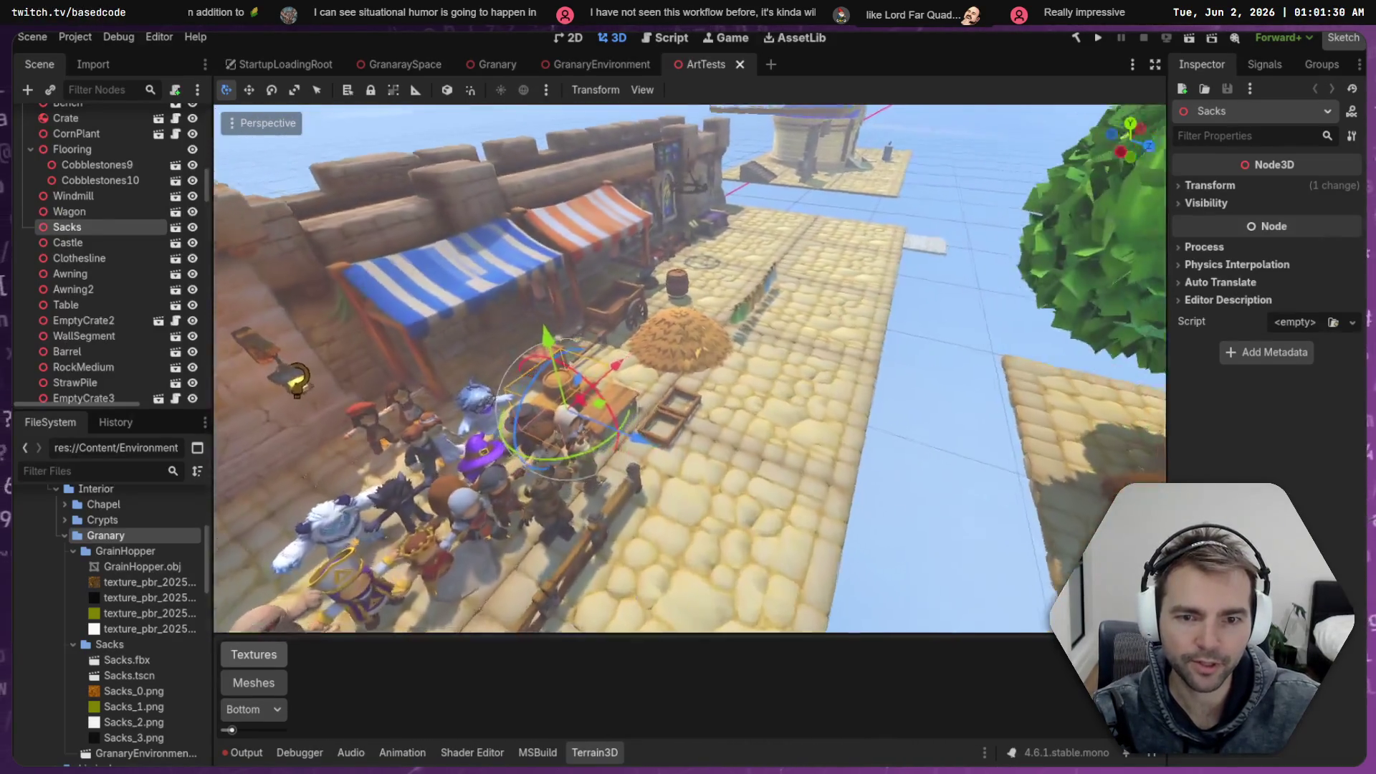
{"action": "key", "text": "s"}
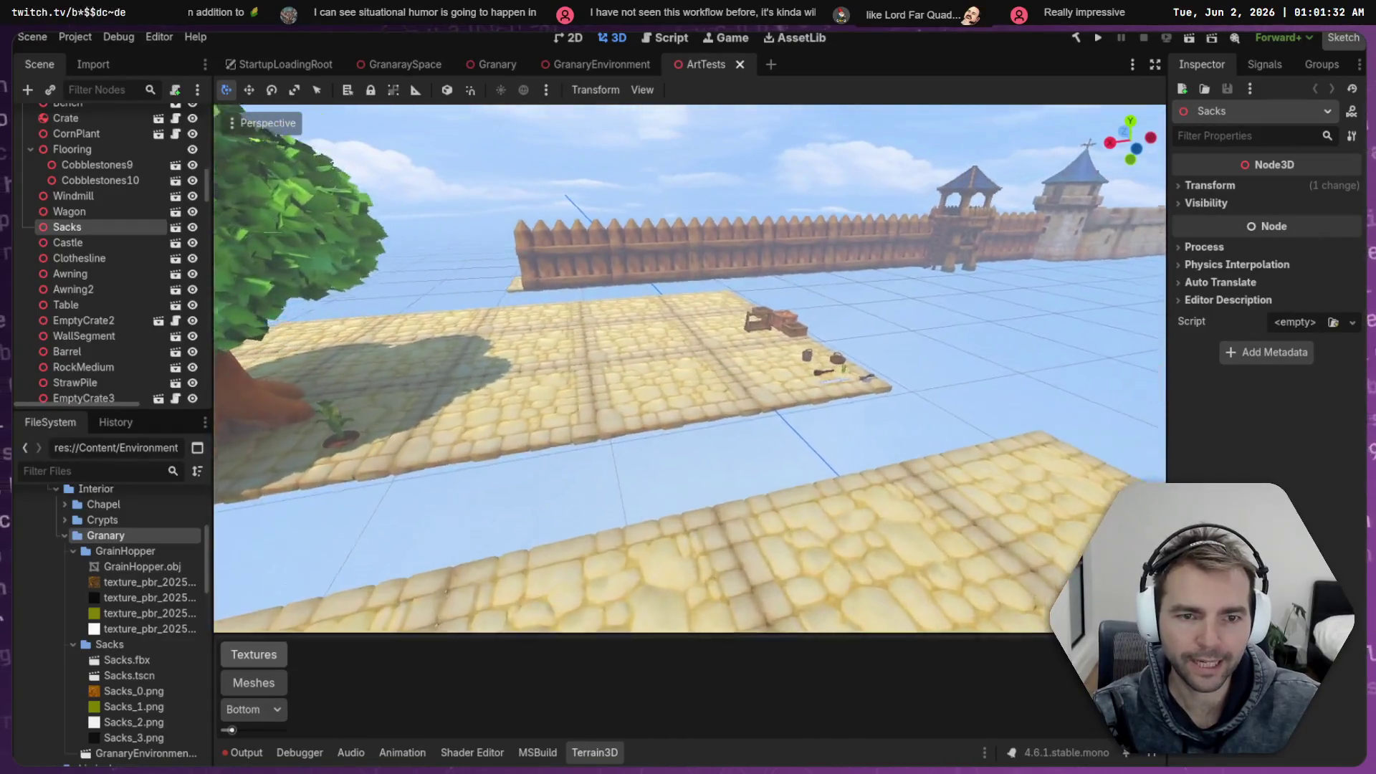
{"action": "key", "text": "w"}
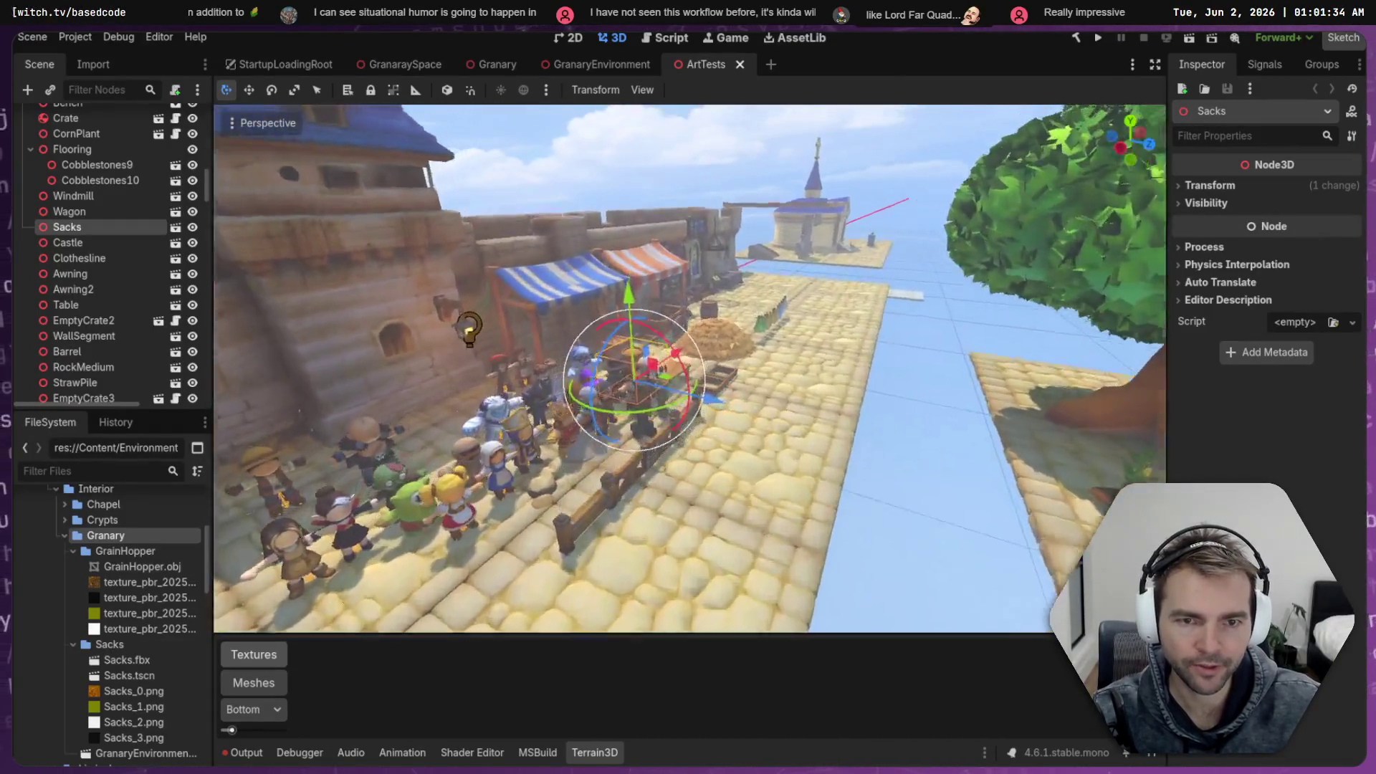
{"action": "key", "text": "w"}
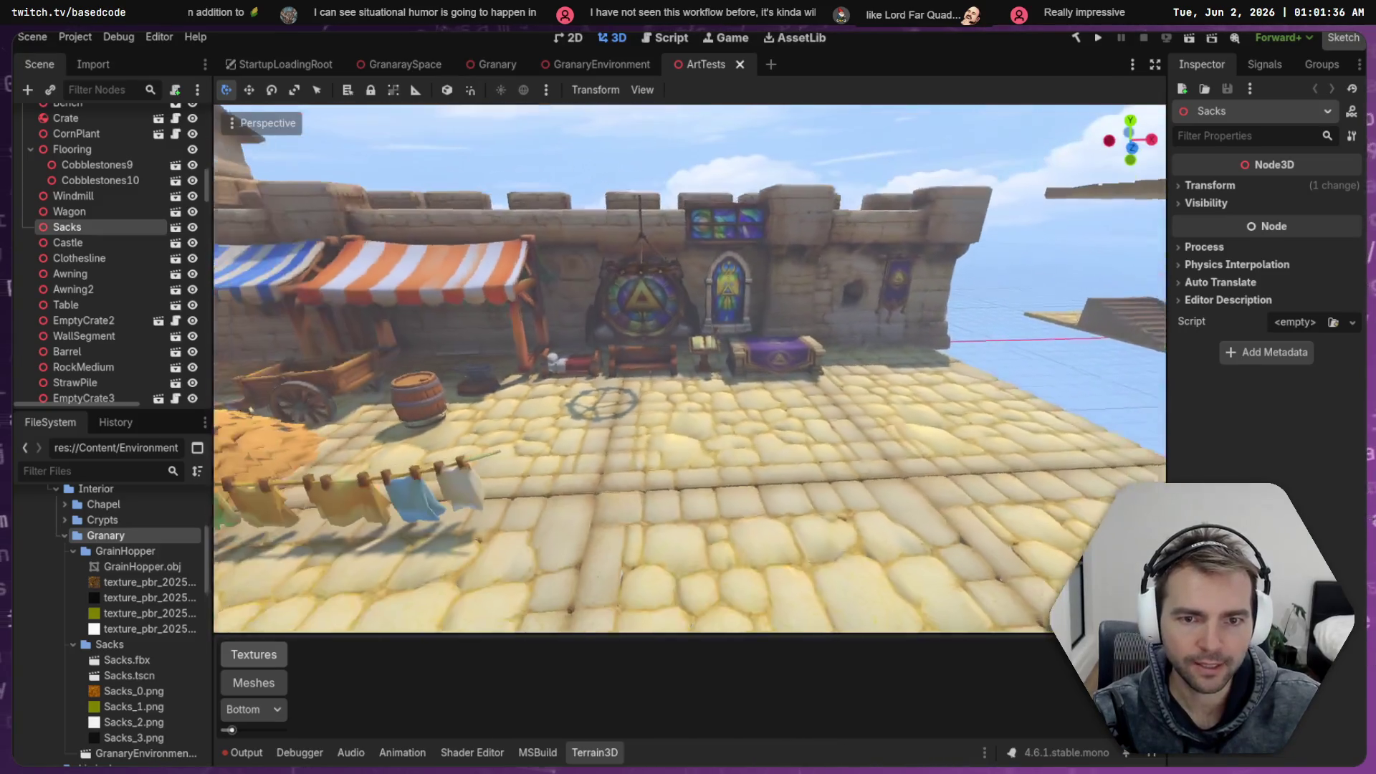
{"action": "key", "text": "s"}
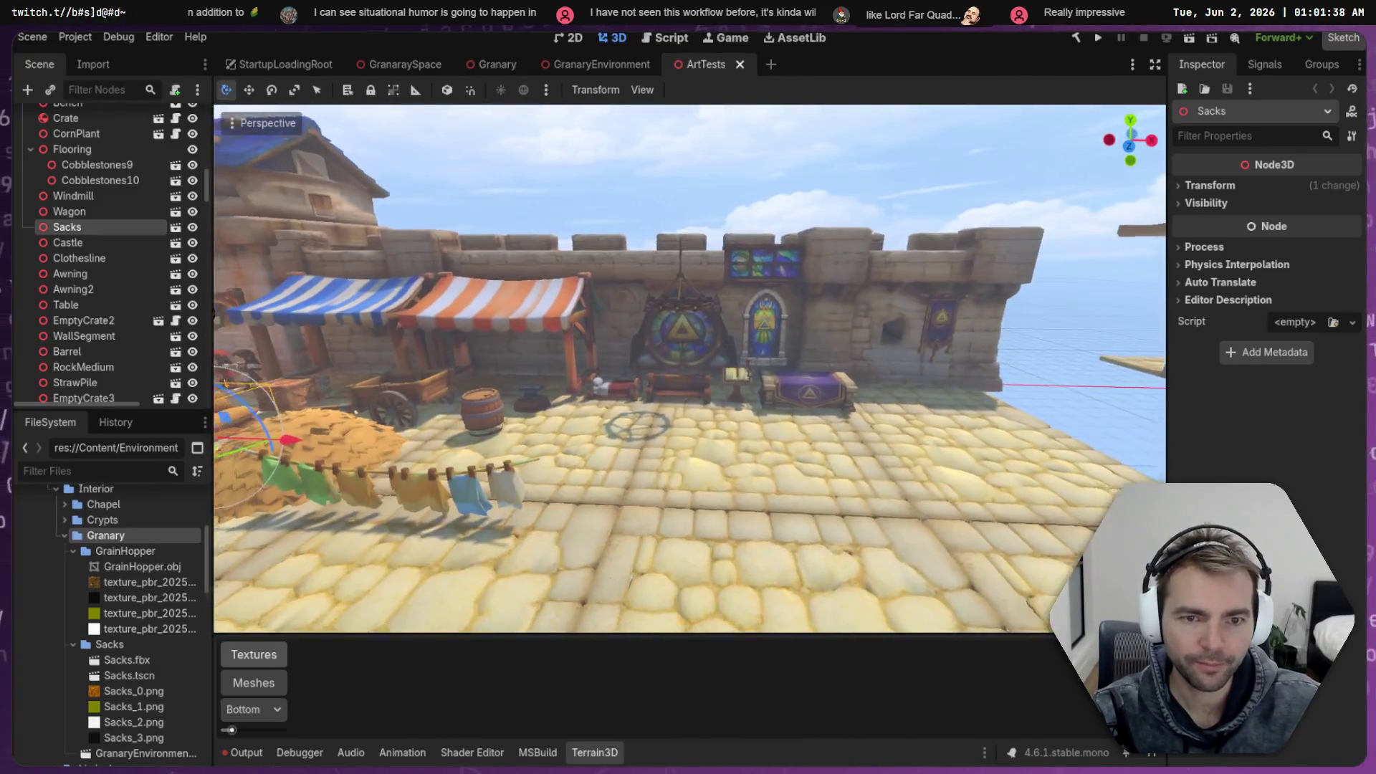
{"action": "key", "text": "d"}
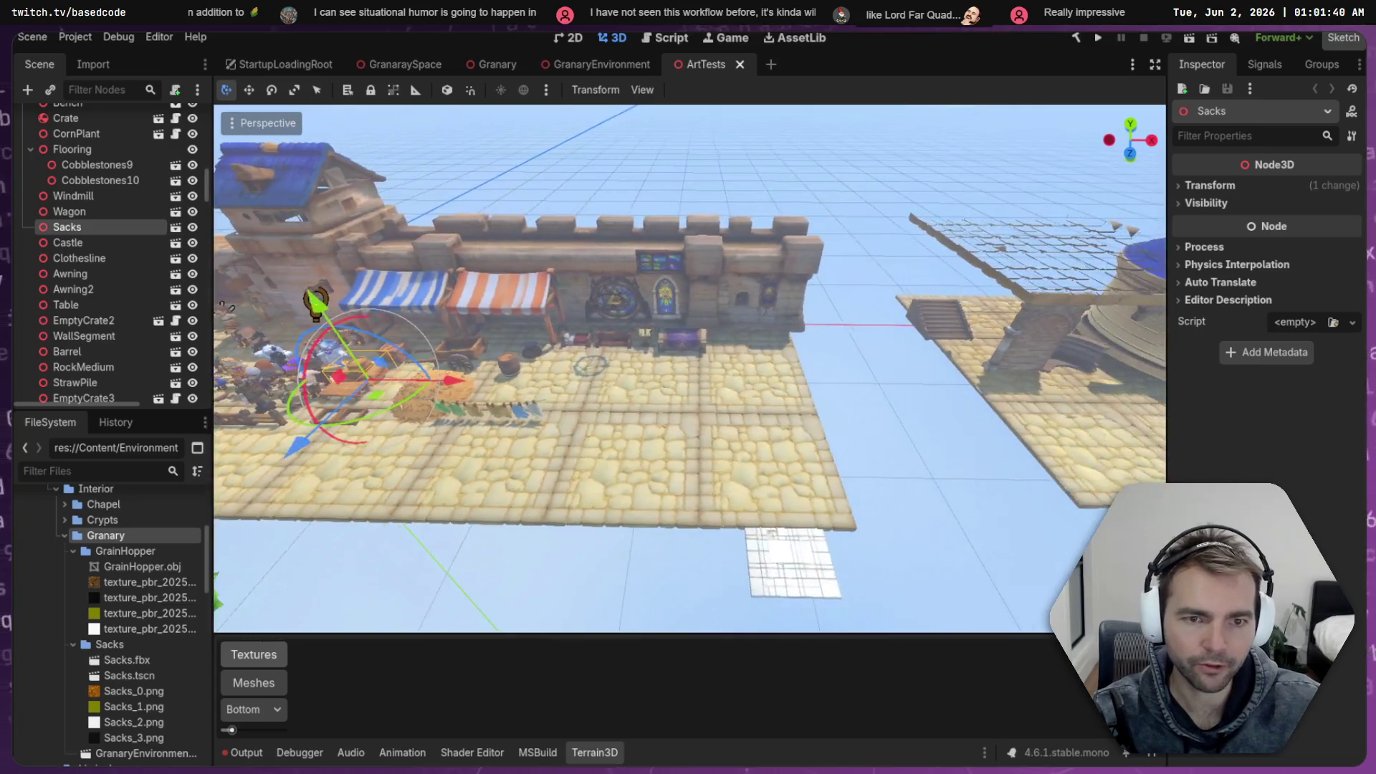
{"action": "key", "text": "w"}
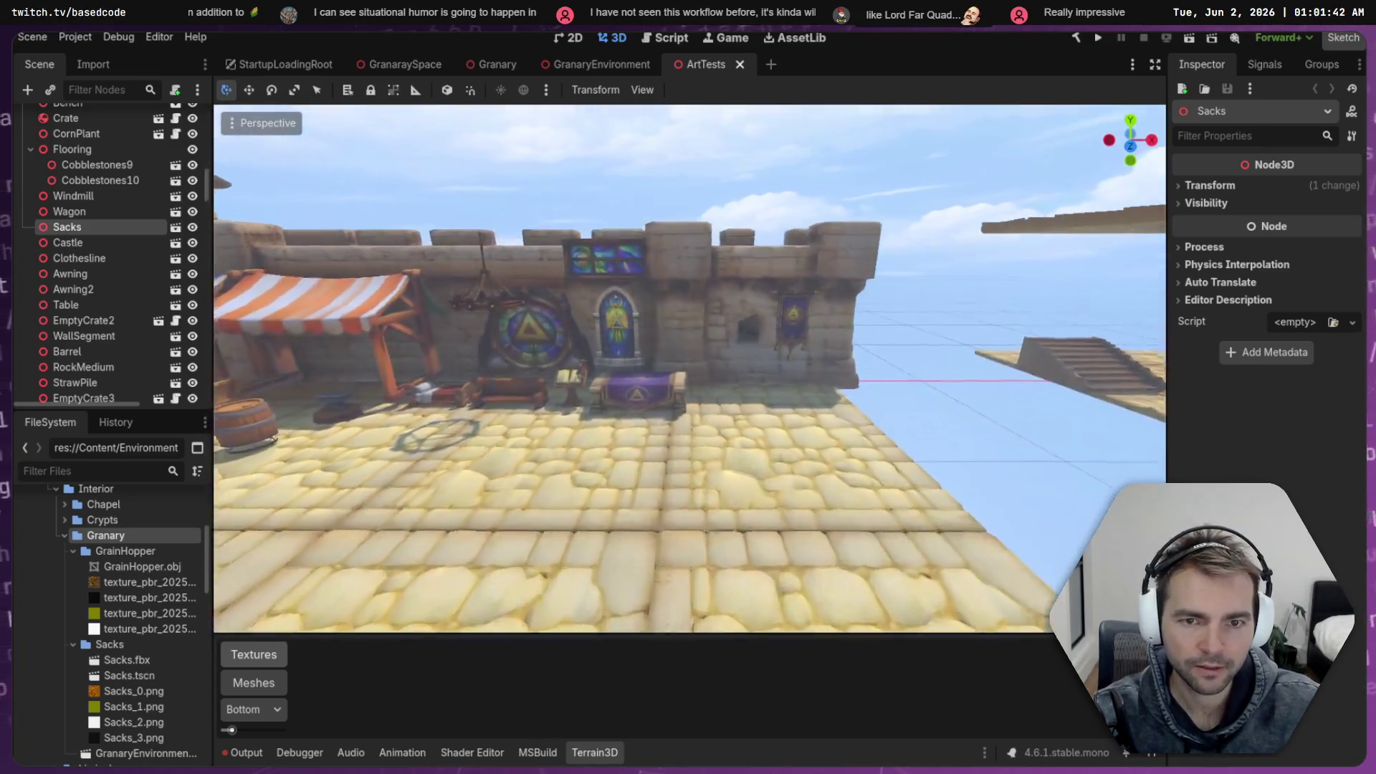
{"action": "left_click", "coordinate": [817, 339]}
{"action": "mouse_move", "coordinate": [901, 337]}
{"action": "left_mouse_down"}
{"action": "mouse_move", "coordinate": [717, 337]}
{"action": "mouse_move", "coordinate": [772, 335]}
{"action": "left_mouse_up"}
{"action": "left_click_drag", "start_coordinate": [681, 352], "coordinate": [681, 358]}
Move the Cobblestone3 floor section 8 units along X, undoing an accidental tile copy
{"action": "scroll", "coordinate": [681, 358], "scroll_direction": "down", "scroll_amount": 3}
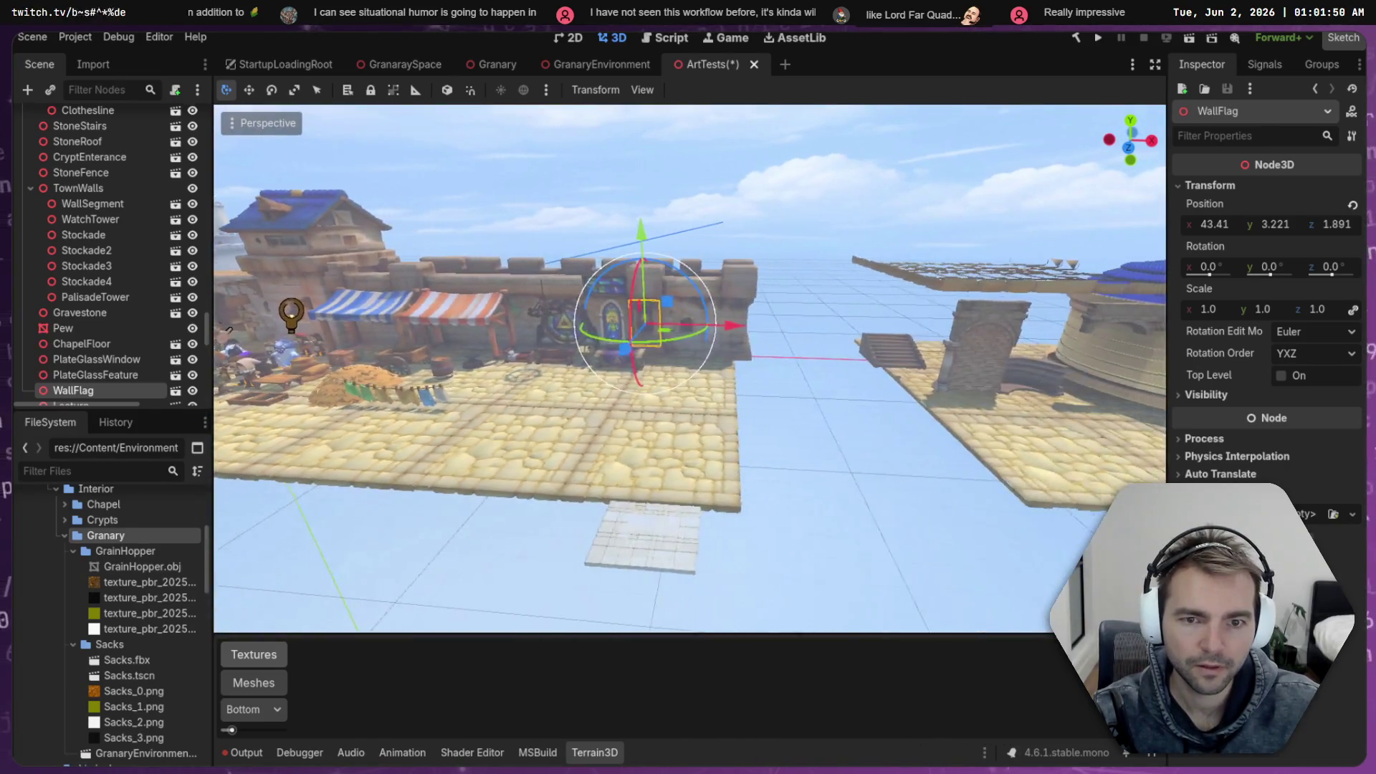
{"action": "scroll", "coordinate": [690, 368], "scroll_direction": "up", "scroll_amount": 5}
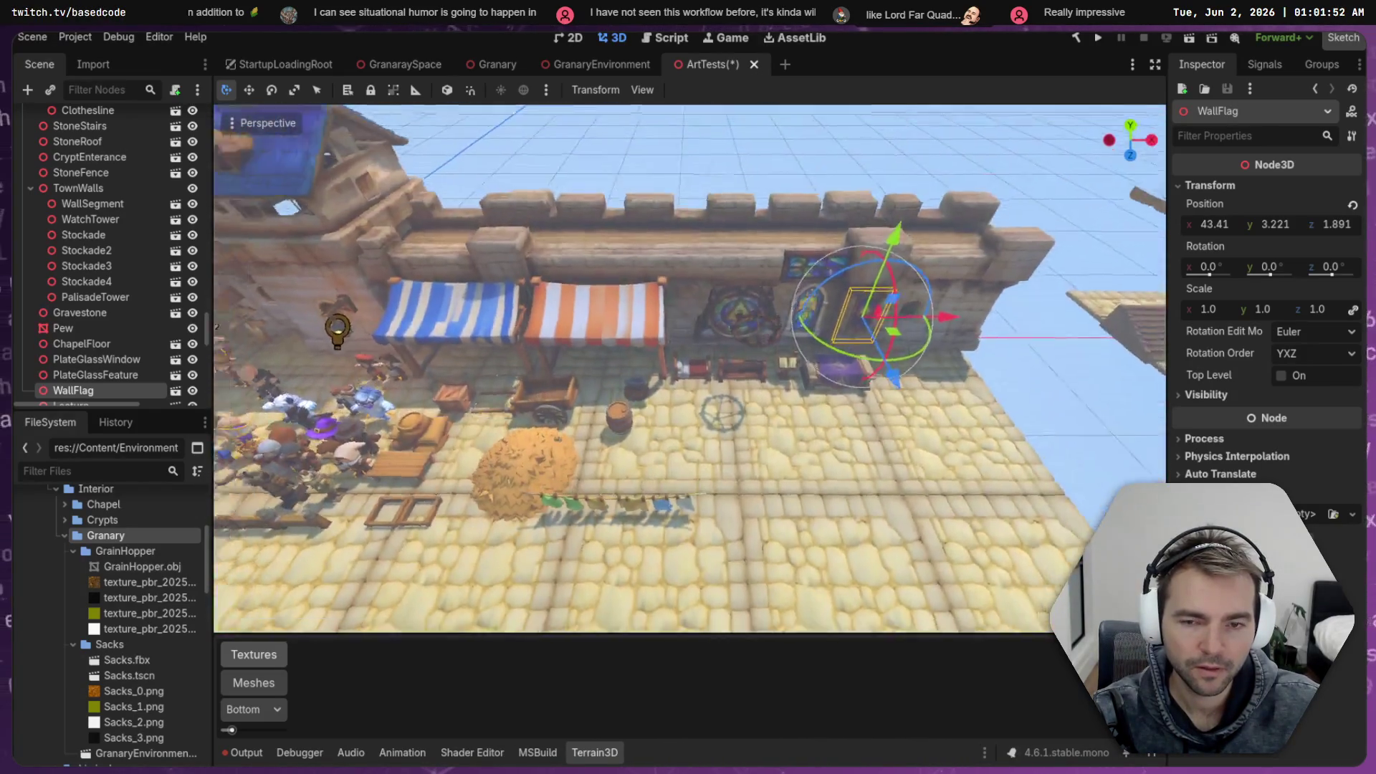
{"action": "scroll", "coordinate": [772, 281], "scroll_direction": "down", "scroll_amount": 3}
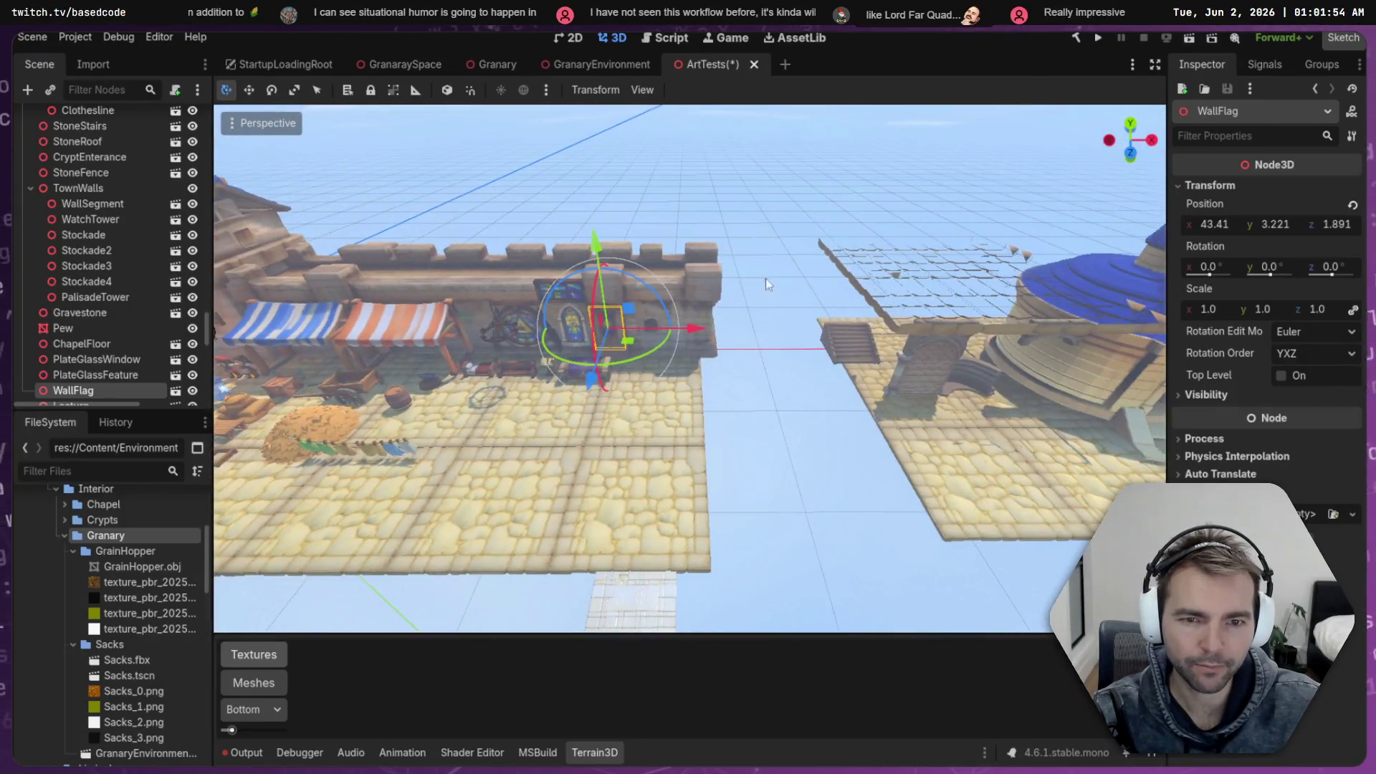
{"action": "left_click", "coordinate": [772, 281]}
{"action": "left_click", "coordinate": [688, 392]}
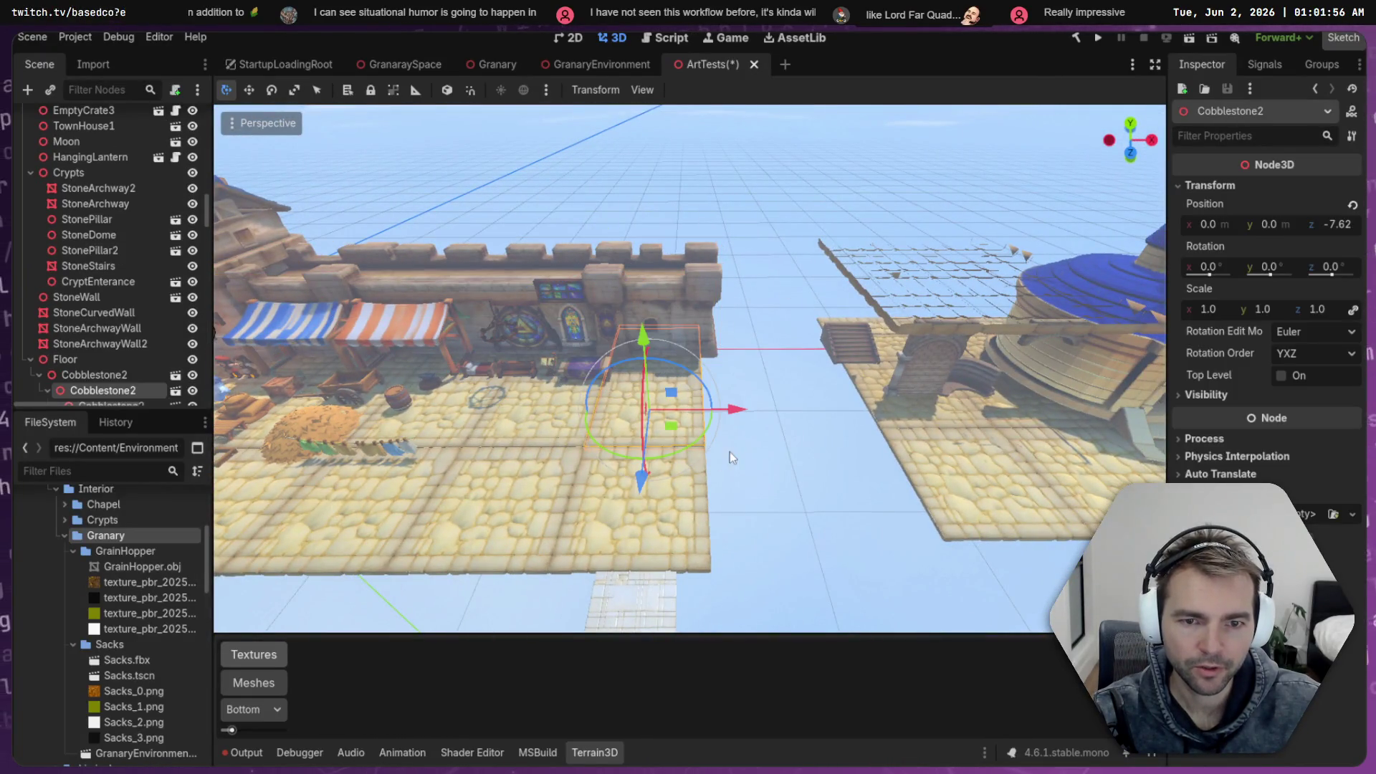
{"action": "left_click", "coordinate": [703, 515]}
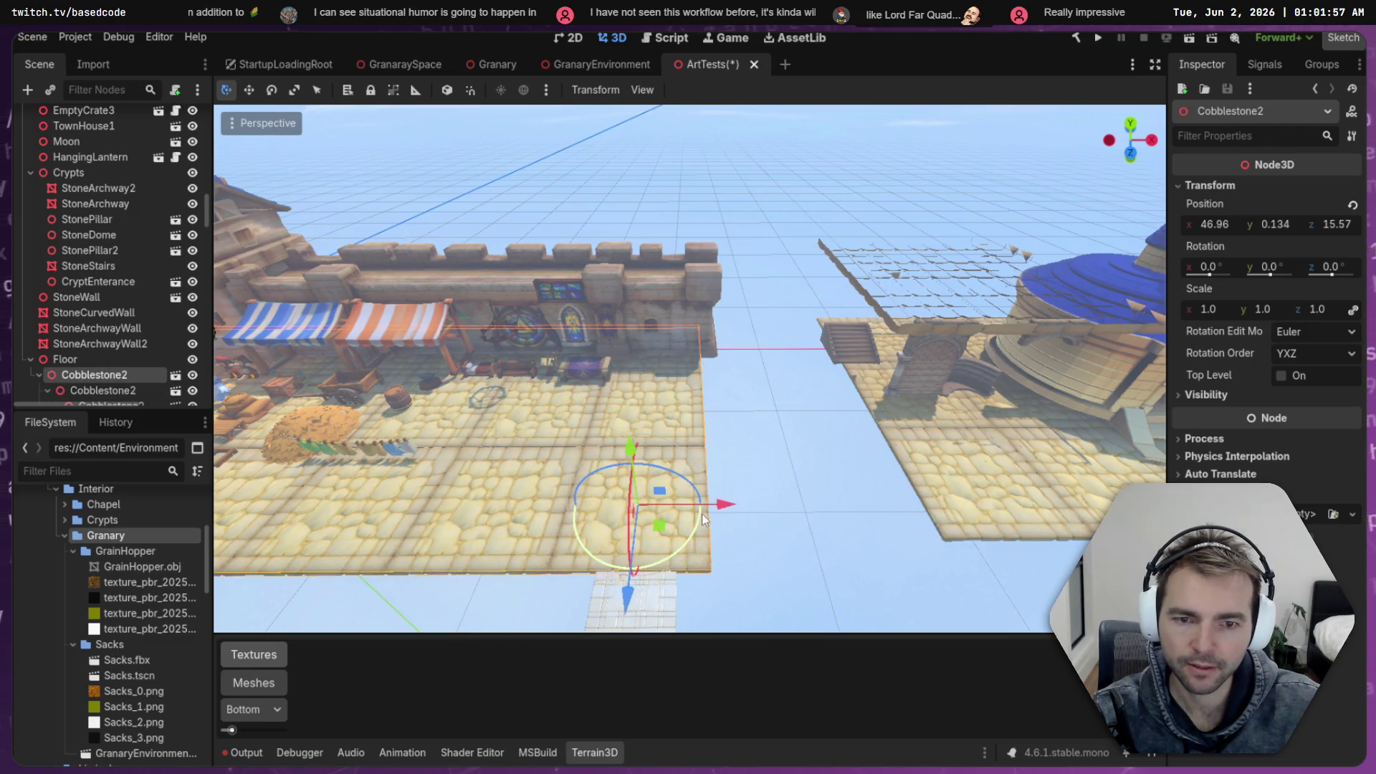
{"action": "left_click", "coordinate": [776, 455]}
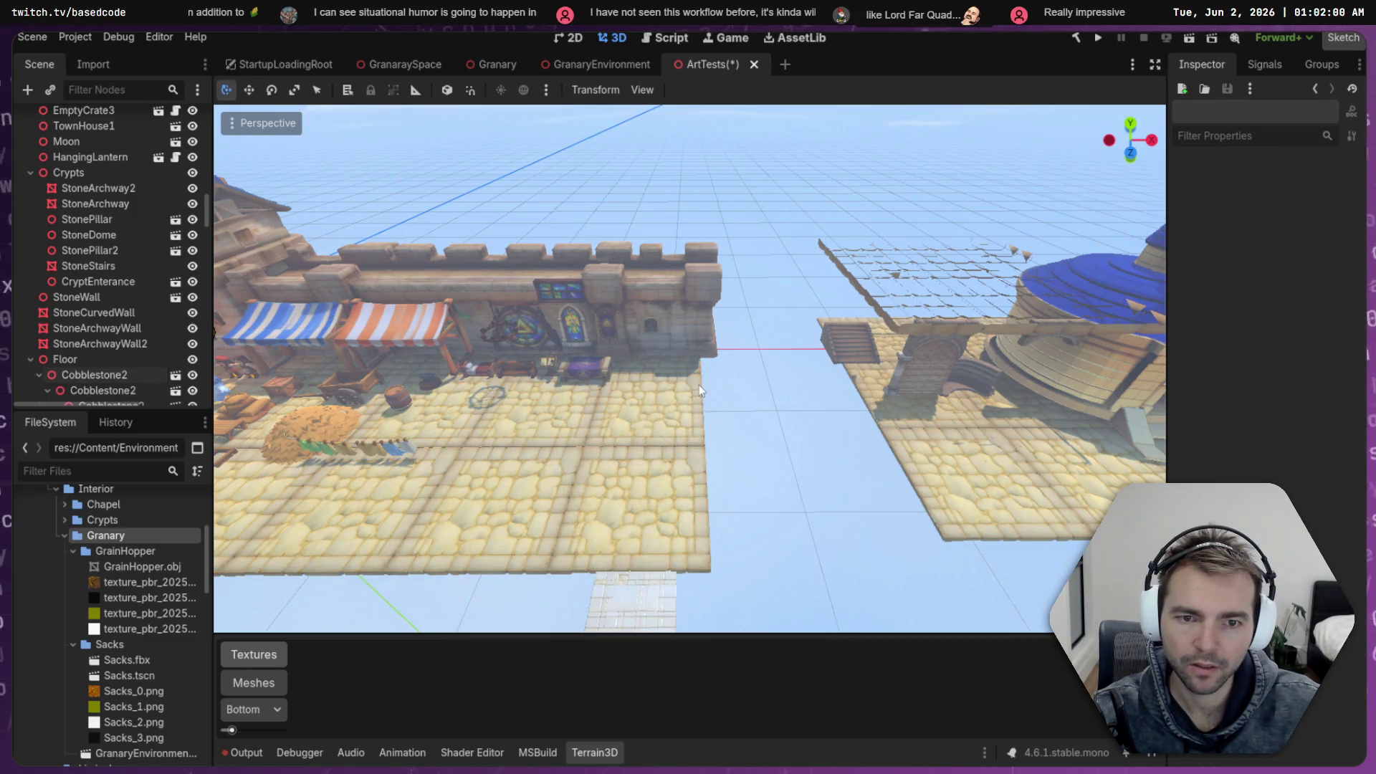
{"action": "left_click", "coordinate": [667, 380]}
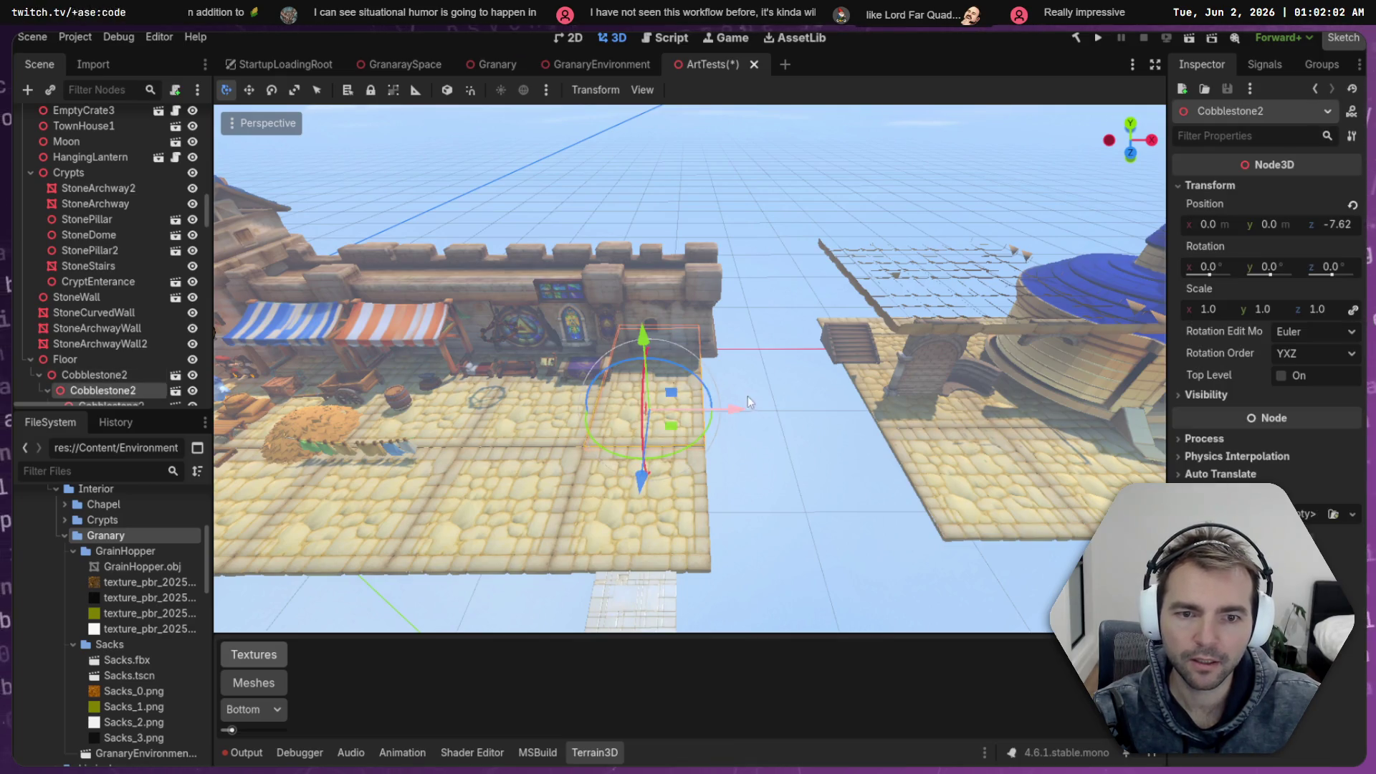
{"action": "left_click_drag", "start_coordinate": [96, 372], "coordinate": [359, 356]}
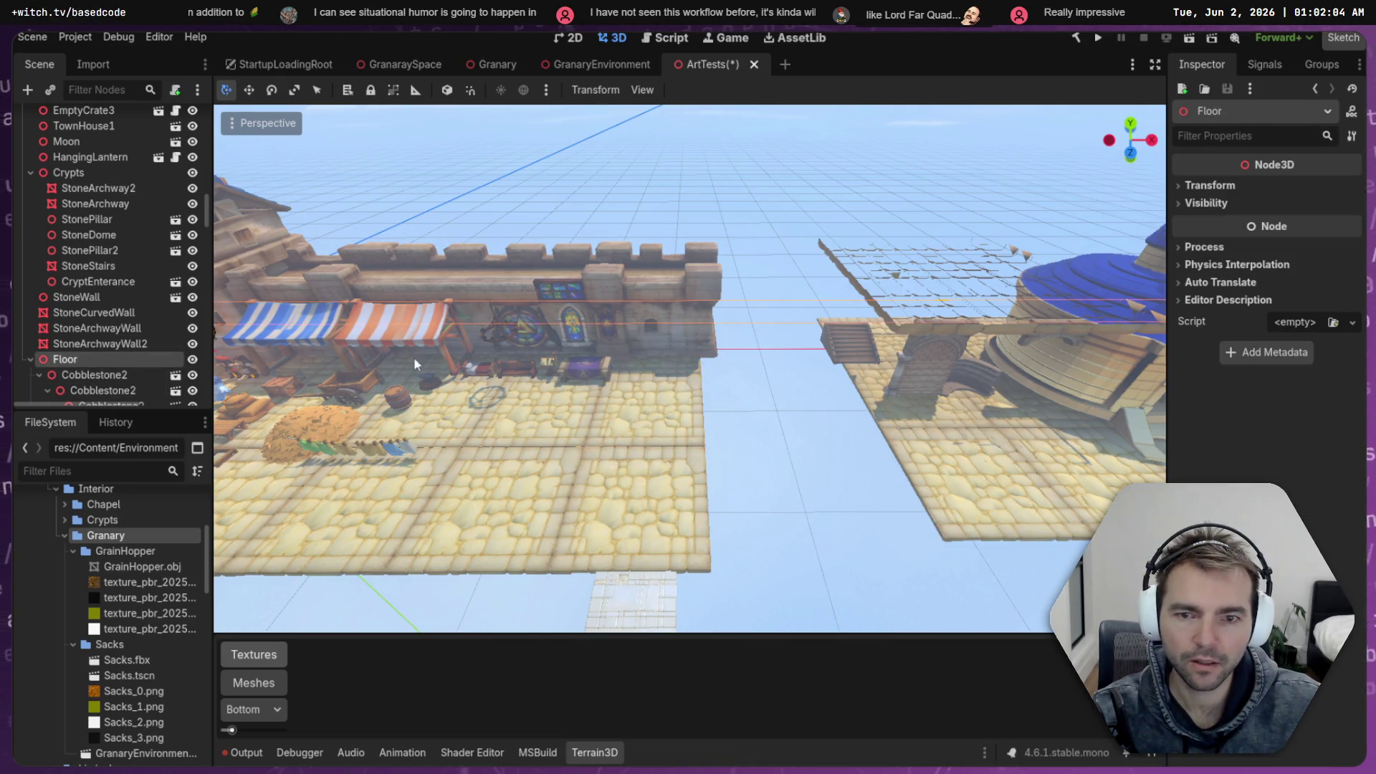
{"action": "key", "text": "ctrl+z"}
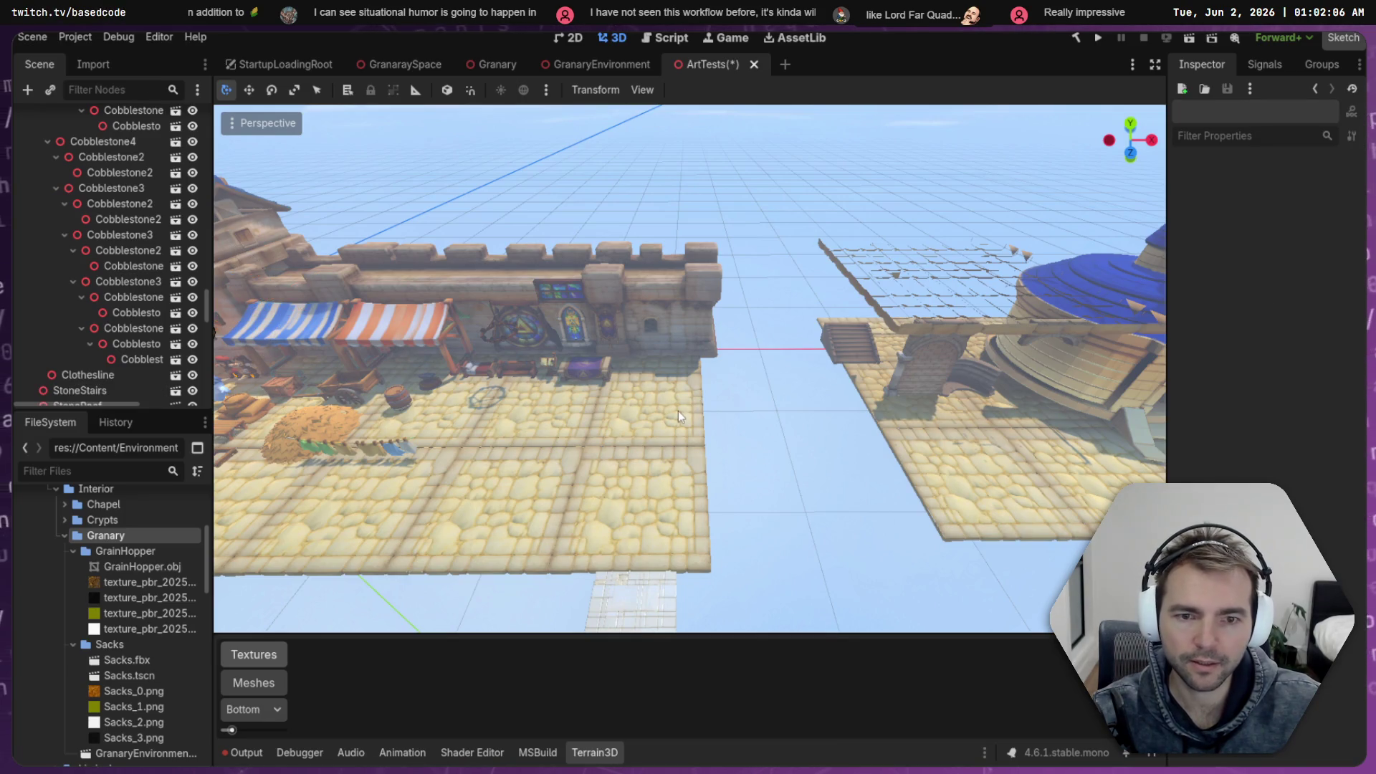
{"action": "left_click", "coordinate": [675, 405]}
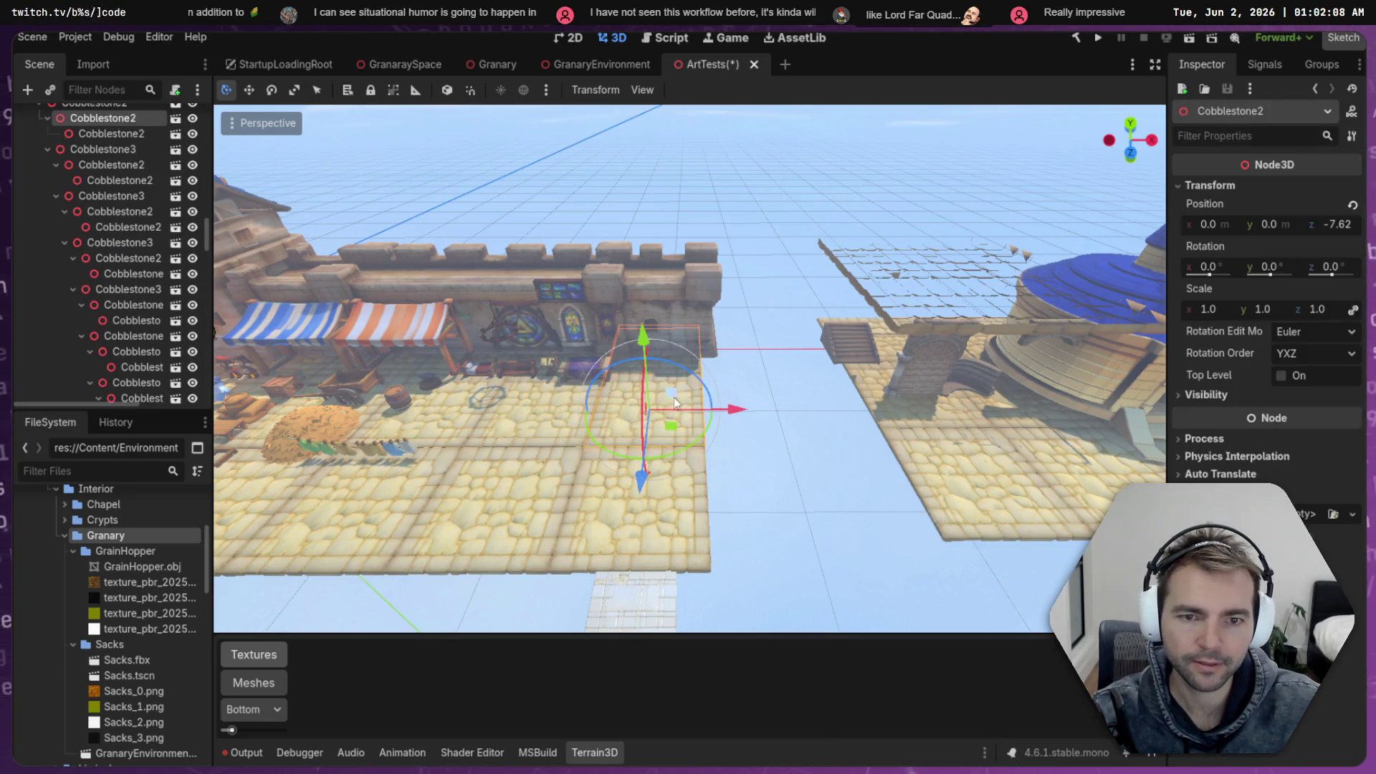
{"action": "left_click", "coordinate": [746, 430]}
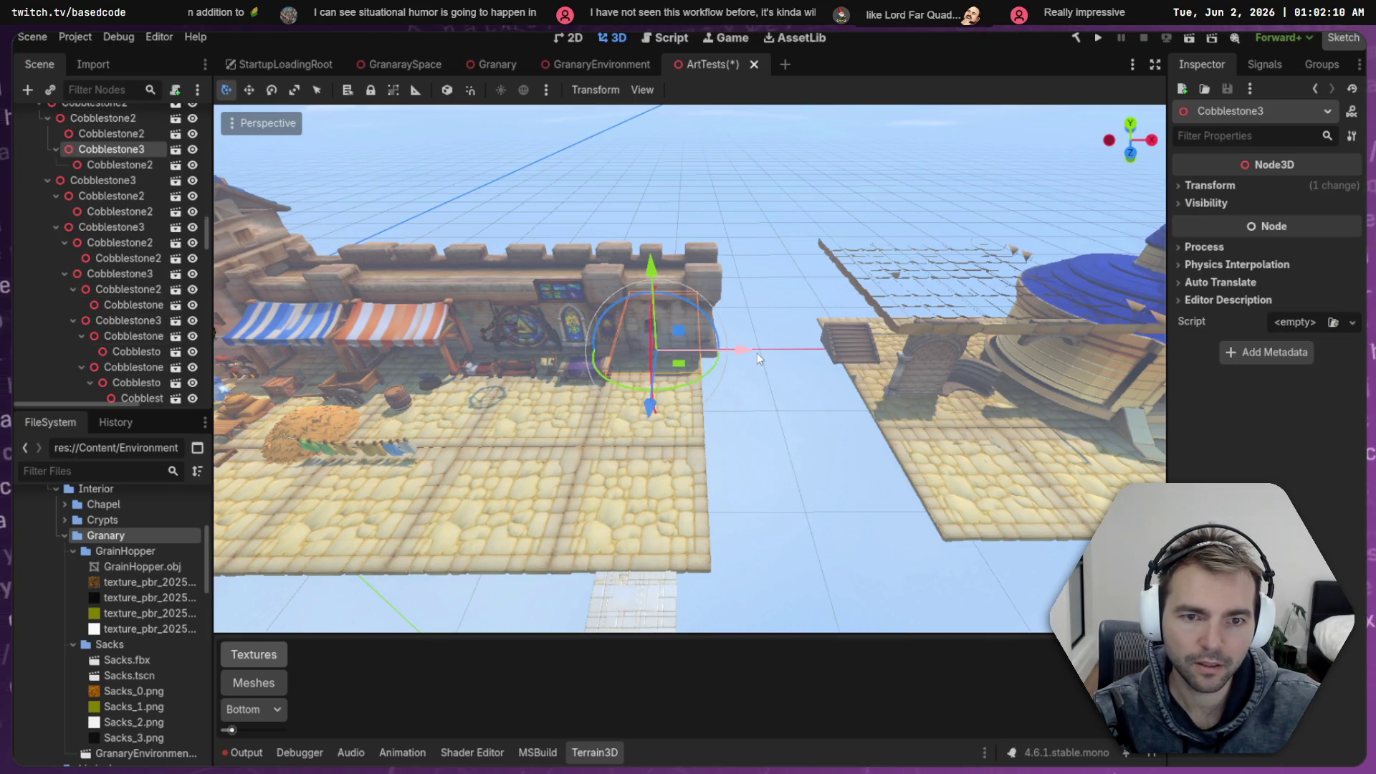
{"action": "left_click_drag", "start_coordinate": [746, 352], "coordinate": [832, 365]}
Move the sacks right of the stalls and place GrainHopper.obj on the cobblestones by the wall
{"action": "key", "text": "w"}
{"action": "scroll", "coordinate": [832, 365], "scroll_direction": "up", "scroll_amount": 1}
{"action": "scroll", "coordinate": [838, 386], "scroll_direction": "up", "scroll_amount": 5}
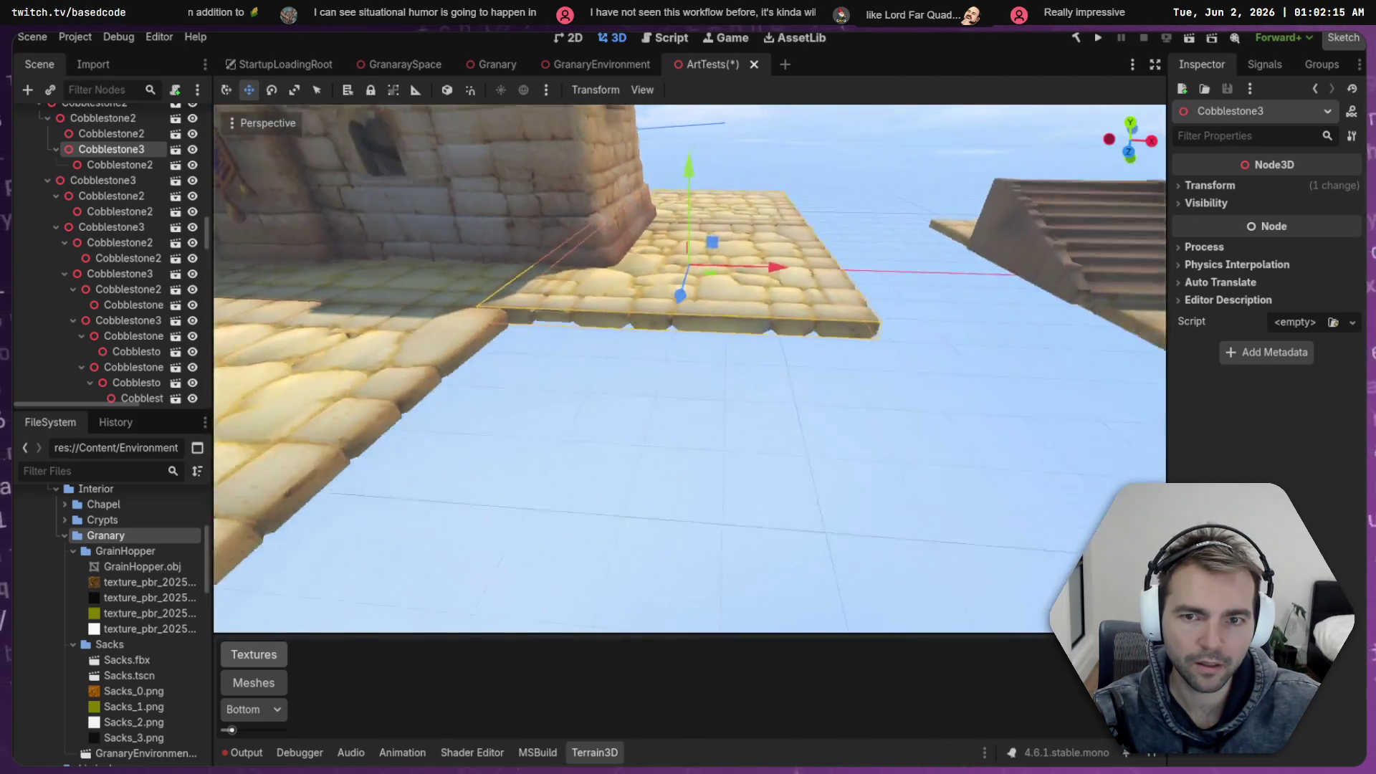
{"action": "left_click_drag", "start_coordinate": [793, 393], "coordinate": [793, 393]}
{"action": "left_click_drag", "start_coordinate": [544, 461], "coordinate": [795, 395]}
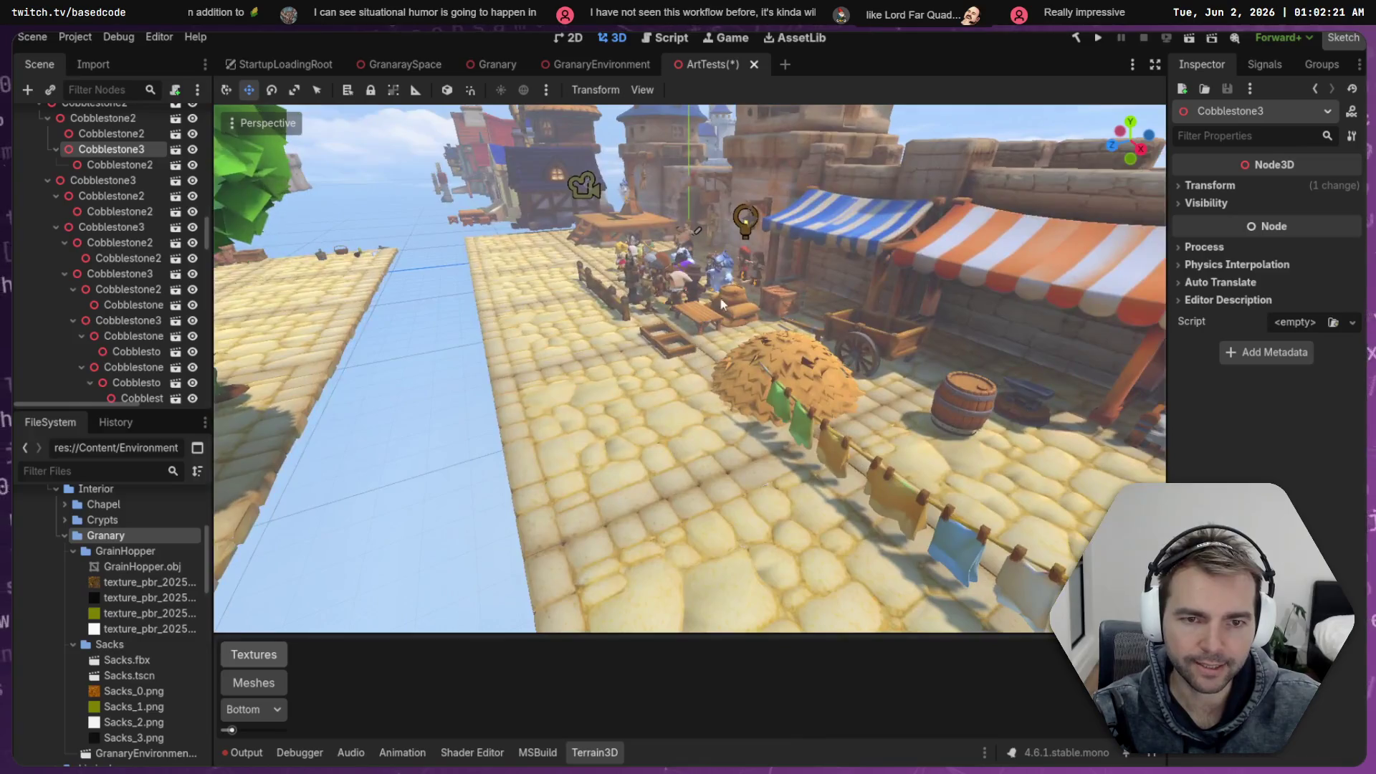
{"action": "left_click", "coordinate": [734, 305]}
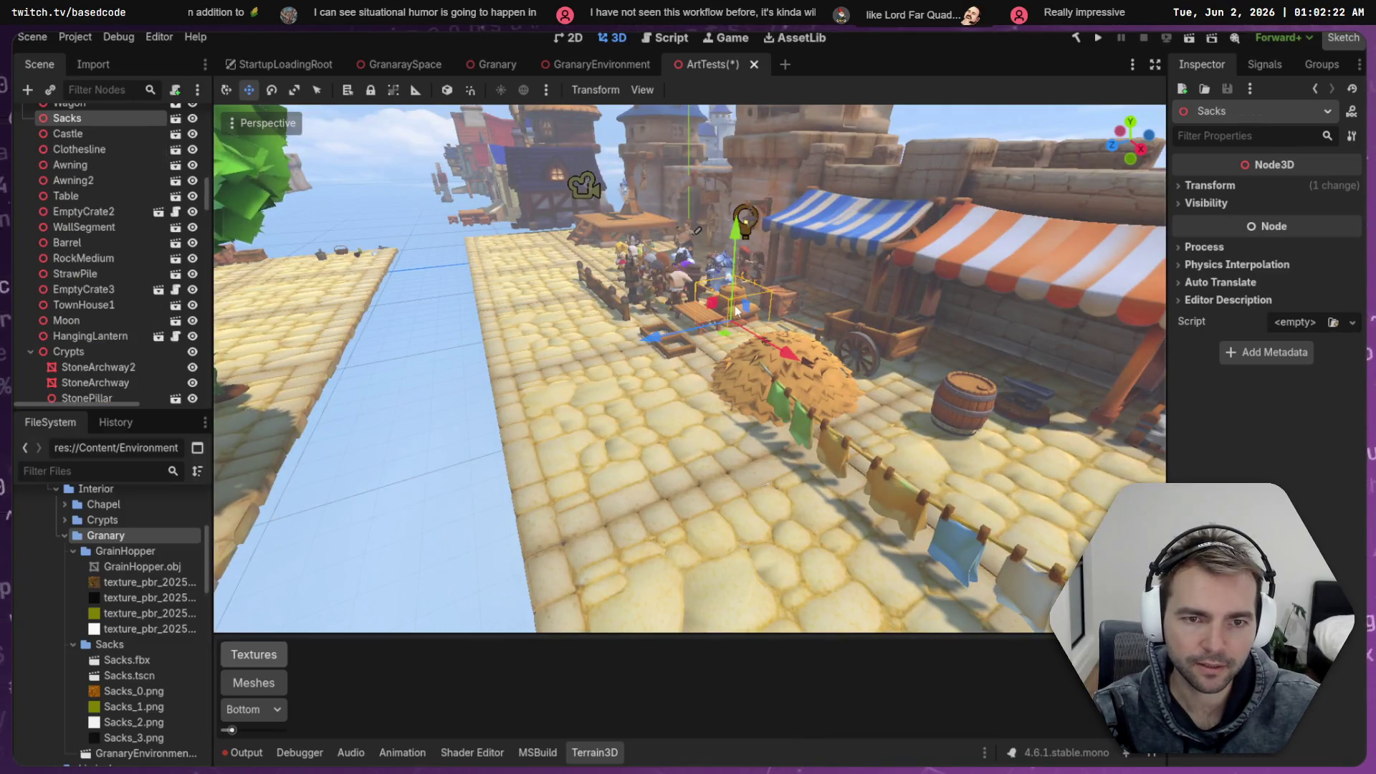
{"action": "left_click_drag", "start_coordinate": [838, 433], "coordinate": [839, 434]}
{"action": "mouse_move", "coordinate": [584, 403]}
{"action": "left_mouse_down"}
{"action": "mouse_move", "coordinate": [998, 402]}
{"action": "mouse_move", "coordinate": [974, 394]}
{"action": "mouse_move", "coordinate": [946, 443]}
{"action": "mouse_move", "coordinate": [924, 413]}
{"action": "mouse_move", "coordinate": [931, 424]}
{"action": "left_mouse_up"}
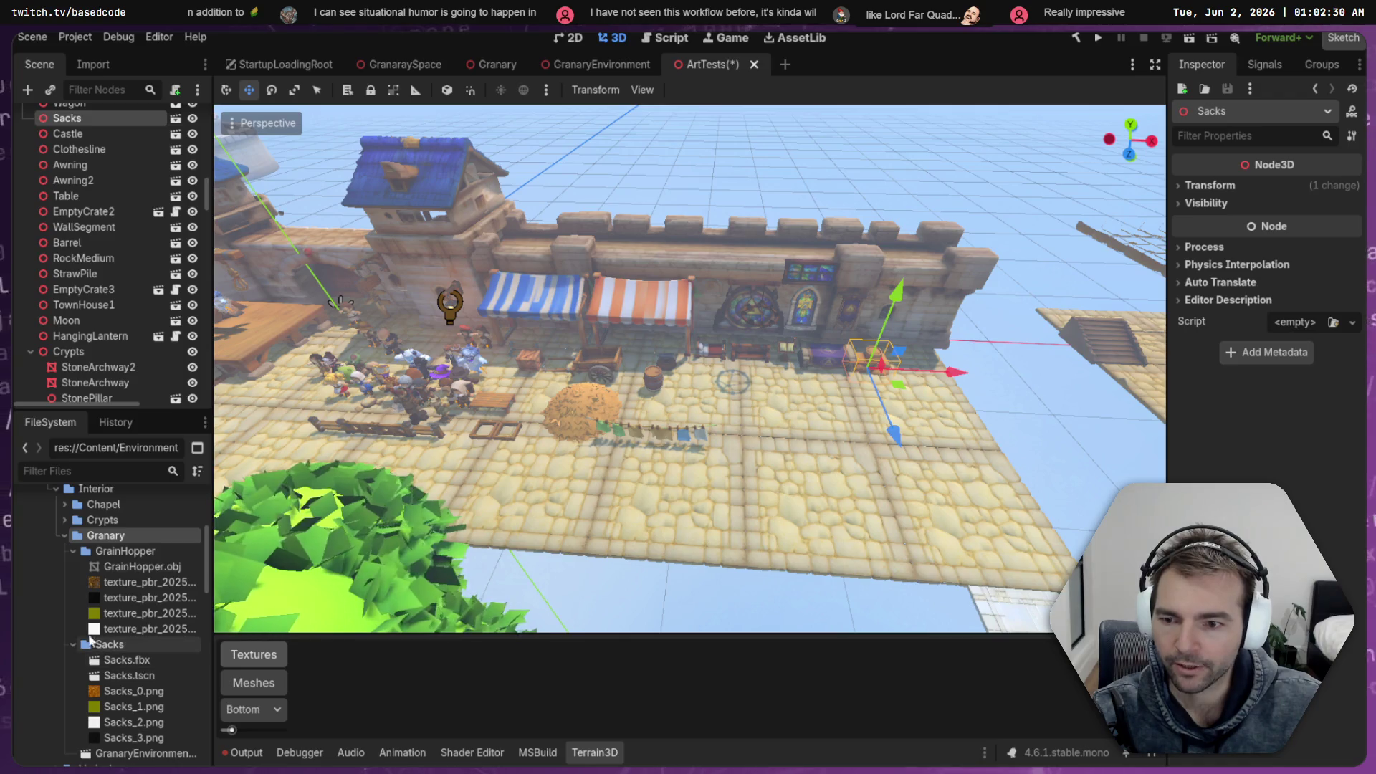
{"action": "mouse_move", "coordinate": [142, 567]}
{"action": "left_mouse_down"}
{"action": "mouse_move", "coordinate": [733, 553]}
{"action": "mouse_move", "coordinate": [924, 382]}
{"action": "left_mouse_up"}
{"action": "right_click", "coordinate": [143, 551]}
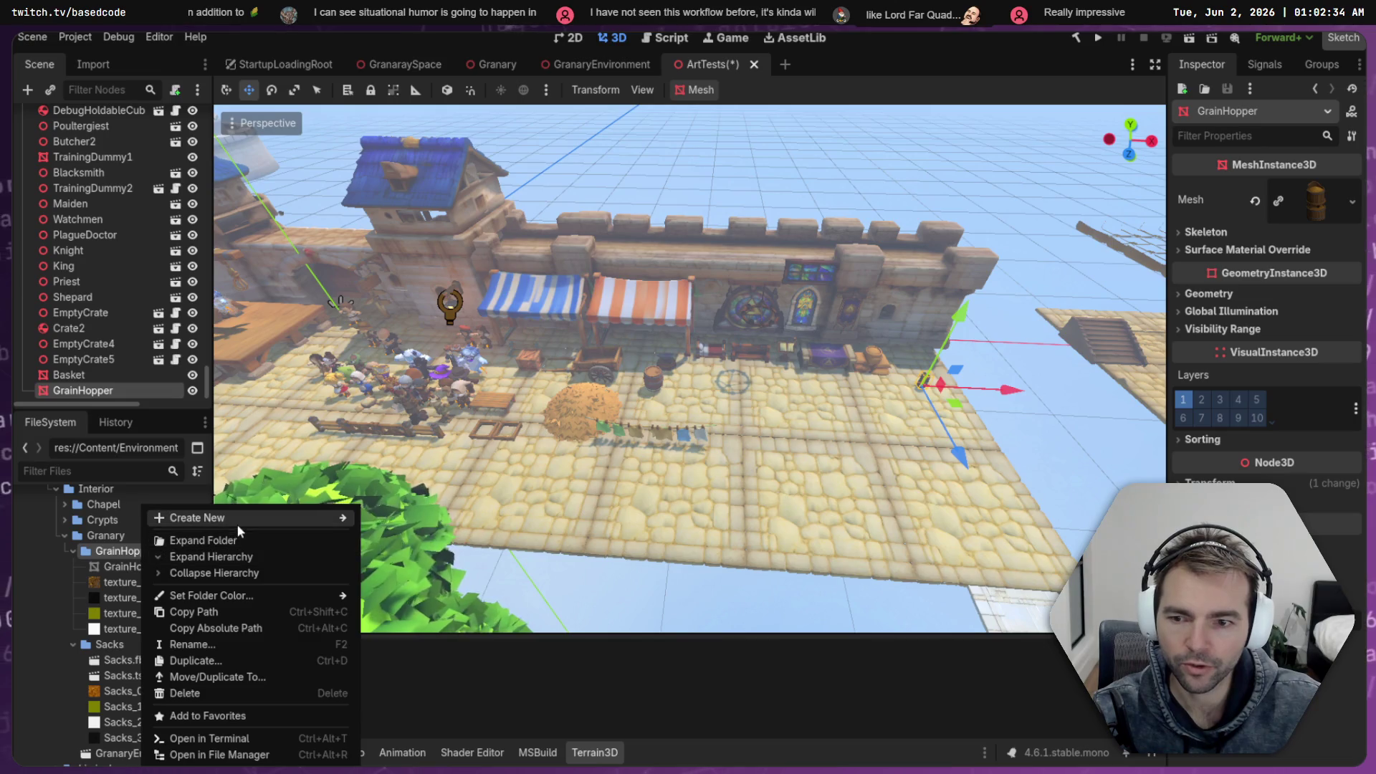
Create a GrainHopper scene holding the hopper model, then show GrainHopper.obj's import settings in ArtTests
{"action": "mouse_move", "coordinate": [201, 513]}
{"action": "left_click", "coordinate": [398, 534]}
{"action": "type", "text": "Grain"}
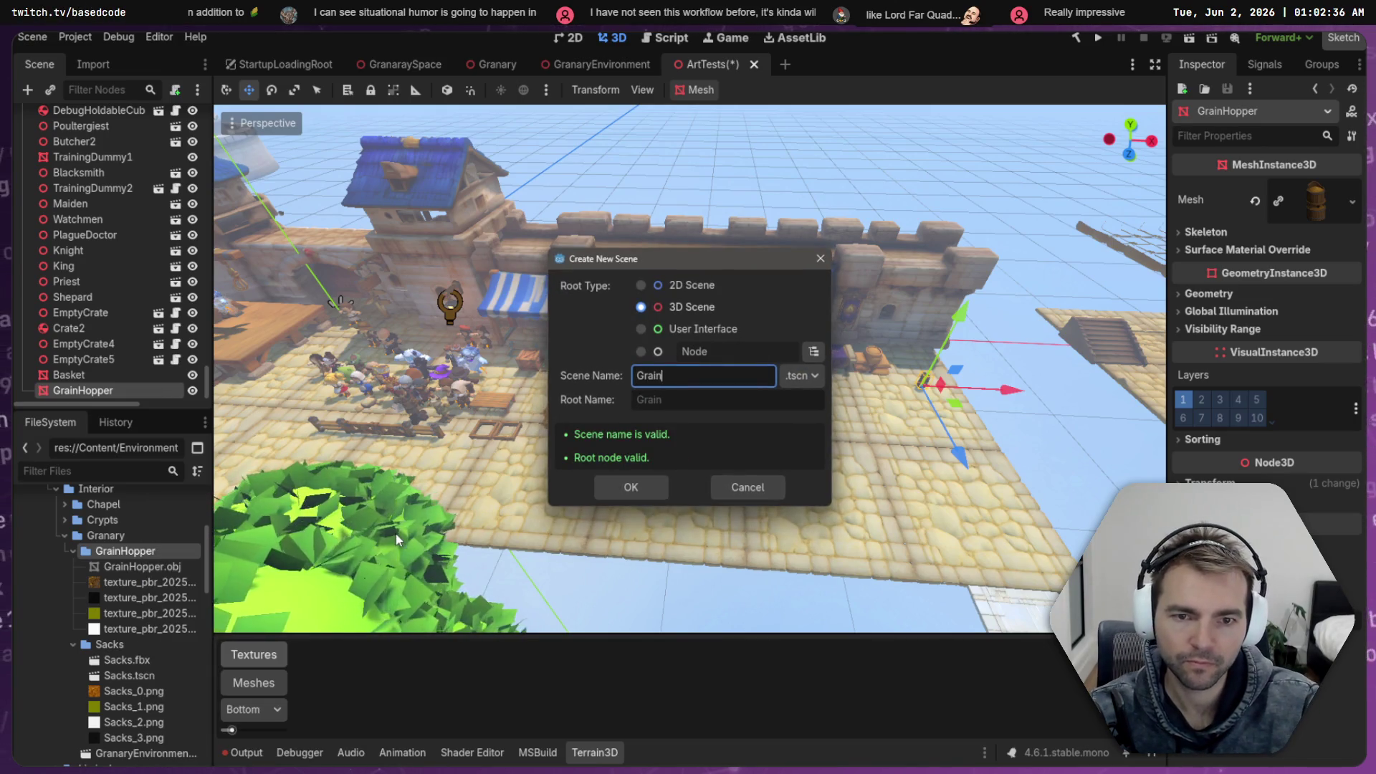
{"action": "type", "text": "Hopper"}
{"action": "key", "text": "Return"}
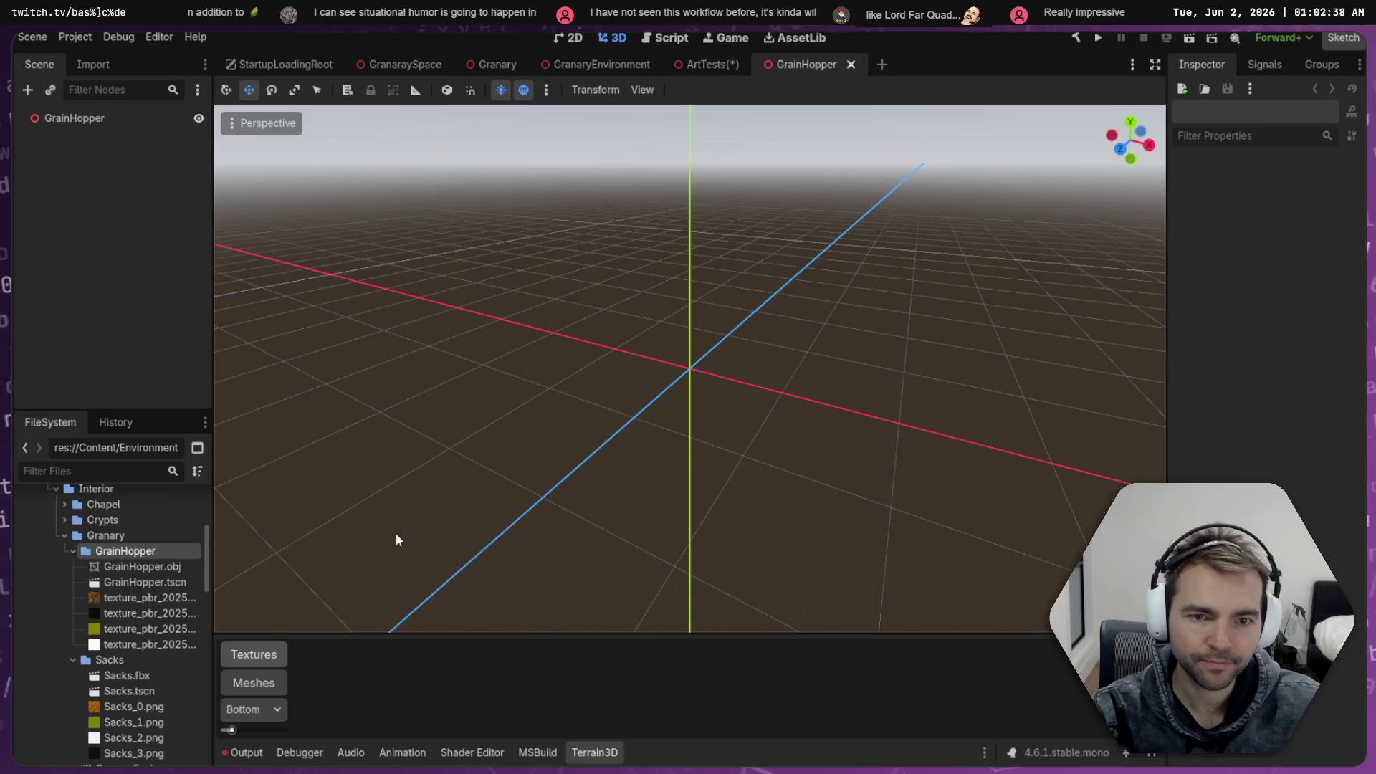
{"action": "left_click_drag", "start_coordinate": [142, 566], "coordinate": [687, 377]}
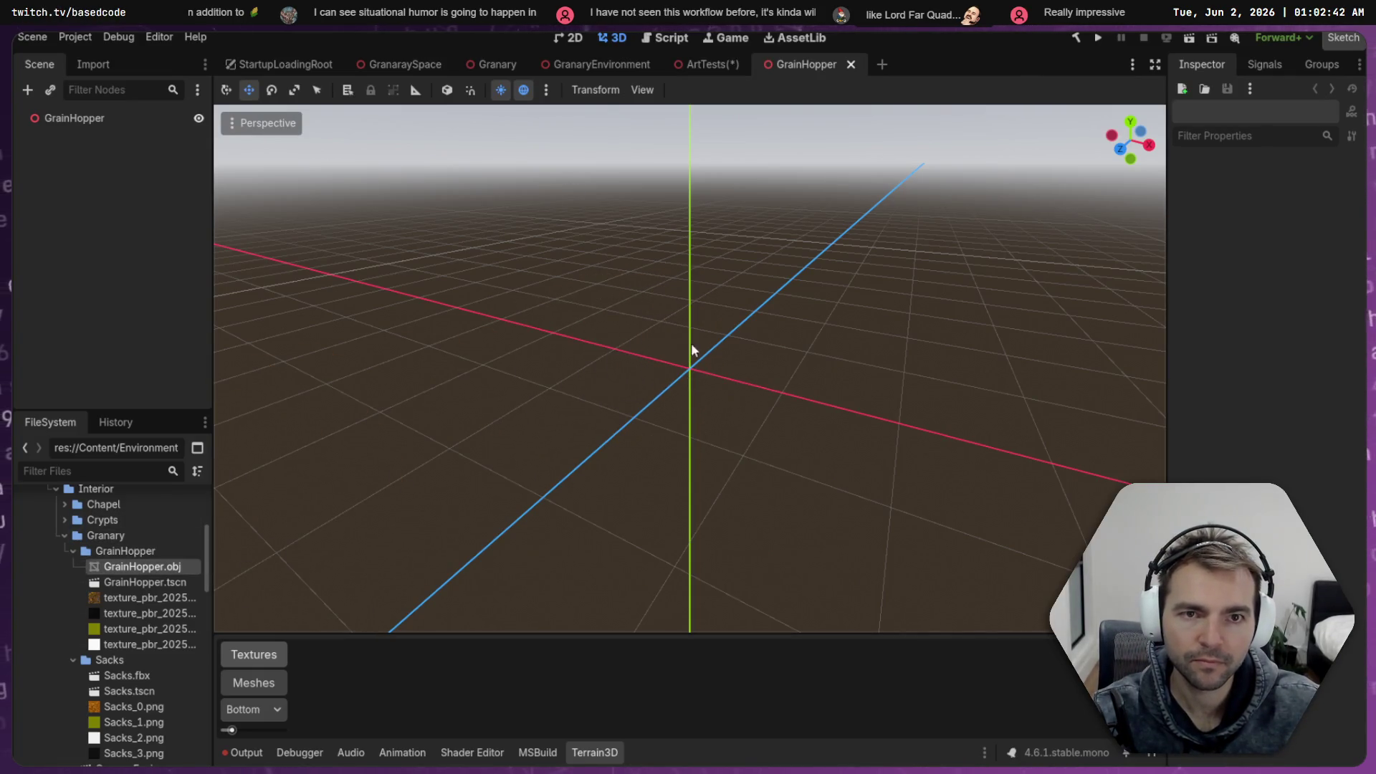
{"action": "left_click", "coordinate": [701, 68]}
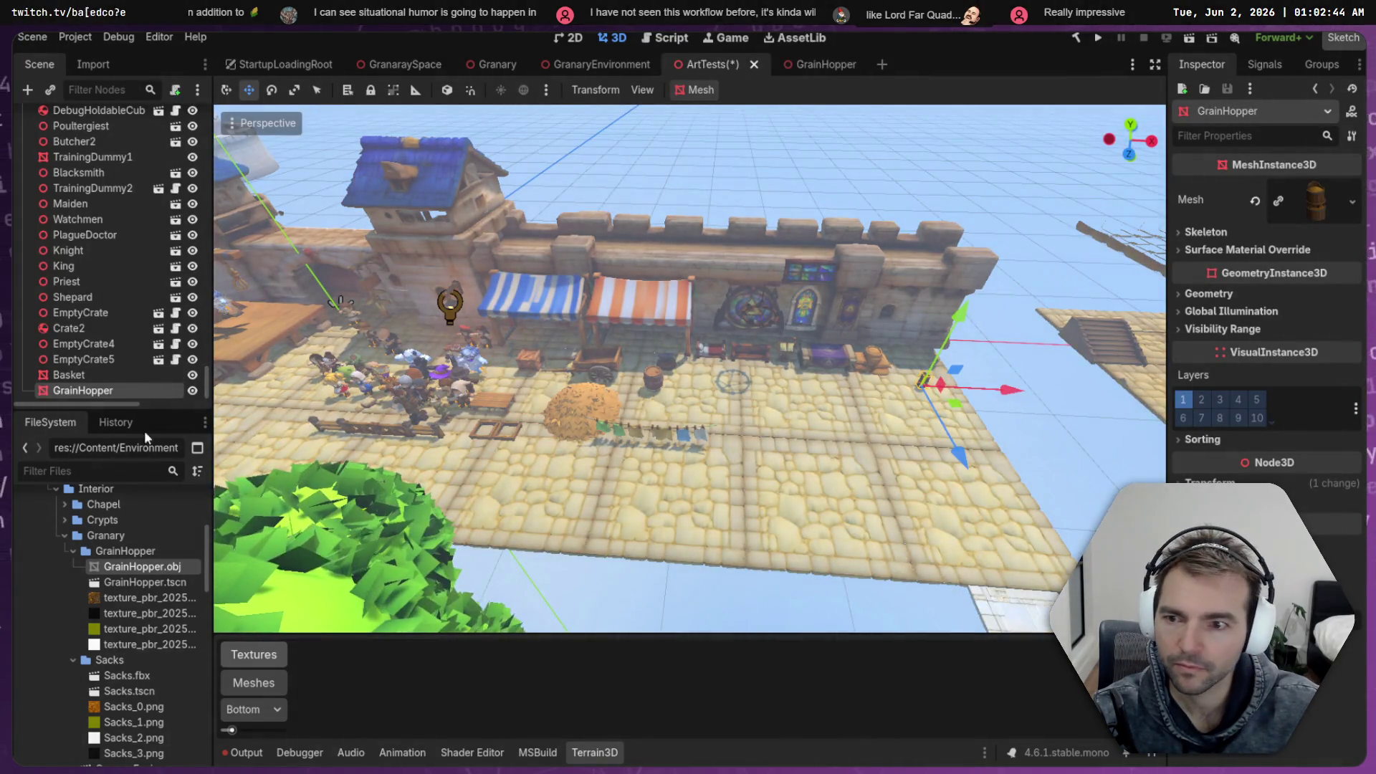
{"action": "left_click", "coordinate": [105, 65]}
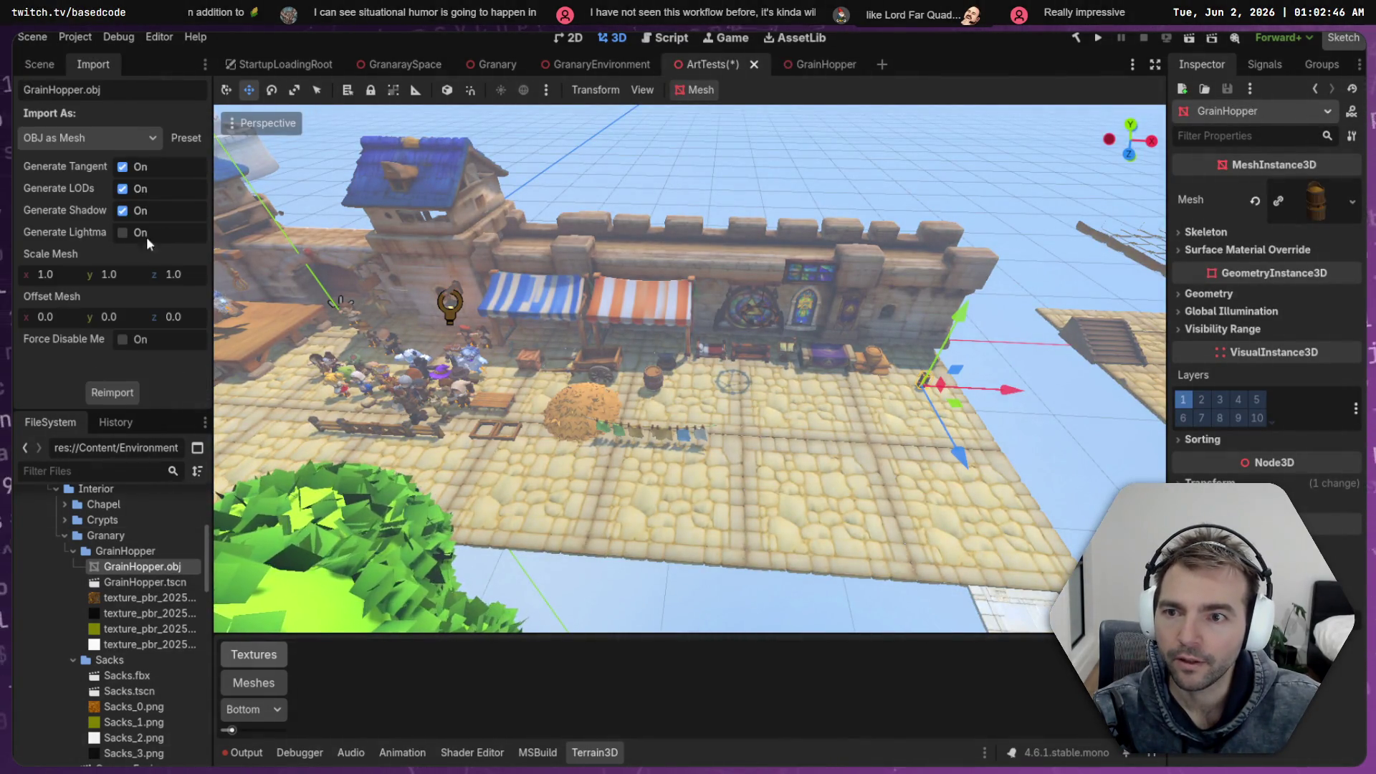
Set the hopper's import scale to 3.0 on all axes and reimport it
{"action": "left_click", "coordinate": [64, 277]}
{"action": "key", "text": "Tab"}
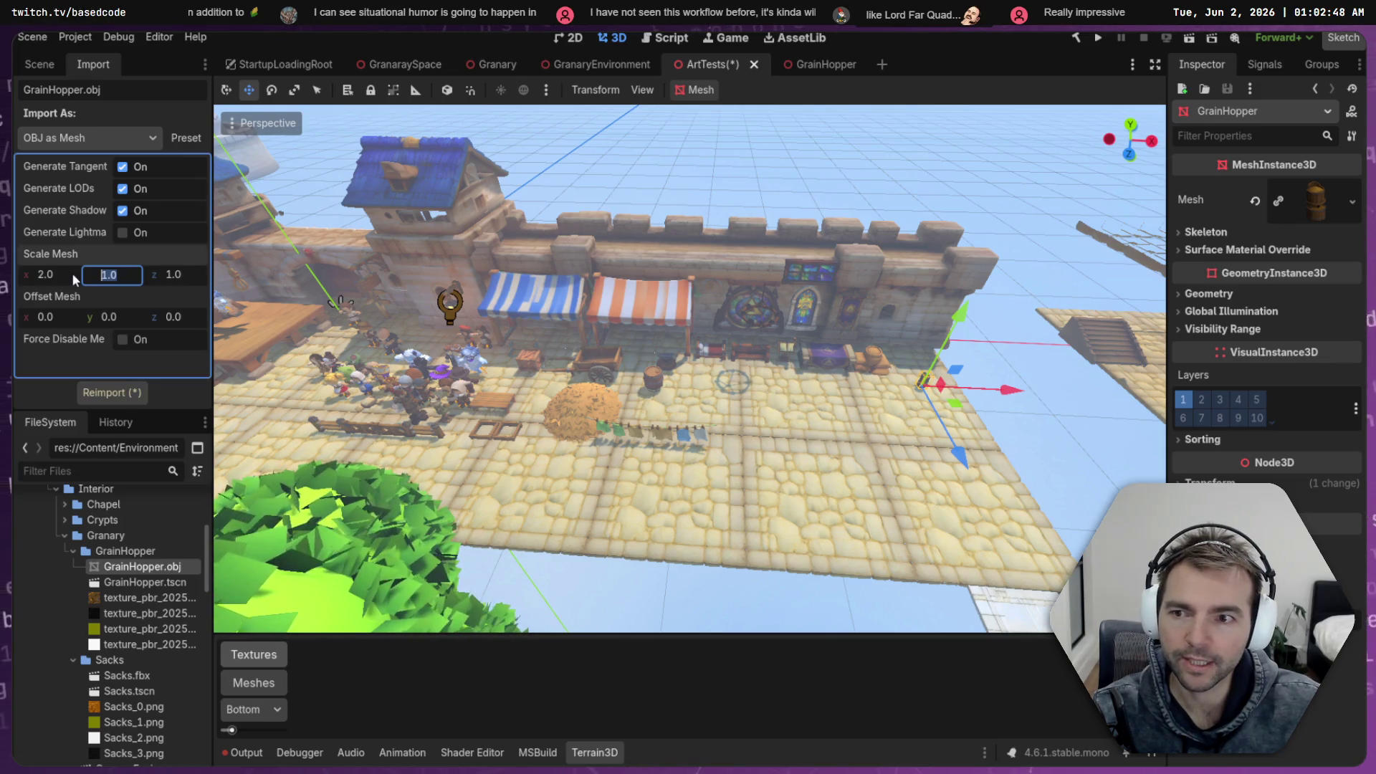
{"action": "key", "text": "Tab"}
{"action": "type", "text": "2"}
{"action": "key", "text": "shift+Tab"}
{"action": "key", "text": "shift+Tab"}
{"action": "type", "text": "3"}
{"action": "key", "text": "Tab"}
{"action": "type", "text": "3"}
{"action": "key", "text": "Tab"}
{"action": "left_click", "coordinate": [114, 390]}
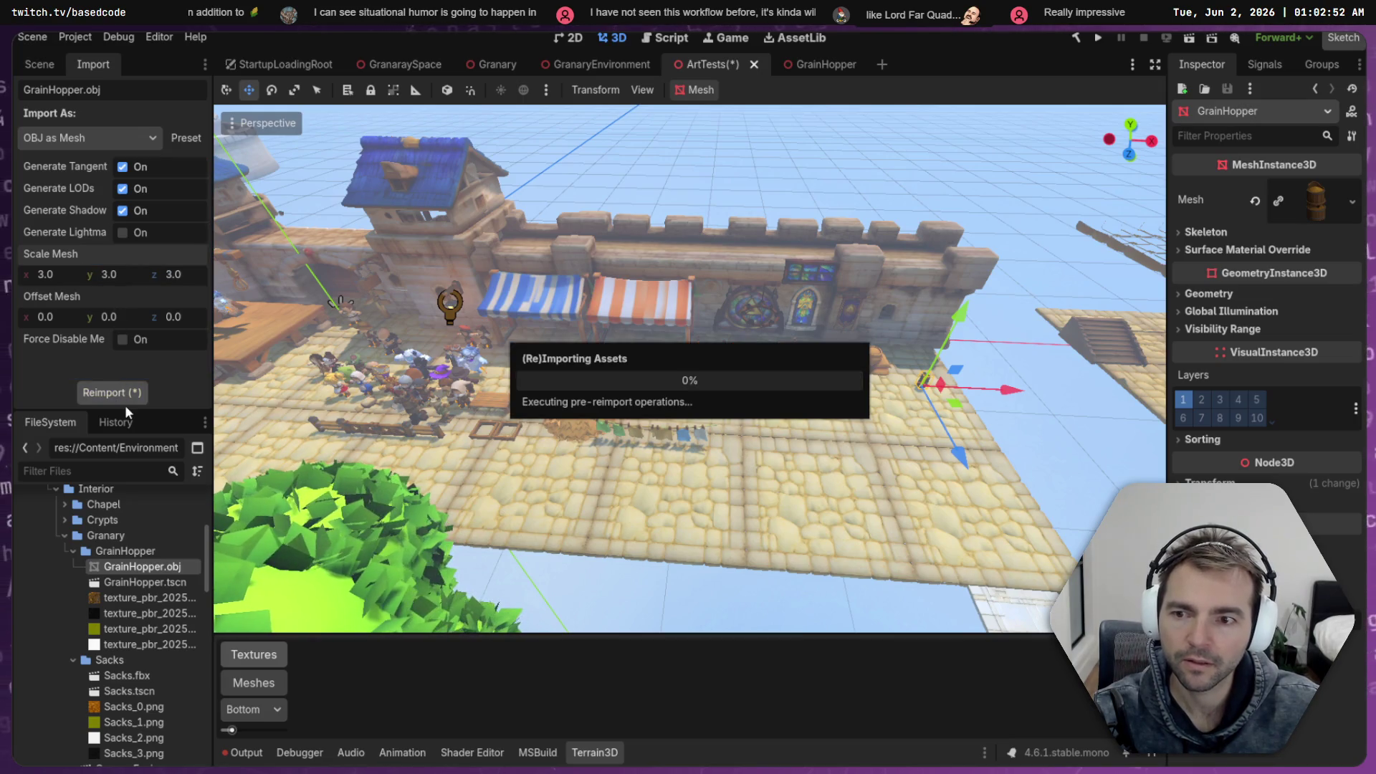
Raise the enlarged hopper and move it left against the wall
{"action": "key", "text": "f"}
{"action": "left_click_drag", "start_coordinate": [718, 457], "coordinate": [718, 457]}
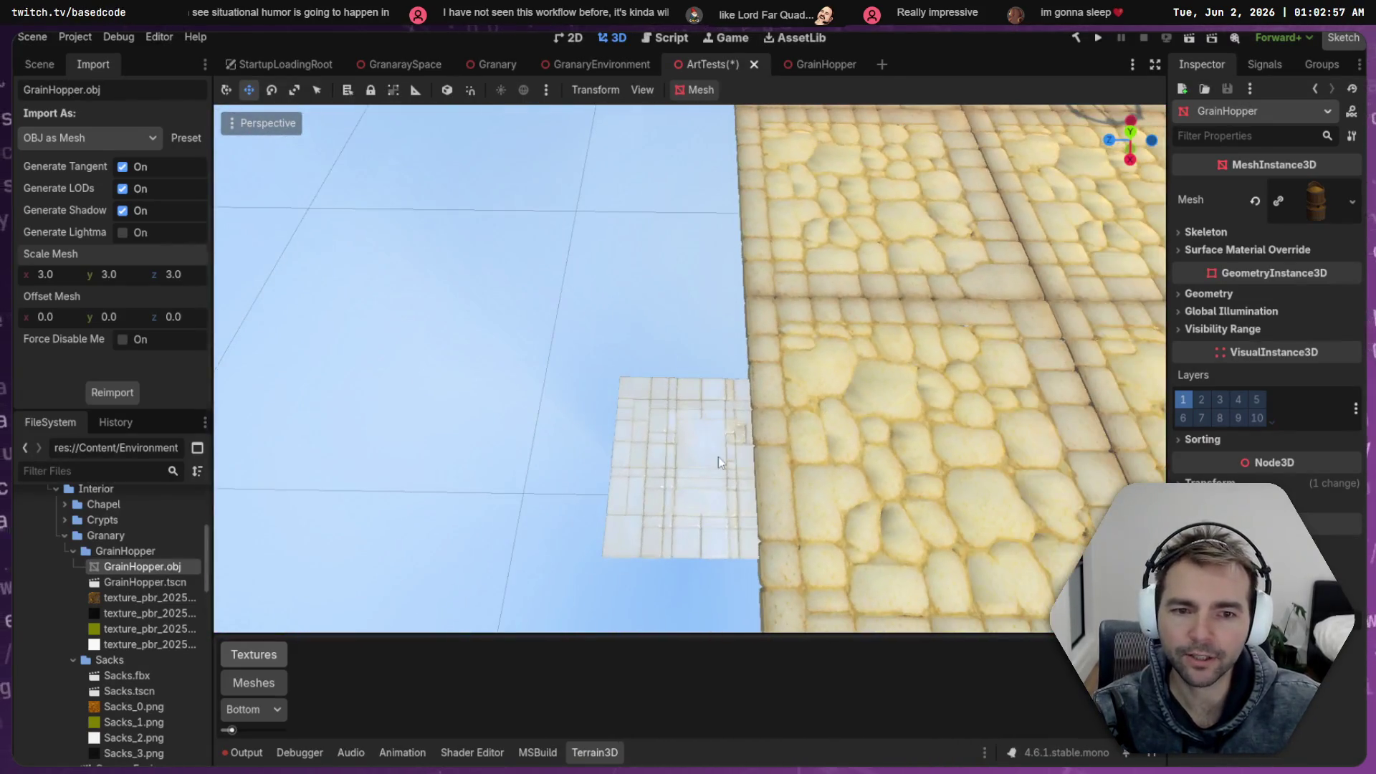
{"action": "left_click", "coordinate": [669, 445]}
{"action": "left_click_drag", "start_coordinate": [591, 282], "coordinate": [591, 281]}
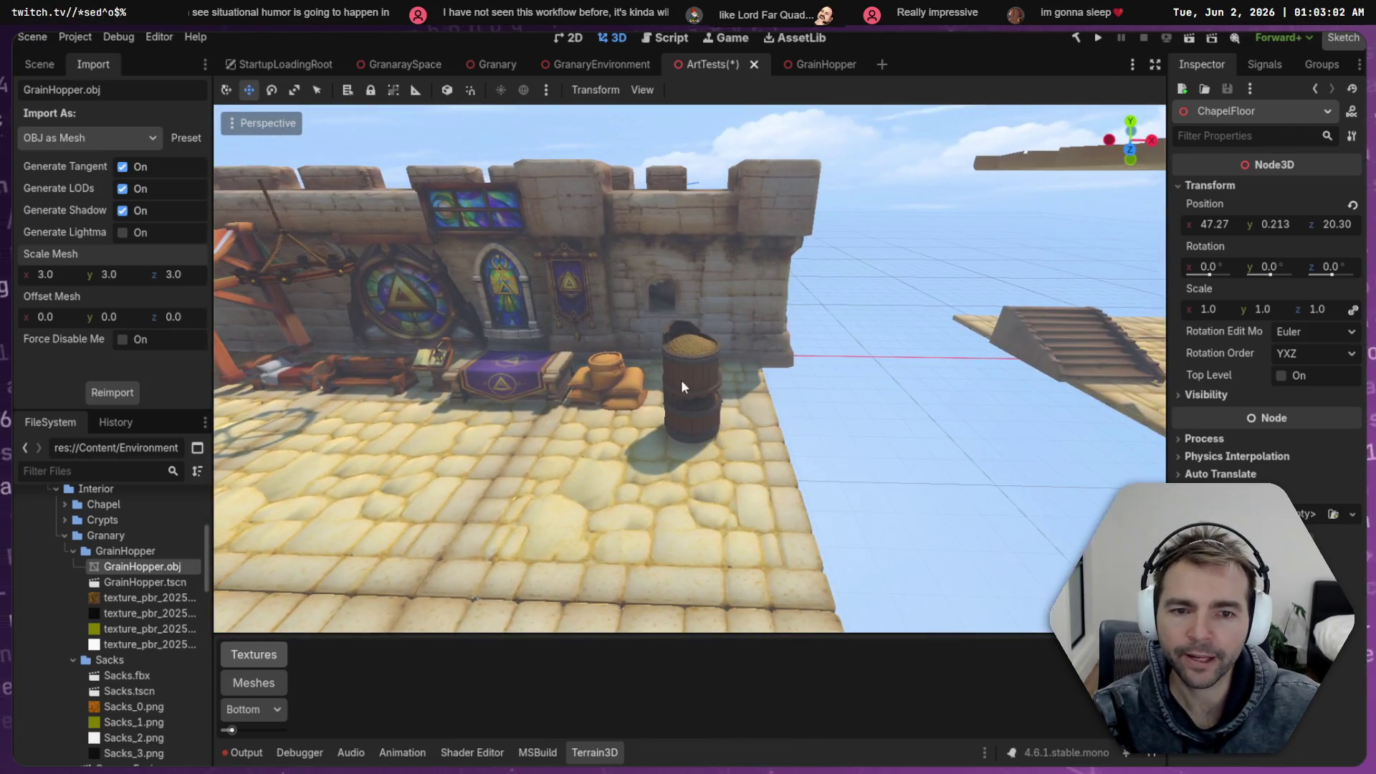
{"action": "left_click", "coordinate": [681, 380]}
{"action": "left_click_drag", "start_coordinate": [679, 320], "coordinate": [695, 315]}
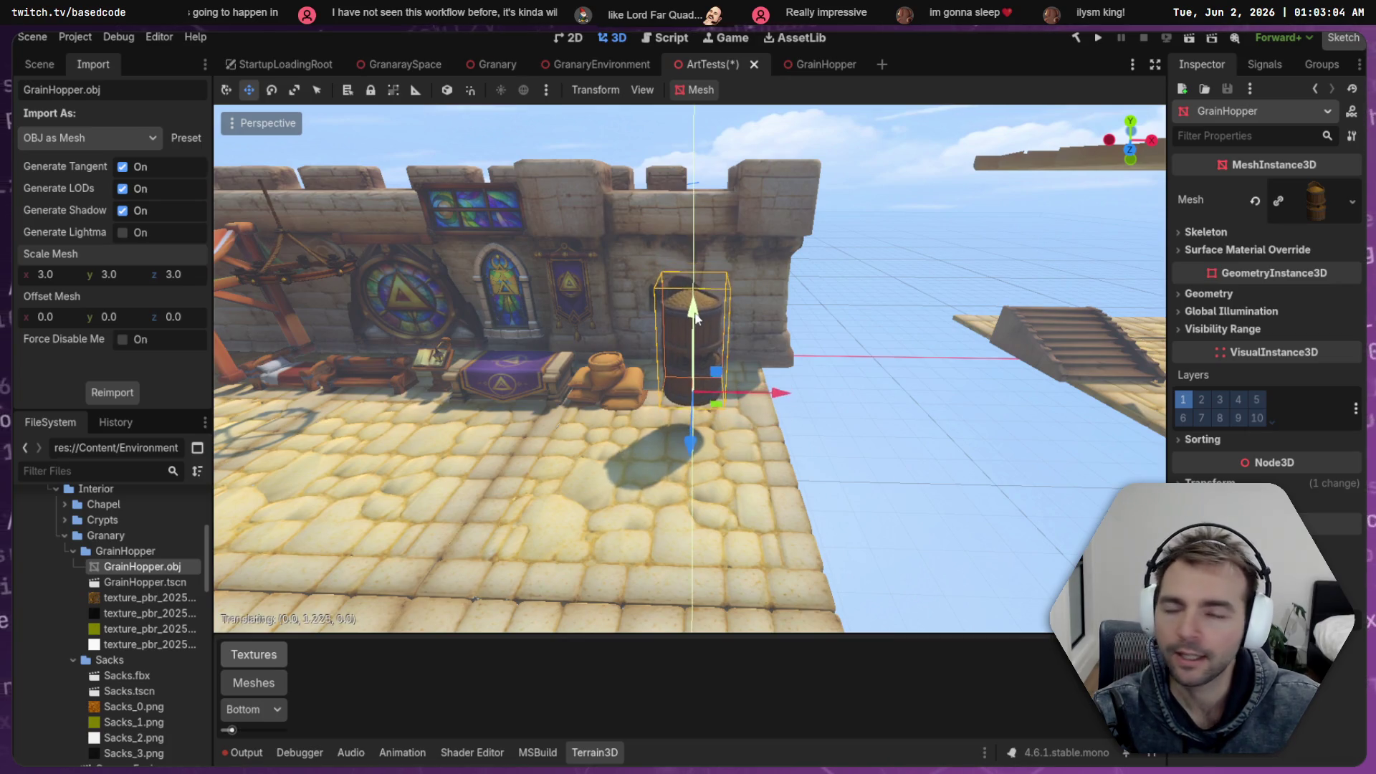
{"action": "left_click_drag", "start_coordinate": [303, 260], "coordinate": [303, 260]}
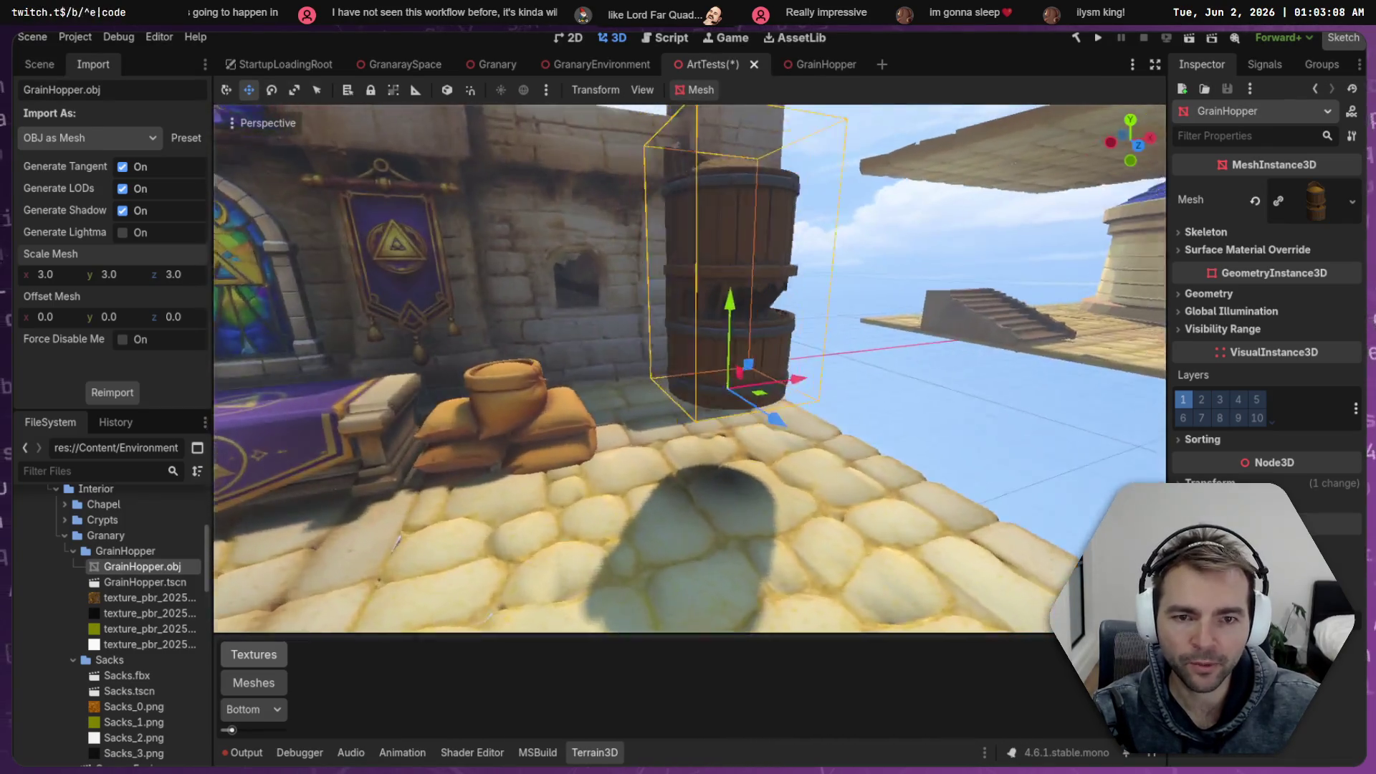
{"action": "left_click_drag", "start_coordinate": [424, 303], "coordinate": [423, 302]}
{"action": "left_click_drag", "start_coordinate": [663, 406], "coordinate": [556, 371]}
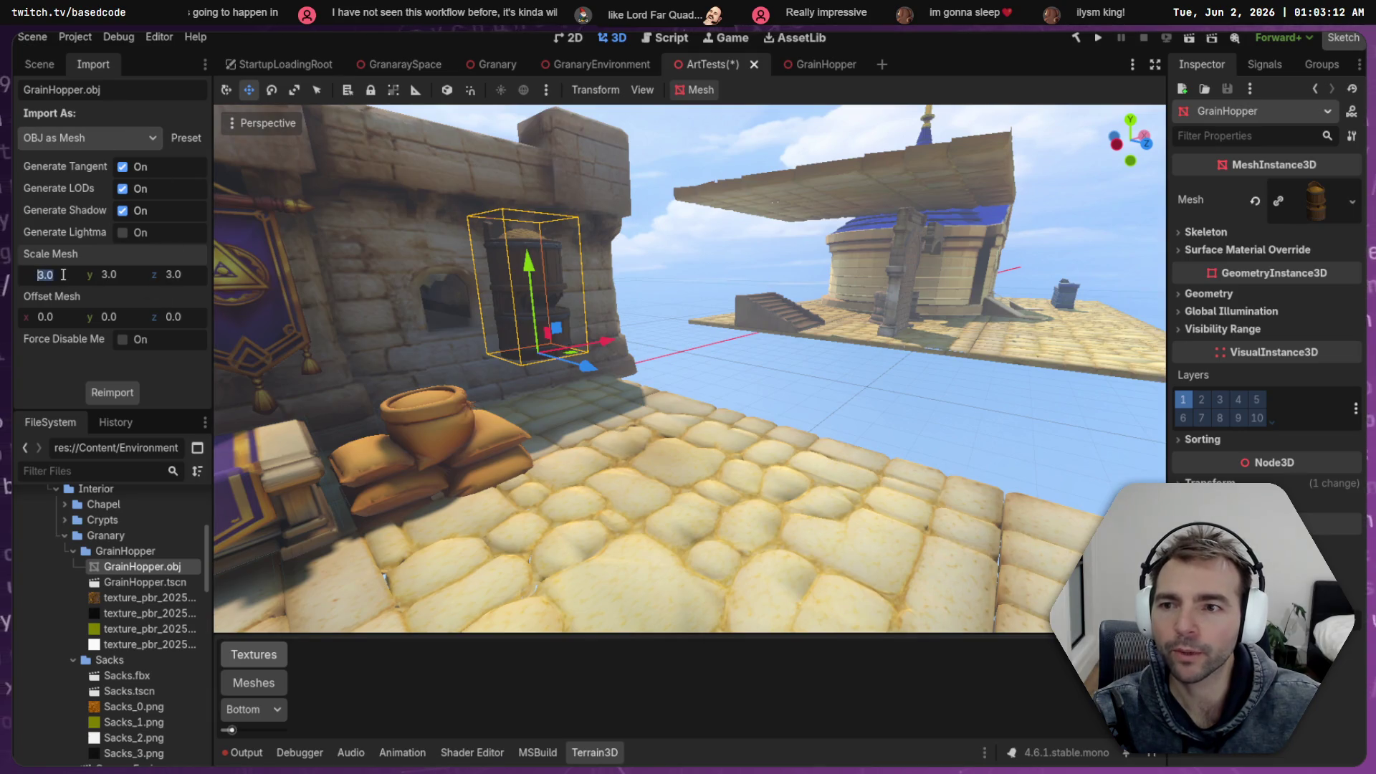
Reimport the hopper at mesh scale 4.0 and turn it by 45 degrees
{"action": "left_click", "coordinate": [123, 393]}
{"action": "left_click_drag", "start_coordinate": [664, 339], "coordinate": [641, 372]}
{"action": "key", "text": "e"}
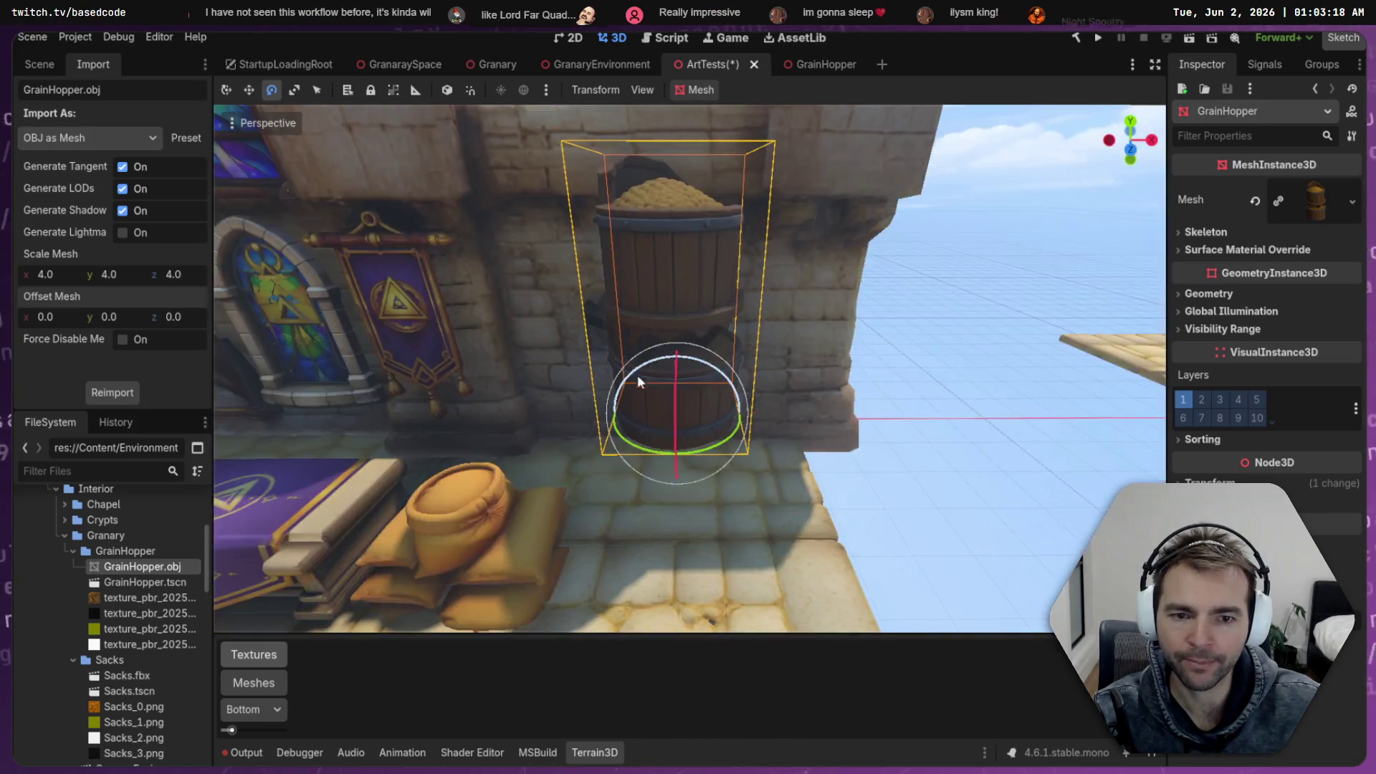
{"action": "left_click_drag", "start_coordinate": [701, 450], "coordinate": [678, 450]}
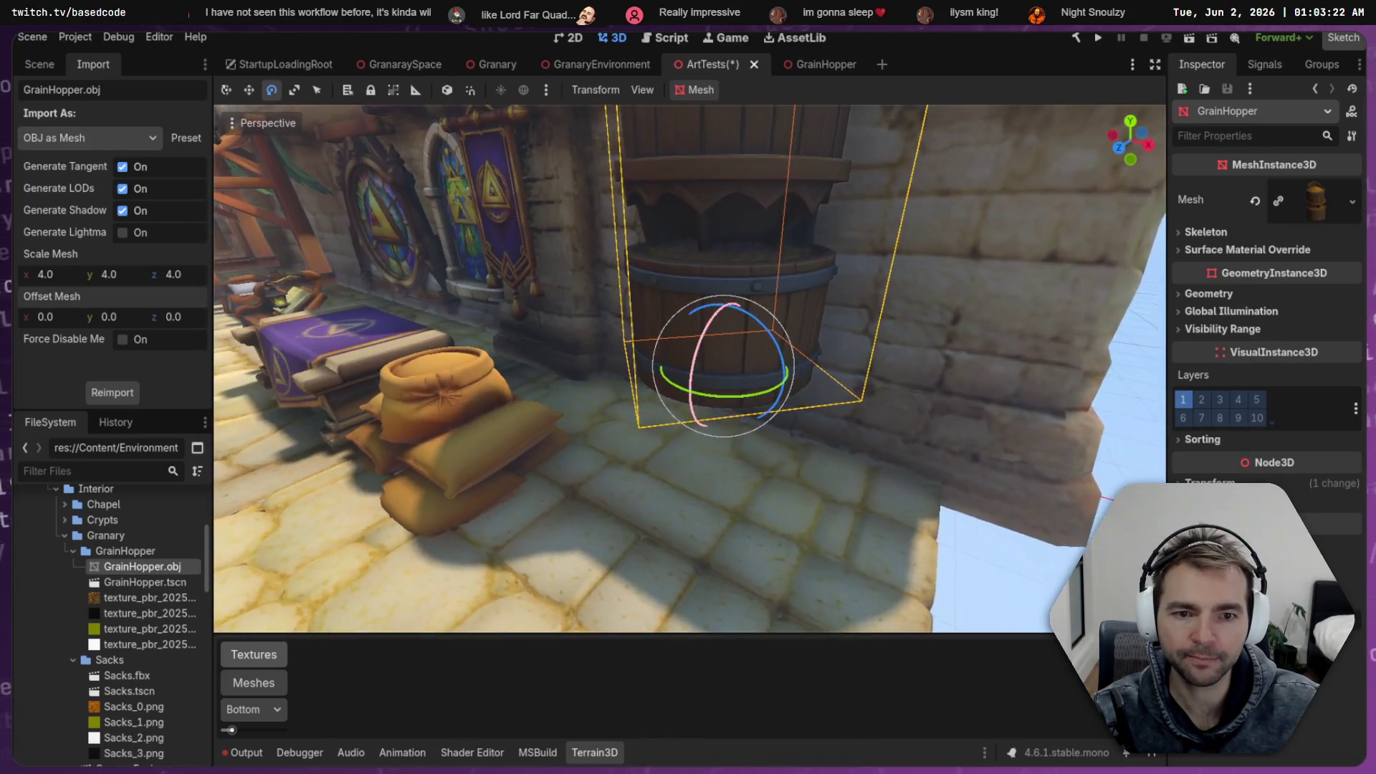
{"action": "key", "text": "q"}
Lower the hopper to the floor, slide it along the wall, and save ArtTests
{"action": "mouse_move", "coordinate": [728, 283]}
{"action": "left_mouse_down"}
{"action": "mouse_move", "coordinate": [731, 398]}
{"action": "mouse_move", "coordinate": [731, 385]}
{"action": "left_mouse_up"}
{"action": "mouse_move", "coordinate": [799, 478]}
{"action": "left_mouse_down"}
{"action": "mouse_move", "coordinate": [691, 441]}
{"action": "mouse_move", "coordinate": [707, 446]}
{"action": "left_mouse_up"}
{"action": "left_click", "coordinate": [1005, 572]}
{"action": "scroll", "coordinate": [1005, 572], "scroll_direction": "down", "scroll_amount": 5}
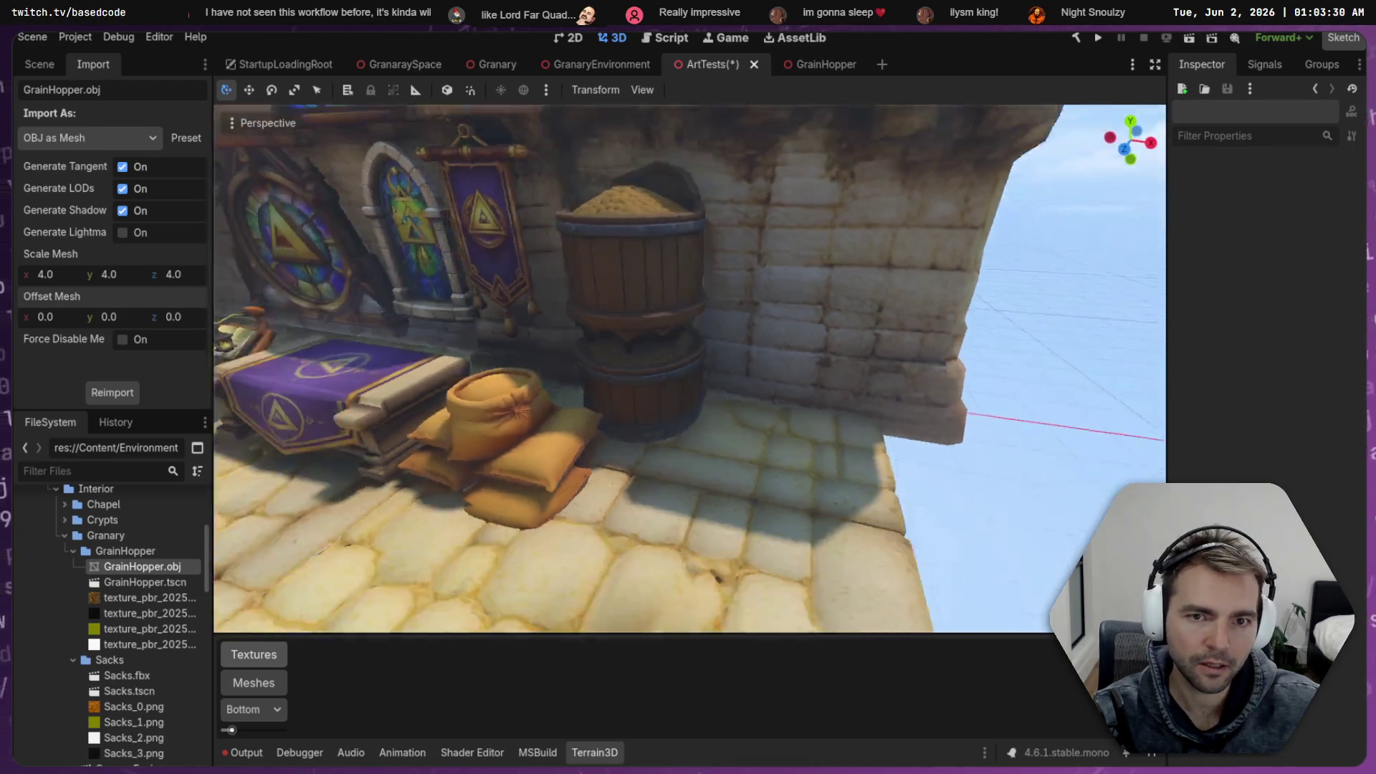
{"action": "left_click", "coordinate": [643, 404]}
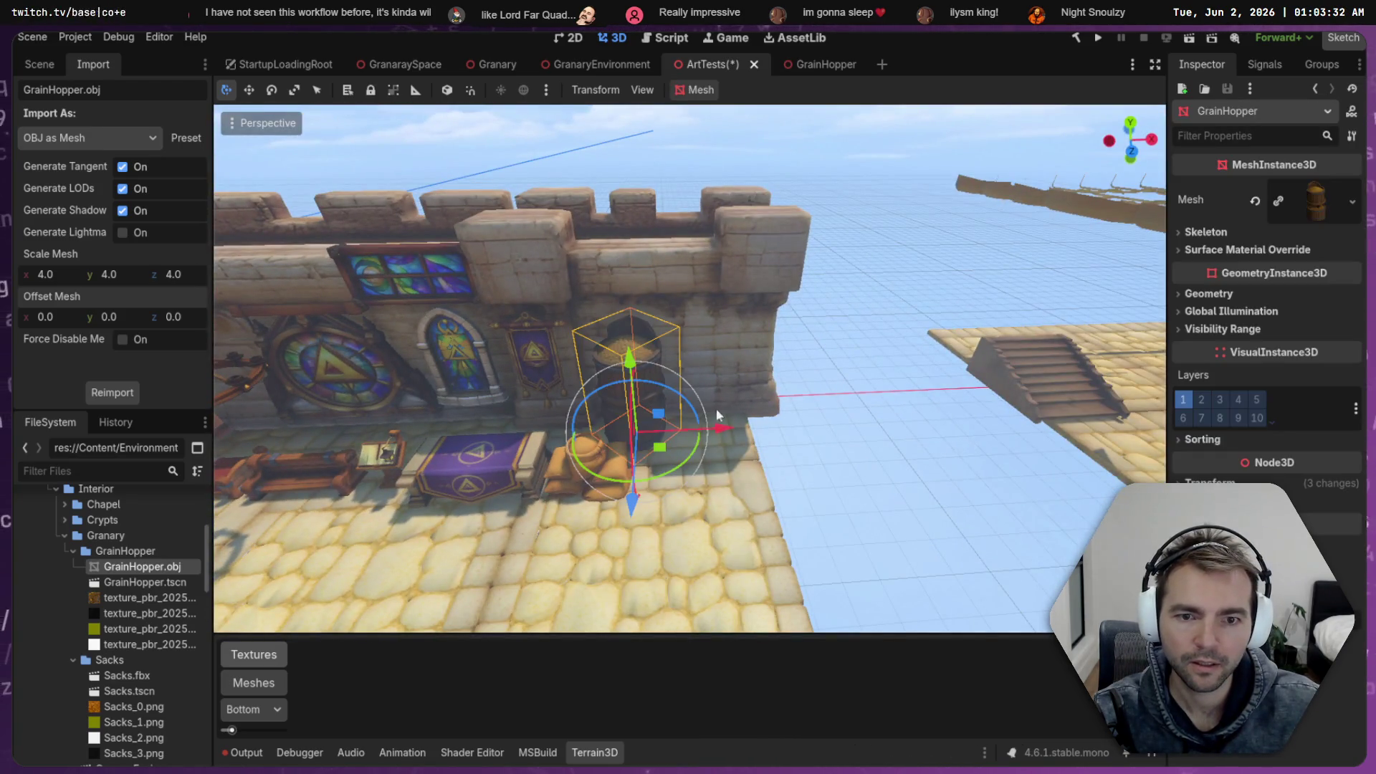
{"action": "key", "text": "ctrl+s"}
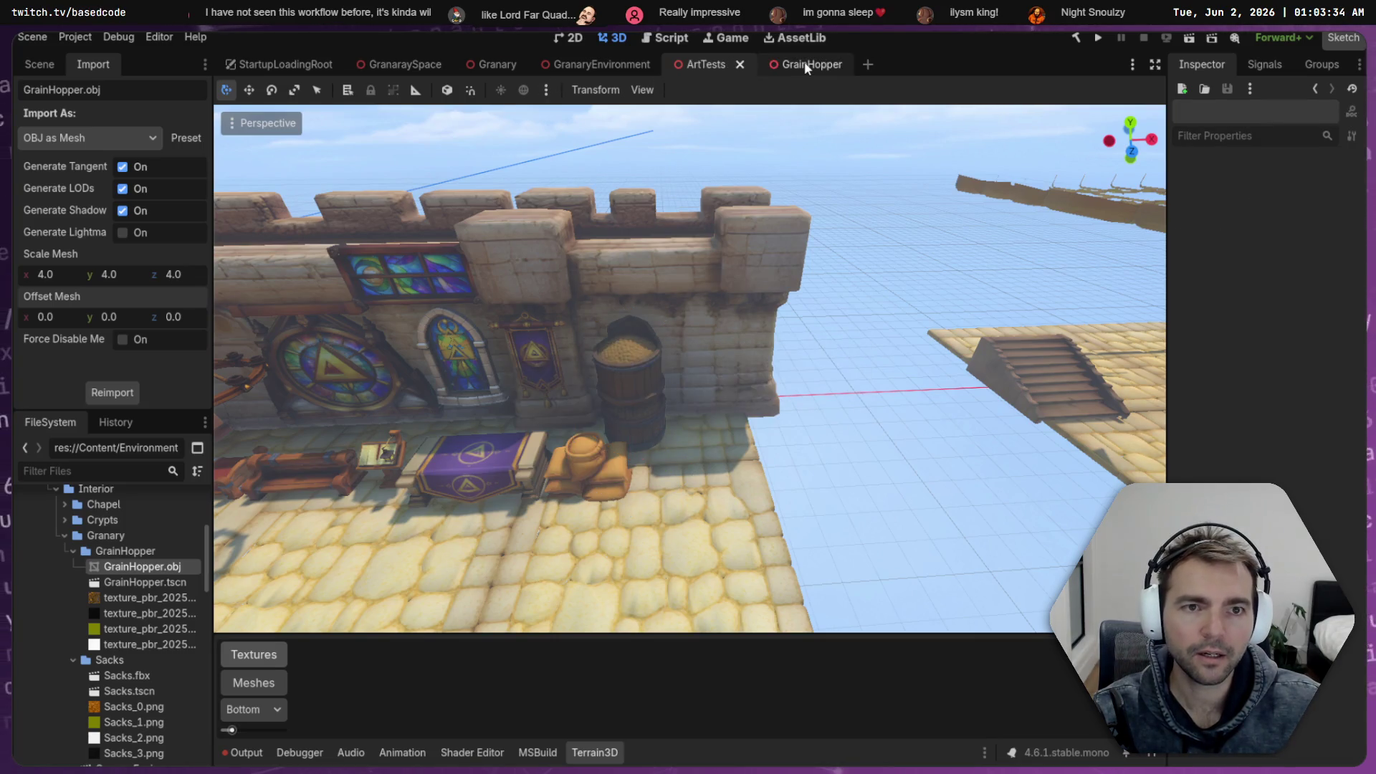
In the GrainHopper scene, add the hopper mesh and nudge its position, then bring up the Granary scene
{"action": "left_click", "coordinate": [804, 63]}
{"action": "left_click_drag", "start_coordinate": [140, 566], "coordinate": [687, 369]}
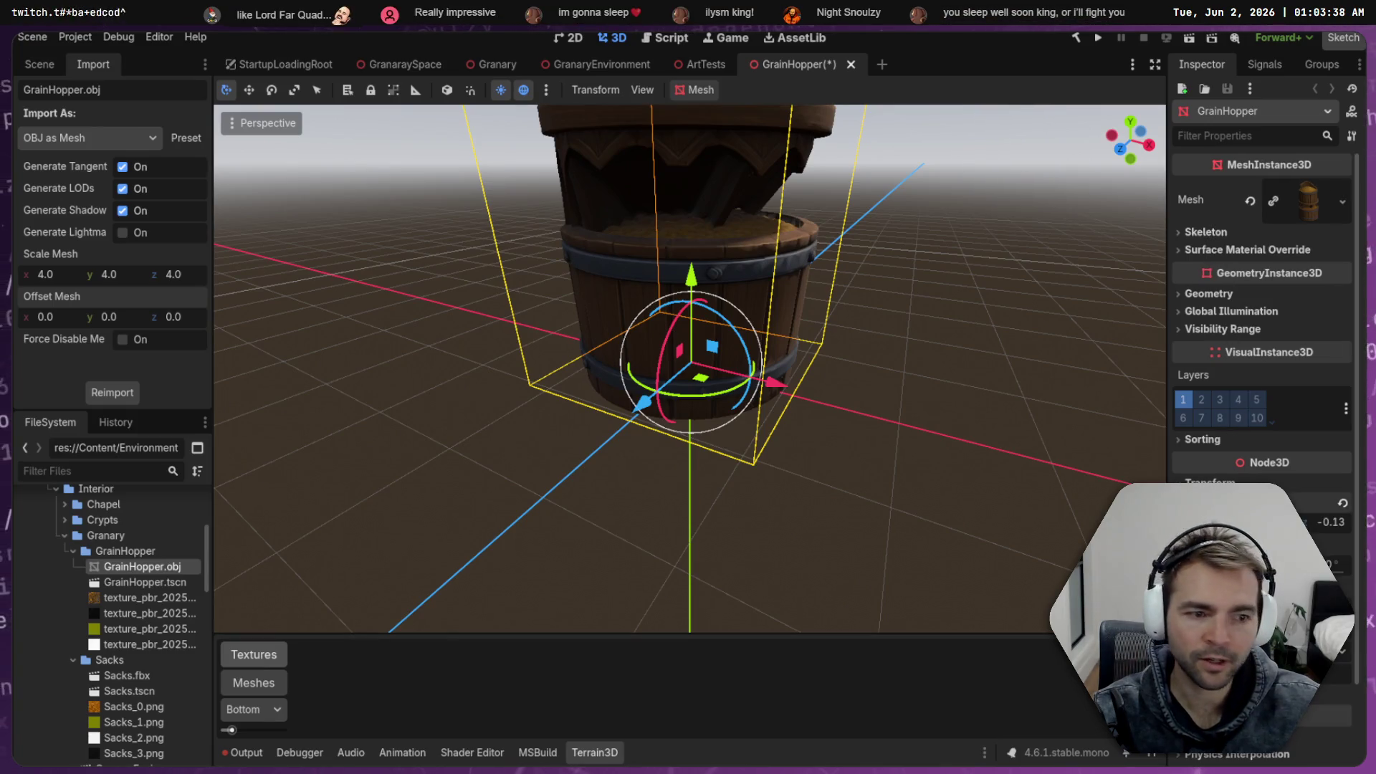
{"action": "left_click_drag", "start_coordinate": [1262, 534], "coordinate": [1290, 534]}
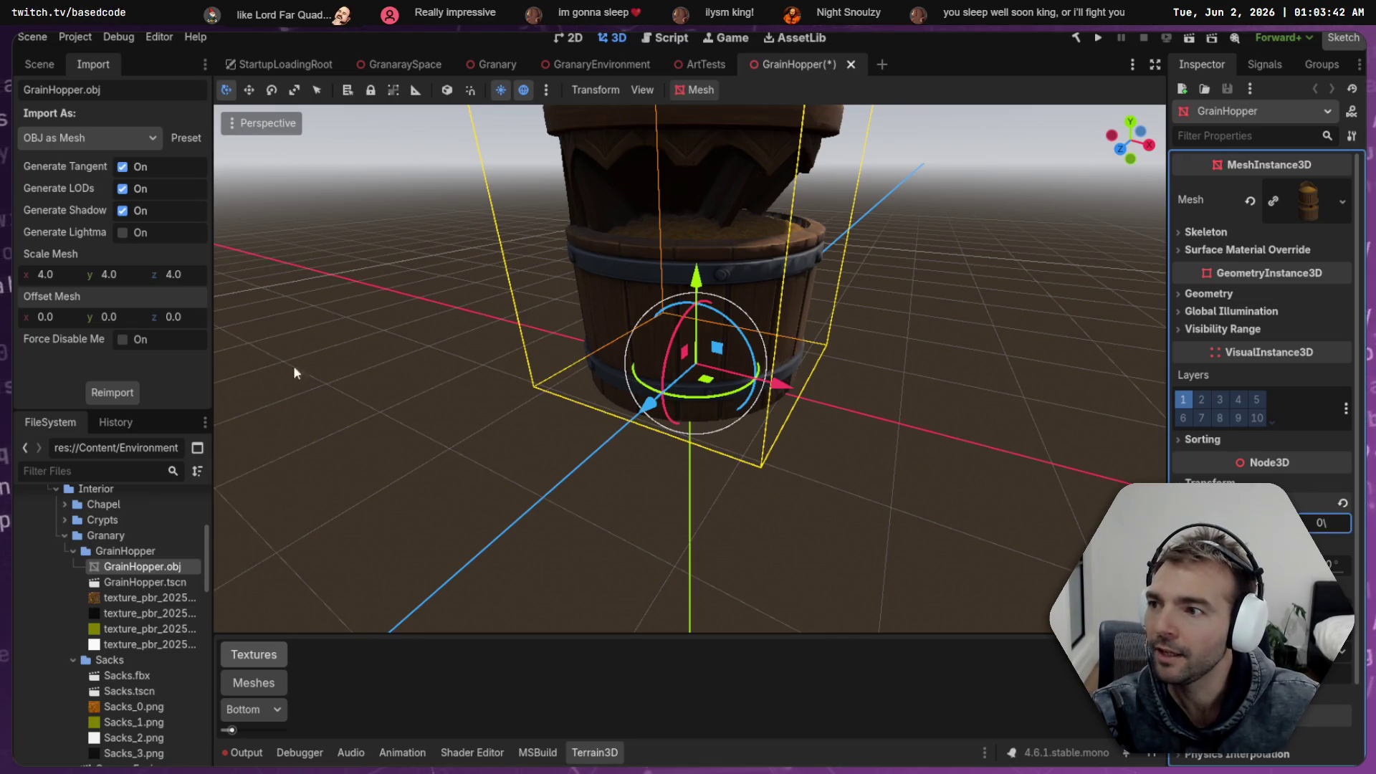
{"action": "left_click", "coordinate": [502, 475]}
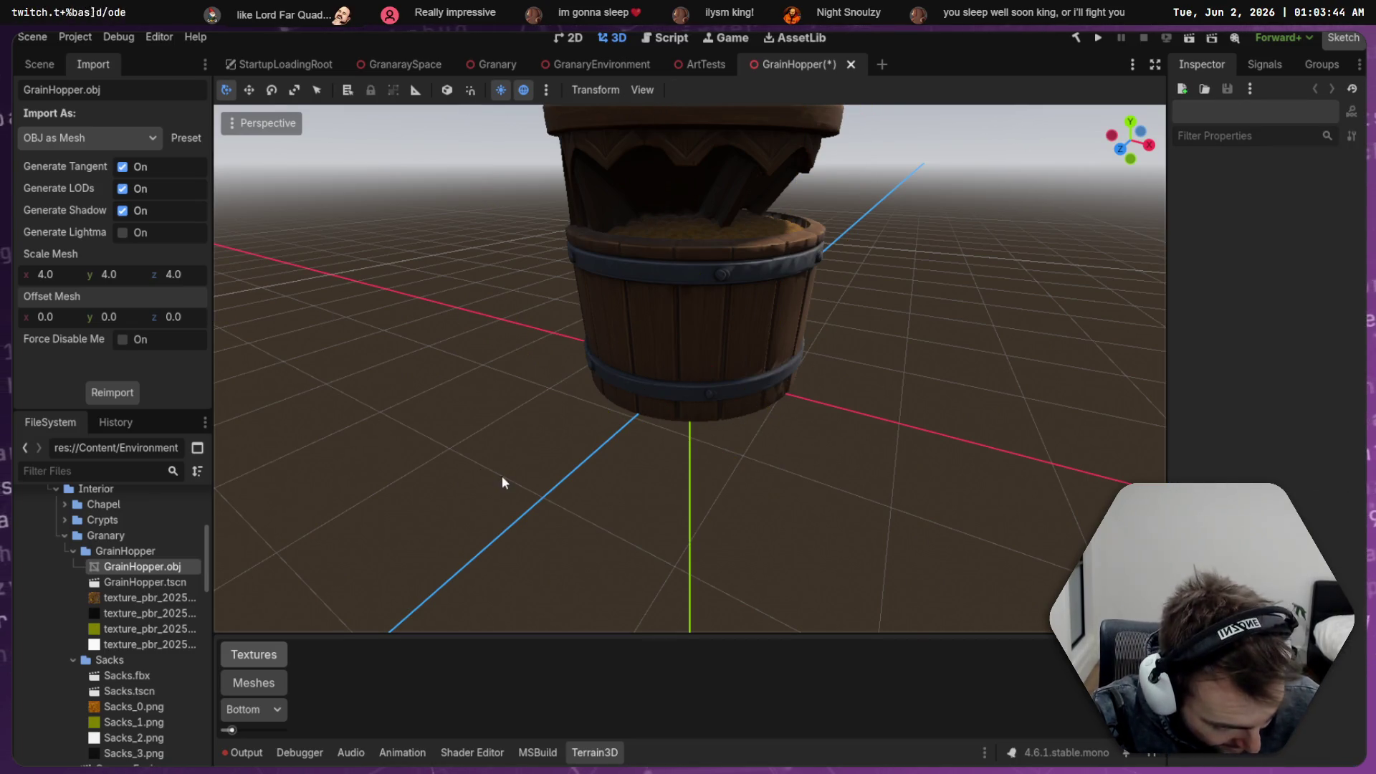
{"action": "scroll", "coordinate": [492, 476], "scroll_direction": "down", "scroll_amount": 5}
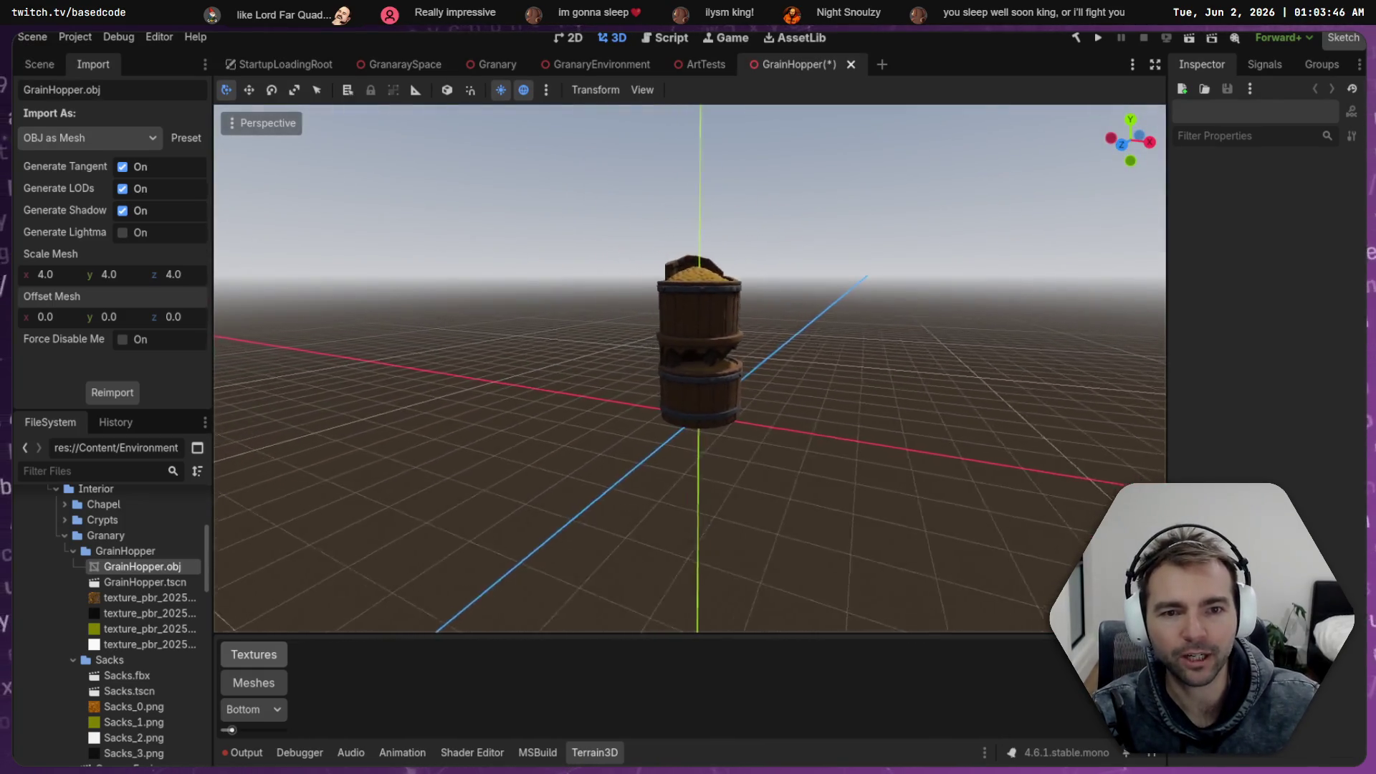
{"action": "scroll", "coordinate": [647, 418], "scroll_direction": "up", "scroll_amount": 3}
{"action": "left_click", "coordinate": [648, 411]}
{"action": "left_click", "coordinate": [876, 397]}
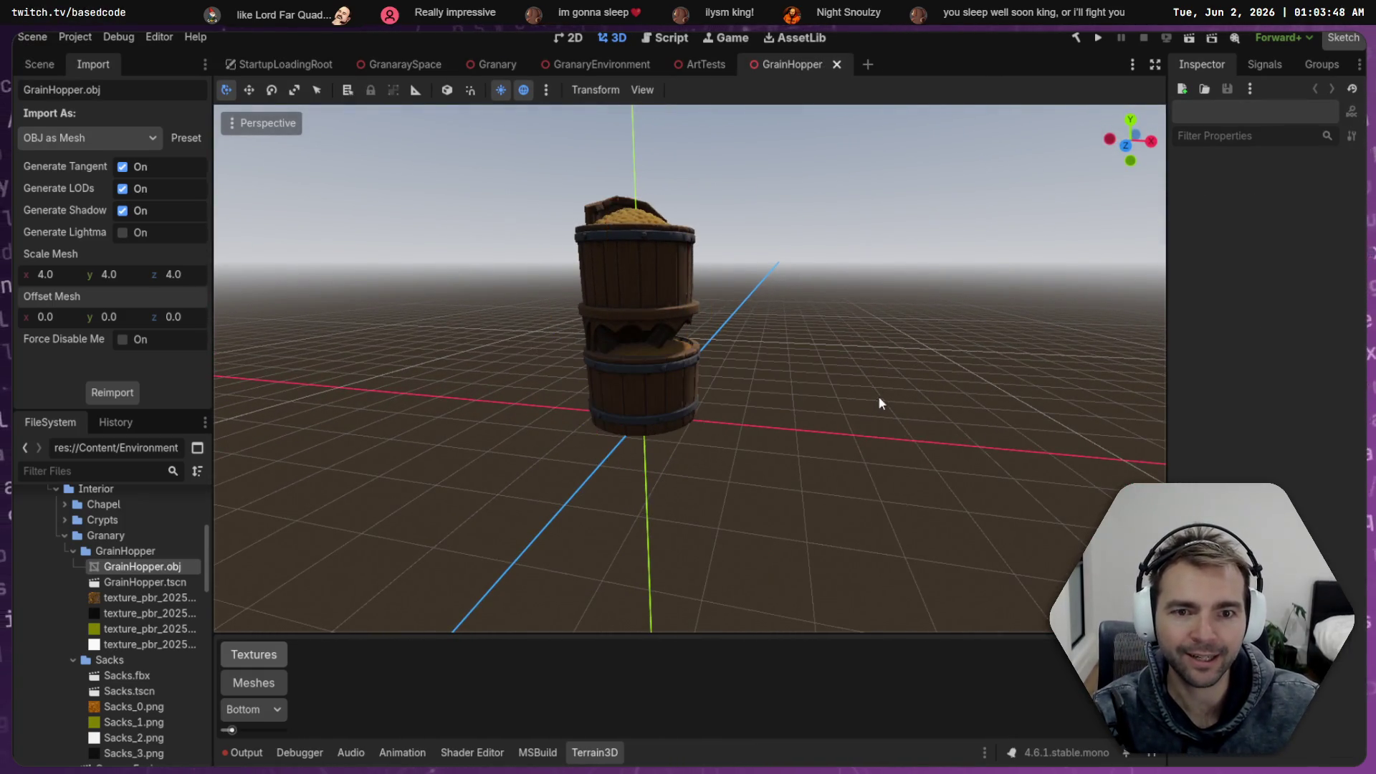
{"action": "left_click_drag", "start_coordinate": [906, 304], "coordinate": [892, 307]}
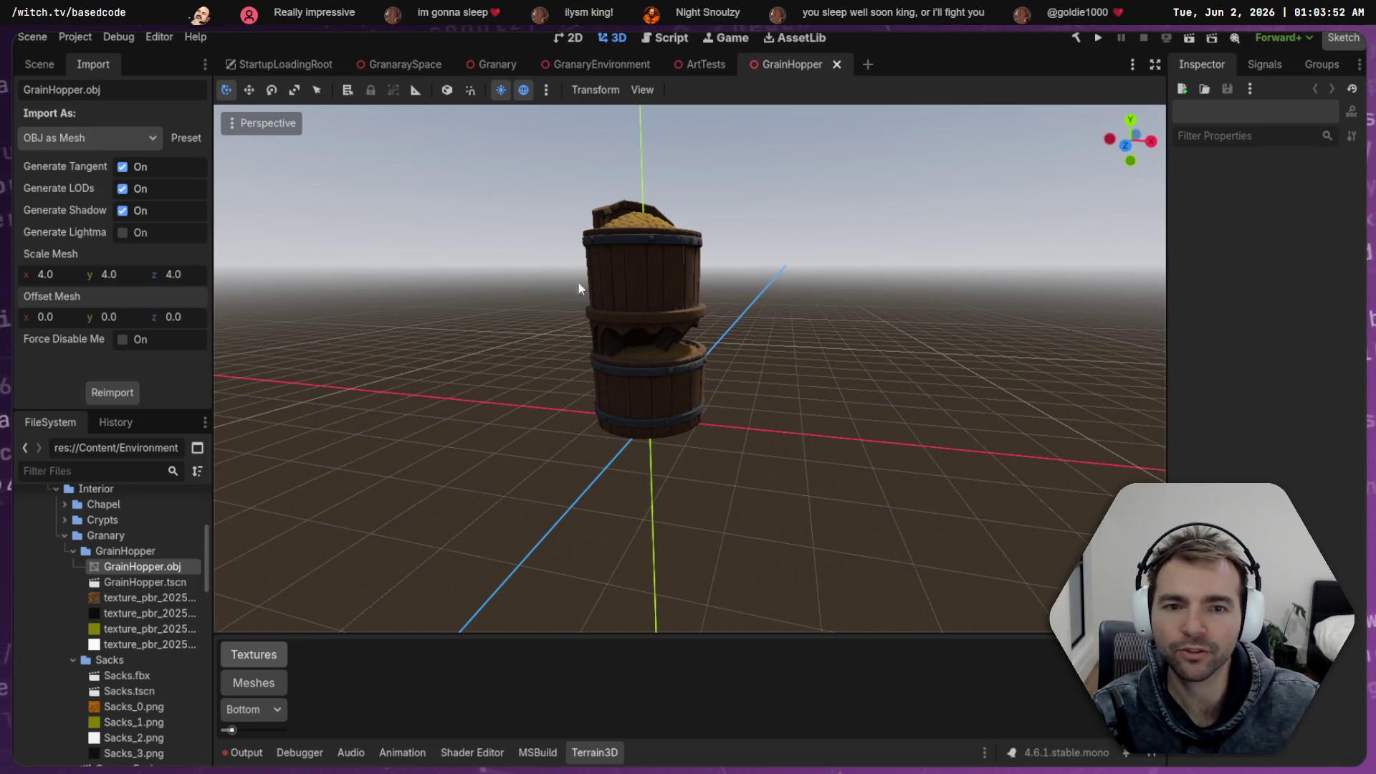
{"action": "left_click", "coordinate": [669, 305]}
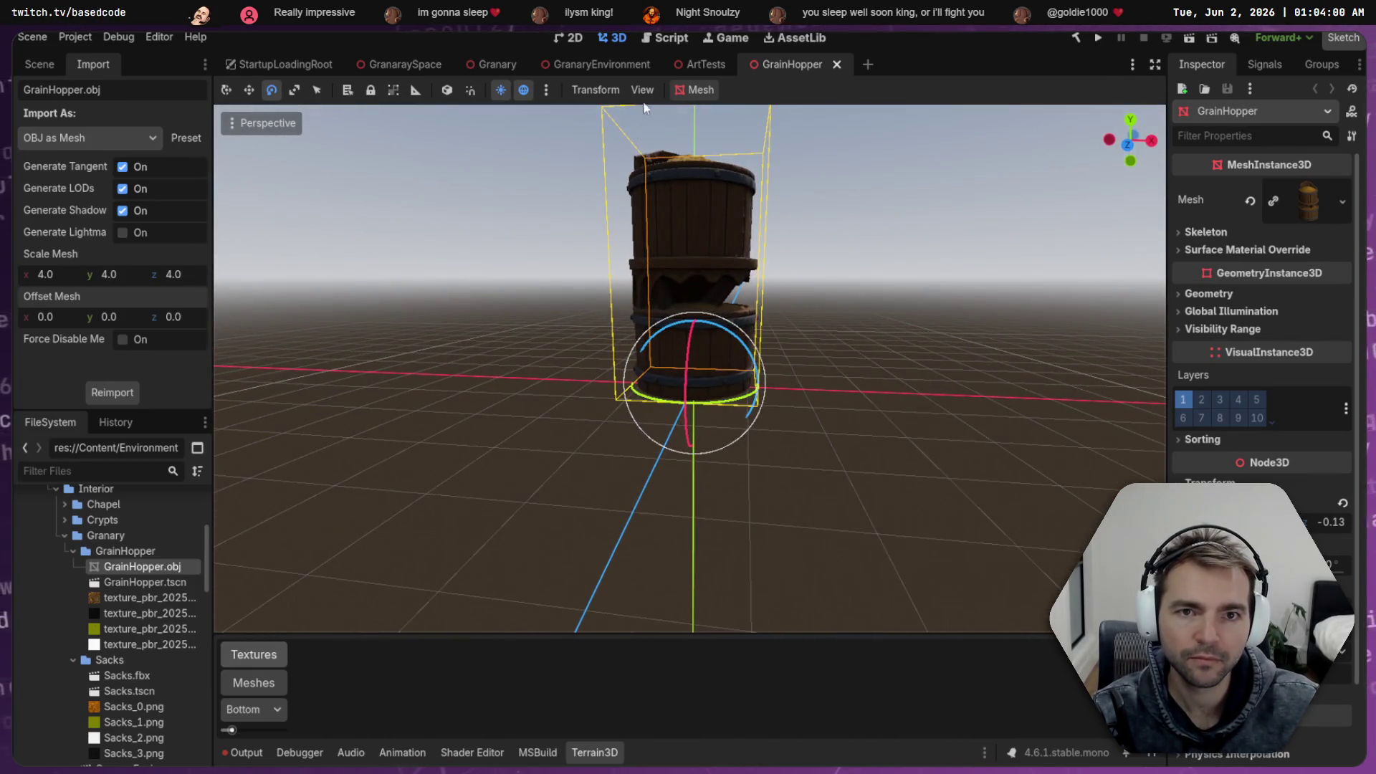
{"action": "left_click", "coordinate": [490, 68]}
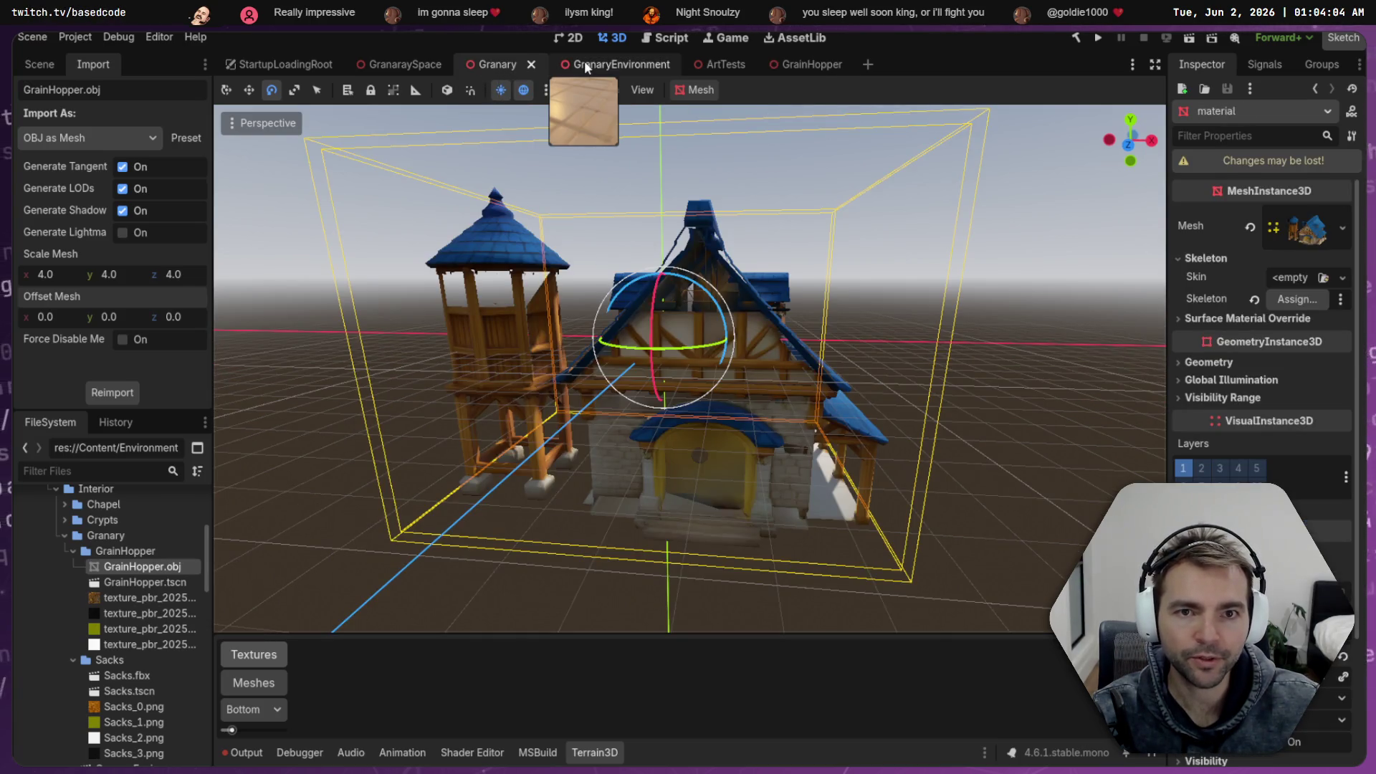
Drop a GrainHopper instance into the GranaryEnvironment room corner, then go back to the GrainHopper scene
{"action": "left_click", "coordinate": [583, 61]}
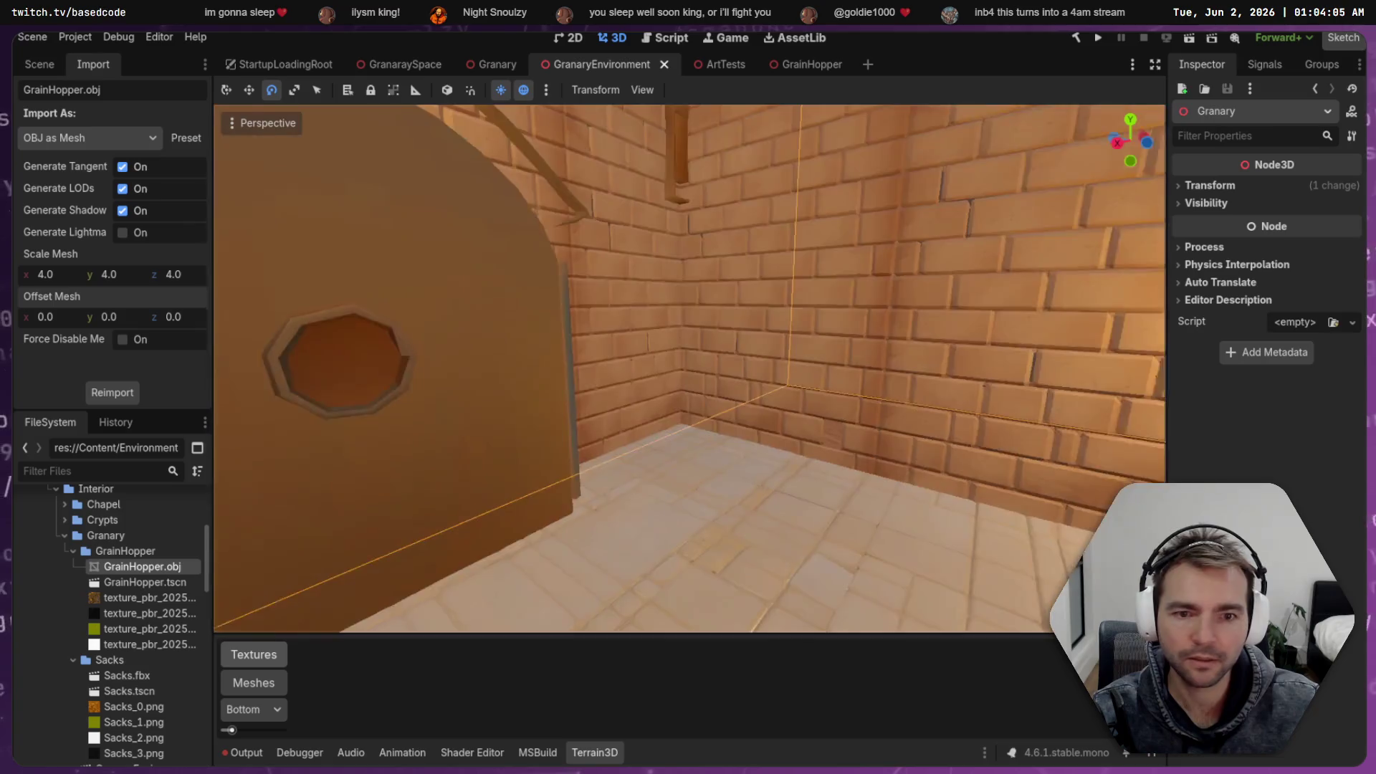
{"action": "left_click_drag", "start_coordinate": [645, 573], "coordinate": [454, 628]}
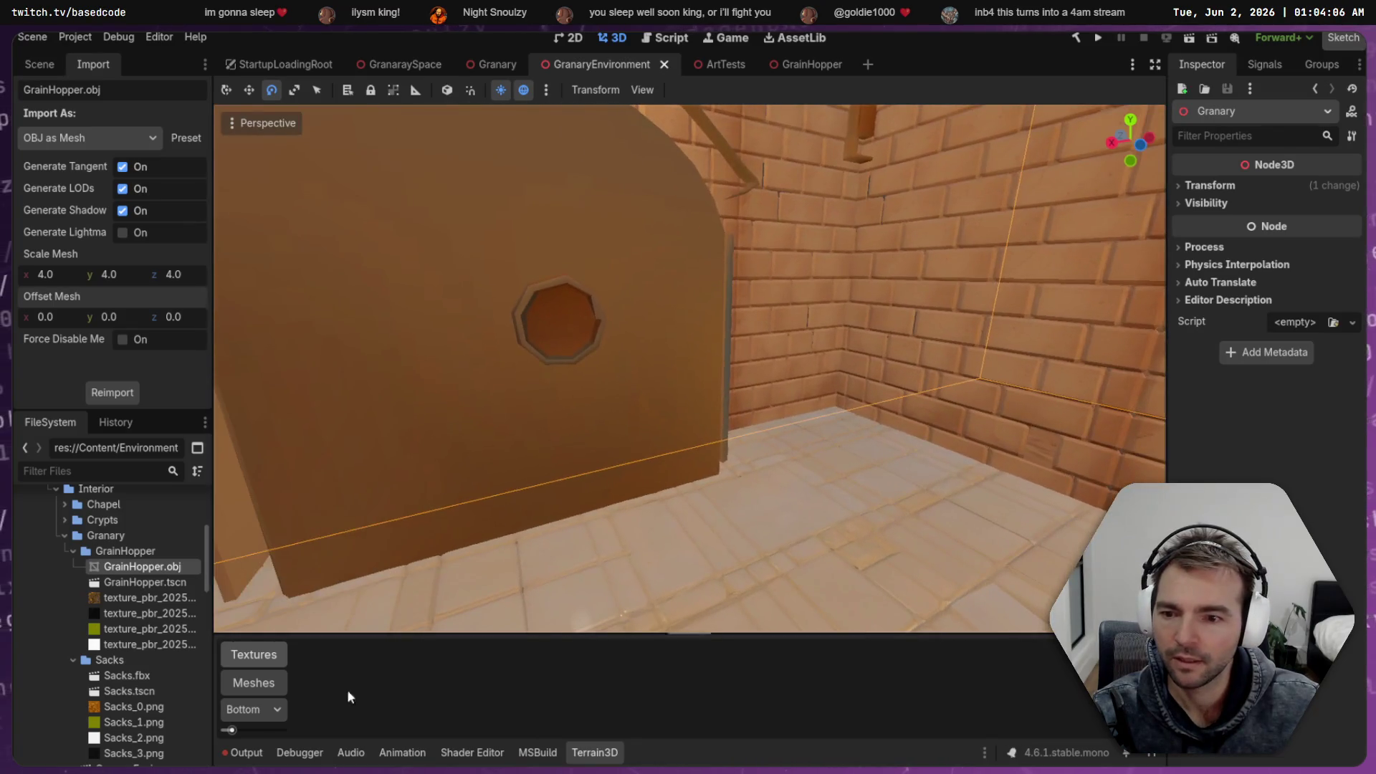
{"action": "mouse_move", "coordinate": [142, 584]}
{"action": "left_mouse_down"}
{"action": "mouse_move", "coordinate": [792, 492]}
{"action": "mouse_move", "coordinate": [857, 432]}
{"action": "mouse_move", "coordinate": [840, 450]}
{"action": "left_mouse_up"}
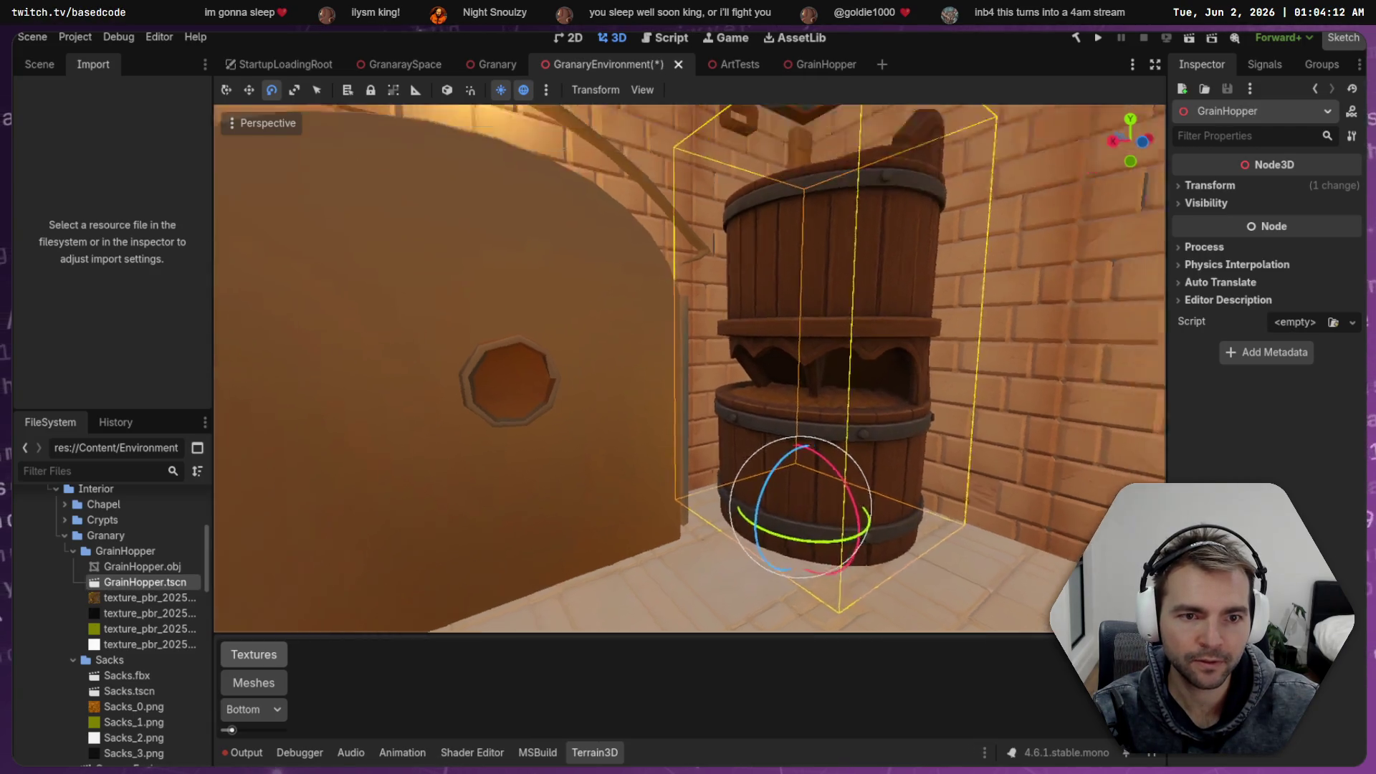
{"action": "scroll", "coordinate": [691, 411], "scroll_direction": "up", "scroll_amount": 2}
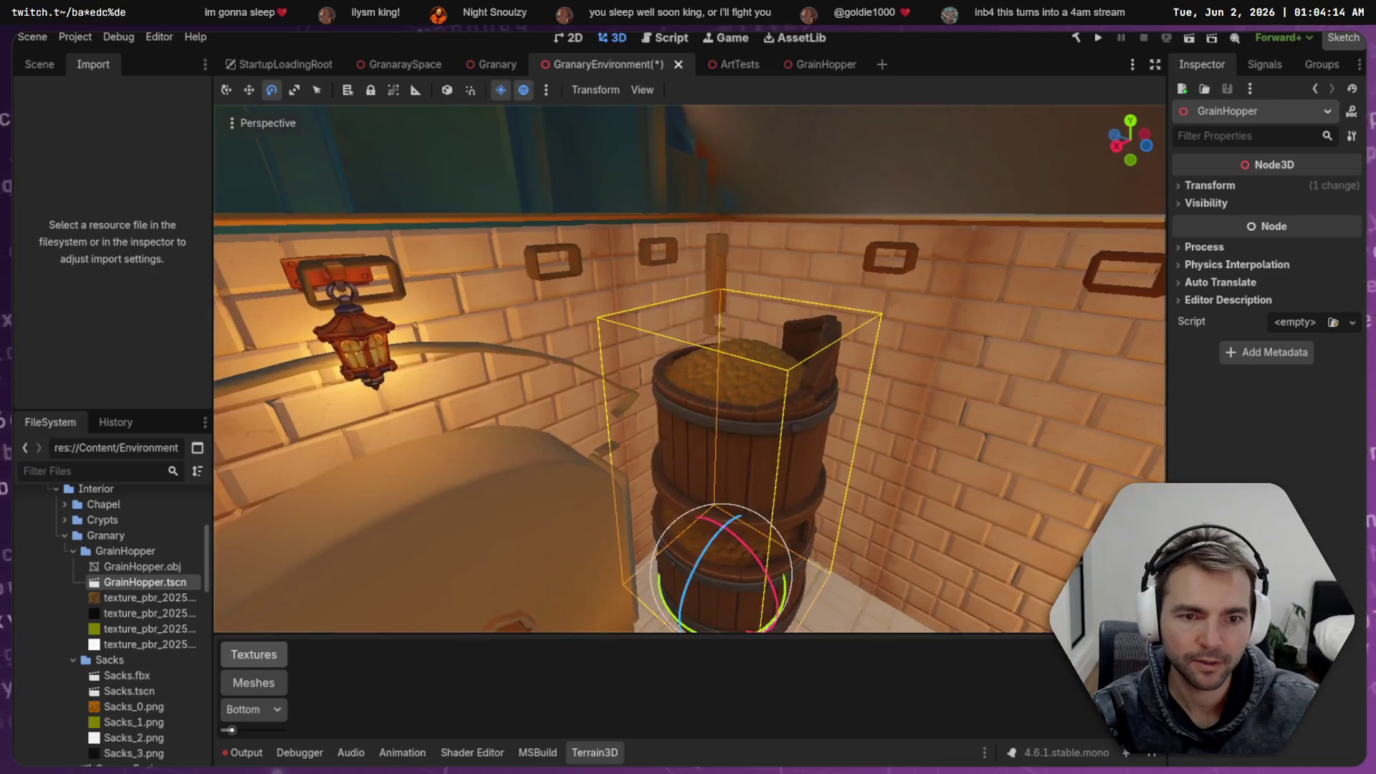
{"action": "scroll", "coordinate": [721, 429], "scroll_direction": "up", "scroll_amount": 2}
{"action": "mouse_move", "coordinate": [721, 429]}
{"action": "left_mouse_down"}
{"action": "mouse_move", "coordinate": [806, 479]}
{"action": "mouse_move", "coordinate": [874, 456]}
{"action": "mouse_move", "coordinate": [946, 387]}
{"action": "mouse_move", "coordinate": [965, 297]}
{"action": "mouse_move", "coordinate": [914, 164]}
{"action": "mouse_move", "coordinate": [984, 266]}
{"action": "left_mouse_up"}
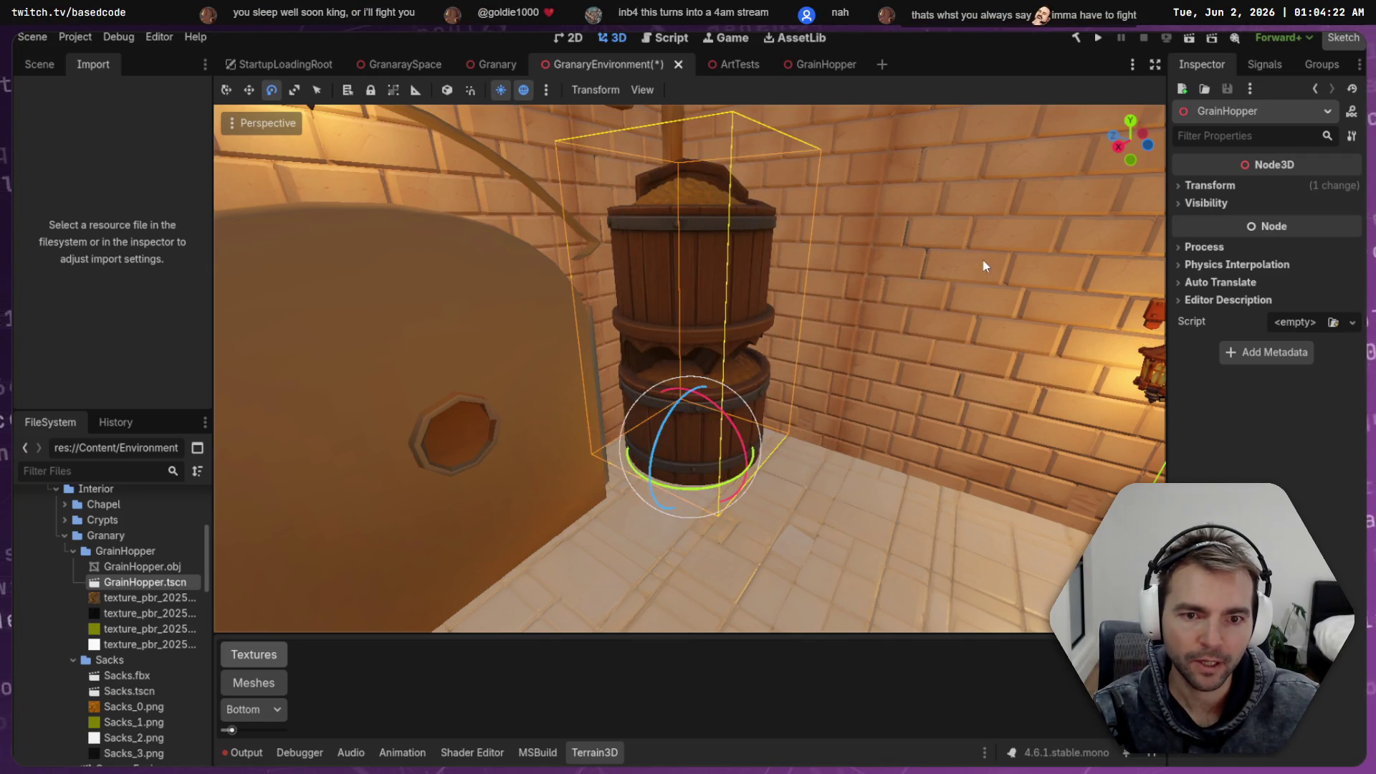
{"action": "left_click", "coordinate": [801, 66]}
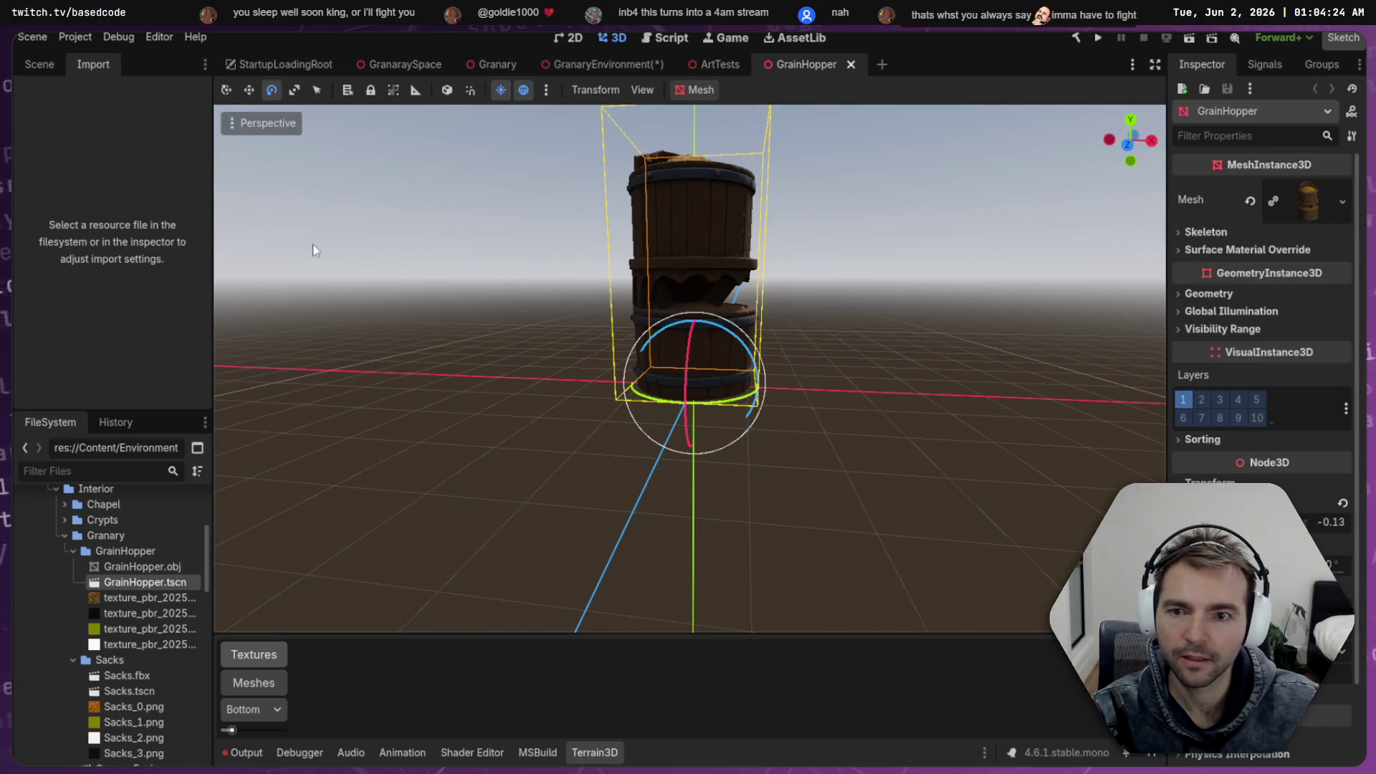
Add a StaticBody3D child under the GrainHopper root node
{"action": "left_click", "coordinate": [40, 65]}
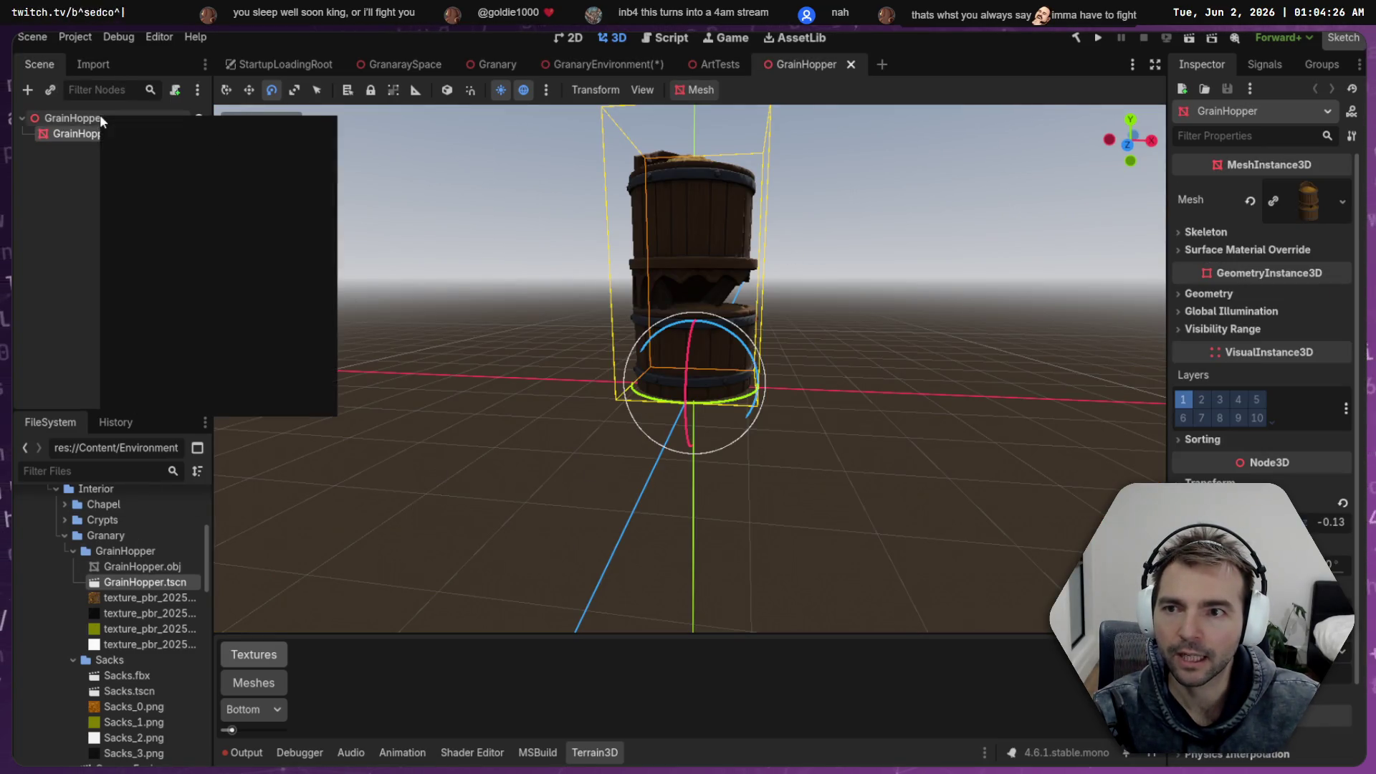
{"action": "right_click", "coordinate": [101, 117]}
{"action": "left_click", "coordinate": [153, 131]}
{"action": "type", "text": "Stat"}
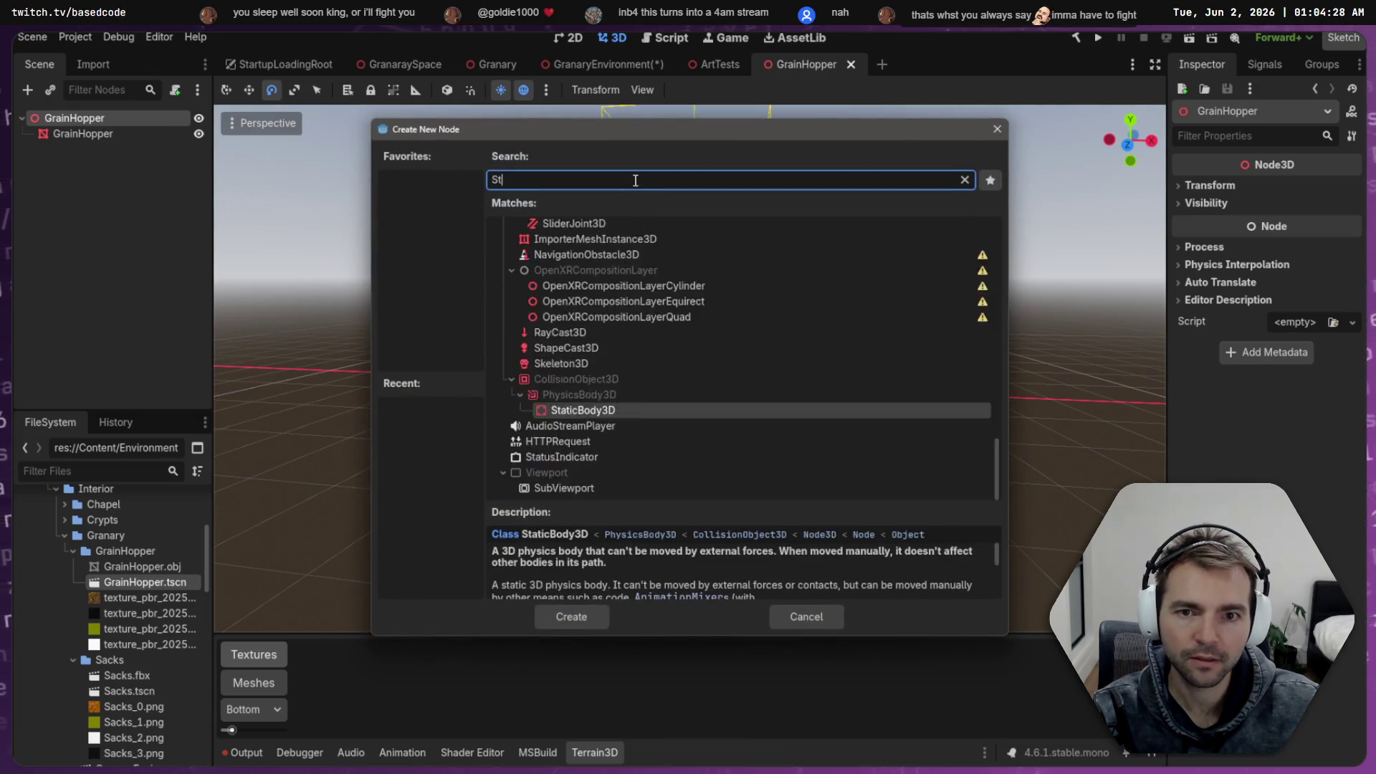
{"action": "double_click", "coordinate": [583, 473]}
Give the StaticBody3D a CollisionShape3D child using a CylinderShape3D
{"action": "right_click", "coordinate": [83, 147]}
{"action": "left_click", "coordinate": [142, 161]}
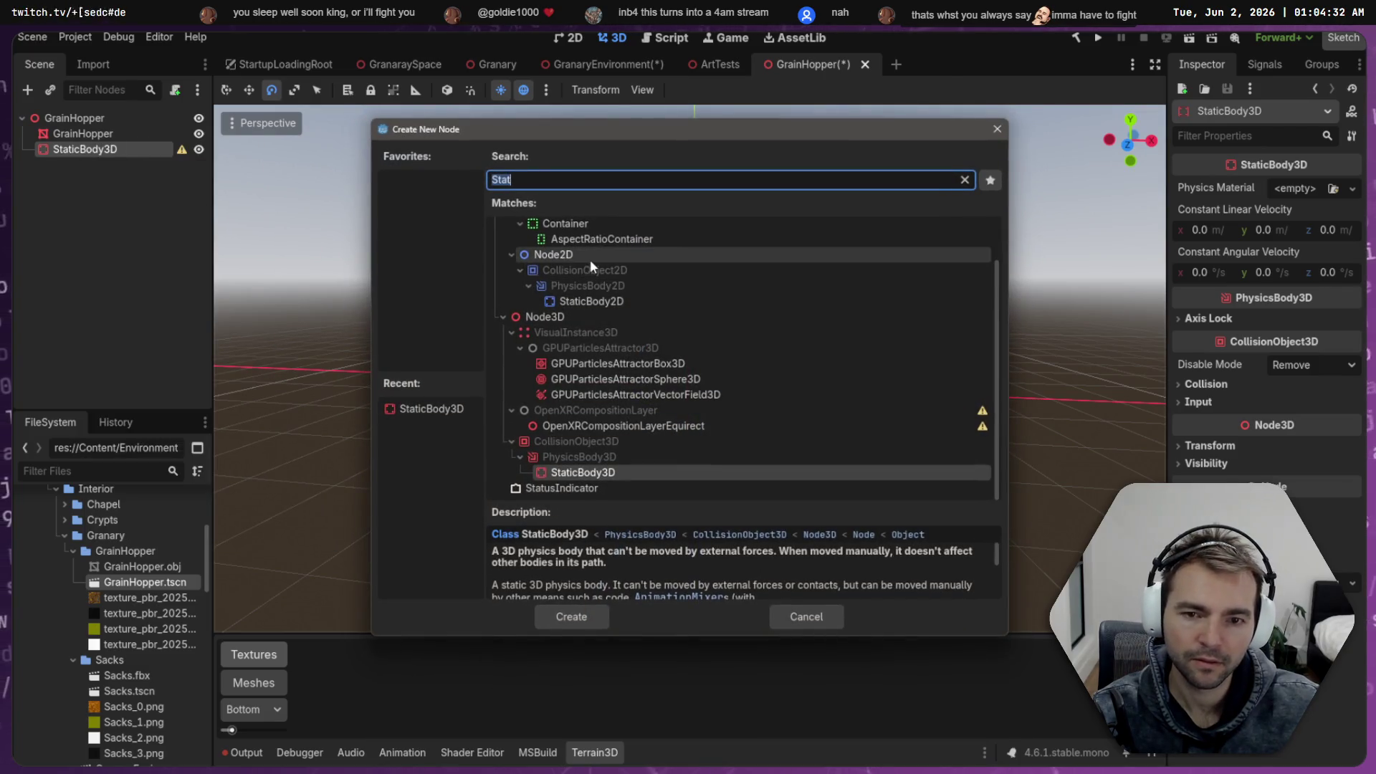
{"action": "type", "text": "Collider"}
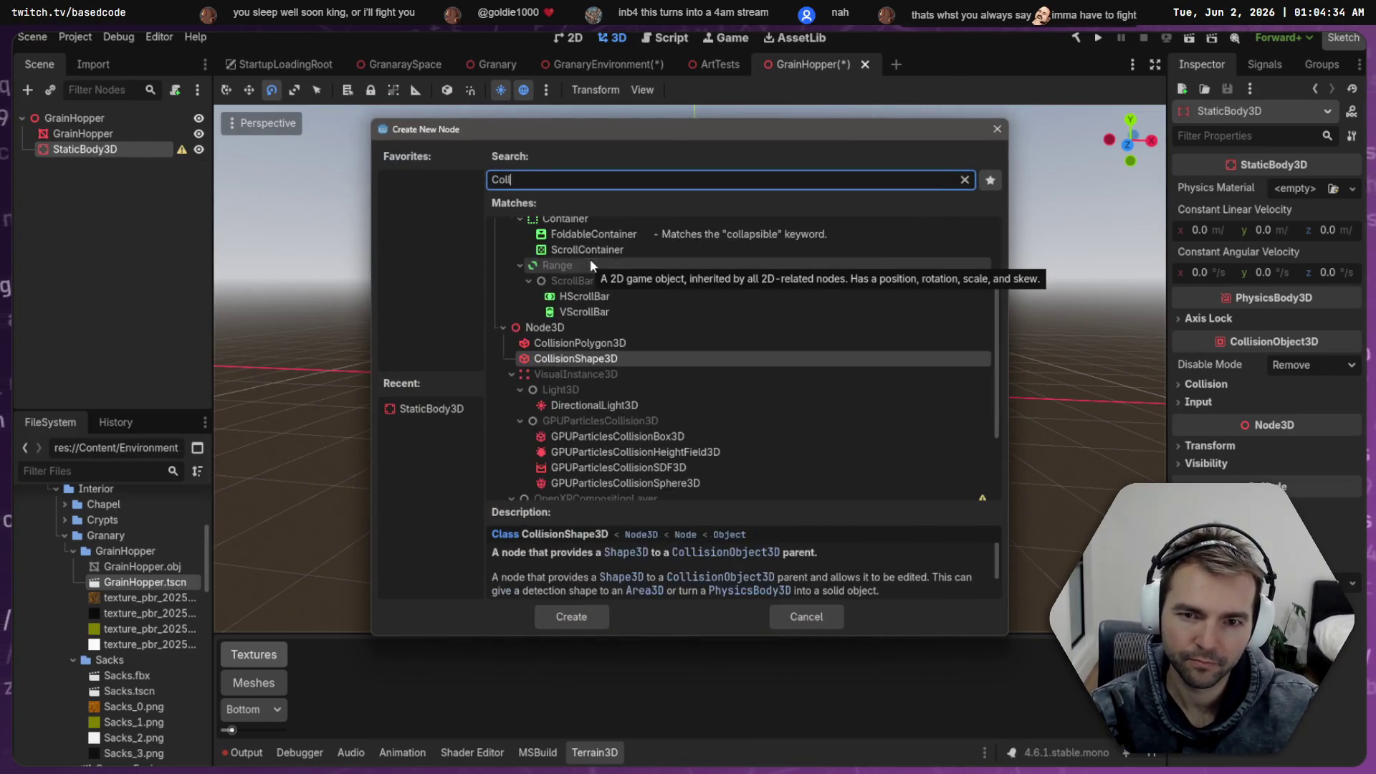
{"action": "key", "text": "BackSpace"}
{"action": "key", "text": "BackSpace"}
{"action": "key", "text": "BackSpace"}
{"action": "type", "text": "Collision"}
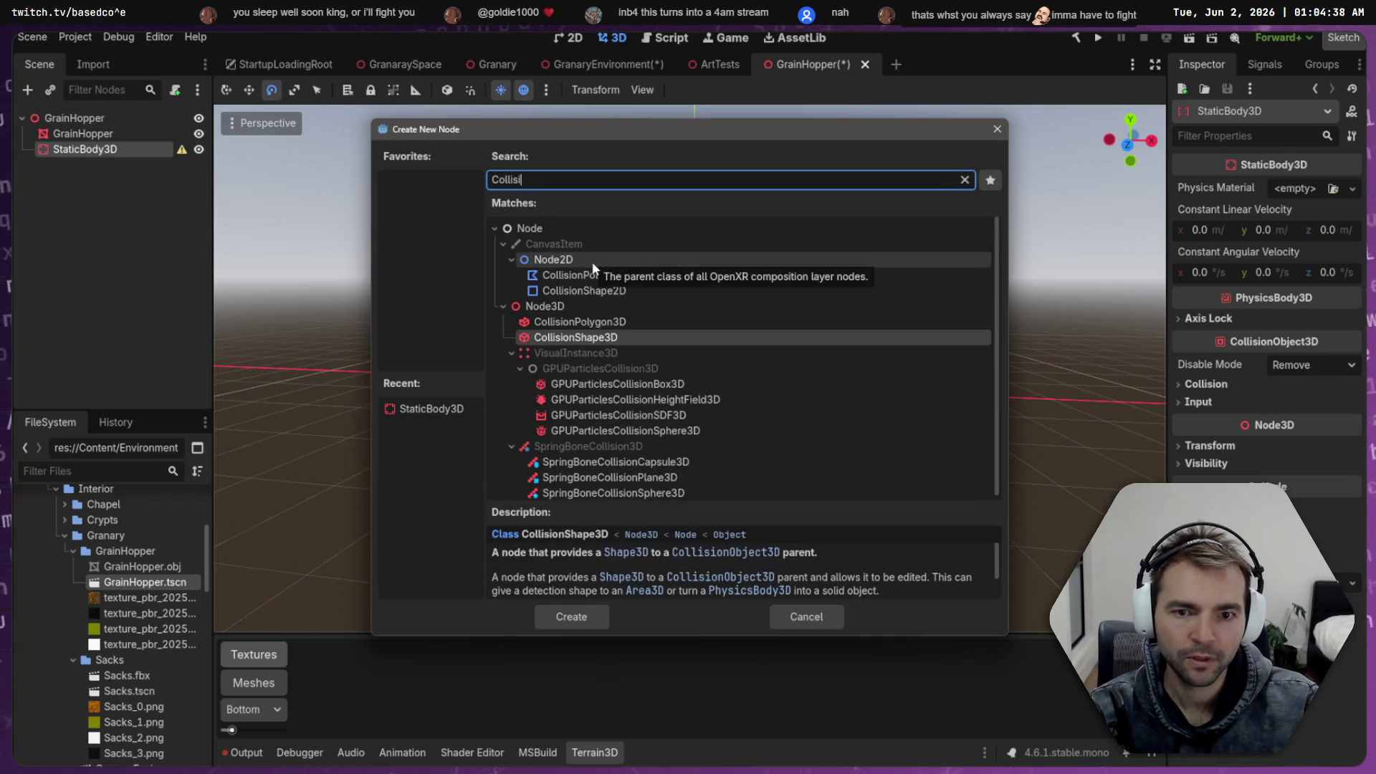
{"action": "key", "text": "Return"}
{"action": "left_click", "coordinate": [1353, 189]}
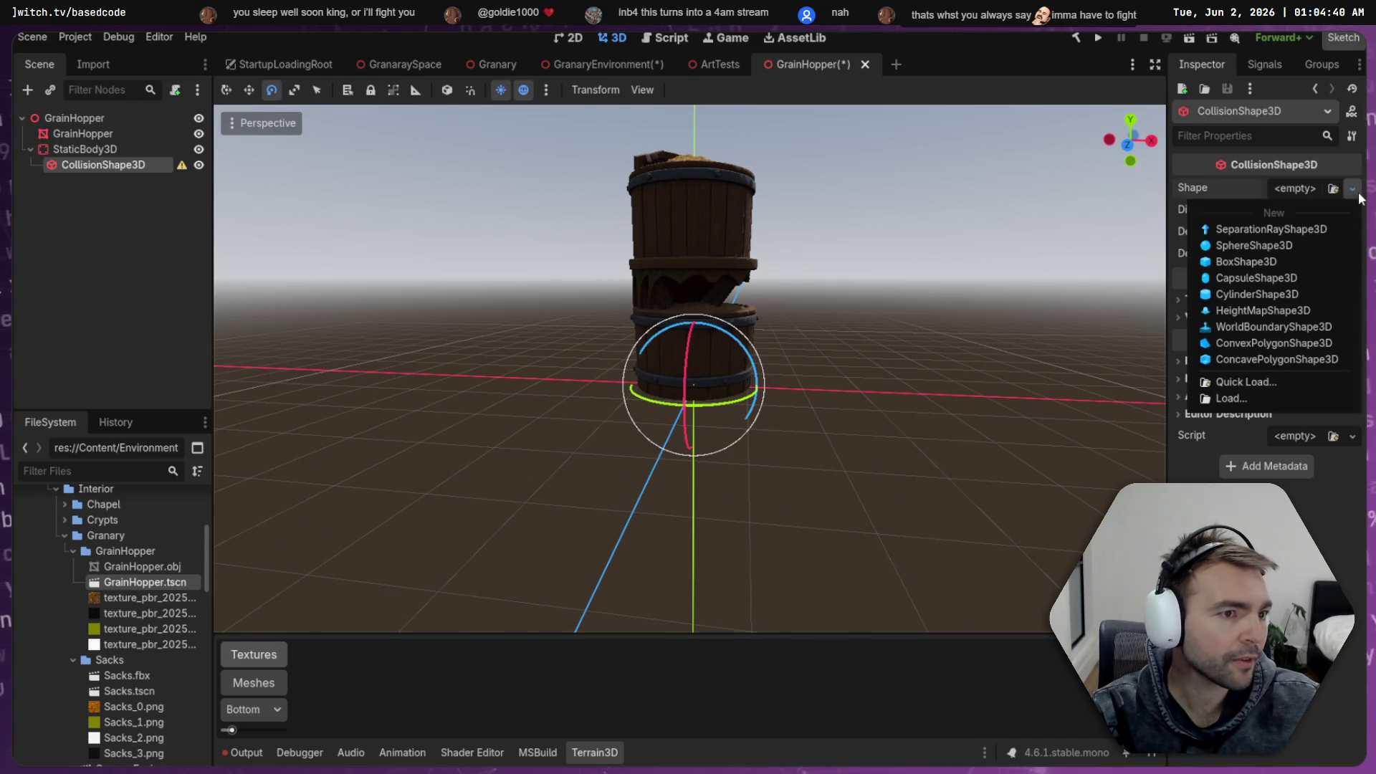
{"action": "left_click", "coordinate": [1262, 295]}
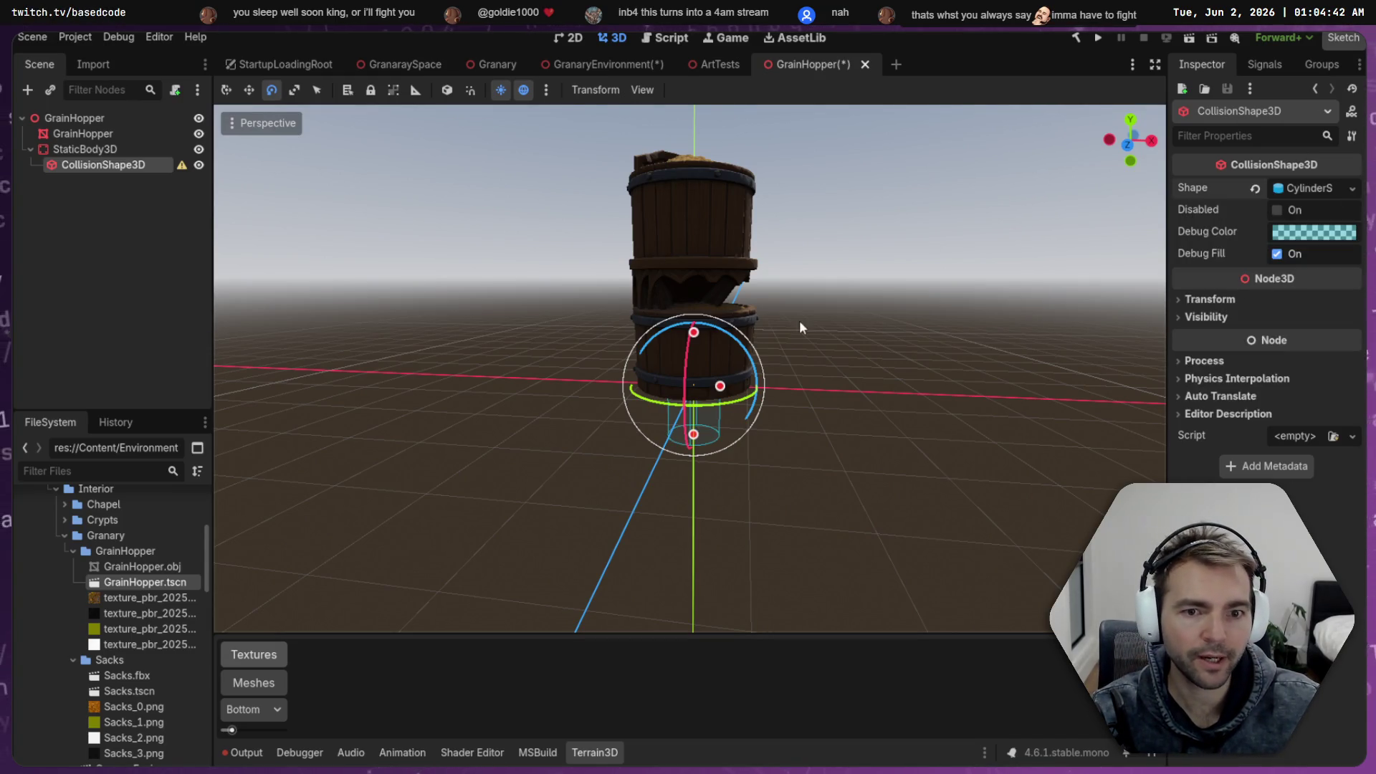
Resize the cylinder to the hopper's width and height, save, and return to GranaryEnvironment
{"action": "left_click", "coordinate": [1129, 146]}
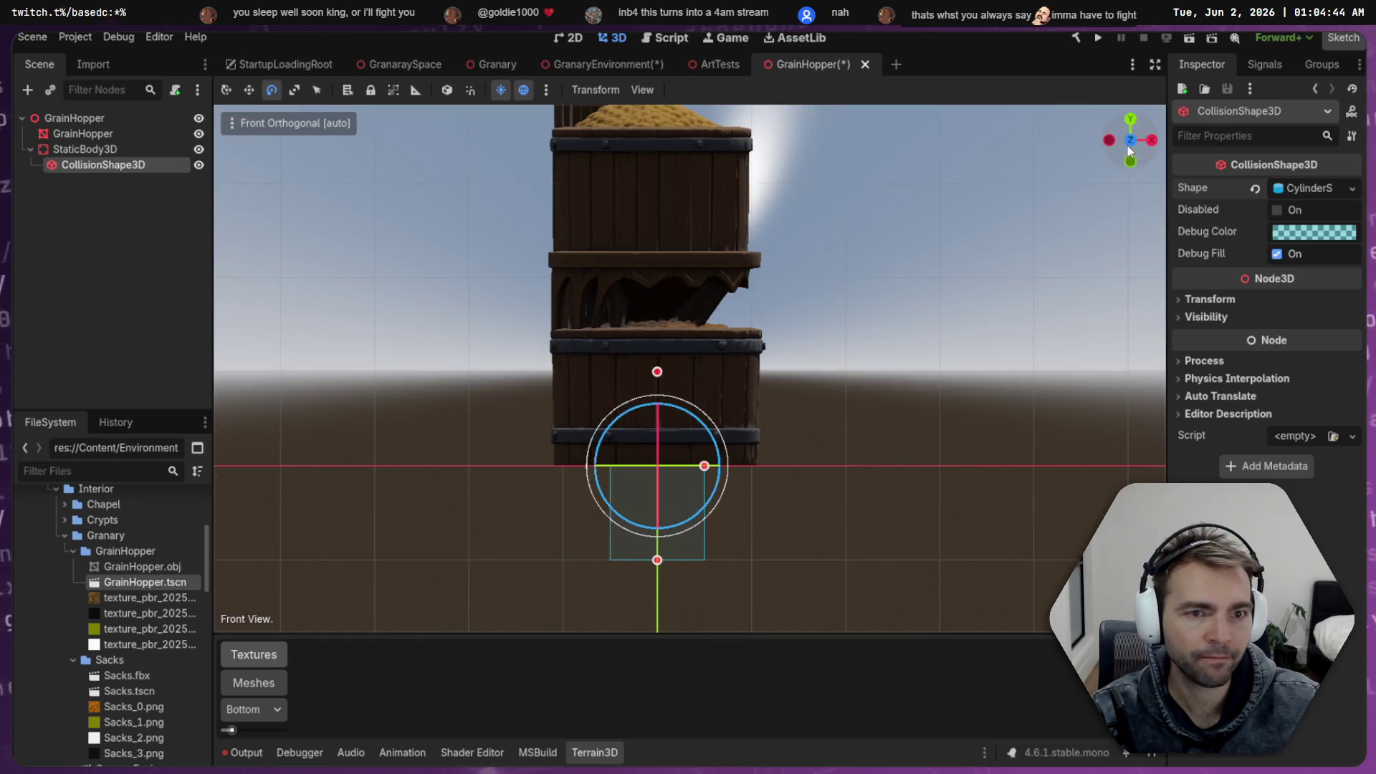
{"action": "left_click_drag", "start_coordinate": [672, 561], "coordinate": [679, 469]}
{"action": "left_click_drag", "start_coordinate": [706, 421], "coordinate": [759, 424]}
{"action": "mouse_move", "coordinate": [657, 372]}
{"action": "left_mouse_down"}
{"action": "mouse_move", "coordinate": [659, 307]}
{"action": "mouse_move", "coordinate": [595, 93]}
{"action": "mouse_move", "coordinate": [820, 260]}
{"action": "mouse_move", "coordinate": [827, 322]}
{"action": "left_mouse_up"}
{"action": "scroll", "coordinate": [660, 307], "scroll_direction": "up", "scroll_amount": 10}
{"action": "scroll", "coordinate": [659, 306], "scroll_direction": "down", "scroll_amount": 5}
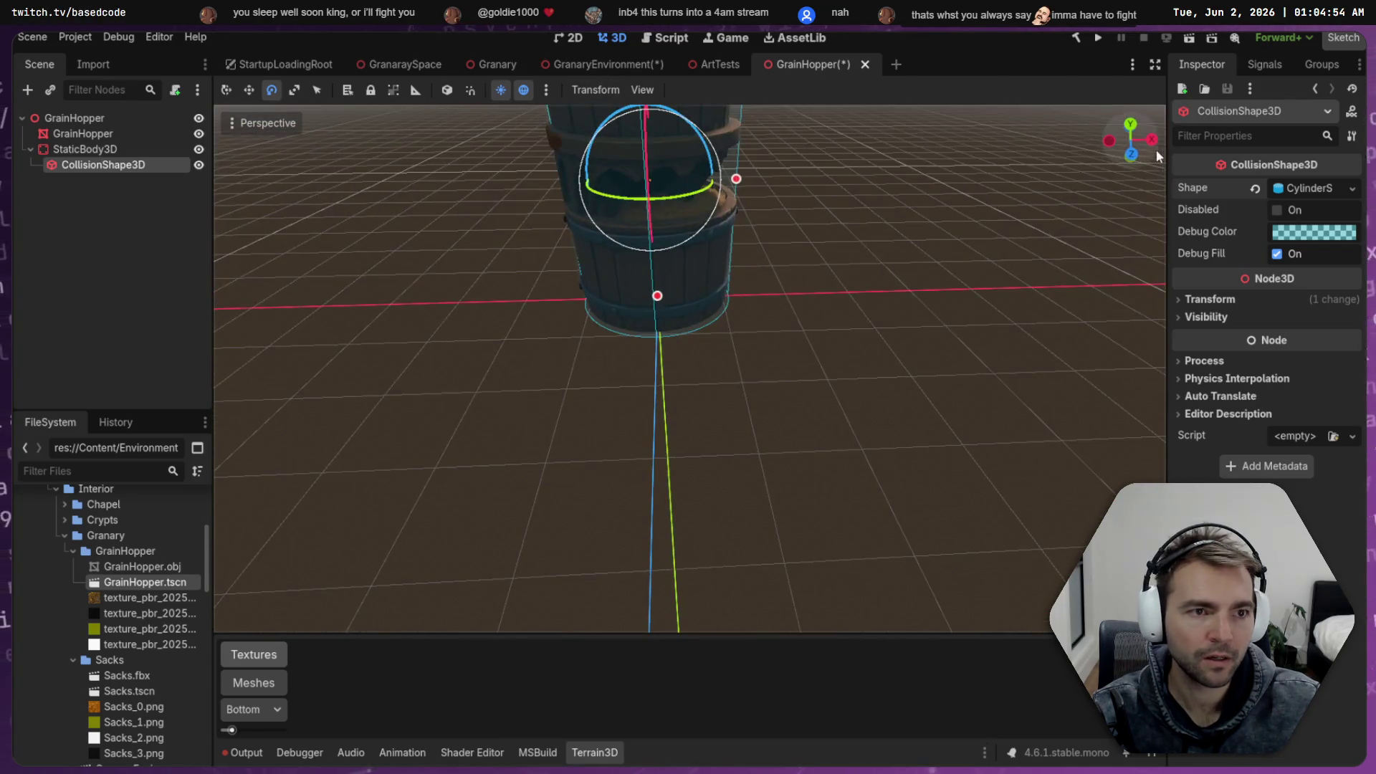
{"action": "left_click", "coordinate": [1131, 154]}
{"action": "left_click_drag", "start_coordinate": [680, 368], "coordinate": [683, 248]}
{"action": "key", "text": "ctrl+s"}
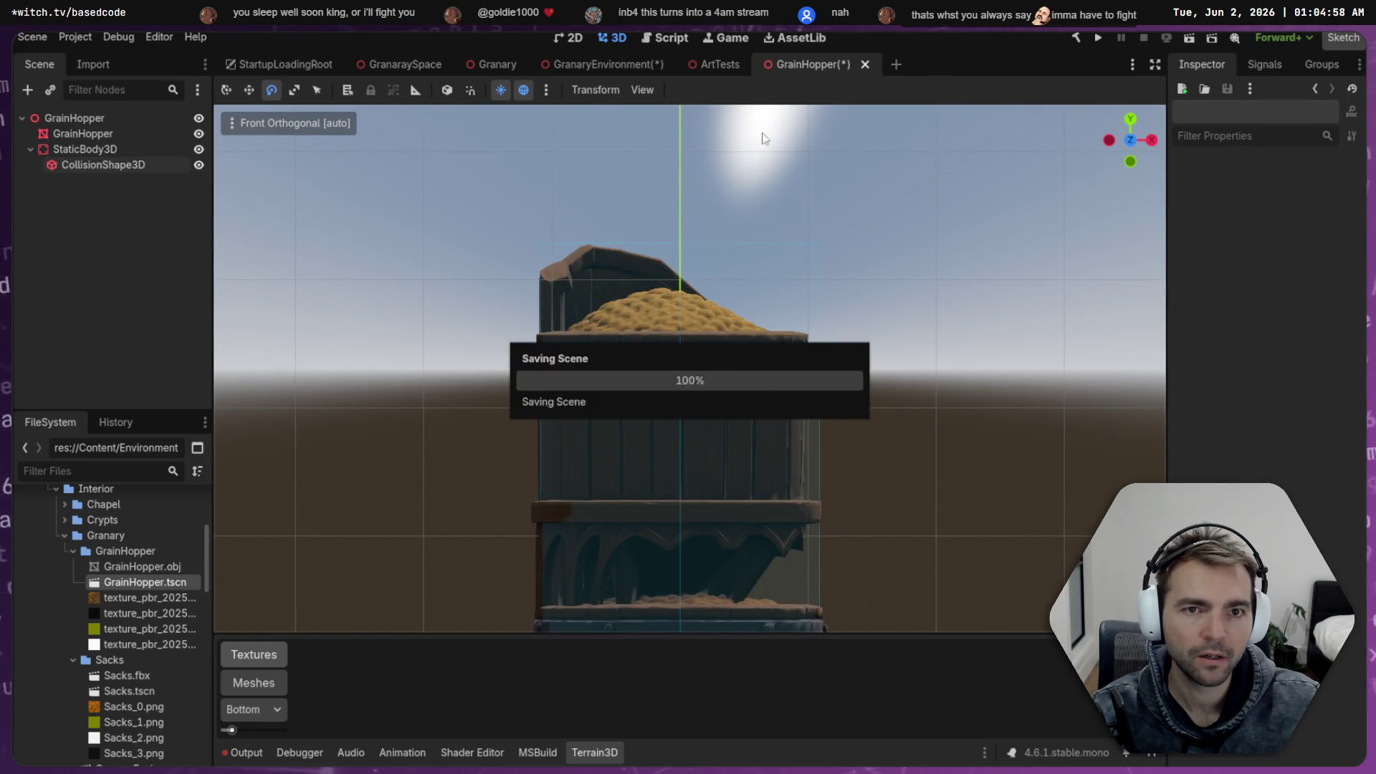
{"action": "left_click", "coordinate": [583, 64]}
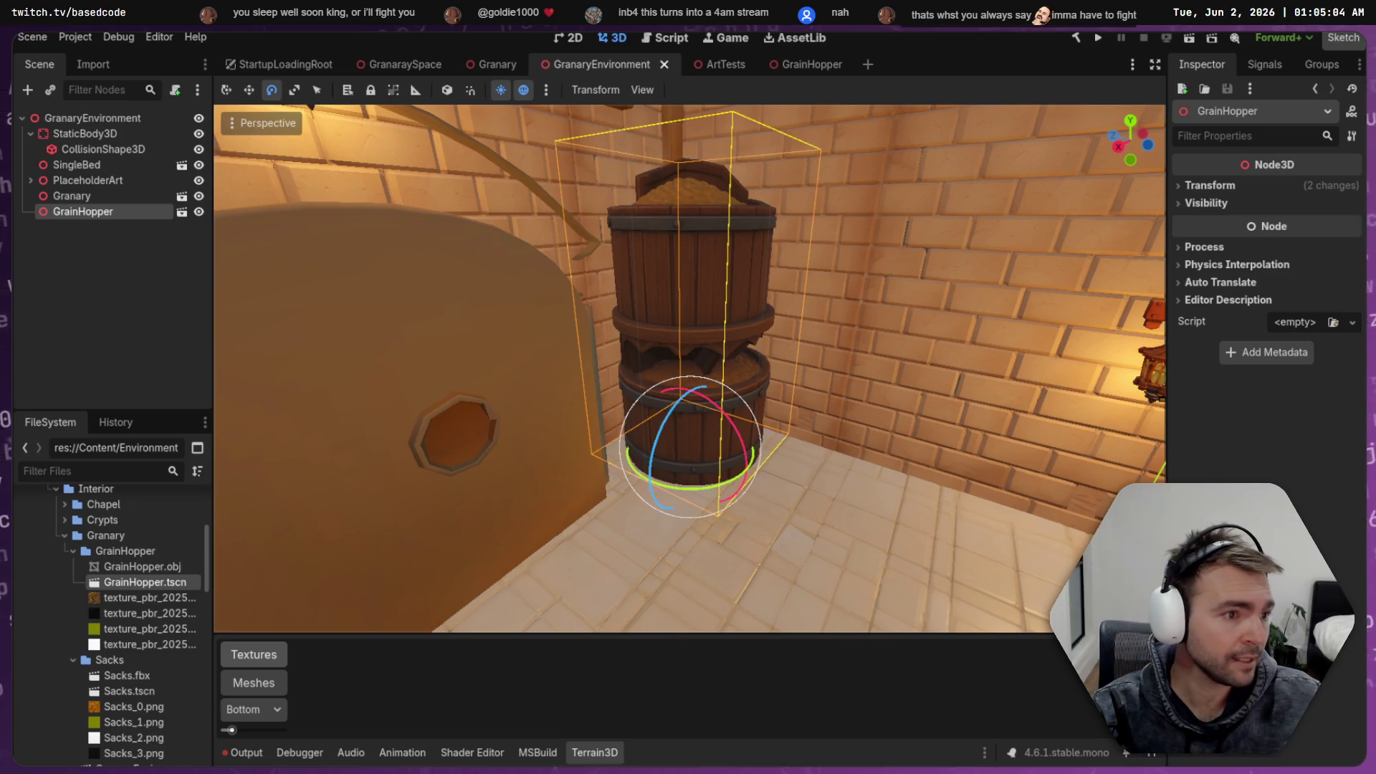
Filter files for 'Barre' and place a Barrel beside the grain hopper
{"action": "key", "text": "alt+Tab"}
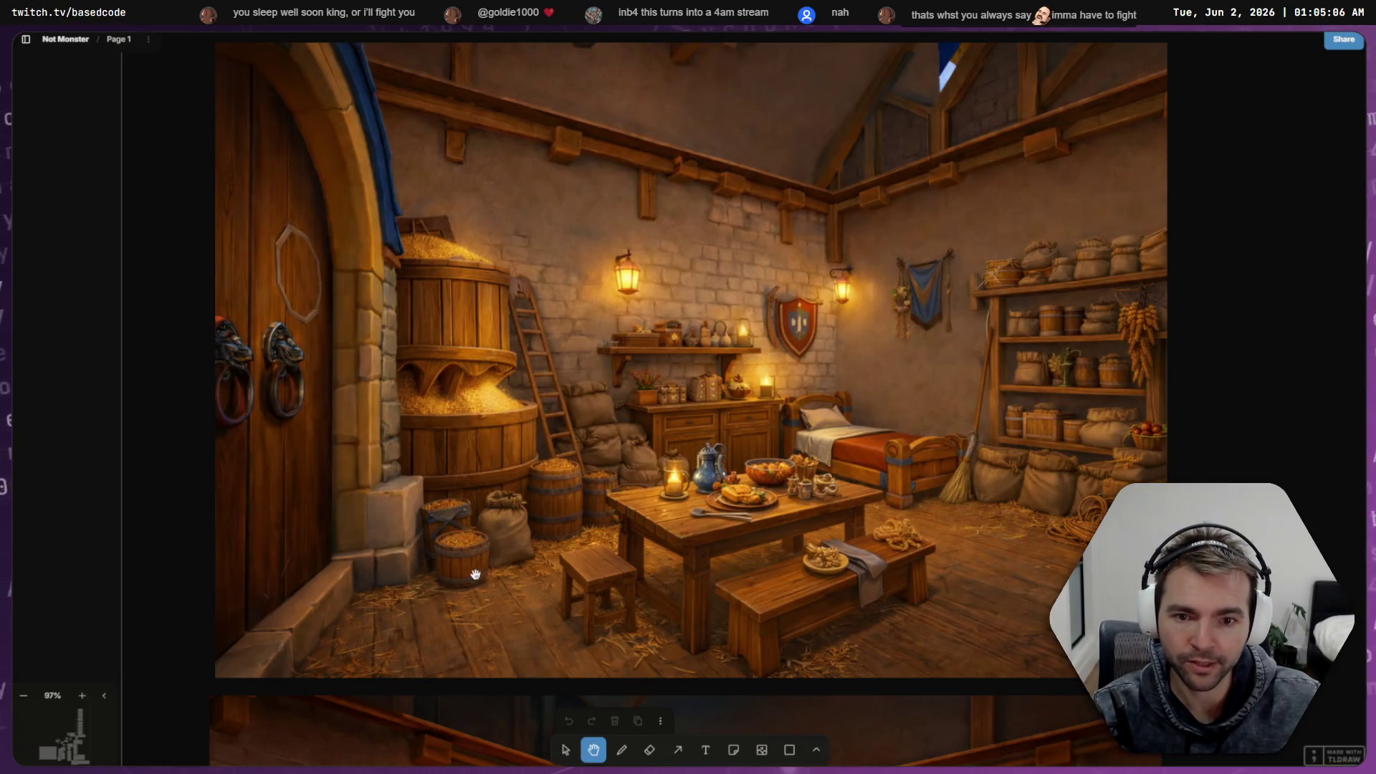
{"action": "key", "text": "alt+Tab"}
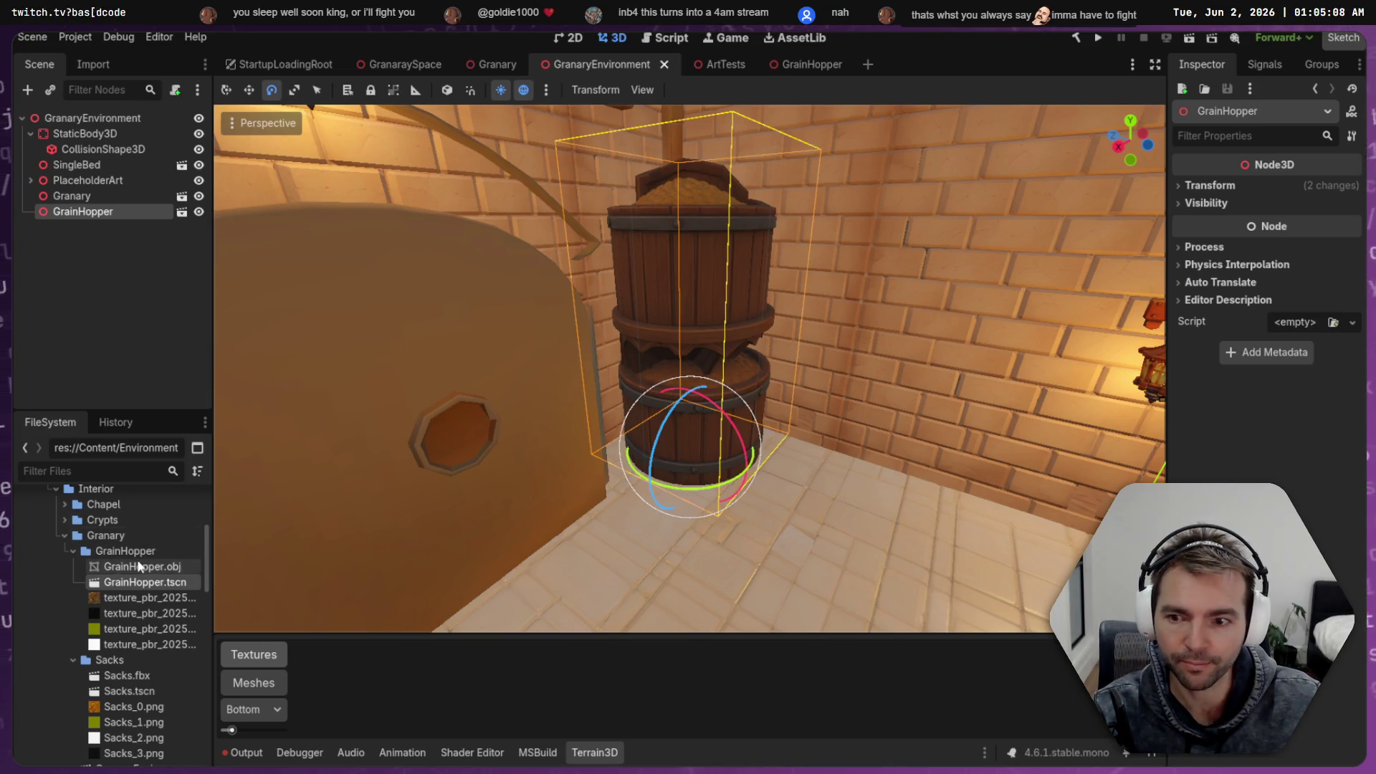
{"action": "left_click", "coordinate": [106, 472]}
{"action": "type", "text": "Barre"}
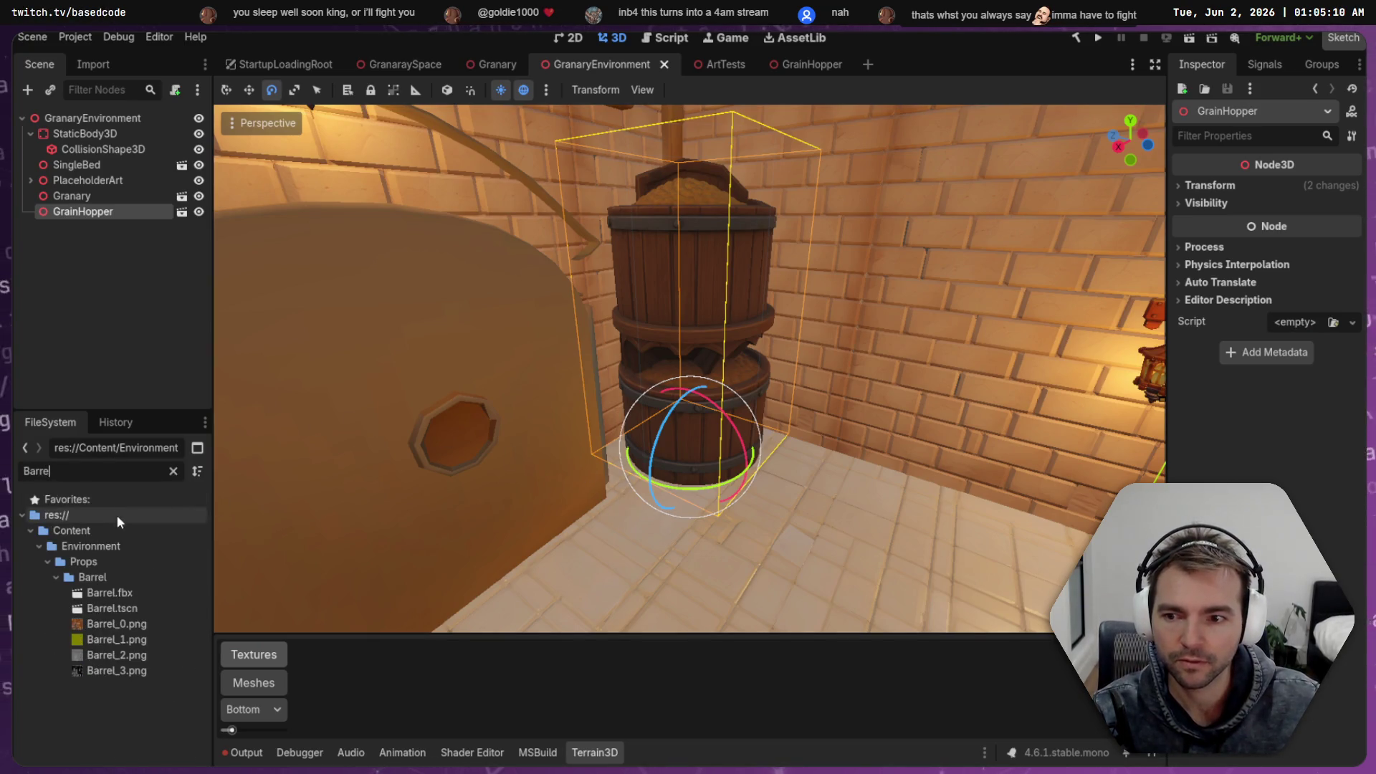
{"action": "mouse_move", "coordinate": [115, 608]}
{"action": "left_mouse_down"}
{"action": "mouse_move", "coordinate": [775, 555]}
{"action": "mouse_move", "coordinate": [807, 470]}
{"action": "left_mouse_up"}
Filter for 'Sack', place a Sacks pile, and move it against the right wall
{"action": "left_click", "coordinate": [106, 473]}
{"action": "type", "text": "Sack"}
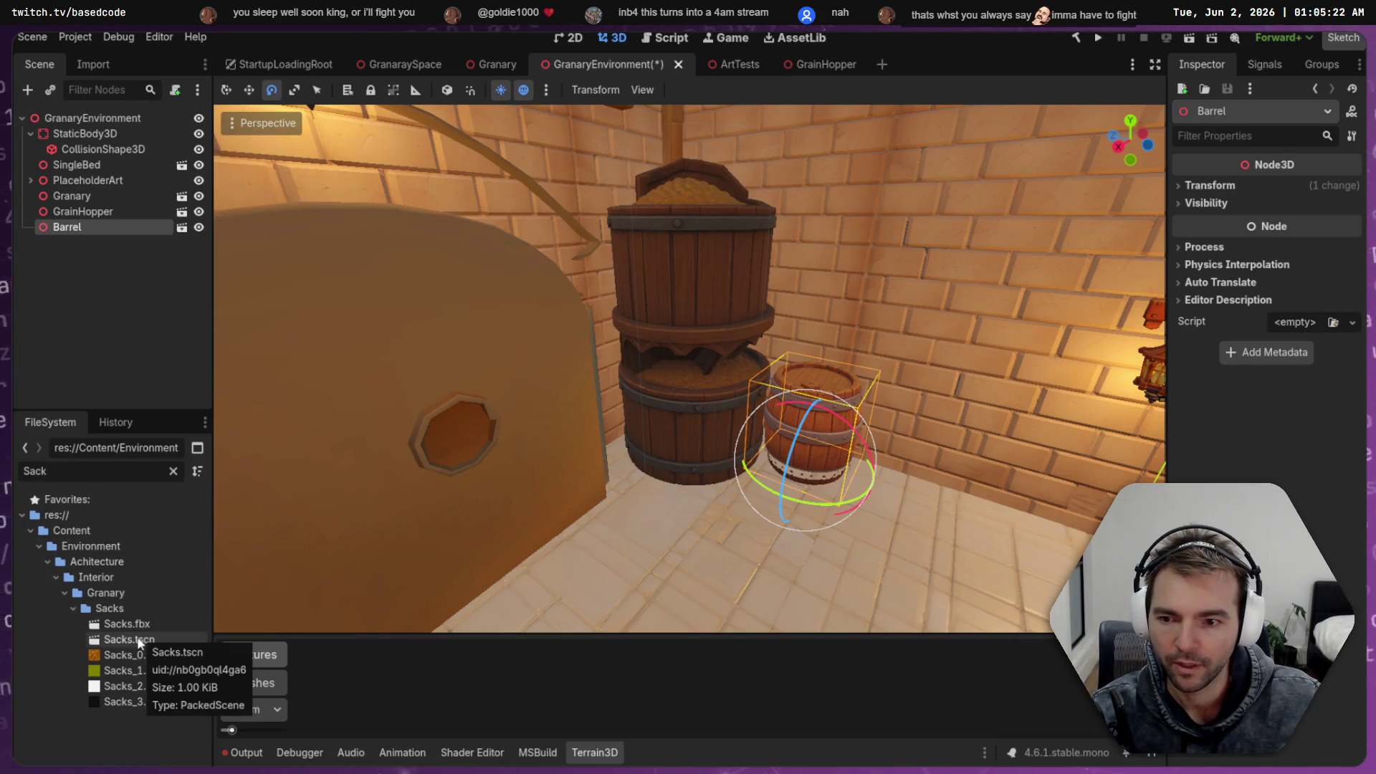
{"action": "mouse_move", "coordinate": [132, 638]}
{"action": "left_mouse_down"}
{"action": "mouse_move", "coordinate": [721, 588]}
{"action": "mouse_move", "coordinate": [939, 521]}
{"action": "left_mouse_up"}
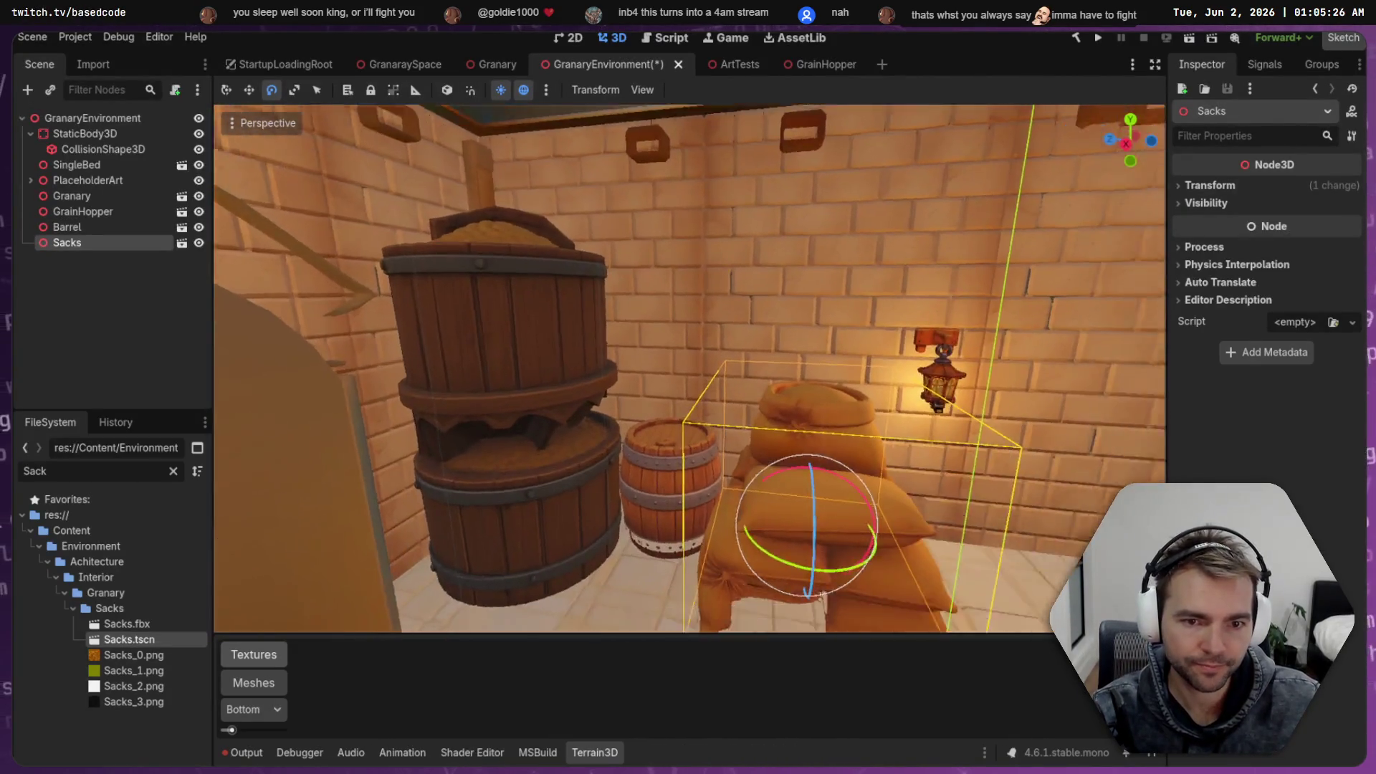
{"action": "mouse_move", "coordinate": [690, 369]}
{"action": "left_mouse_down"}
{"action": "mouse_move", "coordinate": [646, 358]}
{"action": "mouse_move", "coordinate": [702, 373]}
{"action": "mouse_move", "coordinate": [717, 287]}
{"action": "left_mouse_up"}
{"action": "key", "text": "w"}
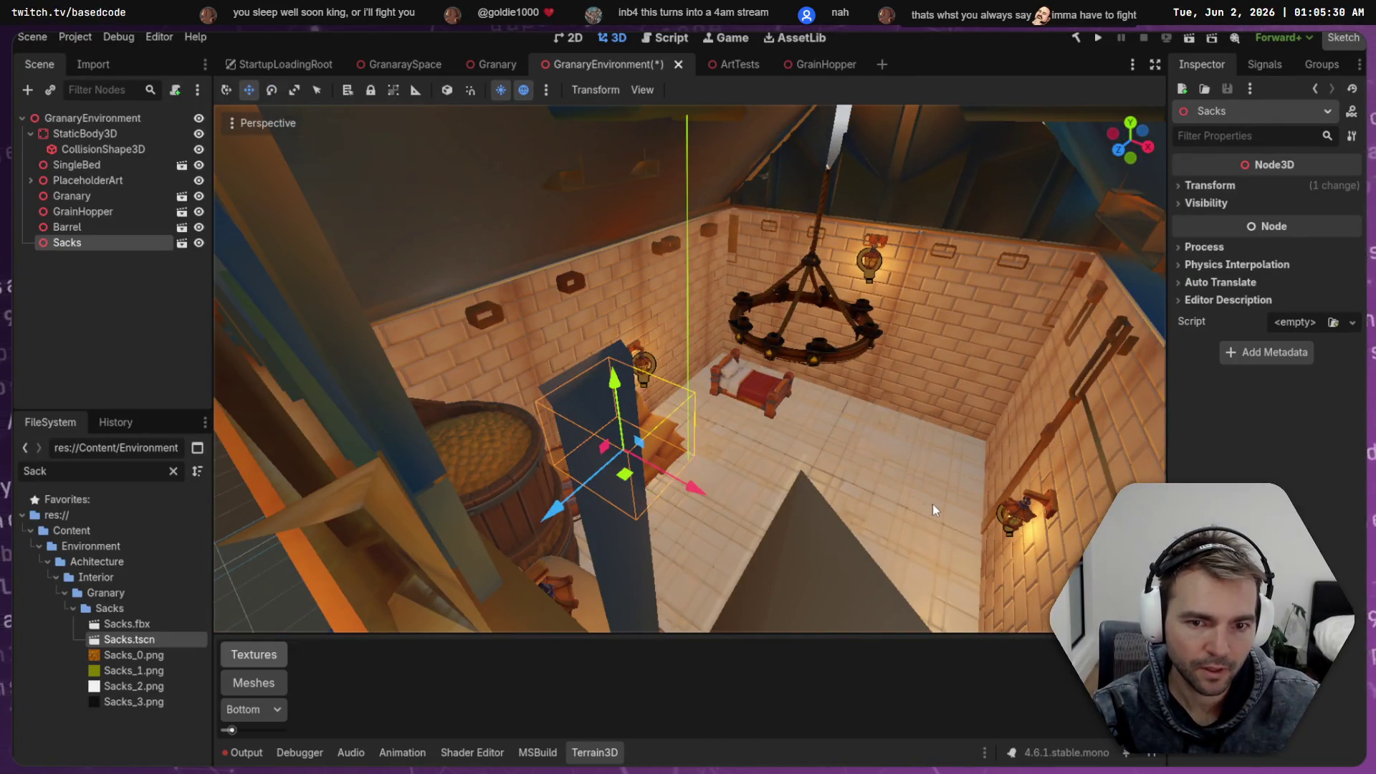
{"action": "mouse_move", "coordinate": [626, 484]}
{"action": "left_mouse_down"}
{"action": "mouse_move", "coordinate": [967, 444]}
{"action": "mouse_move", "coordinate": [961, 464]}
{"action": "left_mouse_up"}
{"action": "key", "text": "f"}
{"action": "scroll", "coordinate": [953, 465], "scroll_direction": "down", "scroll_amount": 5}
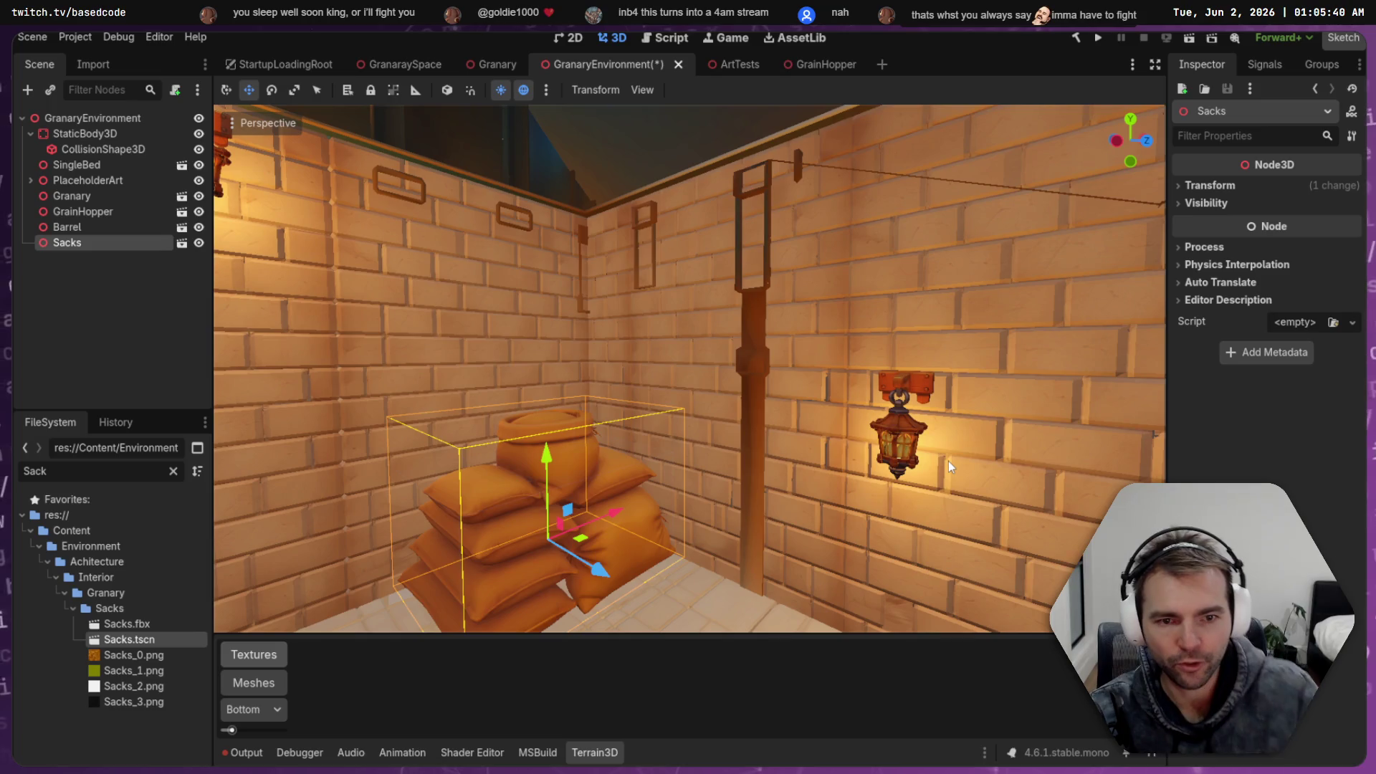
{"action": "mouse_move", "coordinate": [521, 381]}
{"action": "left_mouse_down"}
{"action": "mouse_move", "coordinate": [237, 373]}
{"action": "mouse_move", "coordinate": [301, 344]}
{"action": "mouse_move", "coordinate": [457, 189]}
{"action": "left_mouse_up"}
{"action": "scroll", "coordinate": [690, 368], "scroll_direction": "down", "scroll_amount": 5}
{"action": "scroll", "coordinate": [690, 369], "scroll_direction": "up", "scroll_amount": 6}
{"action": "left_click", "coordinate": [485, 64]}
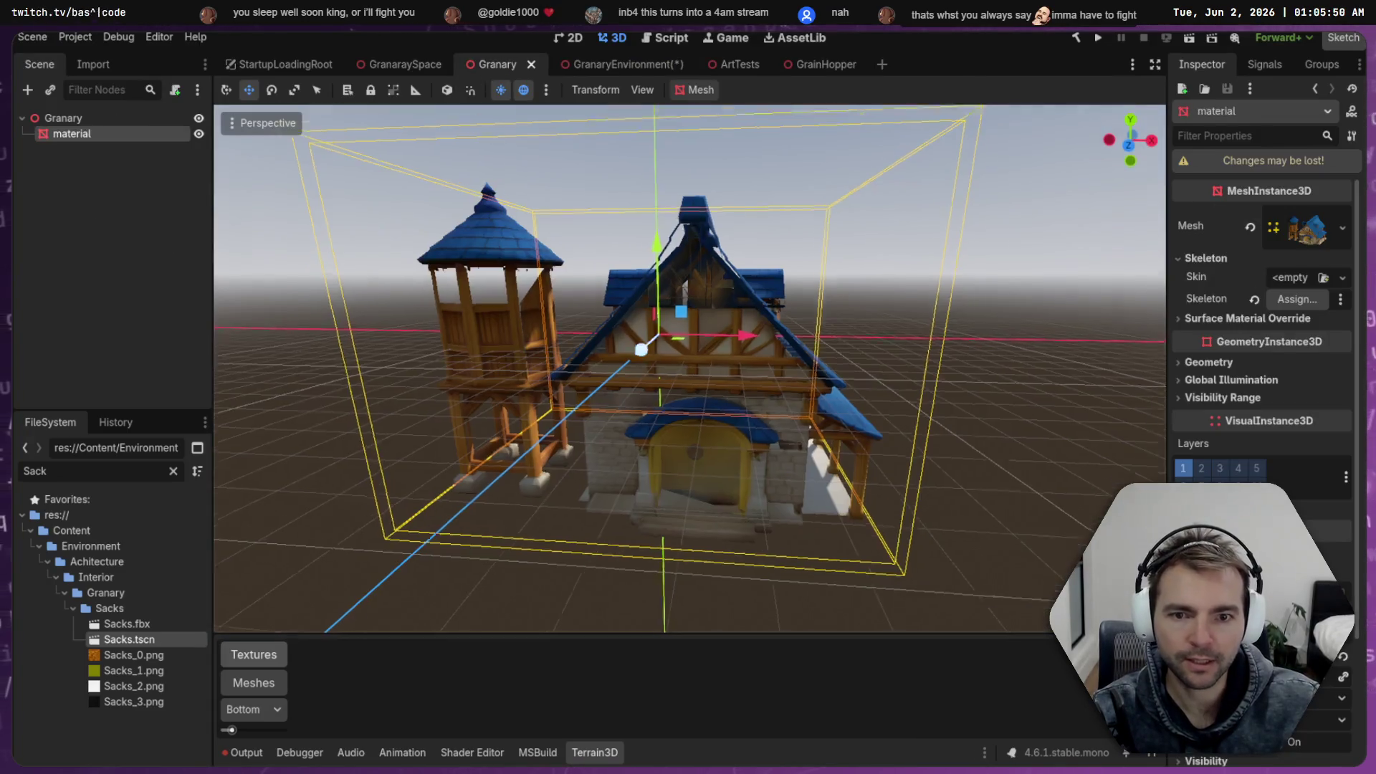
{"action": "key", "text": "d"}
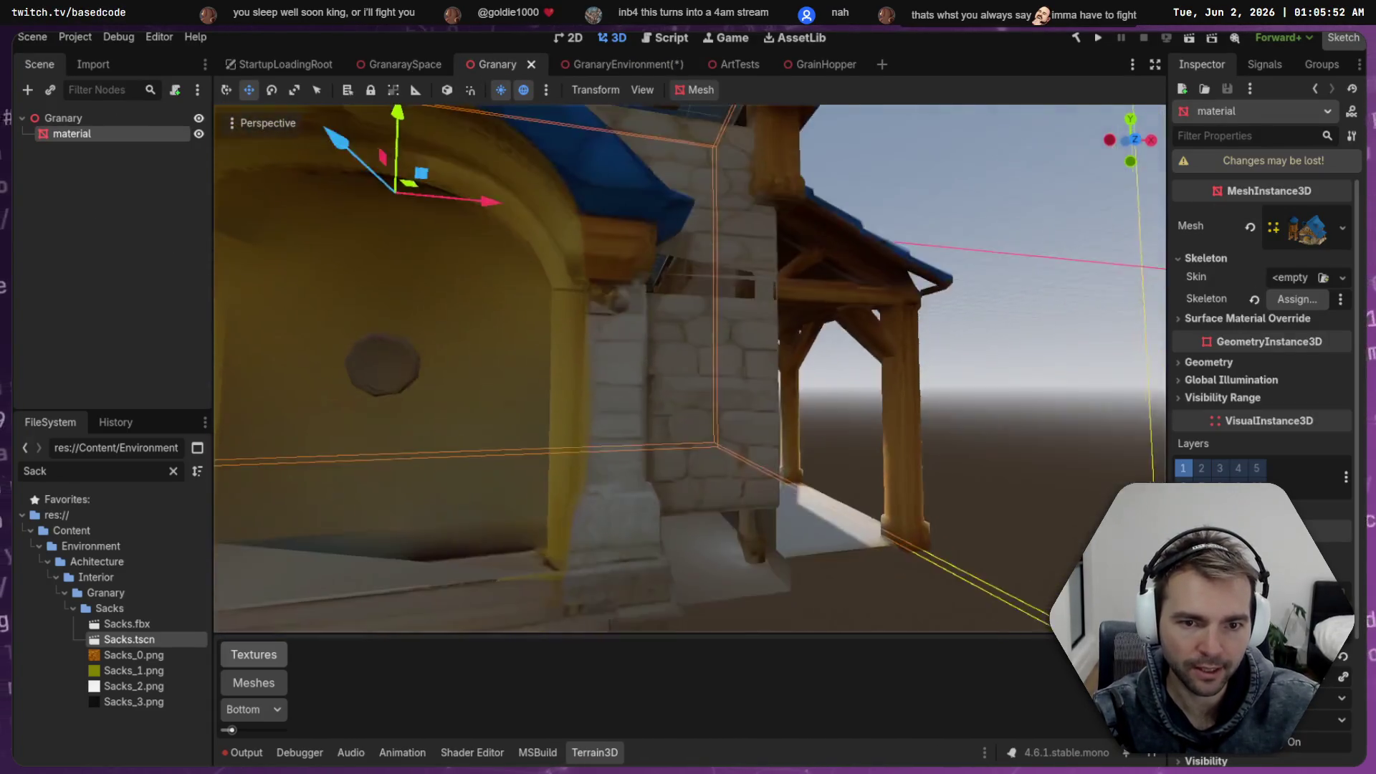
{"action": "key", "text": "w"}
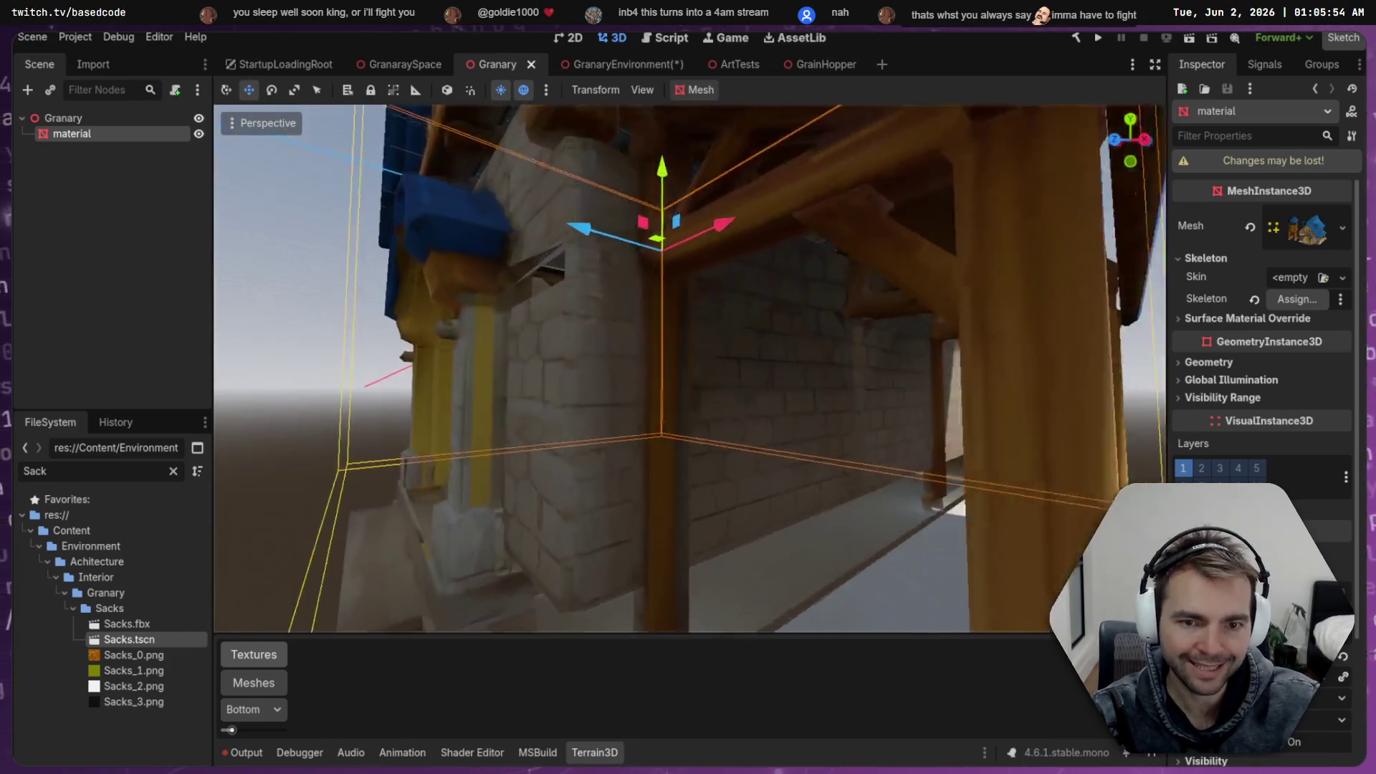
{"action": "key", "text": "s"}
{"action": "key", "text": "s"}
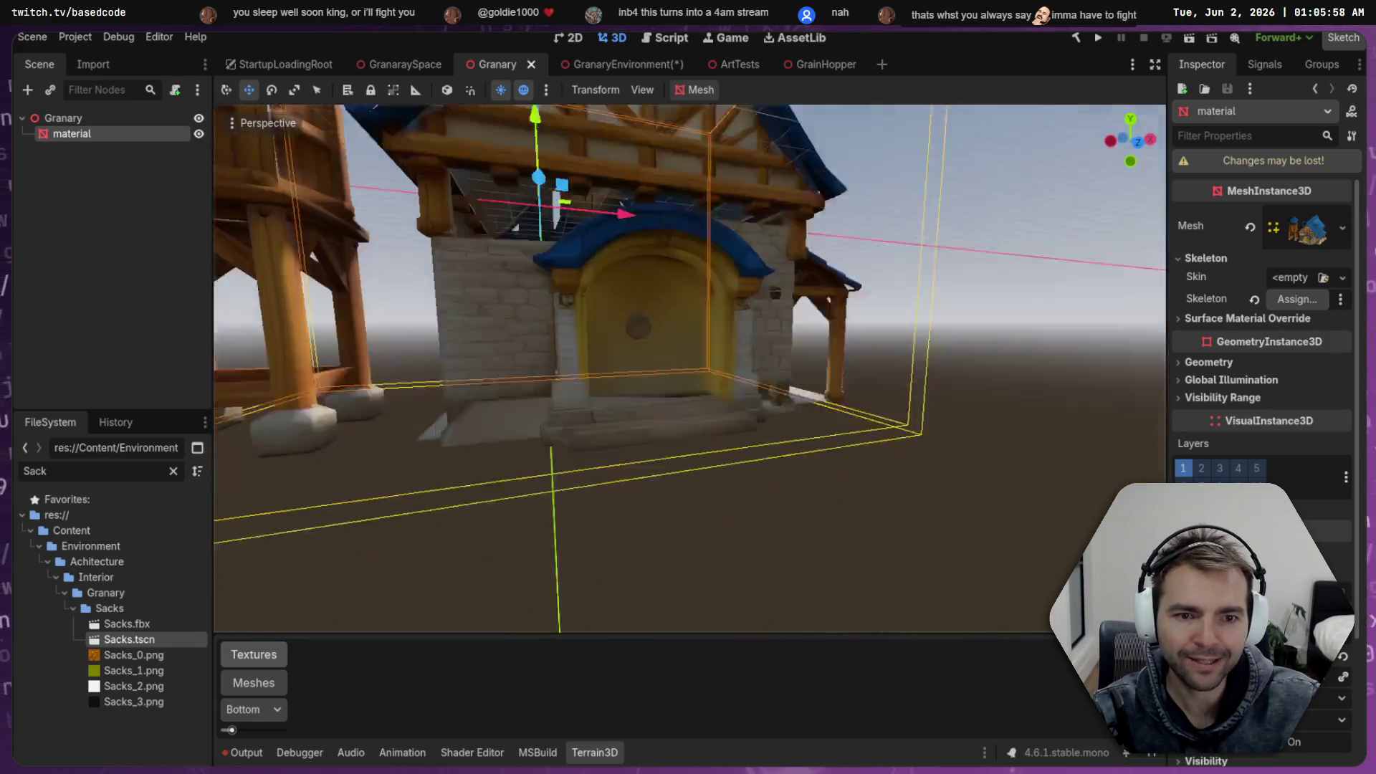
{"action": "left_click", "coordinate": [610, 65]}
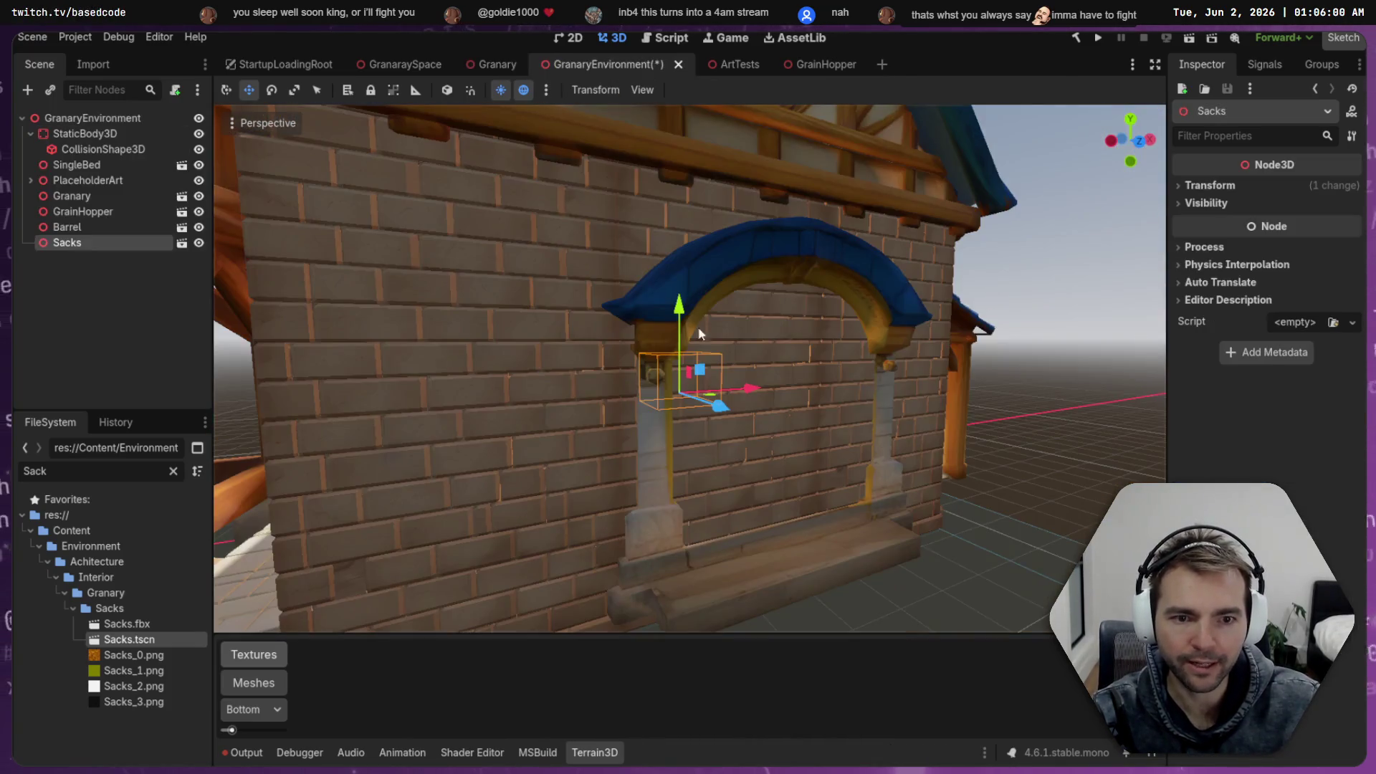
{"action": "key", "text": "w"}
{"action": "key", "text": "w"}
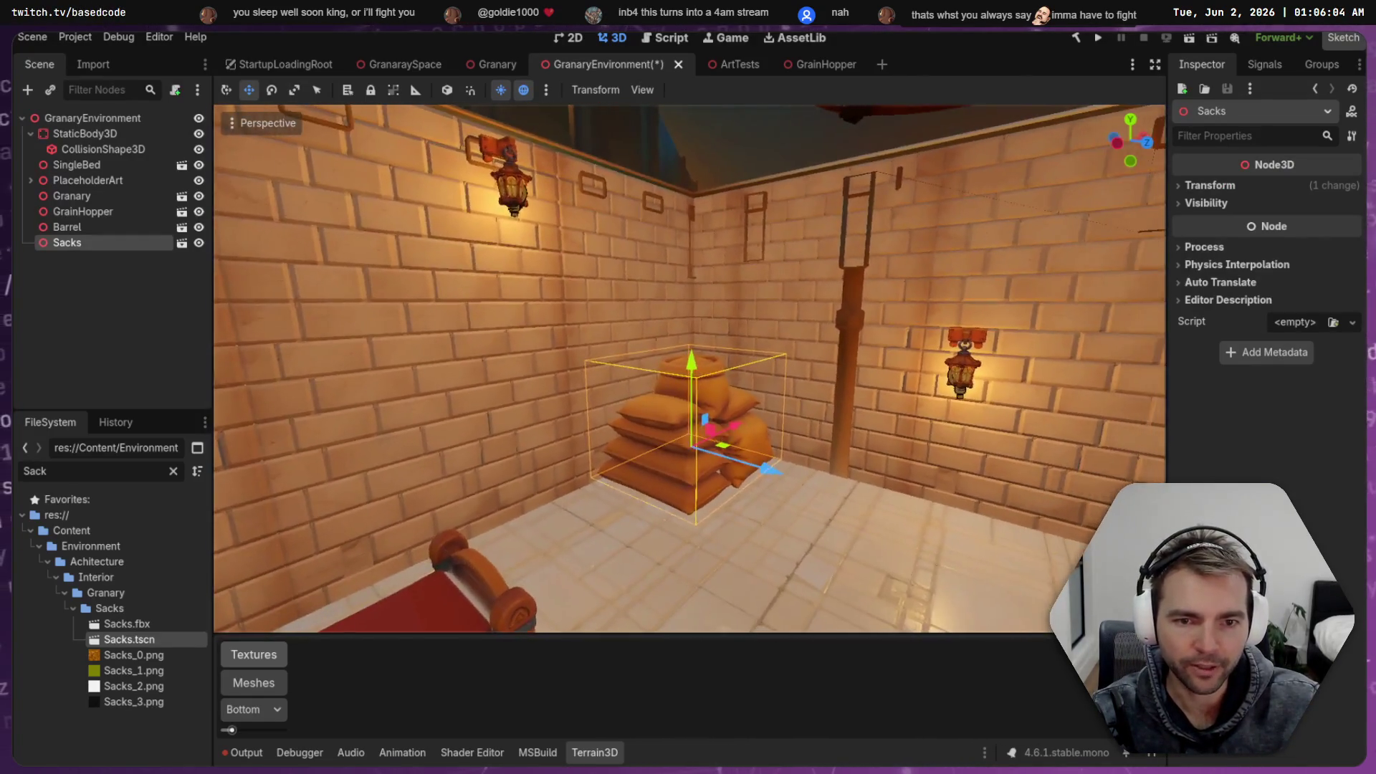
{"action": "key", "text": "w"}
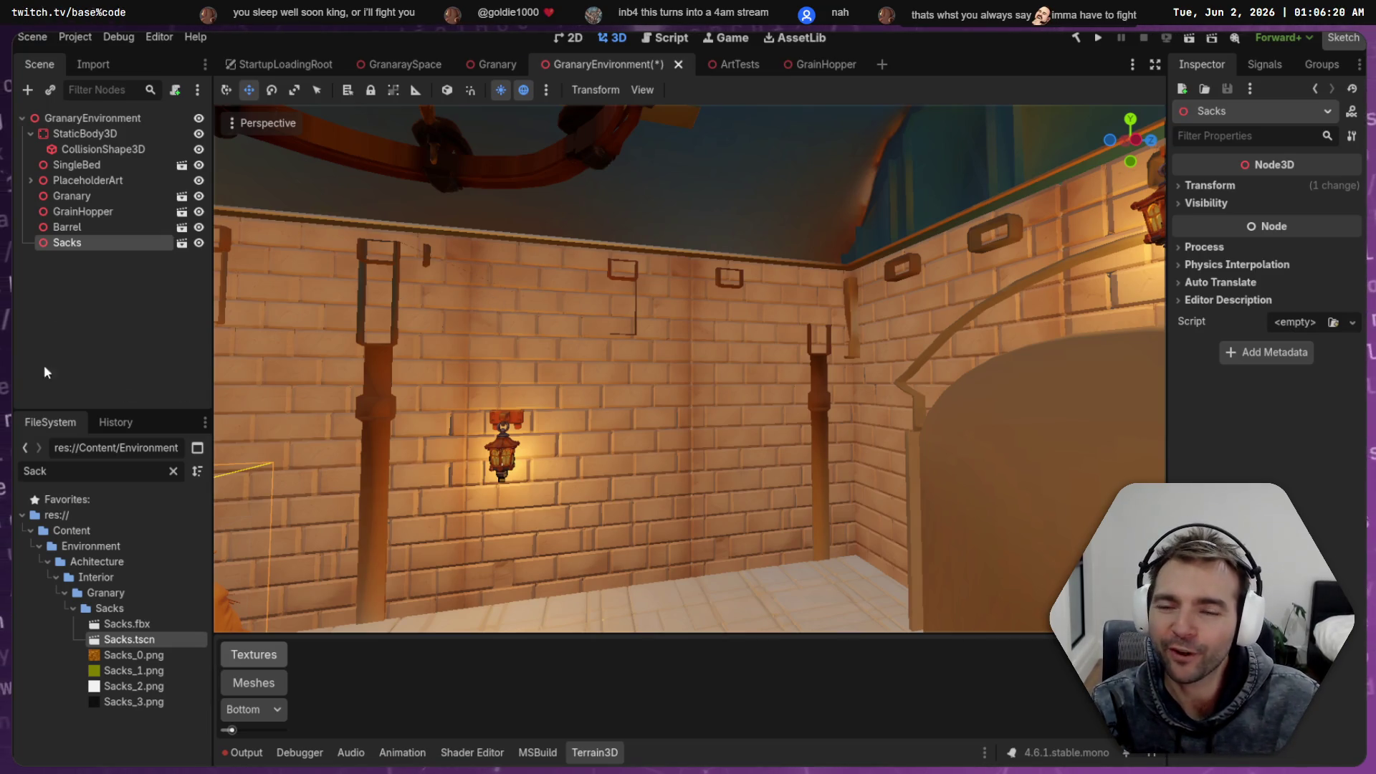
{"action": "key", "text": "f"}
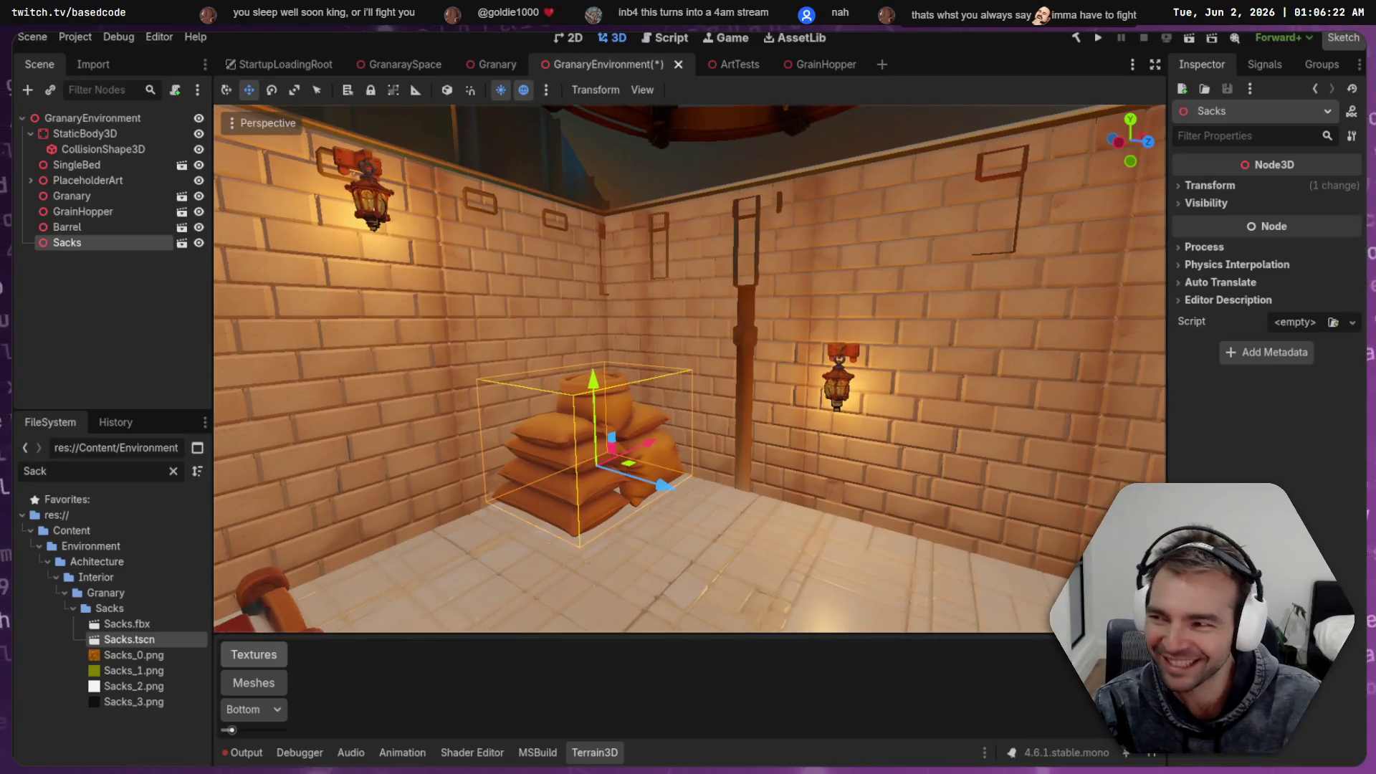
{"action": "left_click_drag", "start_coordinate": [544, 455], "coordinate": [545, 454]}
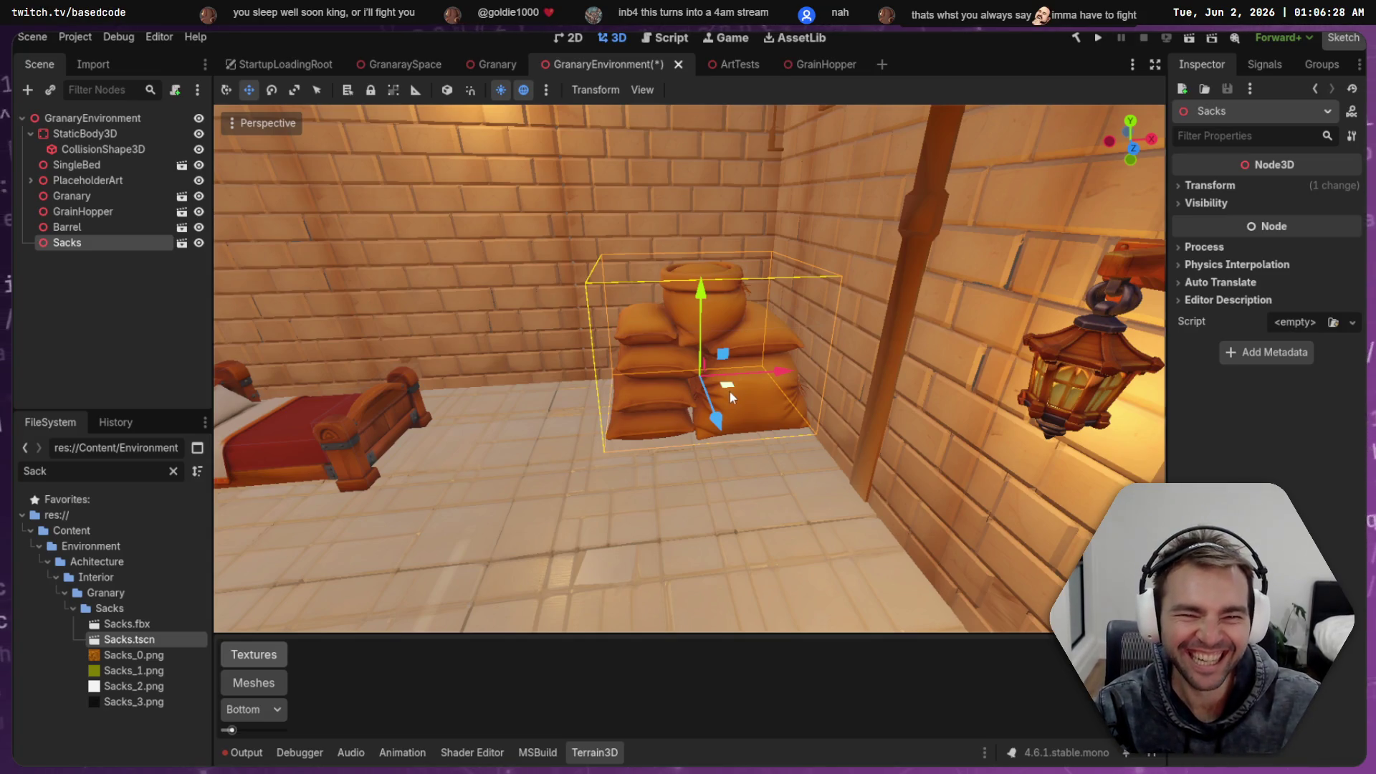
{"action": "key", "text": "e"}
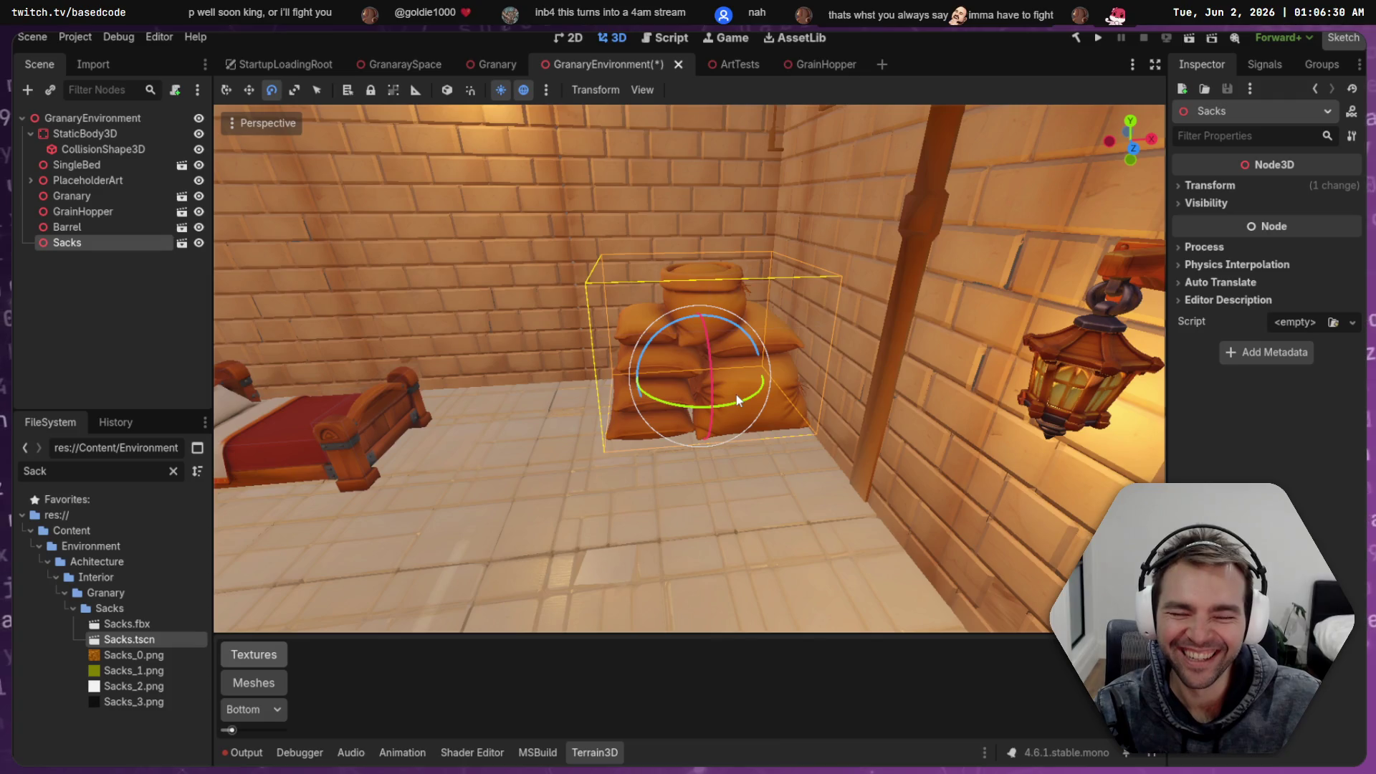
{"action": "left_click", "coordinate": [88, 226]}
{"action": "left_click", "coordinate": [89, 243]}
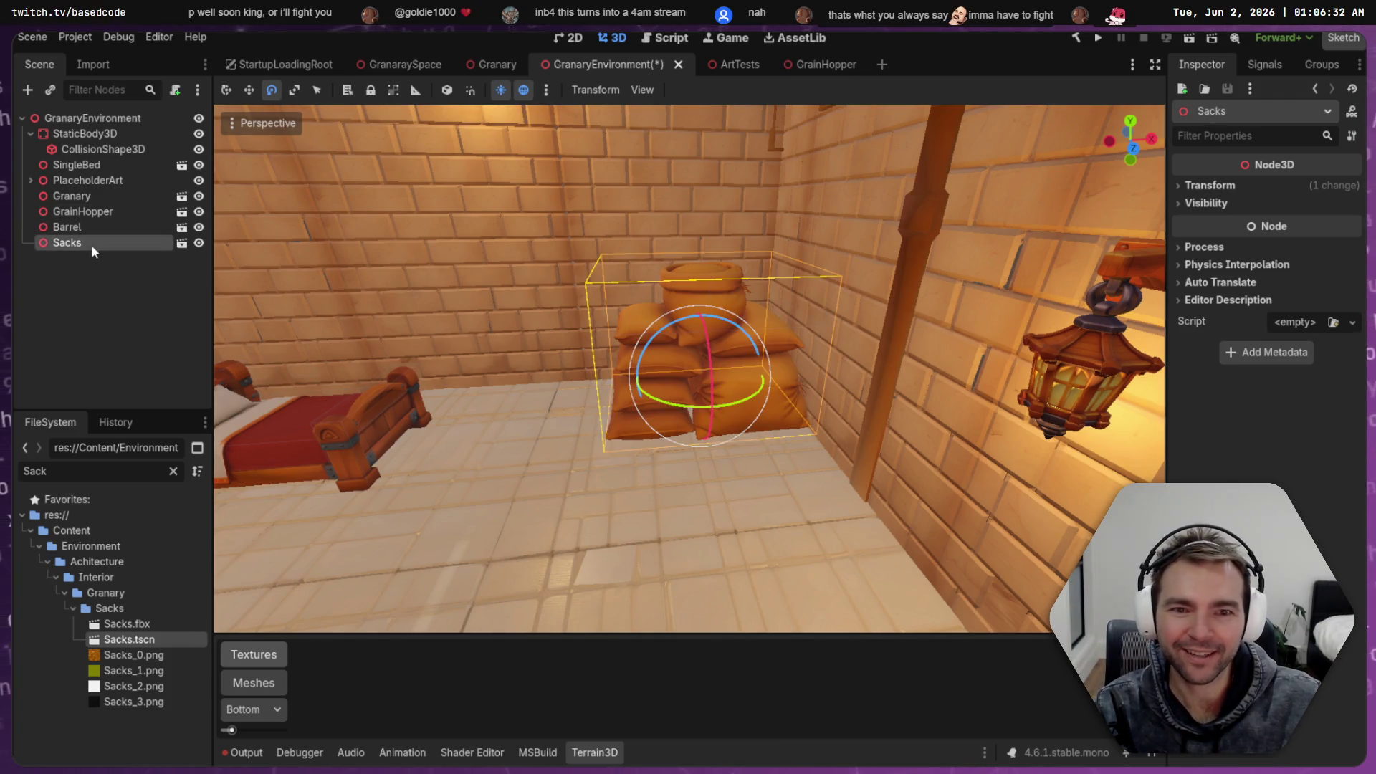
{"action": "key", "text": "ctrl+d"}
Slide the duplicate Sacks2 about 0.84 along Z and rotate it 180 degrees
{"action": "key", "text": "w"}
{"action": "mouse_move", "coordinate": [716, 422]}
{"action": "left_mouse_down"}
{"action": "mouse_move", "coordinate": [771, 543]}
{"action": "mouse_move", "coordinate": [750, 494]}
{"action": "left_mouse_up"}
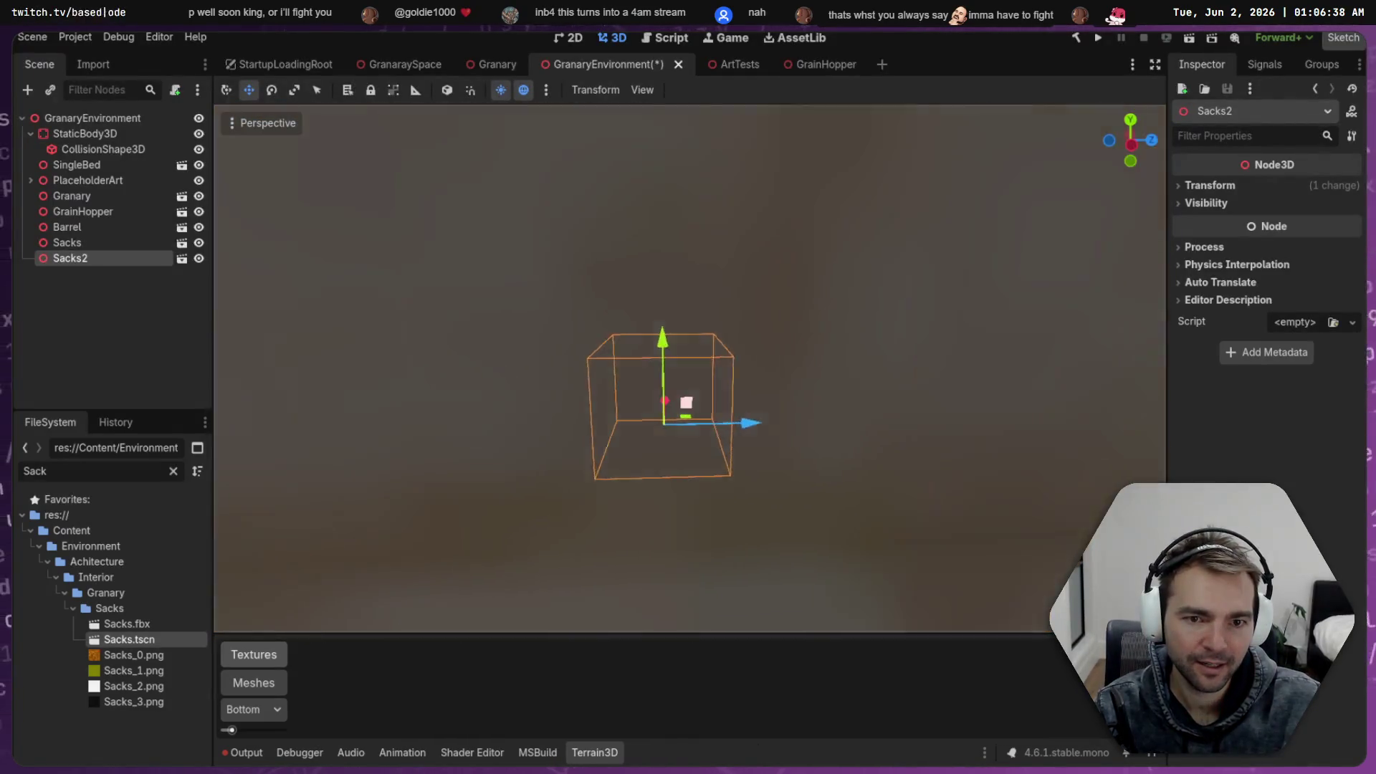
{"action": "left_click_drag", "start_coordinate": [721, 436], "coordinate": [780, 449]}
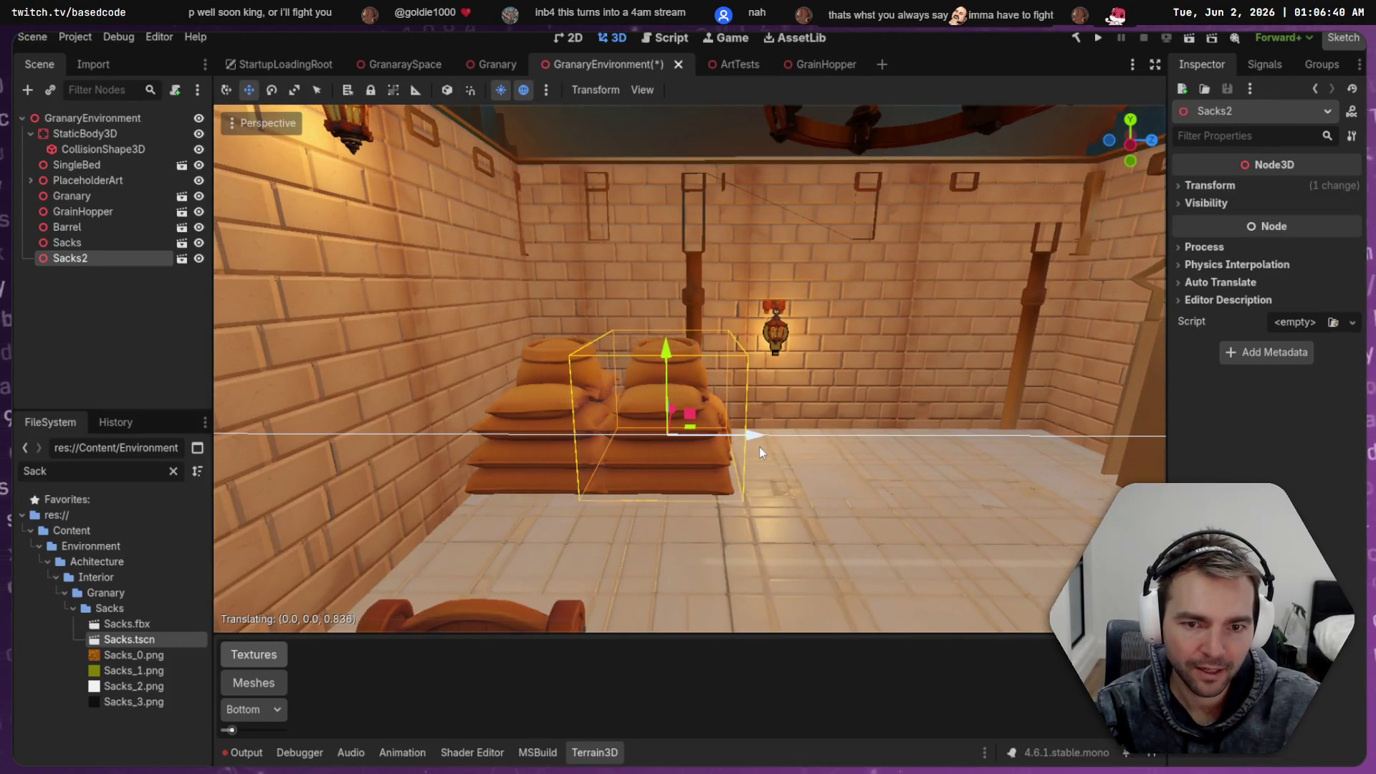
{"action": "key", "text": "e"}
{"action": "mouse_move", "coordinate": [674, 464]}
{"action": "left_mouse_down"}
{"action": "mouse_move", "coordinate": [517, 407]}
{"action": "mouse_move", "coordinate": [528, 326]}
{"action": "mouse_move", "coordinate": [562, 337]}
{"action": "left_mouse_up"}
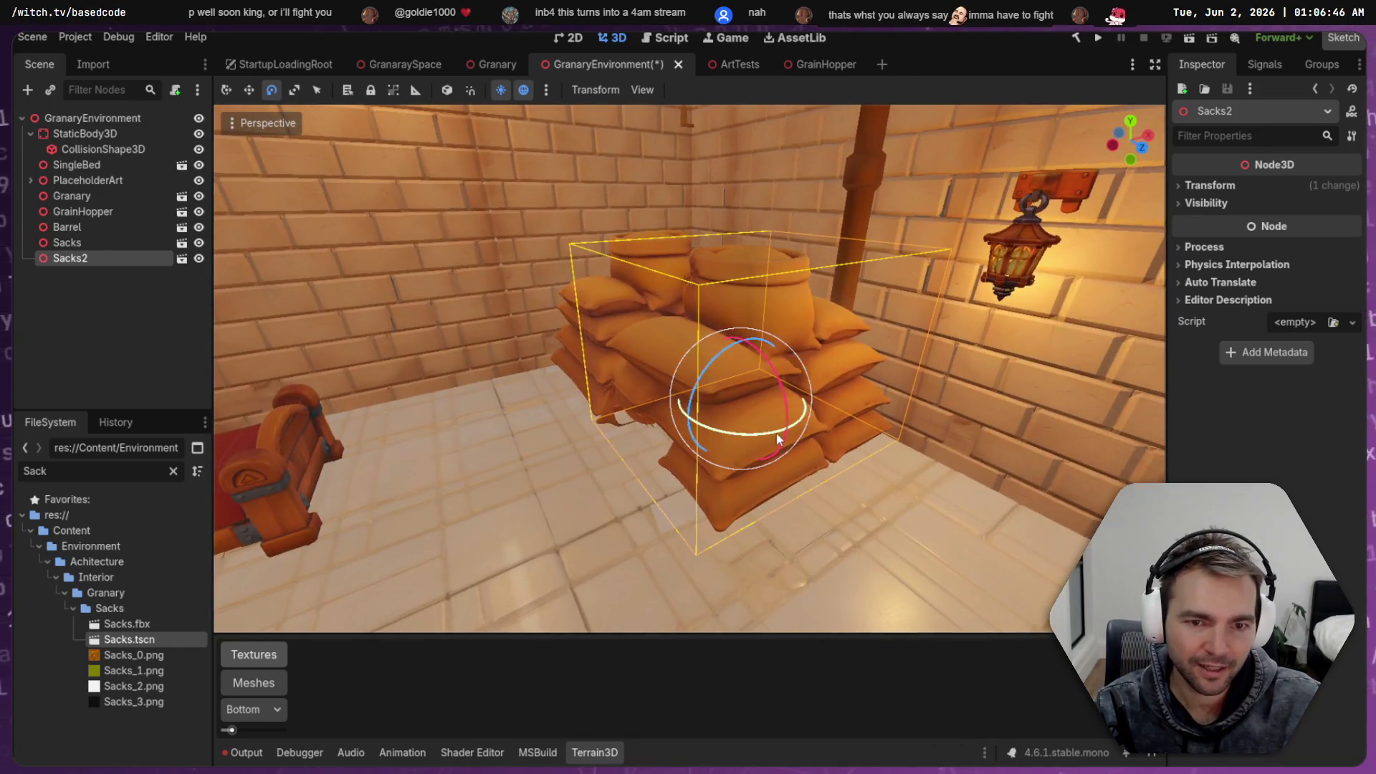
{"action": "mouse_move", "coordinate": [776, 433]}
{"action": "left_mouse_down"}
{"action": "mouse_move", "coordinate": [586, 415]}
{"action": "mouse_move", "coordinate": [523, 372]}
{"action": "mouse_move", "coordinate": [496, 233]}
{"action": "mouse_move", "coordinate": [548, 192]}
{"action": "mouse_move", "coordinate": [566, 228]}
{"action": "mouse_move", "coordinate": [935, 356]}
{"action": "mouse_move", "coordinate": [792, 331]}
{"action": "left_mouse_up"}
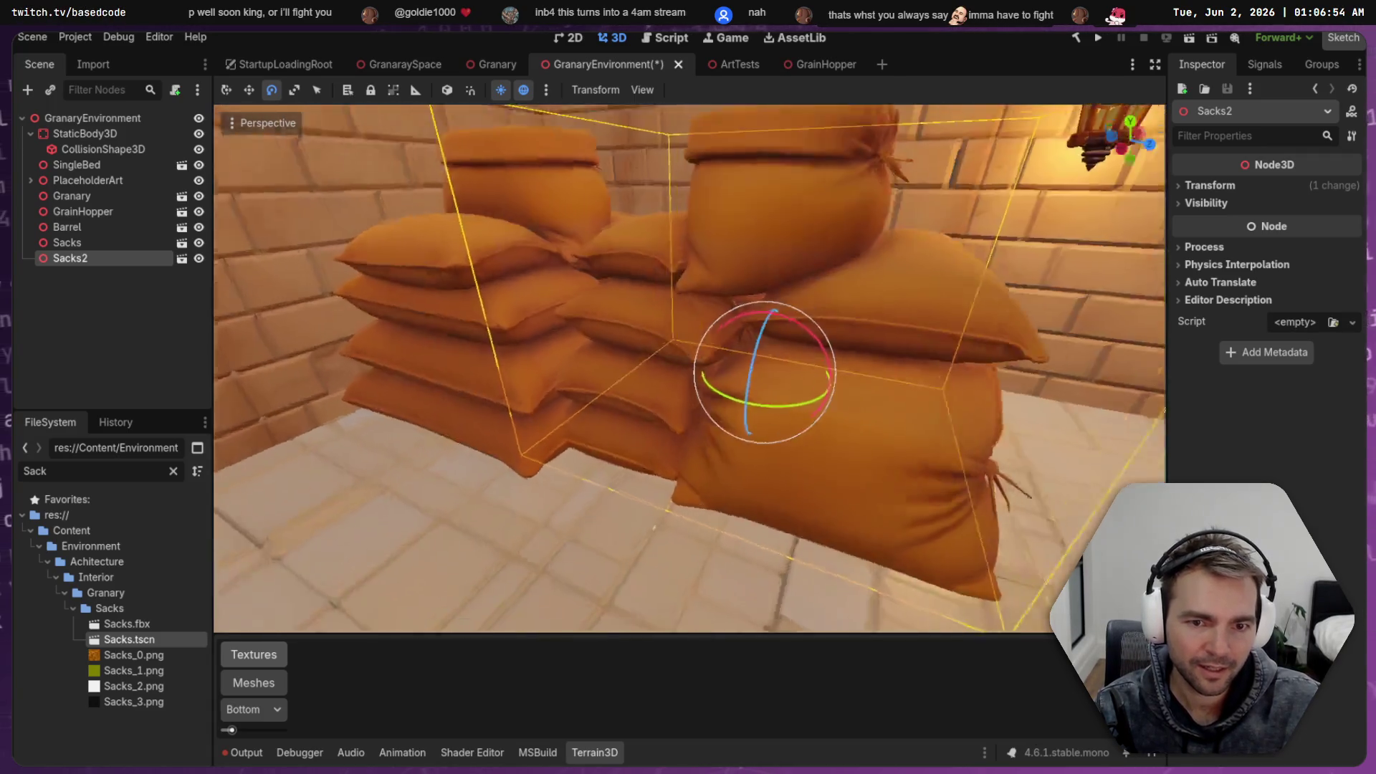
Nudge Sacks2 slightly along X, save the granary environment, and open Sacks.tscn
{"action": "key", "text": "w"}
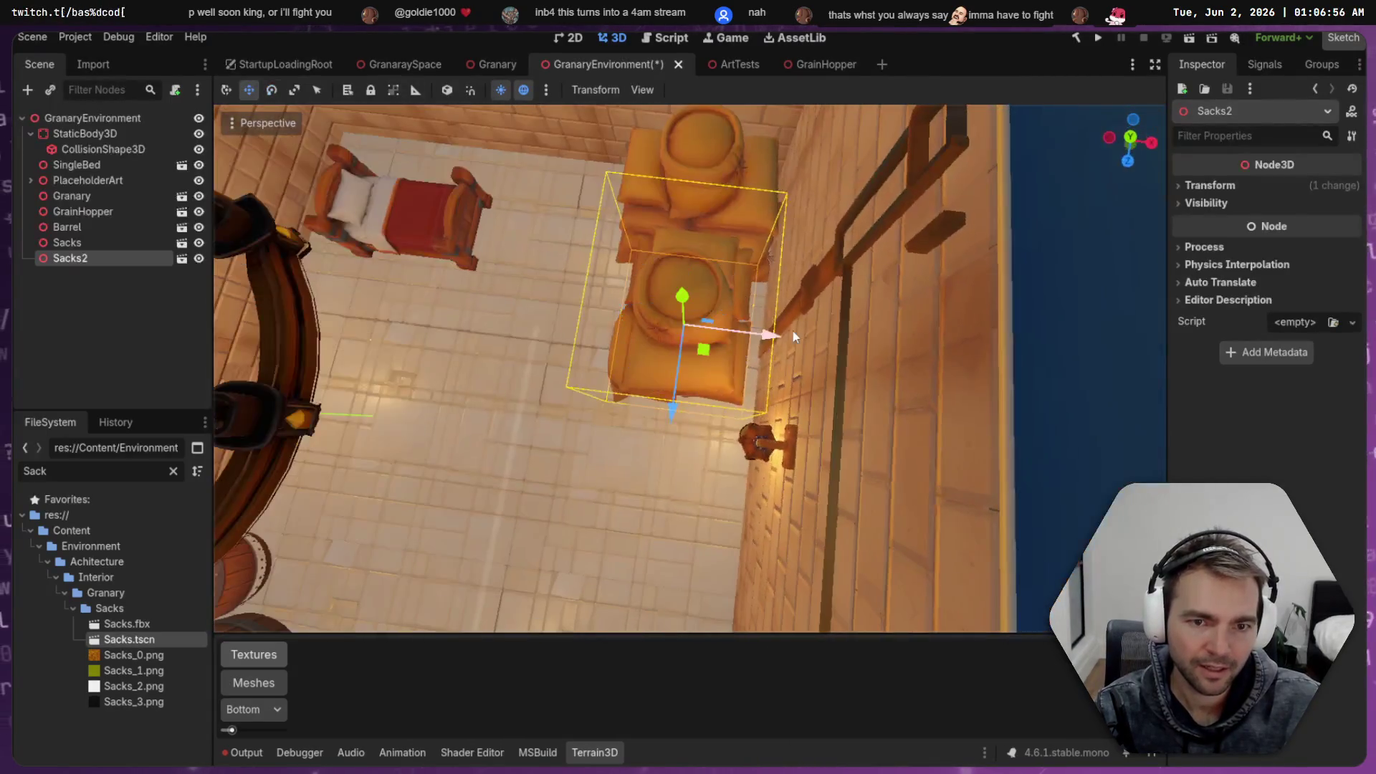
{"action": "left_click_drag", "start_coordinate": [772, 337], "coordinate": [790, 341]}
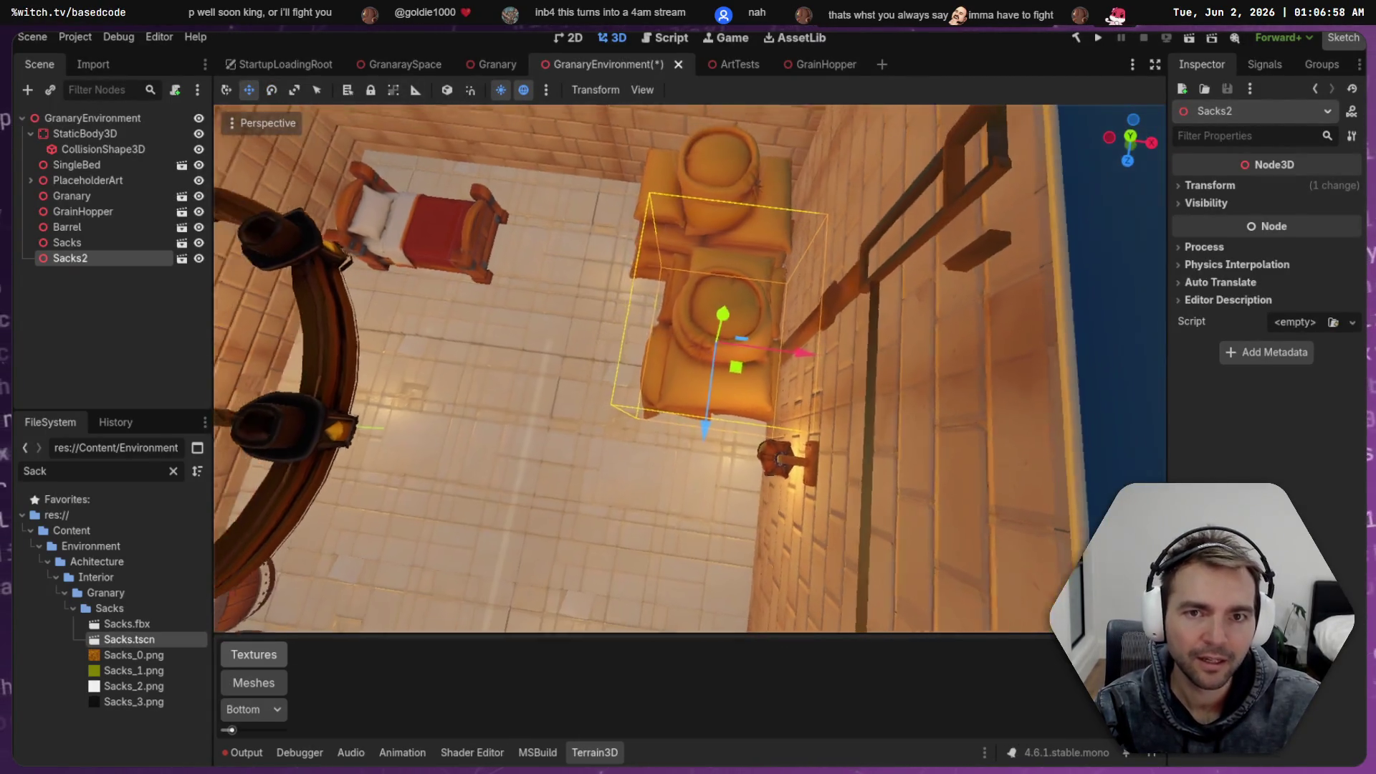
{"action": "key", "text": "ctrl+s"}
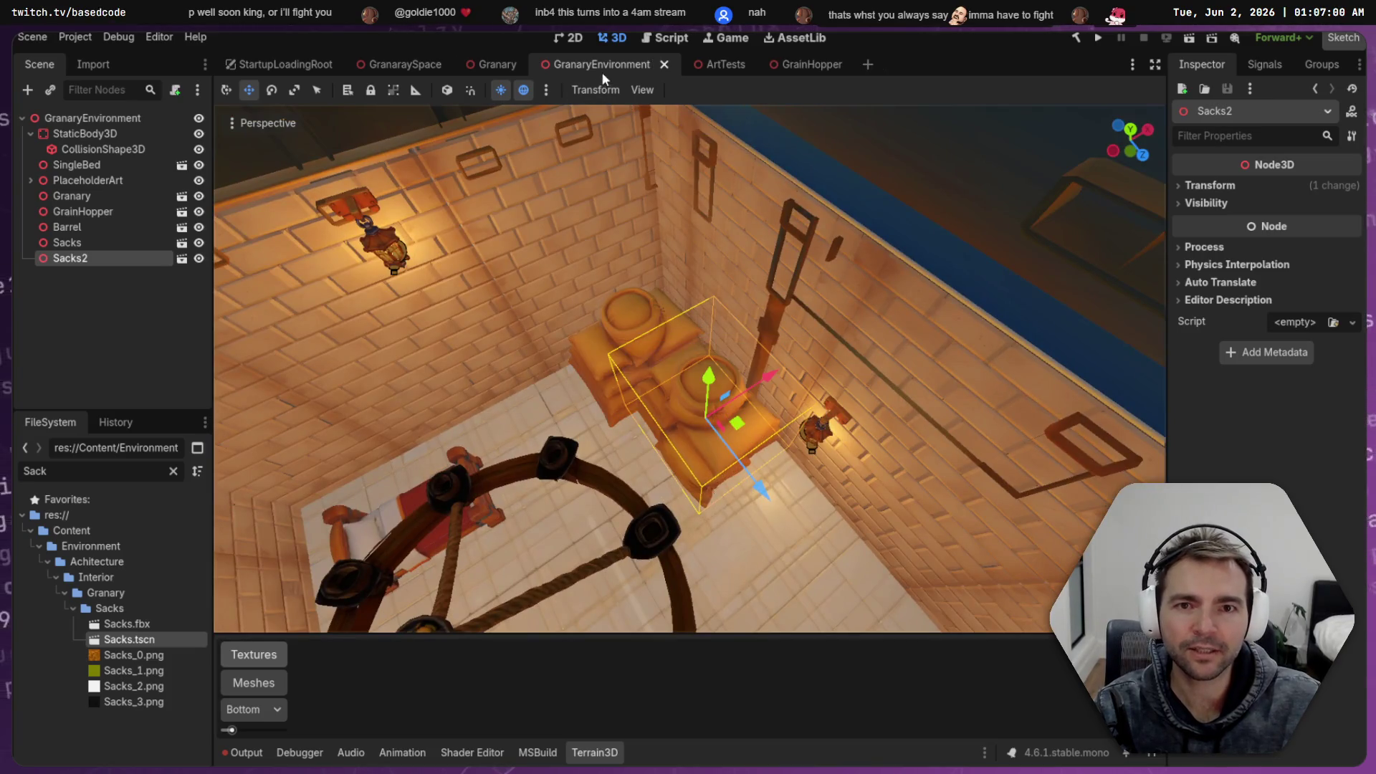
{"action": "left_click", "coordinate": [181, 243]}
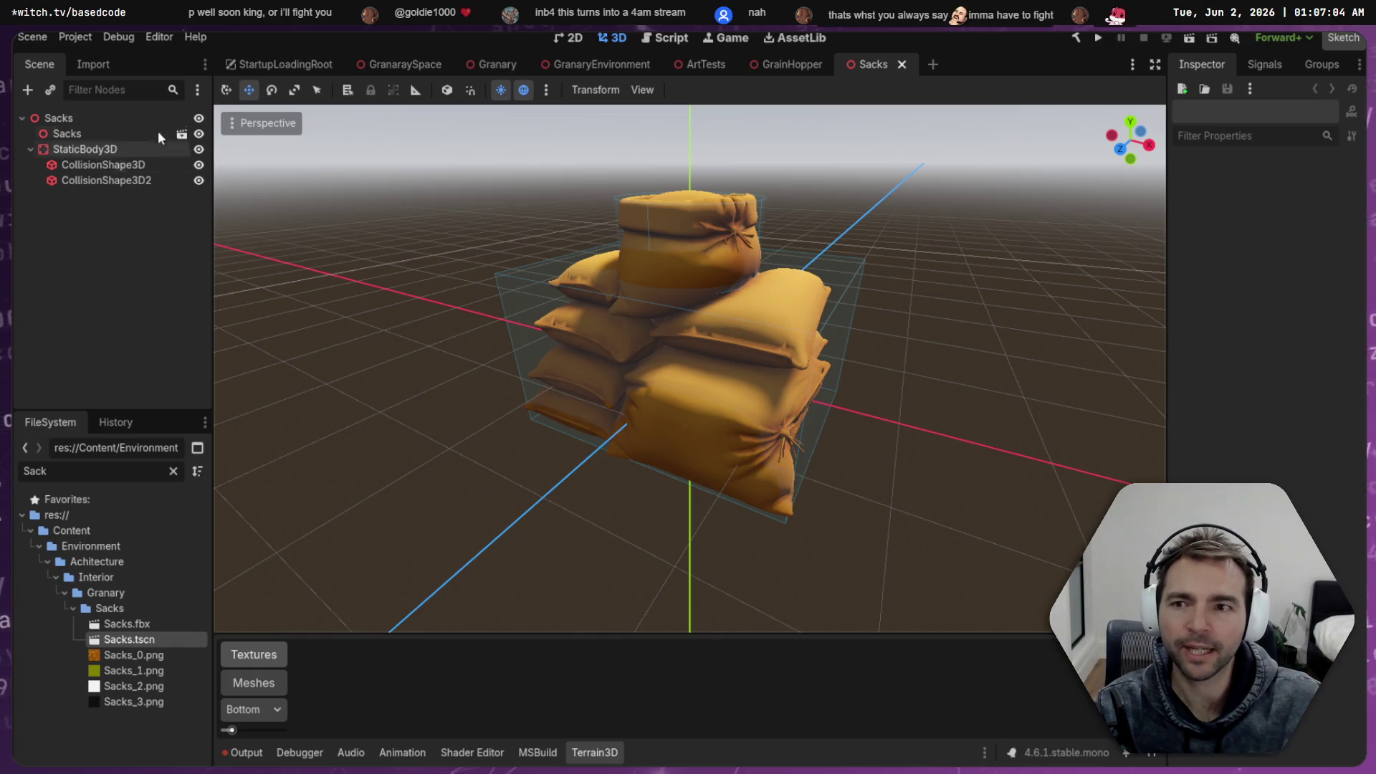
Close the Sacks and GrainHopper tabs and look over the furnished GranaryEnvironment
{"action": "middle_click", "coordinate": [883, 61]}
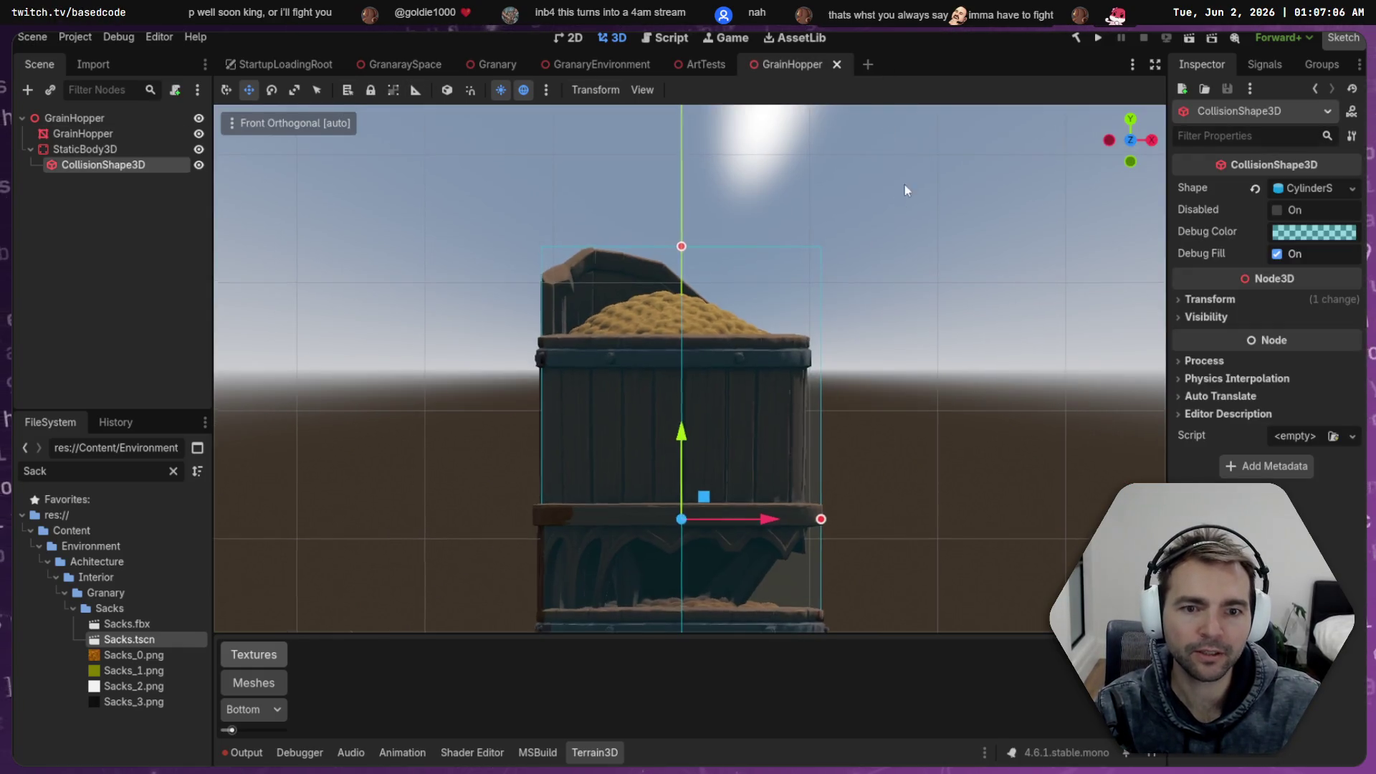
{"action": "middle_click", "coordinate": [789, 62]}
{"action": "left_click", "coordinate": [604, 63]}
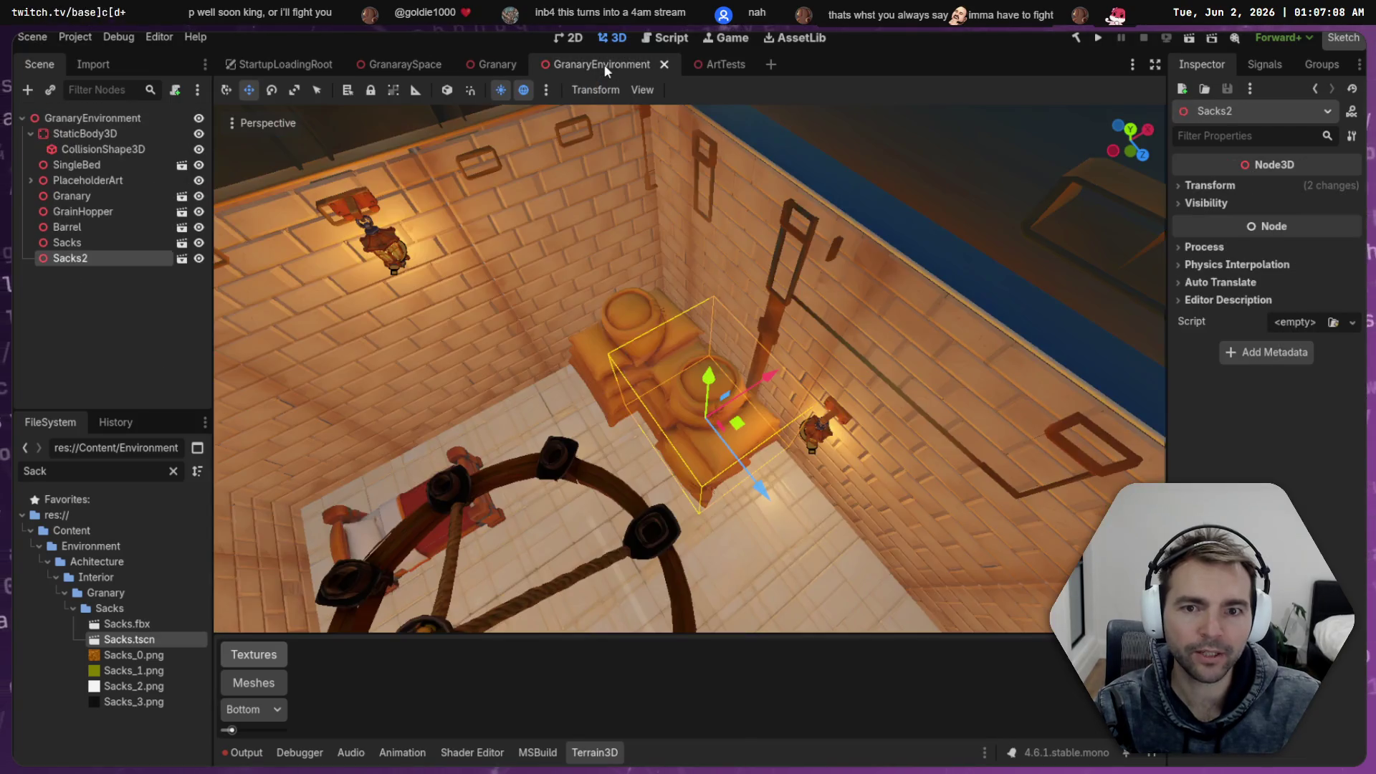
{"action": "mouse_move", "coordinate": [690, 369]}
{"action": "left_mouse_down"}
{"action": "mouse_move", "coordinate": [689, 301]}
{"action": "mouse_move", "coordinate": [717, 308]}
{"action": "mouse_move", "coordinate": [681, 319]}
{"action": "mouse_move", "coordinate": [789, 308]}
{"action": "mouse_move", "coordinate": [667, 323]}
{"action": "mouse_move", "coordinate": [762, 302]}
{"action": "left_mouse_up"}
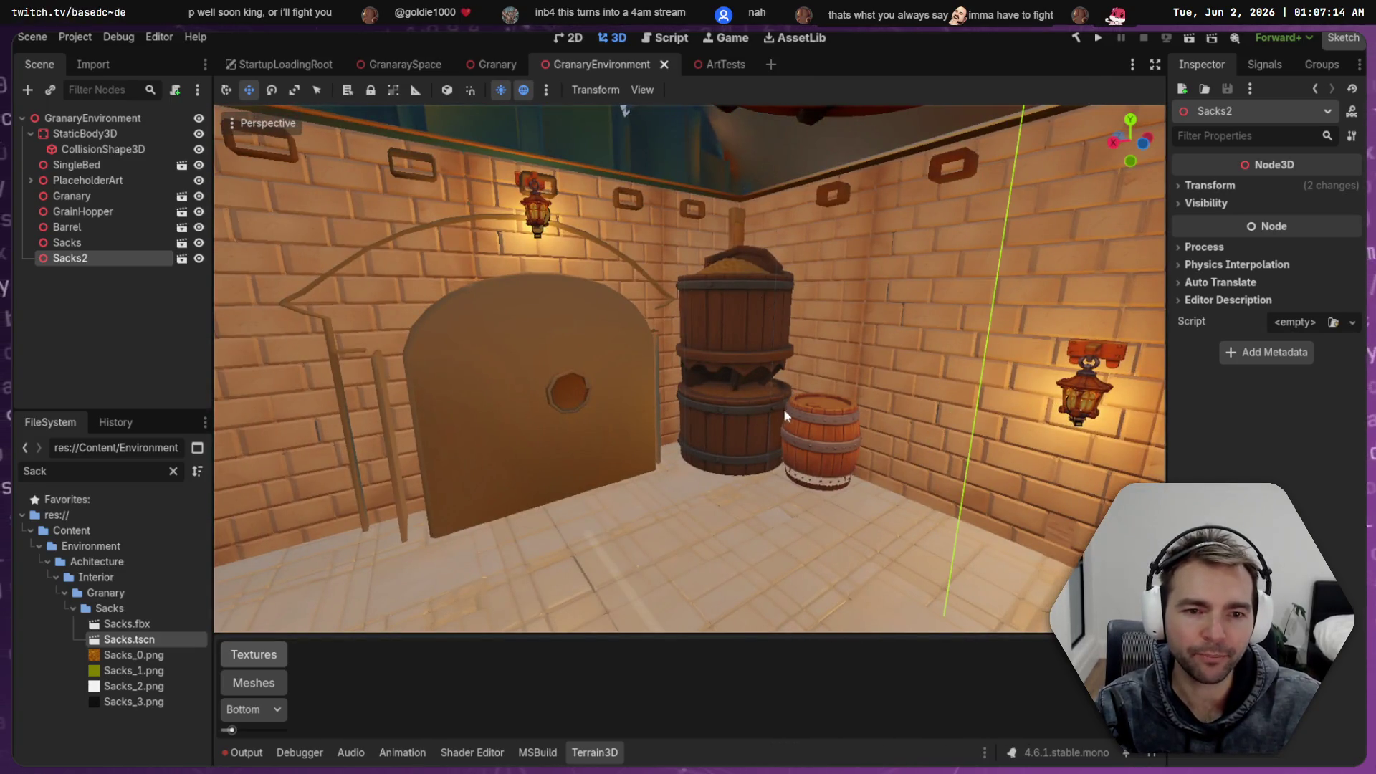
{"action": "mouse_move", "coordinate": [767, 411]}
{"action": "left_mouse_down"}
{"action": "mouse_move", "coordinate": [645, 398]}
{"action": "mouse_move", "coordinate": [745, 390]}
{"action": "mouse_move", "coordinate": [623, 398]}
{"action": "mouse_move", "coordinate": [717, 394]}
{"action": "mouse_move", "coordinate": [762, 411]}
{"action": "left_mouse_up"}
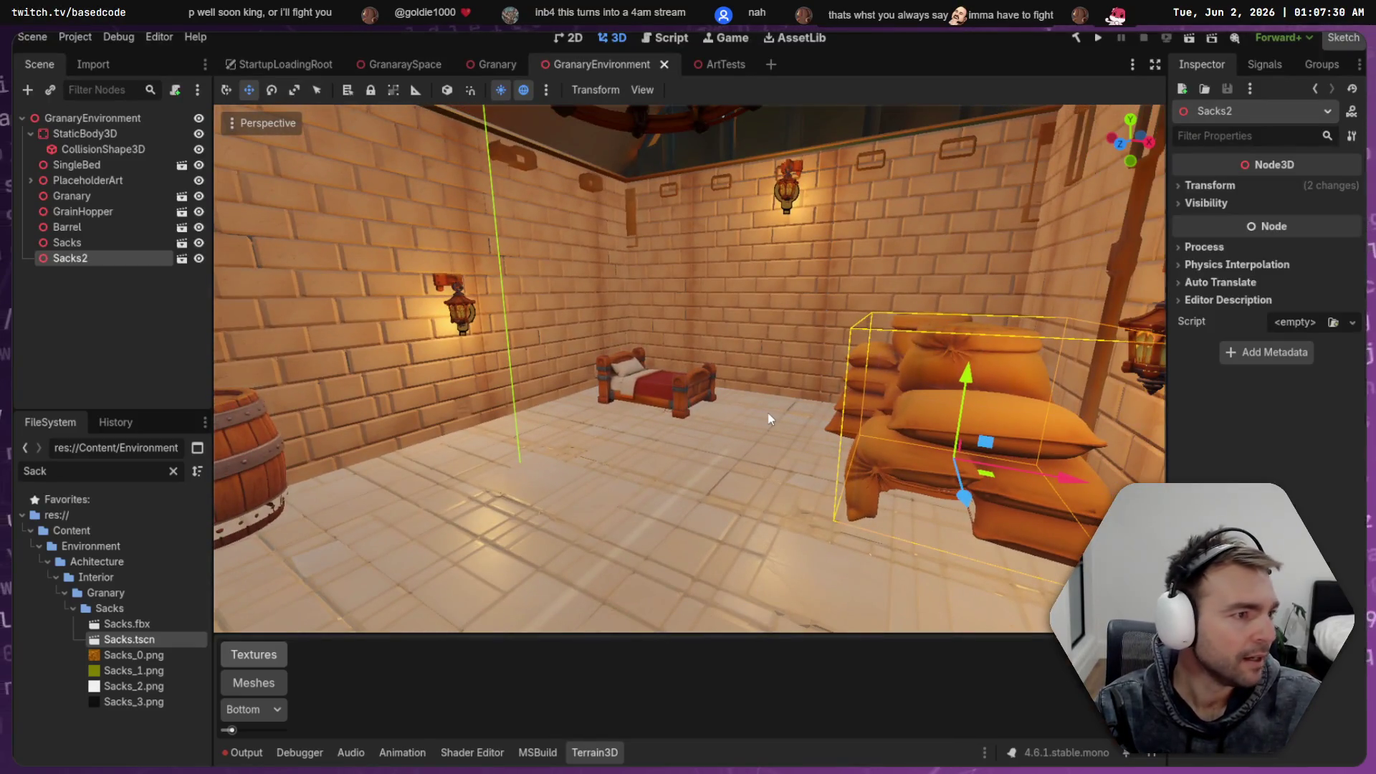
{"action": "key", "text": "alt+Tab"}
{"action": "key", "text": "alt+Tab"}
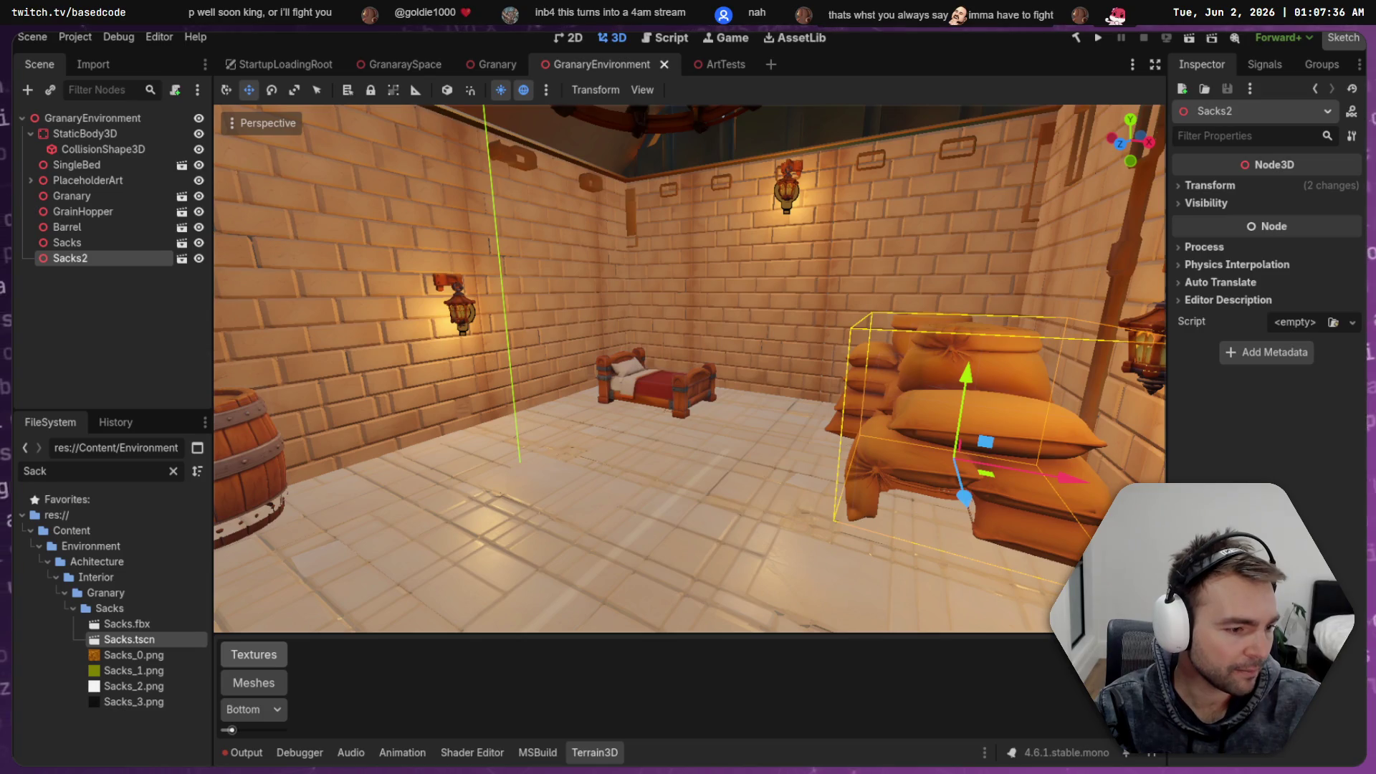
{"action": "key", "text": "alt+Tab"}
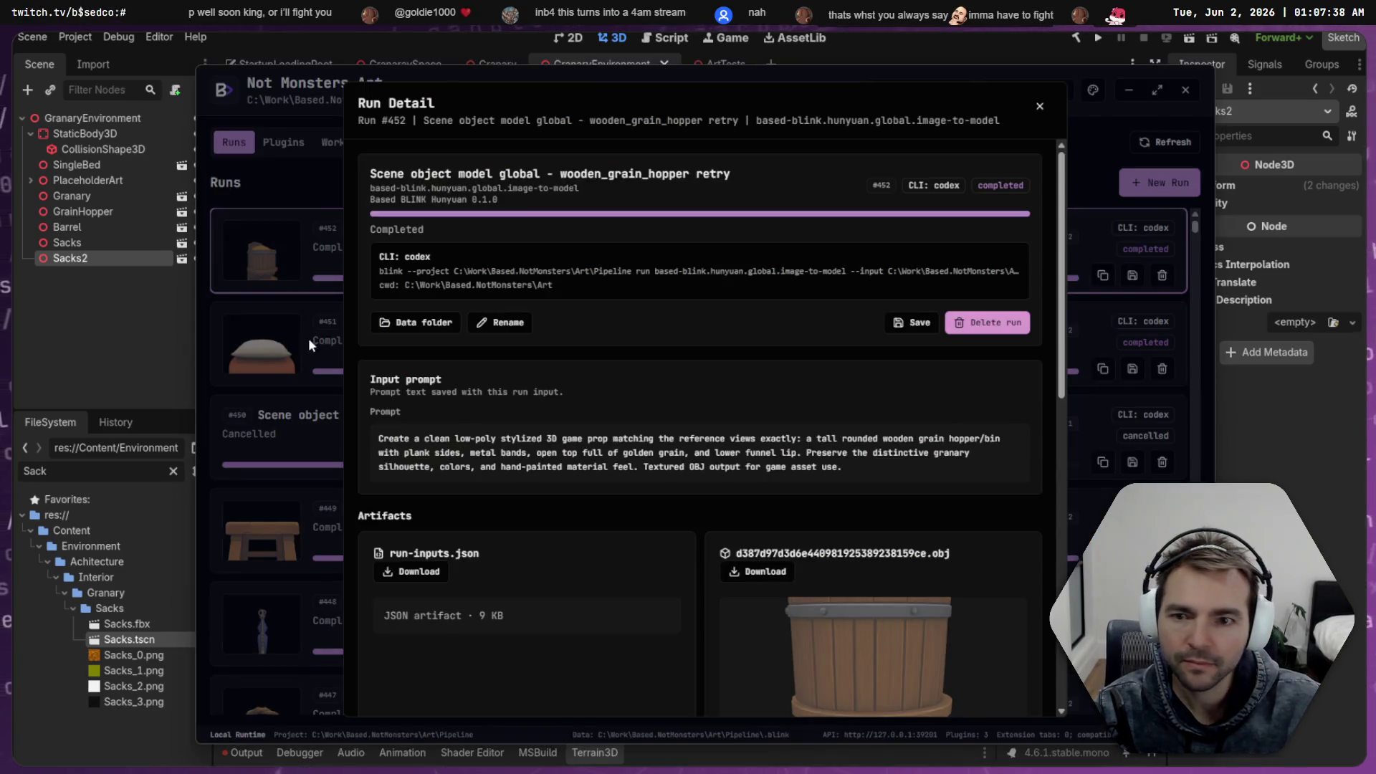
Open run #448 blue_wall_banner's artifacts > model-assets folder and select the banner's obj file
{"action": "left_click", "coordinate": [301, 349]}
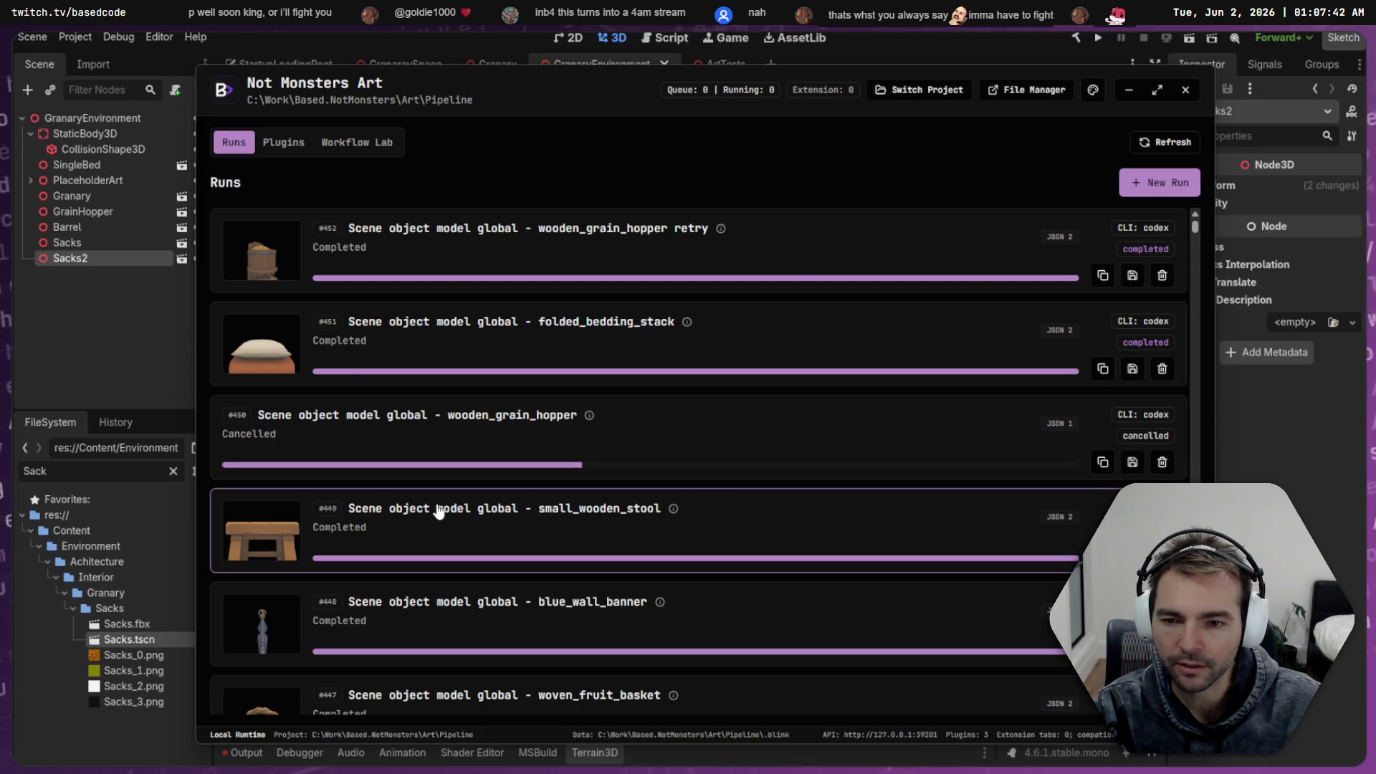
{"action": "scroll", "coordinate": [439, 511], "scroll_direction": "down", "scroll_amount": 2}
{"action": "left_click", "coordinate": [418, 477]}
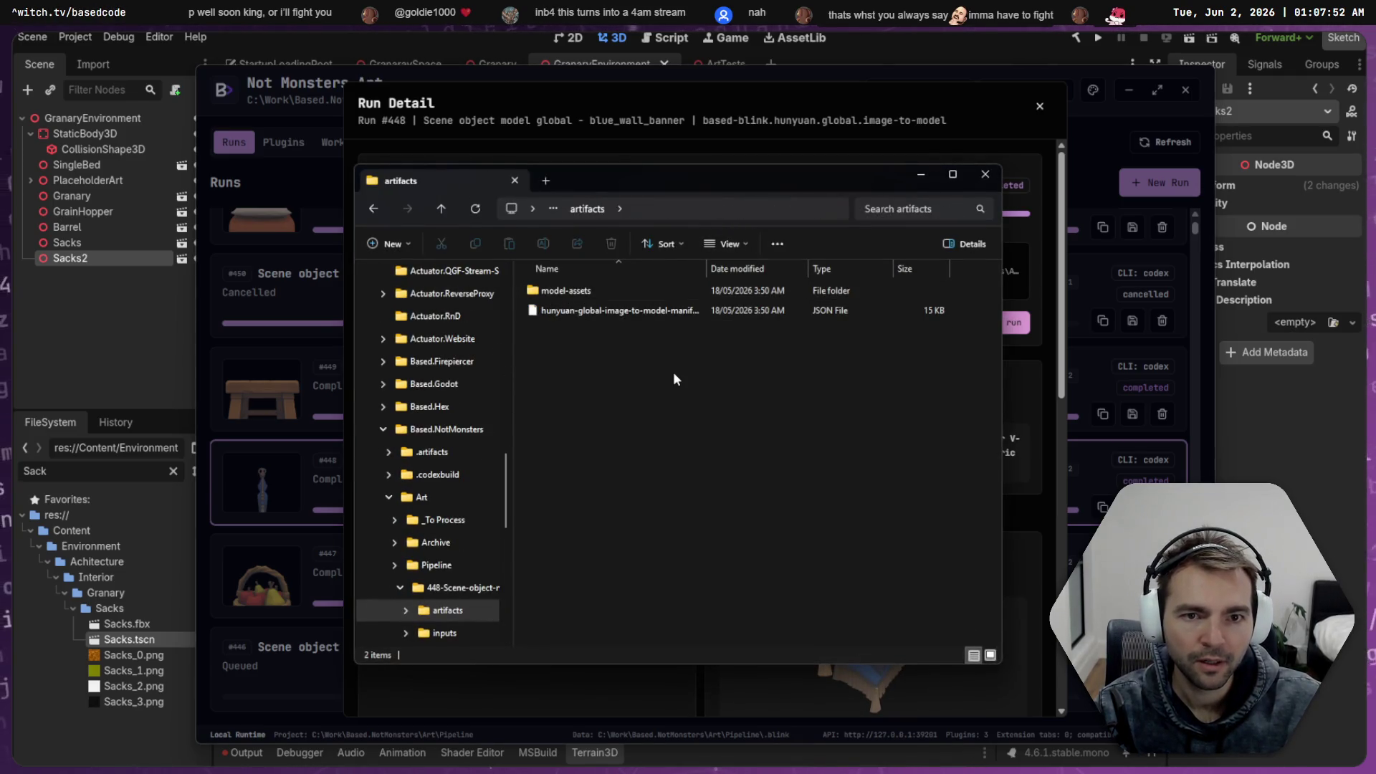
{"action": "left_click", "coordinate": [613, 284]}
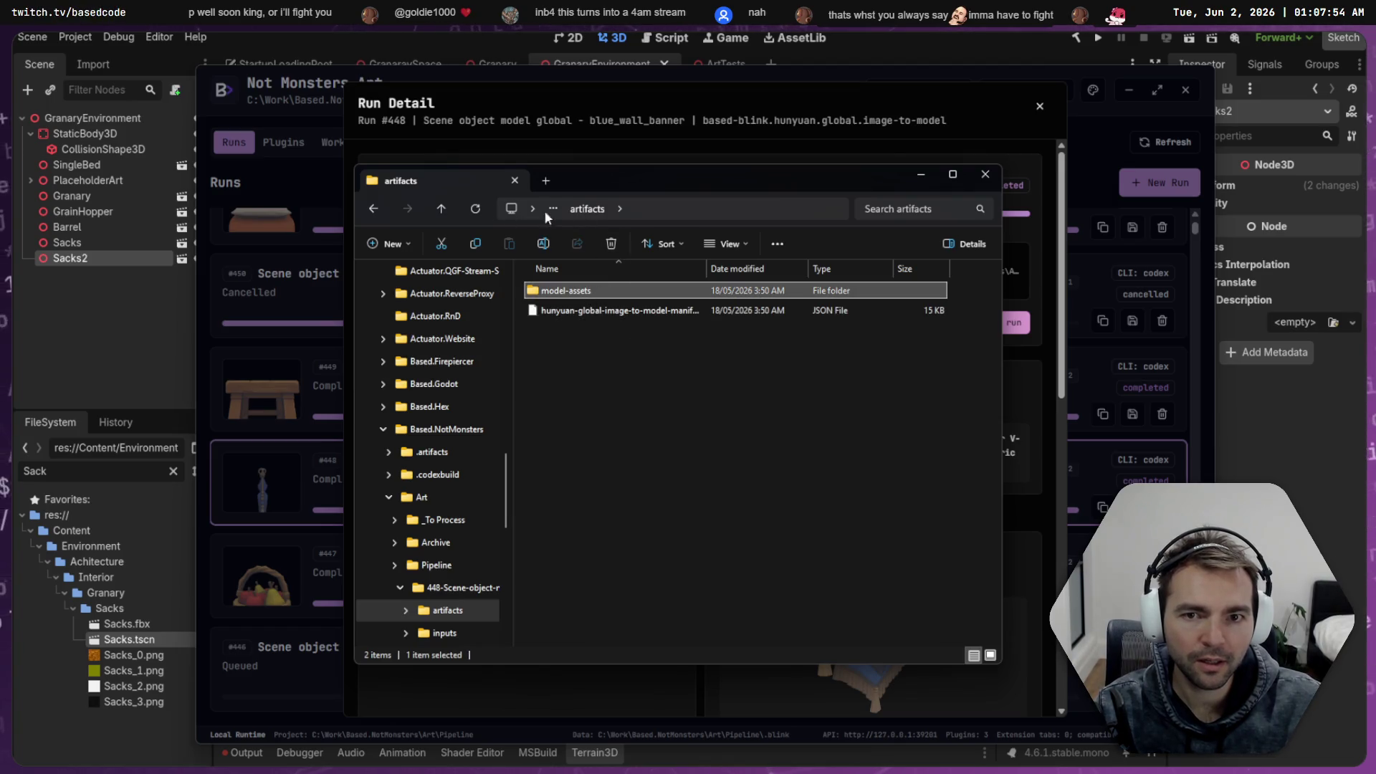
{"action": "left_click", "coordinate": [441, 208]}
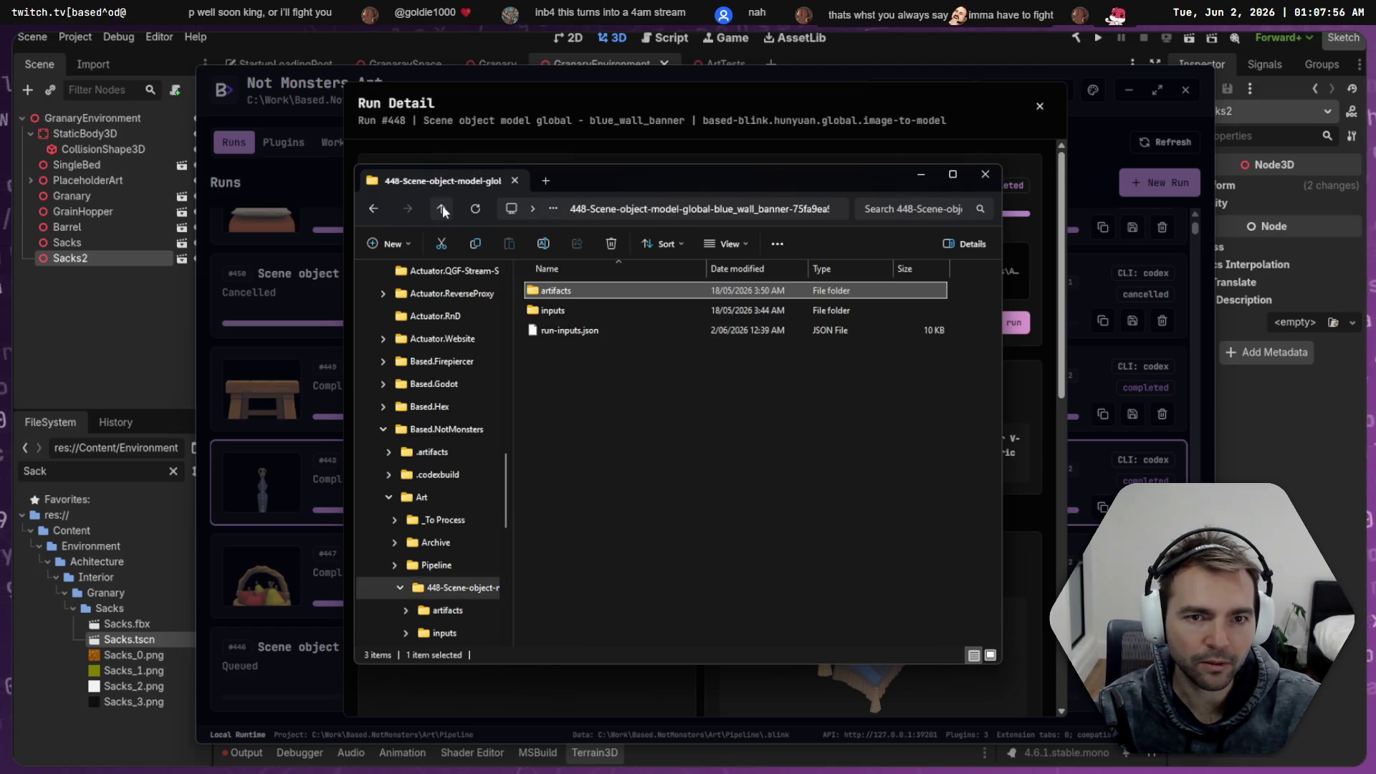
{"action": "double_click", "coordinate": [600, 293]}
{"action": "double_click", "coordinate": [598, 293]}
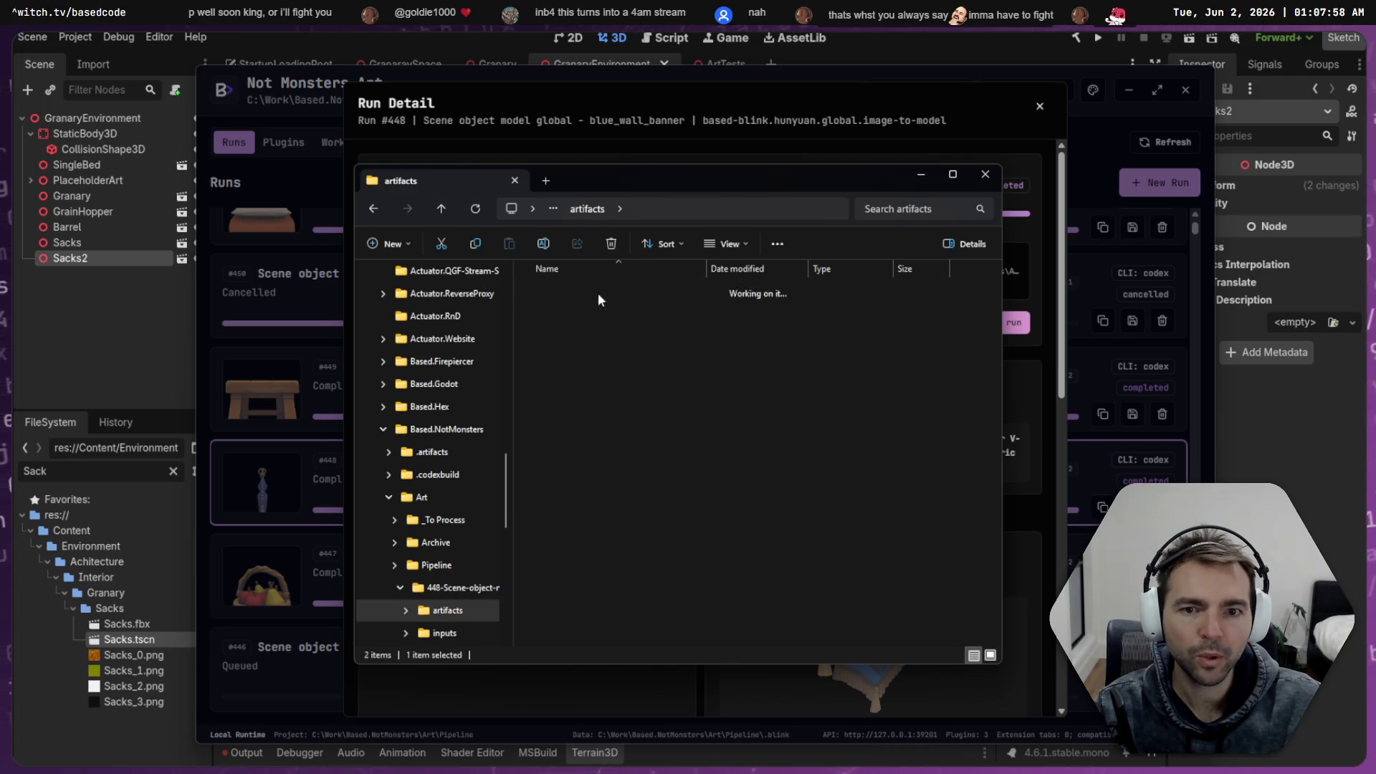
{"action": "left_click", "coordinate": [555, 316]}
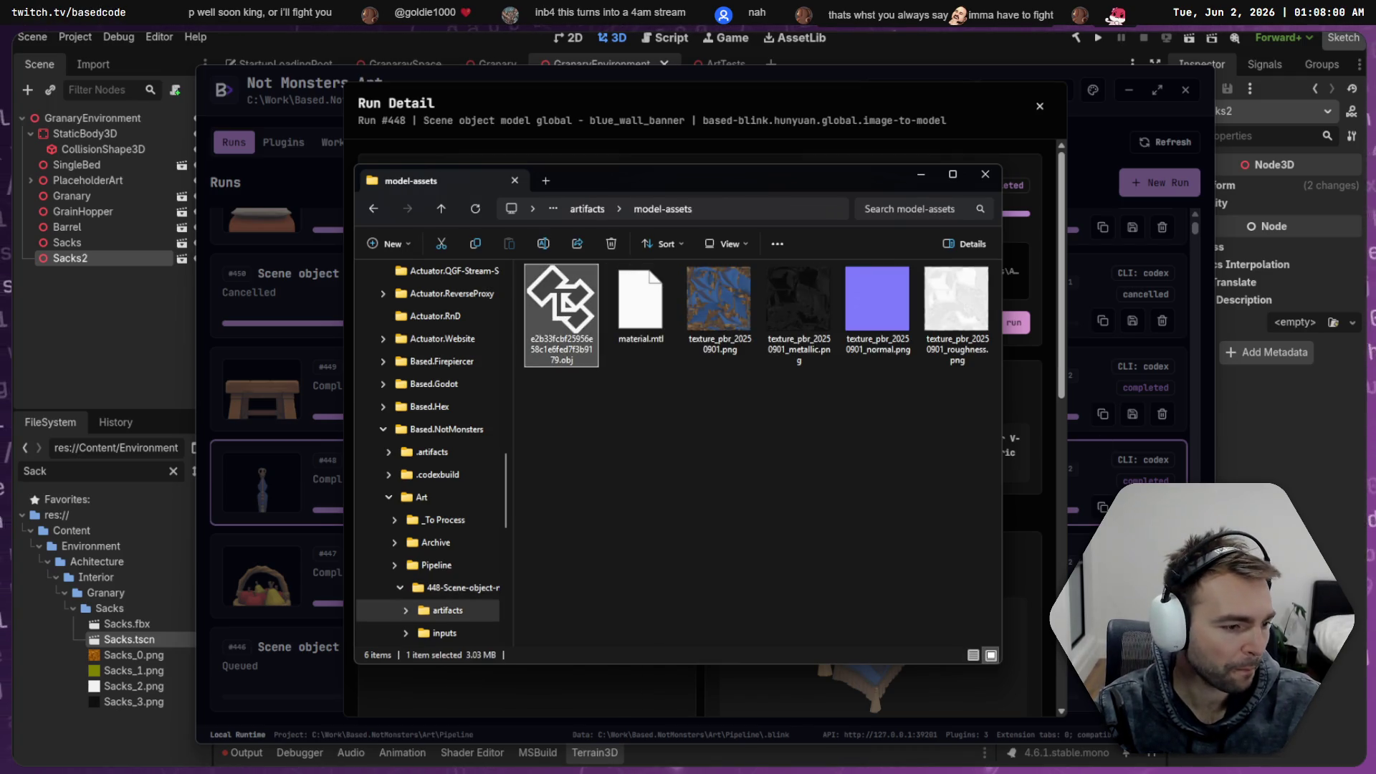
{"action": "left_click", "coordinate": [98, 508]}
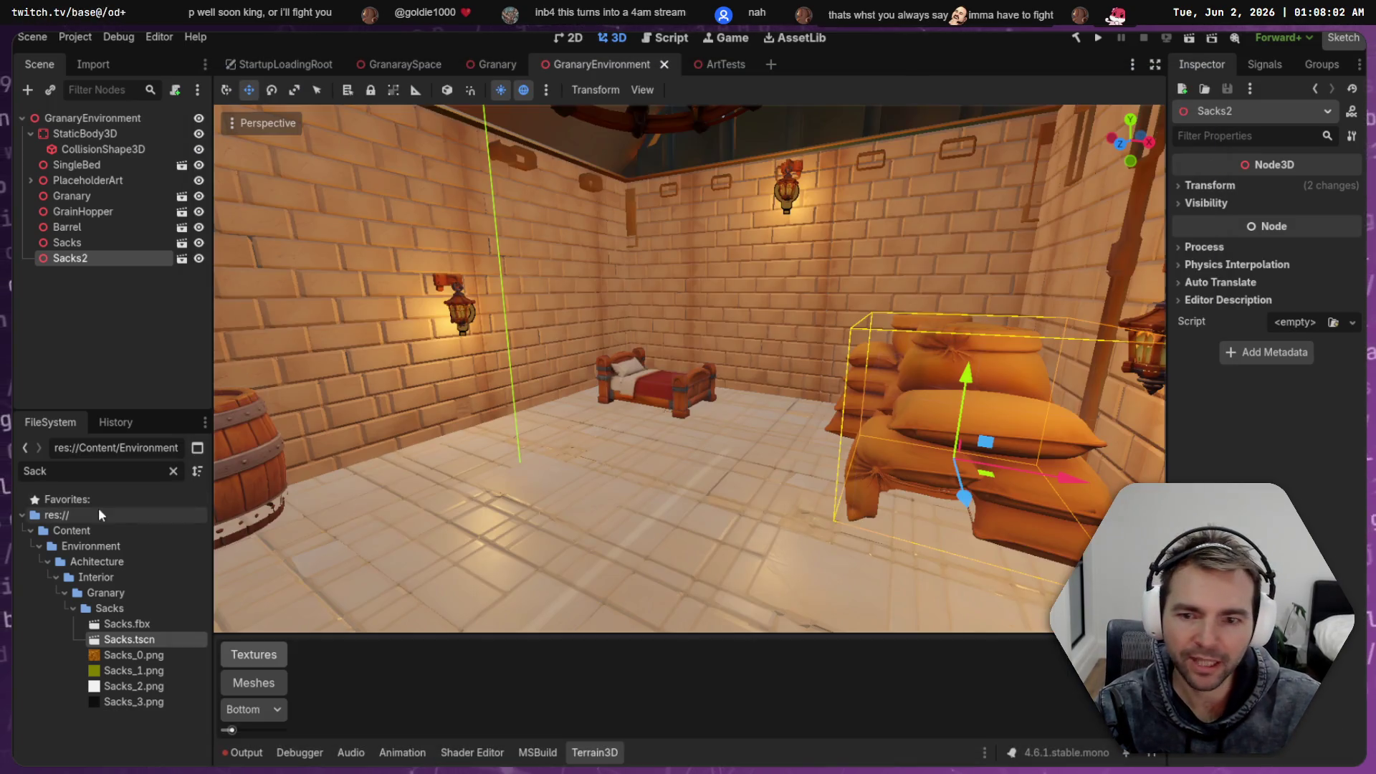
Clear the 'Sack' filter, expand Granary, and collapse its GrainHopper and Sacks subfolders
{"action": "left_click", "coordinate": [172, 471]}
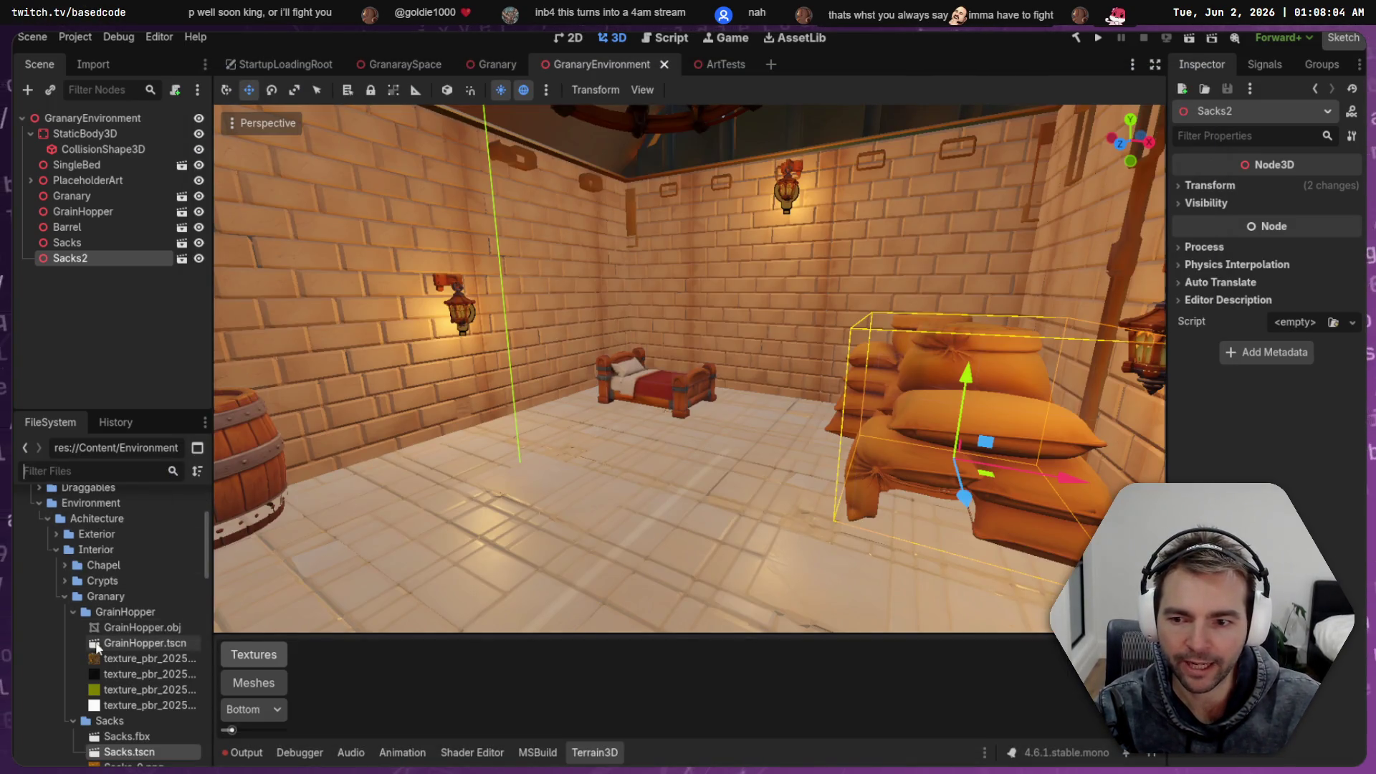
{"action": "left_click", "coordinate": [65, 596]}
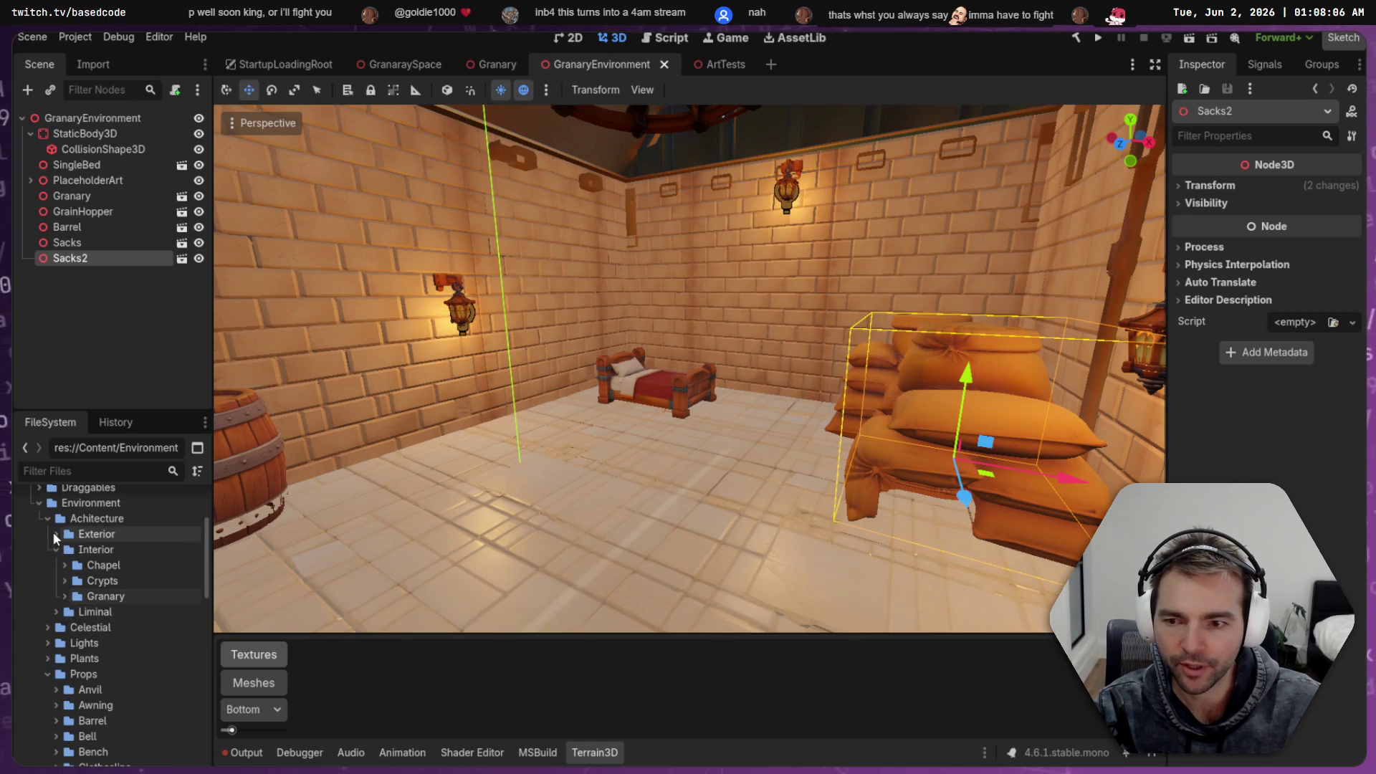
{"action": "left_click", "coordinate": [64, 596]}
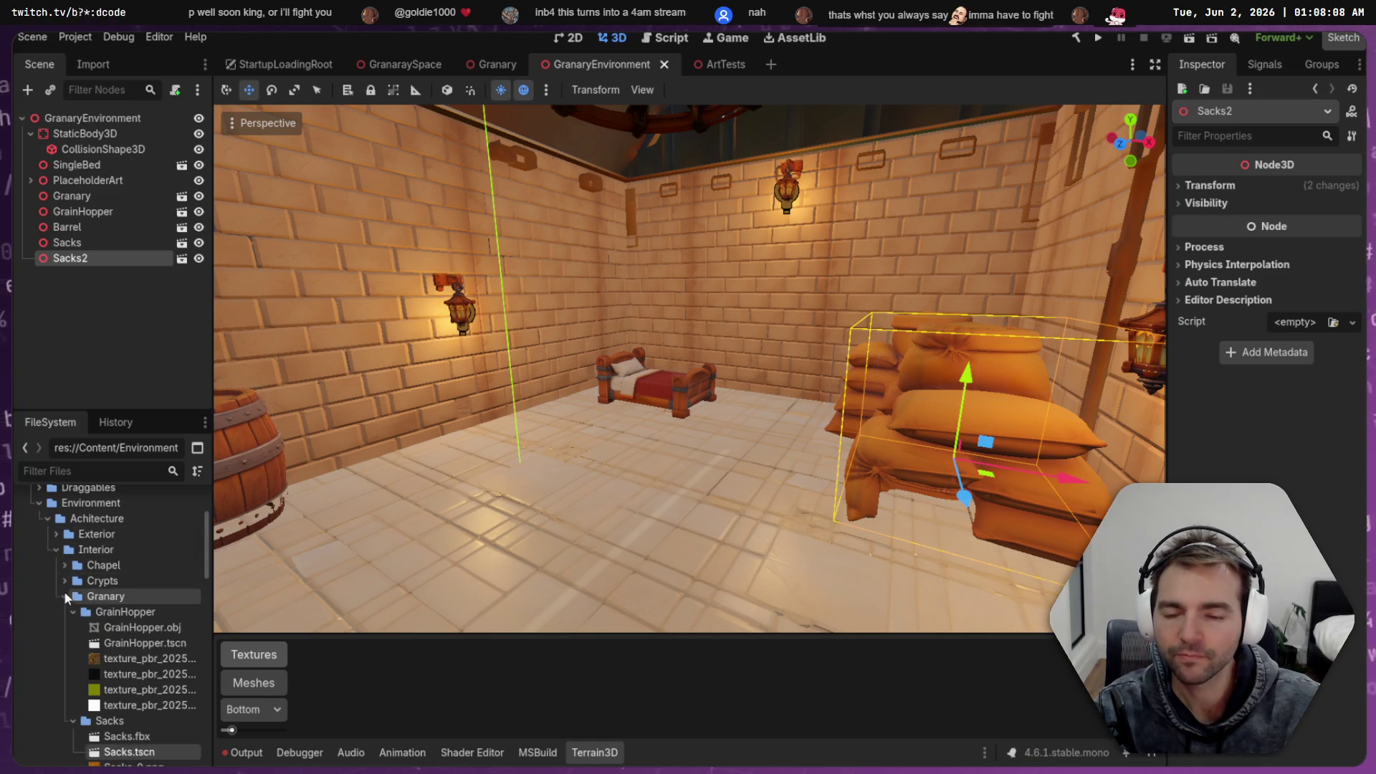
{"action": "left_click", "coordinate": [74, 611]}
{"action": "left_click", "coordinate": [73, 627]}
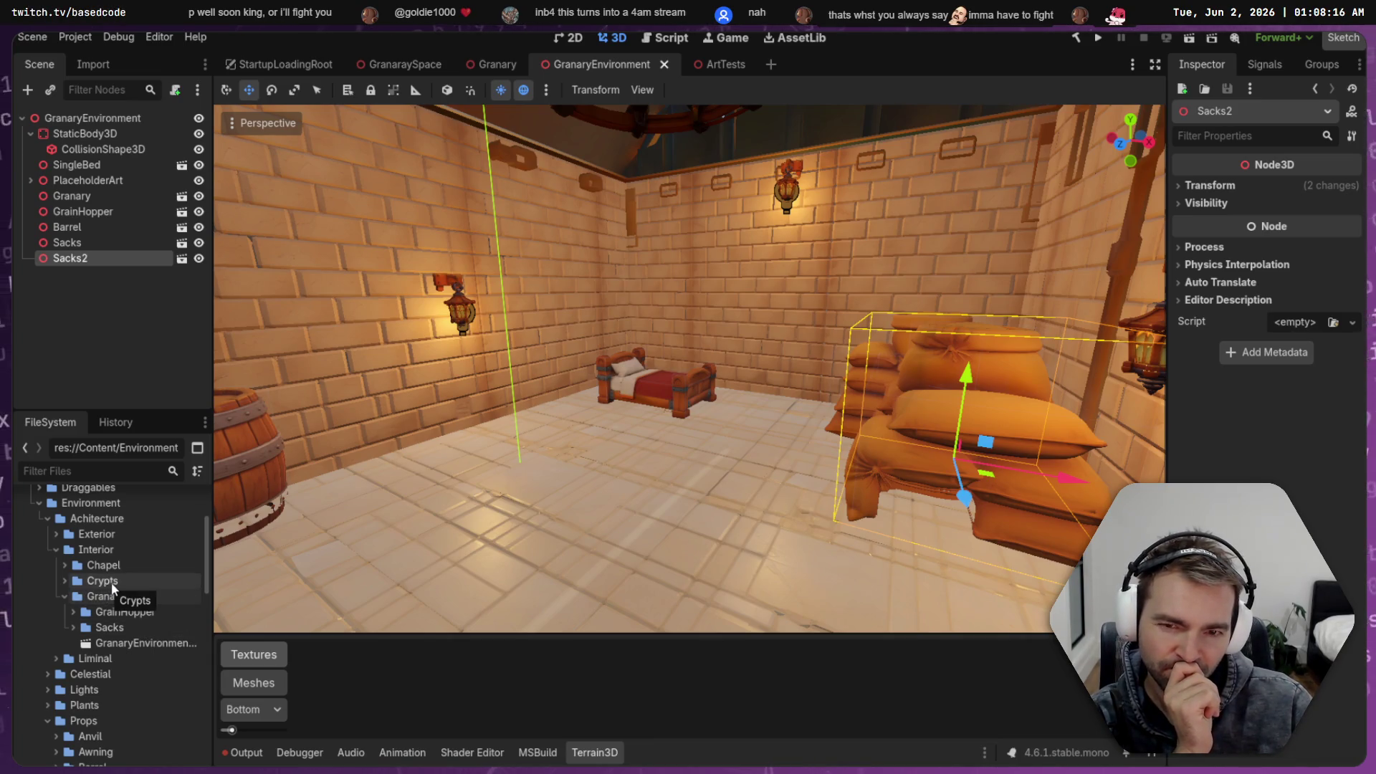
{"action": "right_click", "coordinate": [117, 600]}
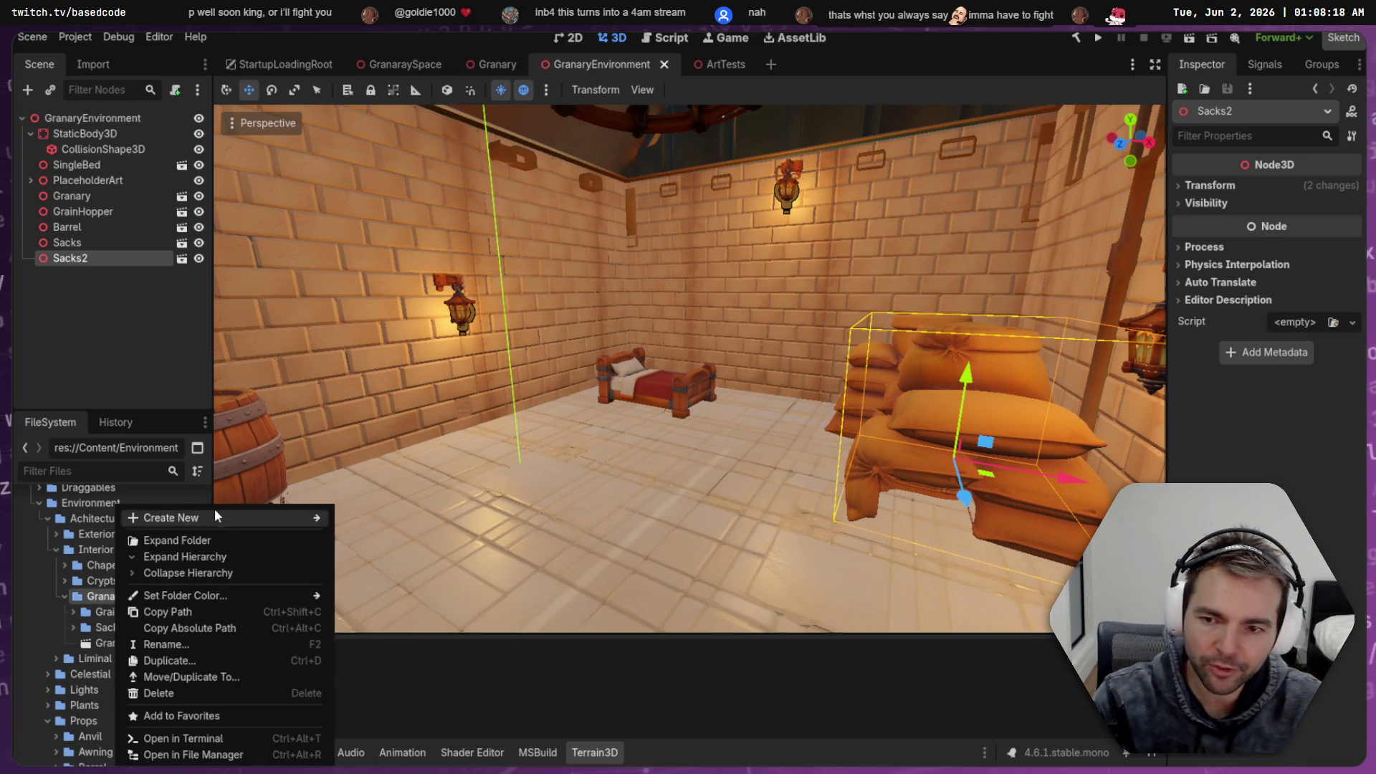
Create a folder named BlueWallBanner inside Granary, then switch to the model-assets window
{"action": "mouse_move", "coordinate": [218, 510]}
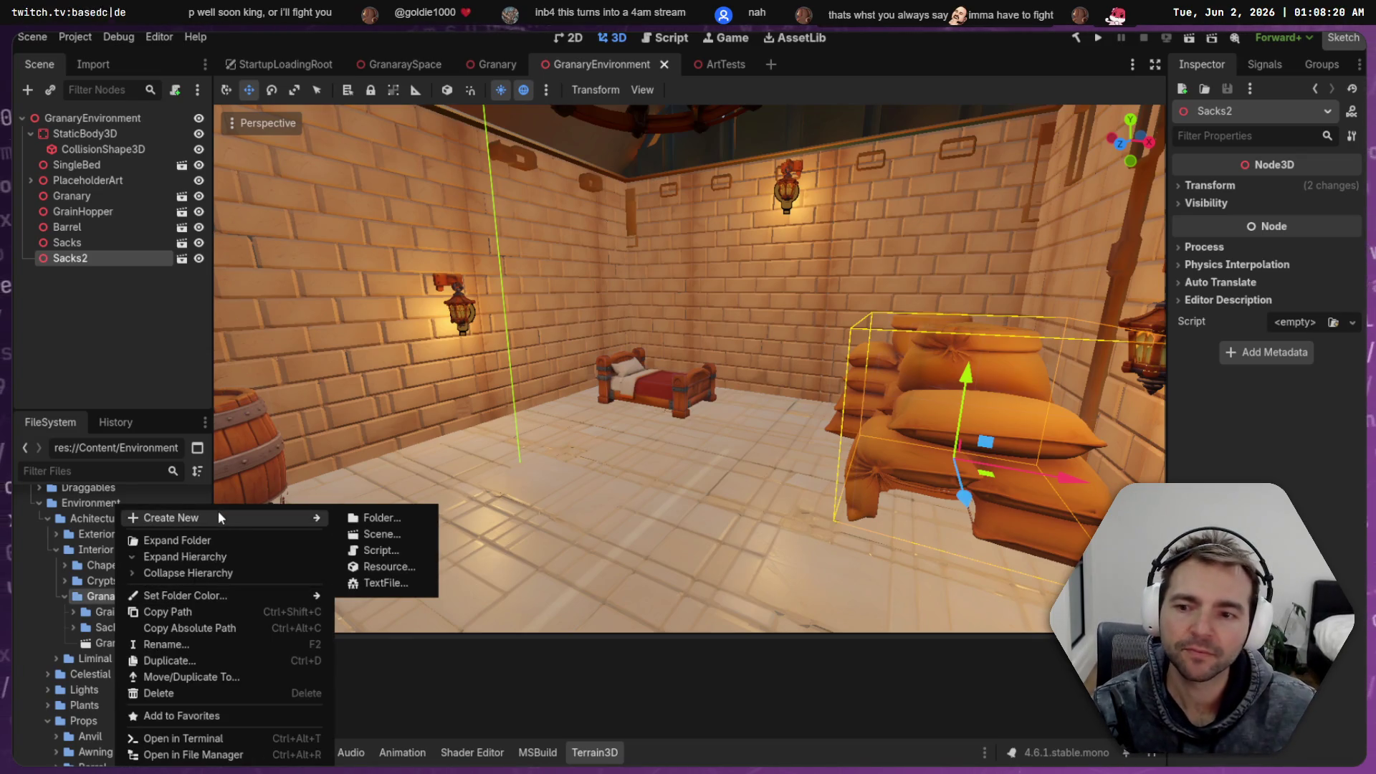
{"action": "left_click", "coordinate": [391, 517]}
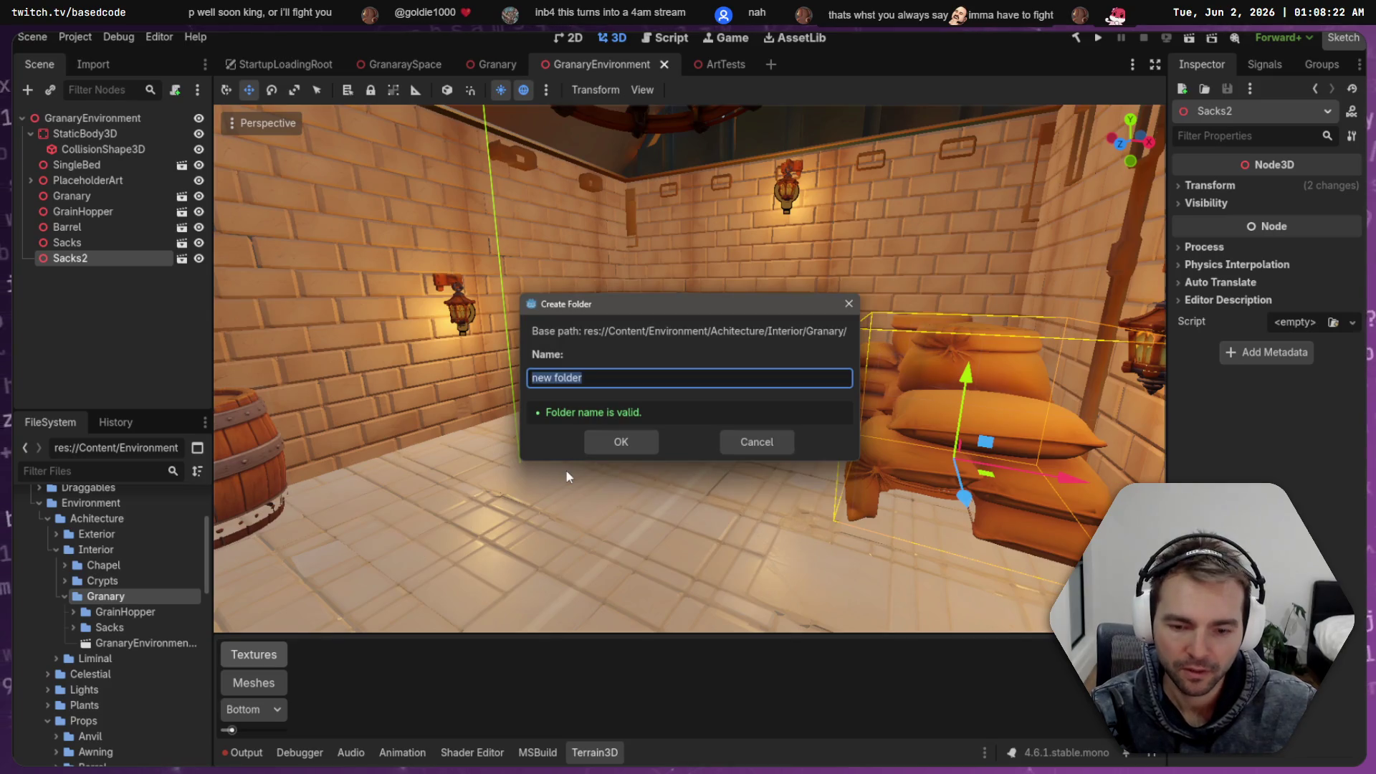
{"action": "type", "text": "BlueWallBan"}
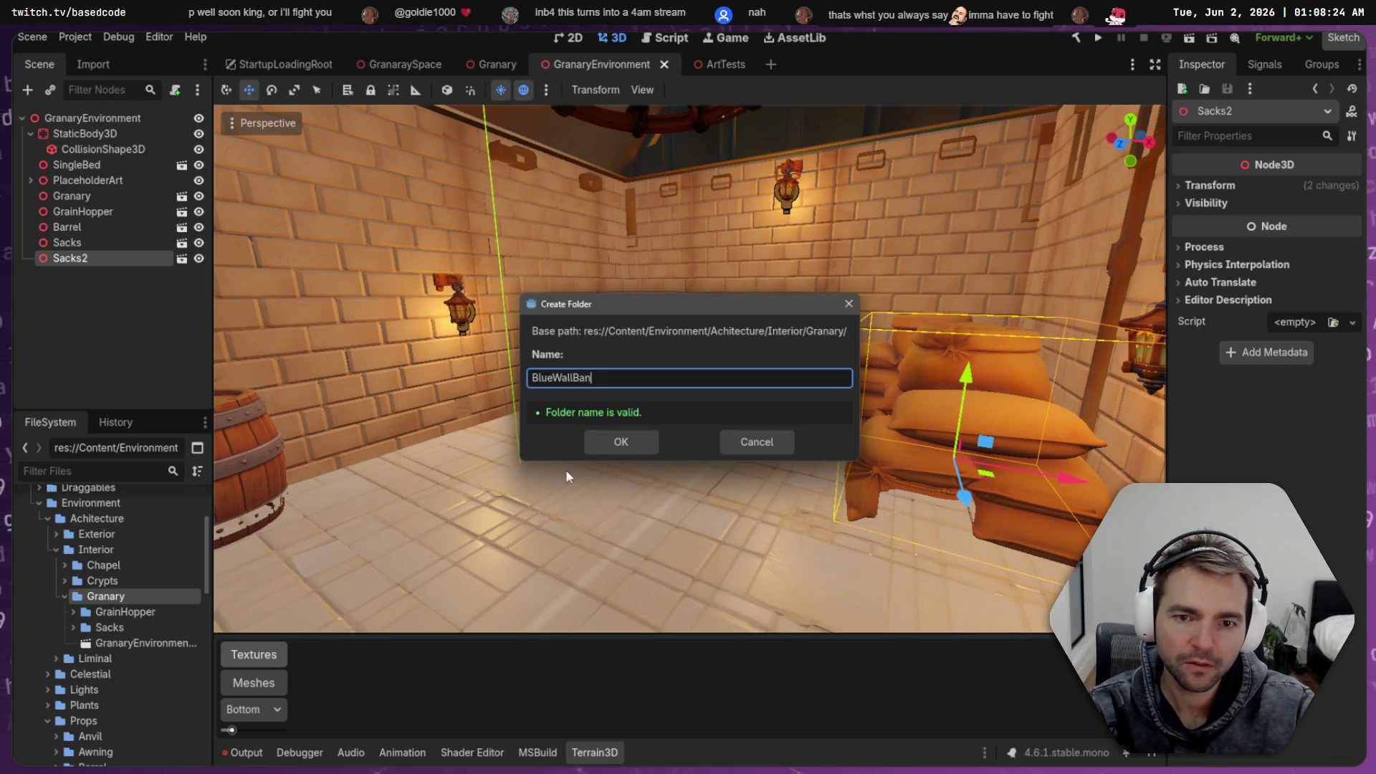
{"action": "type", "text": "ner"}
{"action": "key", "text": "Return"}
{"action": "key", "text": "alt+Tab"}
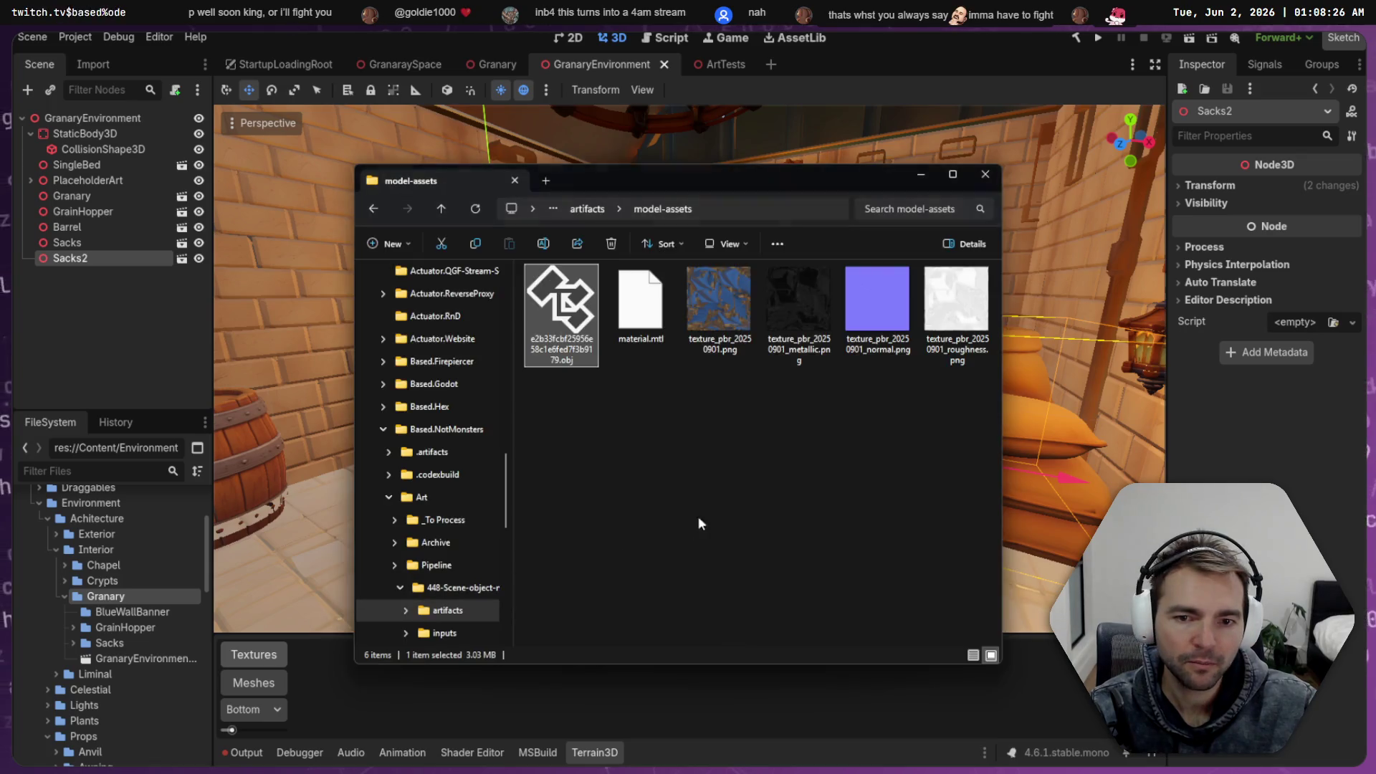
Bring the ArtTests scene back into view in Godot
{"action": "left_click", "coordinate": [706, 64]}
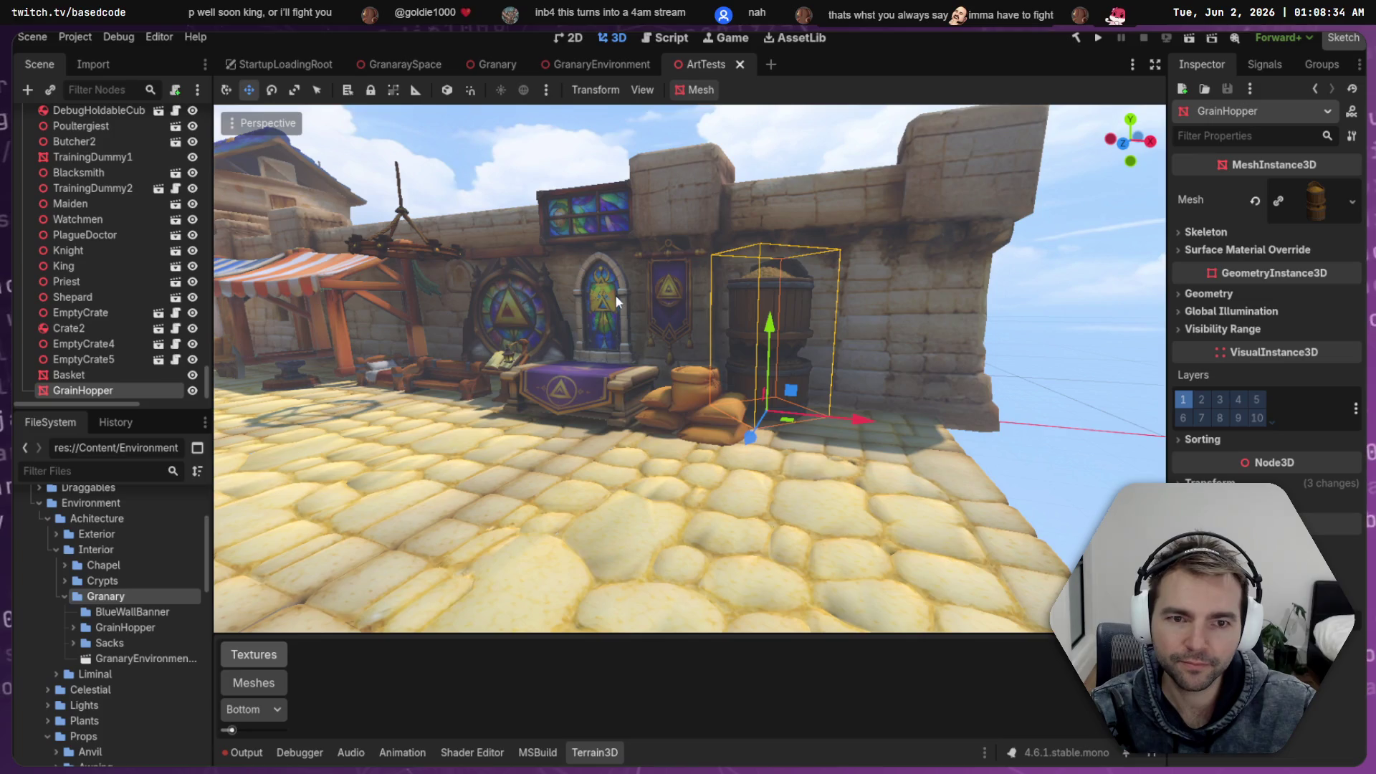
Save the ArtTests scene and run the game with F5
{"action": "key", "text": "ctrl+s"}
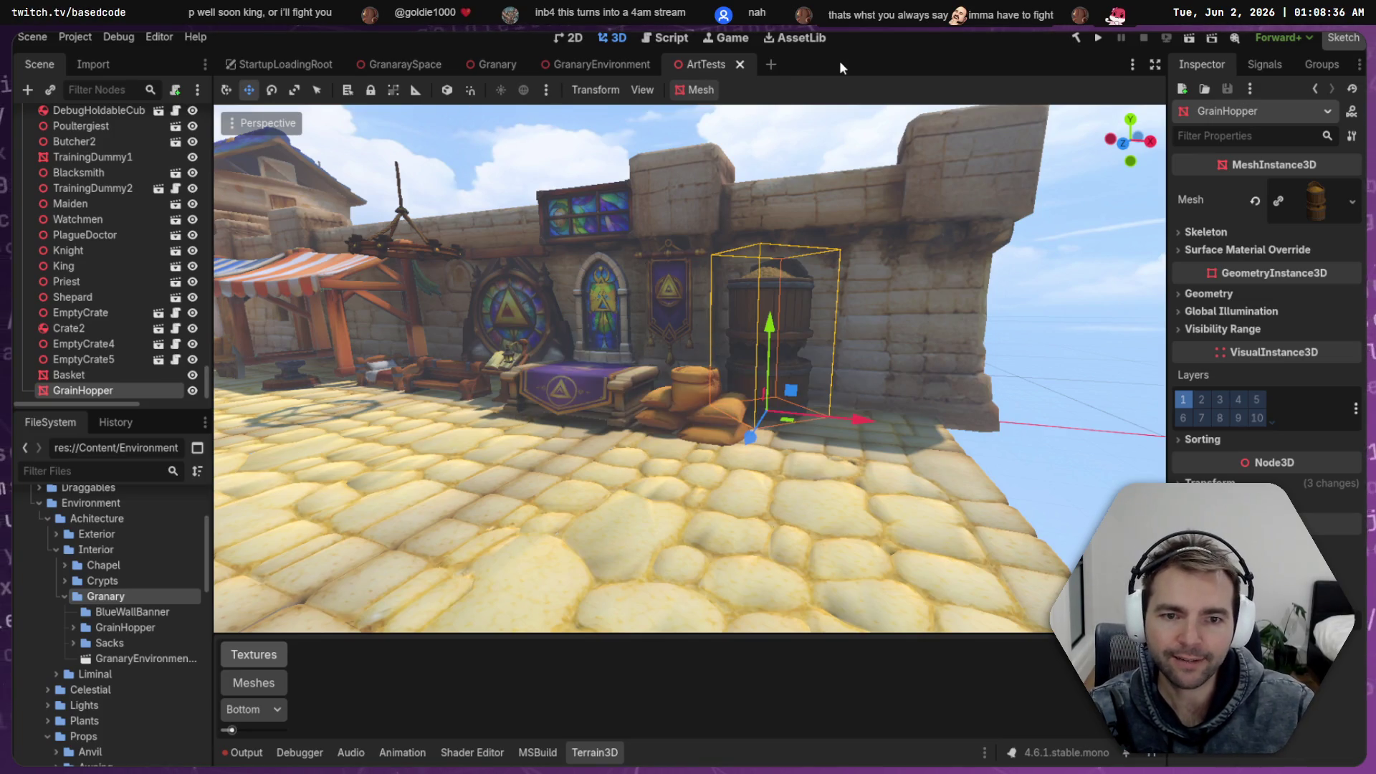
{"action": "key", "text": "F5"}
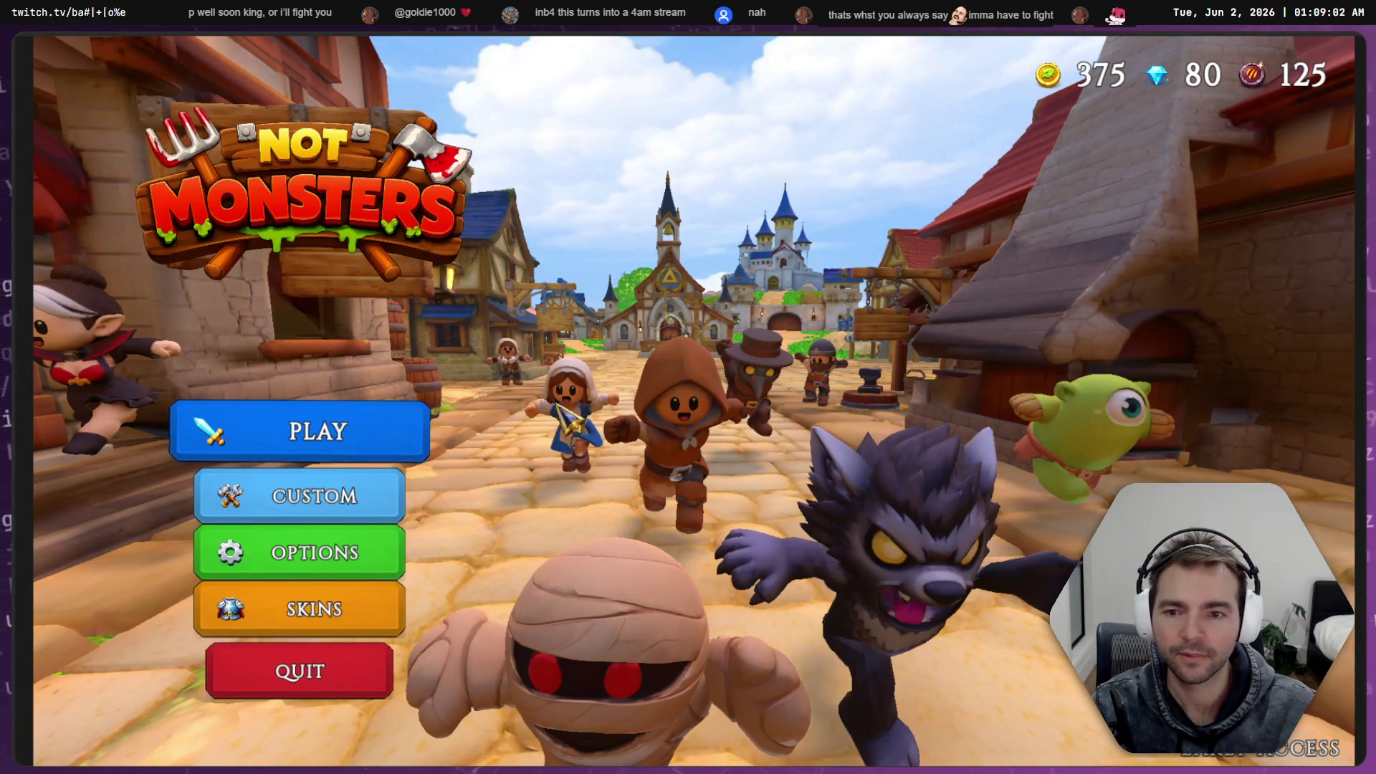
Host a new public game lobby and play as the Lamlighter villager
{"action": "left_click", "coordinate": [344, 412]}
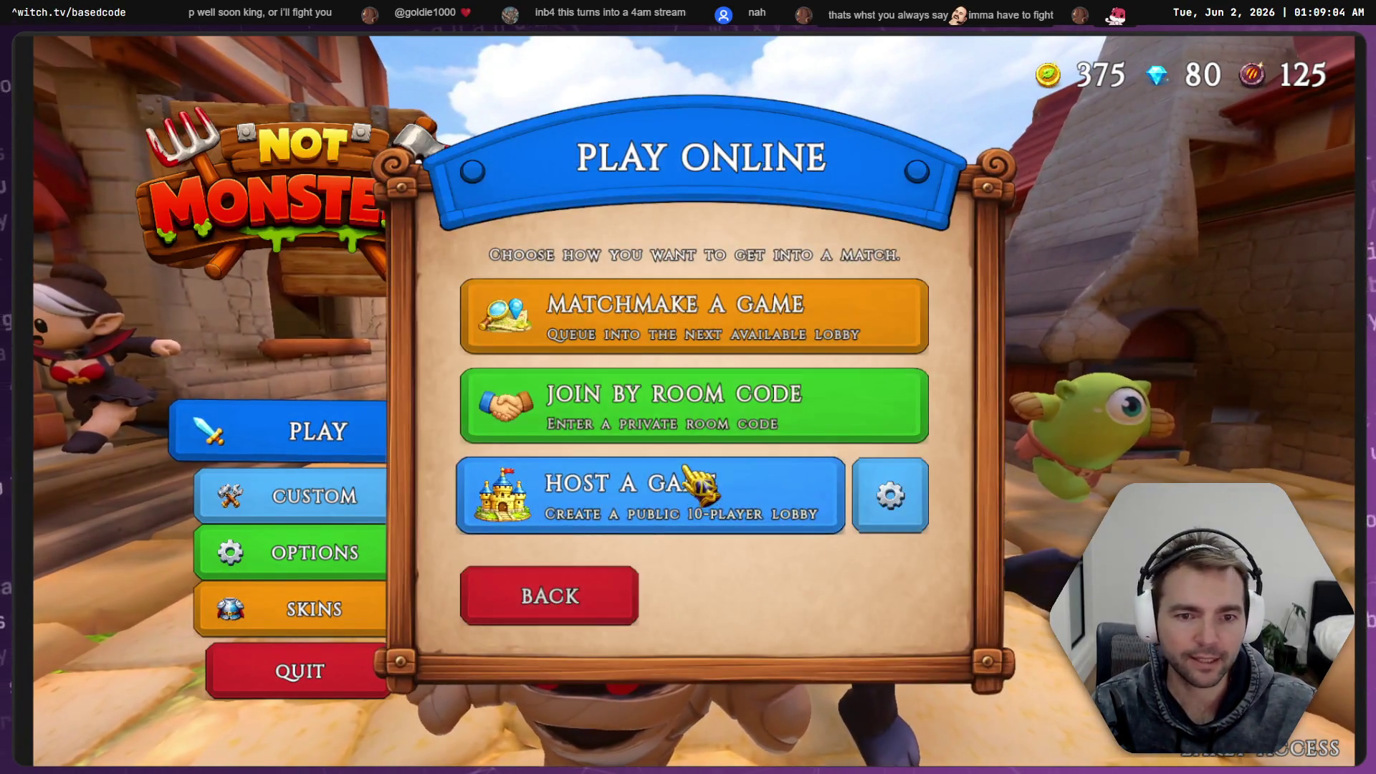
{"action": "left_click", "coordinate": [682, 513]}
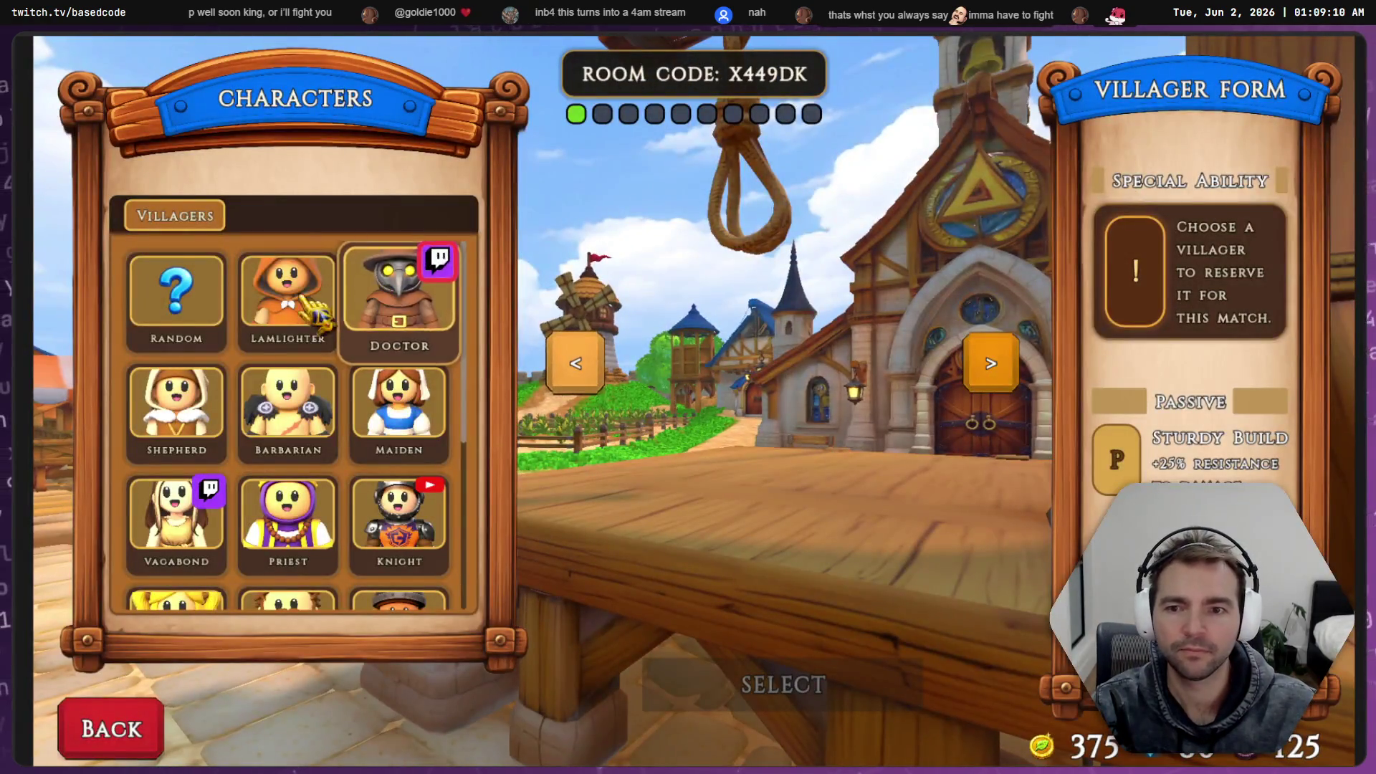
{"action": "left_click", "coordinate": [331, 298]}
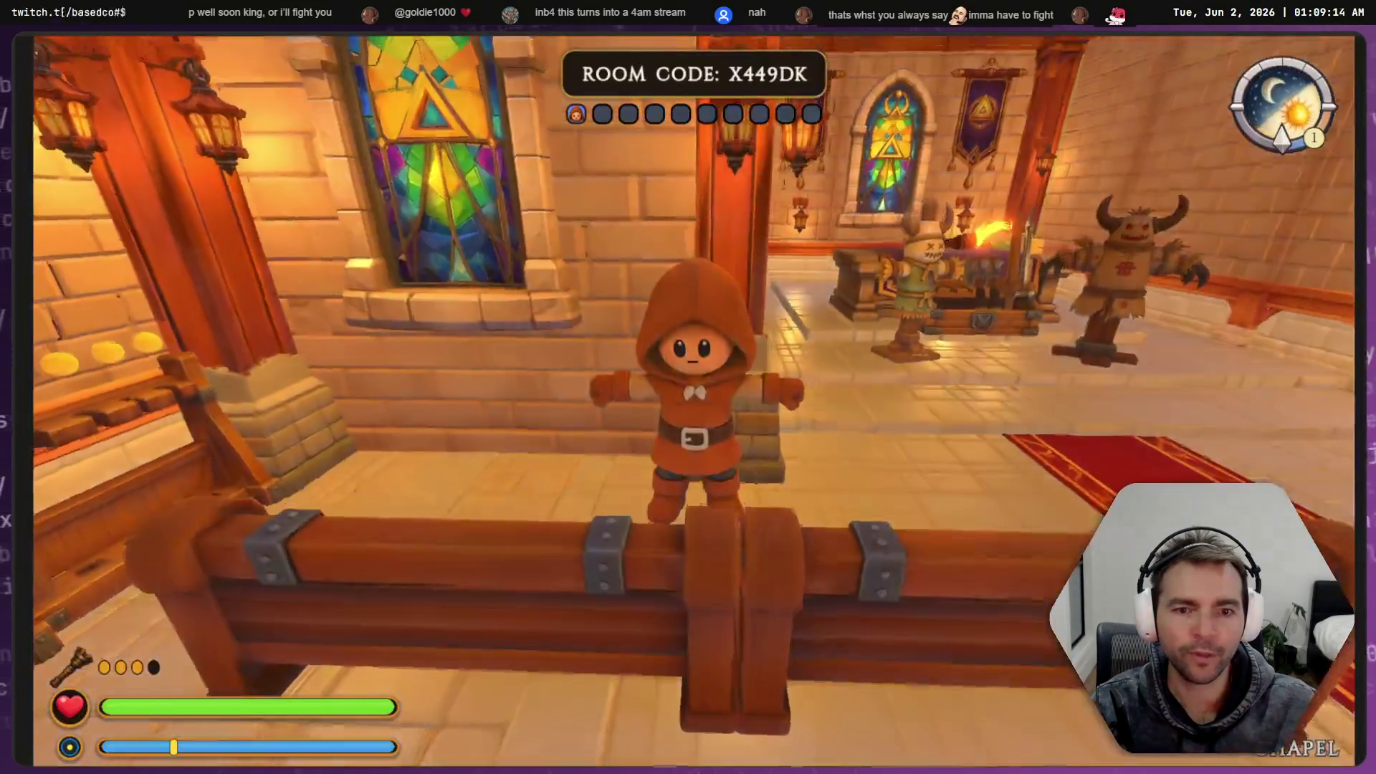
Run to the chest between the scarecrows, then exit through the chapel door
{"action": "key", "text": "w"}
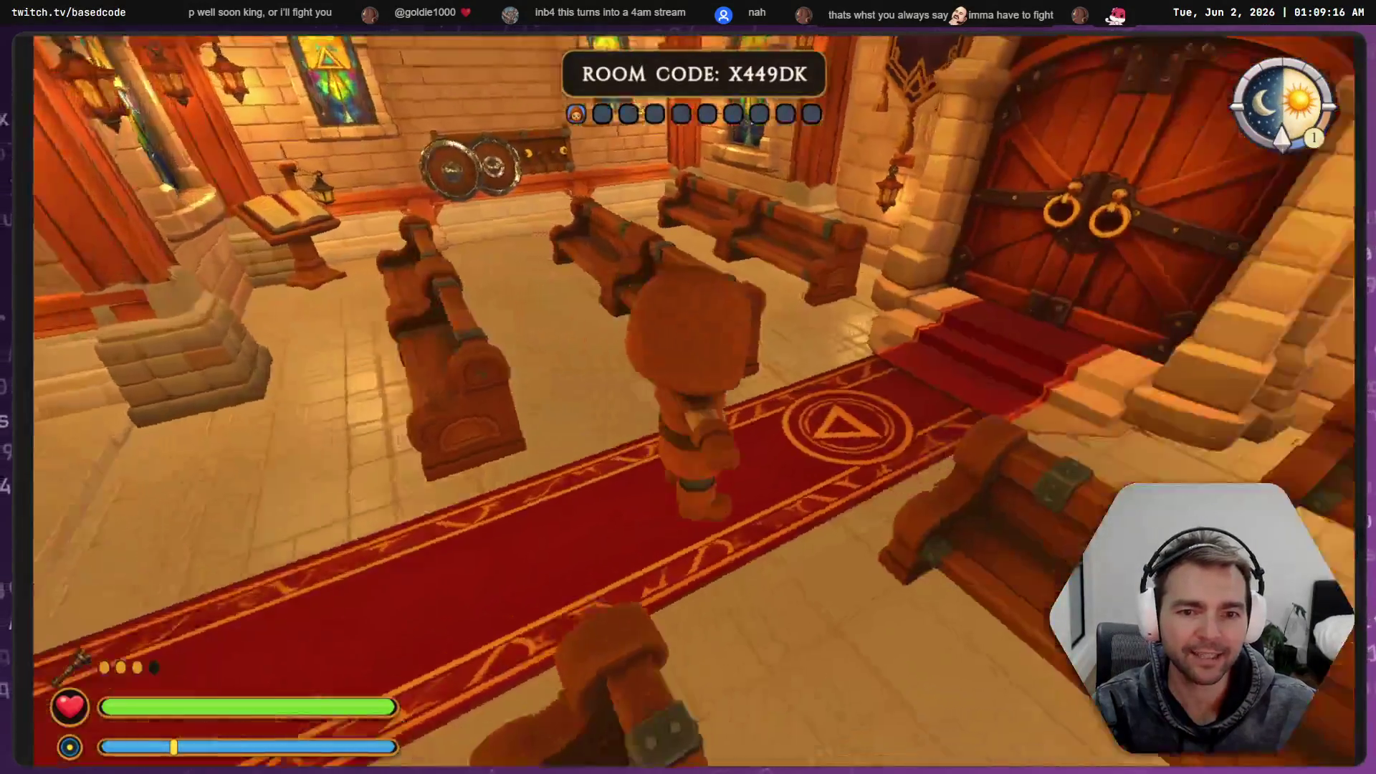
{"action": "key", "text": "w"}
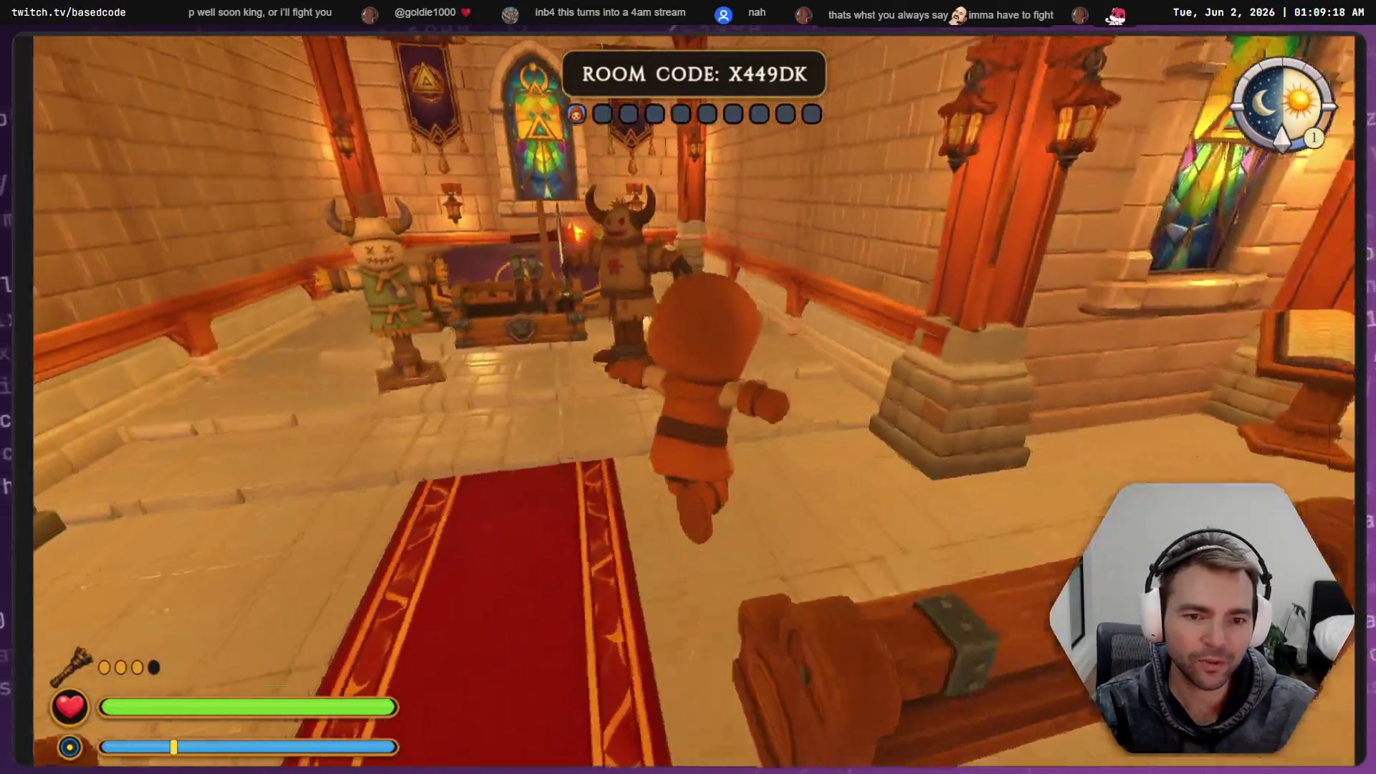
{"action": "key", "text": "w"}
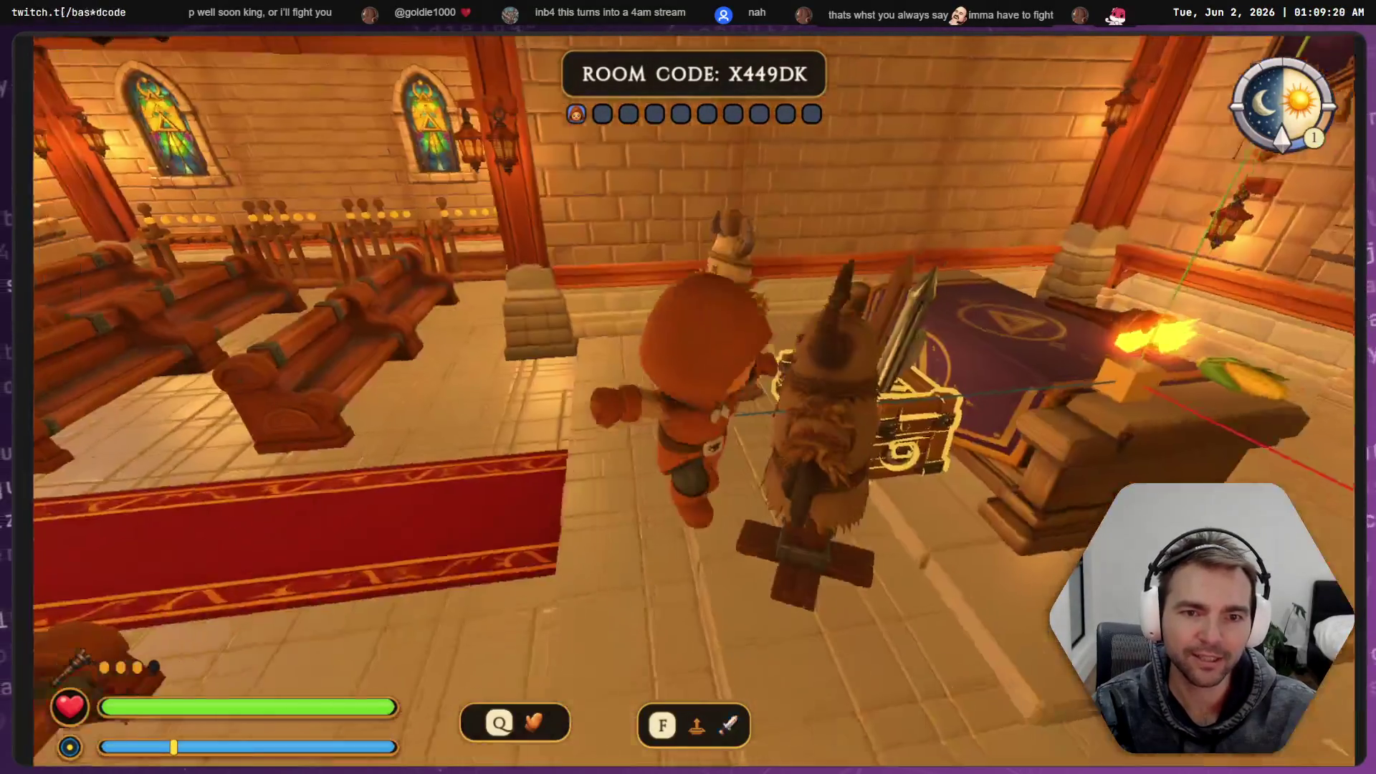
{"action": "key", "text": "w"}
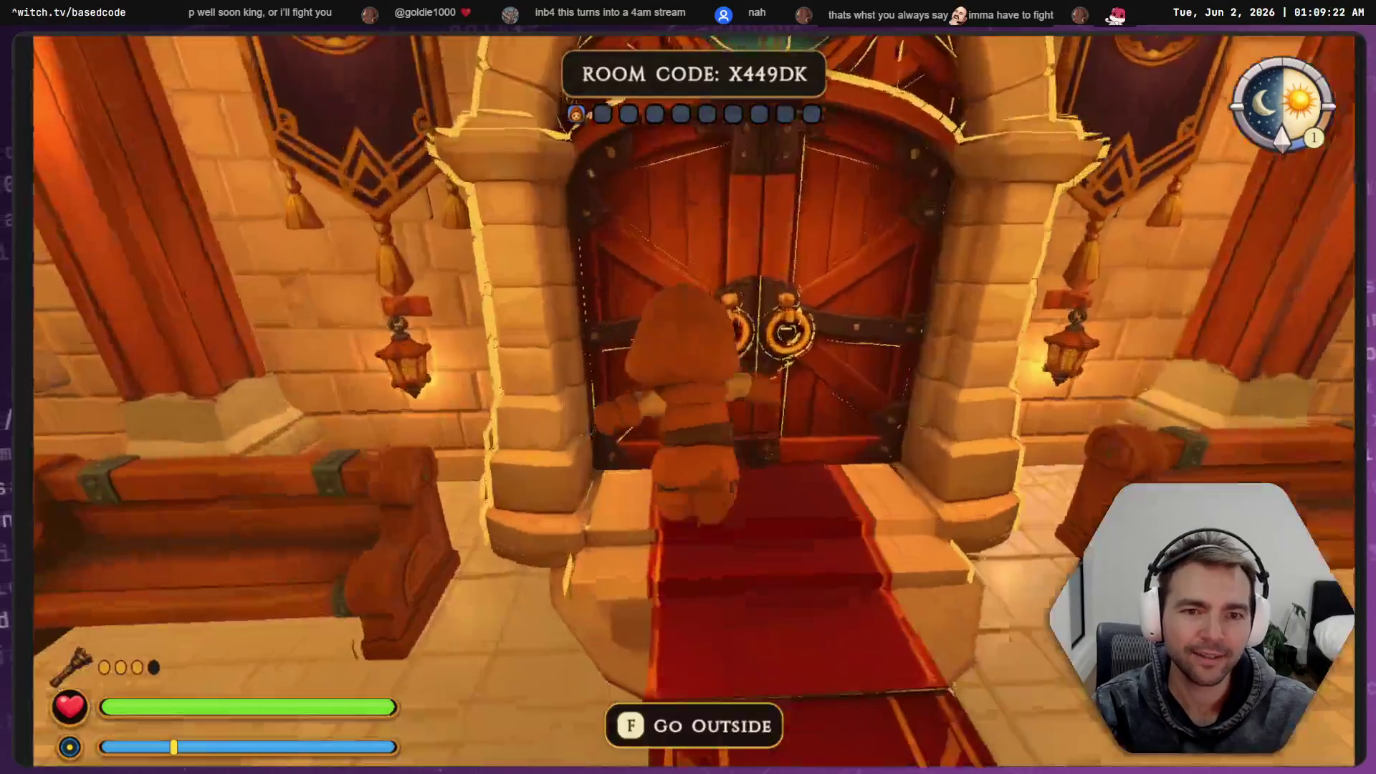
{"action": "key", "text": "e"}
Enter the red-doored building, show the F9 damage overlay, and stop the game
{"action": "key", "text": "w"}
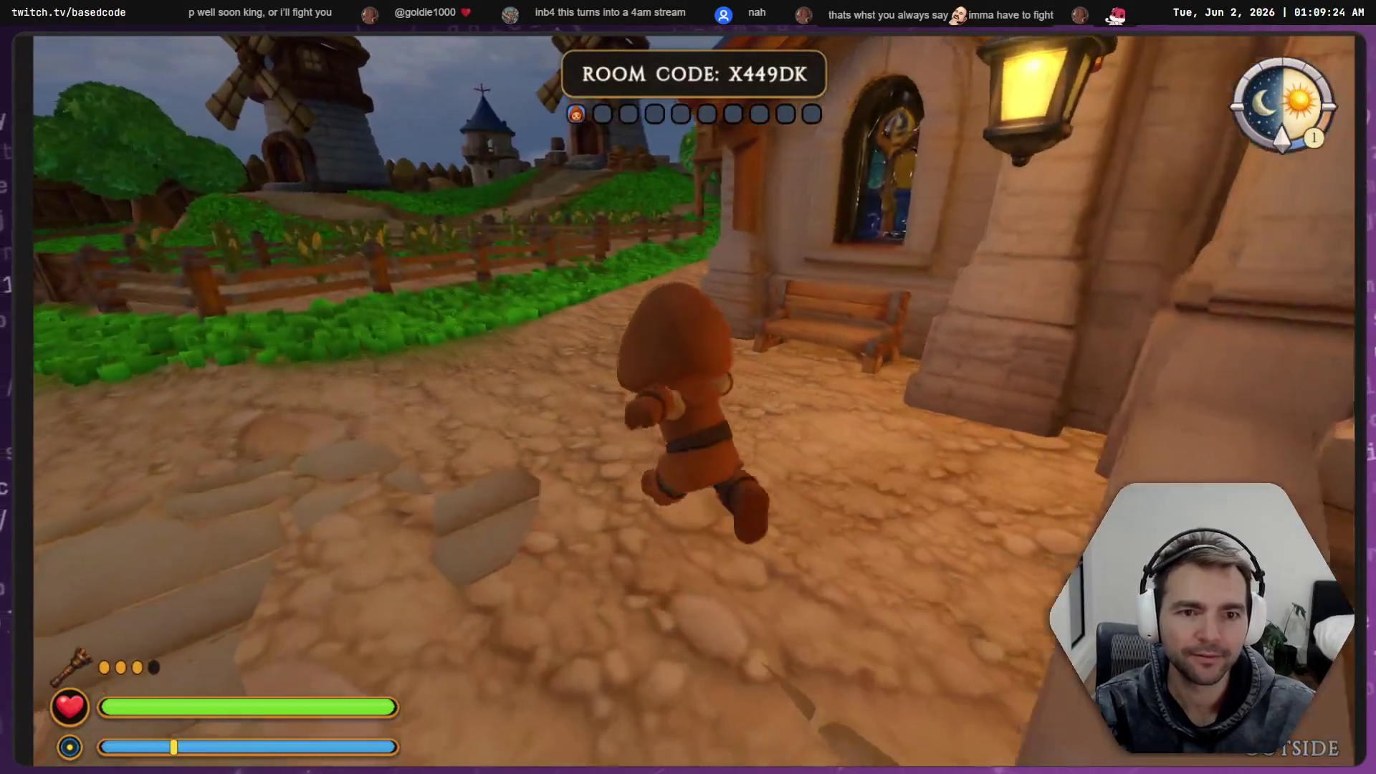
{"action": "key", "text": "w"}
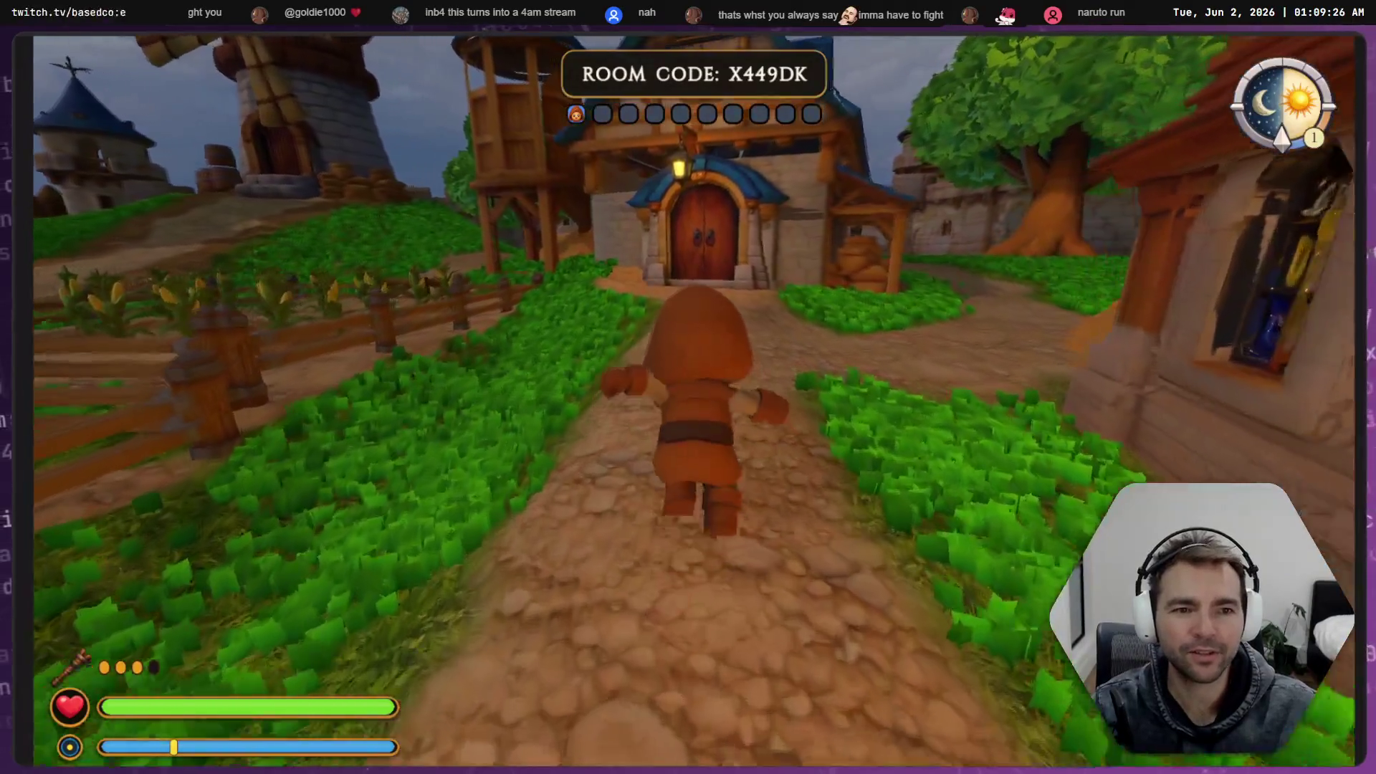
{"action": "key", "text": "w"}
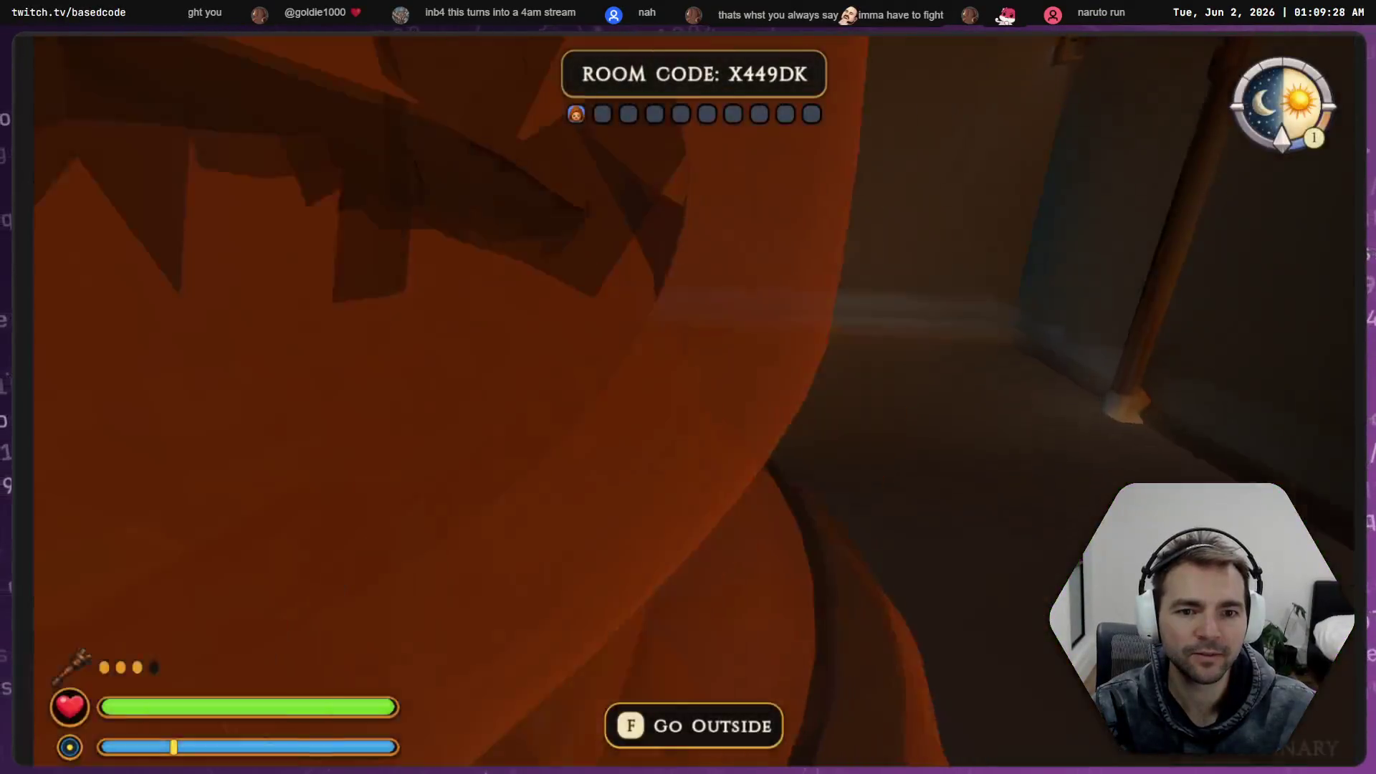
{"action": "key", "text": "e"}
{"action": "key", "text": "F9"}
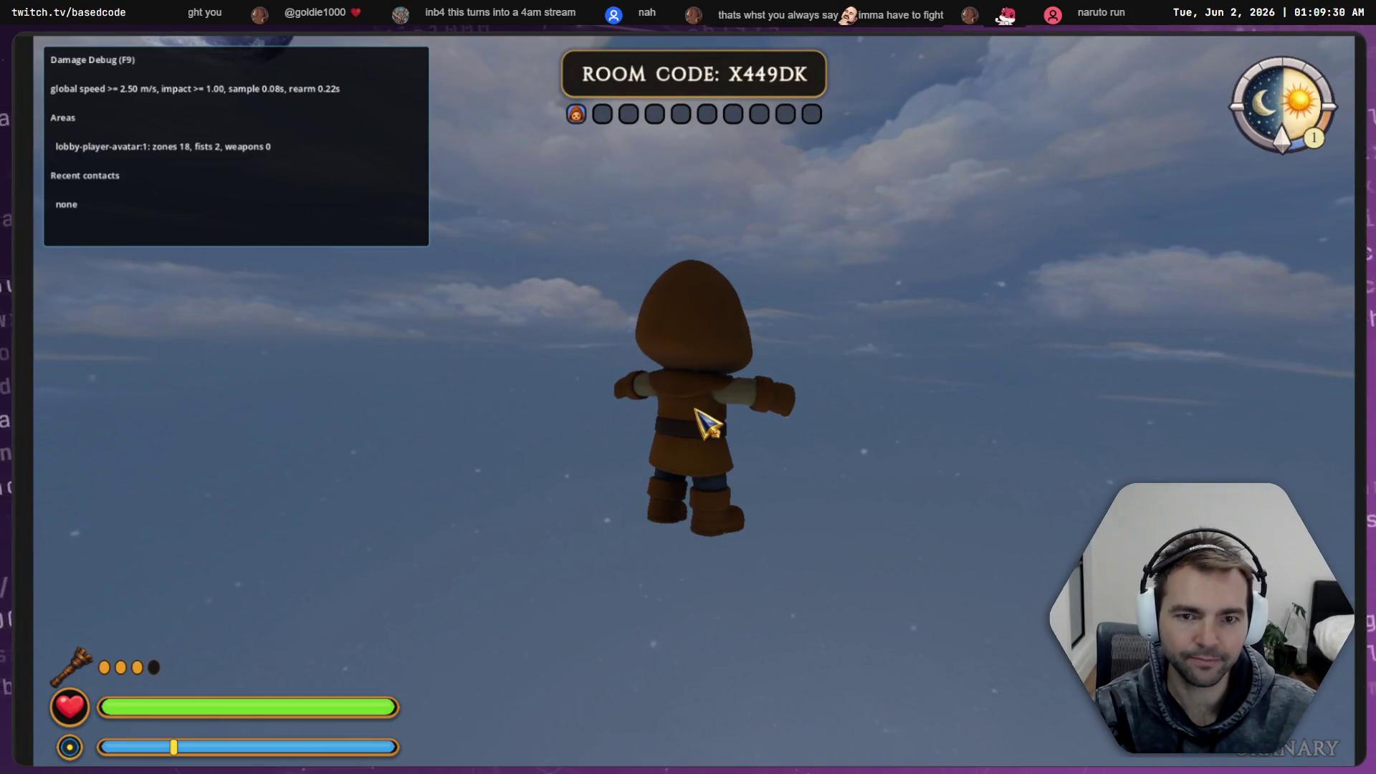
{"action": "key", "text": "F8"}
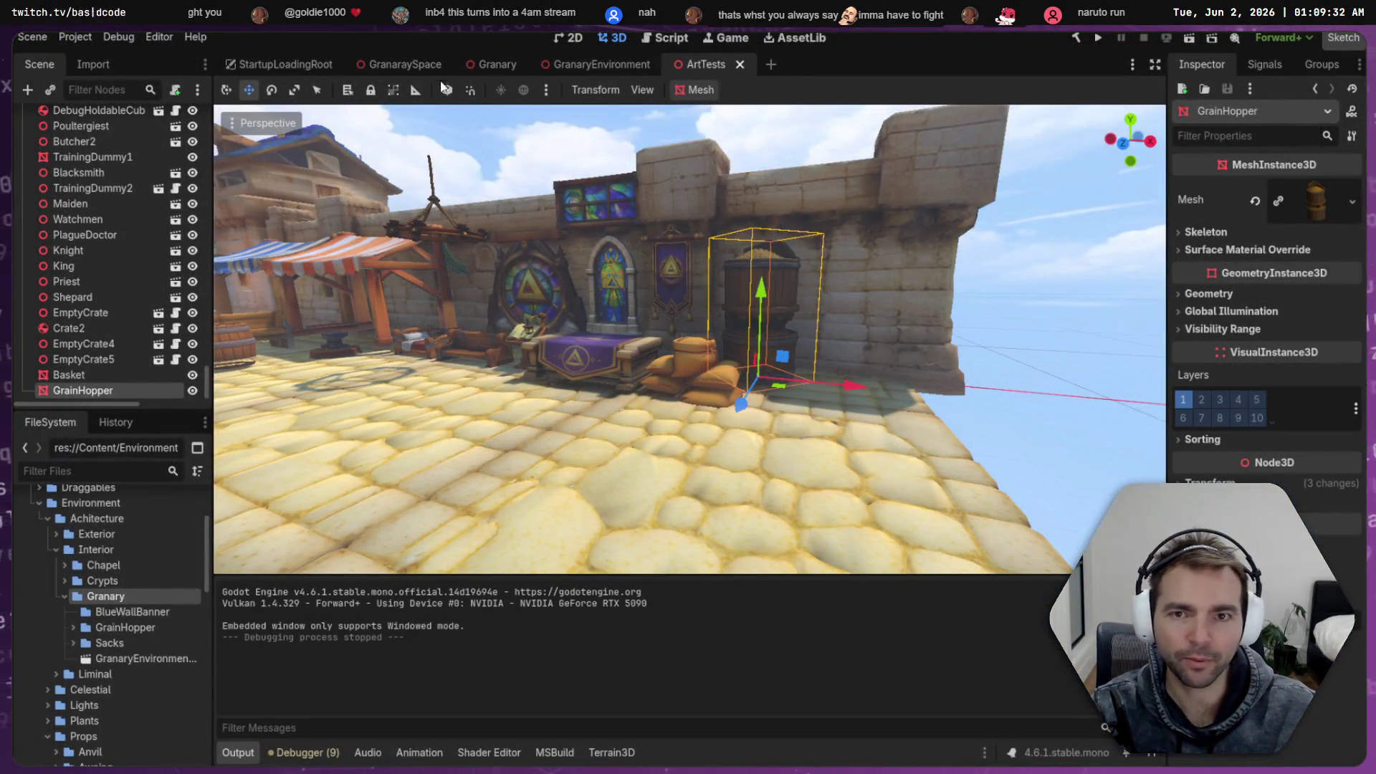
Fly through the GranaraySpace interior and frame GranaryEnvironment to see the chandelier
{"action": "left_click", "coordinate": [400, 64]}
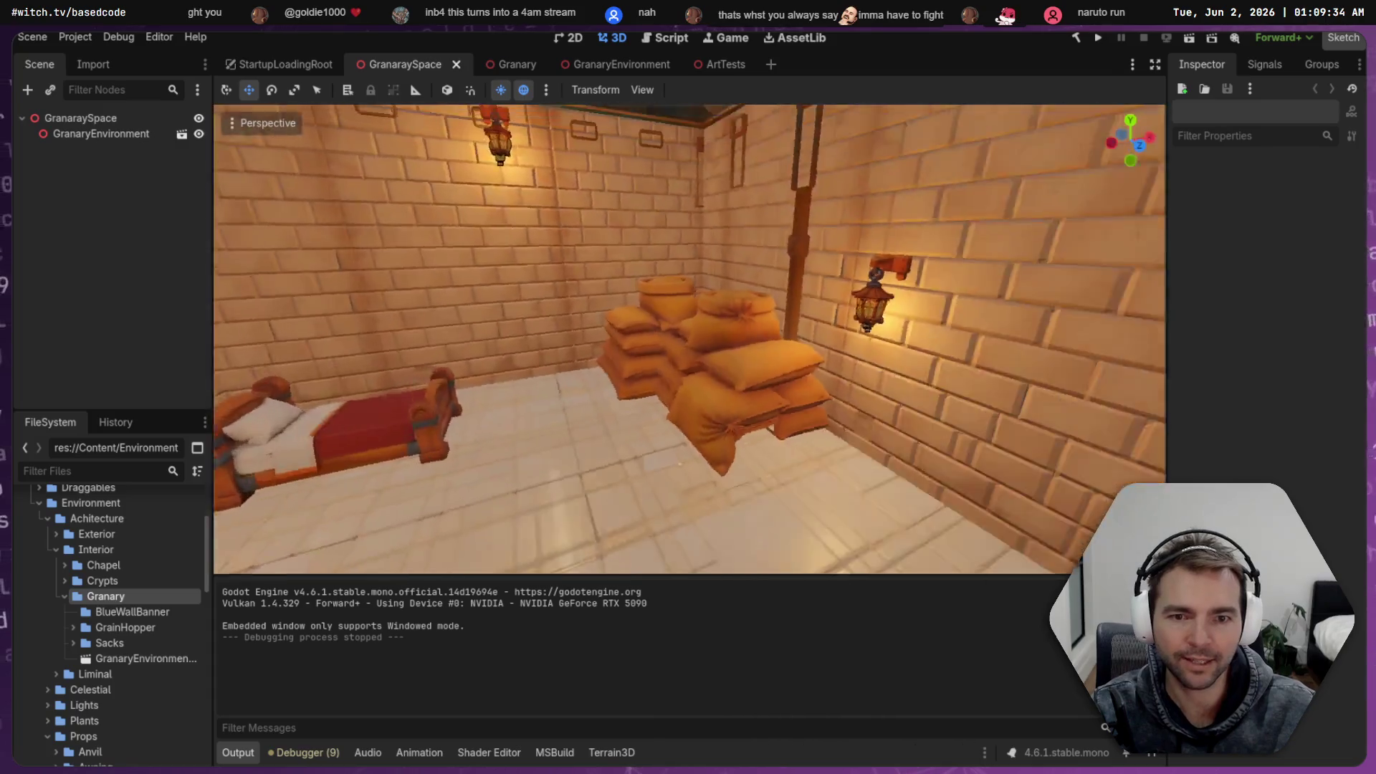
{"action": "key", "text": "w"}
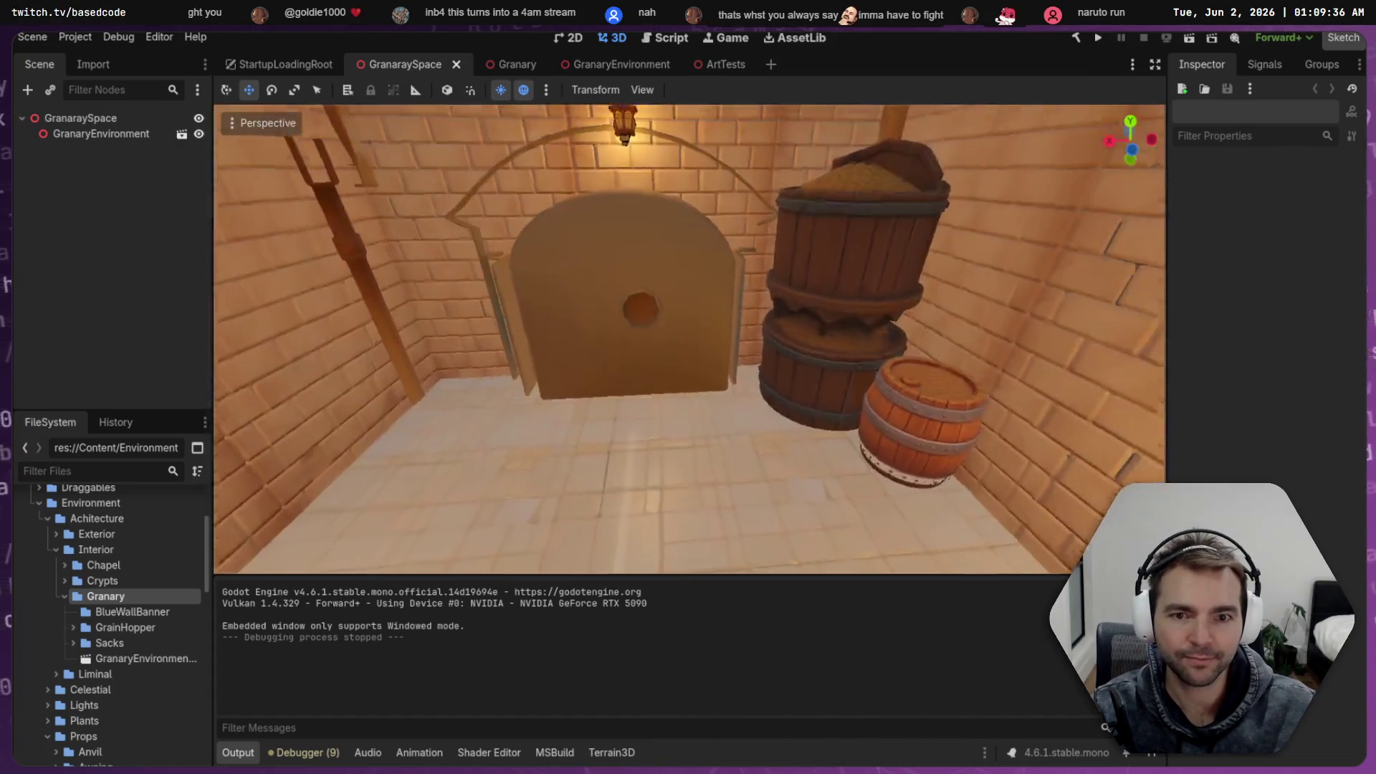
{"action": "key", "text": "w"}
{"action": "left_click", "coordinate": [79, 134]}
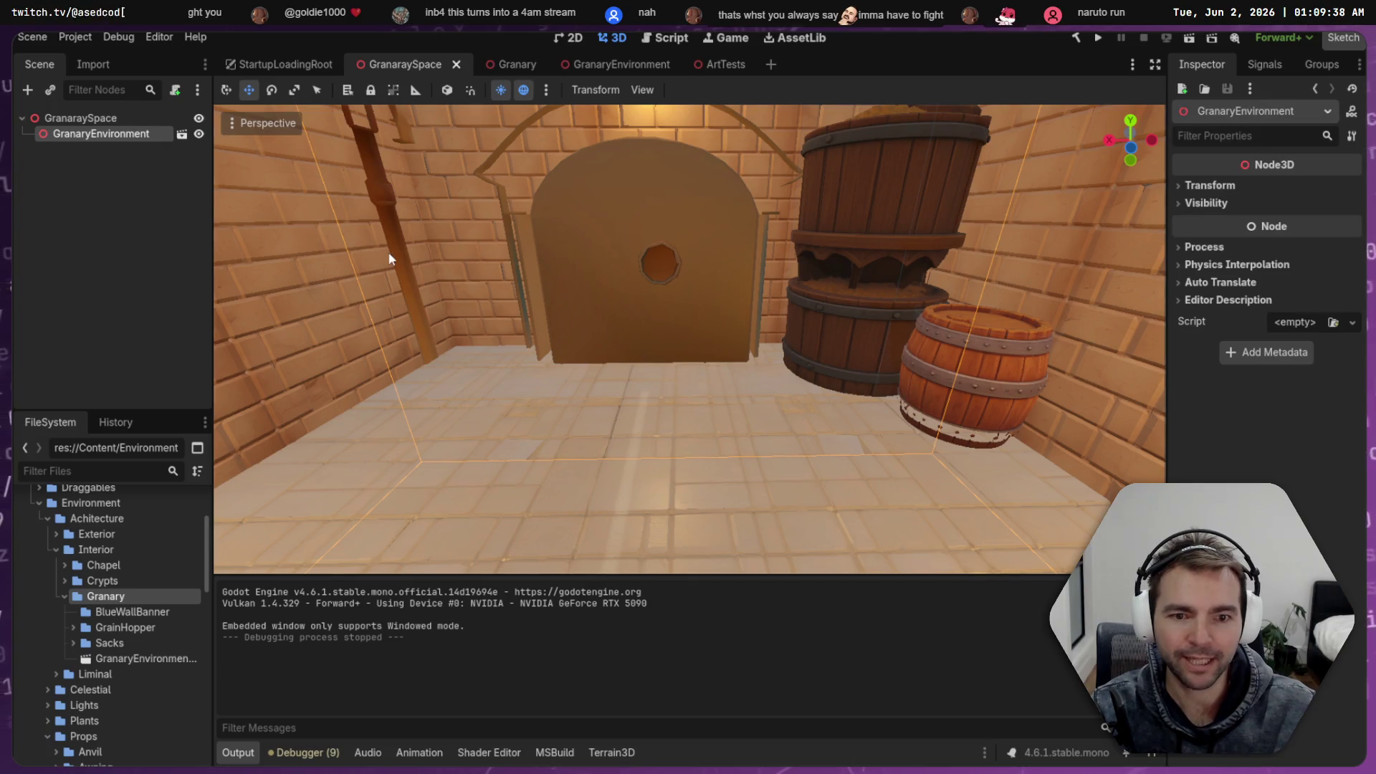
{"action": "key", "text": "f"}
{"action": "key", "text": "s"}
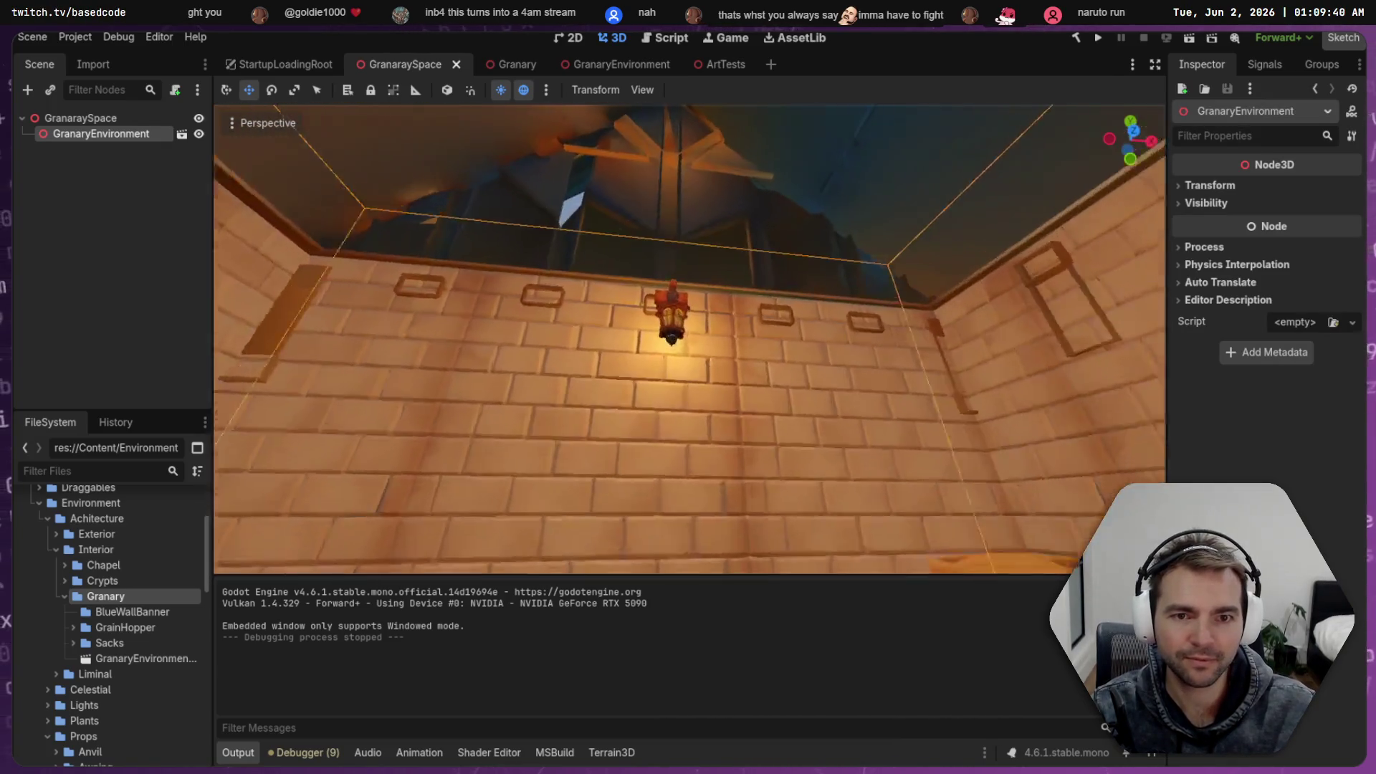
Orbit the Granary building model's entrance, then return to GranaraySpace
{"action": "left_click", "coordinate": [506, 69]}
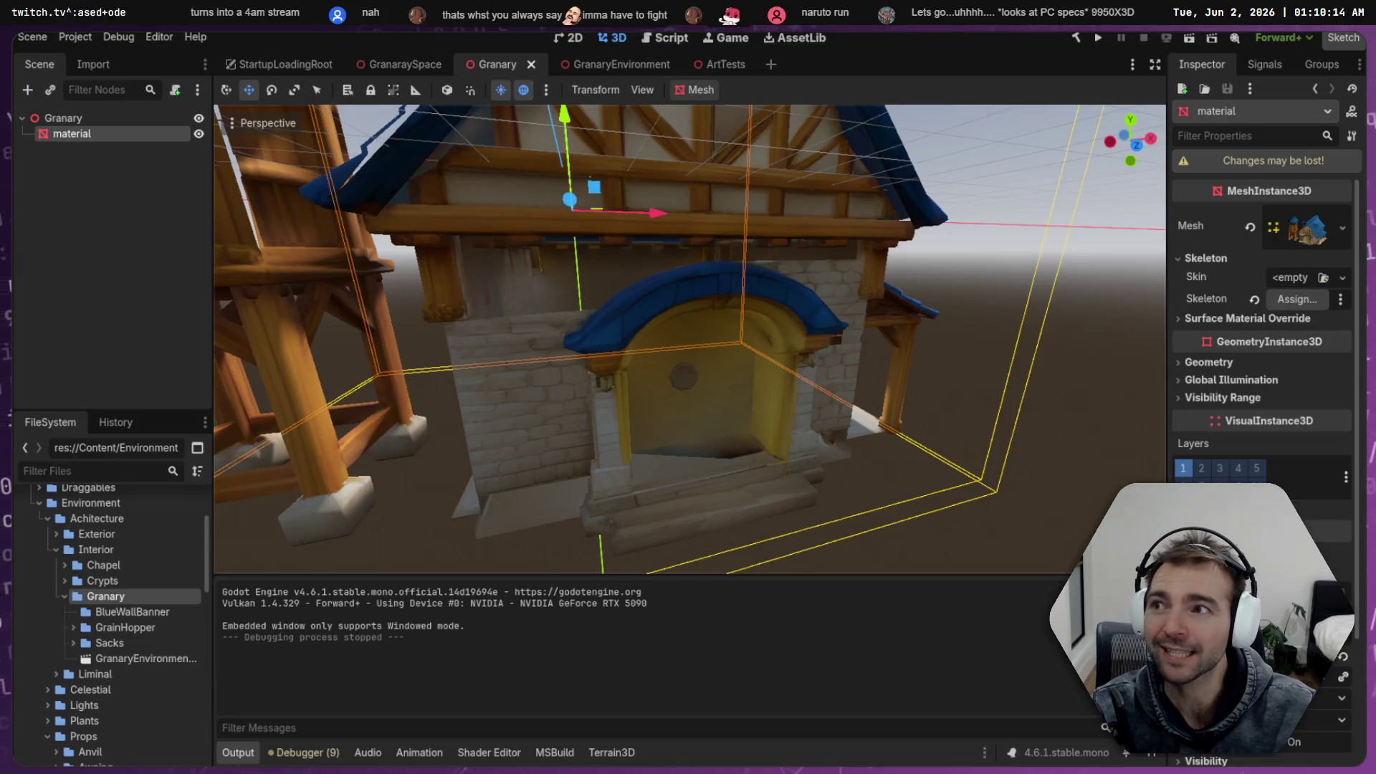
{"action": "mouse_move", "coordinate": [688, 337]}
{"action": "left_mouse_down"}
{"action": "mouse_move", "coordinate": [516, 322]}
{"action": "mouse_move", "coordinate": [696, 330]}
{"action": "mouse_move", "coordinate": [909, 424]}
{"action": "left_mouse_up"}
{"action": "left_click", "coordinate": [959, 383]}
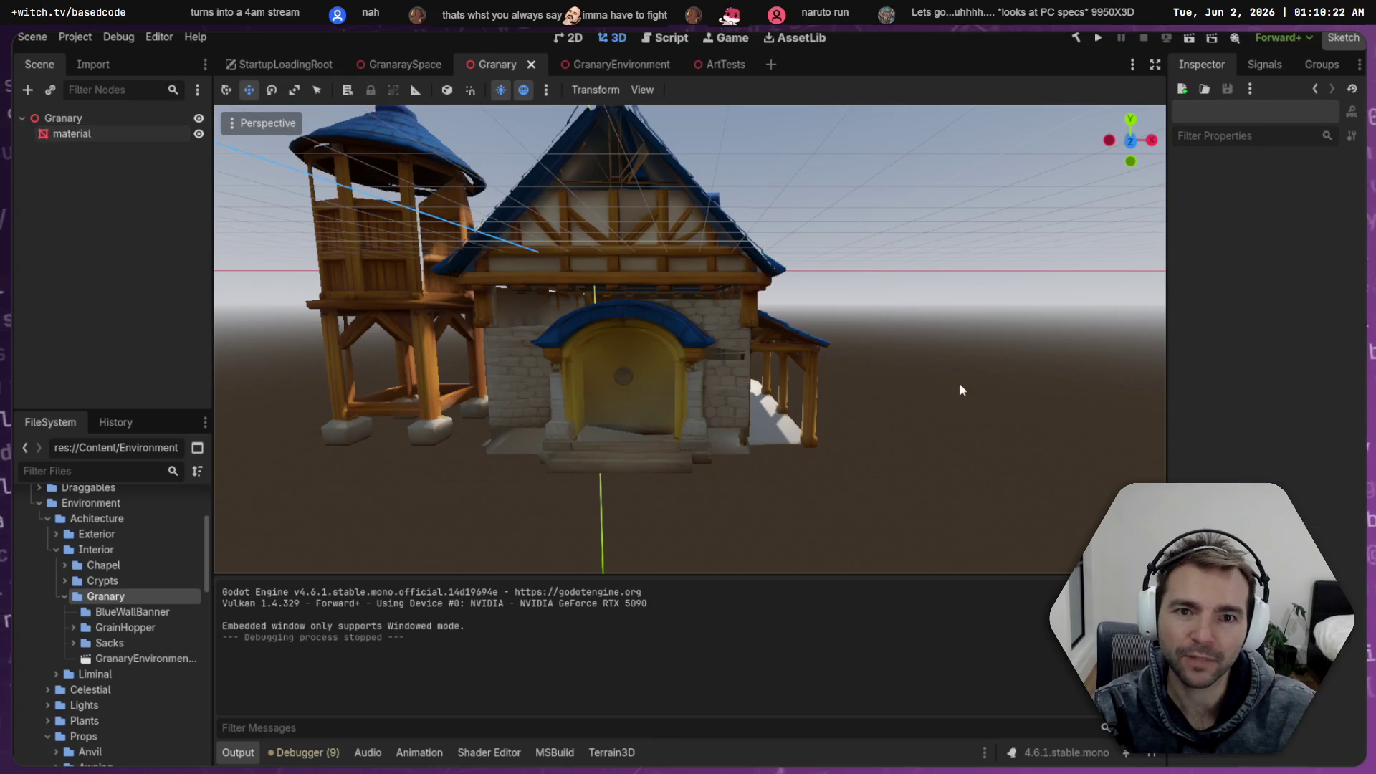
{"action": "left_click", "coordinate": [376, 63]}
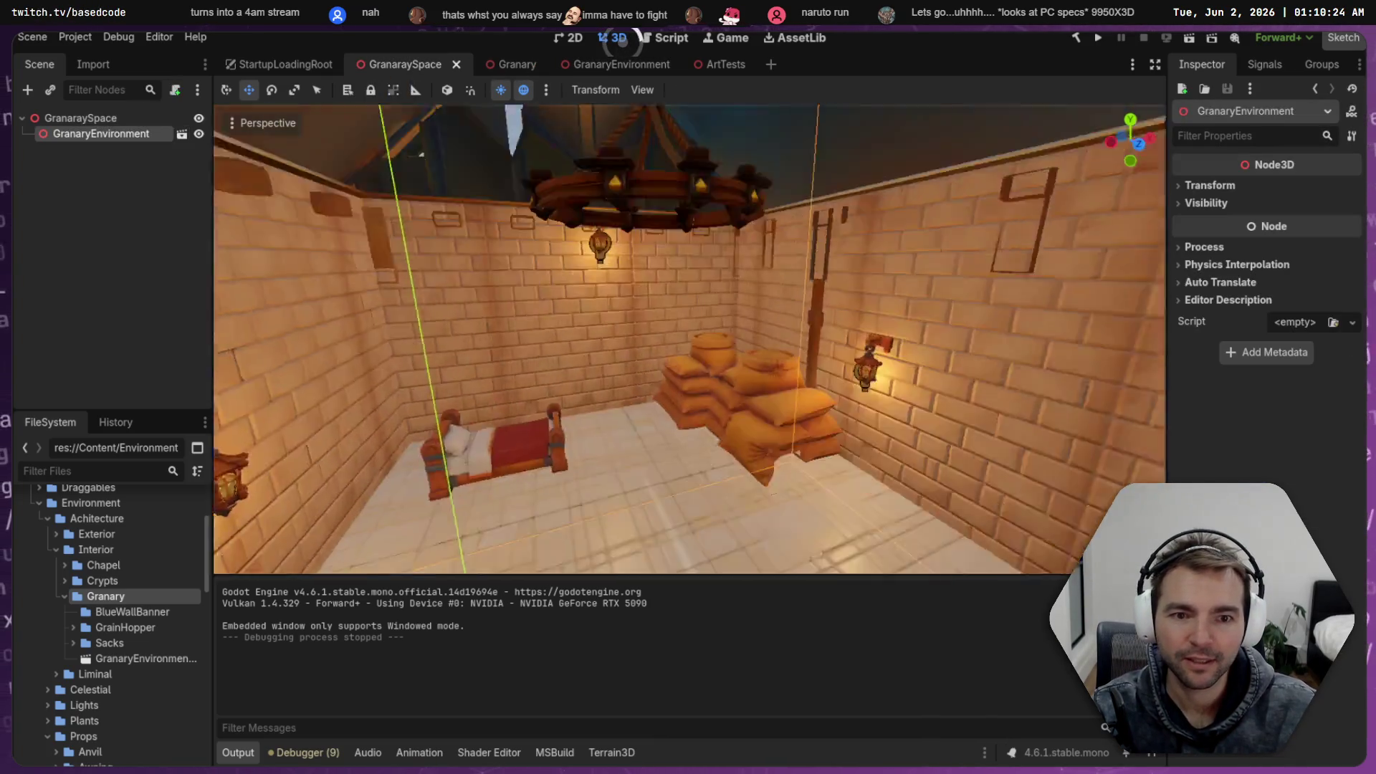
Filter FileSystem by 'Space' and open SpaceLayout.tscn from the Spaces folder
{"action": "left_click_drag", "start_coordinate": [645, 373], "coordinate": [677, 388]}
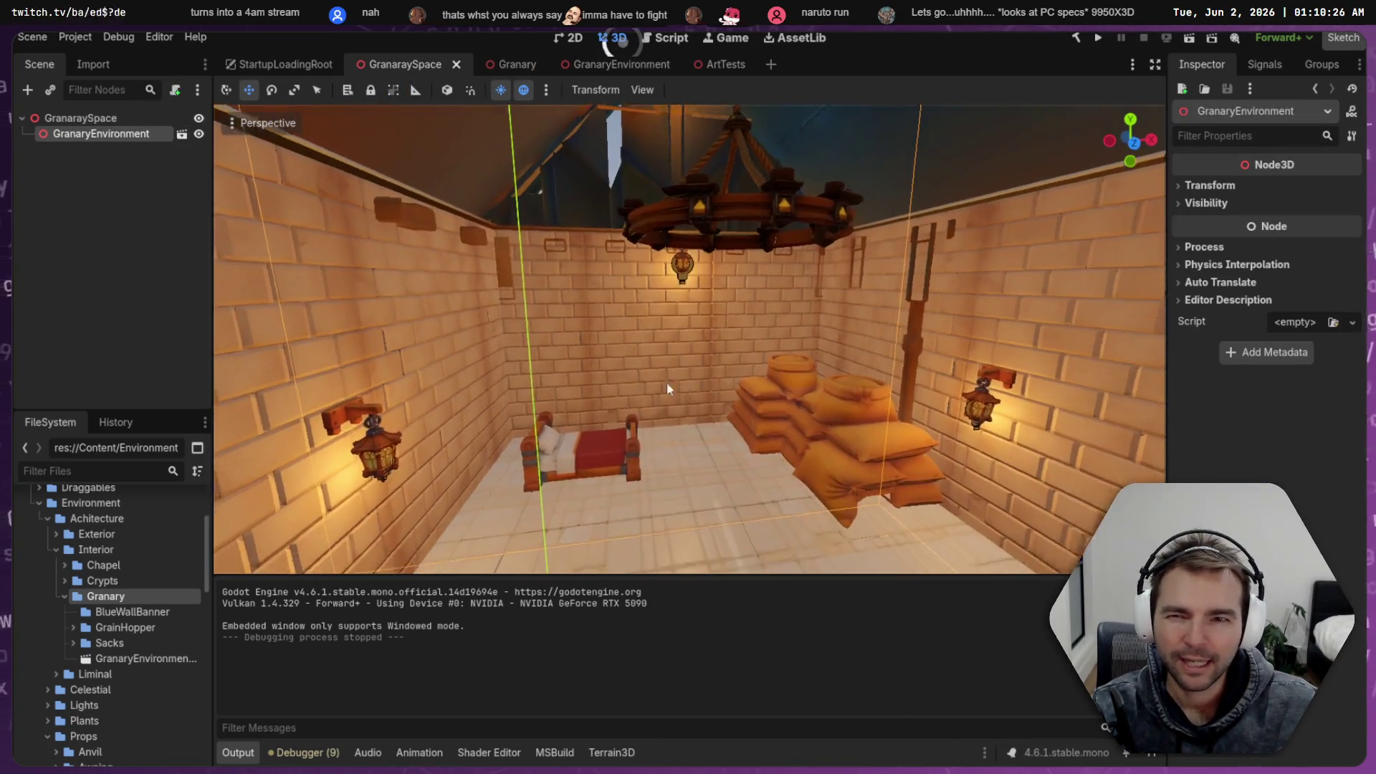
{"action": "right_click", "coordinate": [94, 488]}
{"action": "left_click", "coordinate": [104, 471]}
{"action": "type", "text": "Space"}
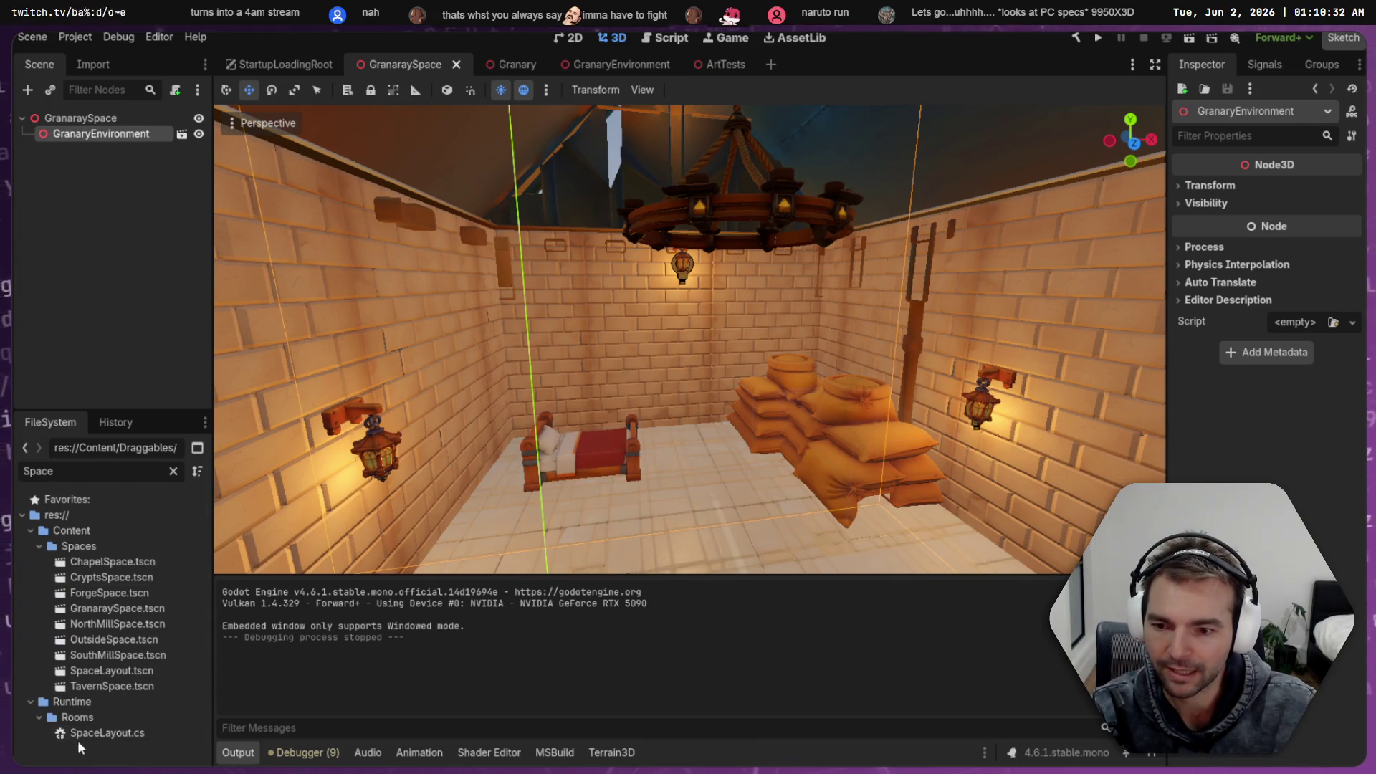
{"action": "left_click", "coordinate": [92, 733]}
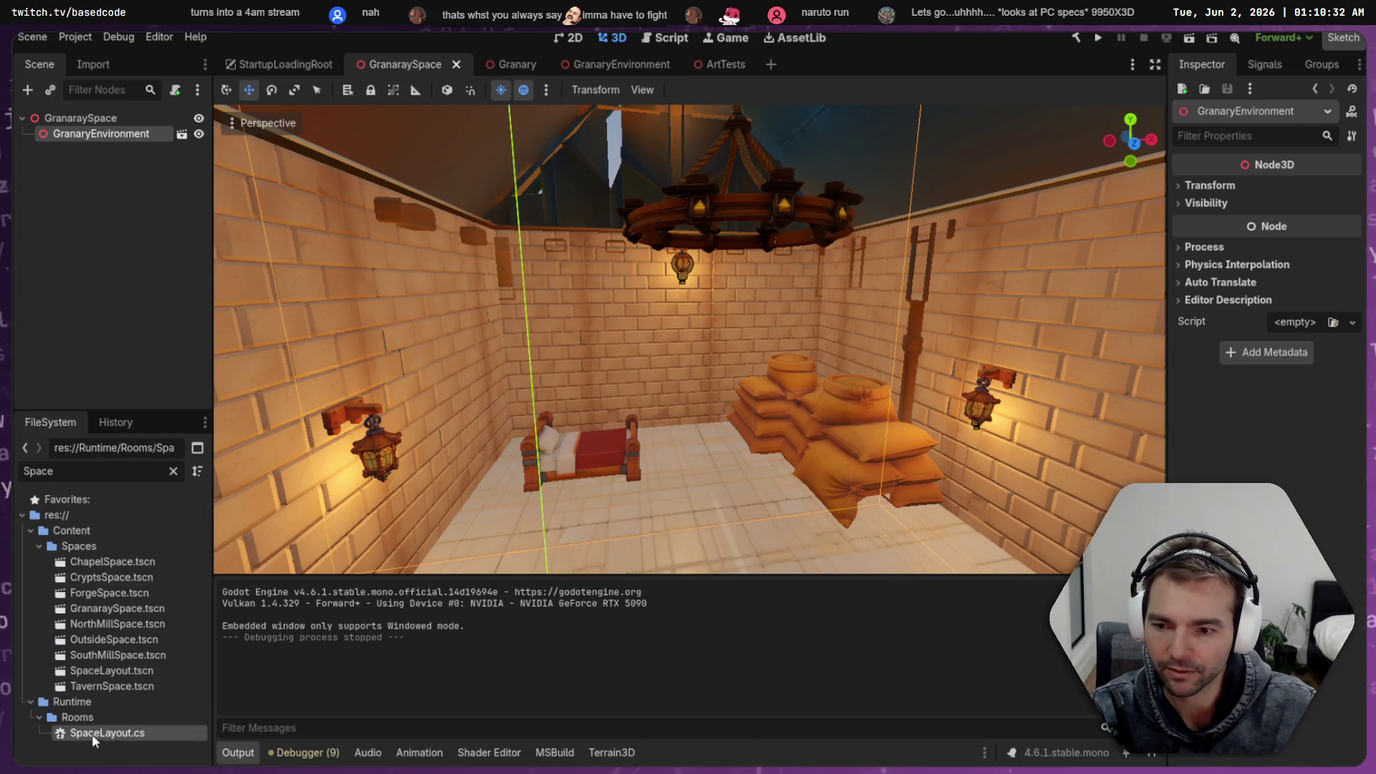
{"action": "left_click", "coordinate": [111, 562]}
{"action": "left_click", "coordinate": [107, 548]}
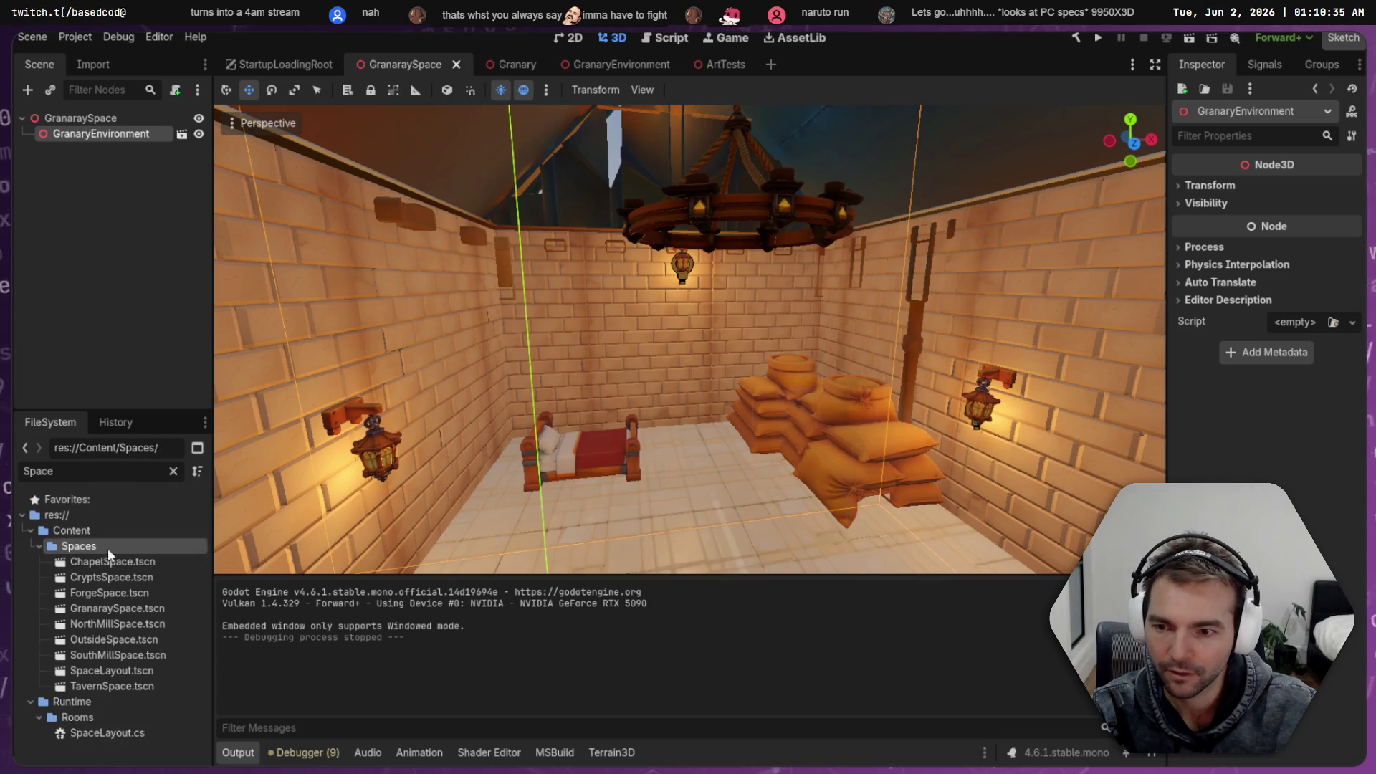
{"action": "left_click", "coordinate": [131, 606]}
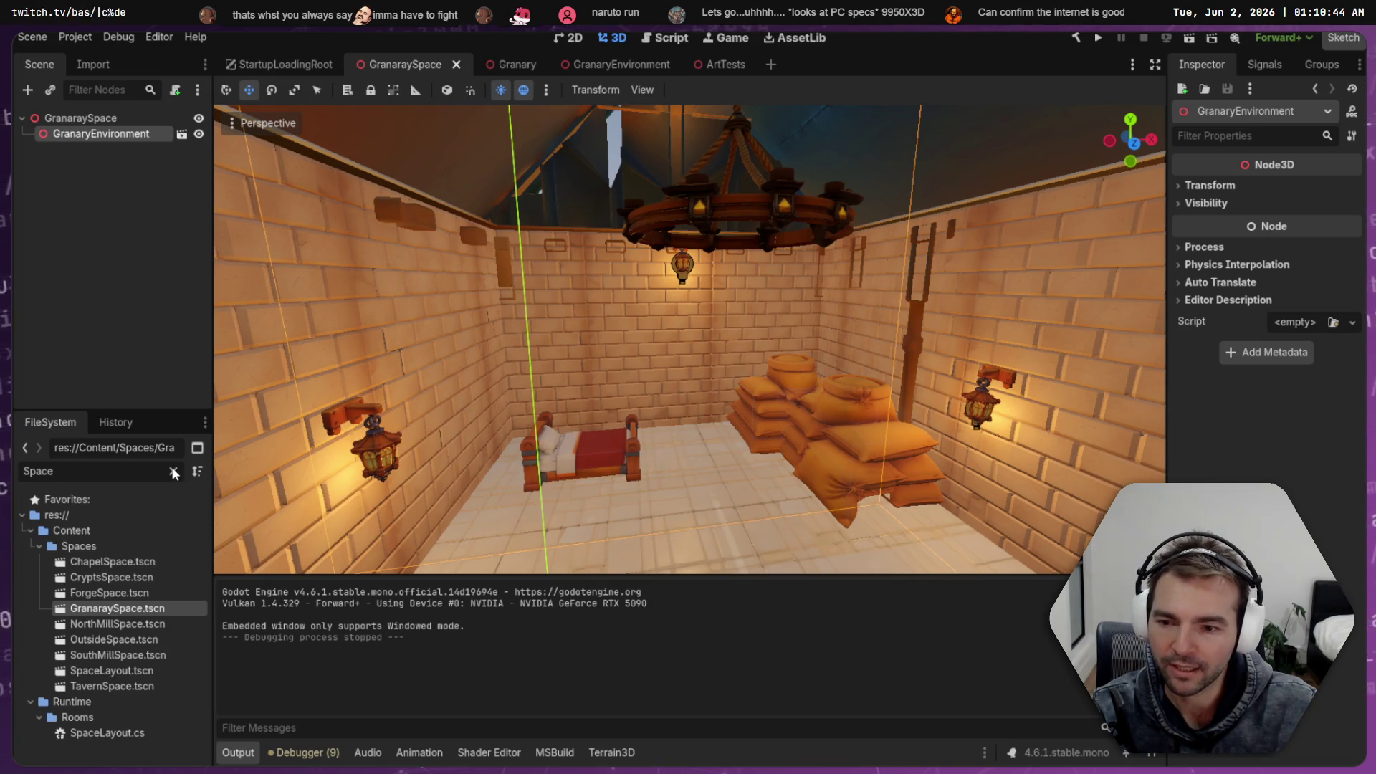
{"action": "left_click", "coordinate": [111, 670]}
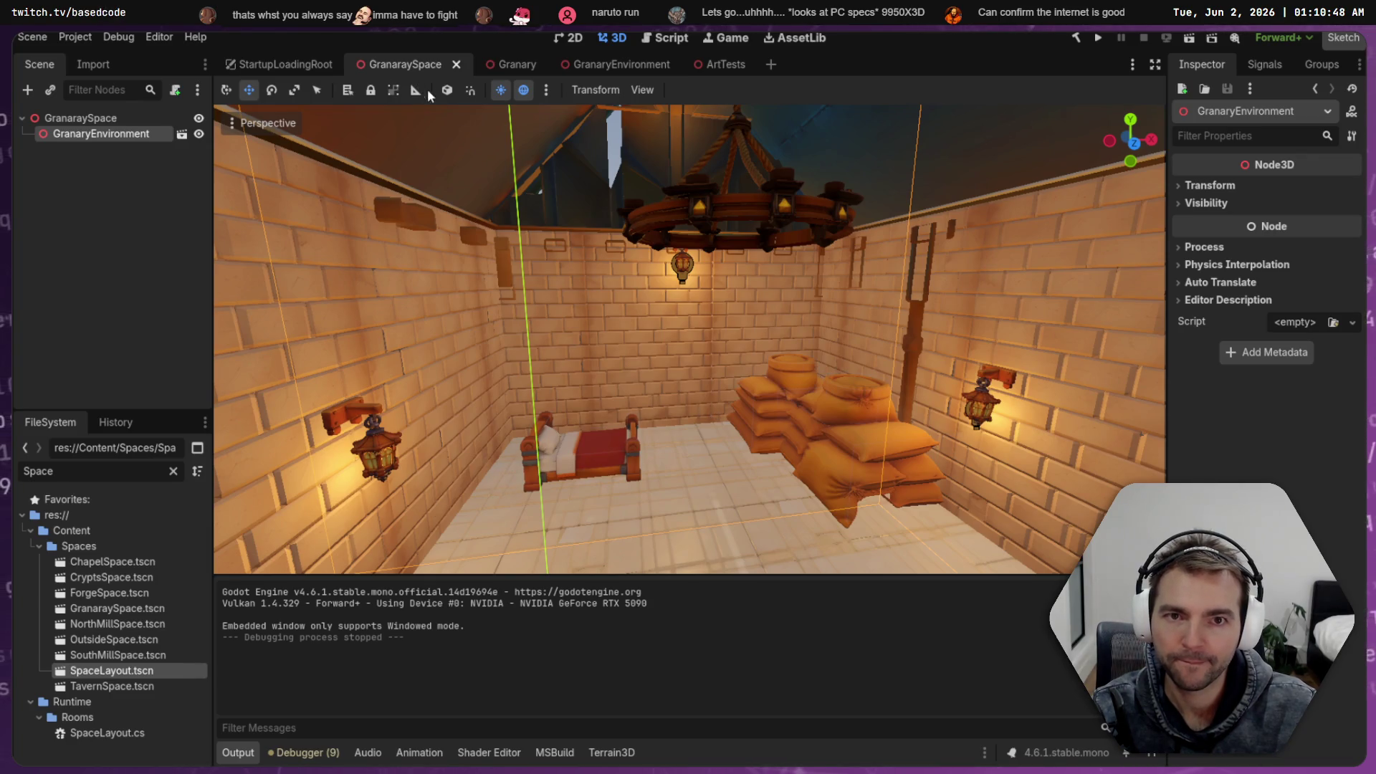
{"action": "double_click", "coordinate": [104, 676]}
Collapse the Chapel, Crypts, Tavern and Forge entrance groups in SpaceLayout
{"action": "key", "text": "w"}
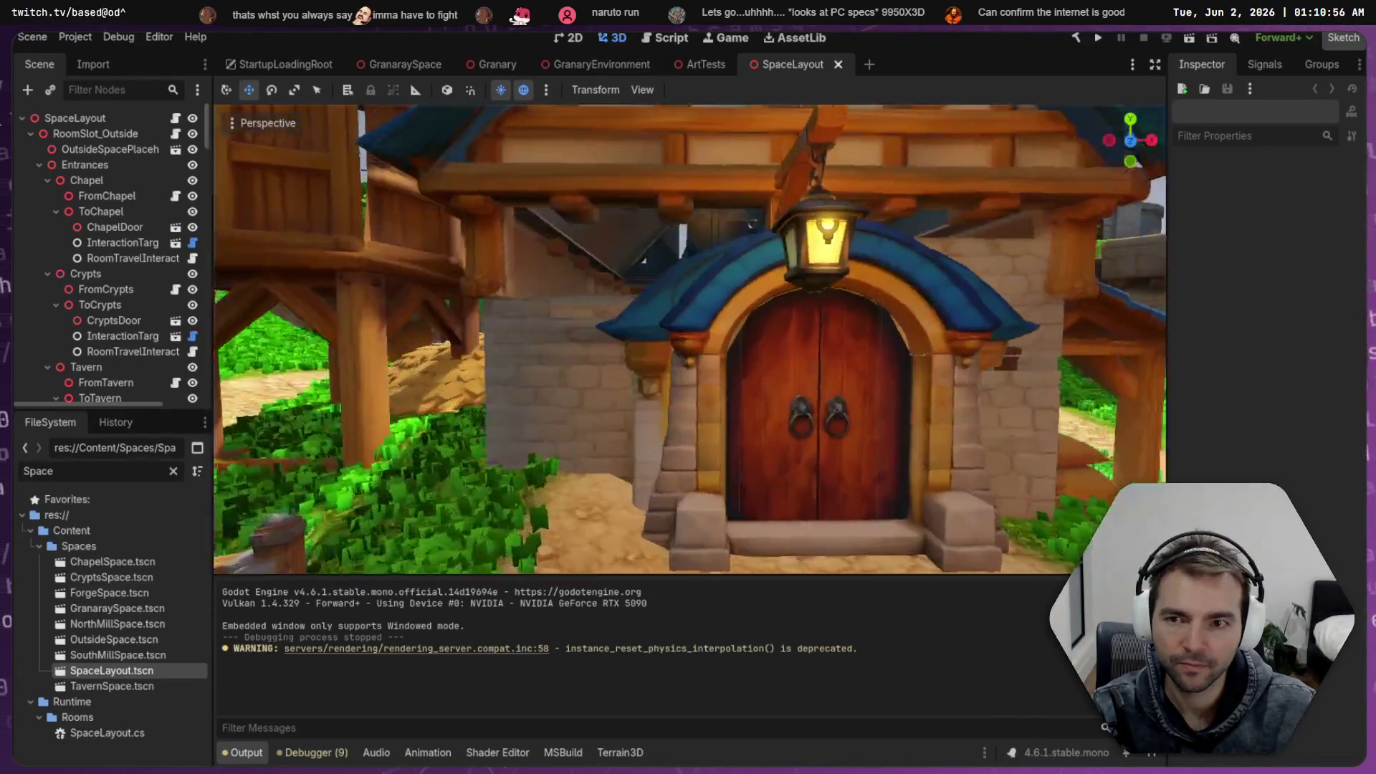
{"action": "left_click", "coordinate": [612, 343]}
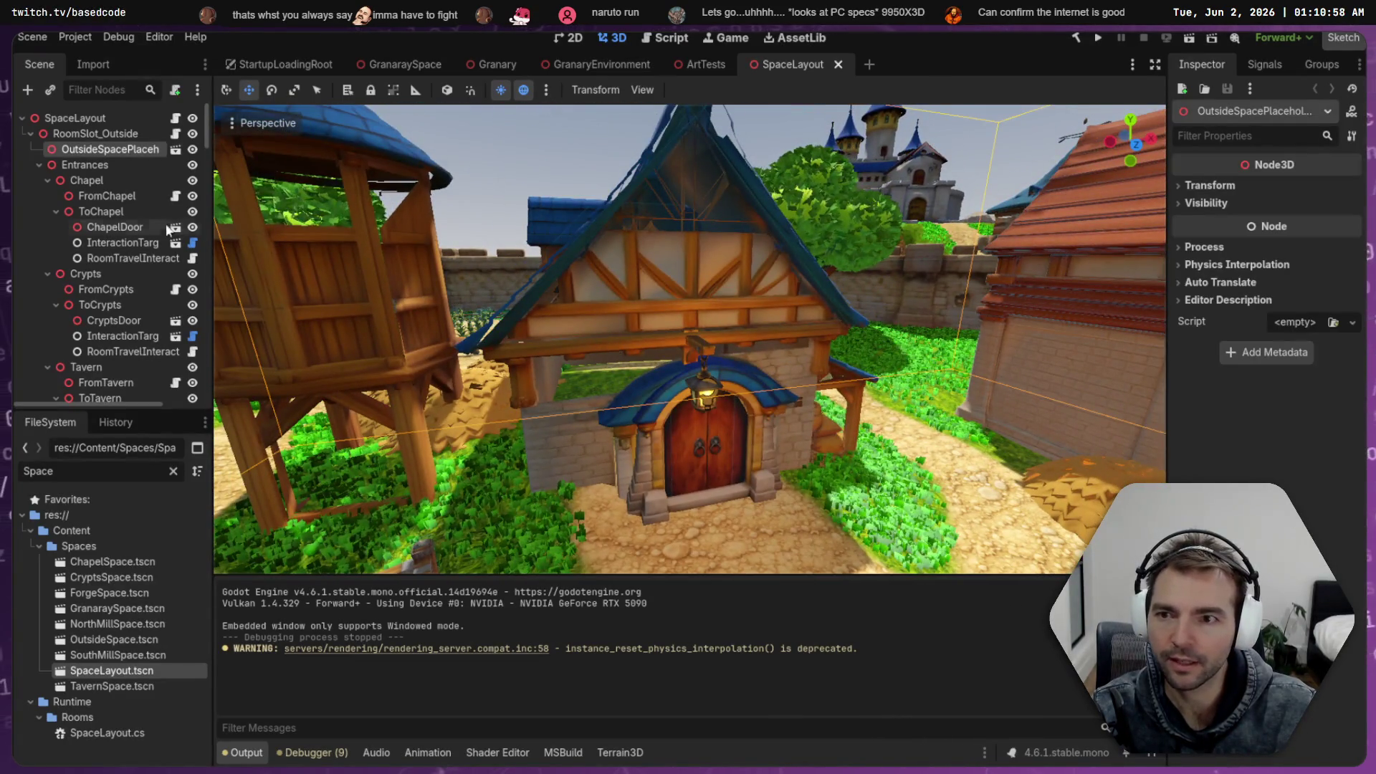
{"action": "left_click", "coordinate": [76, 183]}
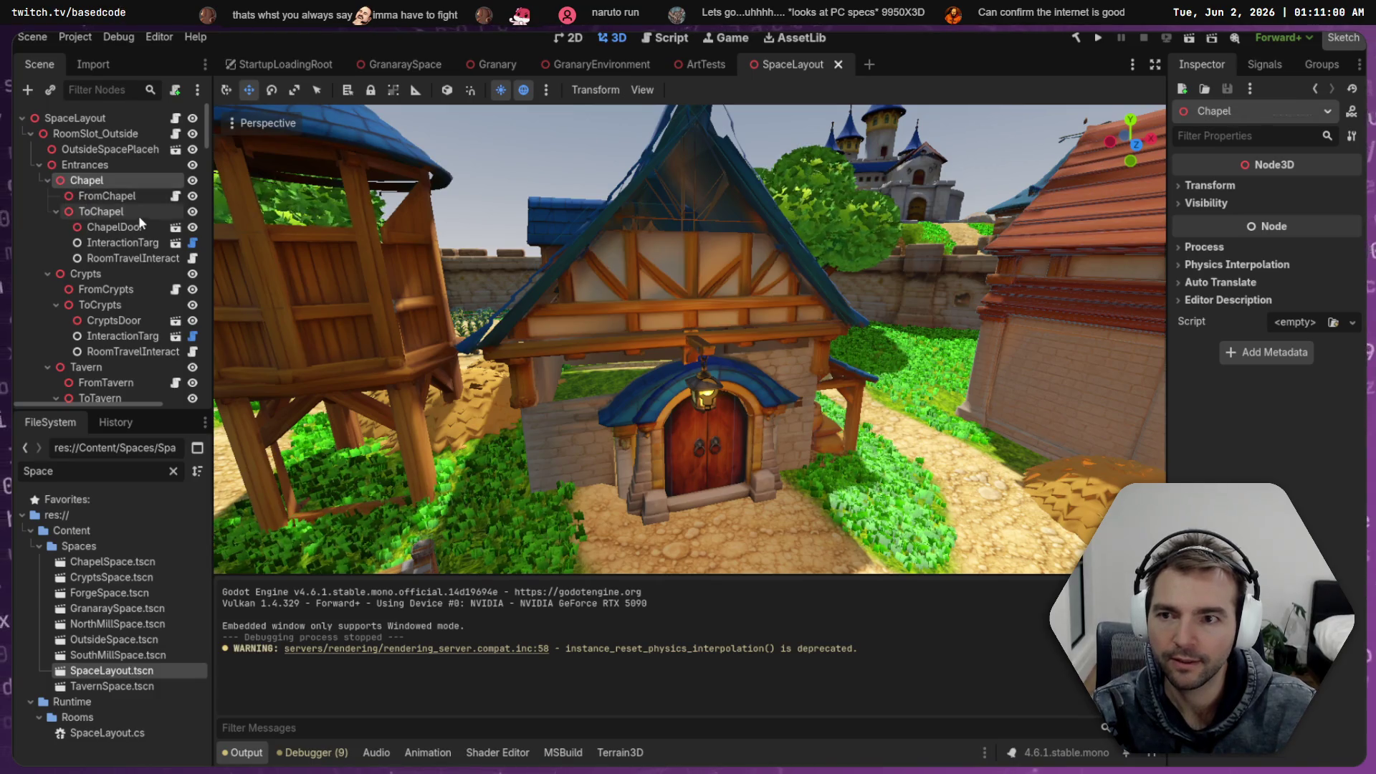
{"action": "left_click", "coordinate": [48, 179]}
{"action": "left_click", "coordinate": [47, 195]}
{"action": "left_click", "coordinate": [47, 212]}
{"action": "left_click", "coordinate": [47, 227]}
{"action": "key", "text": "f"}
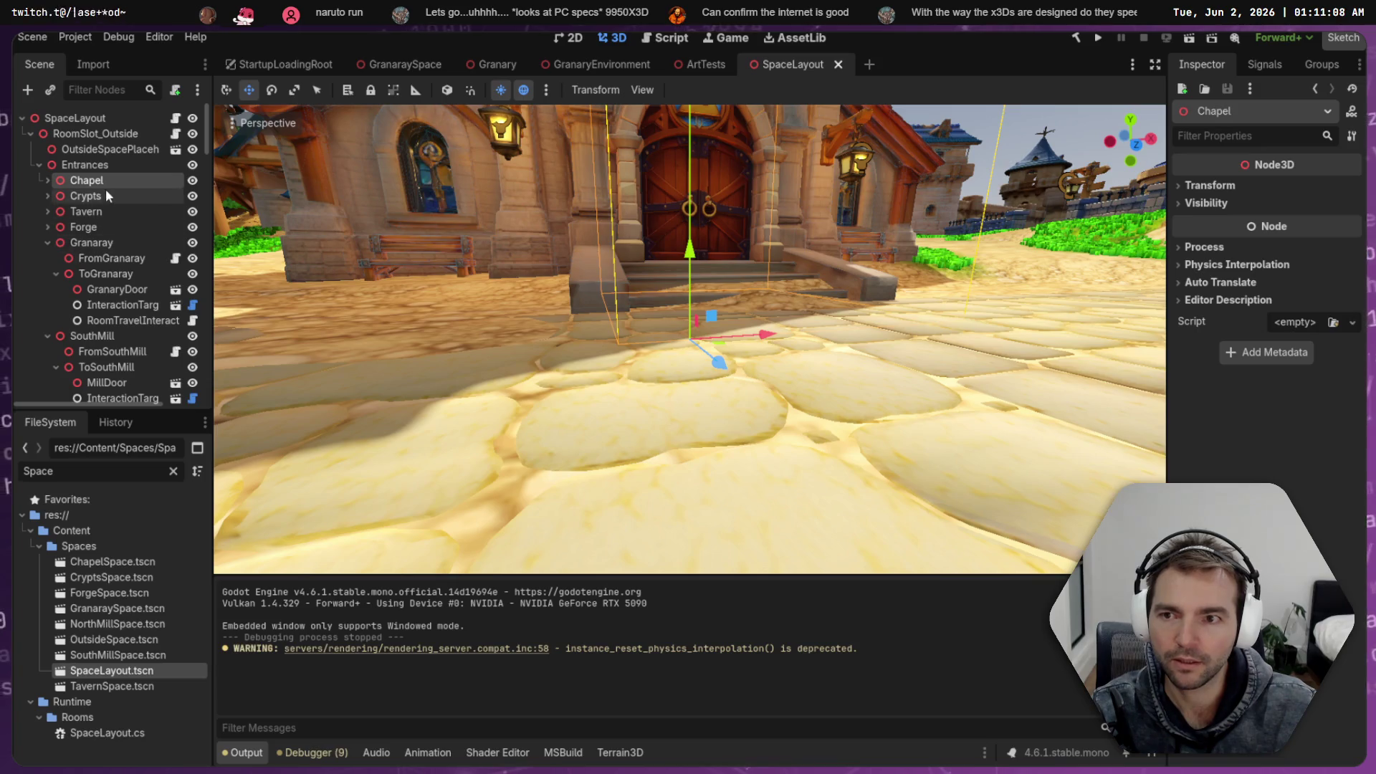
Frame the Granaray entrance, check ToGranaray at -17.0, 1.99, -21.4, and survey the village
{"action": "left_click", "coordinate": [93, 242]}
{"action": "key", "text": "f"}
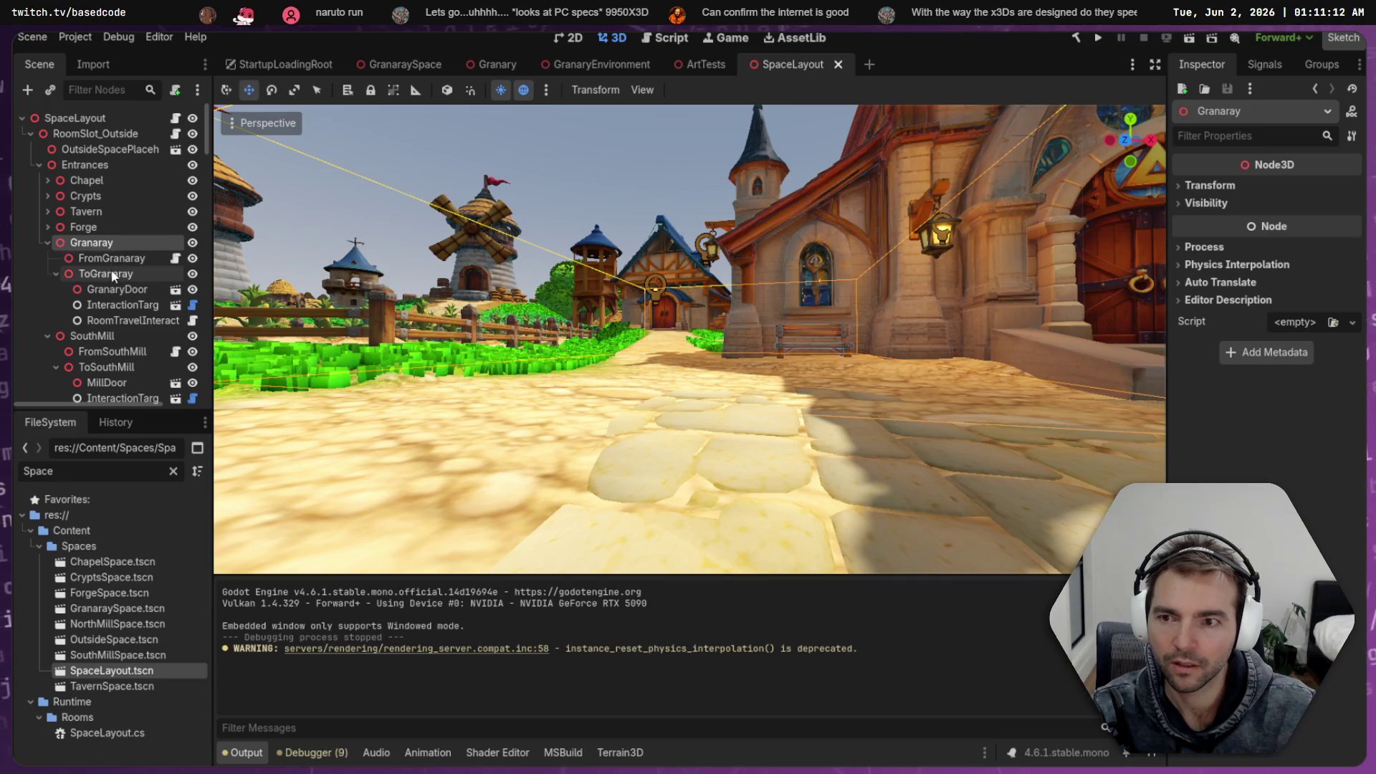
{"action": "left_click", "coordinate": [148, 275]}
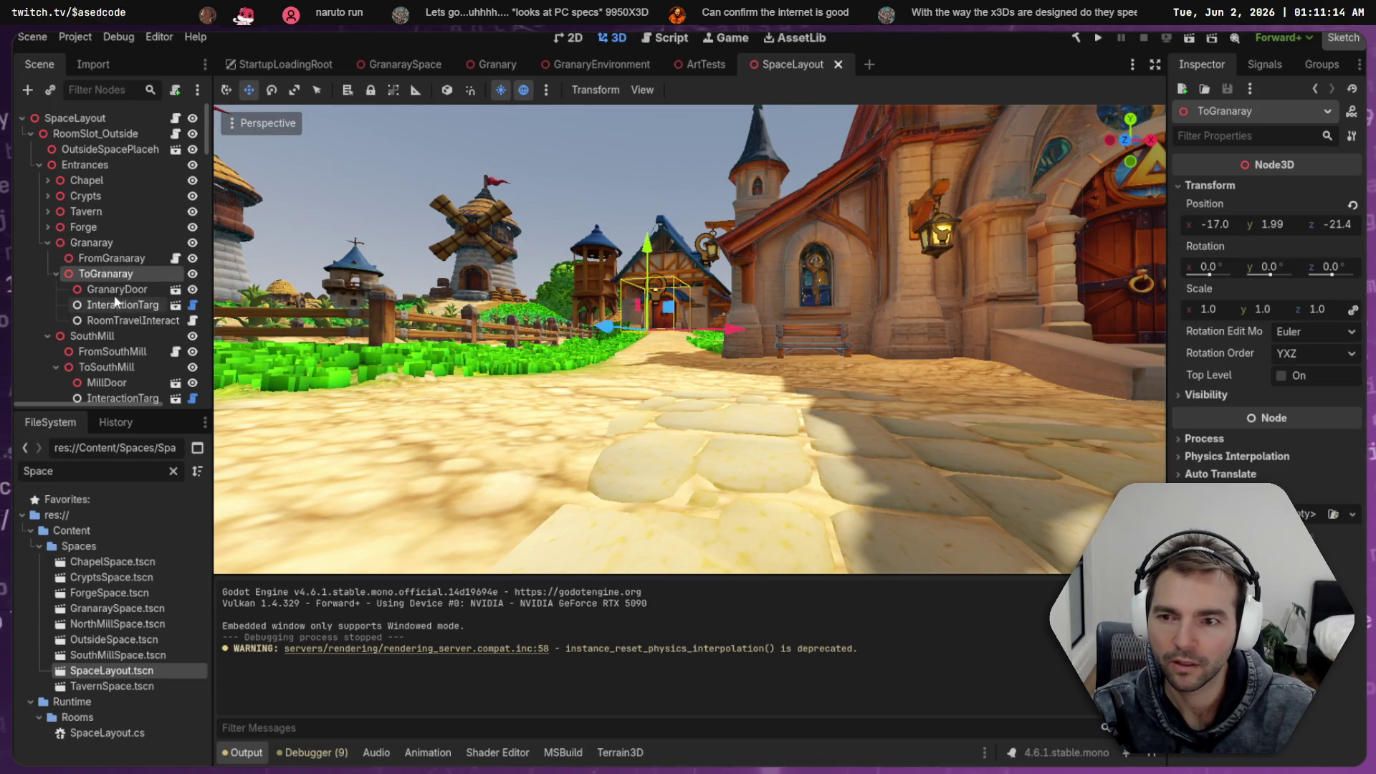
{"action": "left_click", "coordinate": [119, 246]}
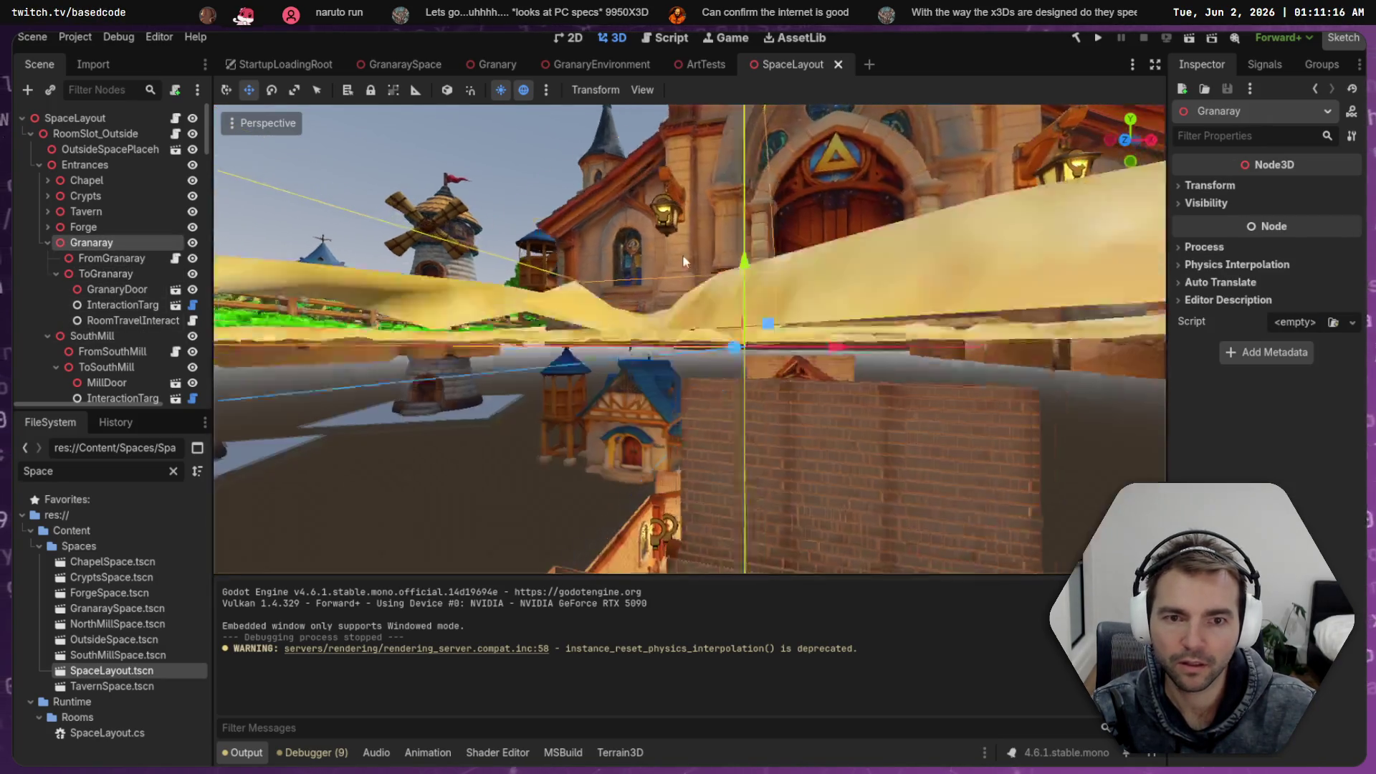
{"action": "mouse_move", "coordinate": [682, 255]}
{"action": "left_mouse_down"}
{"action": "mouse_move", "coordinate": [602, 283]}
{"action": "mouse_move", "coordinate": [652, 294]}
{"action": "left_mouse_up"}
{"action": "key", "text": "w"}
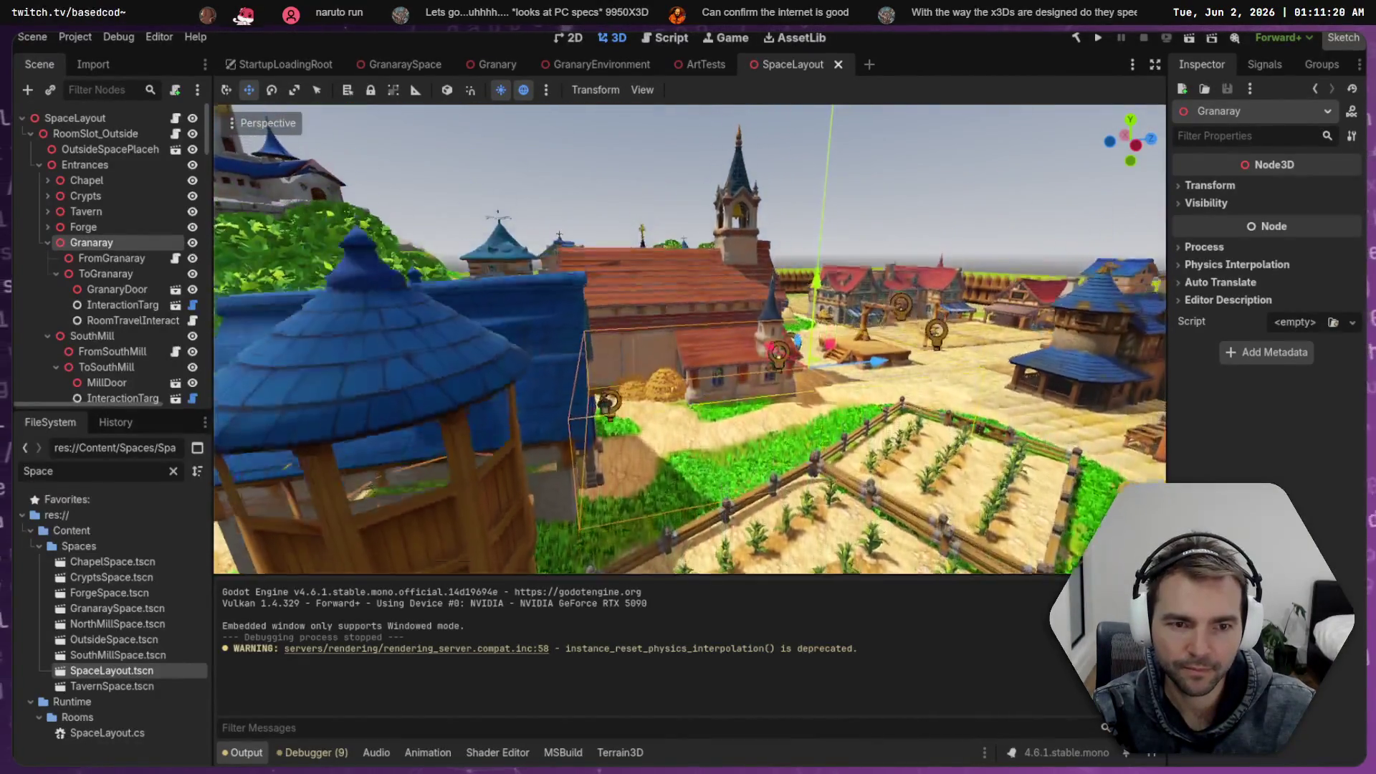
{"action": "key", "text": "a"}
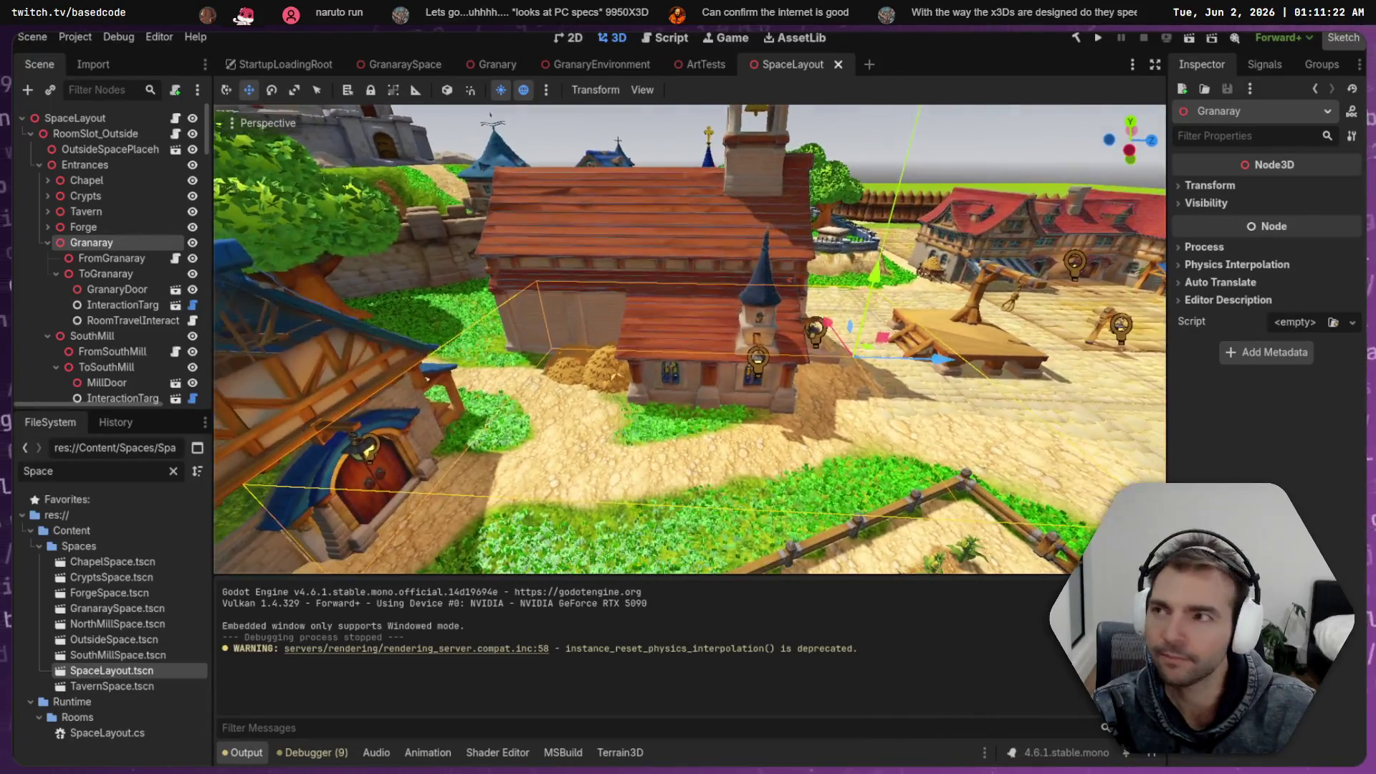
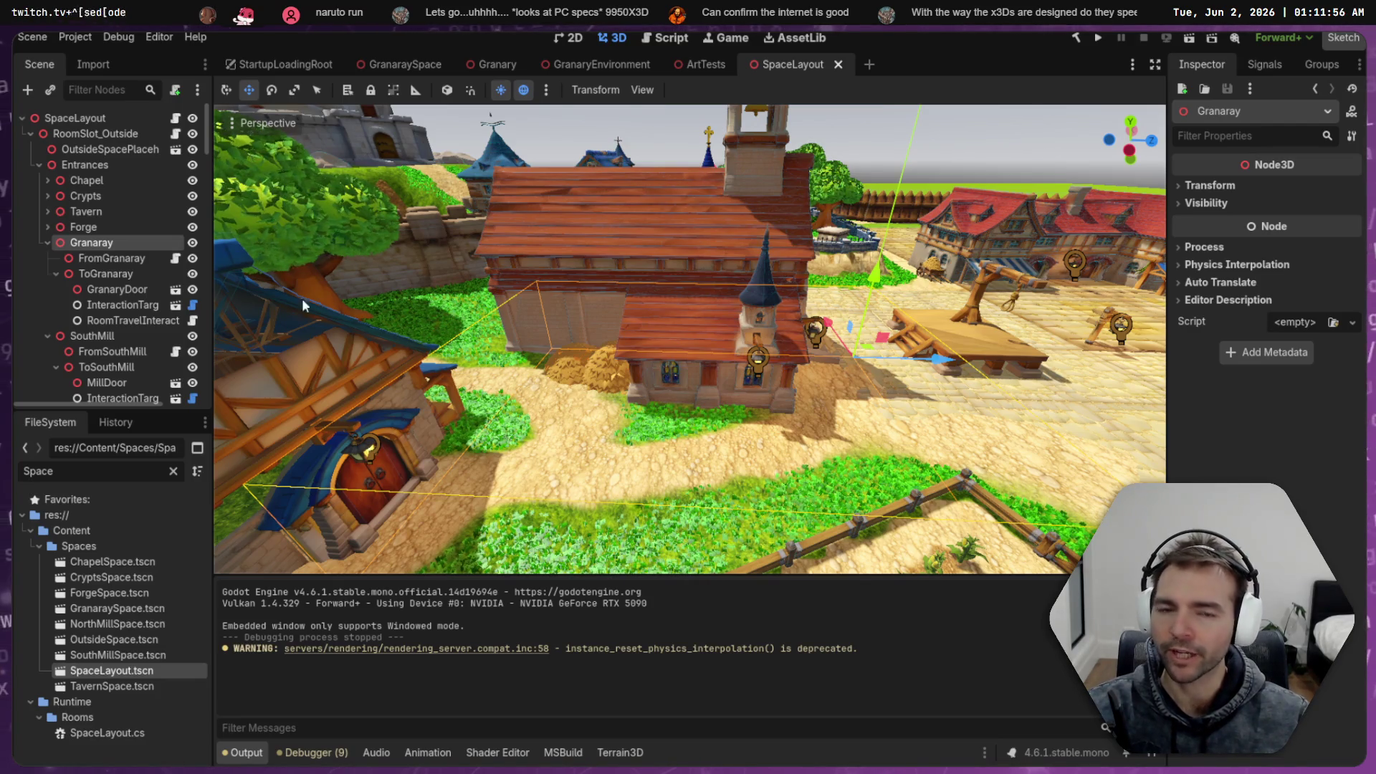
Fly the view past the blue-roofed house and swing it round to face the granary door
{"action": "left_click", "coordinate": [873, 152]}
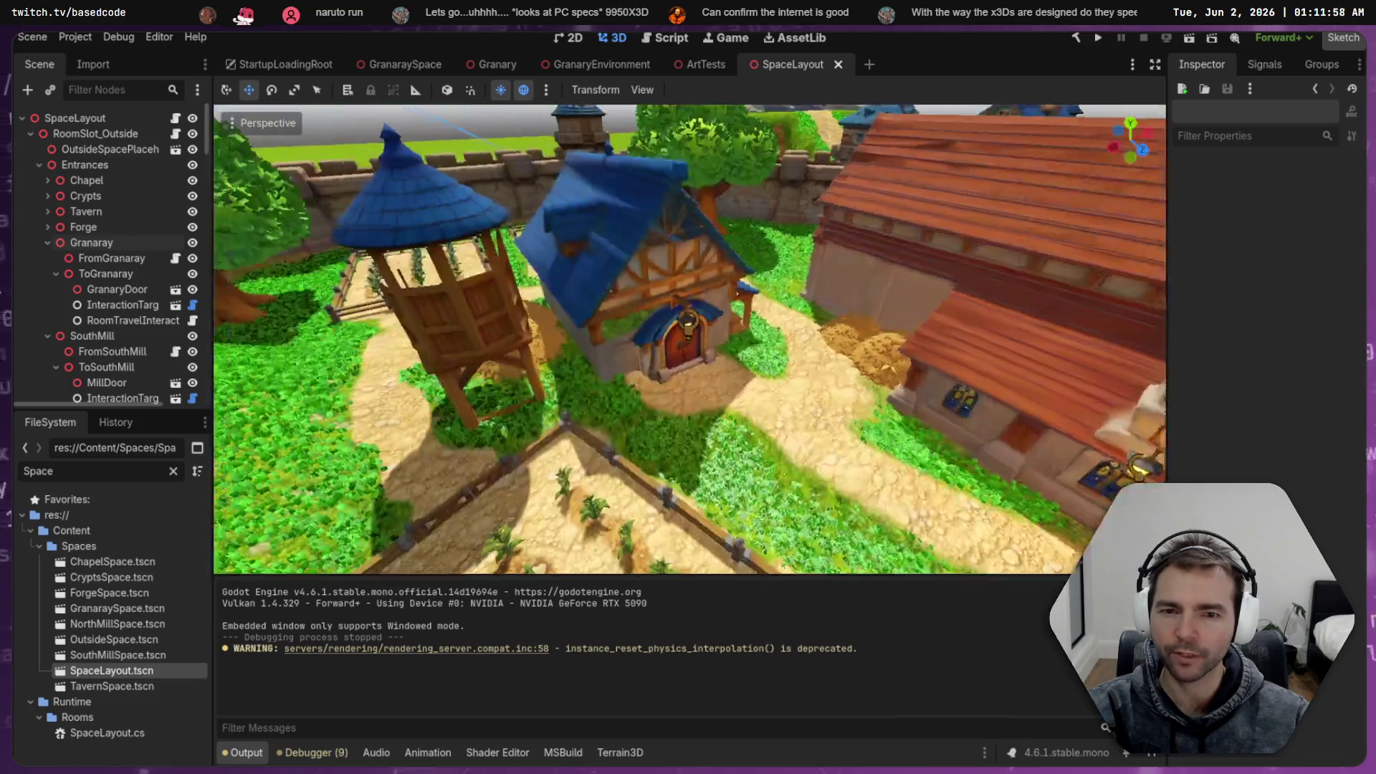
{"action": "key", "text": "w"}
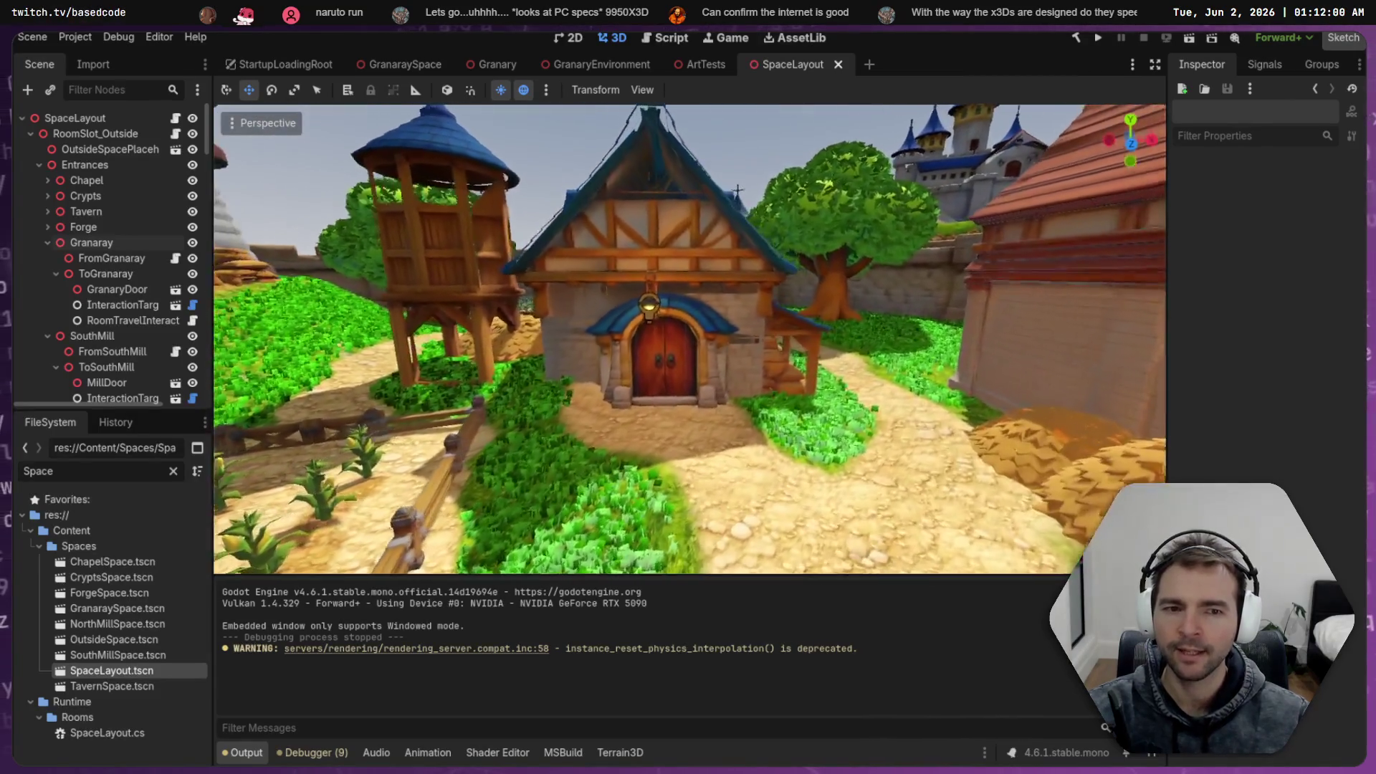
{"action": "key", "text": "s"}
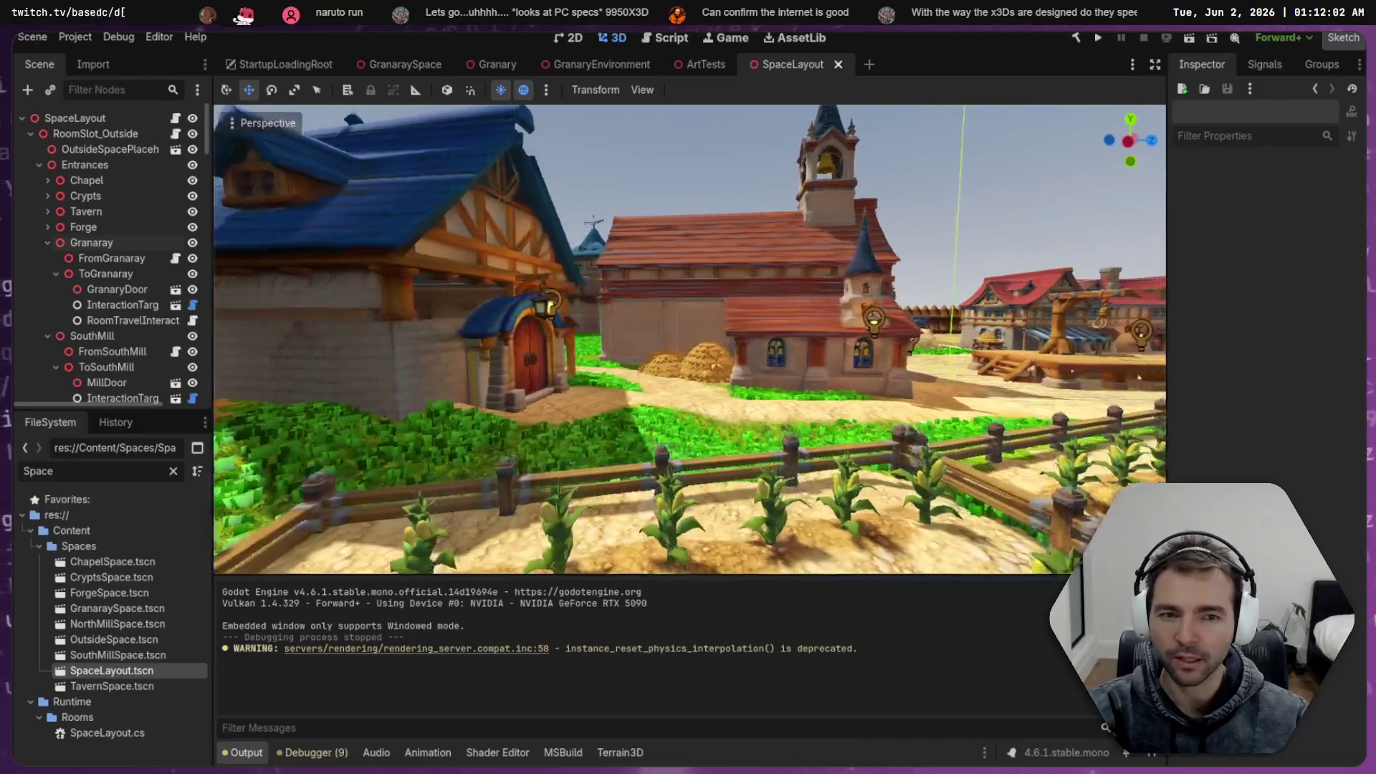
{"action": "key", "text": "w"}
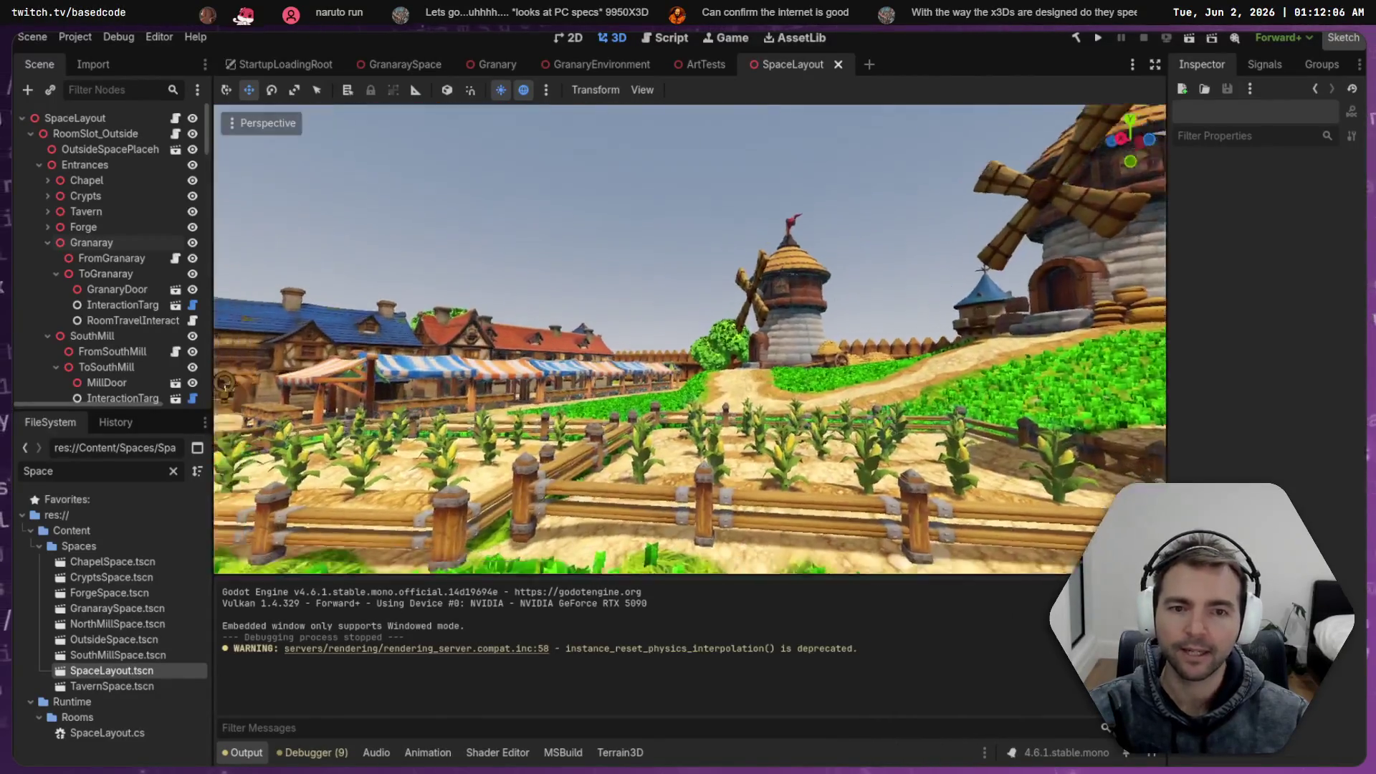
{"action": "key", "text": "d"}
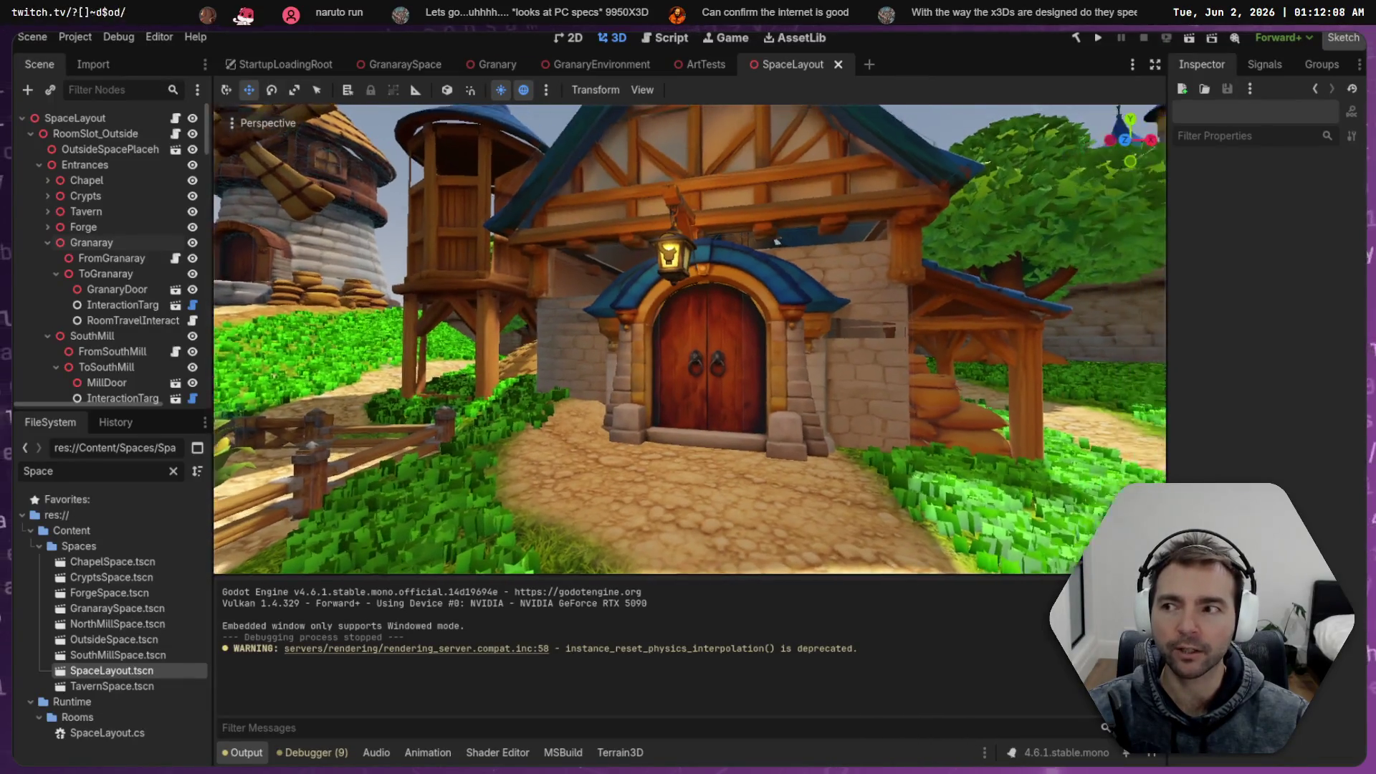
{"action": "key", "text": "s"}
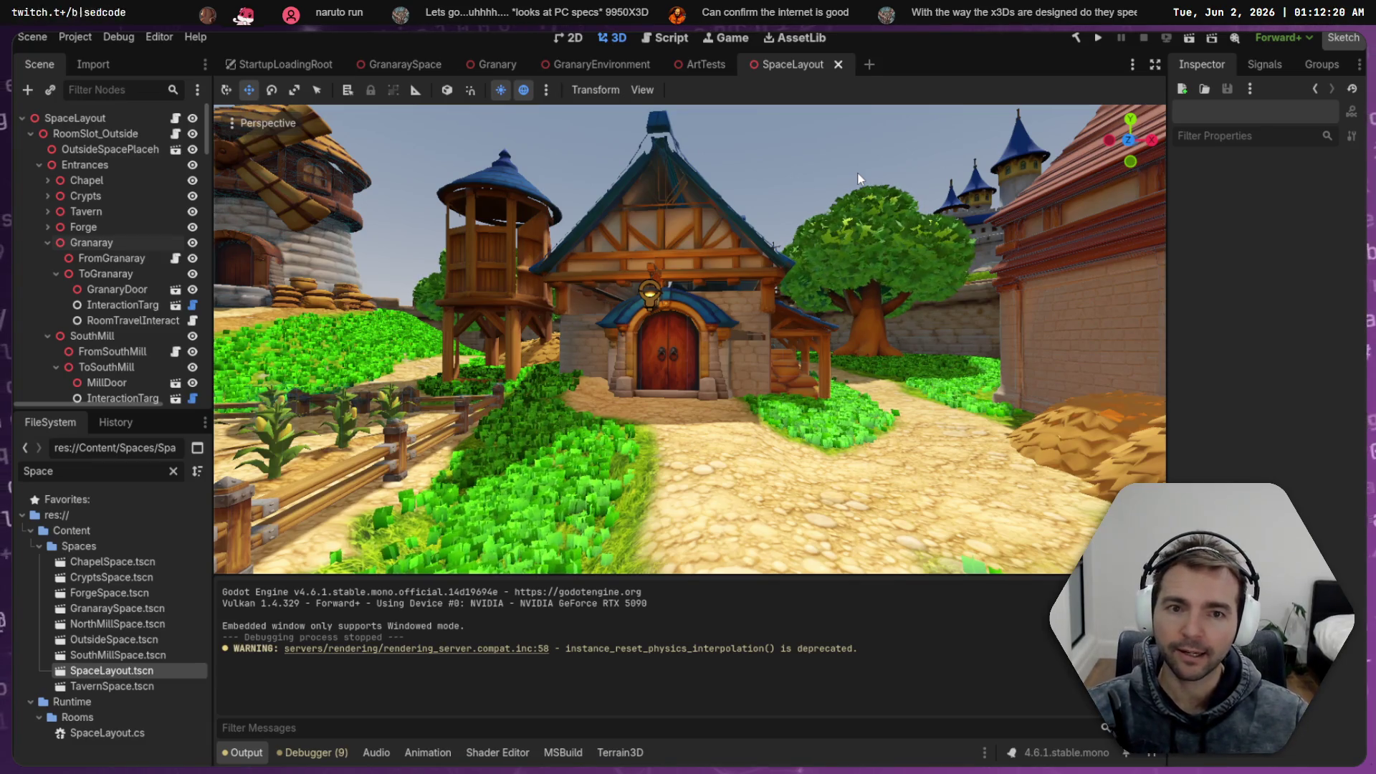
{"action": "mouse_move", "coordinate": [802, 157]}
{"action": "left_mouse_down"}
{"action": "mouse_move", "coordinate": [645, 172]}
{"action": "mouse_move", "coordinate": [688, 194]}
{"action": "mouse_move", "coordinate": [788, 179]}
{"action": "mouse_move", "coordinate": [766, 186]}
{"action": "left_mouse_up"}
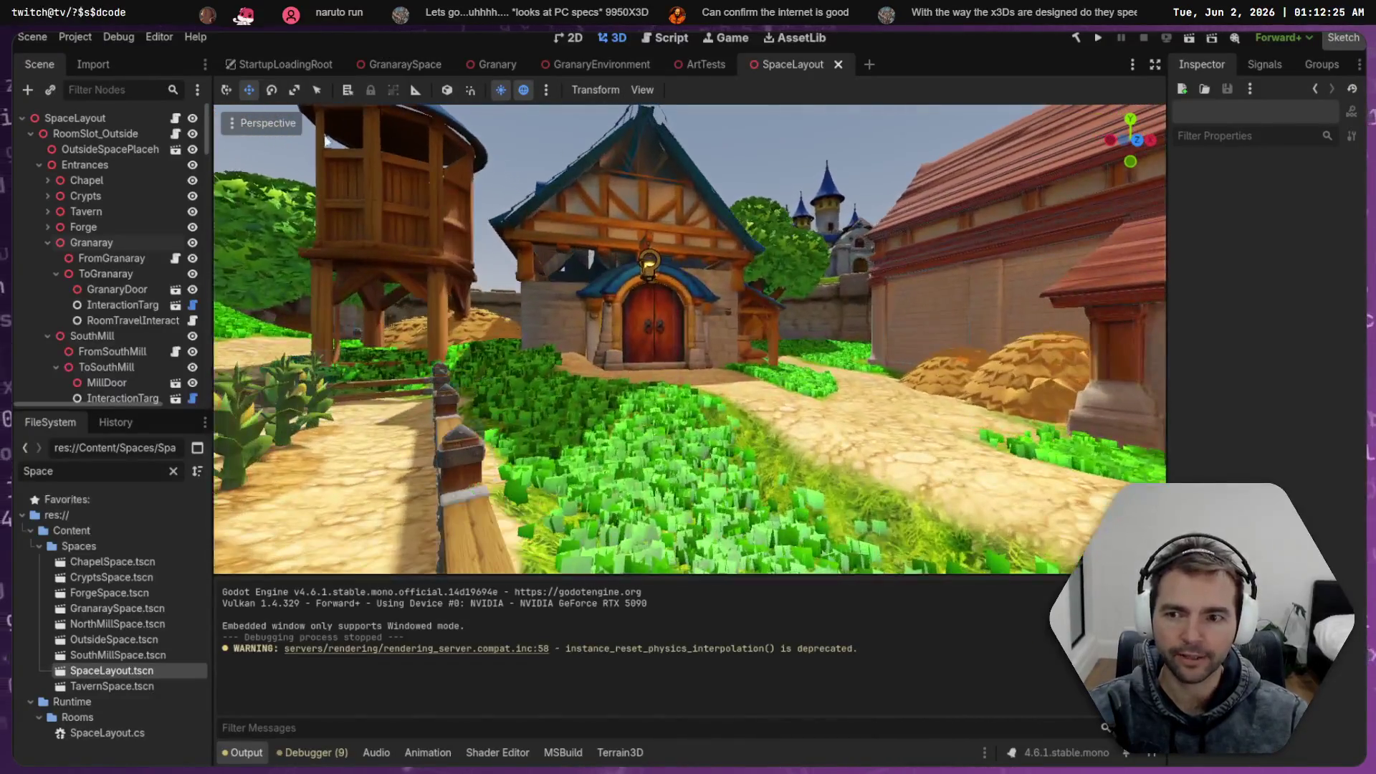
{"action": "left_click", "coordinate": [106, 258]}
{"action": "left_click", "coordinate": [115, 274]}
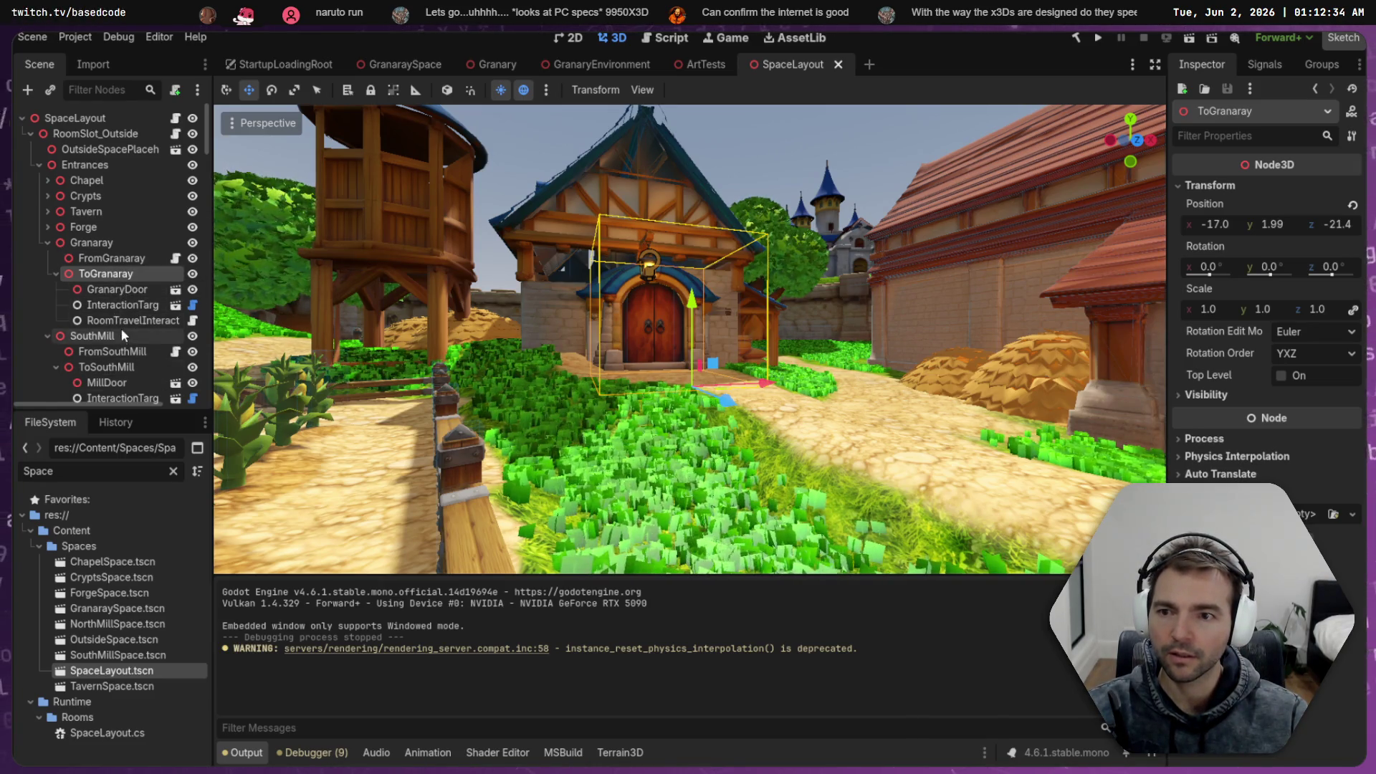
{"action": "left_click", "coordinate": [121, 290]}
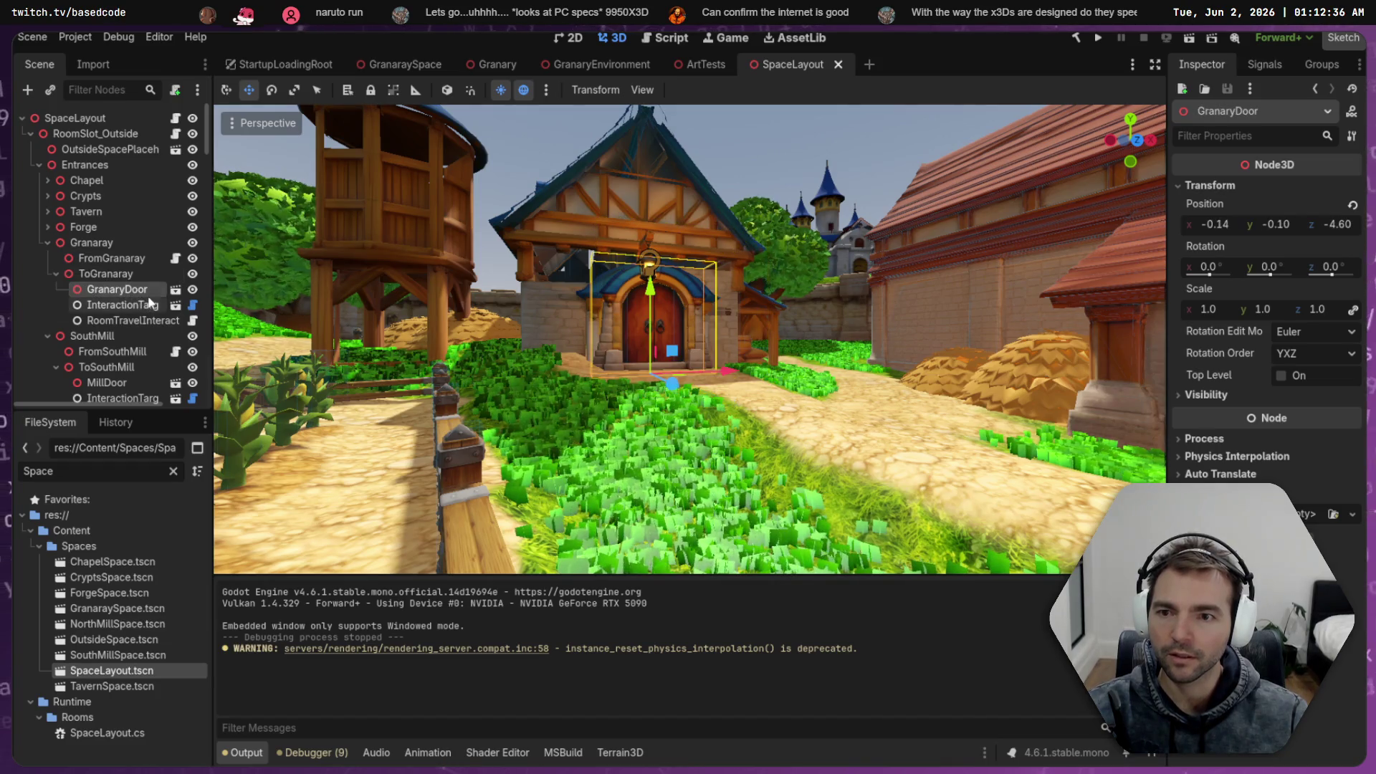
{"action": "left_click", "coordinate": [156, 305]}
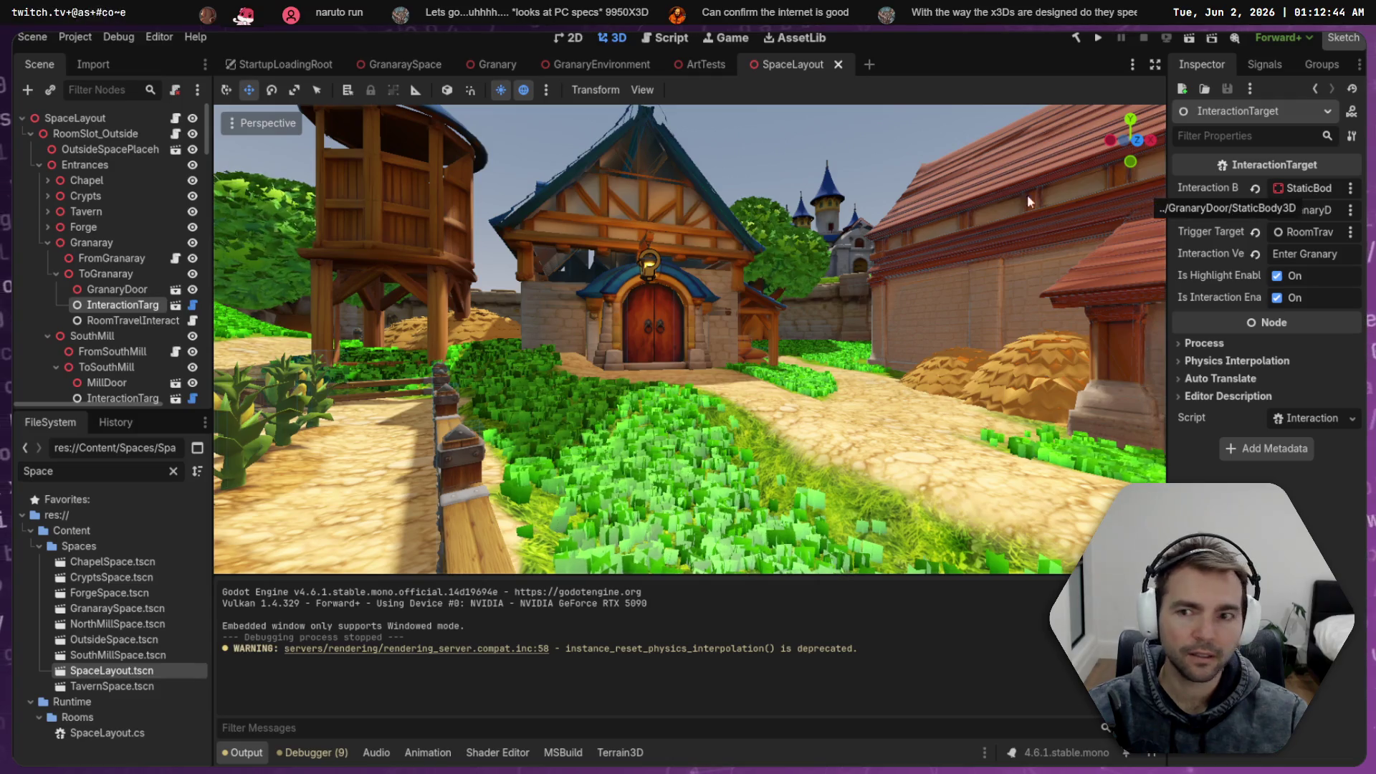
{"action": "left_click", "coordinate": [133, 320]}
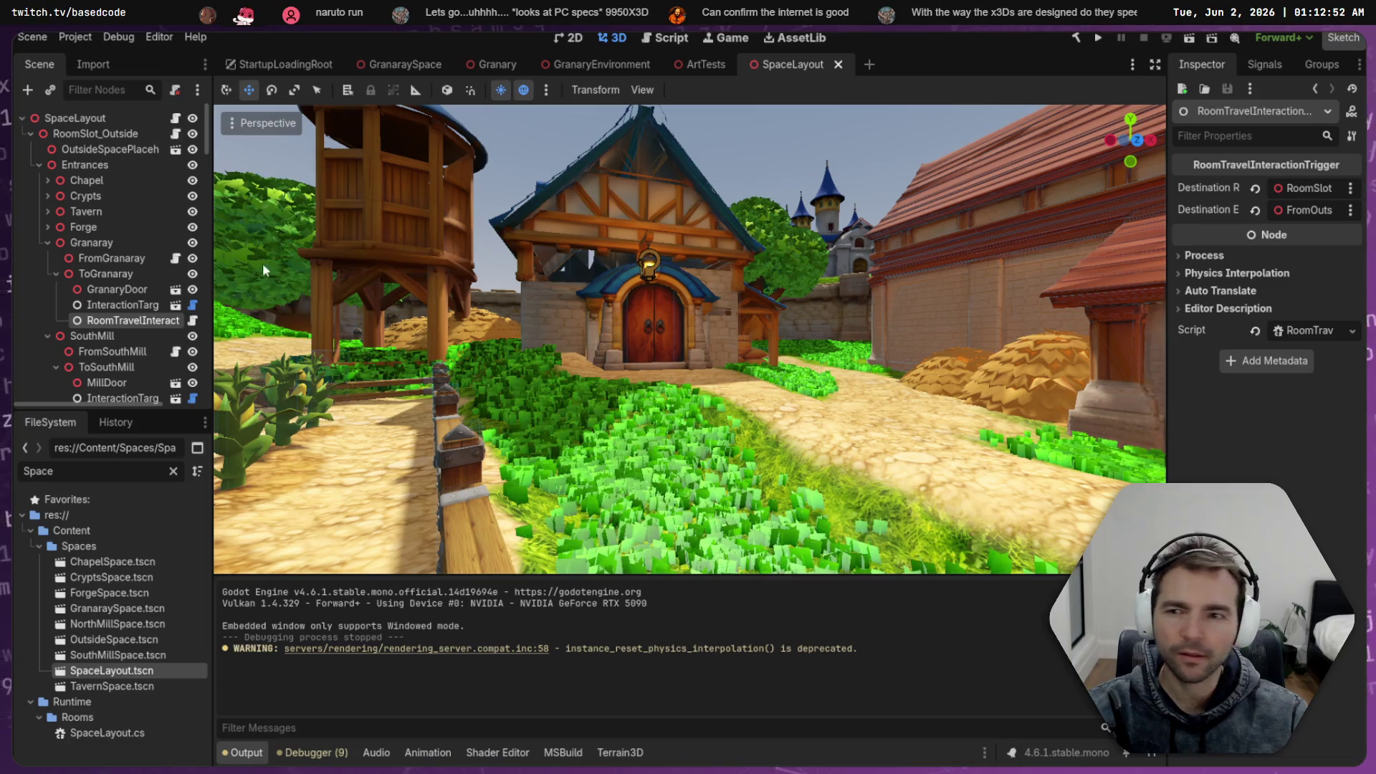
{"action": "left_click", "coordinate": [125, 261]}
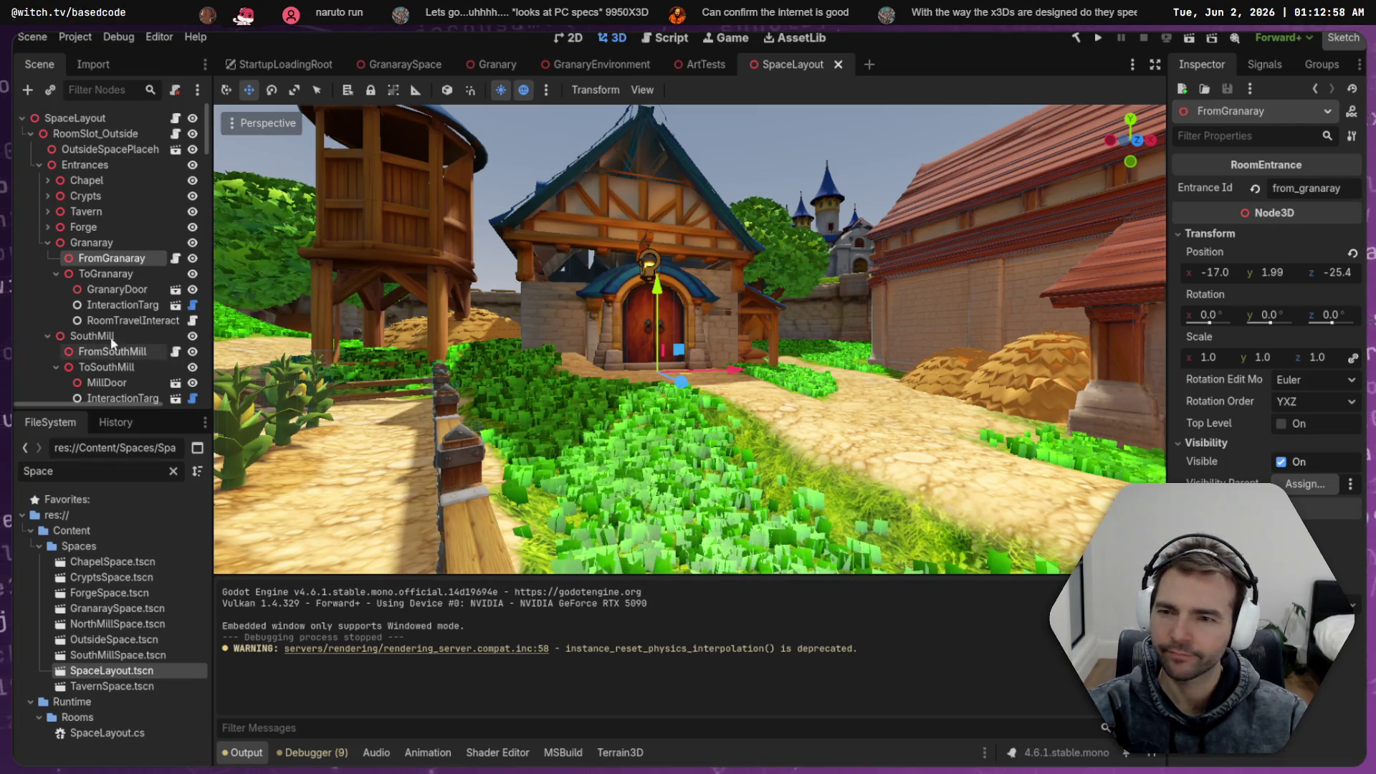
{"action": "left_click", "coordinate": [116, 289]}
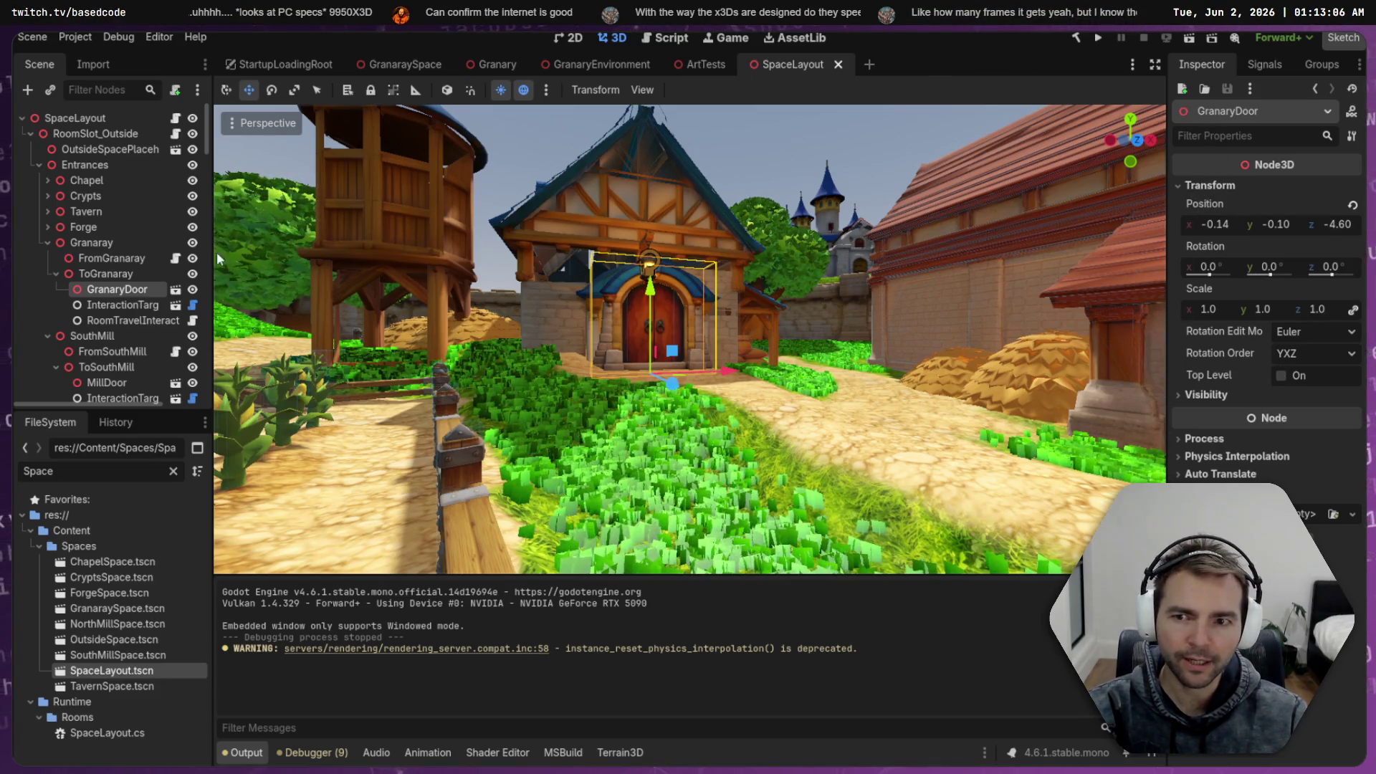
{"action": "left_click", "coordinate": [126, 307]}
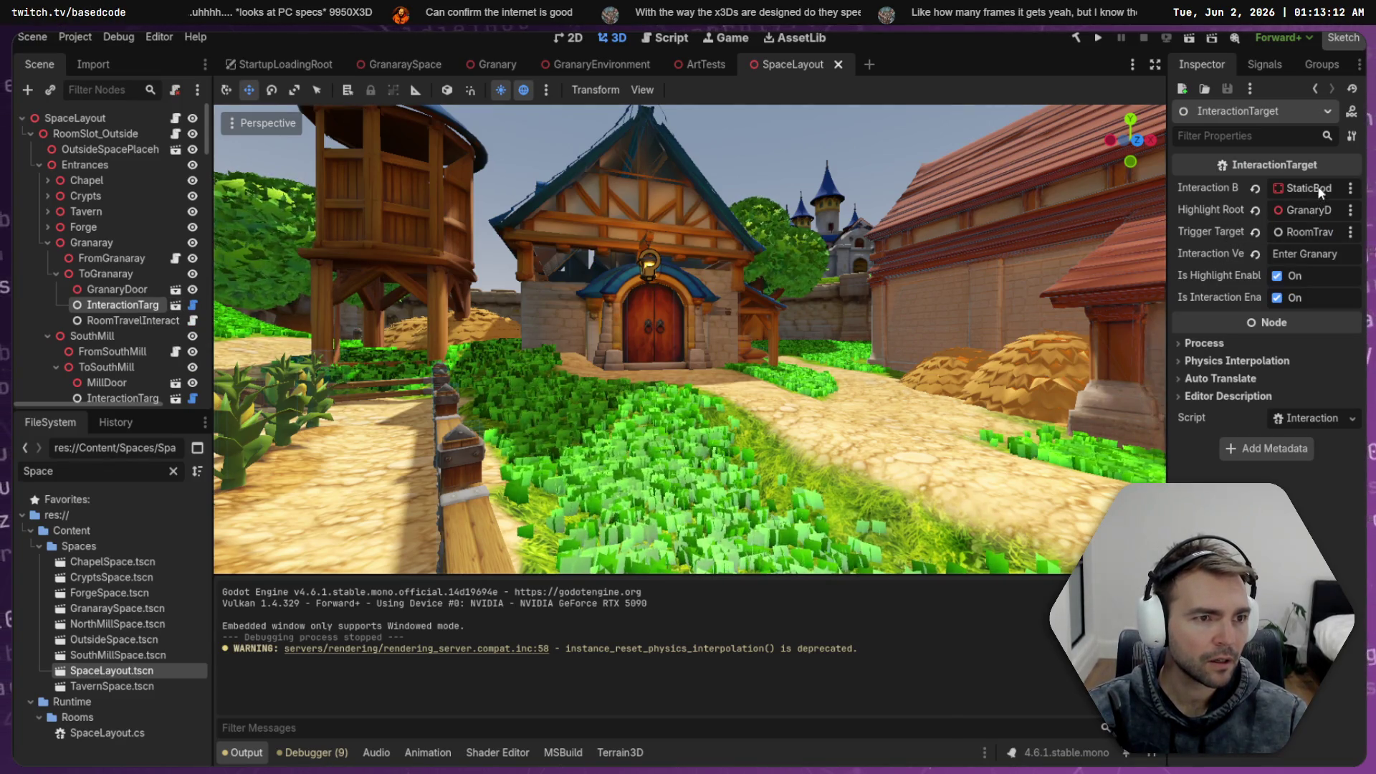
{"action": "left_click", "coordinate": [1323, 230]}
{"action": "key", "text": "Escape"}
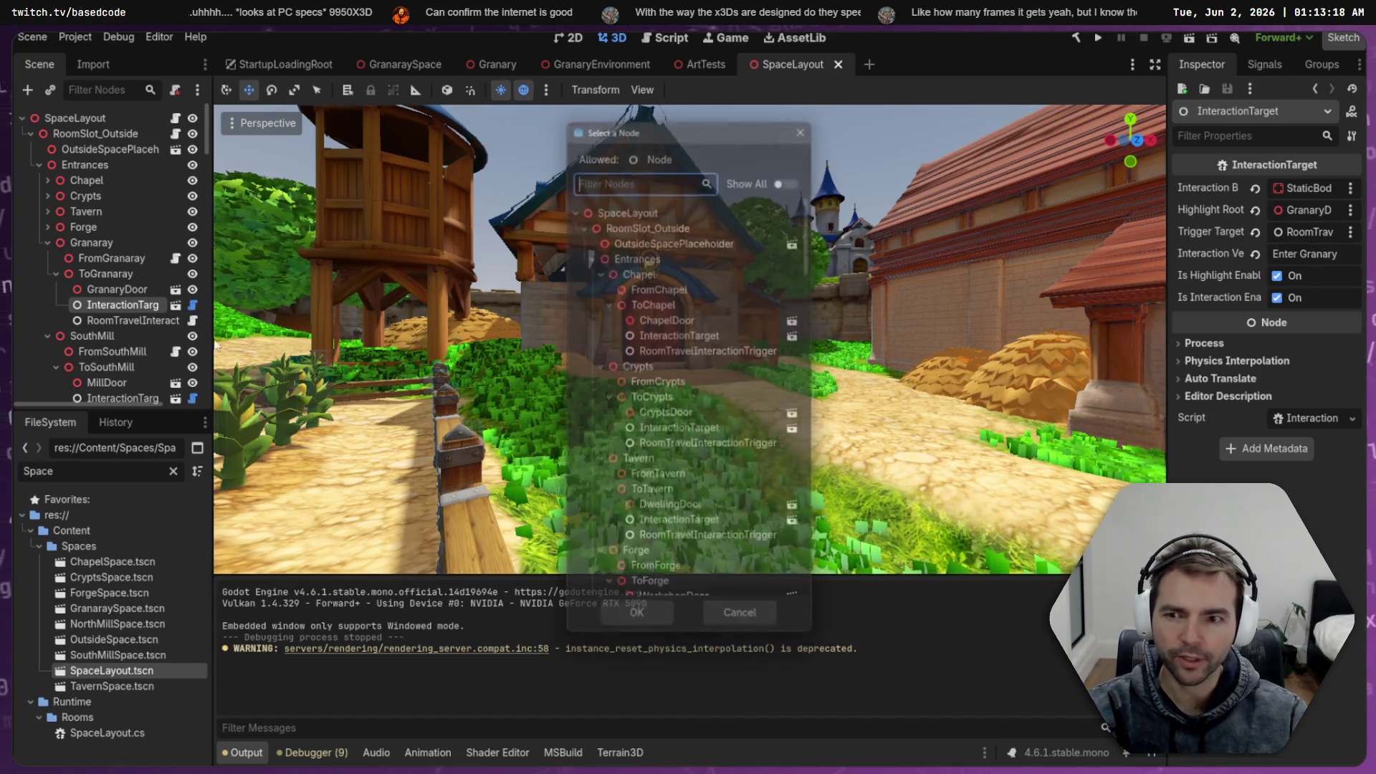
{"action": "left_click", "coordinate": [135, 321]}
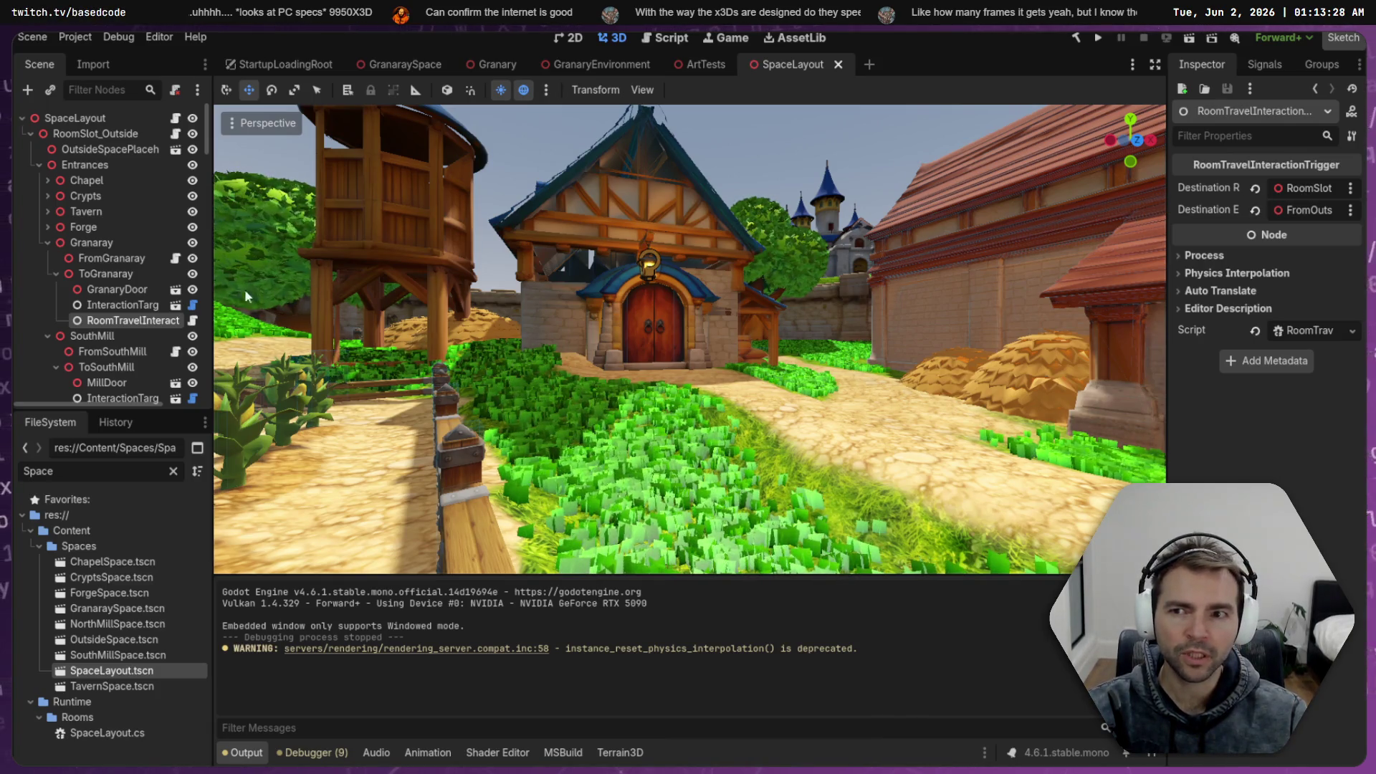
{"action": "left_click", "coordinate": [92, 119]}
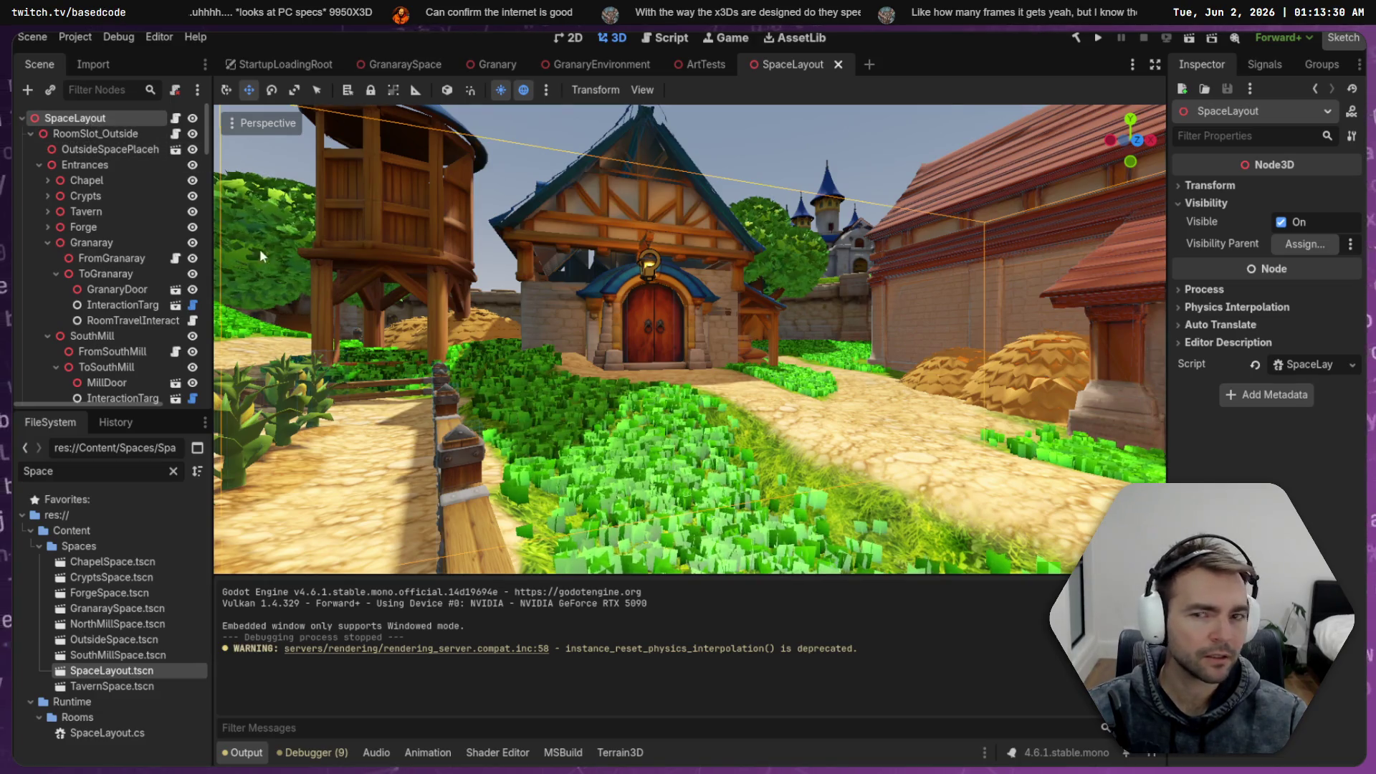
Collapse the Chapel, Crypts, Tavern and Forge RoomSlot branches in the Scene dock
{"action": "scroll", "coordinate": [106, 306], "scroll_direction": "down", "scroll_amount": 5}
{"action": "scroll", "coordinate": [106, 306], "scroll_direction": "down", "scroll_amount": 4}
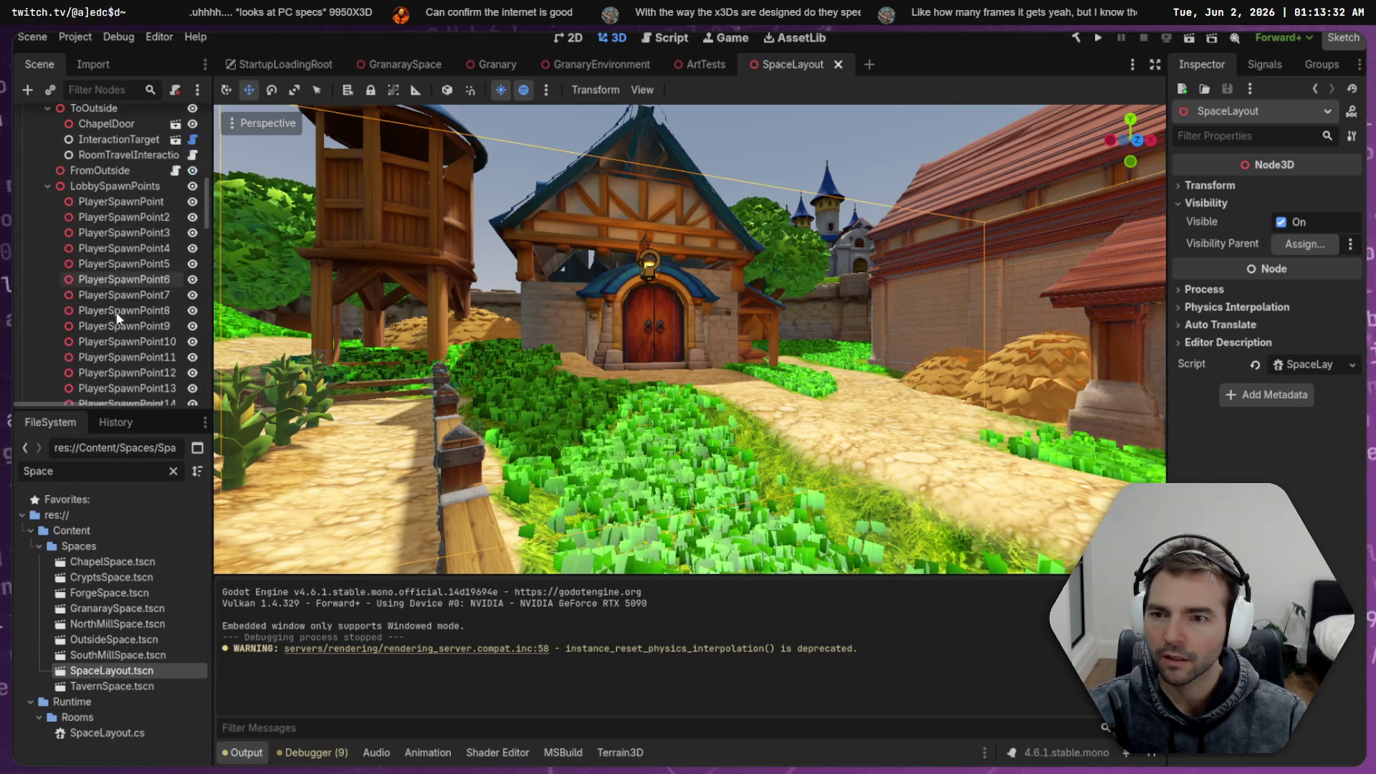
{"action": "scroll", "coordinate": [103, 215], "scroll_direction": "up", "scroll_amount": 3}
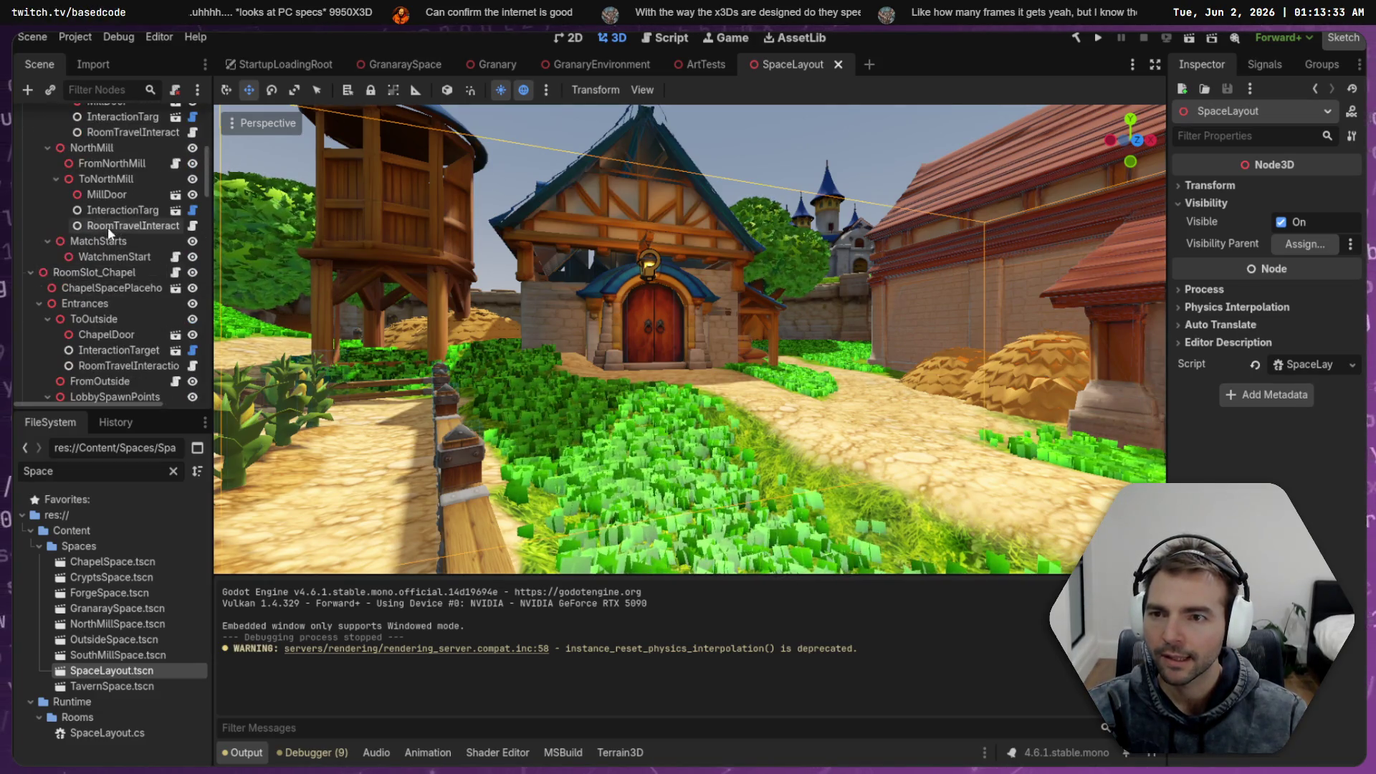
{"action": "left_click", "coordinate": [39, 303]}
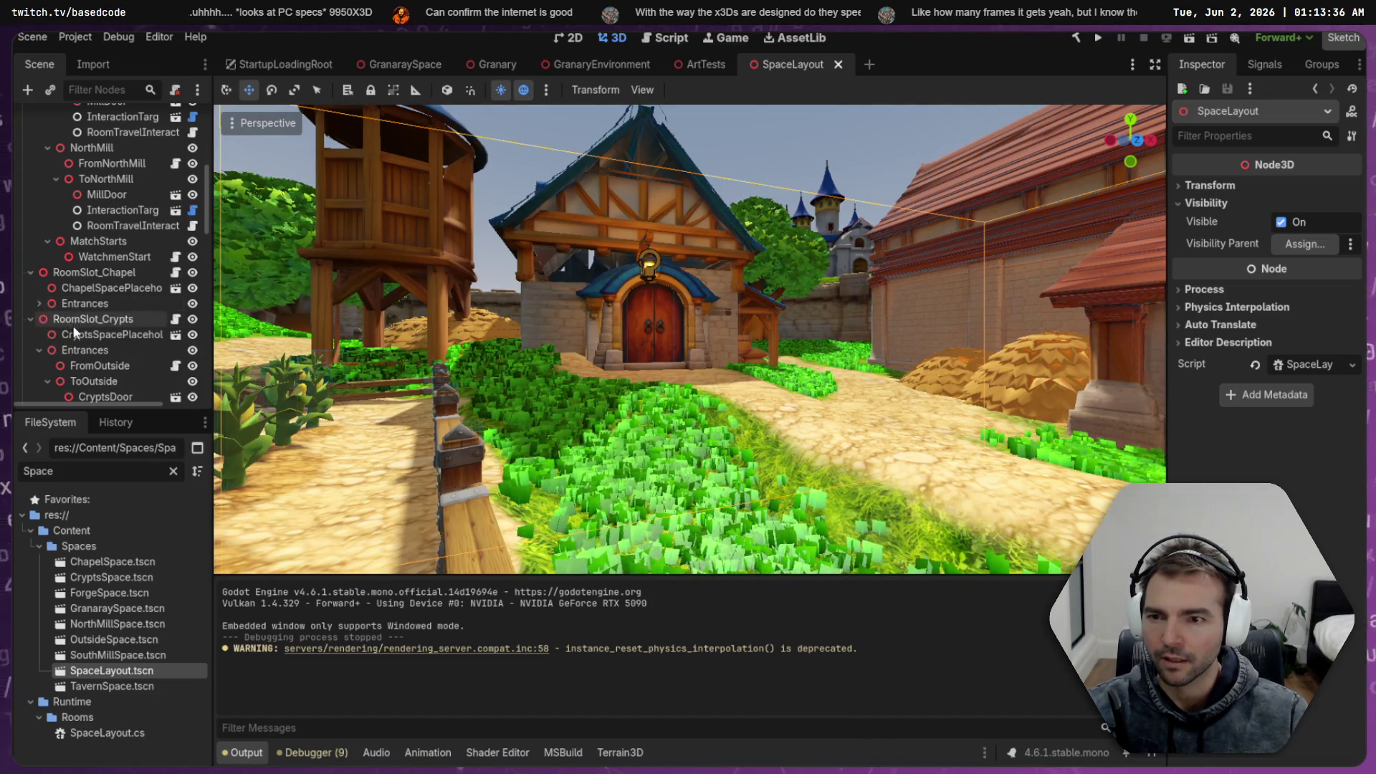
{"action": "left_click", "coordinate": [30, 319]}
{"action": "scroll", "coordinate": [46, 317], "scroll_direction": "down", "scroll_amount": 1}
{"action": "left_click", "coordinate": [30, 237]}
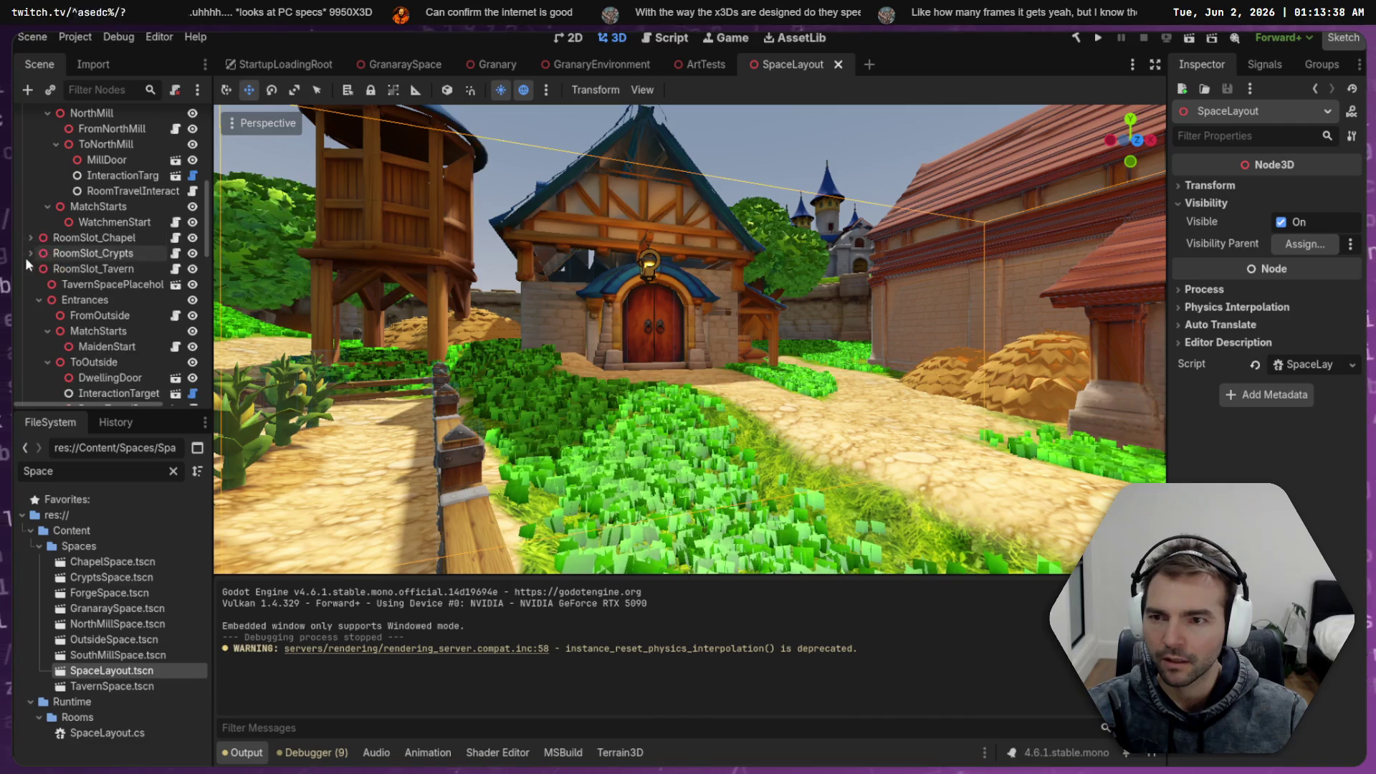
{"action": "left_click", "coordinate": [30, 269]}
{"action": "left_click", "coordinate": [30, 284]}
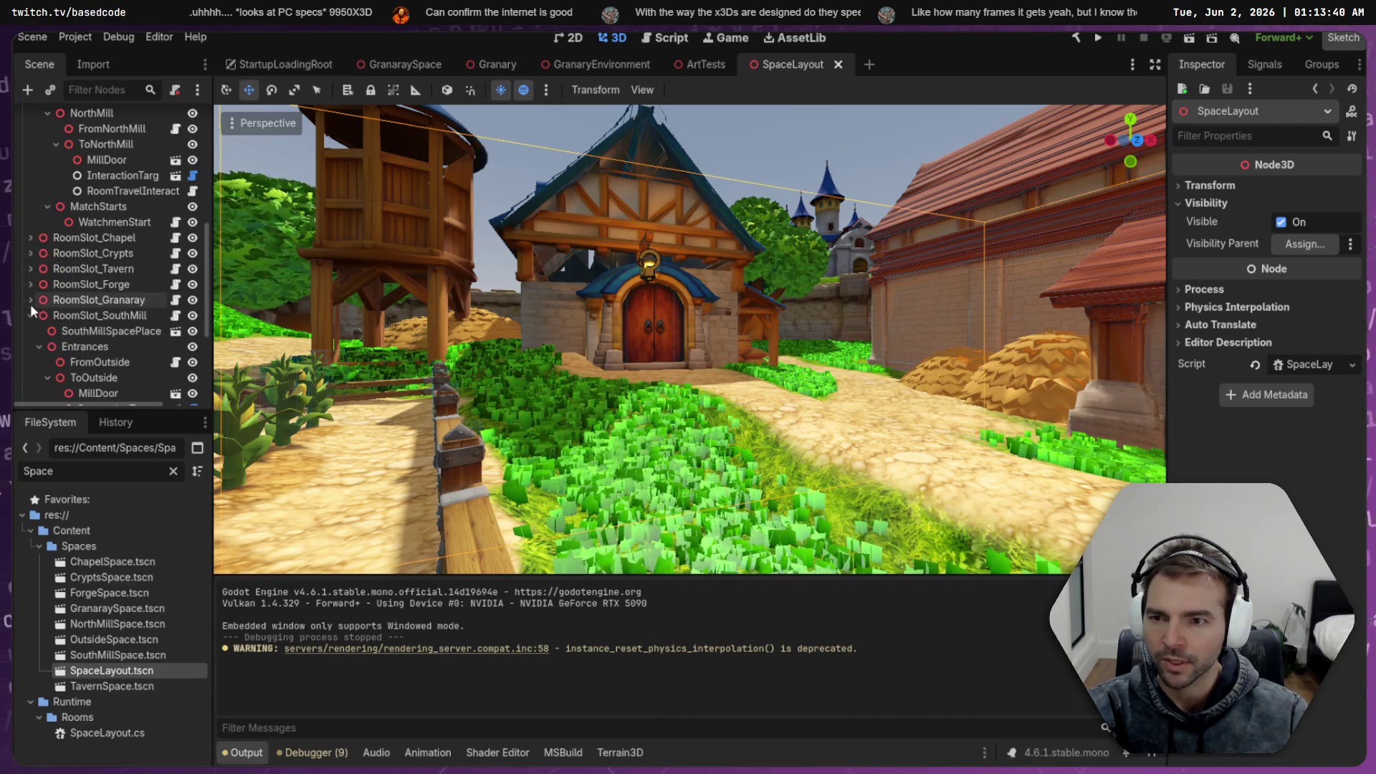
Select GranaraySpacePlaceholder and frame it in the 3D view
{"action": "double_click", "coordinate": [108, 315]}
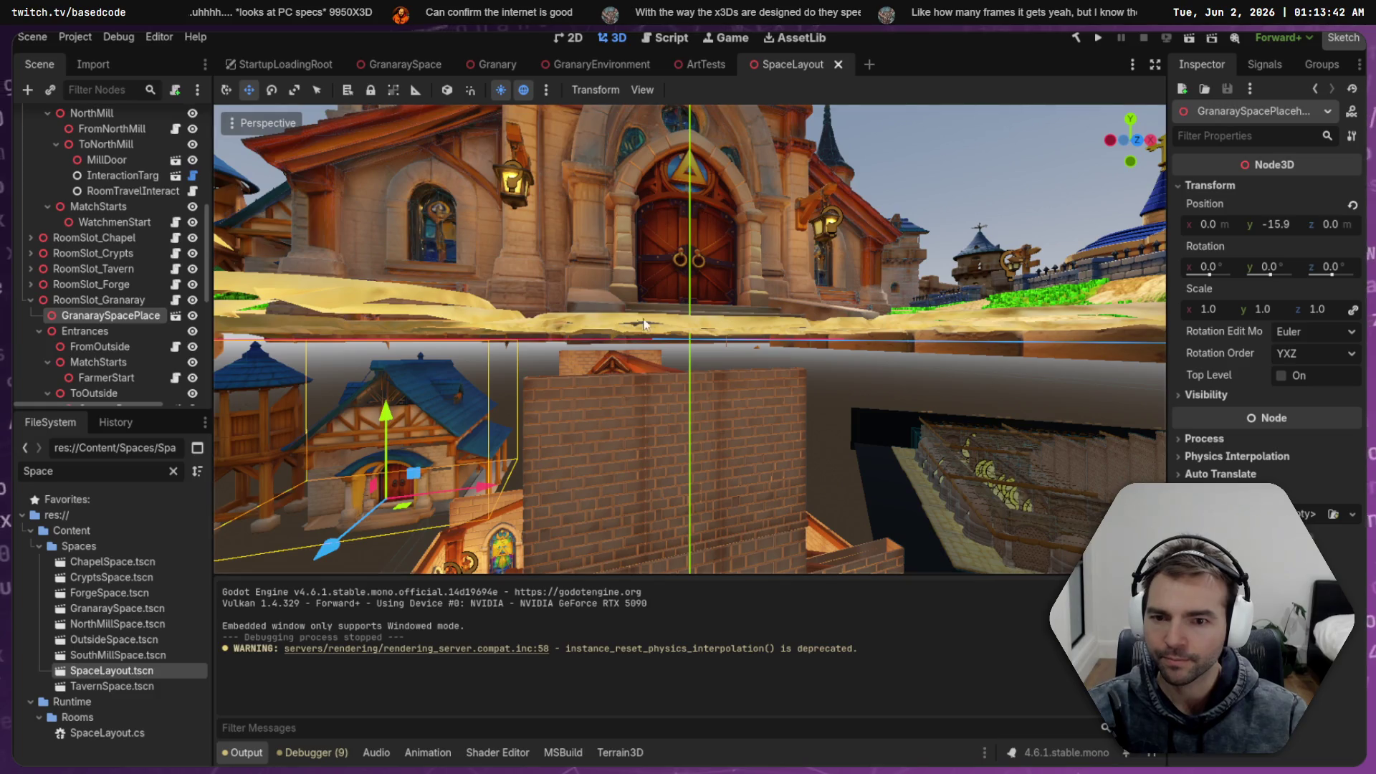
{"action": "scroll", "coordinate": [689, 339], "scroll_direction": "up", "scroll_amount": 5}
{"action": "scroll", "coordinate": [689, 338], "scroll_direction": "down", "scroll_amount": 8}
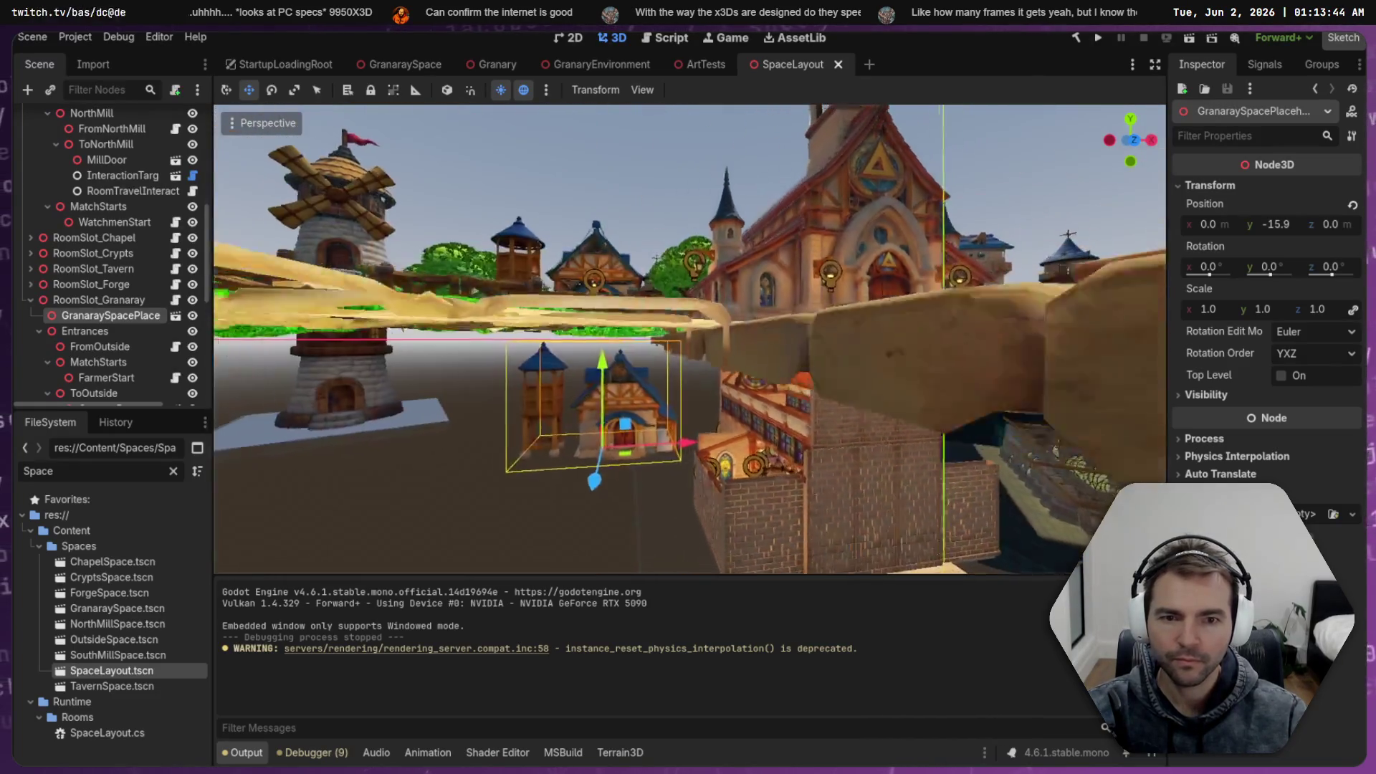
{"action": "key", "text": "f"}
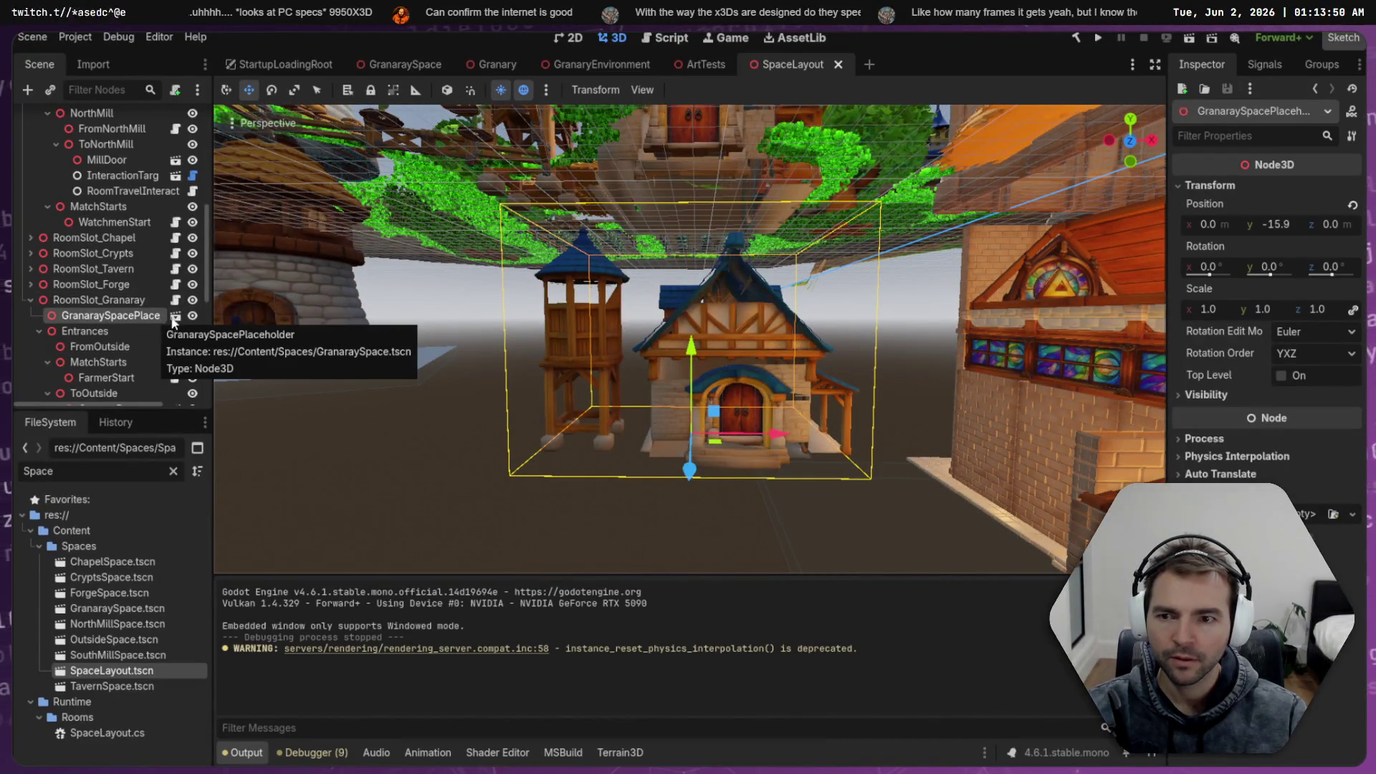
Open the GranaraySpace scene, orbit its interior, and select the FileSystem filter text
{"action": "left_click", "coordinate": [176, 316]}
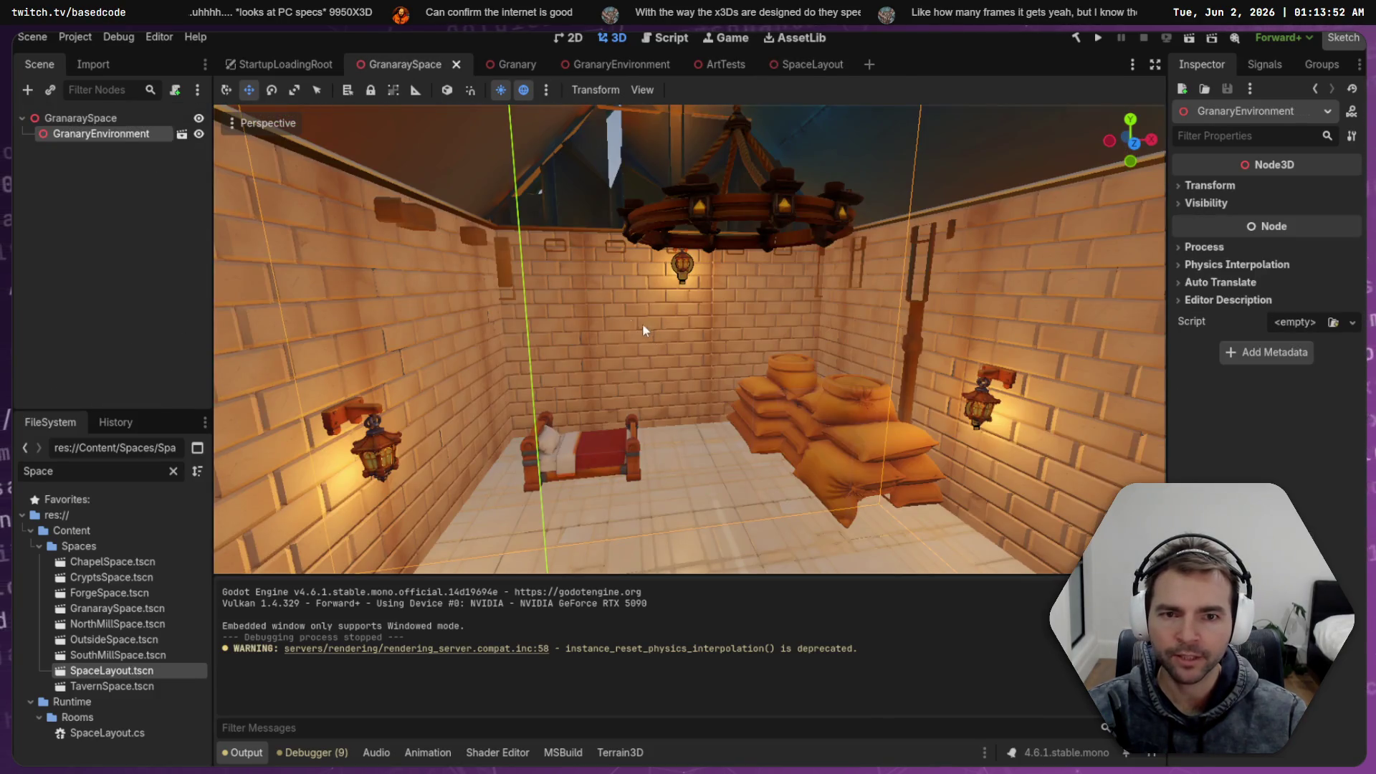
{"action": "mouse_move", "coordinate": [402, 215]}
{"action": "left_mouse_down"}
{"action": "mouse_move", "coordinate": [588, 258]}
{"action": "mouse_move", "coordinate": [645, 287]}
{"action": "mouse_move", "coordinate": [680, 337]}
{"action": "mouse_move", "coordinate": [596, 112]}
{"action": "left_mouse_up"}
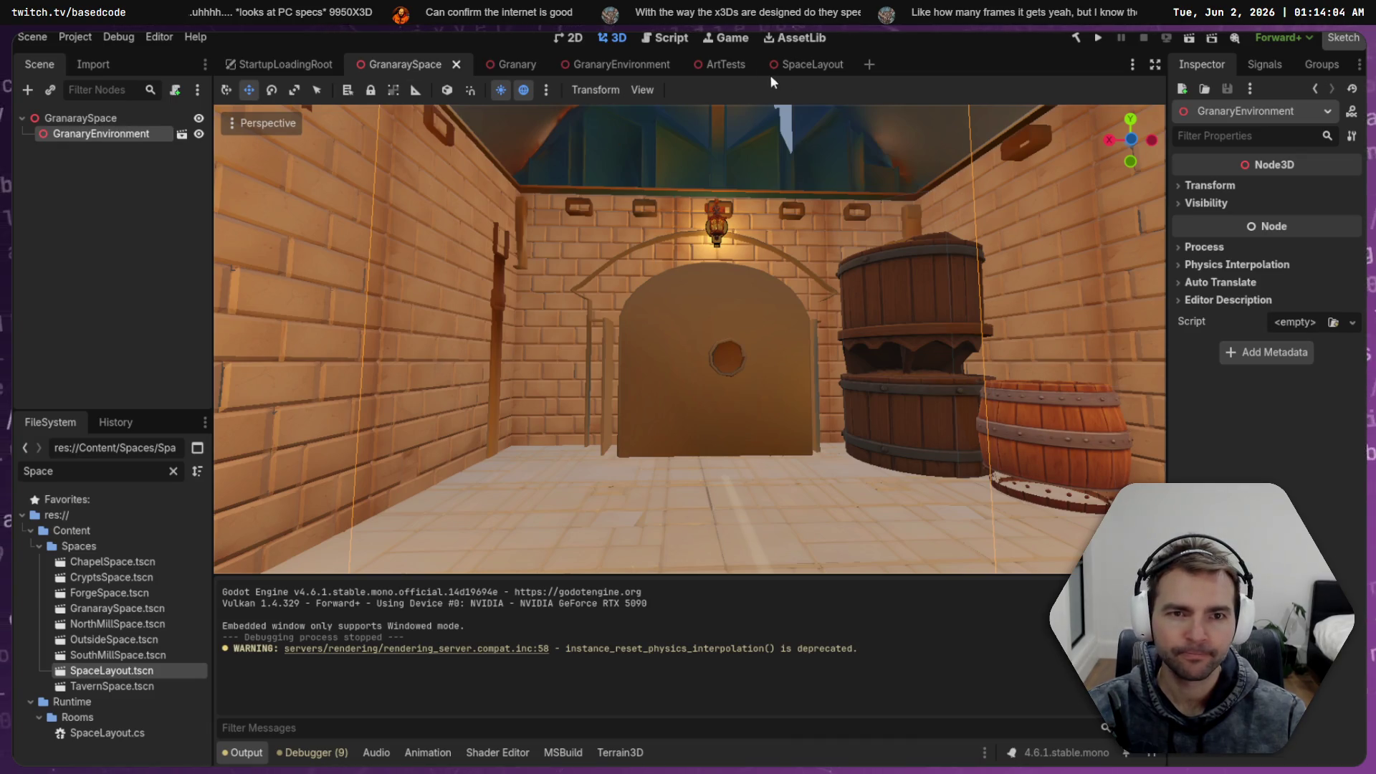
{"action": "left_click", "coordinate": [86, 469]}
{"action": "key", "text": "ctrl+a"}
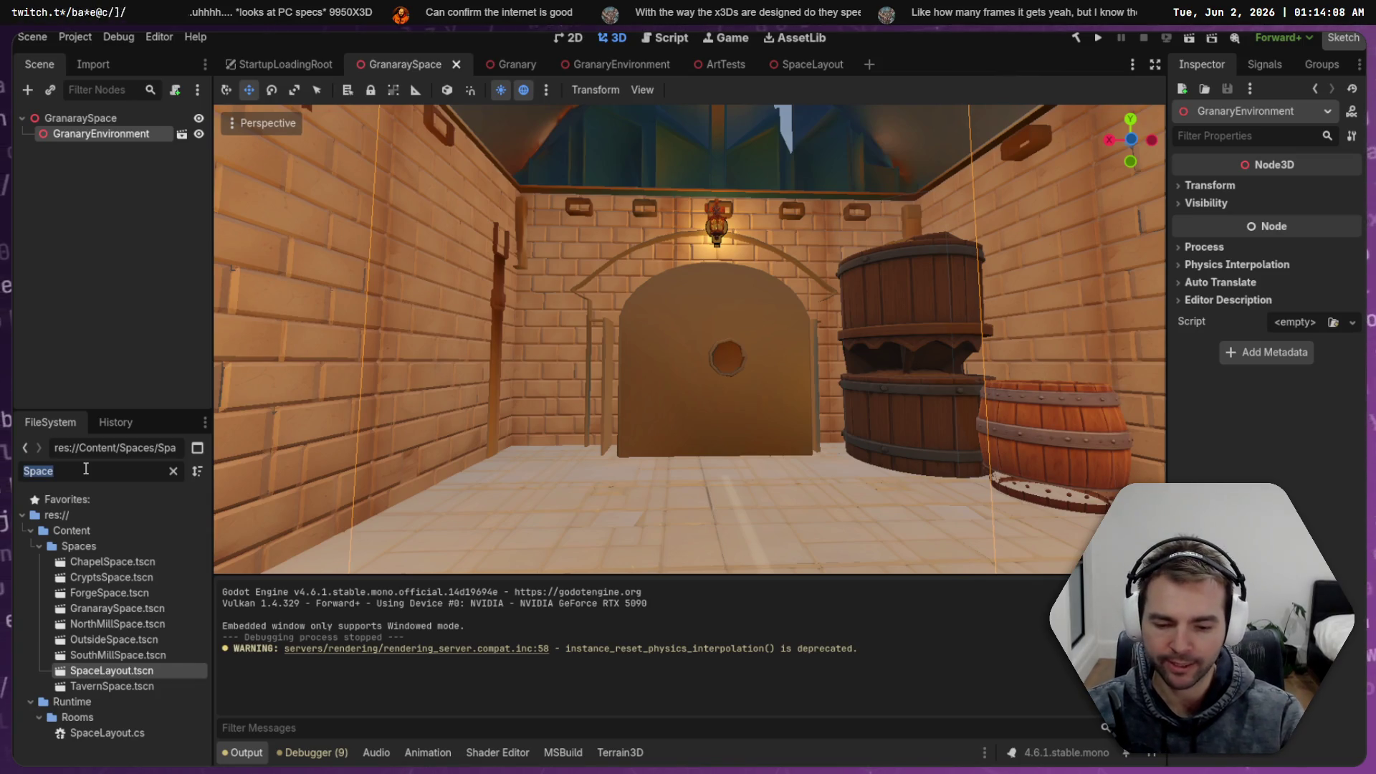
Search the files for 'Chapel Space', open the ChapelSpace scene, and inspect its top nodes
{"action": "type", "text": "Chapel Space"}
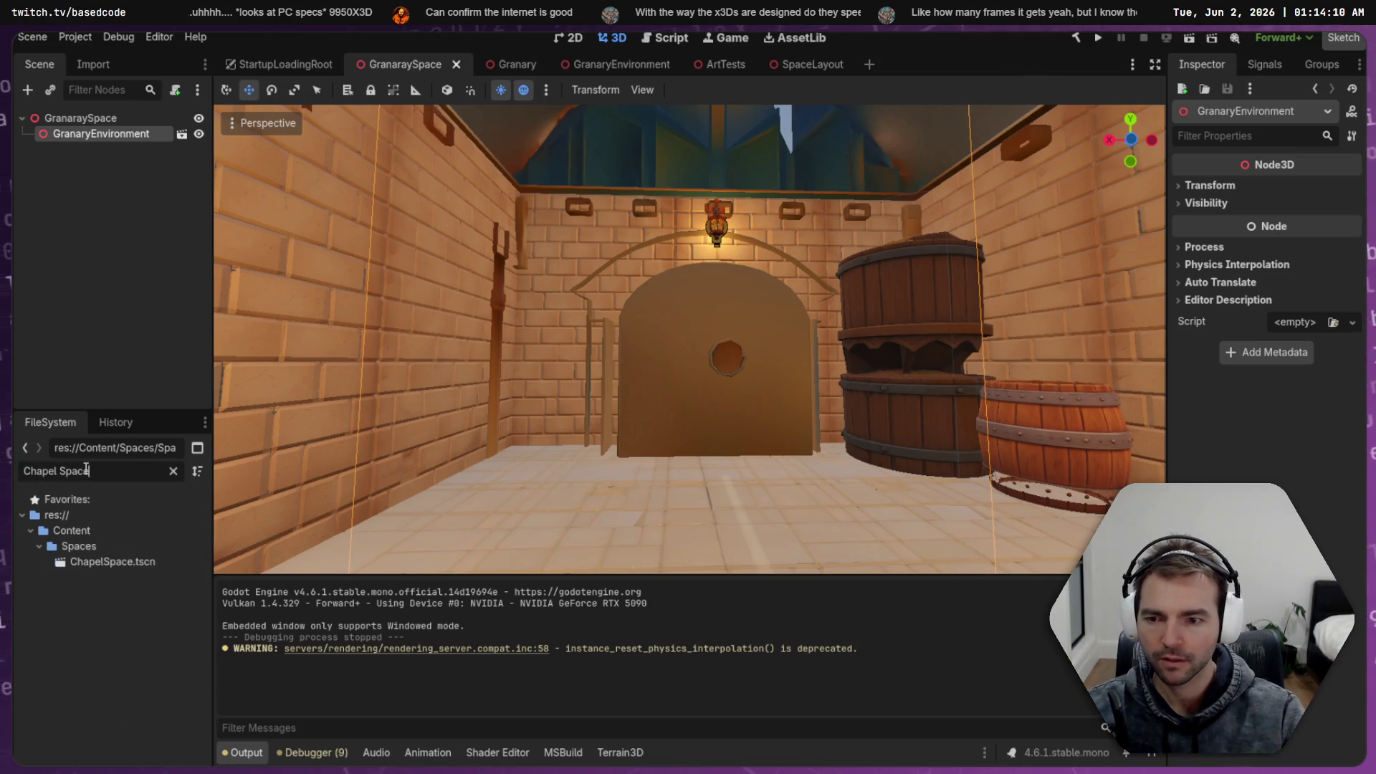
{"action": "double_click", "coordinate": [147, 562]}
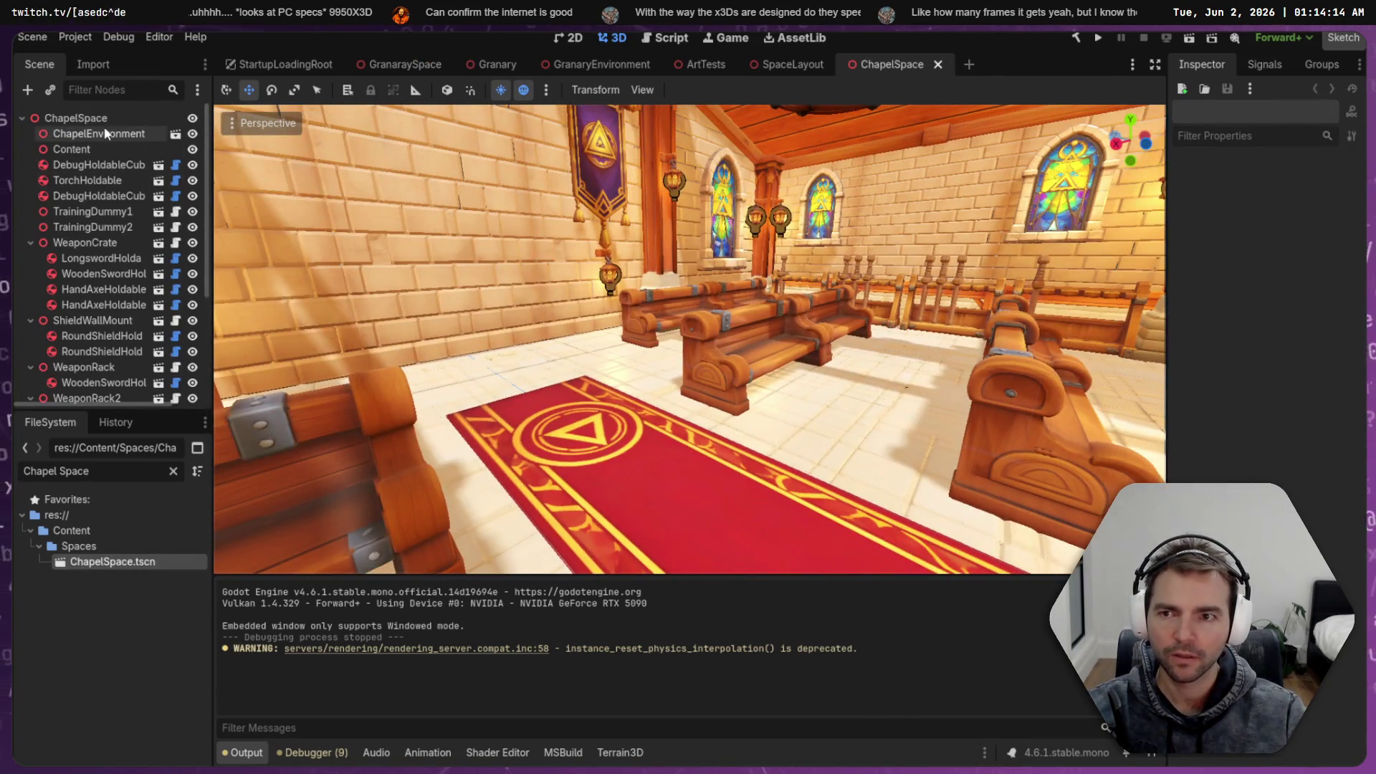
{"action": "left_click", "coordinate": [109, 132]}
{"action": "left_click", "coordinate": [97, 148]}
{"action": "left_click", "coordinate": [100, 165]}
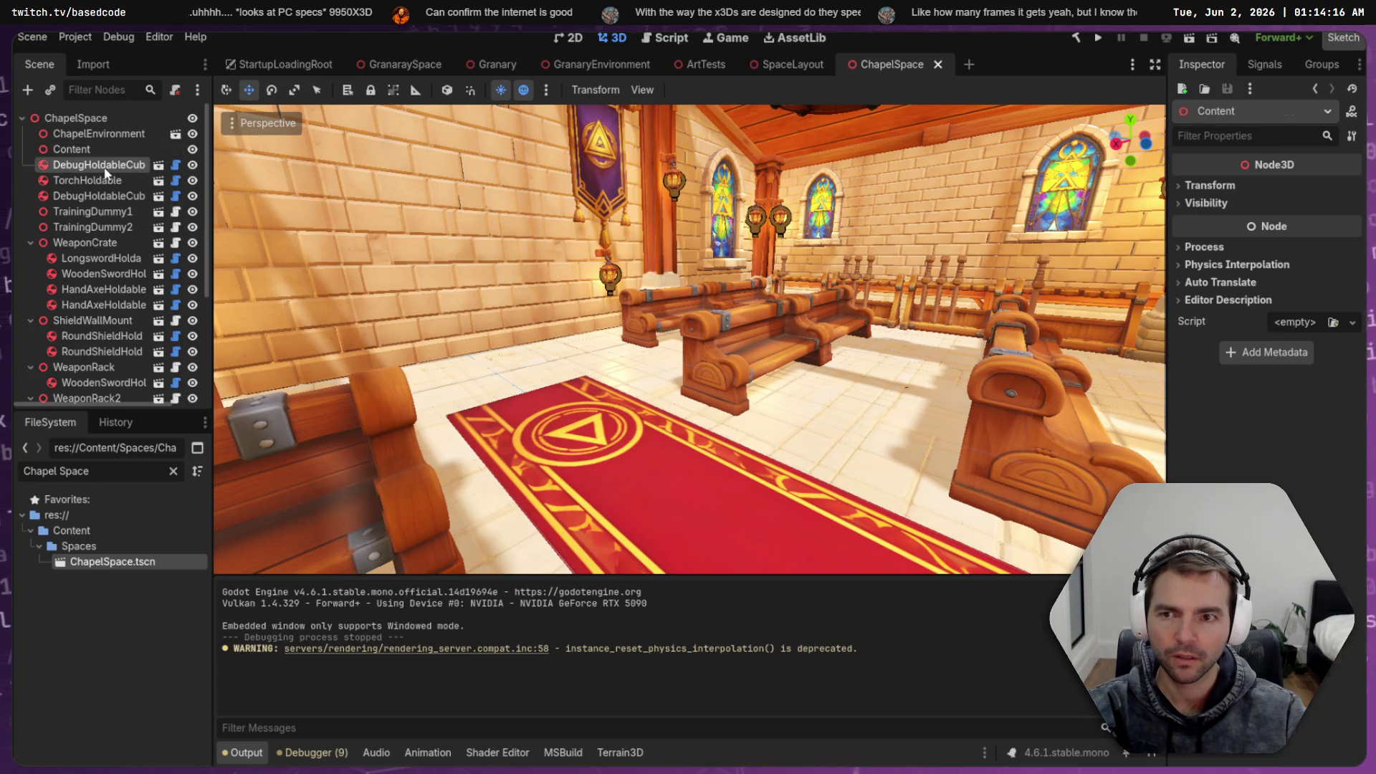
Fold away the WeaponCrate, ShieldWallMount and WeaponRack through WeaponRack4 children
{"action": "left_click", "coordinate": [30, 242]}
{"action": "left_click", "coordinate": [30, 258]}
{"action": "left_click", "coordinate": [31, 273]}
{"action": "left_click", "coordinate": [29, 289]}
{"action": "left_click", "coordinate": [29, 304]}
{"action": "left_click", "coordinate": [30, 320]}
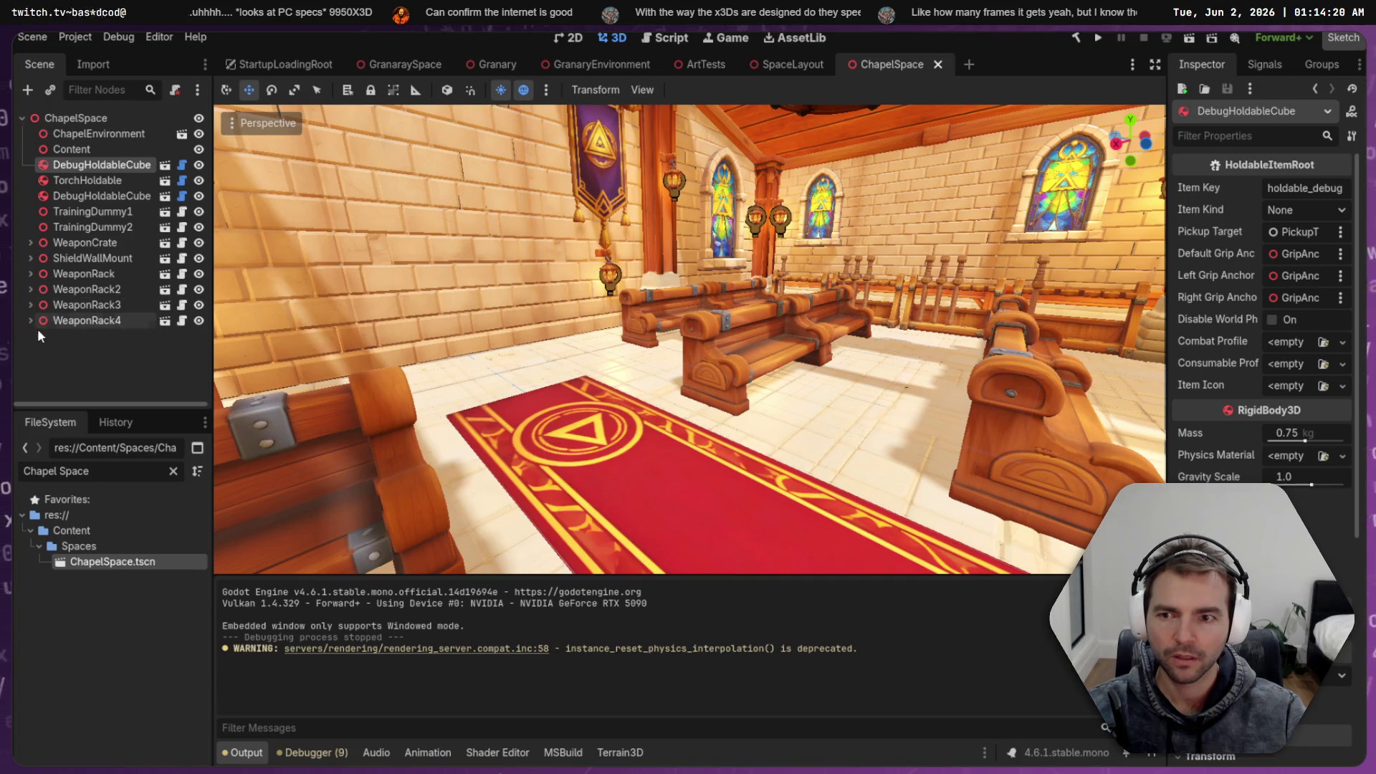
Step through the chapel object nodes, frame Content, then select the ChapelEnvironment instance
{"action": "left_click", "coordinate": [93, 227]}
{"action": "left_click", "coordinate": [93, 196]}
{"action": "left_click", "coordinate": [90, 180]}
{"action": "left_click", "coordinate": [94, 165]}
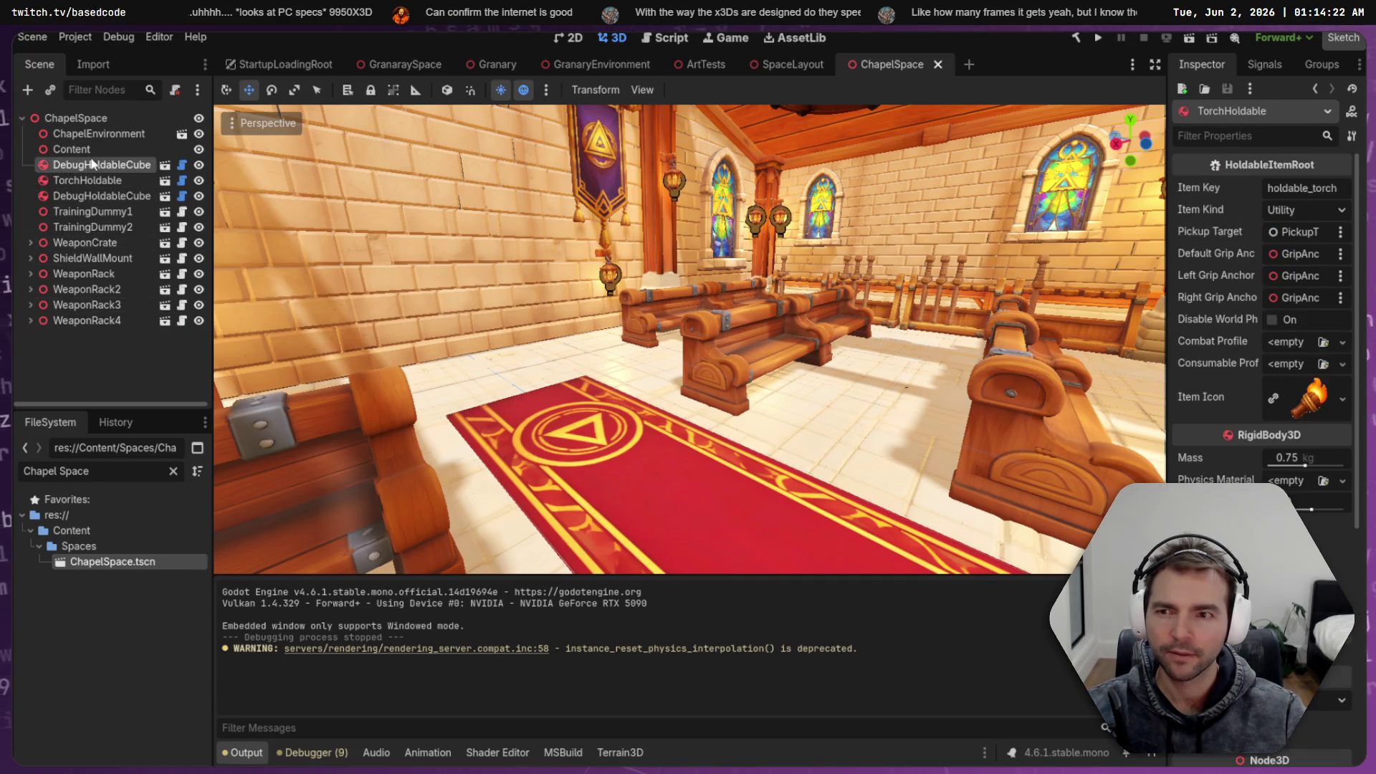
{"action": "left_click", "coordinate": [98, 148]}
{"action": "double_click", "coordinate": [97, 149]}
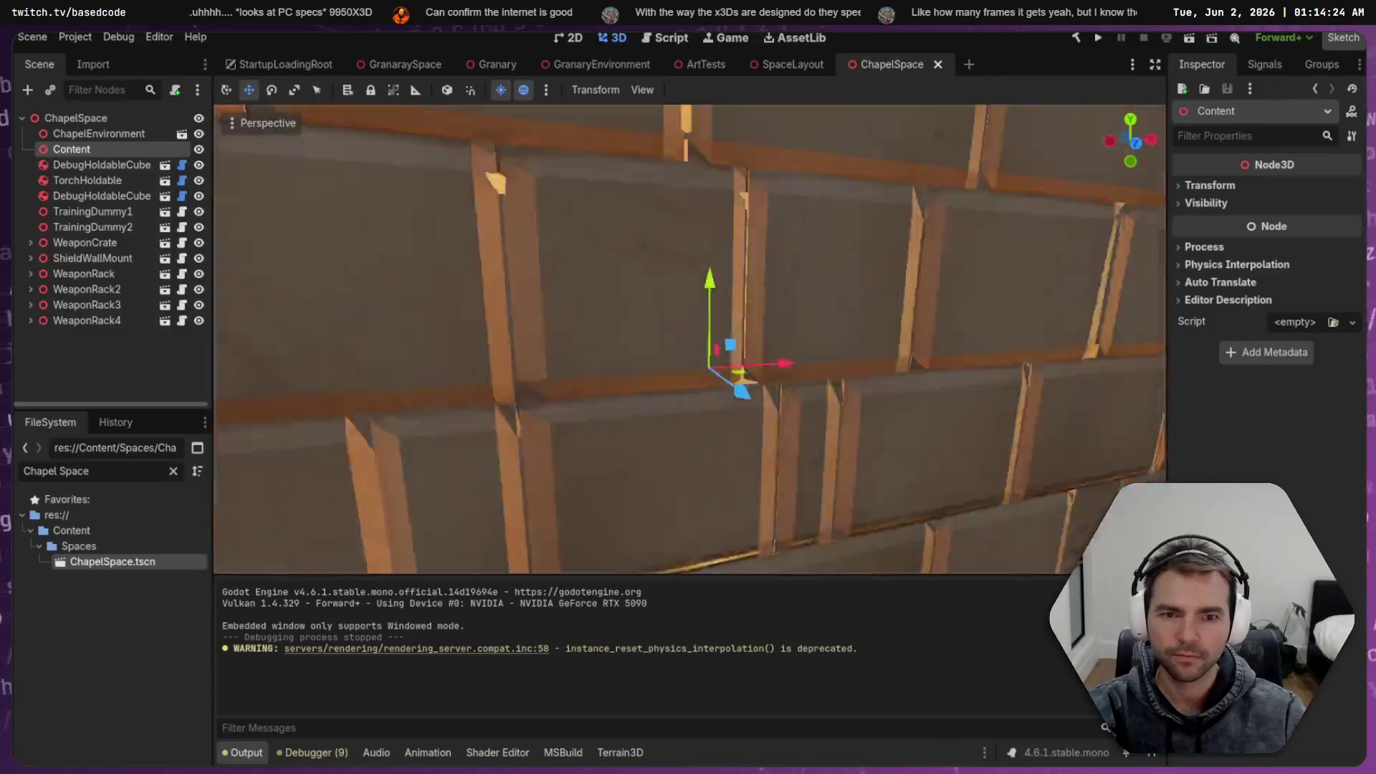
{"action": "scroll", "coordinate": [690, 339], "scroll_direction": "up", "scroll_amount": 5}
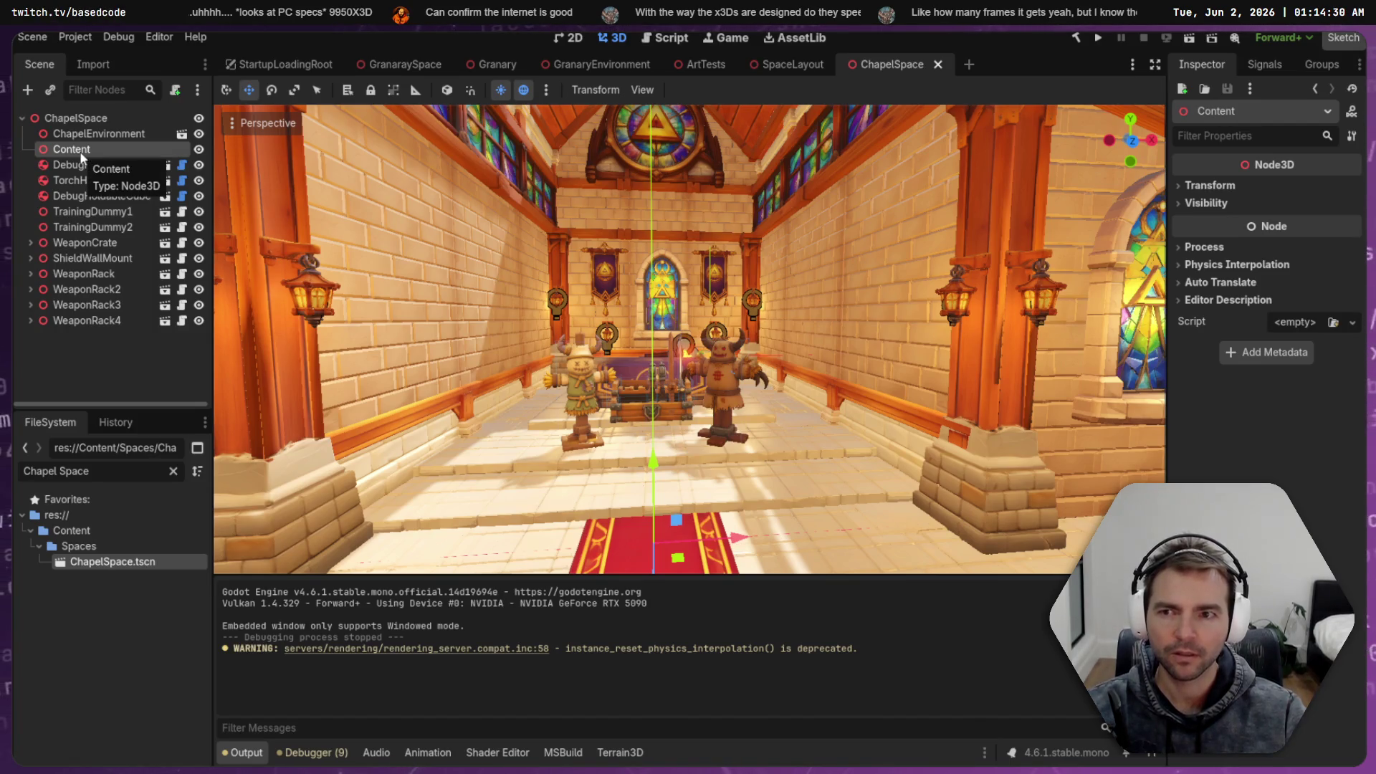
{"action": "left_click", "coordinate": [109, 133]}
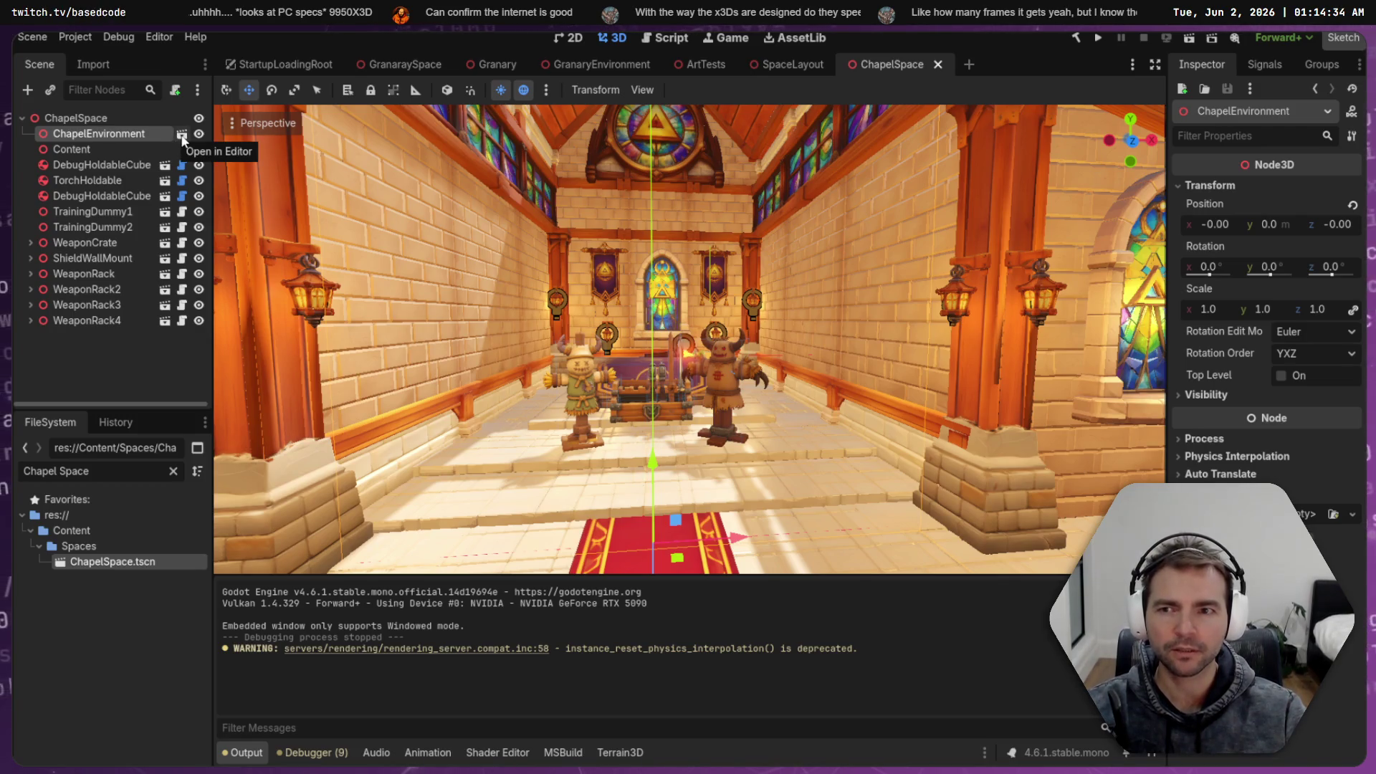
Filter the project files by 'Environment' and open ChapelEnvironment.tscn
{"action": "left_click", "coordinate": [132, 473]}
{"action": "type", "text": "Environment"}
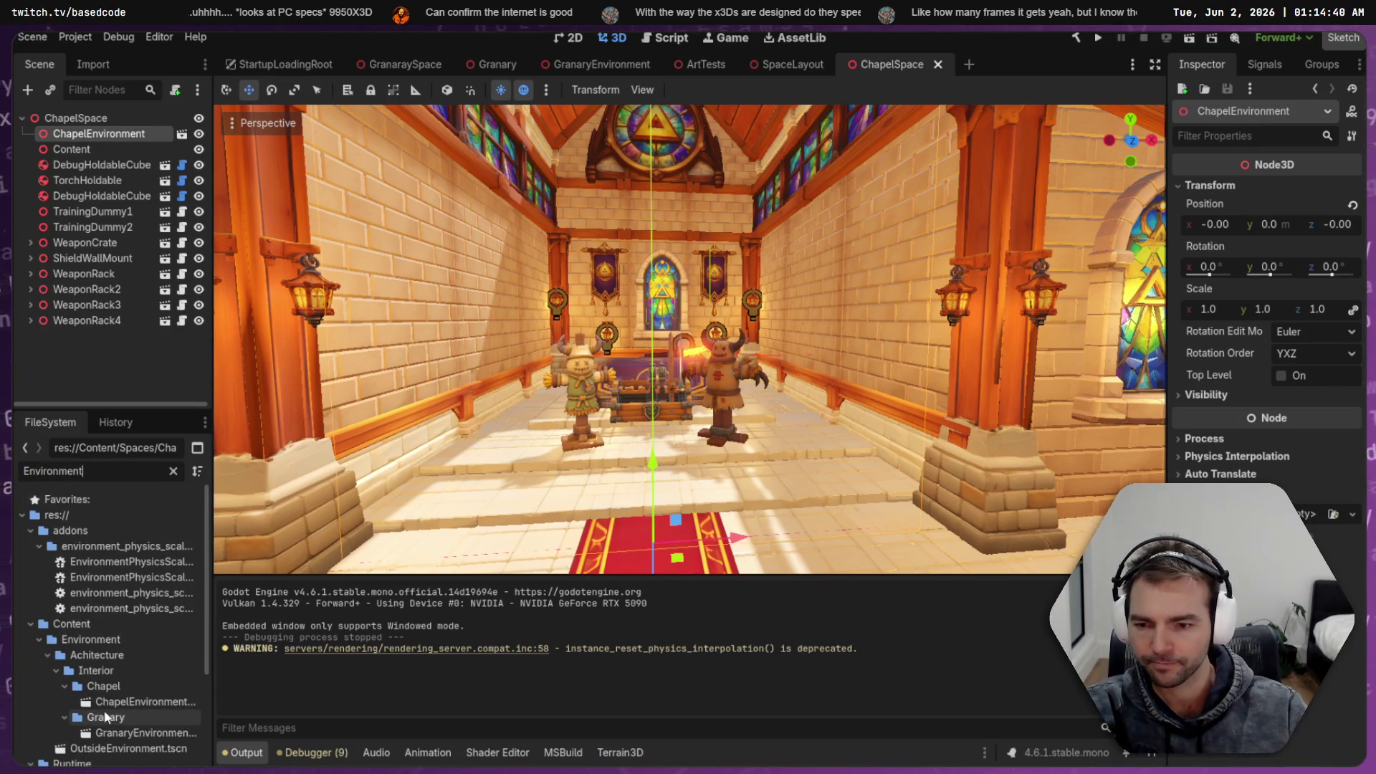
{"action": "scroll", "coordinate": [144, 700], "scroll_direction": "down", "scroll_amount": 2}
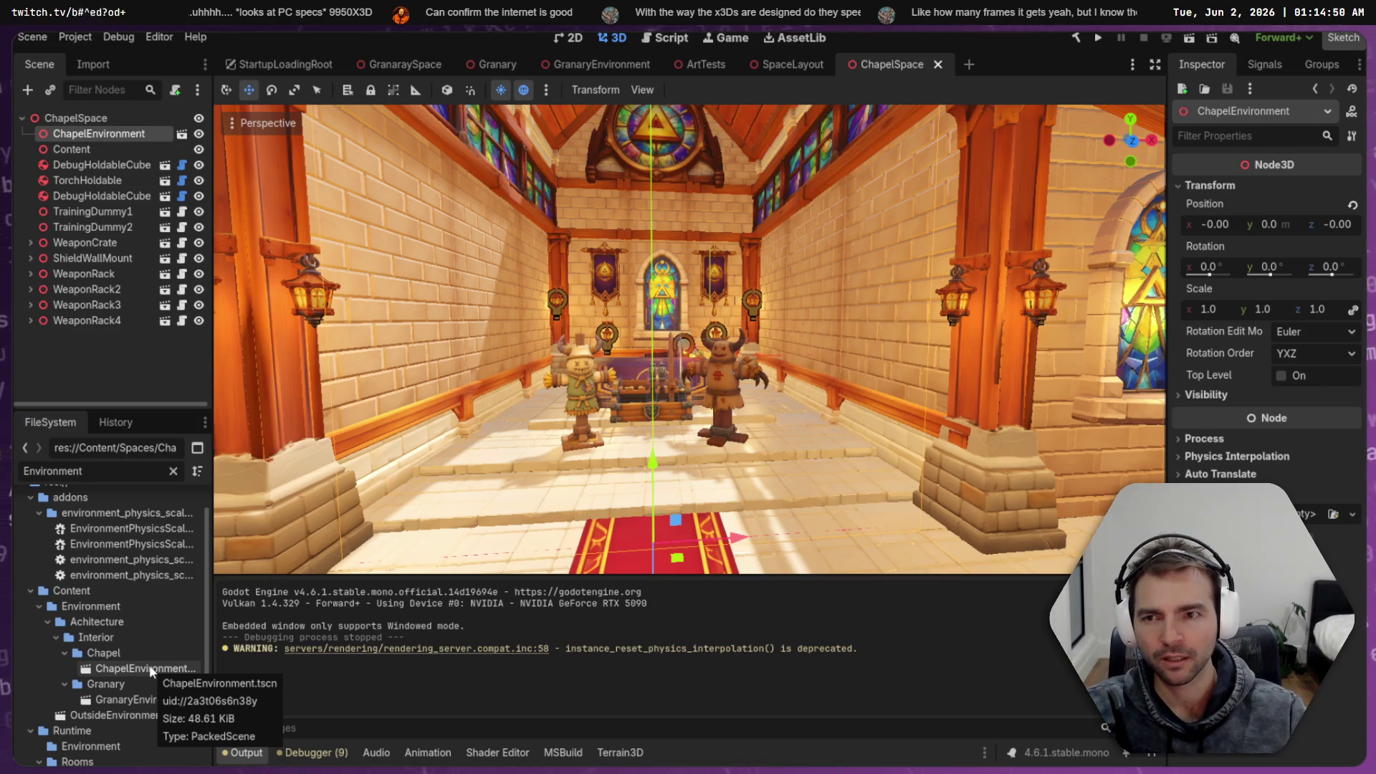
{"action": "left_click", "coordinate": [179, 669]}
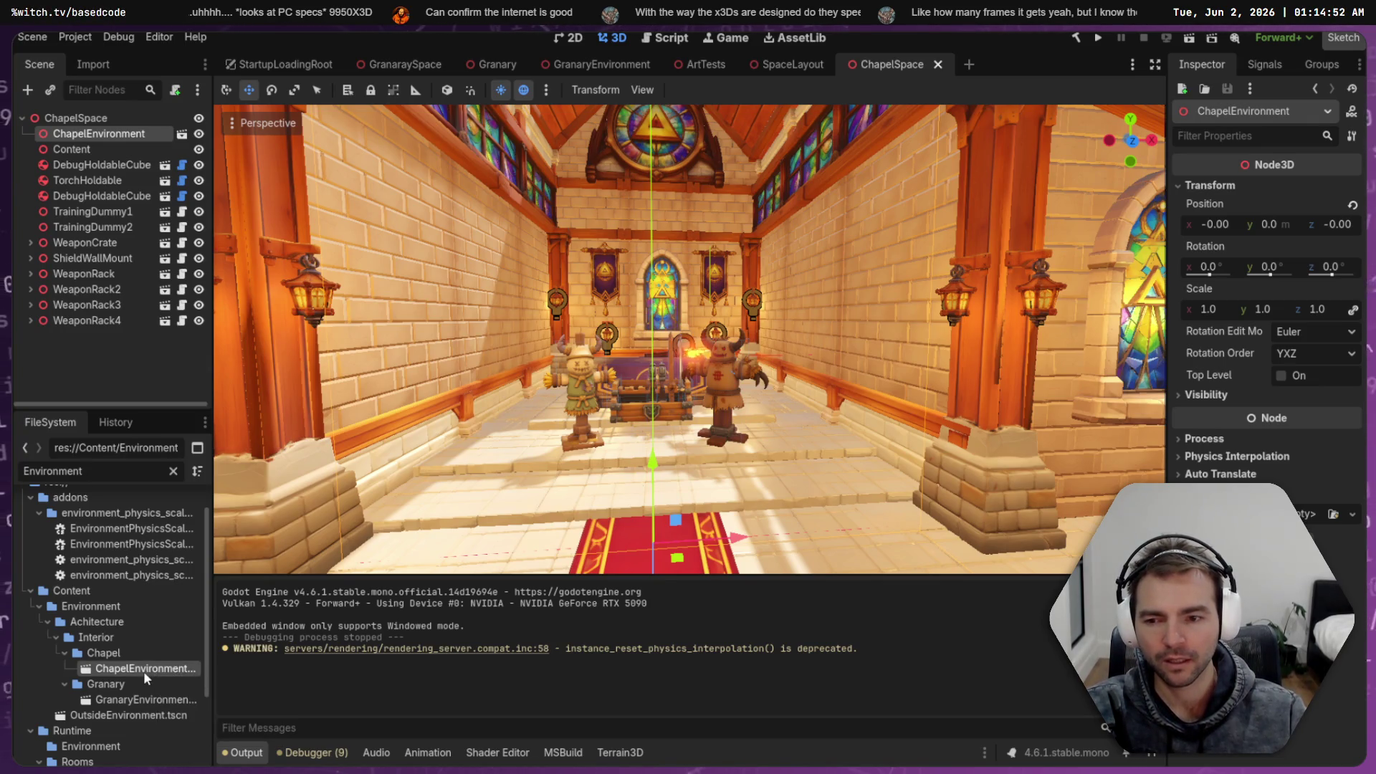
{"action": "double_click", "coordinate": [144, 671]}
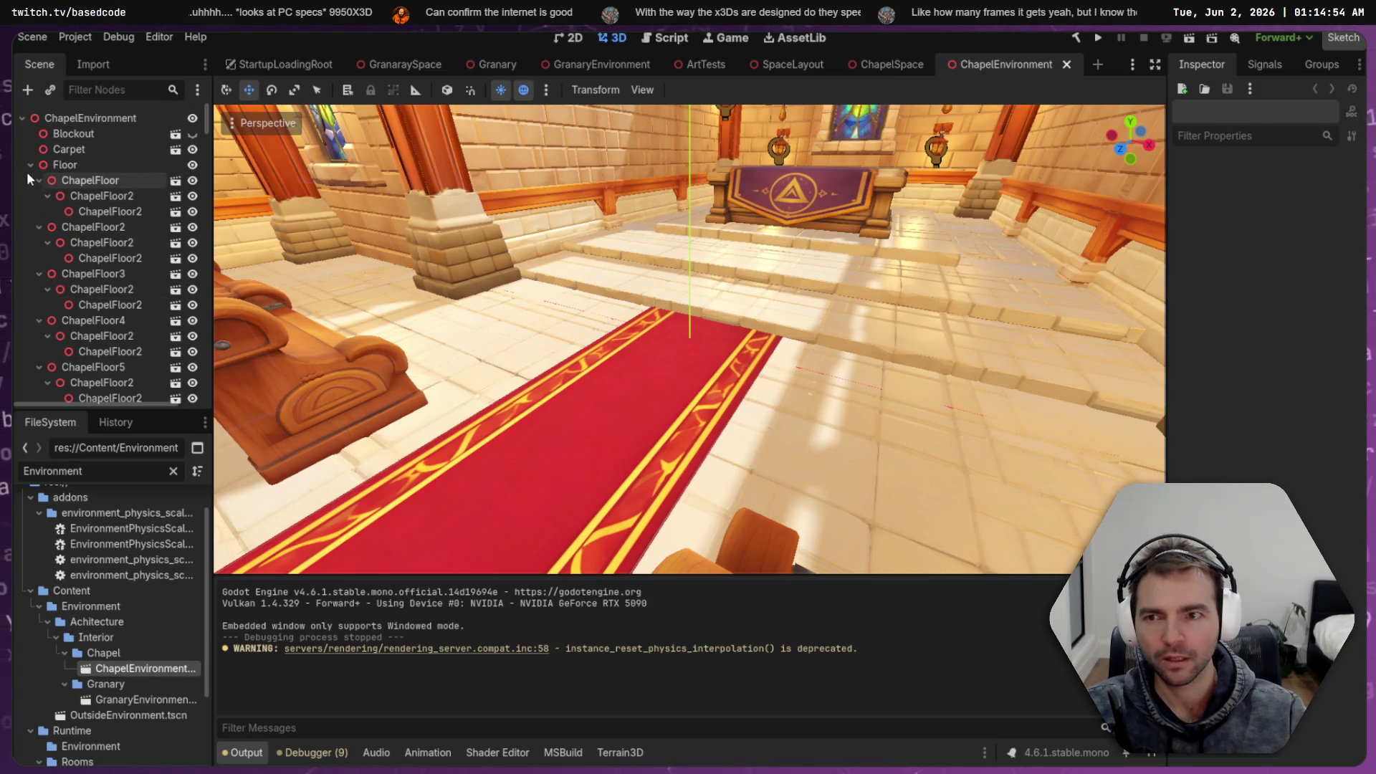
Fold away the Floor, Pews, Walls, Windows, Ceilings and Pillars branches
{"action": "left_click", "coordinate": [63, 165]}
{"action": "left_click", "coordinate": [30, 165]}
{"action": "left_click", "coordinate": [30, 181]}
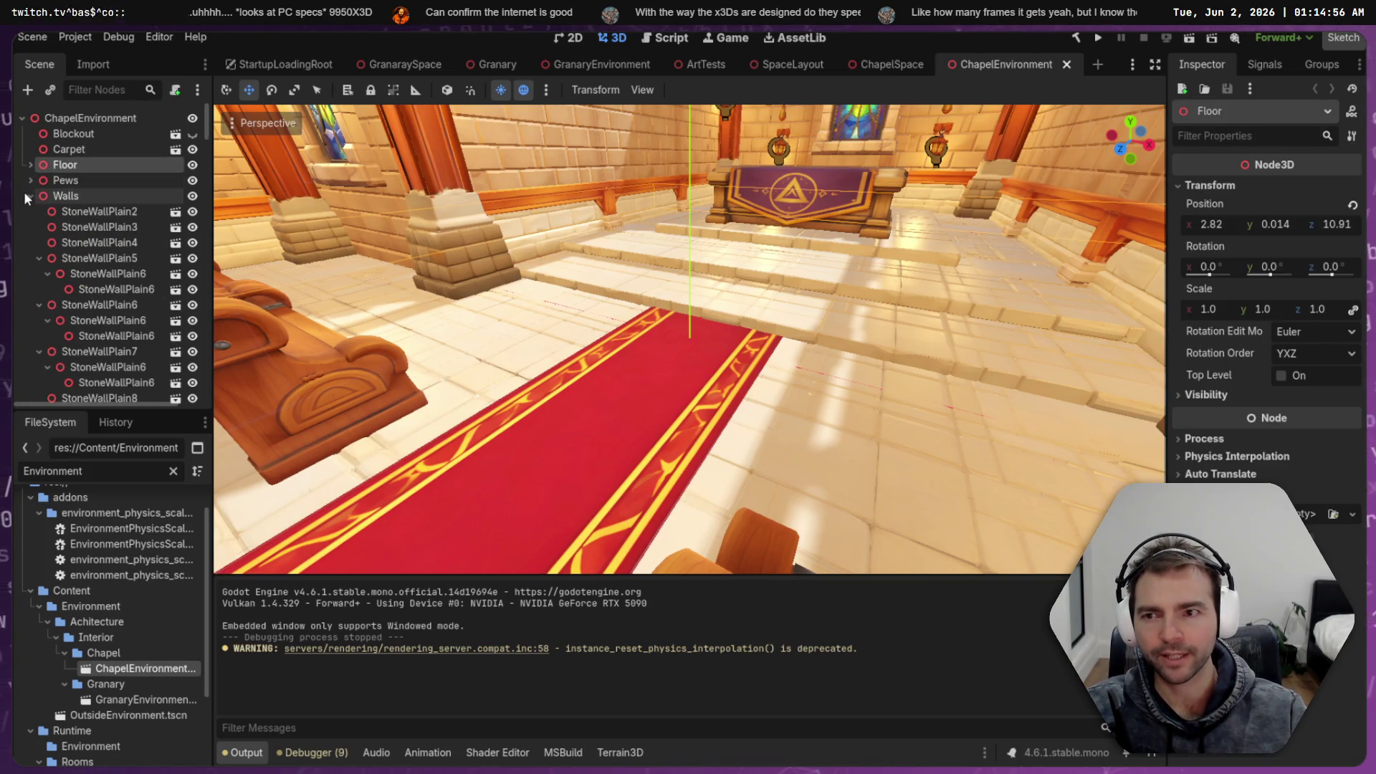
{"action": "left_click", "coordinate": [31, 196]}
{"action": "left_click", "coordinate": [30, 211]}
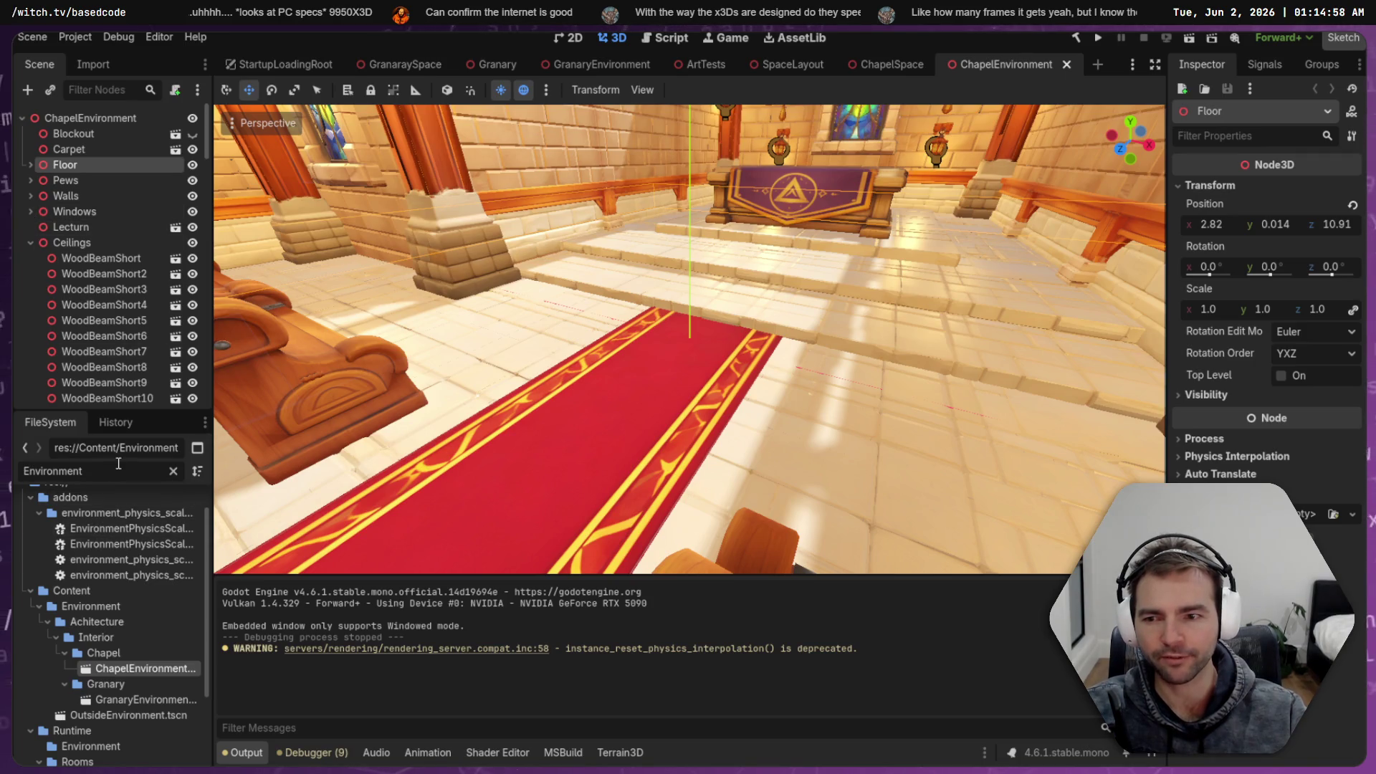
{"action": "scroll", "coordinate": [166, 680], "scroll_direction": "down", "scroll_amount": 3}
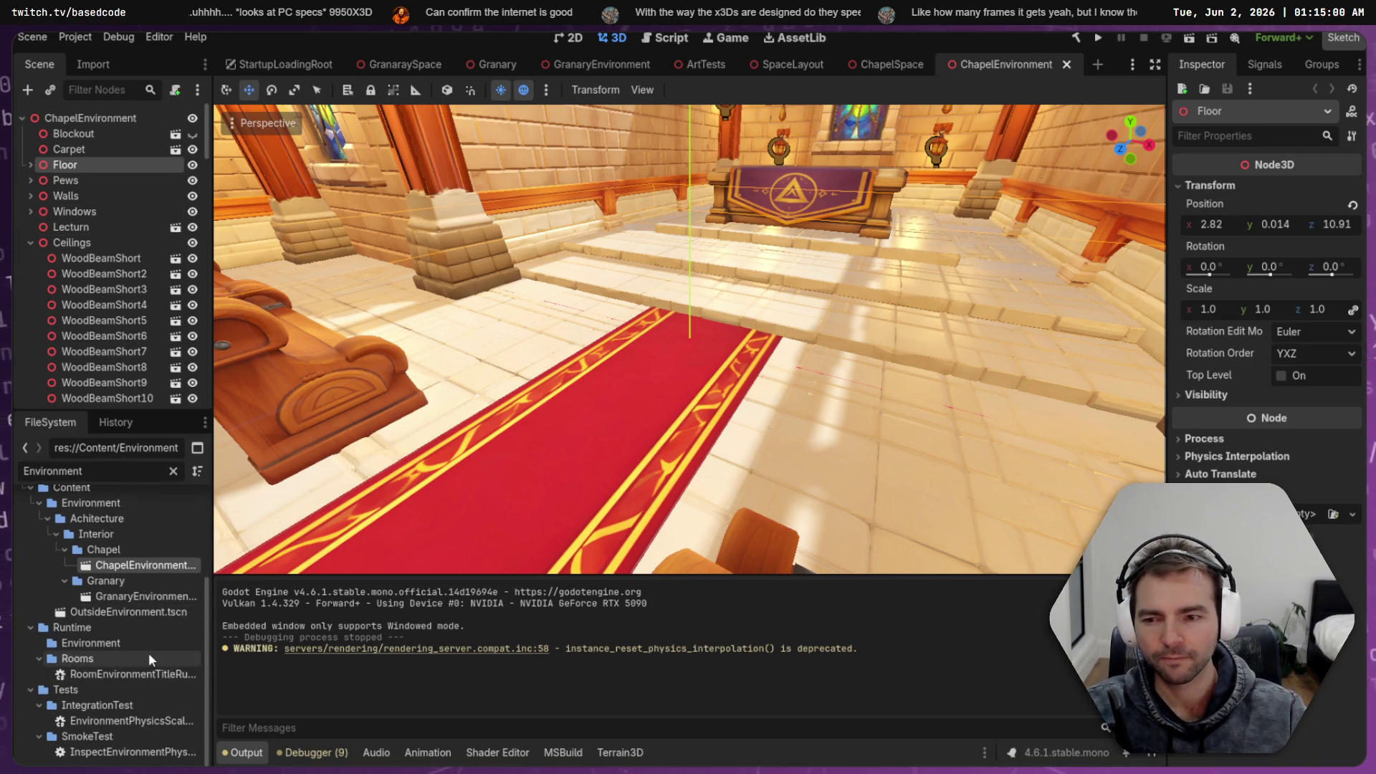
{"action": "scroll", "coordinate": [170, 695], "scroll_direction": "up", "scroll_amount": 4}
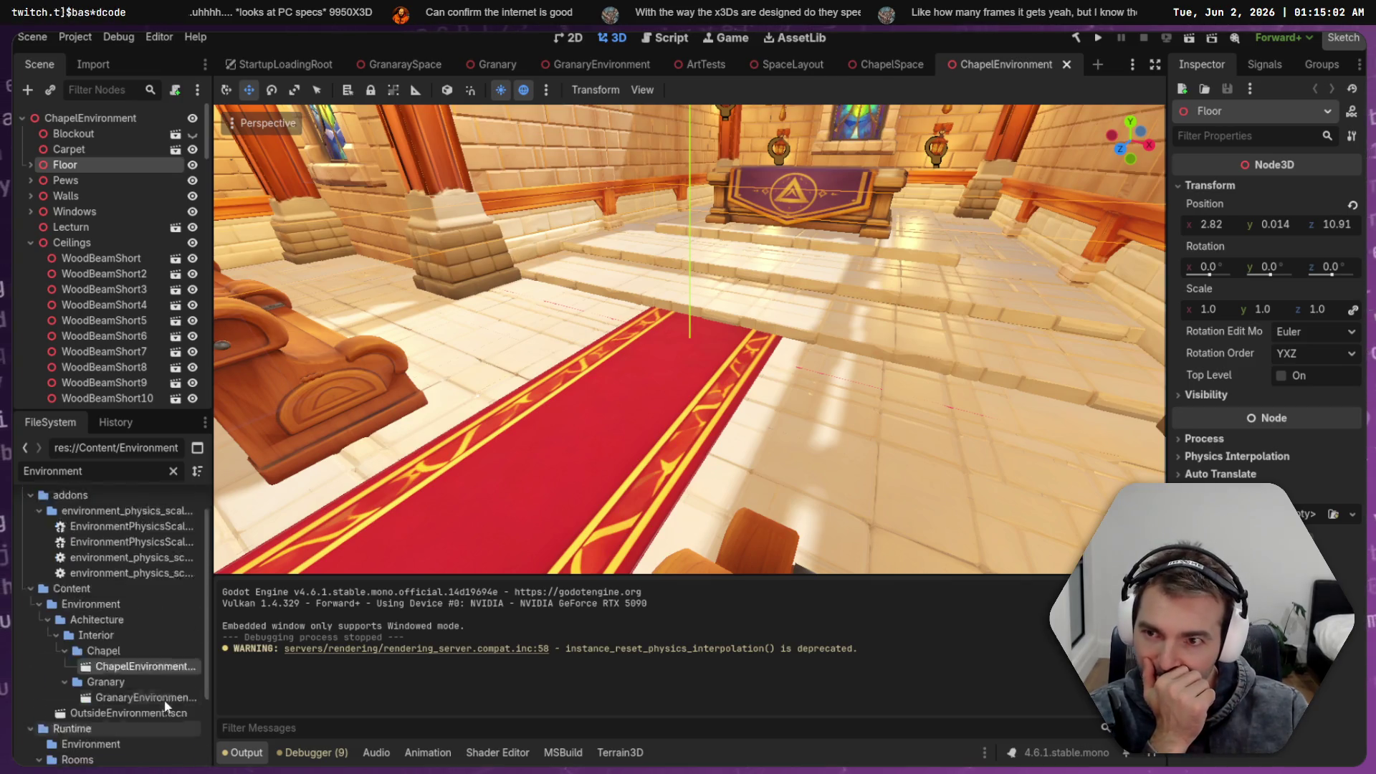
{"action": "left_click", "coordinate": [30, 242]}
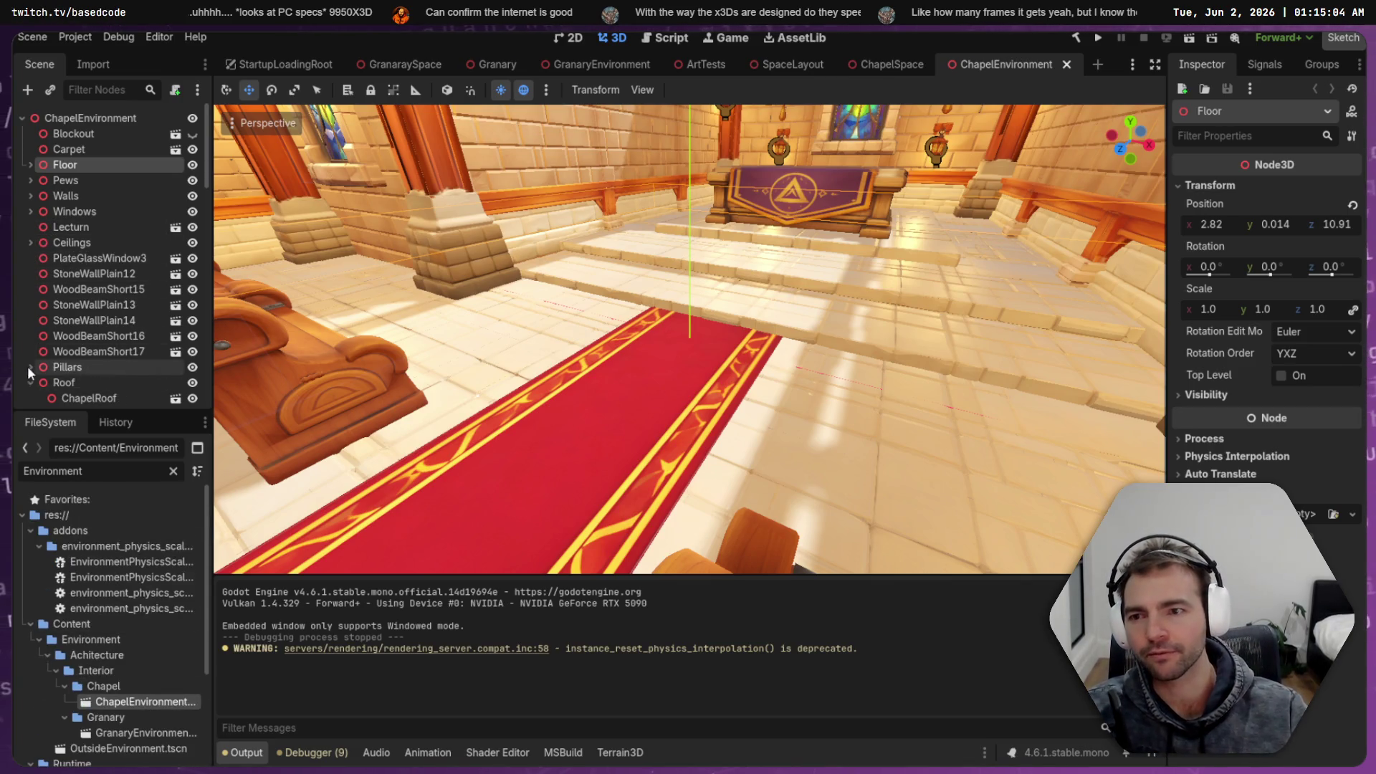
{"action": "left_click", "coordinate": [30, 367]}
{"action": "scroll", "coordinate": [39, 380], "scroll_direction": "down", "scroll_amount": 5}
{"action": "scroll", "coordinate": [36, 290], "scroll_direction": "up", "scroll_amount": 5}
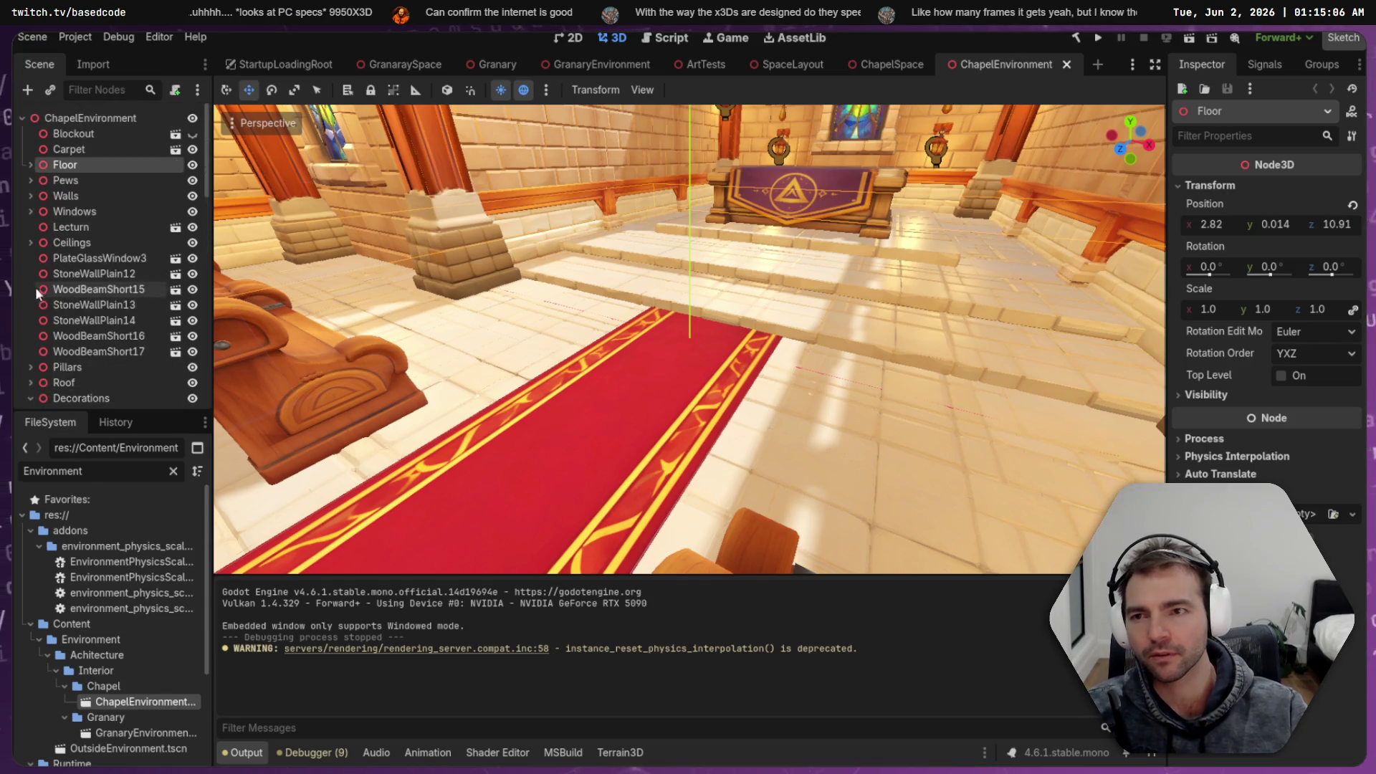
{"action": "scroll", "coordinate": [32, 334], "scroll_direction": "down", "scroll_amount": 10}
{"action": "scroll", "coordinate": [31, 334], "scroll_direction": "down", "scroll_amount": 5}
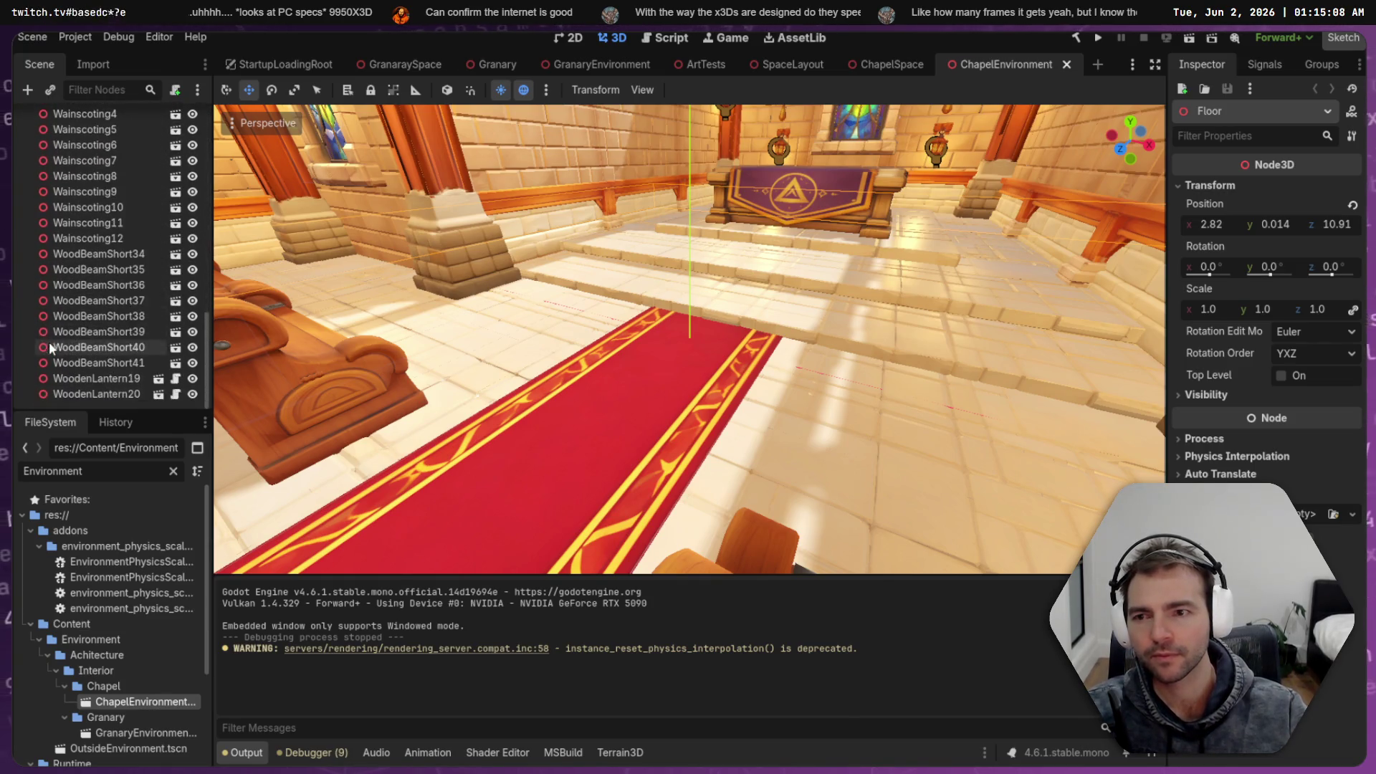
Cut all 62 child nodes from Blockout to WoodenLantern20 and return to ChapelSpace
{"action": "left_click", "coordinate": [105, 397]}
{"action": "scroll", "coordinate": [114, 301], "scroll_direction": "up", "scroll_amount": 3}
{"action": "scroll", "coordinate": [118, 269], "scroll_direction": "up", "scroll_amount": 10}
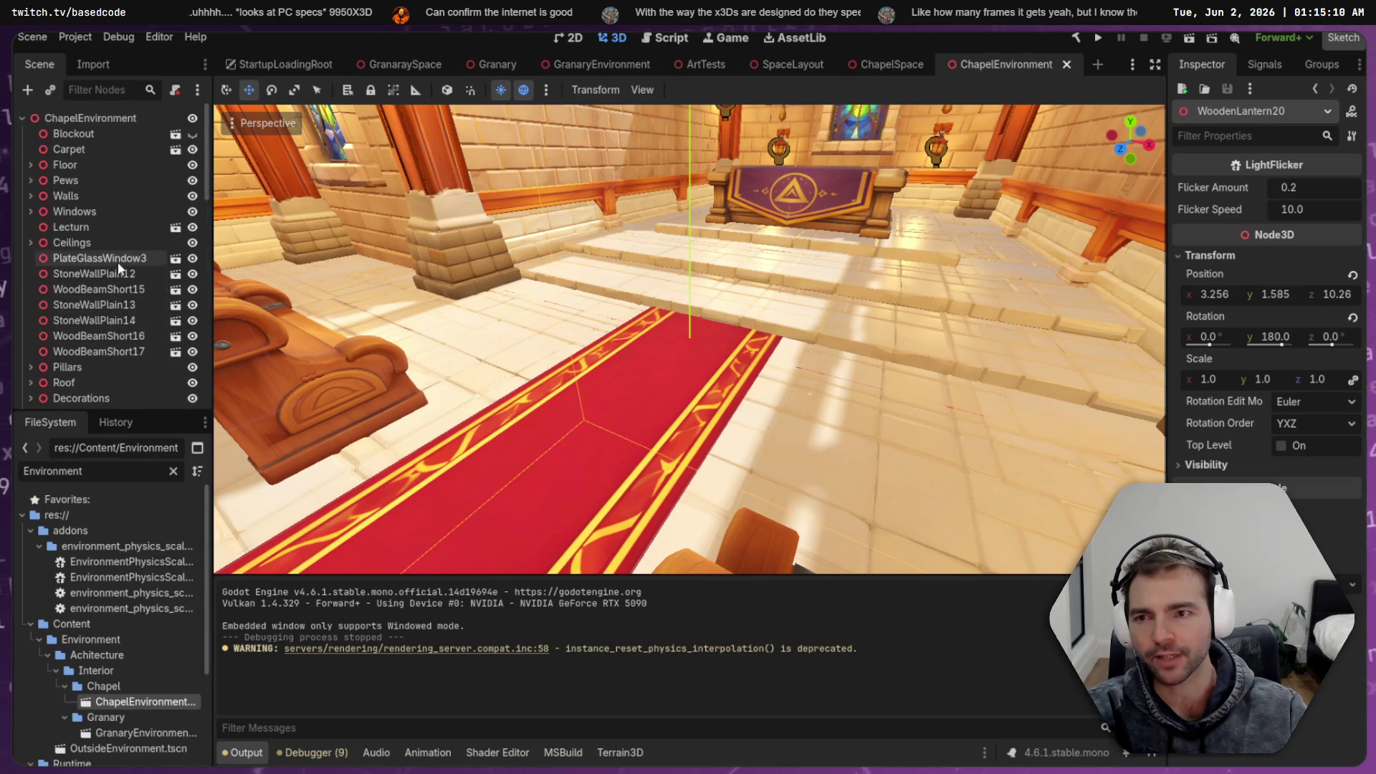
{"action": "left_click", "coordinate": [96, 134], "text": "shift"}
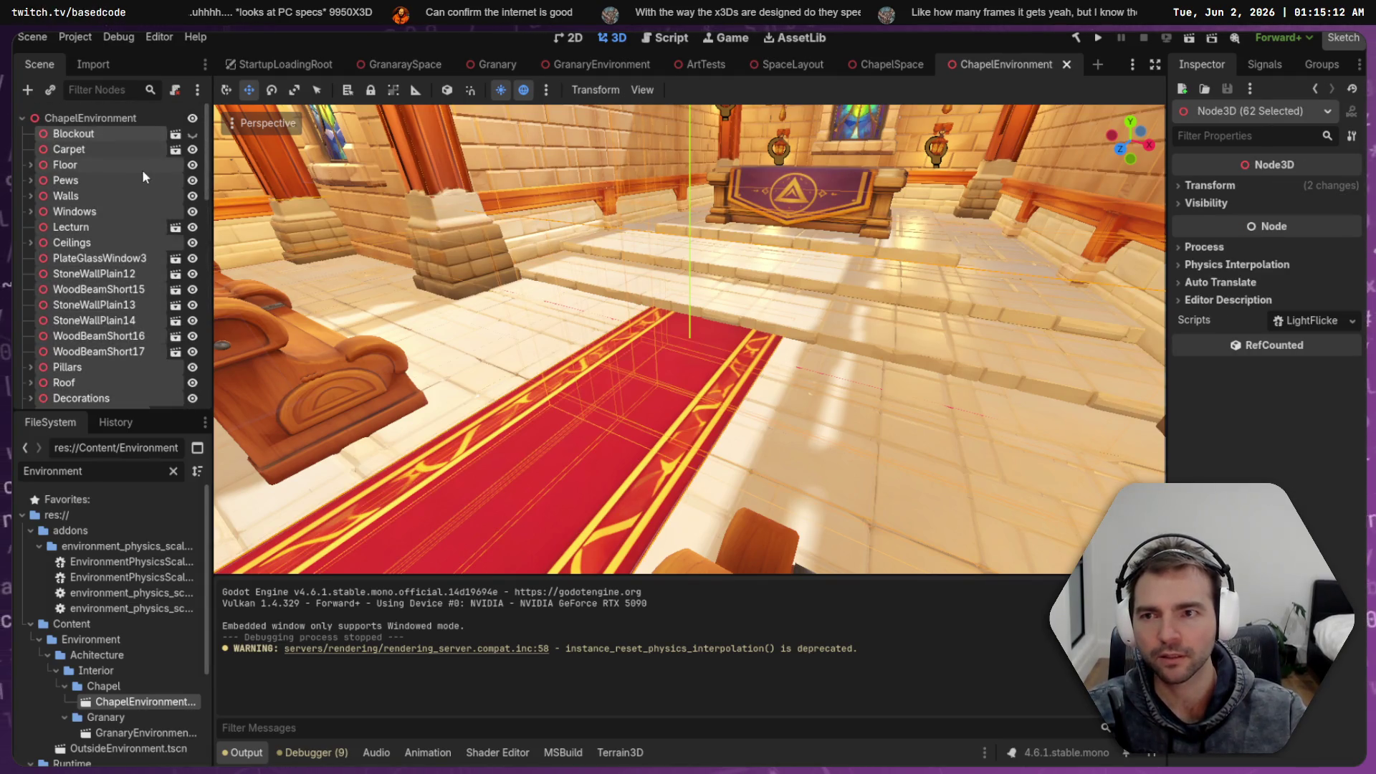
{"action": "key", "text": "ctrl+x"}
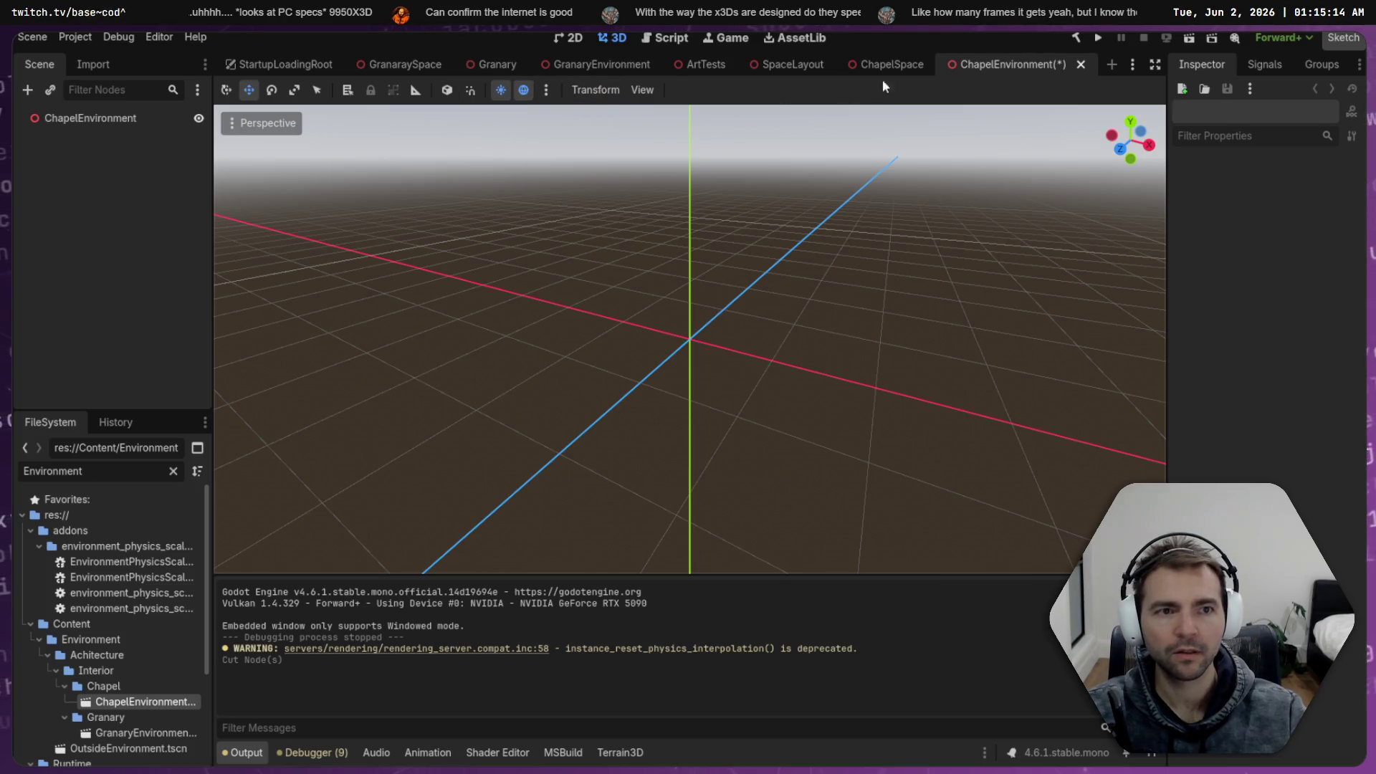
{"action": "left_click", "coordinate": [886, 69]}
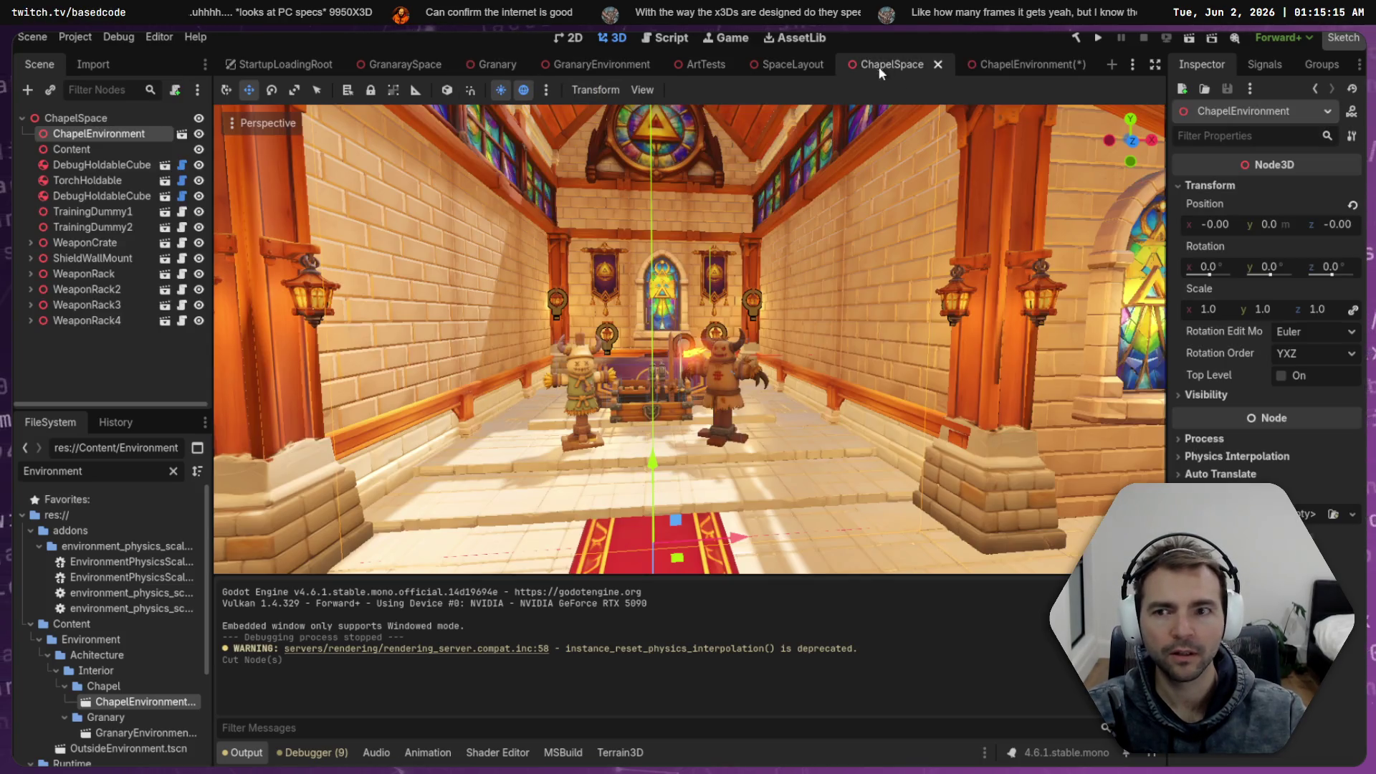
Add a Node3D child named Environment under ChapelSpace and paste the cut chapel pieces into it
{"action": "right_click", "coordinate": [92, 118]}
{"action": "left_click", "coordinate": [162, 131]}
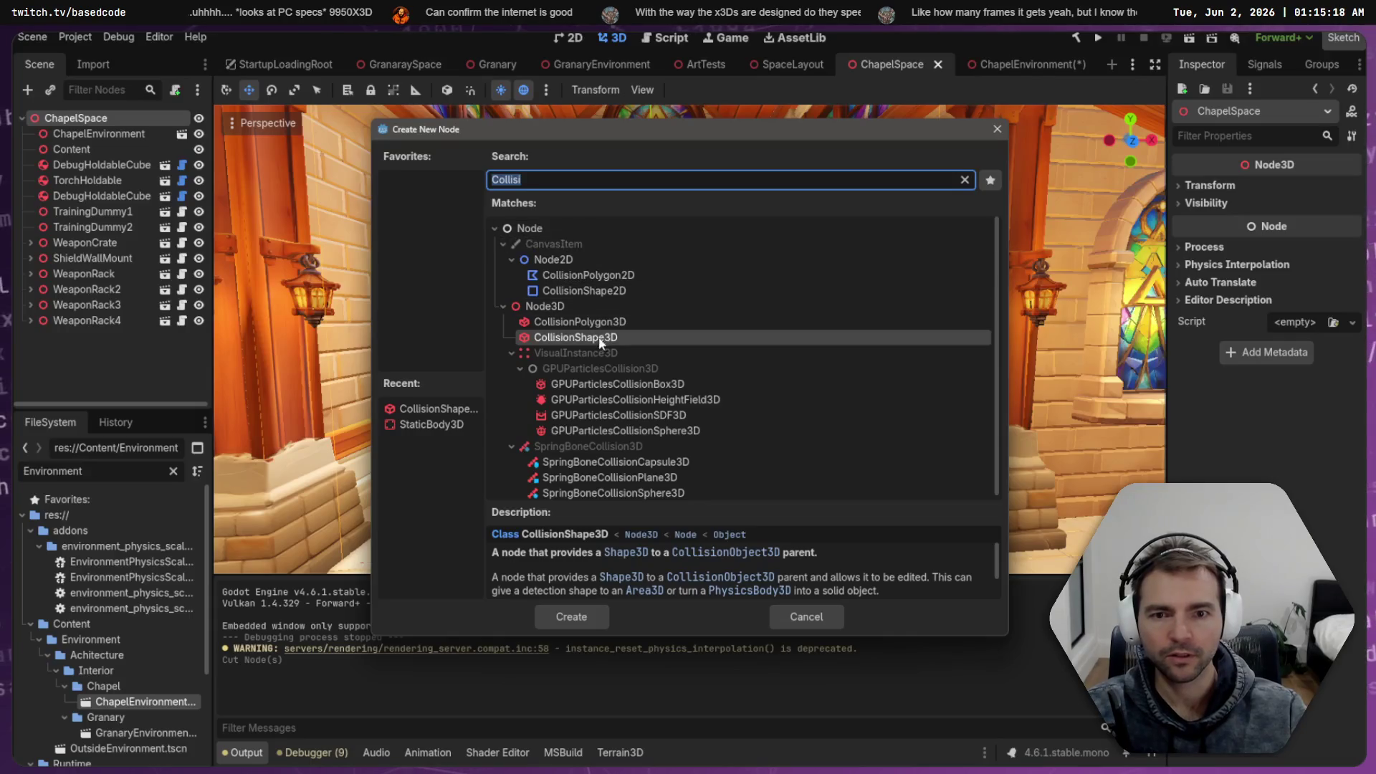
{"action": "double_click", "coordinate": [547, 306]}
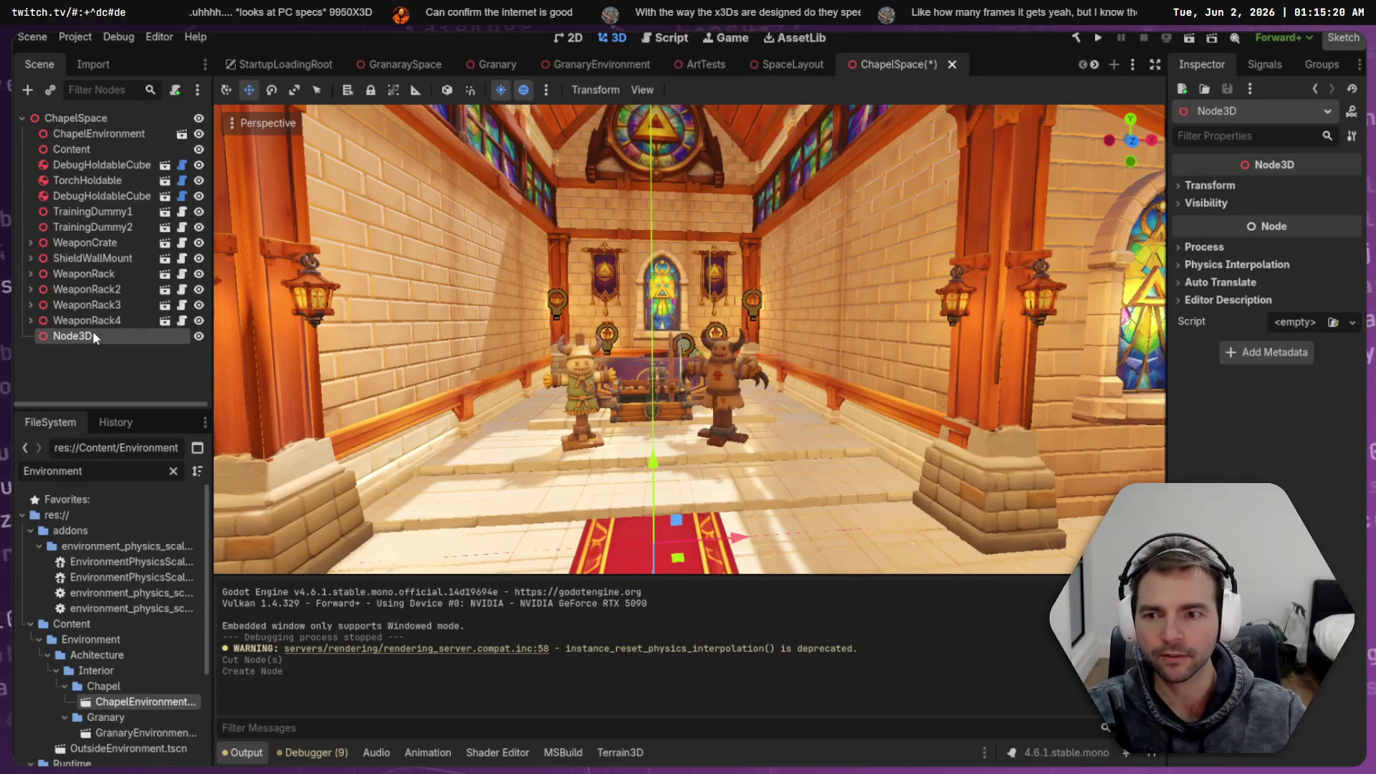
{"action": "left_click", "coordinate": [93, 334]}
{"action": "type", "text": "Invo"}
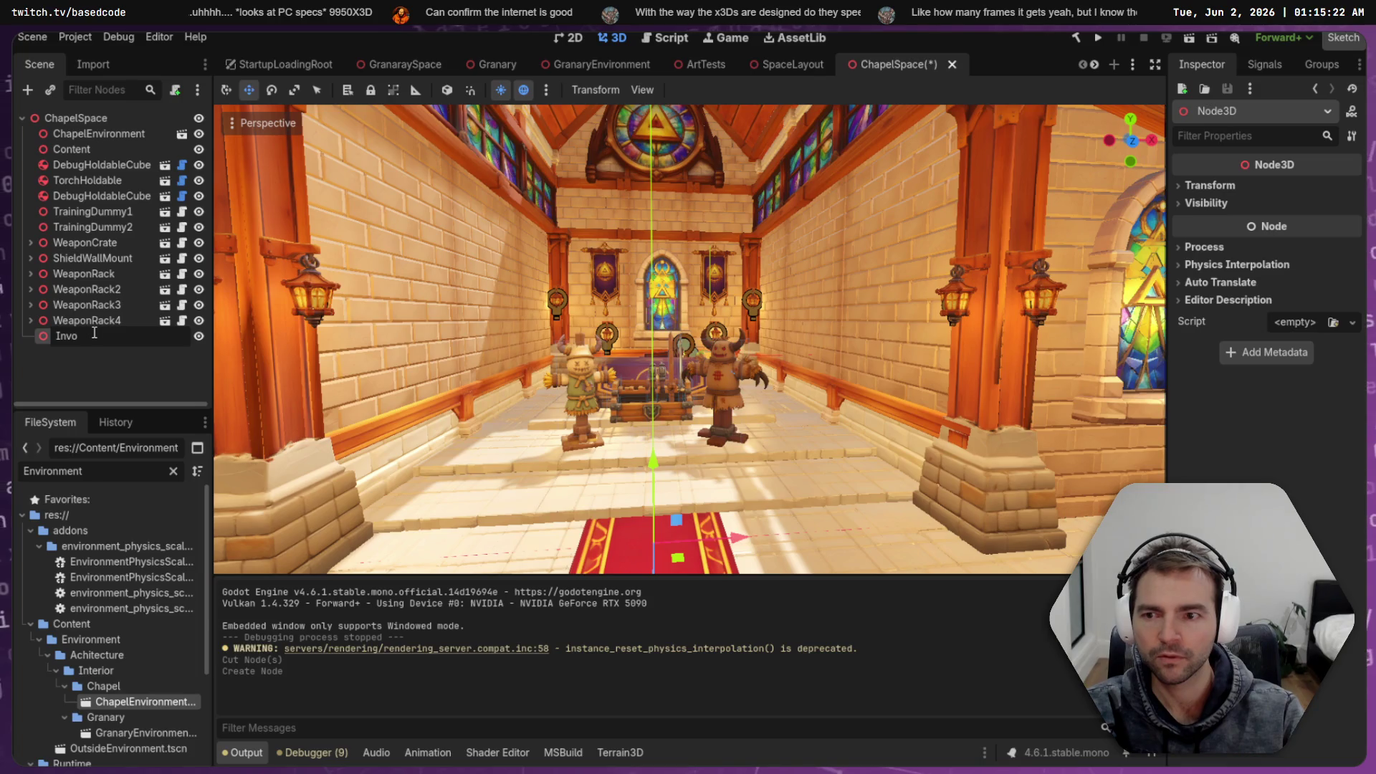
{"action": "type", "text": "Environment"}
{"action": "key", "text": "Return"}
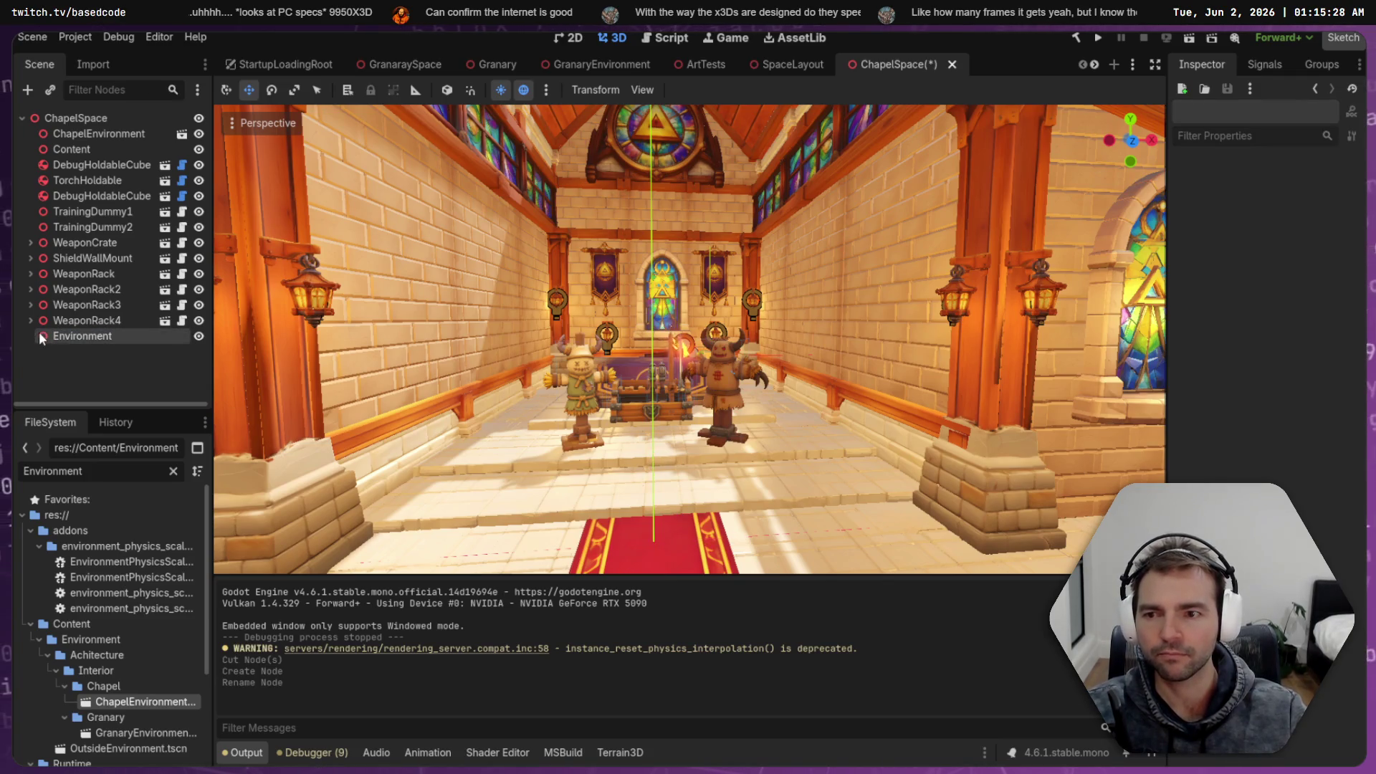
{"action": "key", "text": "ctrl+v"}
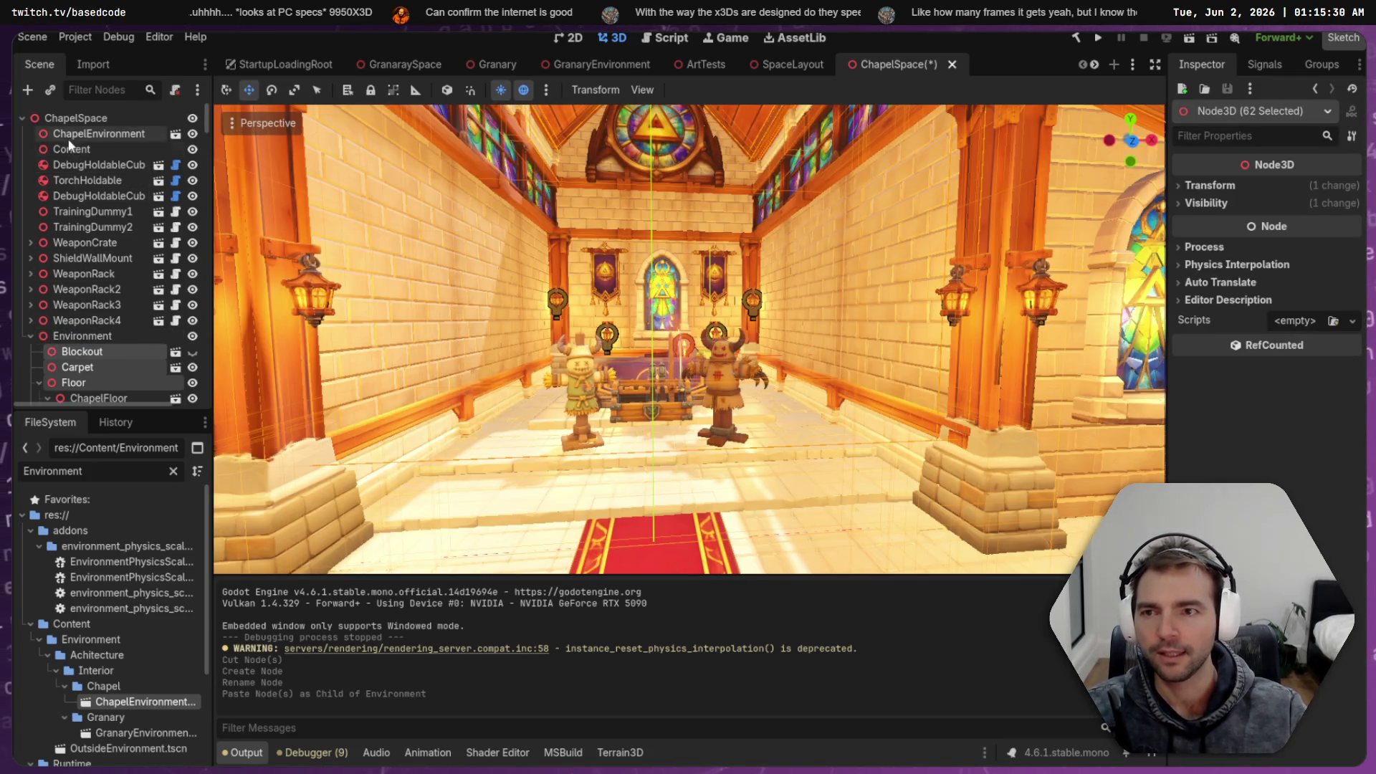
Move the 11 gameplay nodes, through WeaponRack4, under the Content node
{"action": "left_click", "coordinate": [85, 167]}
{"action": "left_click", "coordinate": [99, 318], "text": "shift"}
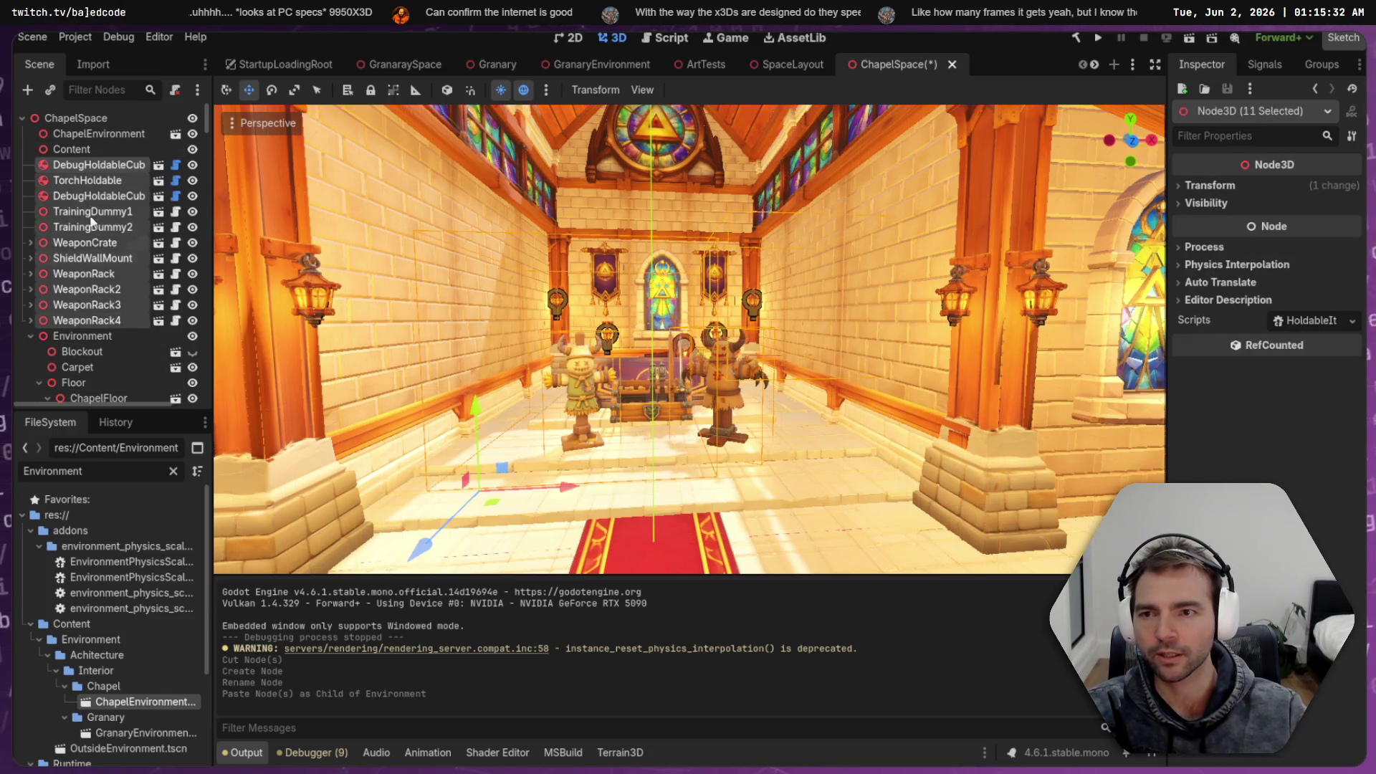
{"action": "left_click_drag", "start_coordinate": [85, 167], "coordinate": [72, 149]}
Delete the ChapelEnvironment instance node and start deleting ChapelEnvironment.tscn
{"action": "left_click", "coordinate": [98, 135]}
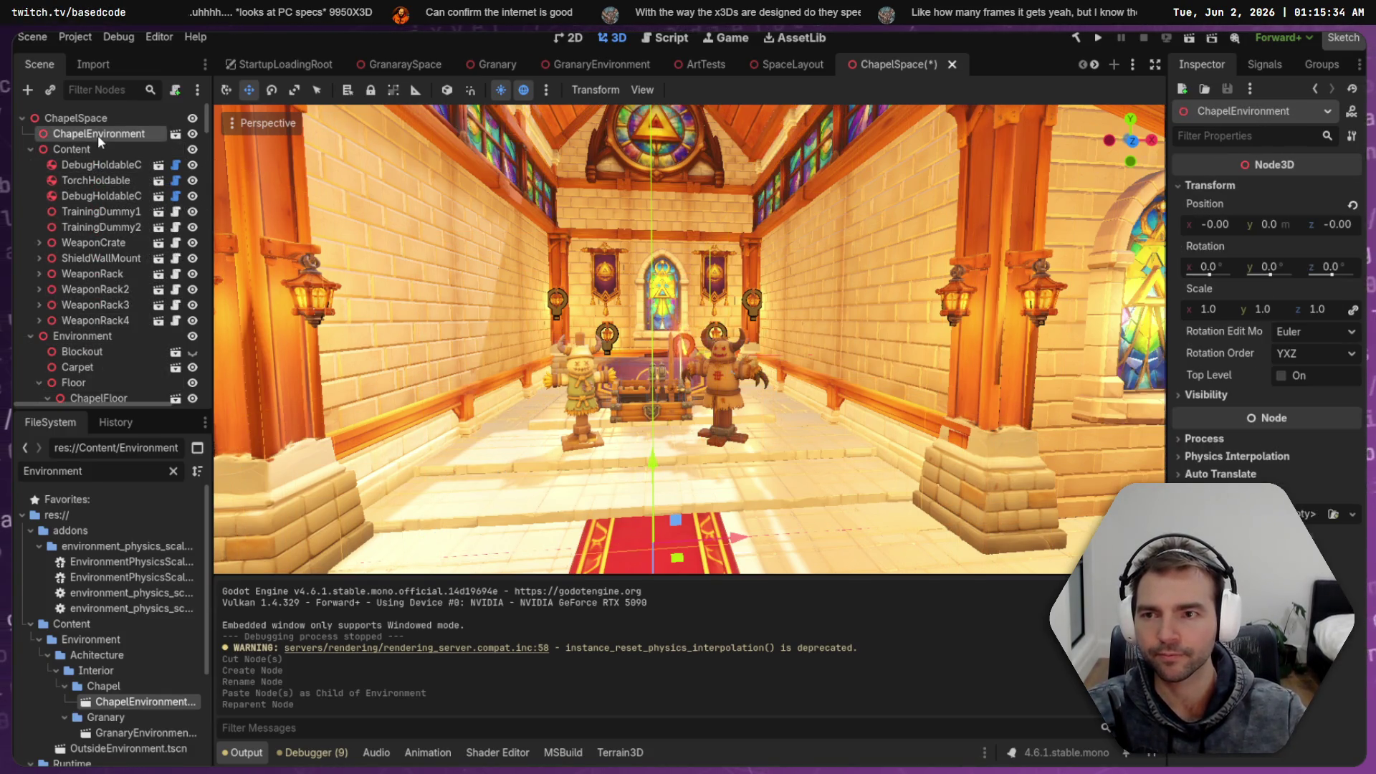
{"action": "key", "text": "Delete"}
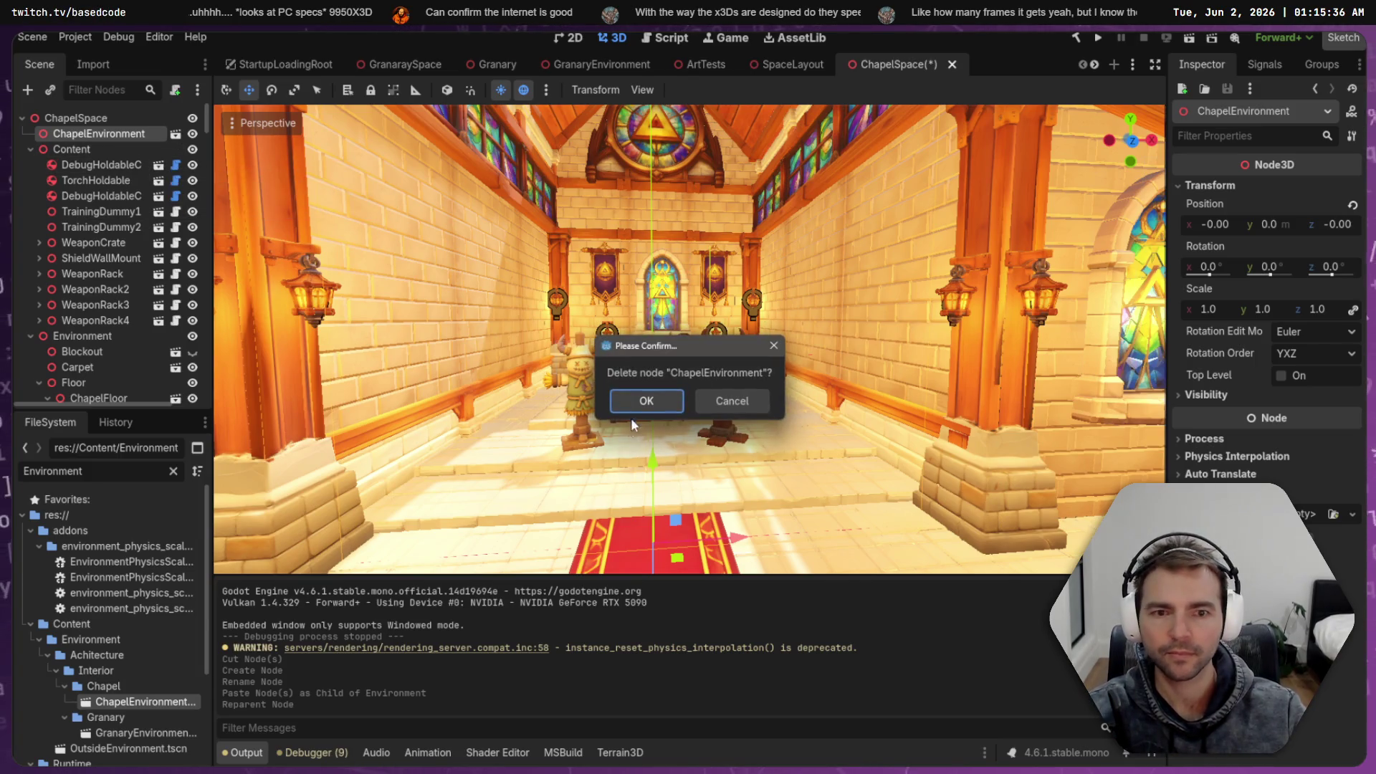
{"action": "key", "text": "Return"}
{"action": "left_click", "coordinate": [115, 702]}
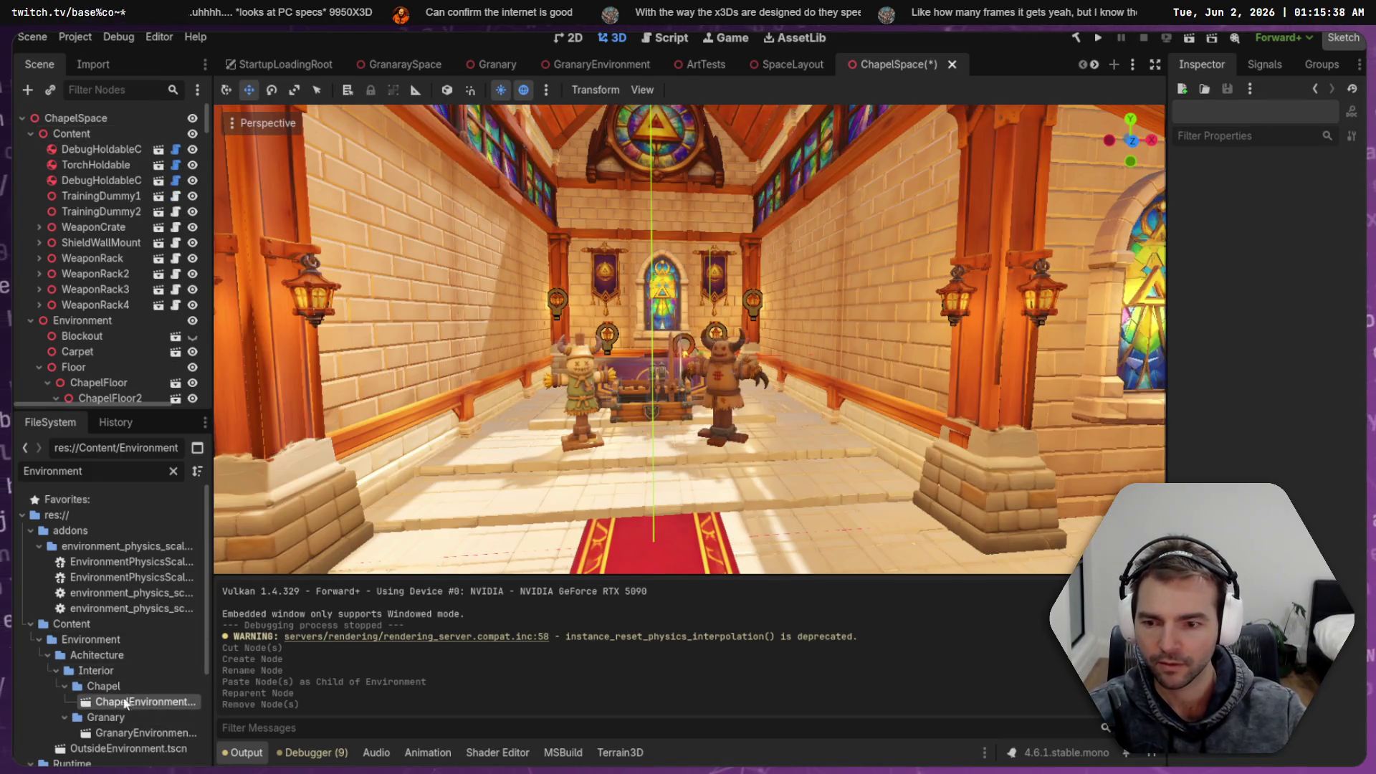
{"action": "key", "text": "Delete"}
Confirm deleting ChapelEnvironment.tscn, then cancel an attempted delete of GranaryEnvironment.tscn
{"action": "left_click", "coordinate": [581, 511]}
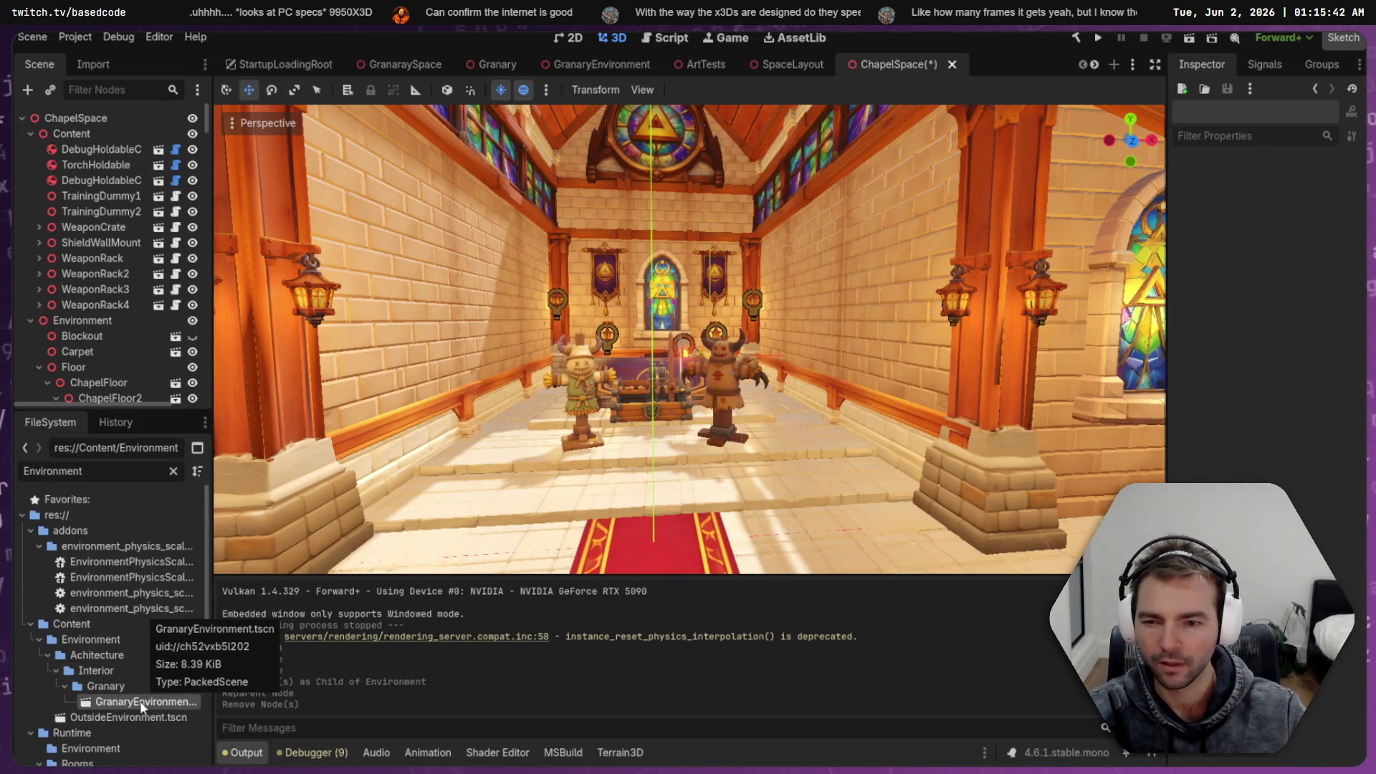
{"action": "key", "text": "Delete"}
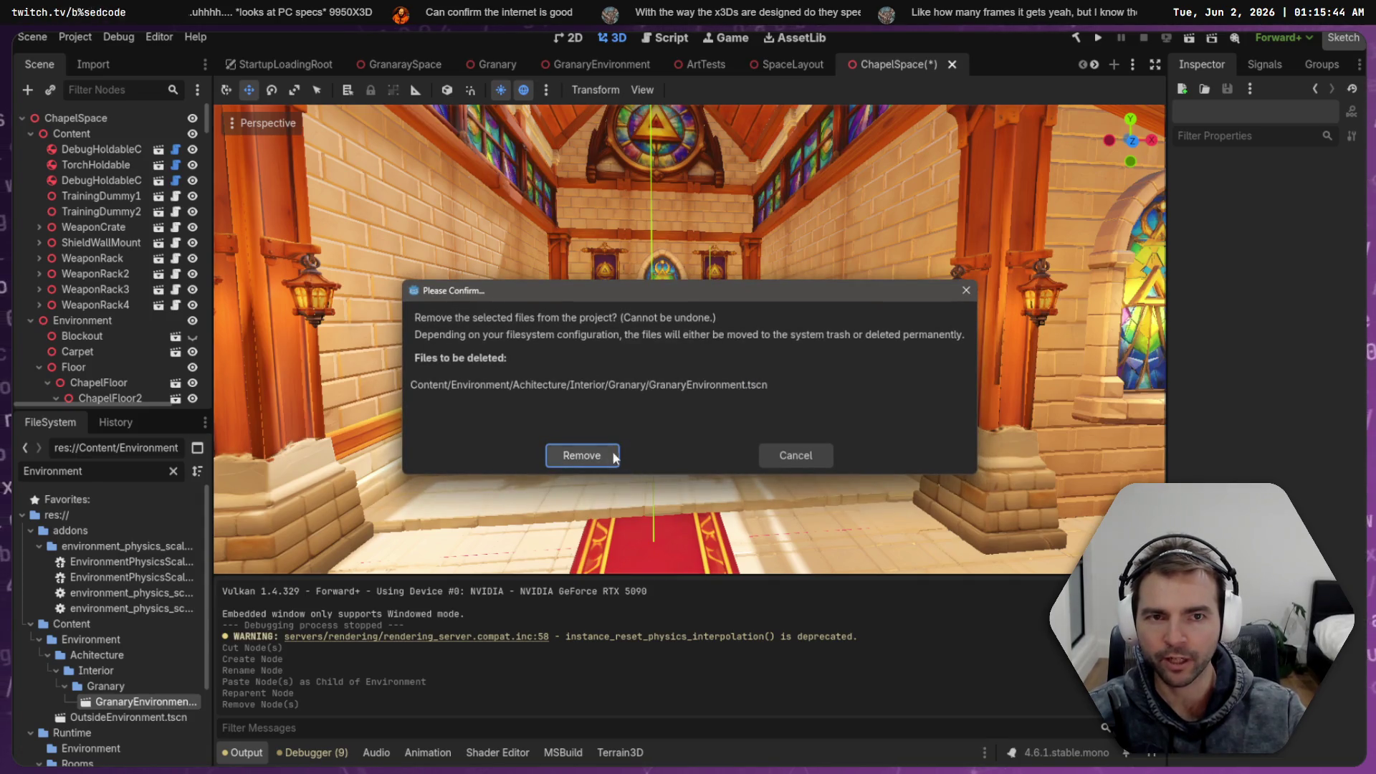
{"action": "left_click", "coordinate": [806, 459]}
Open GranaryEnvironment and cut its child nodes from StaticBody3D through Sacks2
{"action": "left_click", "coordinate": [602, 64]}
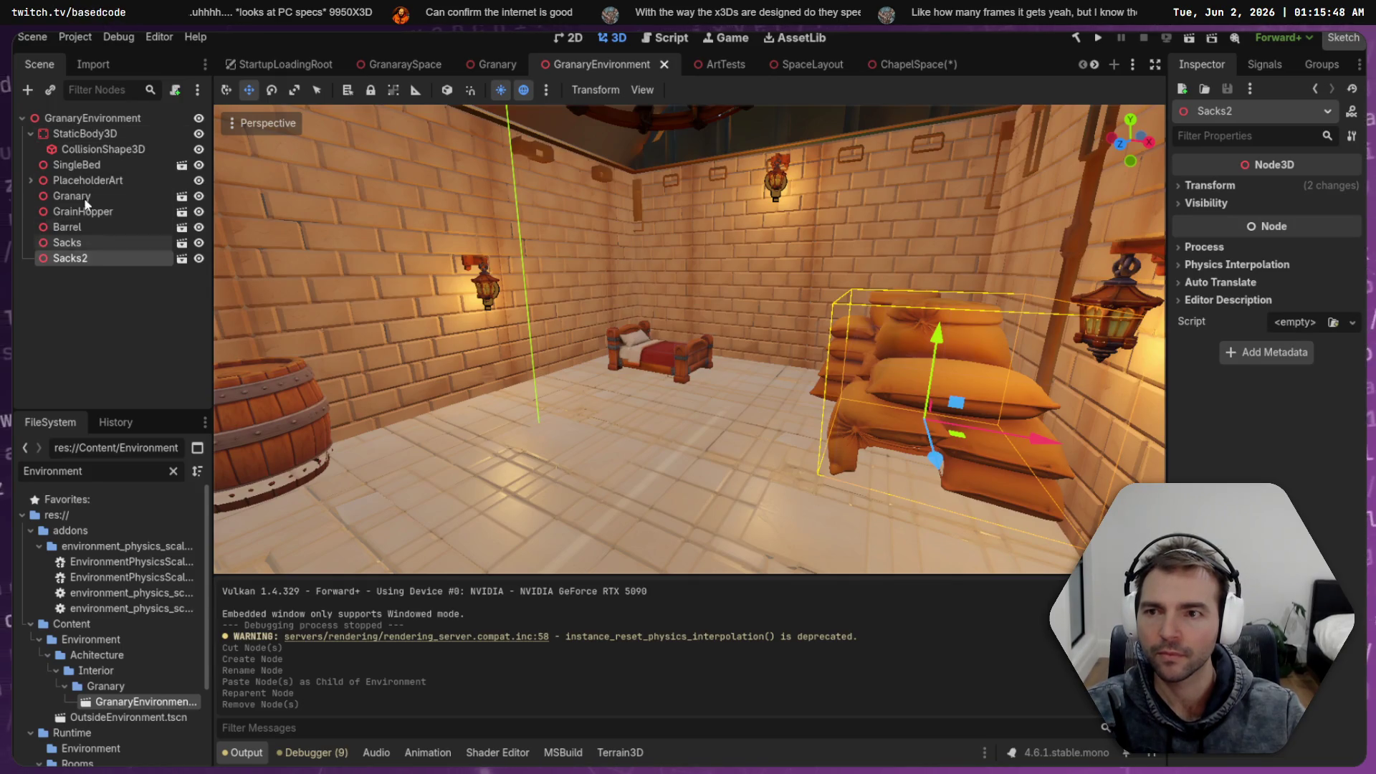
{"action": "right_click", "coordinate": [87, 118]}
{"action": "left_click", "coordinate": [68, 137]}
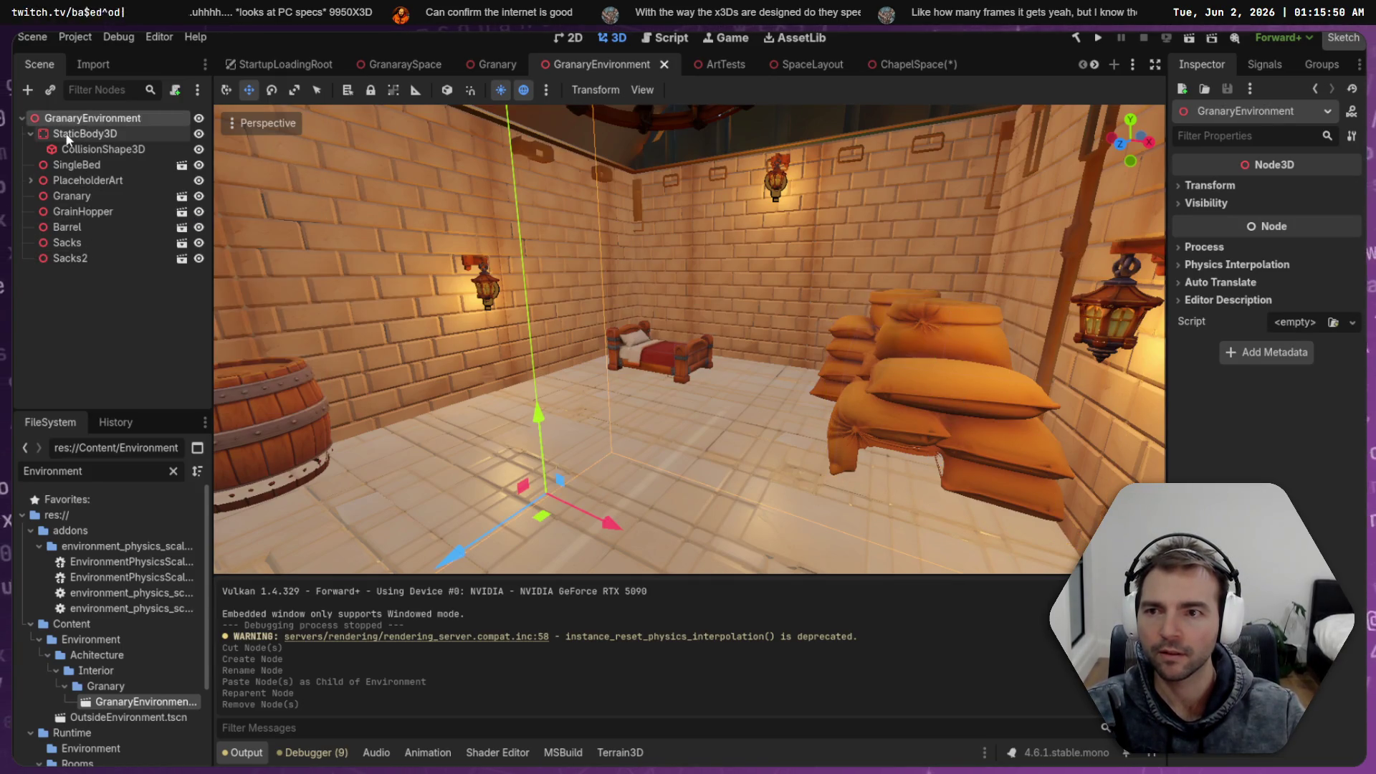
{"action": "left_click", "coordinate": [79, 257], "text": "shift"}
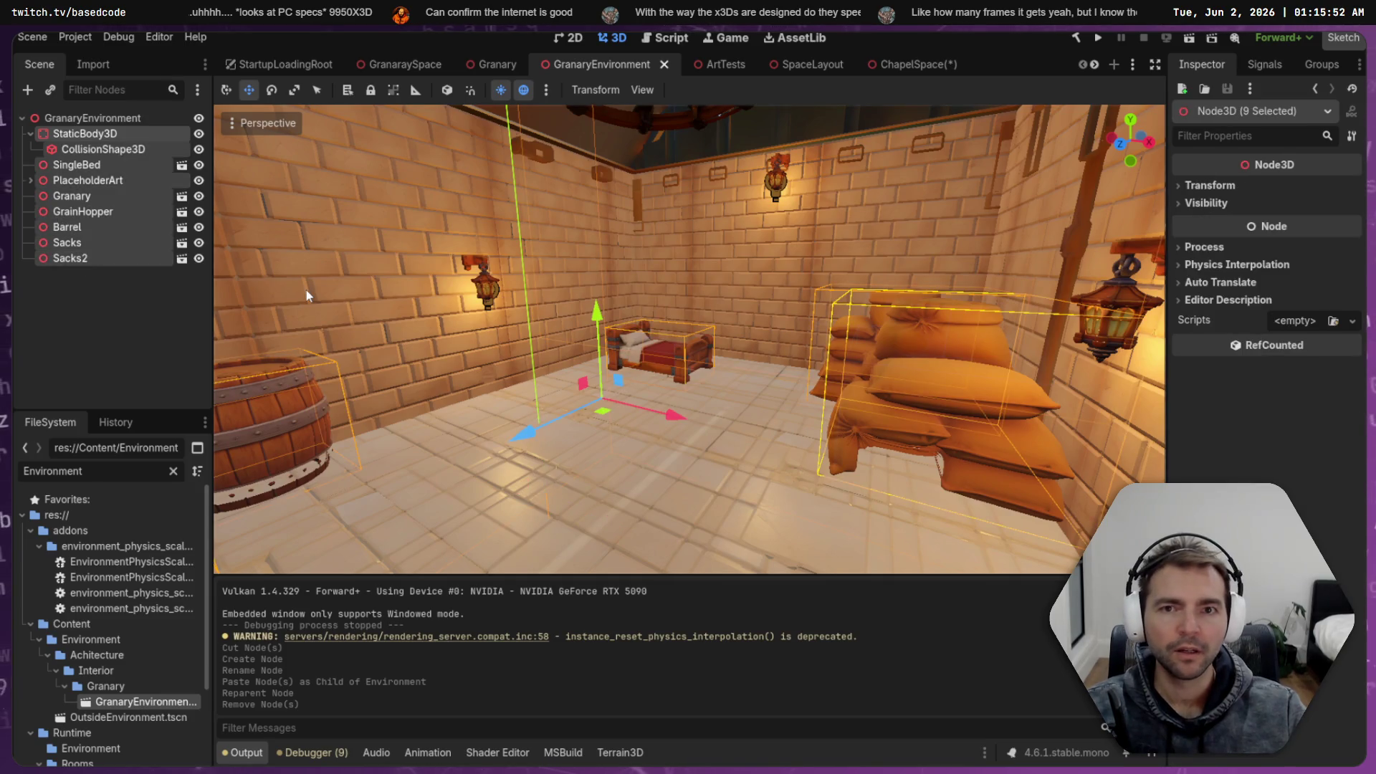
{"action": "key", "text": "ctrl+x"}
Check the Granary scene's root node, then return to the GranaraySpace scene
{"action": "left_click", "coordinate": [493, 64]}
{"action": "right_click", "coordinate": [79, 118]}
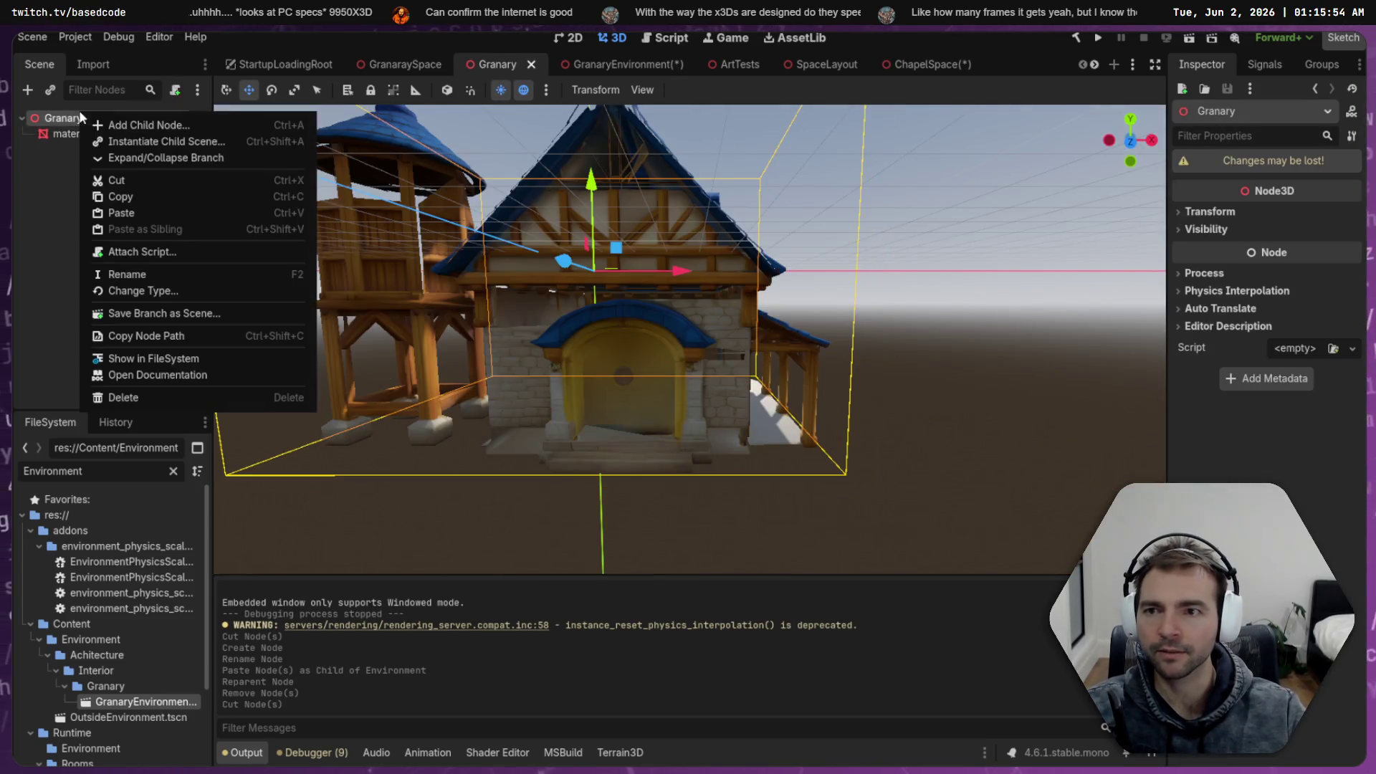
{"action": "left_click", "coordinate": [405, 64]}
{"action": "left_click", "coordinate": [405, 64]}
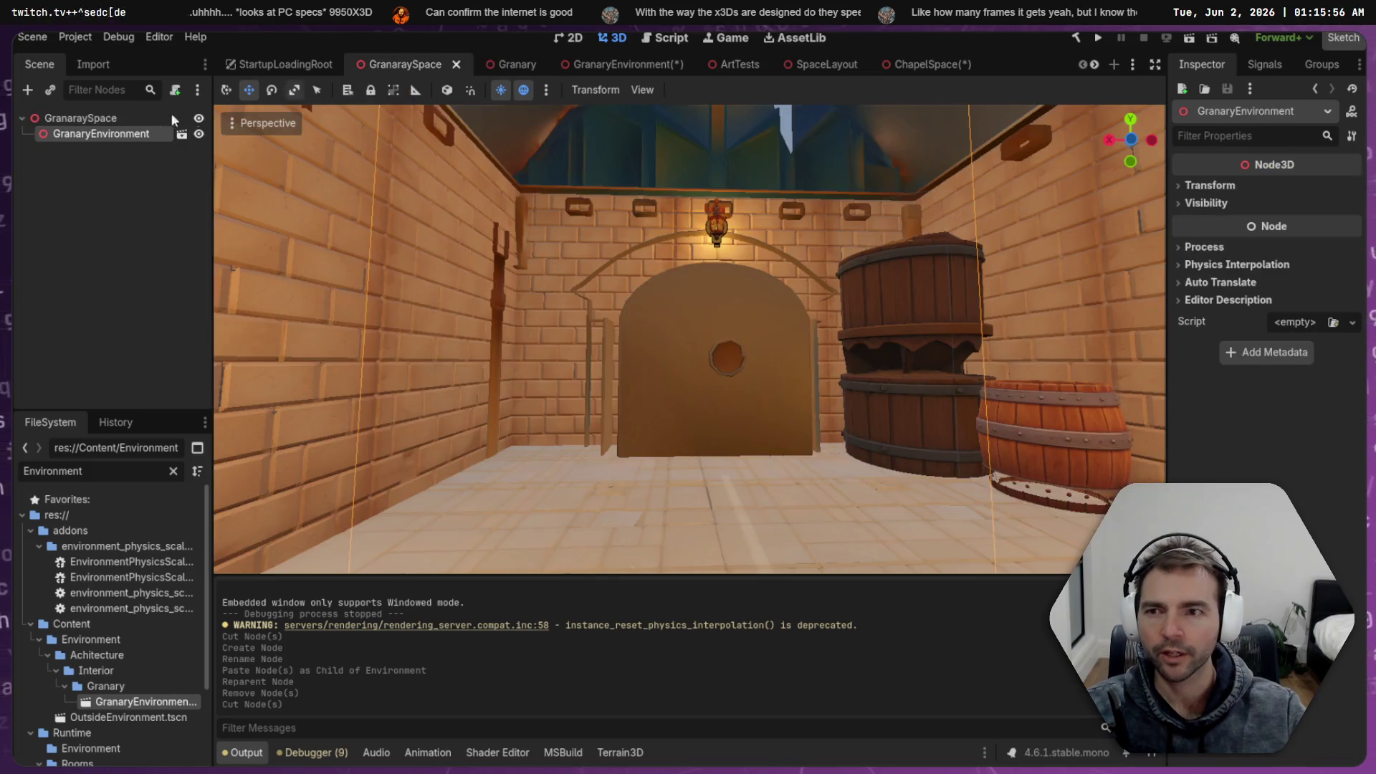
Add a Node3D child named Environment under the GranaraySpace root
{"action": "right_click", "coordinate": [95, 124]}
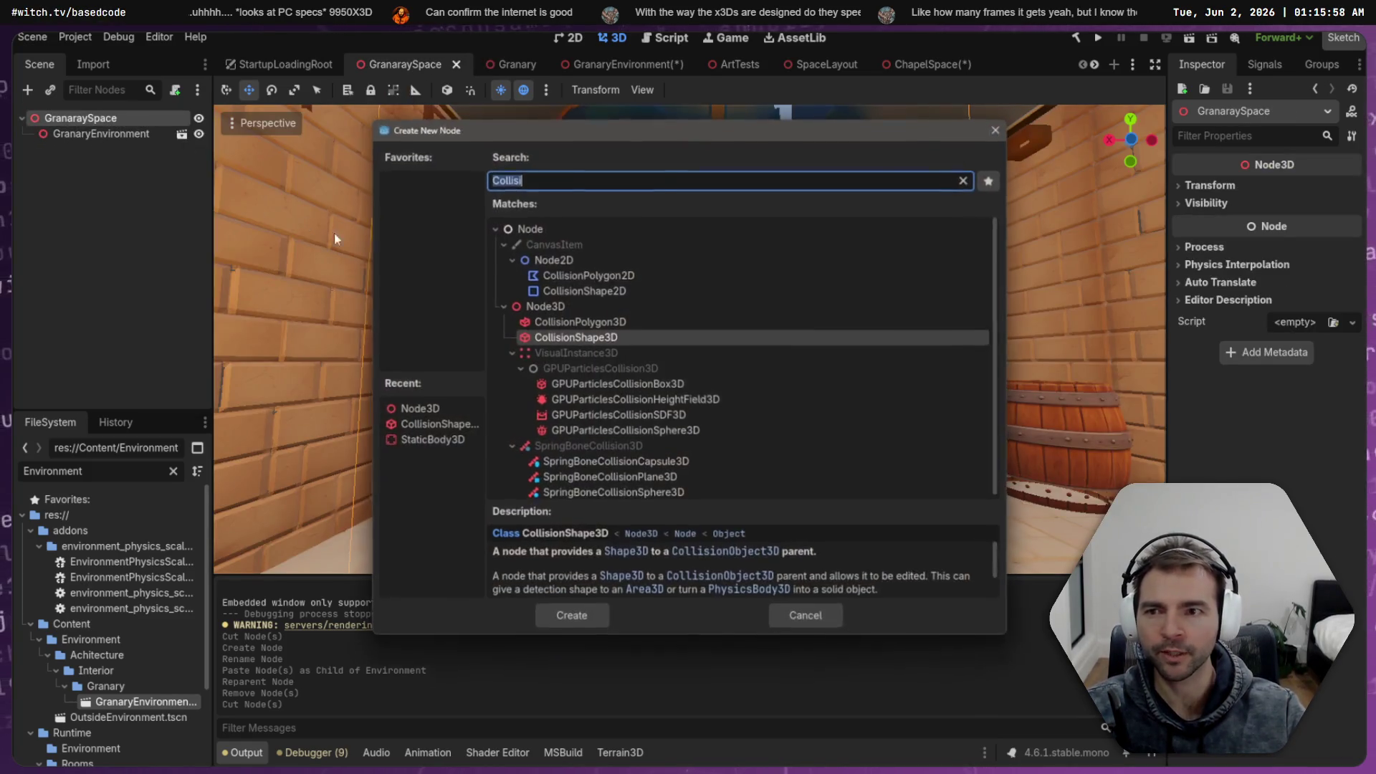
{"action": "left_click", "coordinate": [150, 130]}
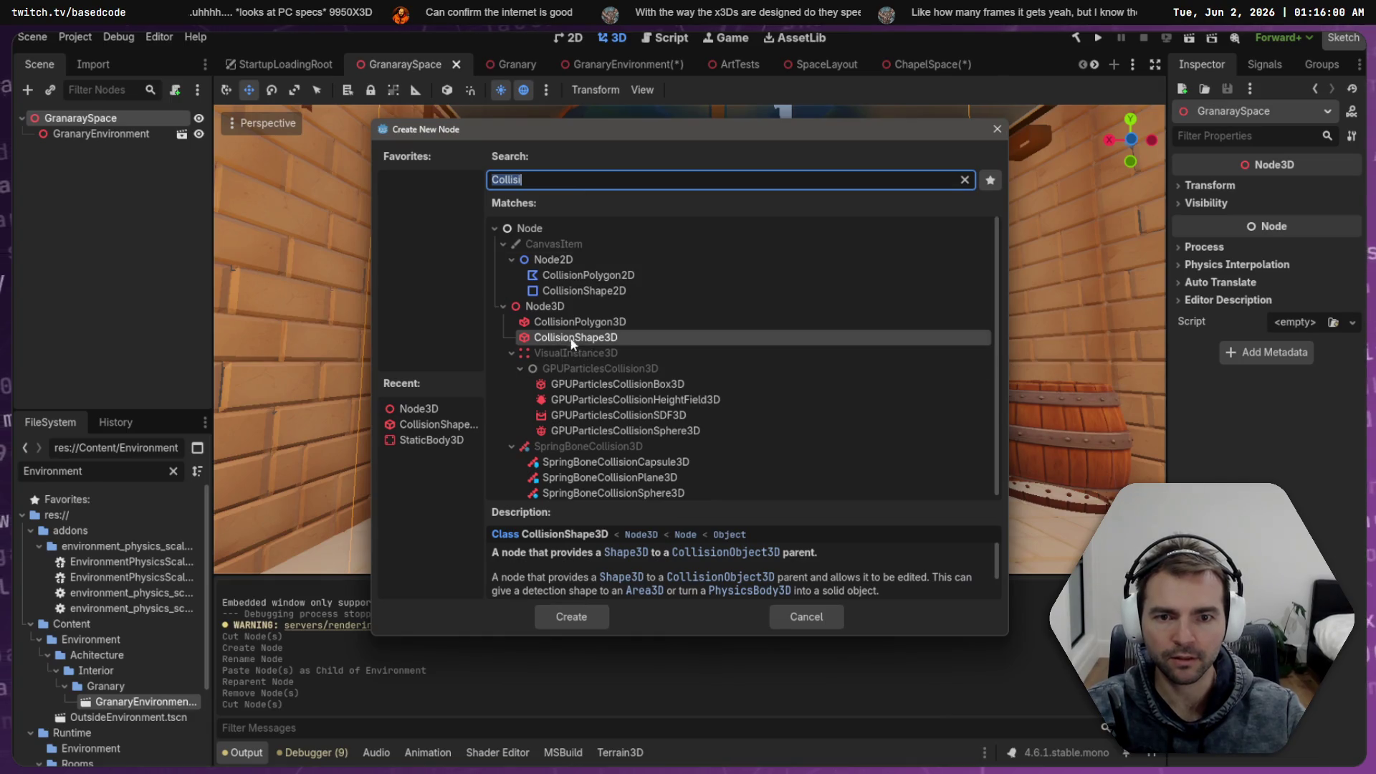
{"action": "left_click", "coordinate": [565, 309]}
{"action": "double_click", "coordinate": [564, 308]}
{"action": "key", "text": "F2"}
{"action": "key", "text": "BackSpace"}
{"action": "type", "text": "Environment"}
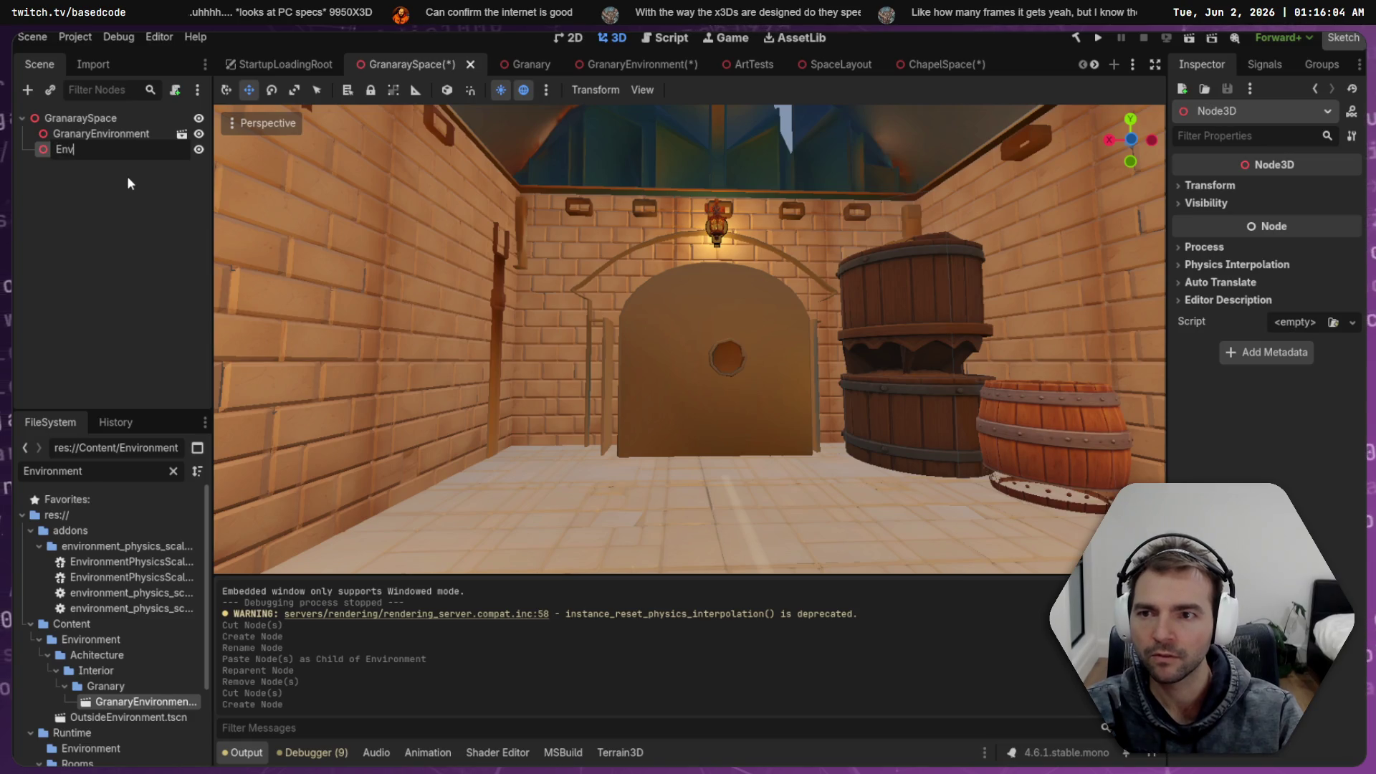
{"action": "key", "text": "Return"}
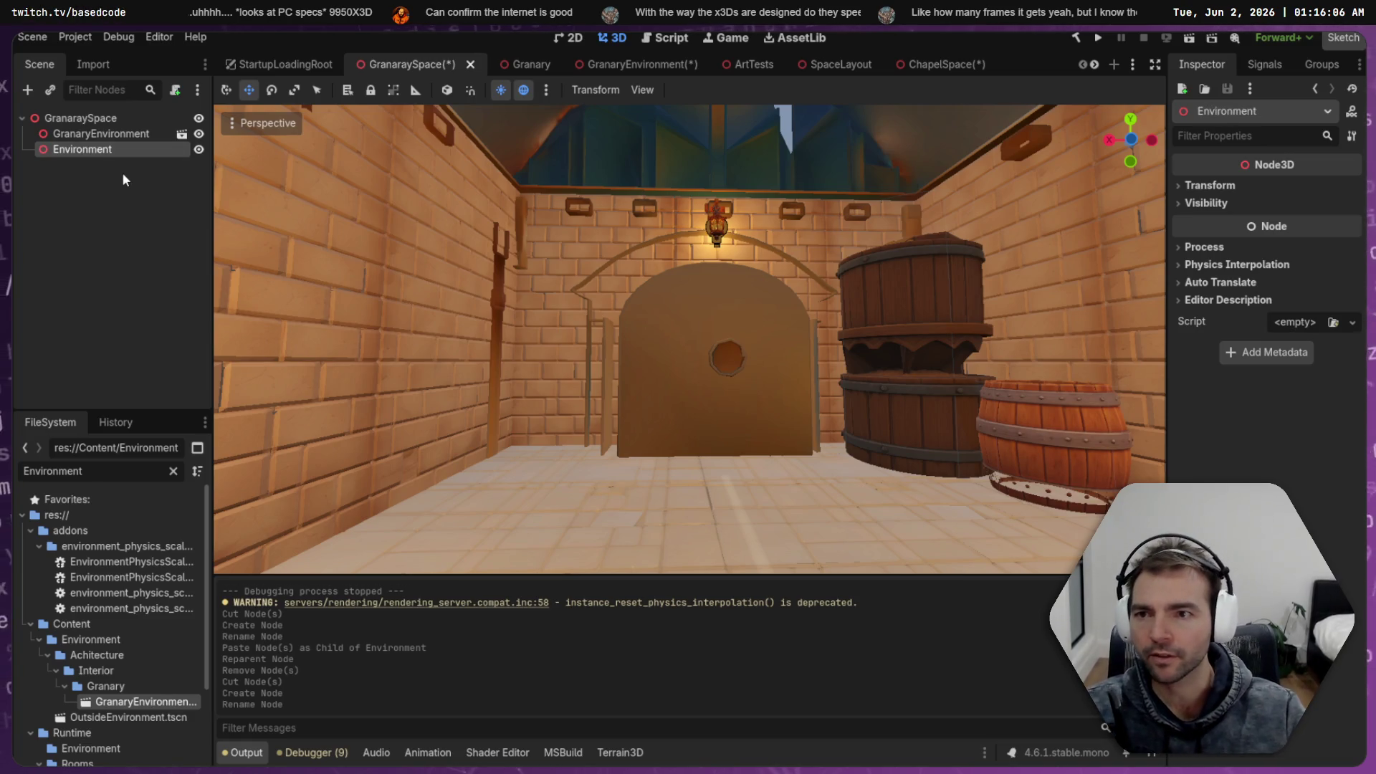
Add a second Node3D child named Content under GranaraySpace
{"action": "right_click", "coordinate": [65, 116]}
{"action": "left_click", "coordinate": [152, 125]}
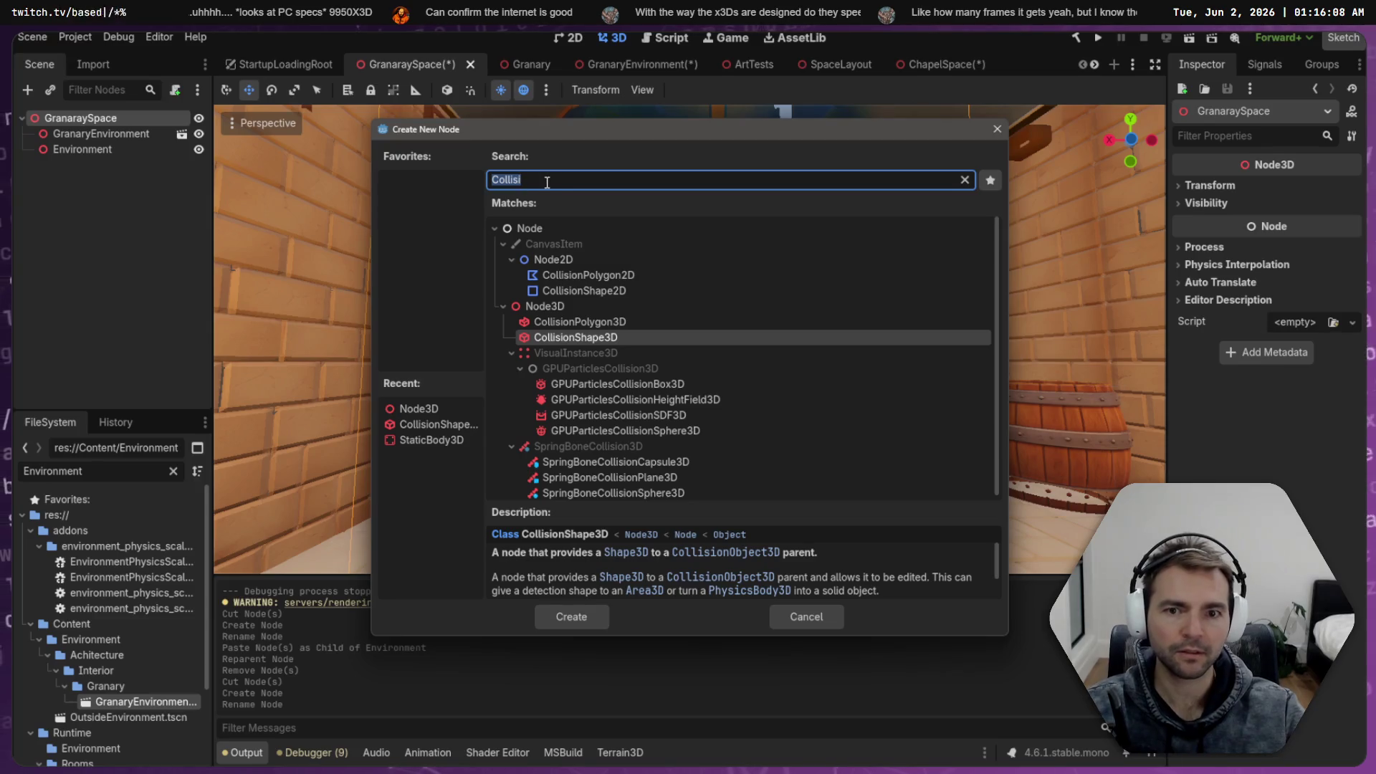
{"action": "double_click", "coordinate": [545, 306]}
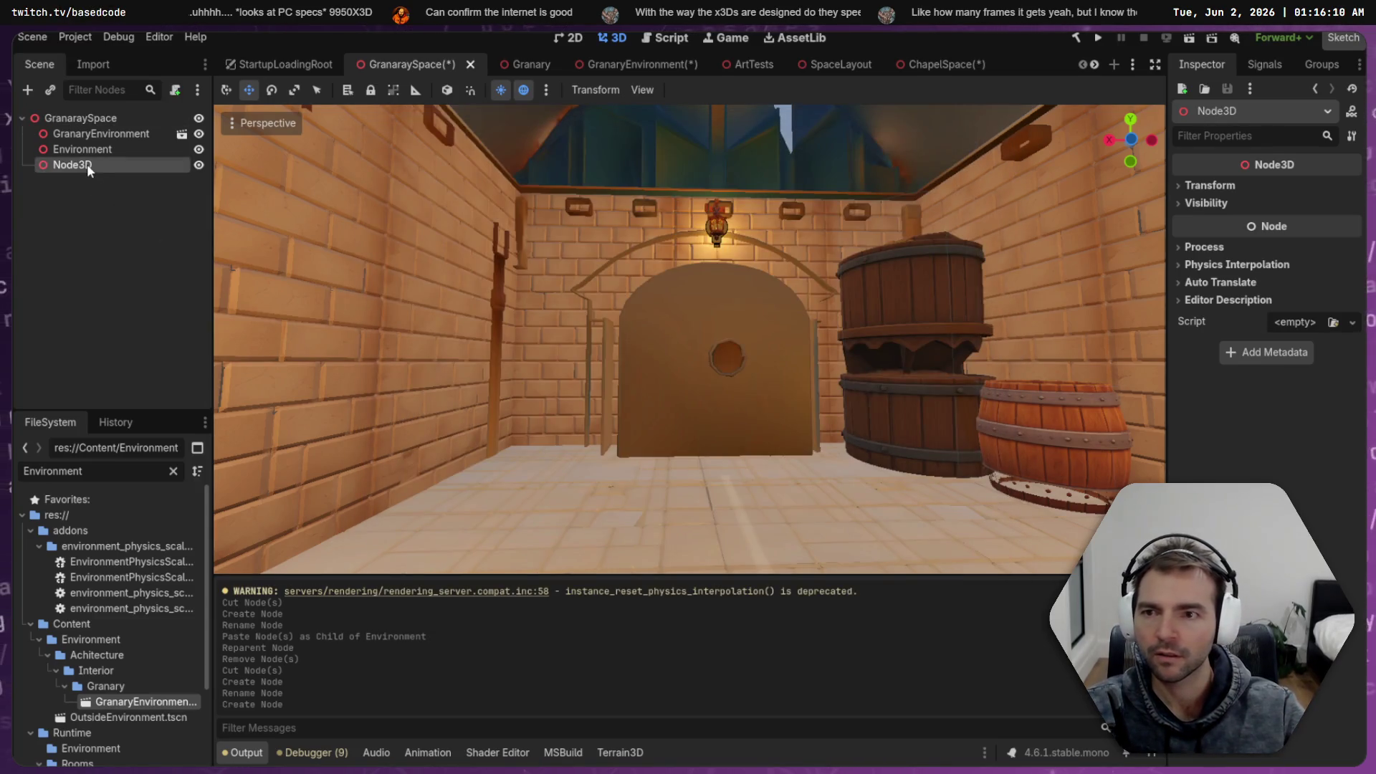
{"action": "double_click", "coordinate": [87, 163]}
{"action": "type", "text": "Con"}
{"action": "key", "text": "Return"}
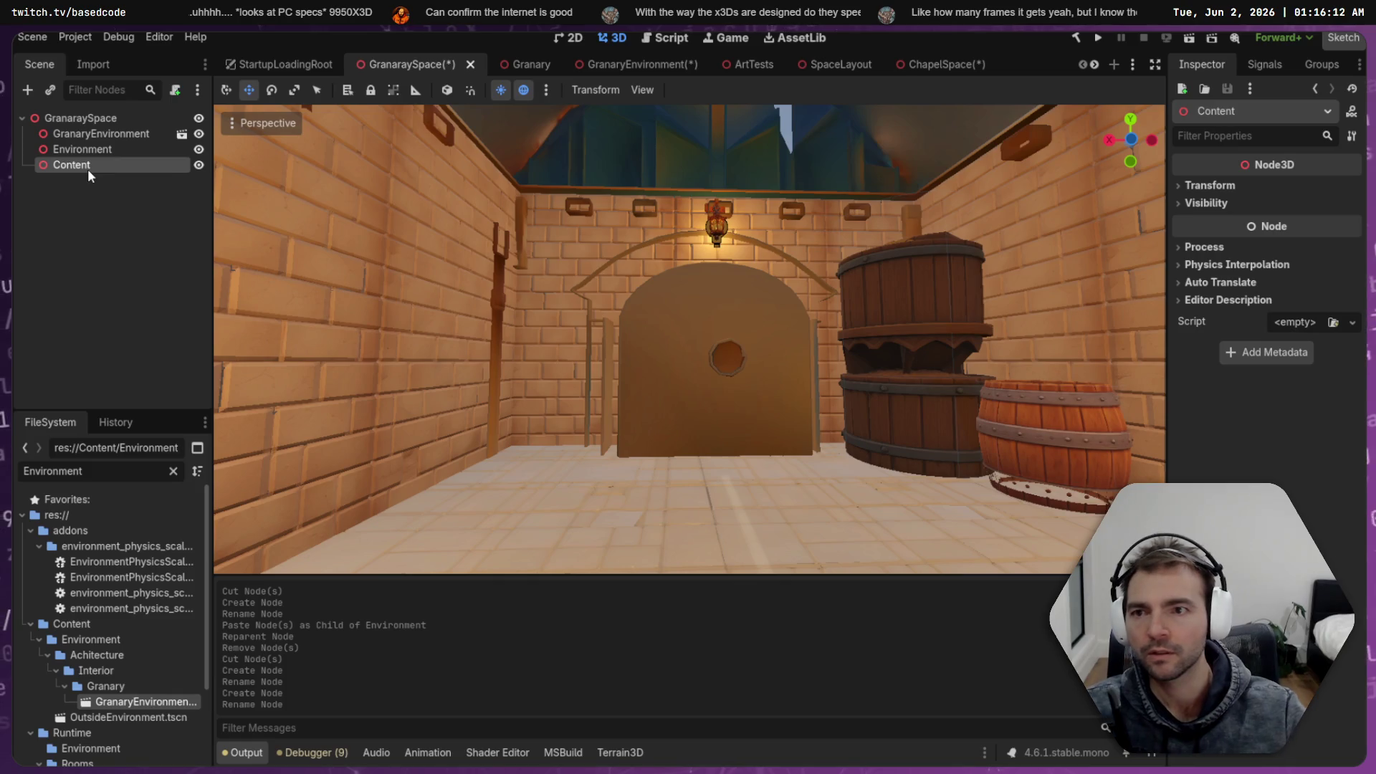
Paste the cut granary nodes under Environment and collapse the StaticBody3D, PlaceholderArt and Environment branches
{"action": "left_click", "coordinate": [93, 149]}
{"action": "key", "text": "ctrl+v"}
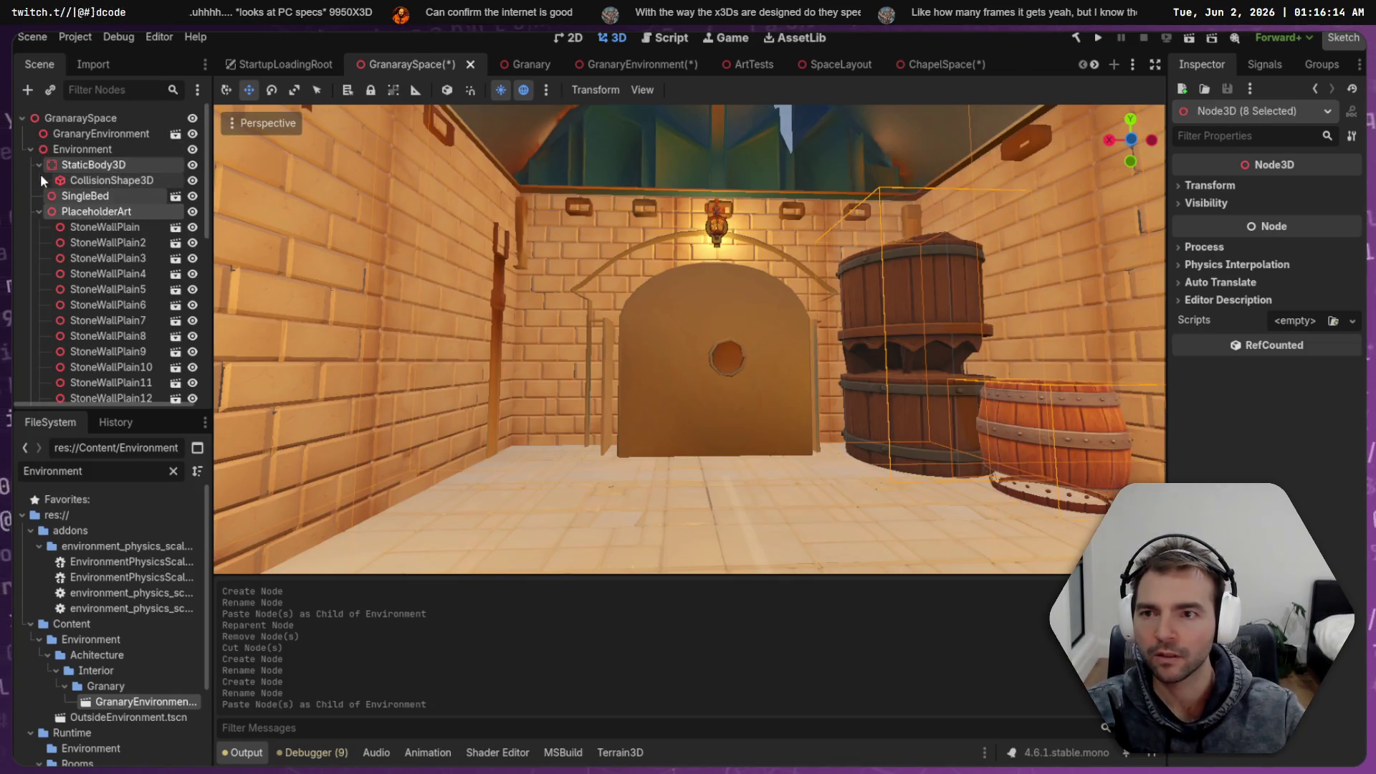
{"action": "left_click", "coordinate": [41, 174]}
{"action": "left_click", "coordinate": [38, 165]}
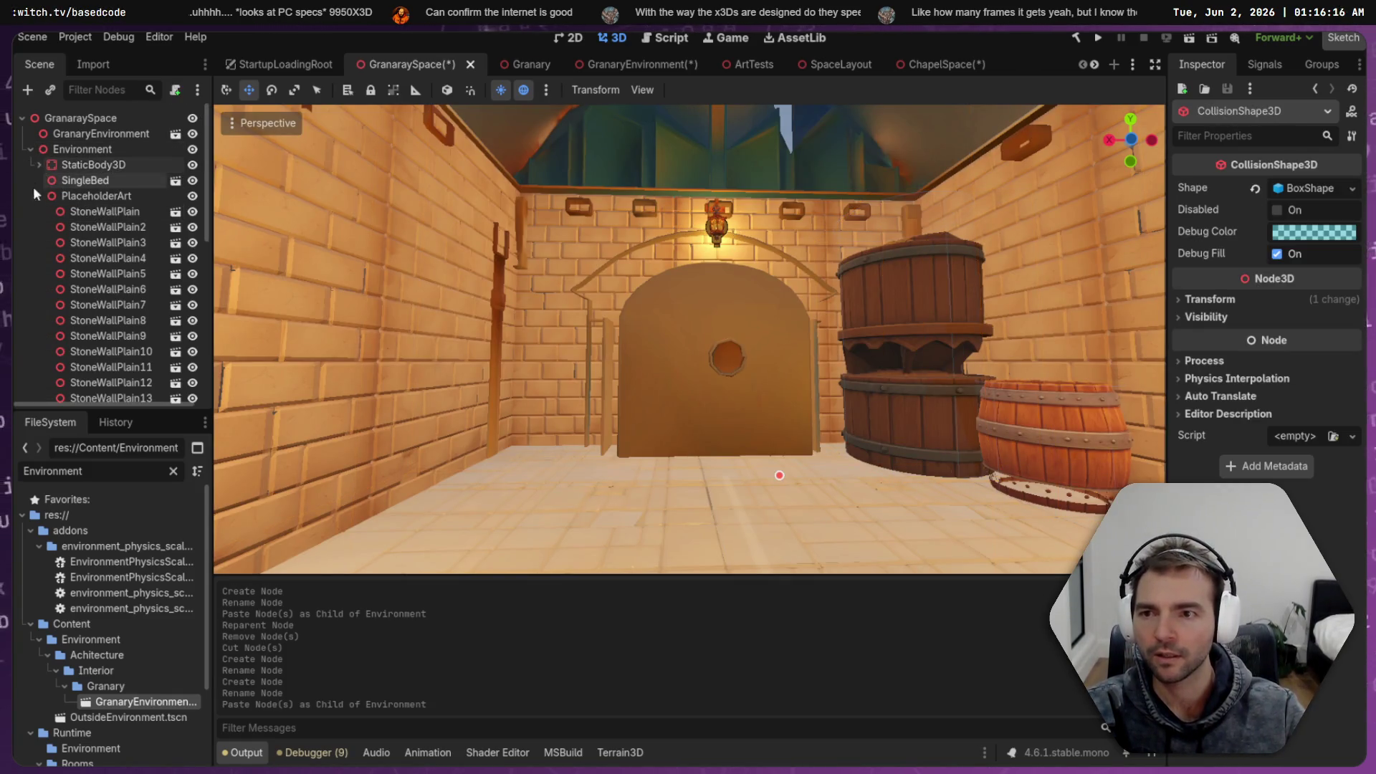
{"action": "left_click", "coordinate": [35, 183]}
{"action": "left_click", "coordinate": [39, 197]}
{"action": "left_click", "coordinate": [85, 291]}
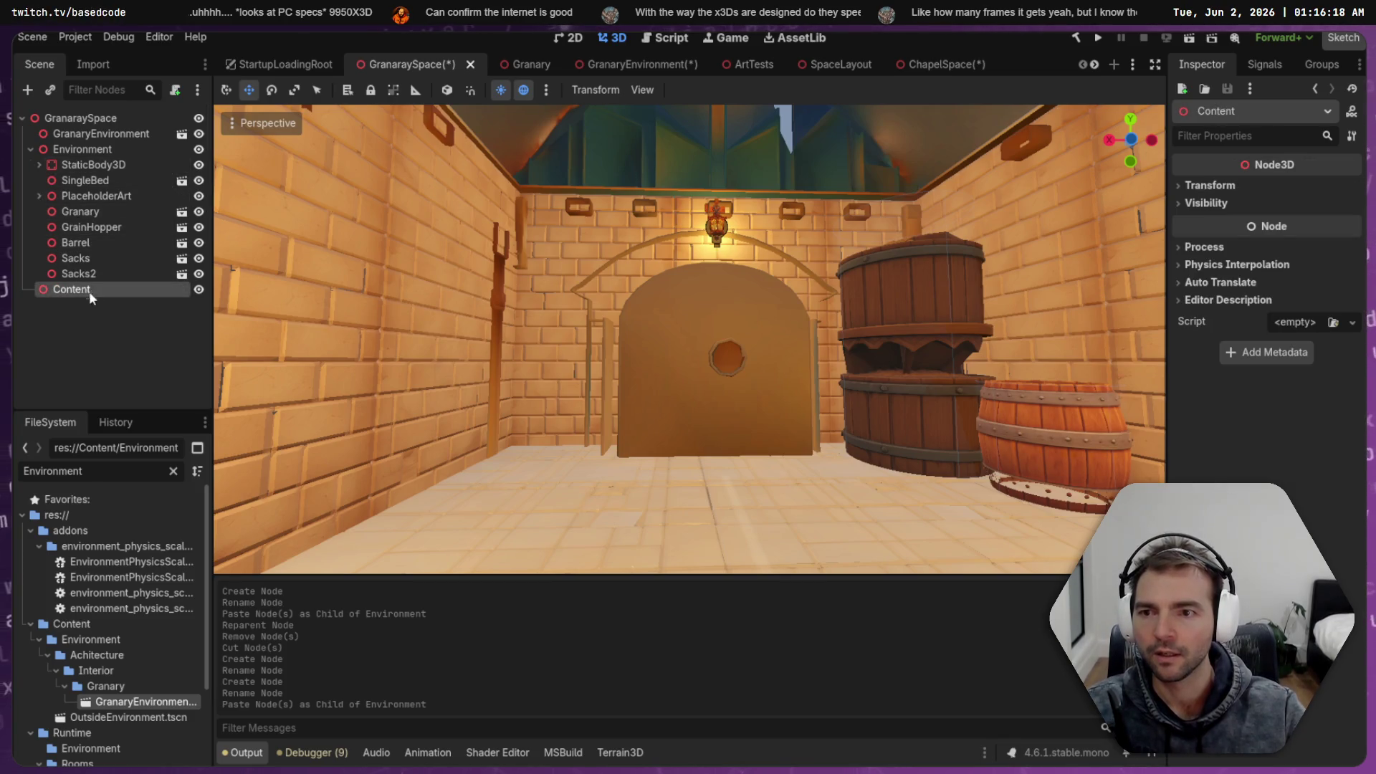
{"action": "left_click", "coordinate": [31, 149]}
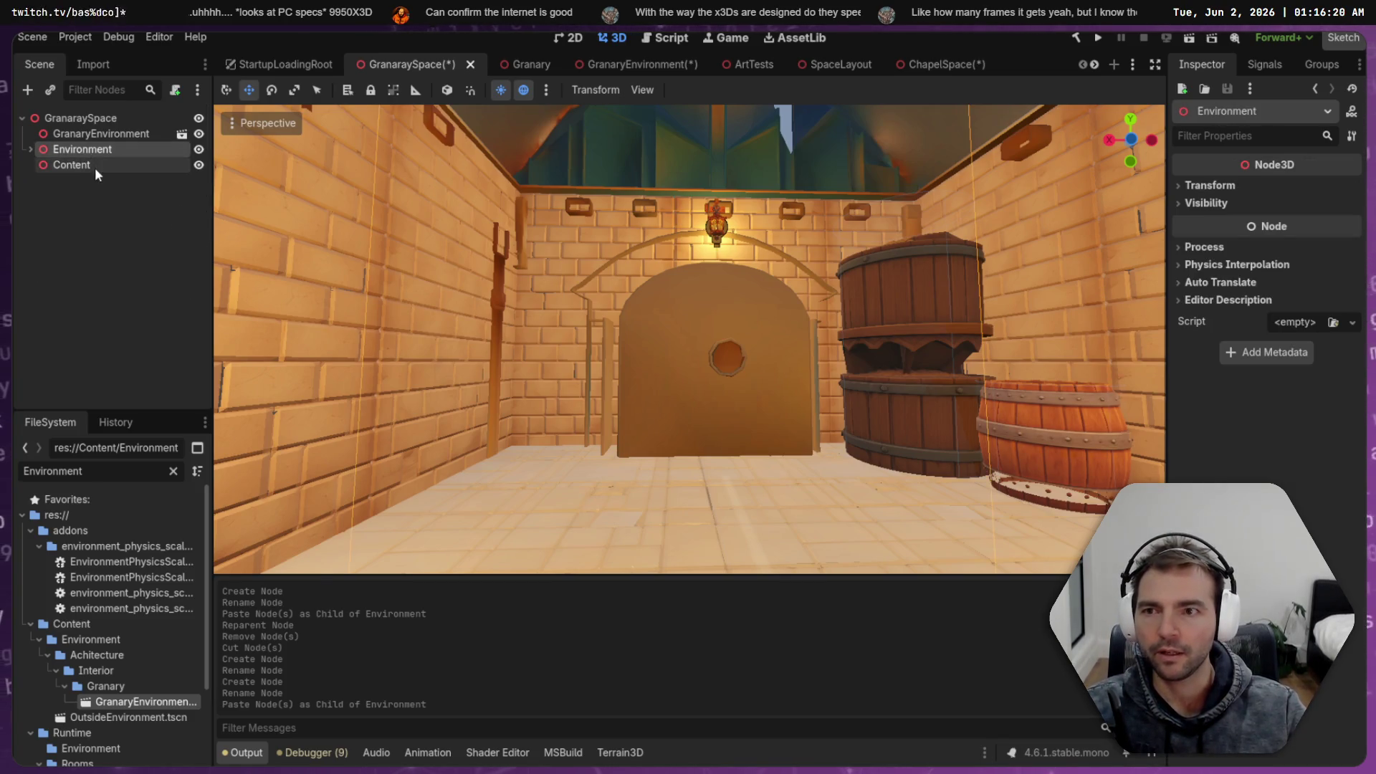
Delete the GranaryEnvironment file and instance node, then save GranaraySpace
{"action": "left_click", "coordinate": [104, 133]}
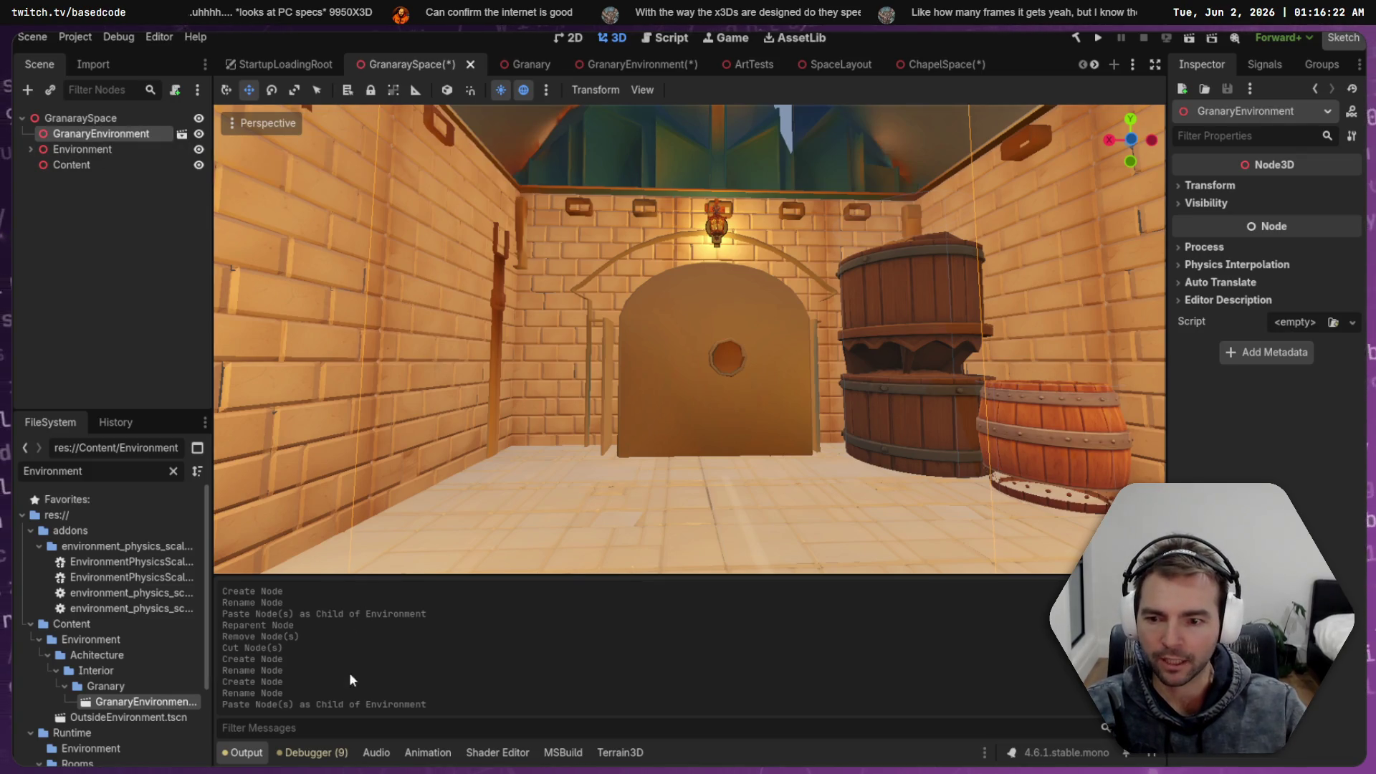
{"action": "key", "text": "Delete"}
{"action": "key", "text": "Return"}
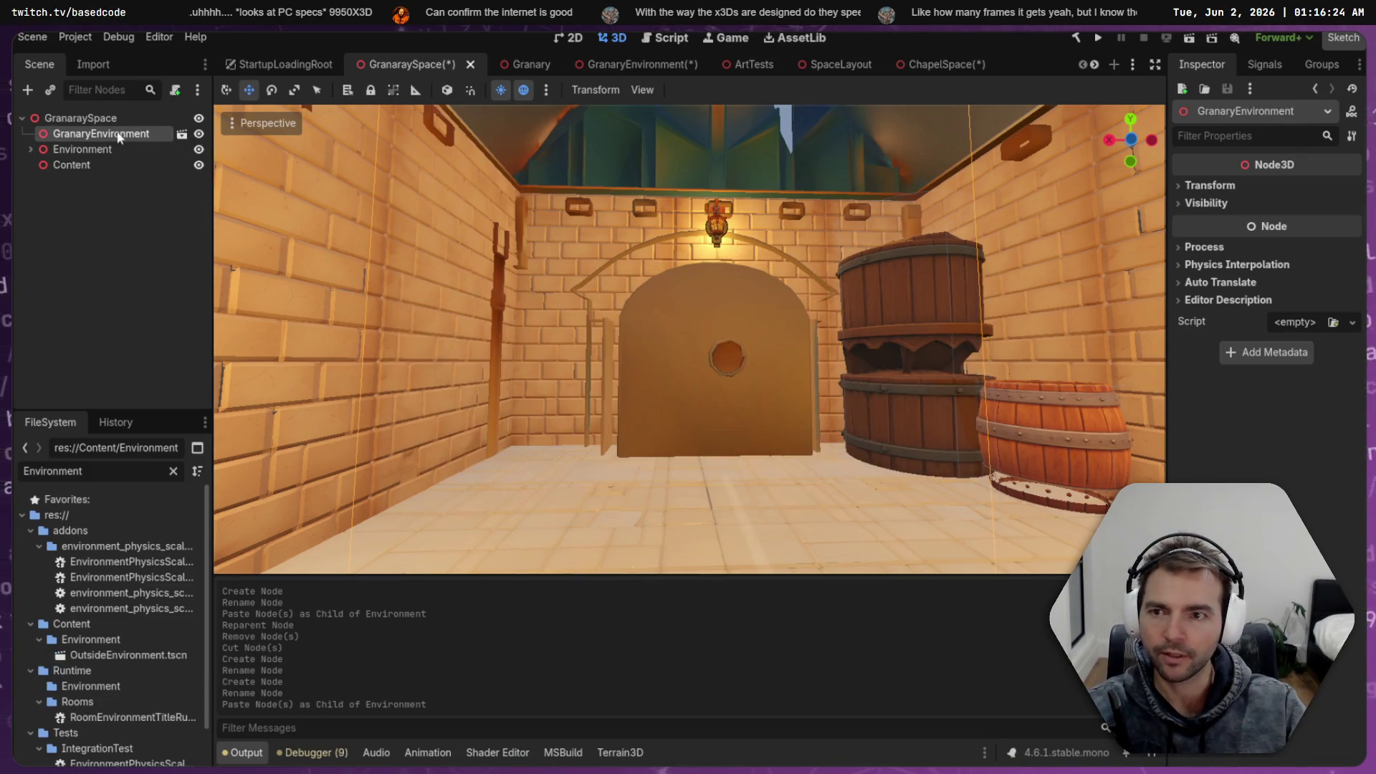
{"action": "key", "text": "Delete"}
{"action": "left_click", "coordinate": [645, 397]}
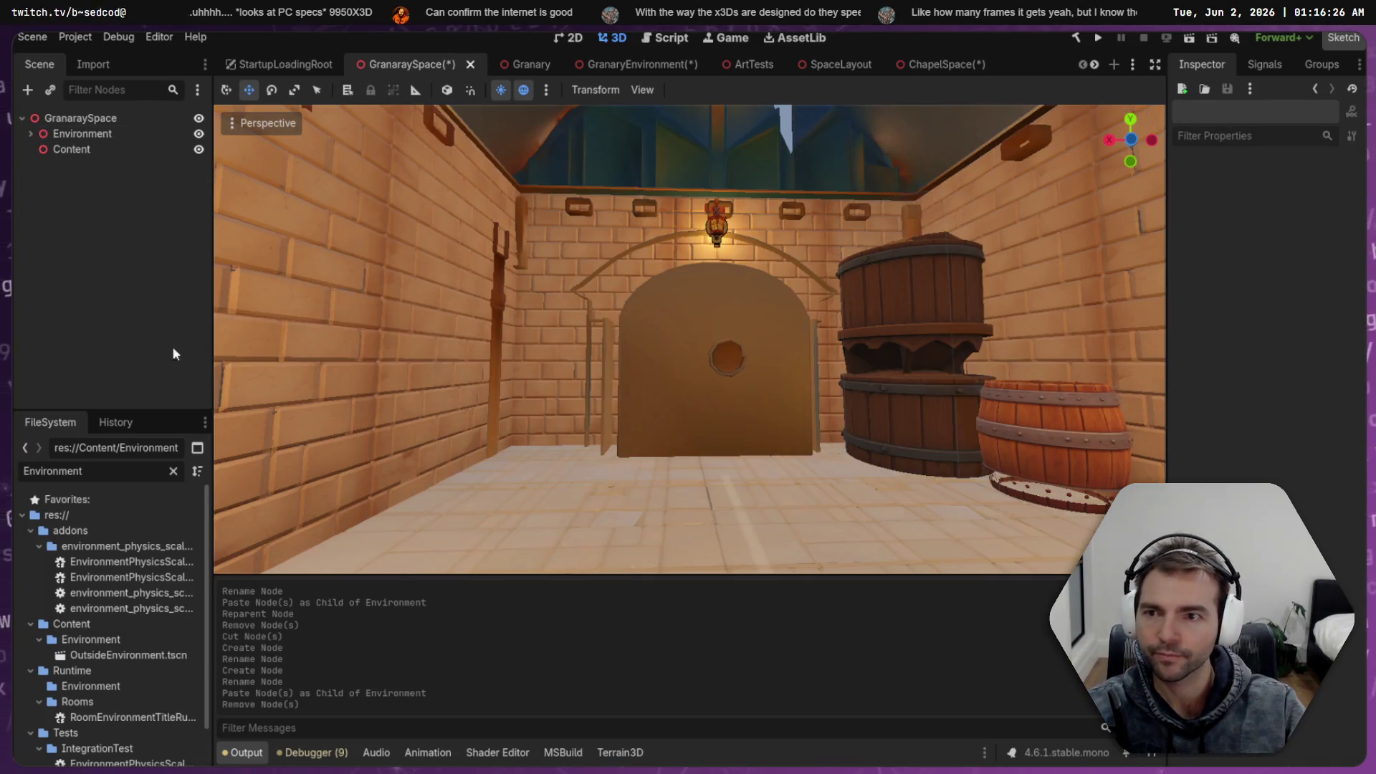
{"action": "key", "text": "ctrl+s"}
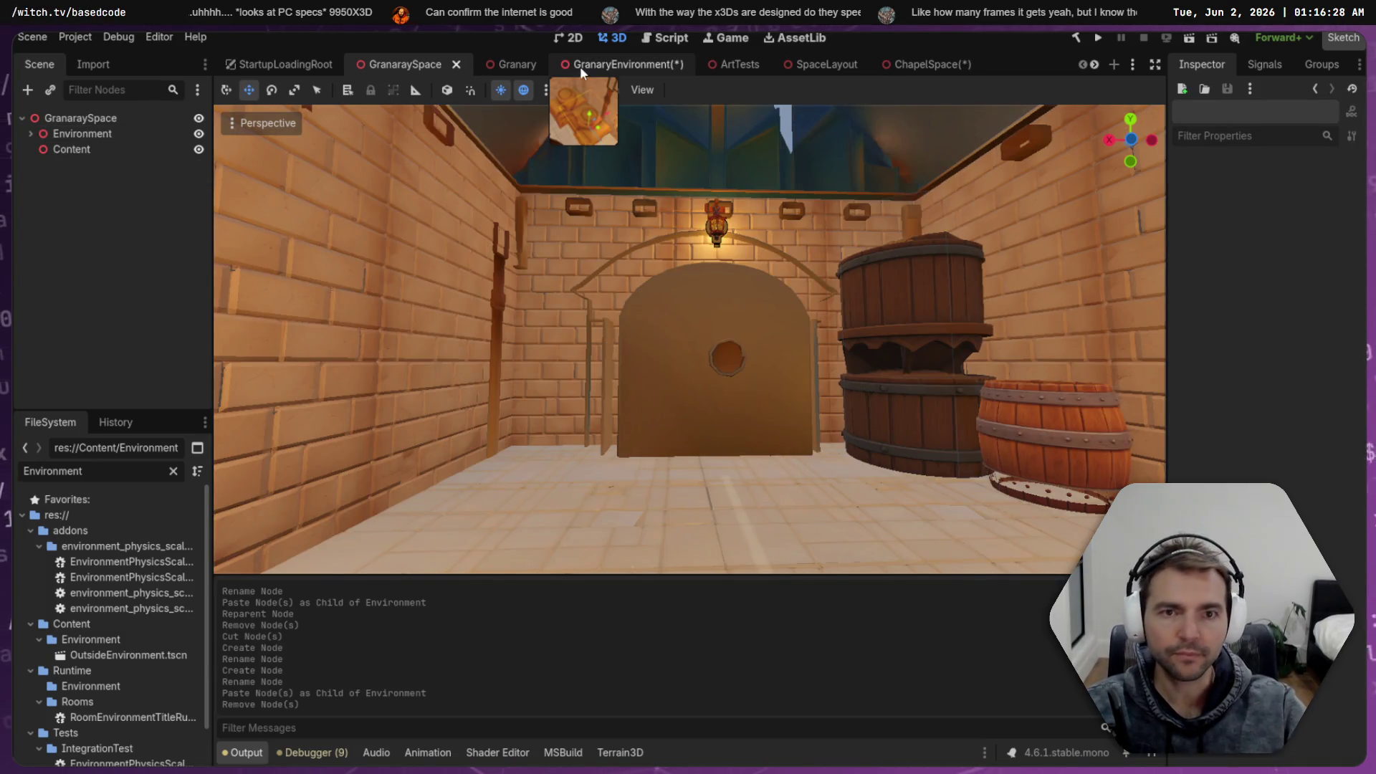
Close GranaryEnvironment and ChapelEnvironment with Don't Save, then select OutsideEnvironment.tscn
{"action": "left_click", "coordinate": [591, 66]}
{"action": "left_click", "coordinate": [678, 65]}
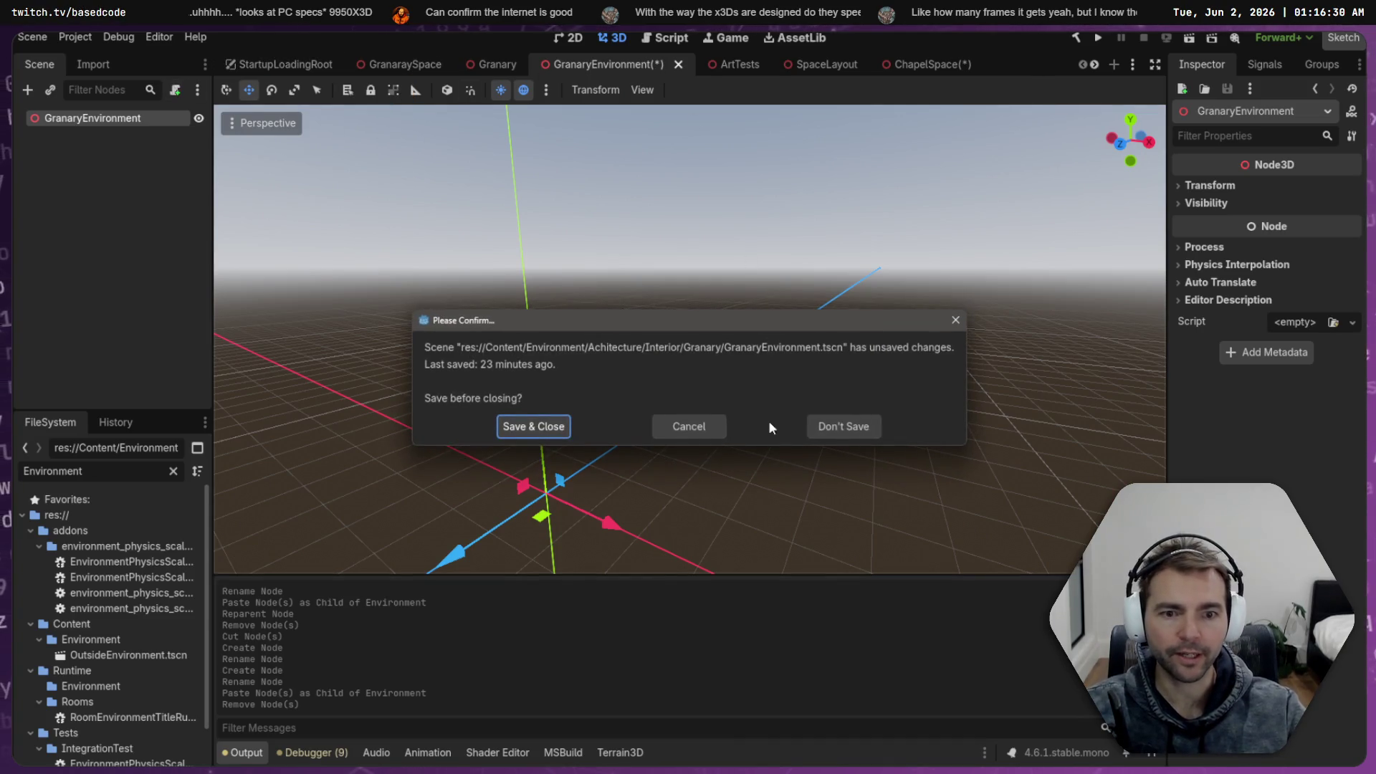
{"action": "left_click", "coordinate": [842, 424]}
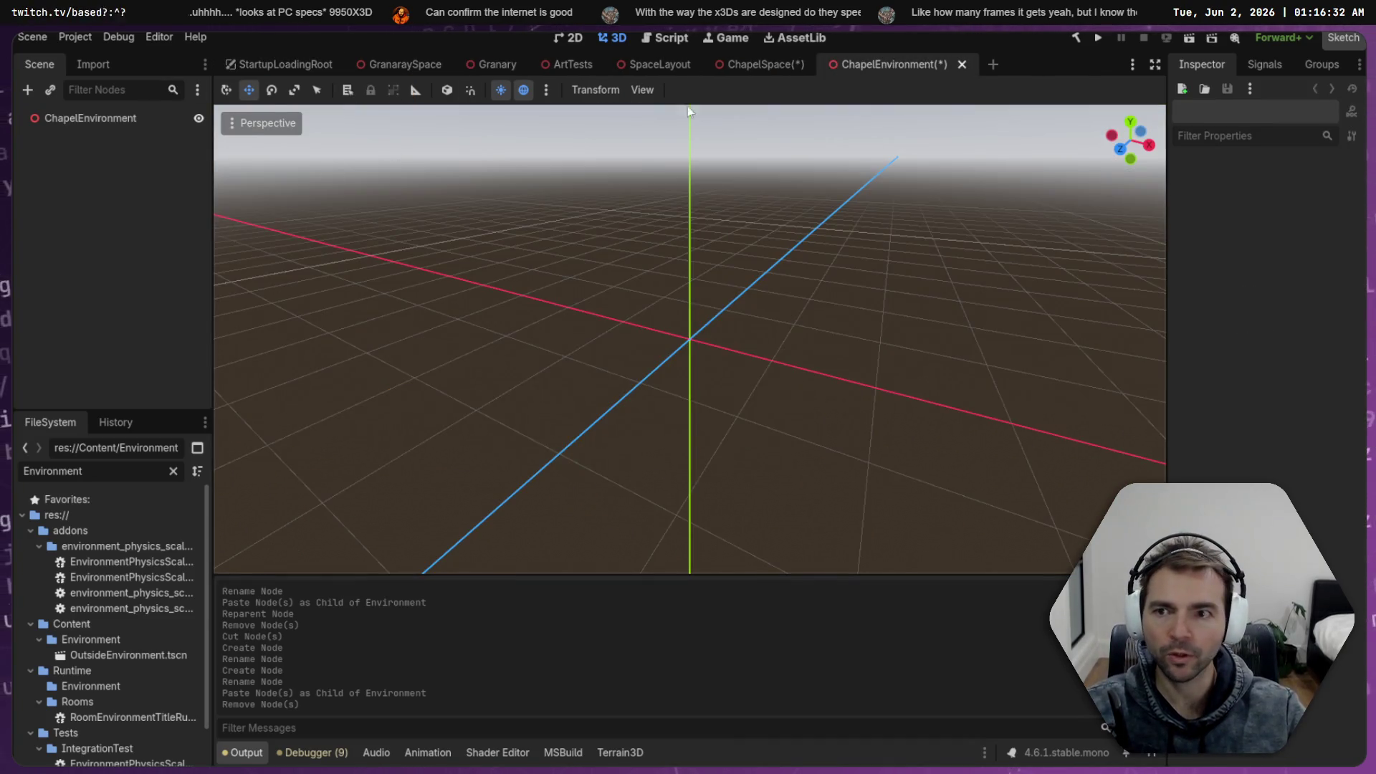
{"action": "middle_click", "coordinate": [898, 66]}
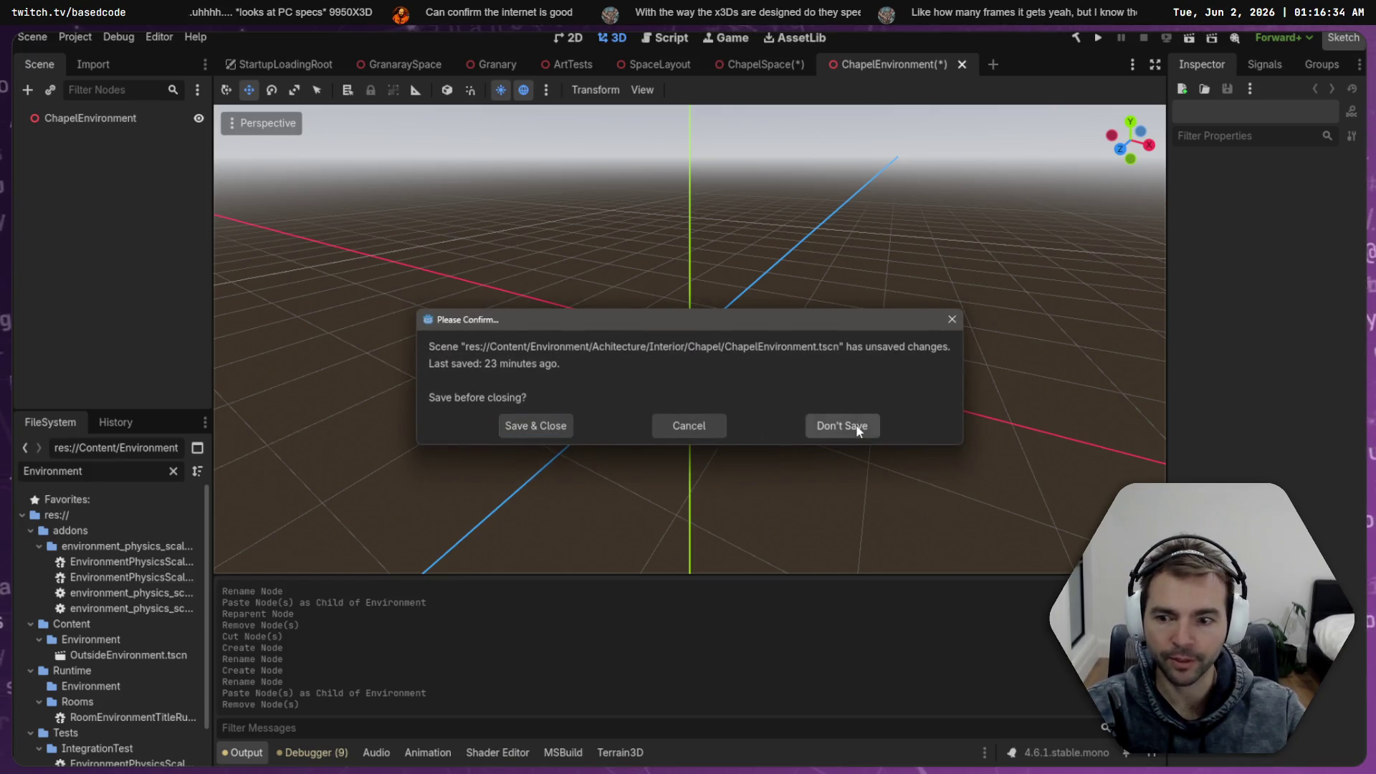
{"action": "left_click", "coordinate": [853, 426]}
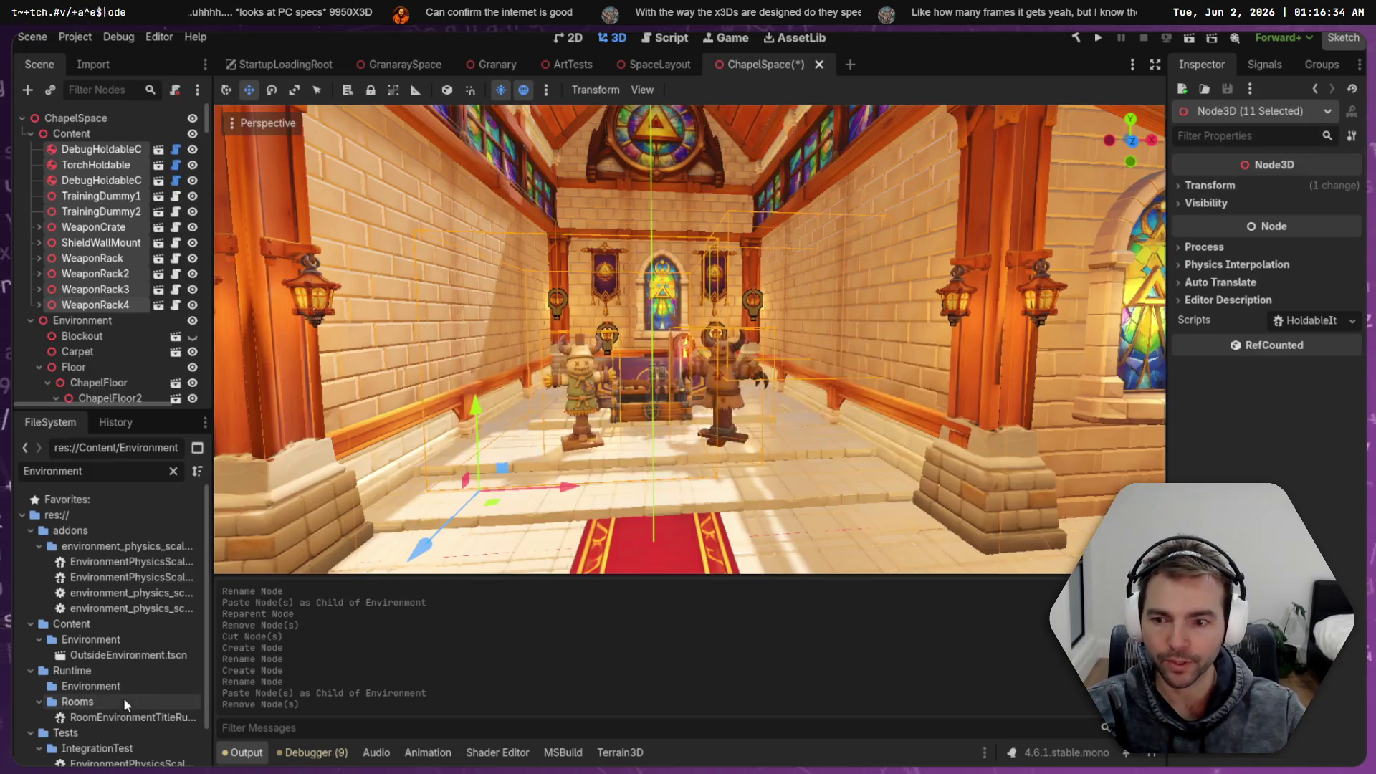
{"action": "left_click", "coordinate": [141, 651]}
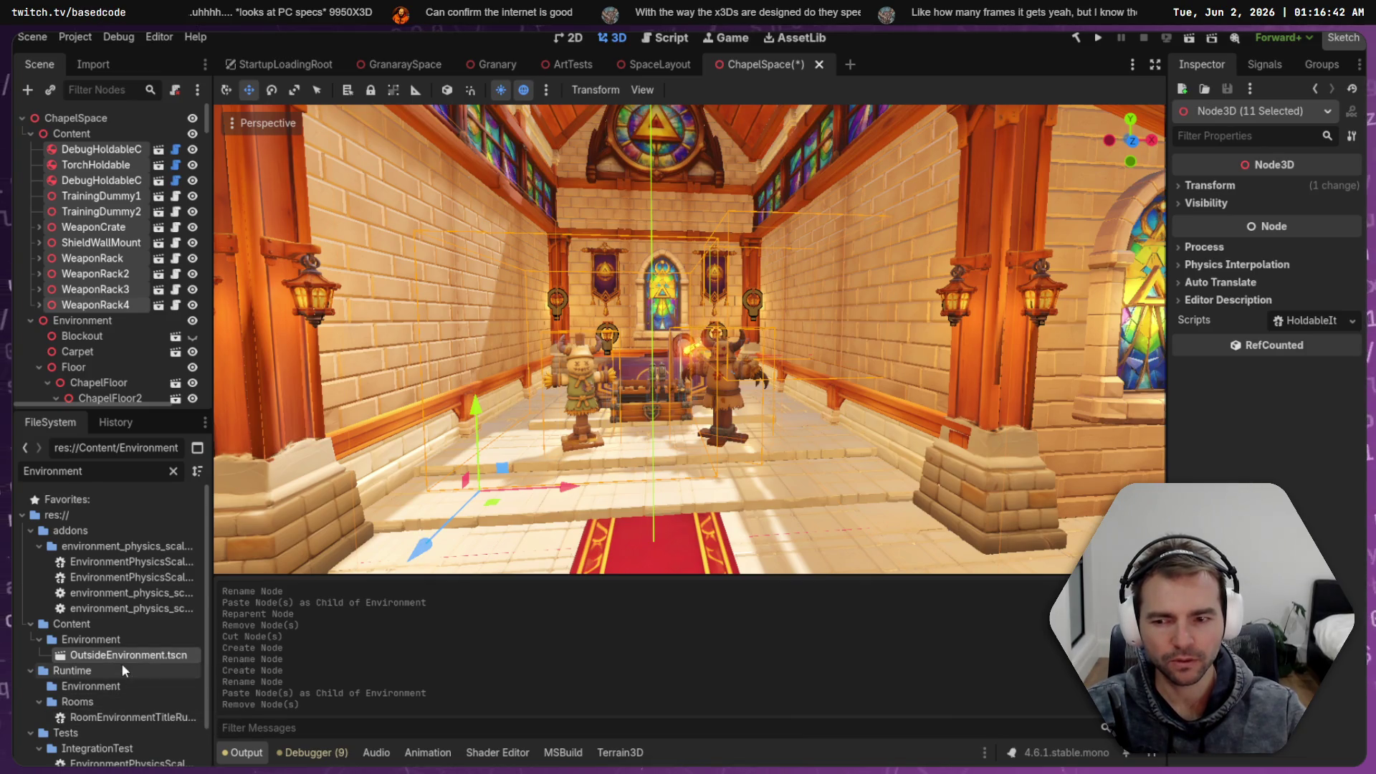
{"action": "scroll", "coordinate": [122, 664], "scroll_direction": "down", "scroll_amount": 2}
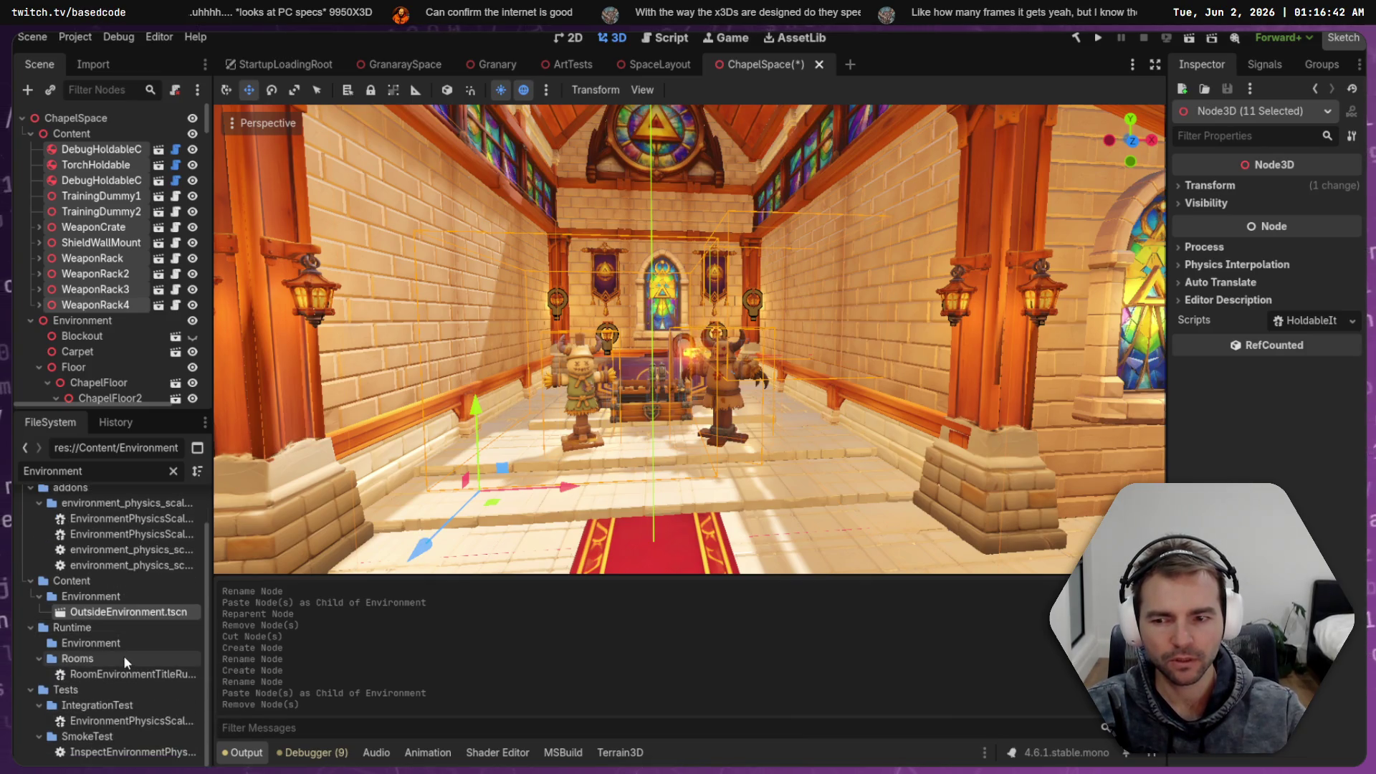
Clear the file filter, fold Props and Achitecture, and scroll to OutsideEnvironment.tscn in Spaces
{"action": "left_click", "coordinate": [115, 612]}
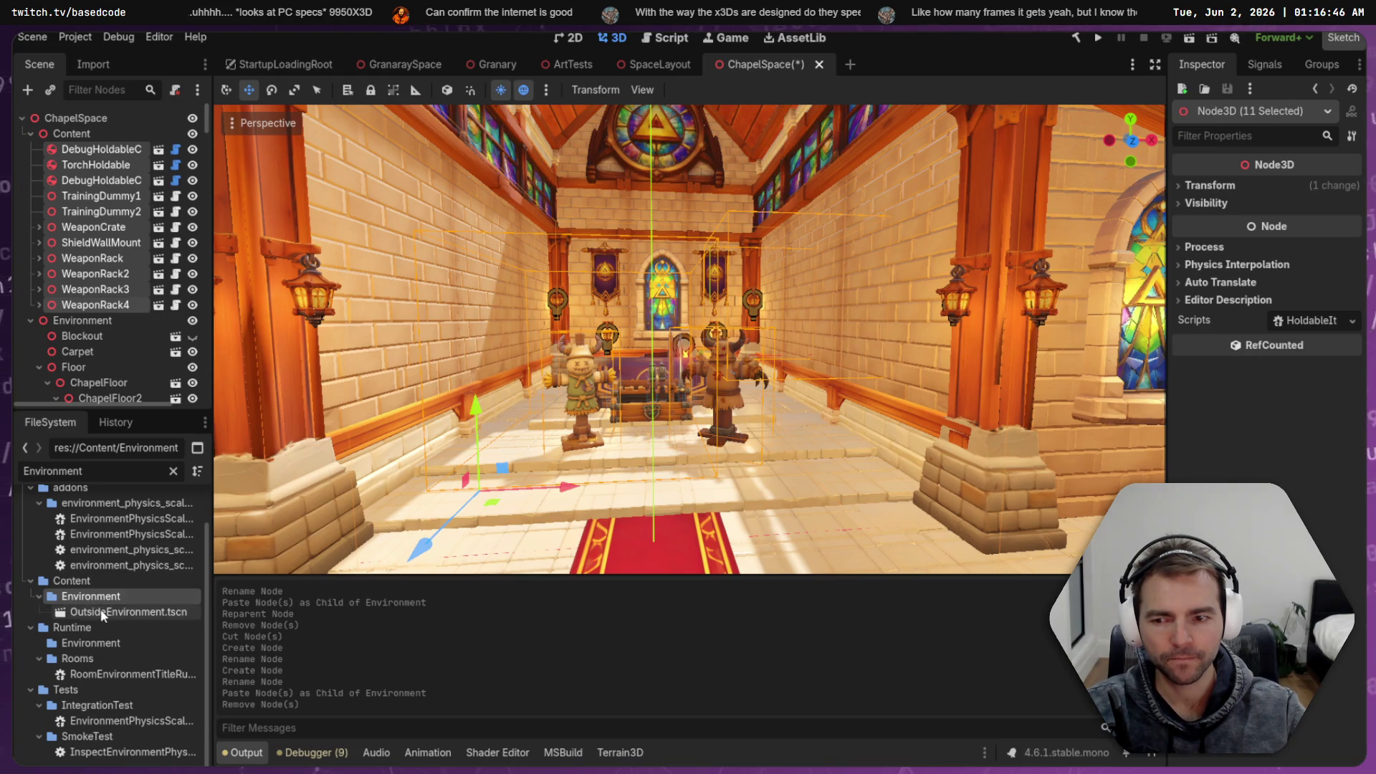
{"action": "left_click", "coordinate": [173, 471]}
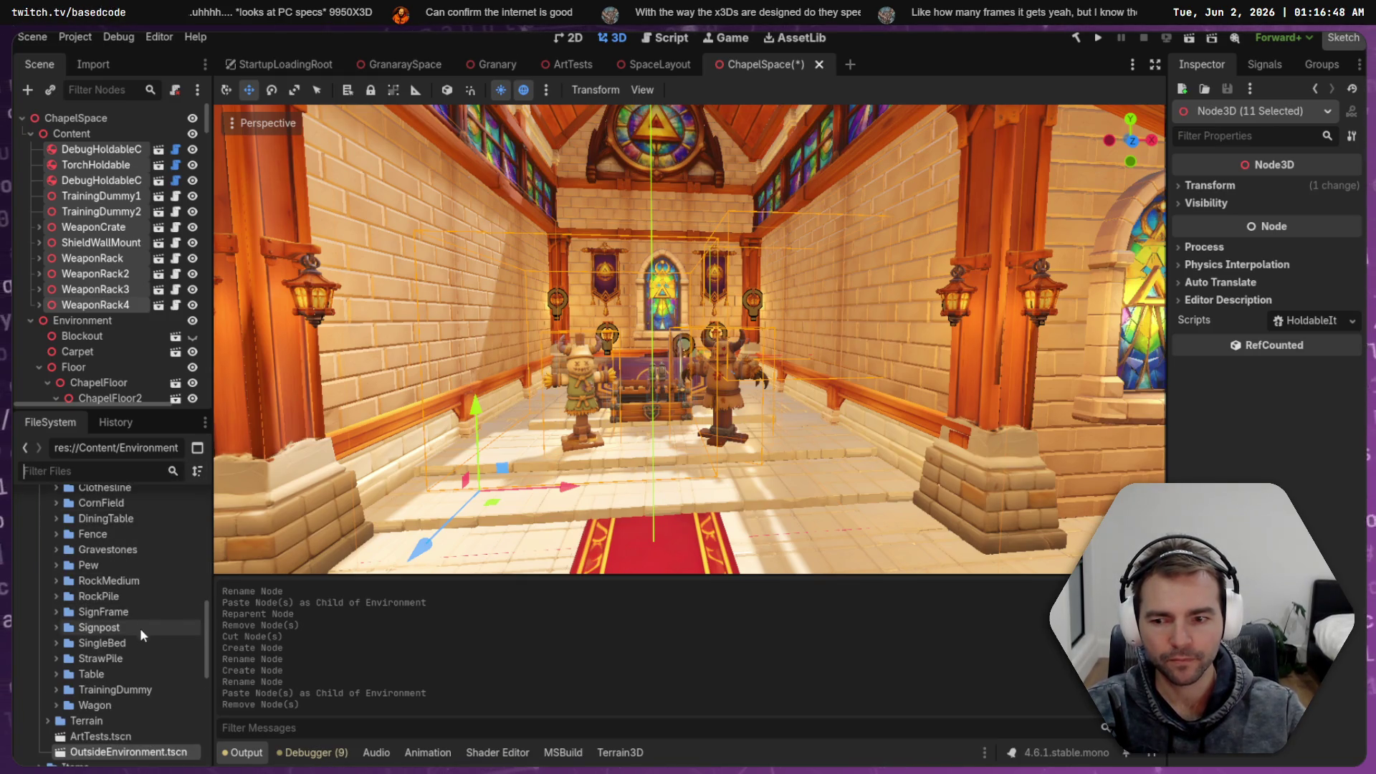
{"action": "scroll", "coordinate": [150, 643], "scroll_direction": "up", "scroll_amount": 5}
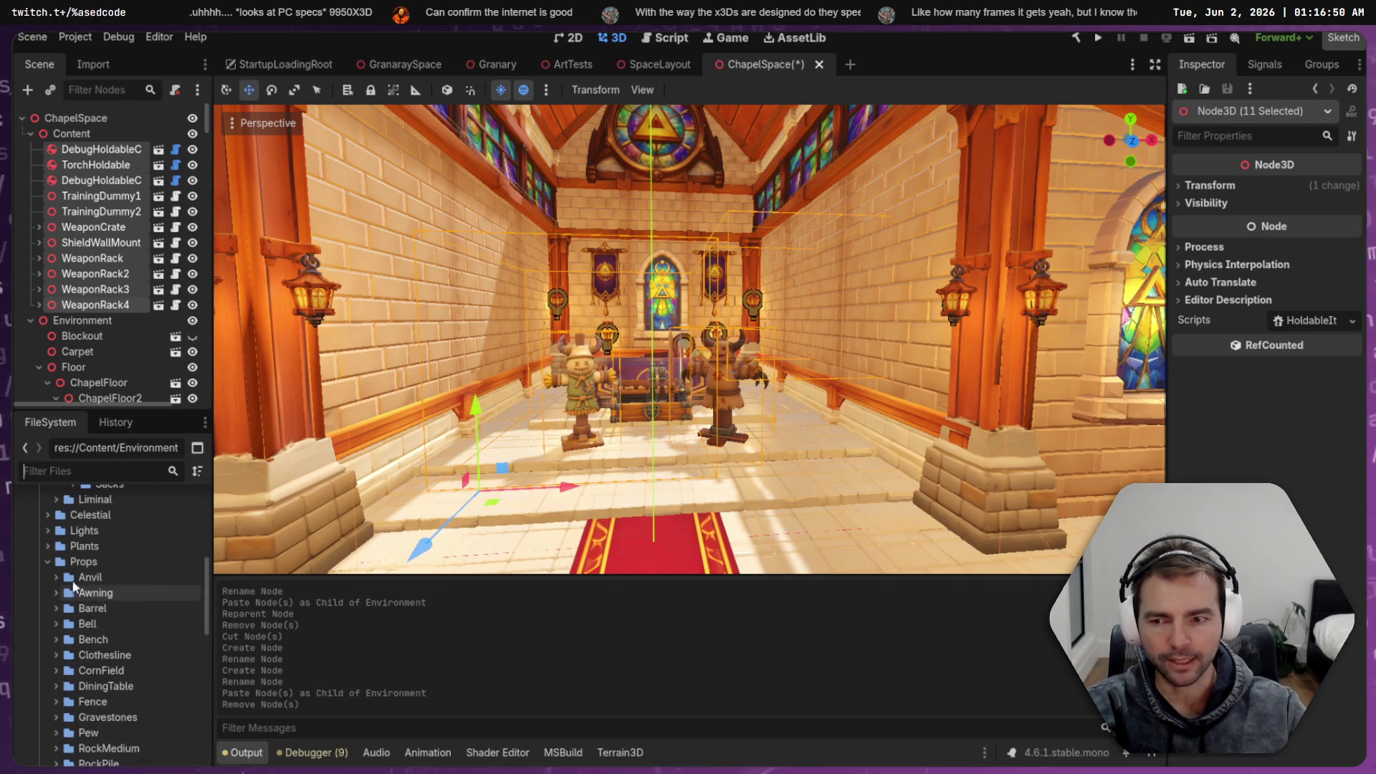
{"action": "left_click", "coordinate": [47, 561]}
{"action": "scroll", "coordinate": [71, 584], "scroll_direction": "up", "scroll_amount": 5}
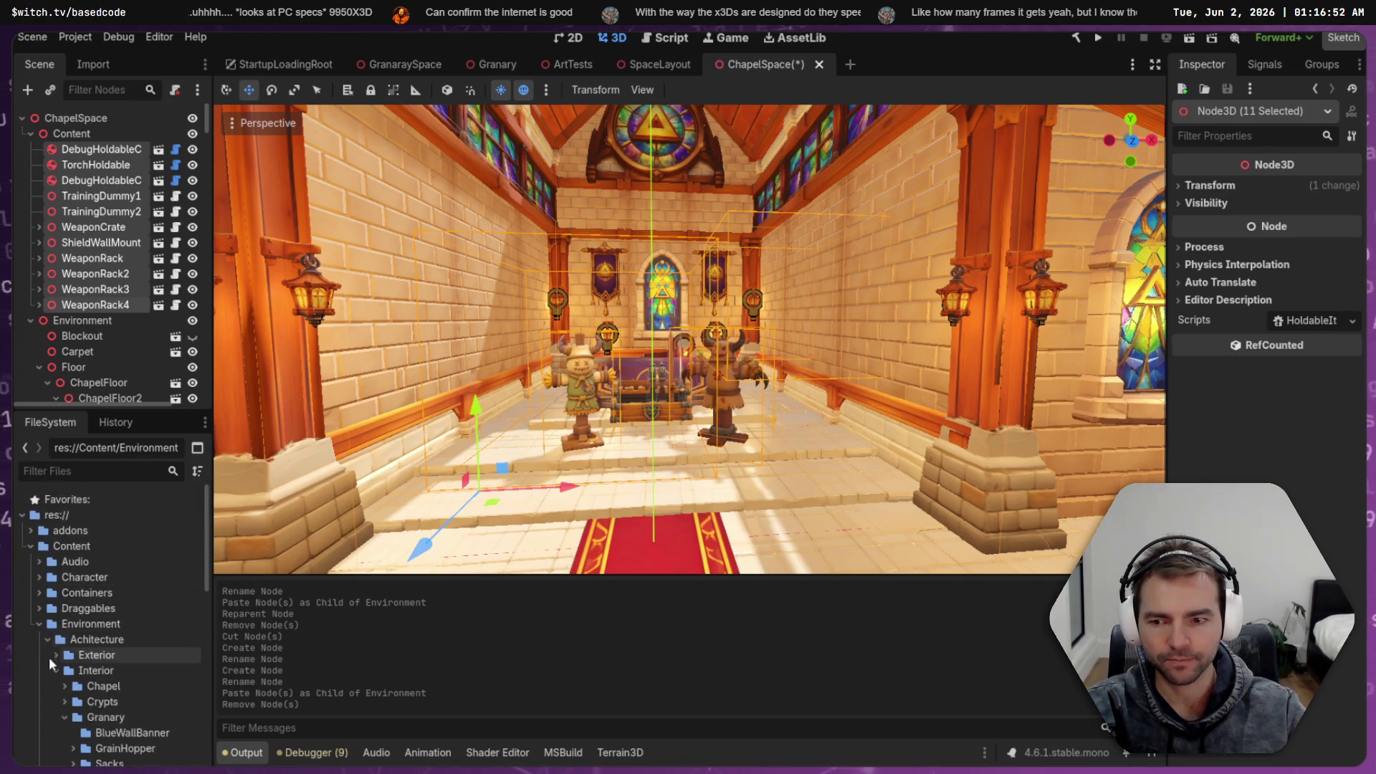
{"action": "left_click", "coordinate": [48, 638]}
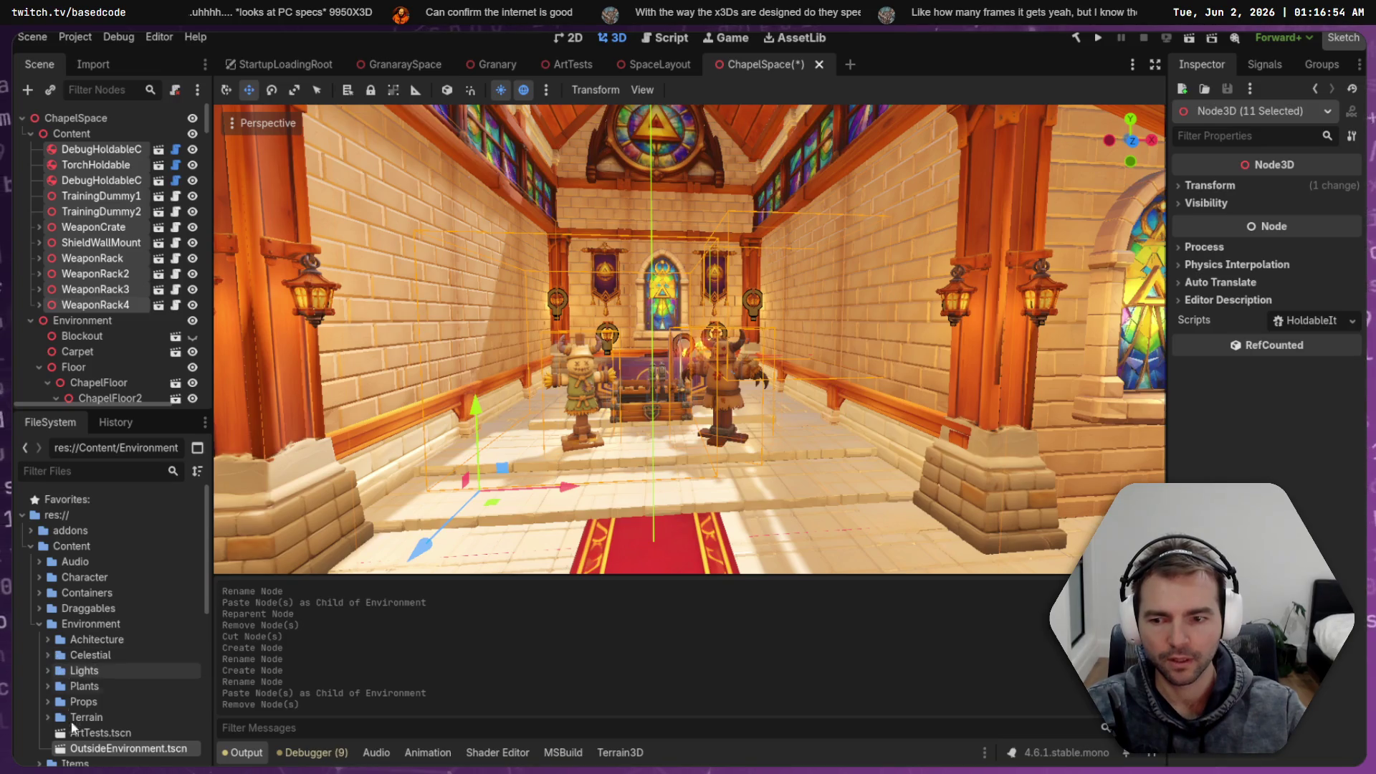
{"action": "scroll", "coordinate": [109, 734], "scroll_direction": "down", "scroll_amount": 1}
{"action": "scroll", "coordinate": [109, 733], "scroll_direction": "down", "scroll_amount": 3}
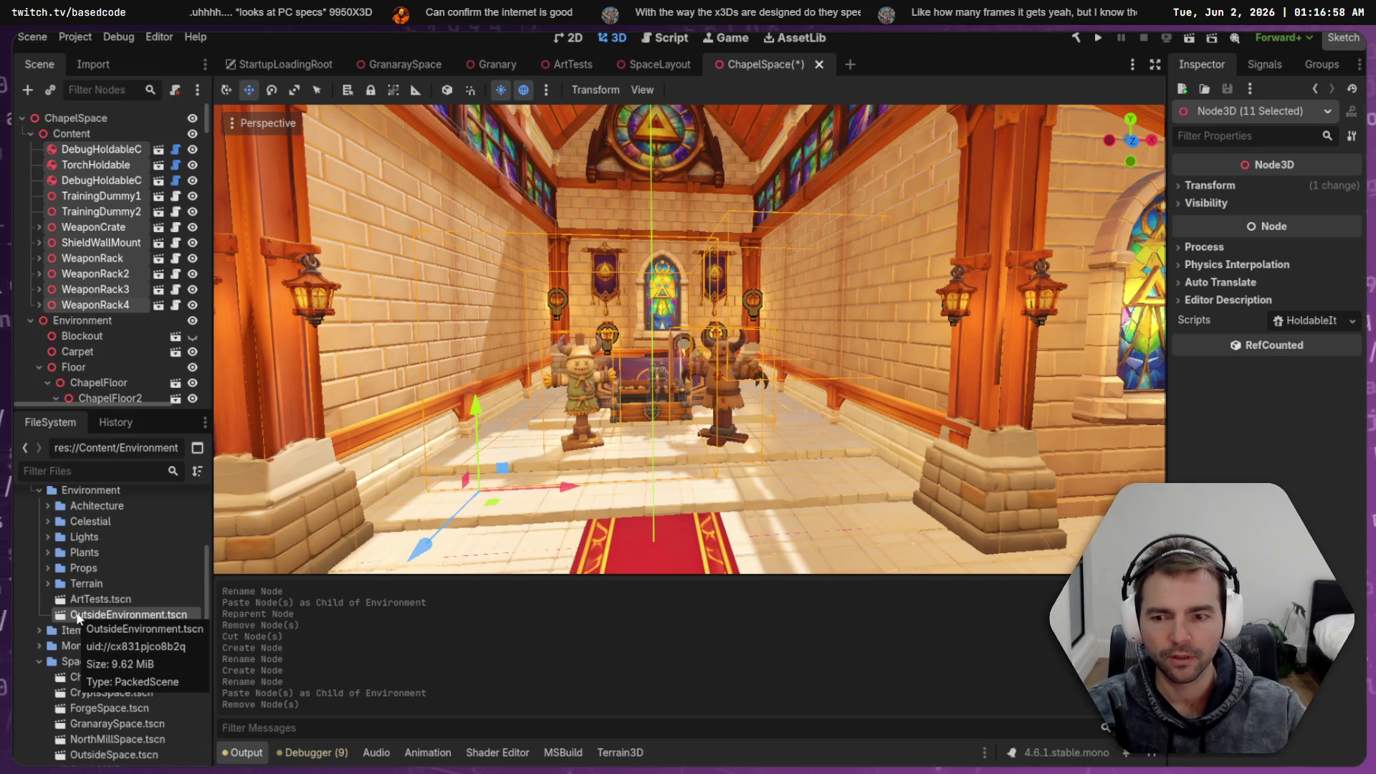
{"action": "right_click", "coordinate": [78, 618]}
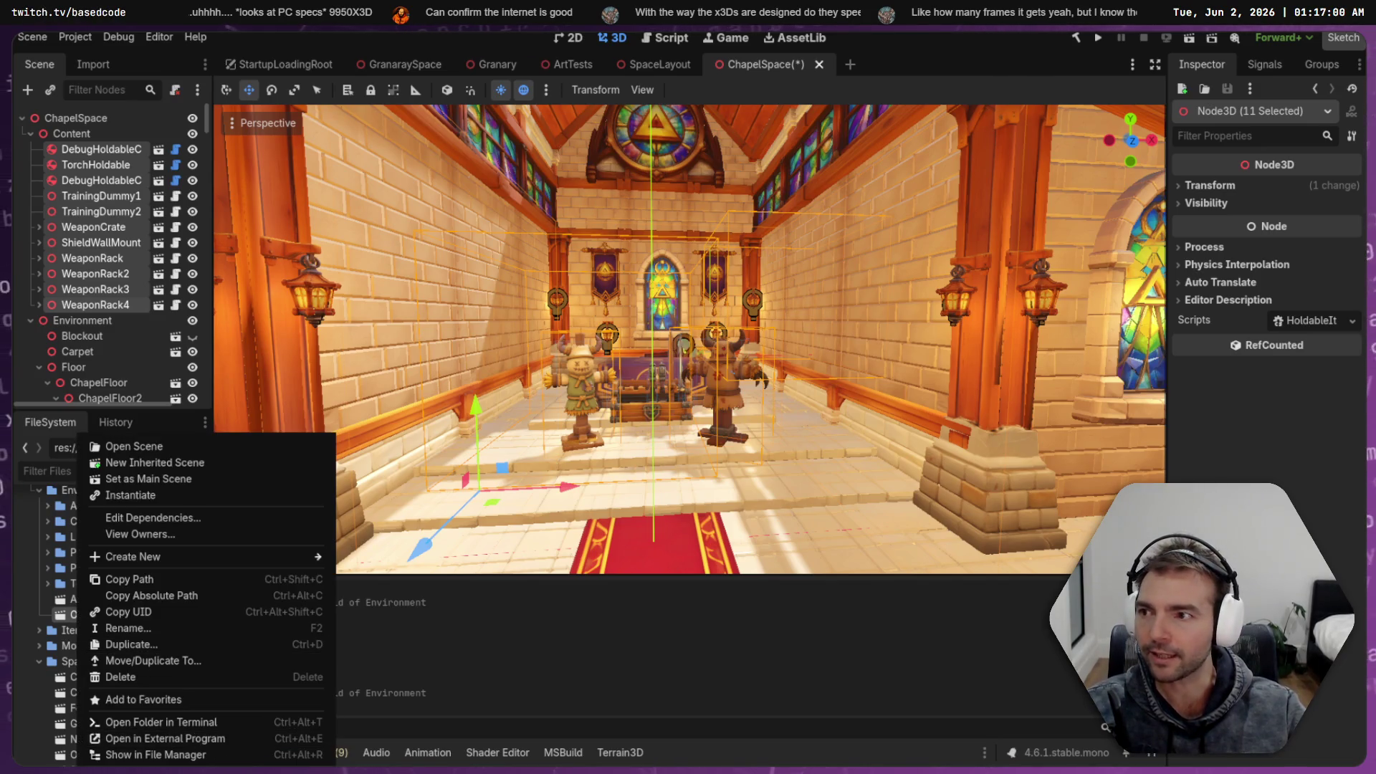
{"action": "key", "text": "Escape"}
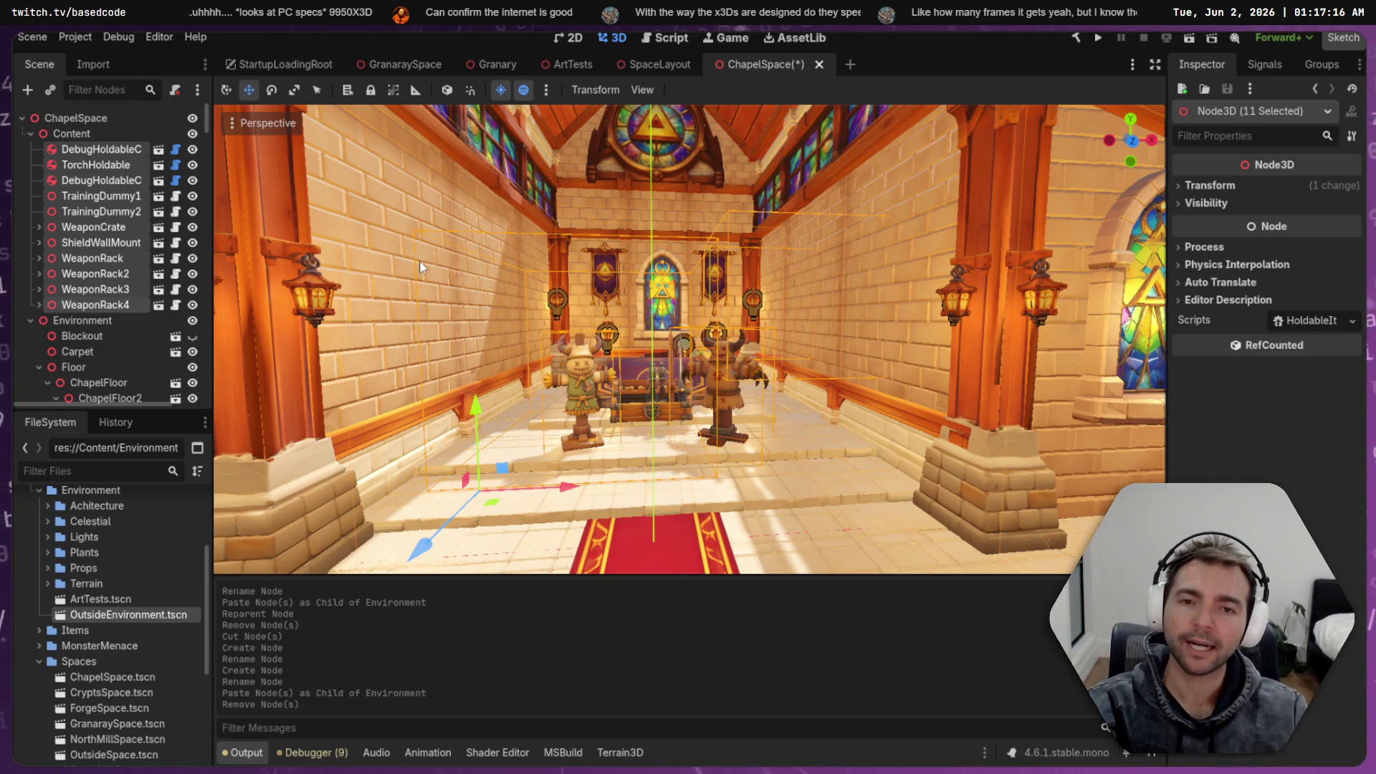
Collapse the Walls, Windows and Environment groups in the ChapelSpace scene tree
{"action": "left_click", "coordinate": [733, 172]}
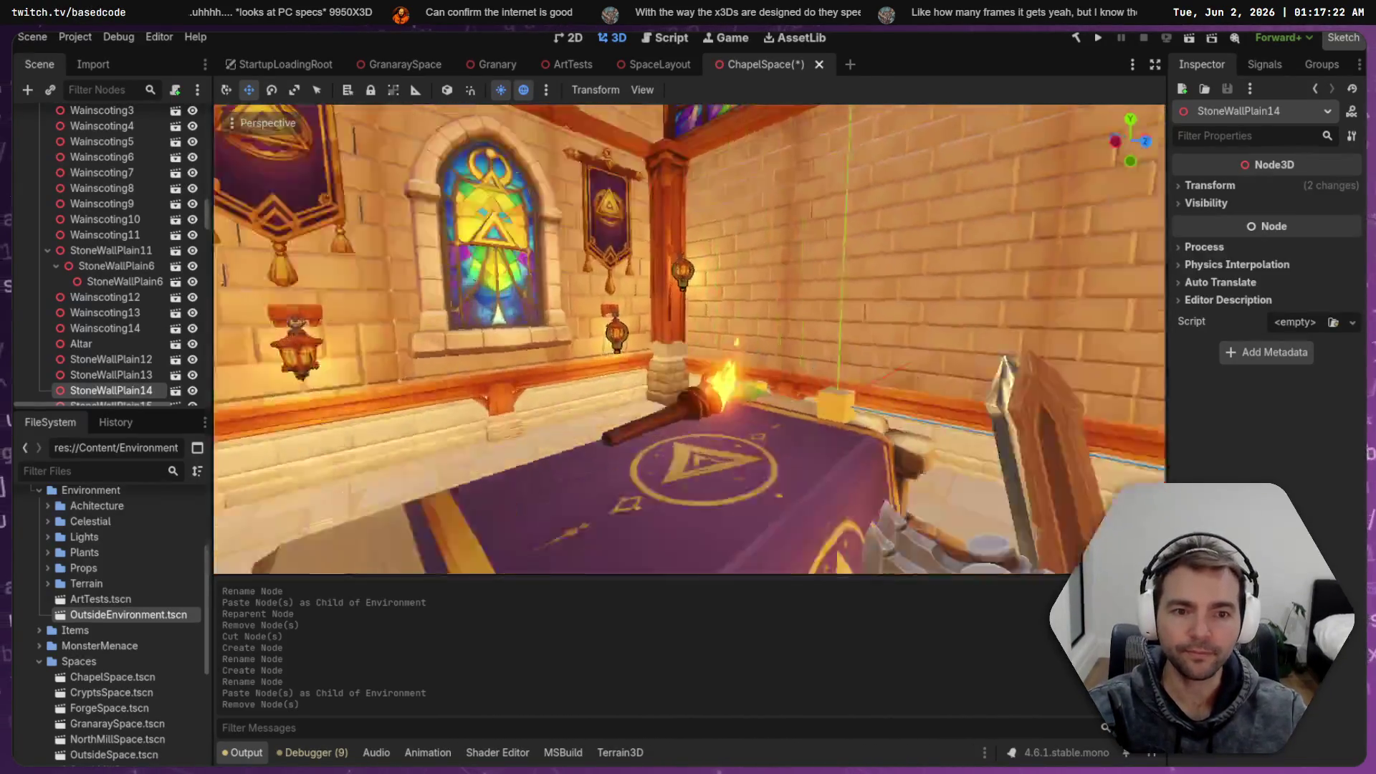
{"action": "key", "text": "w"}
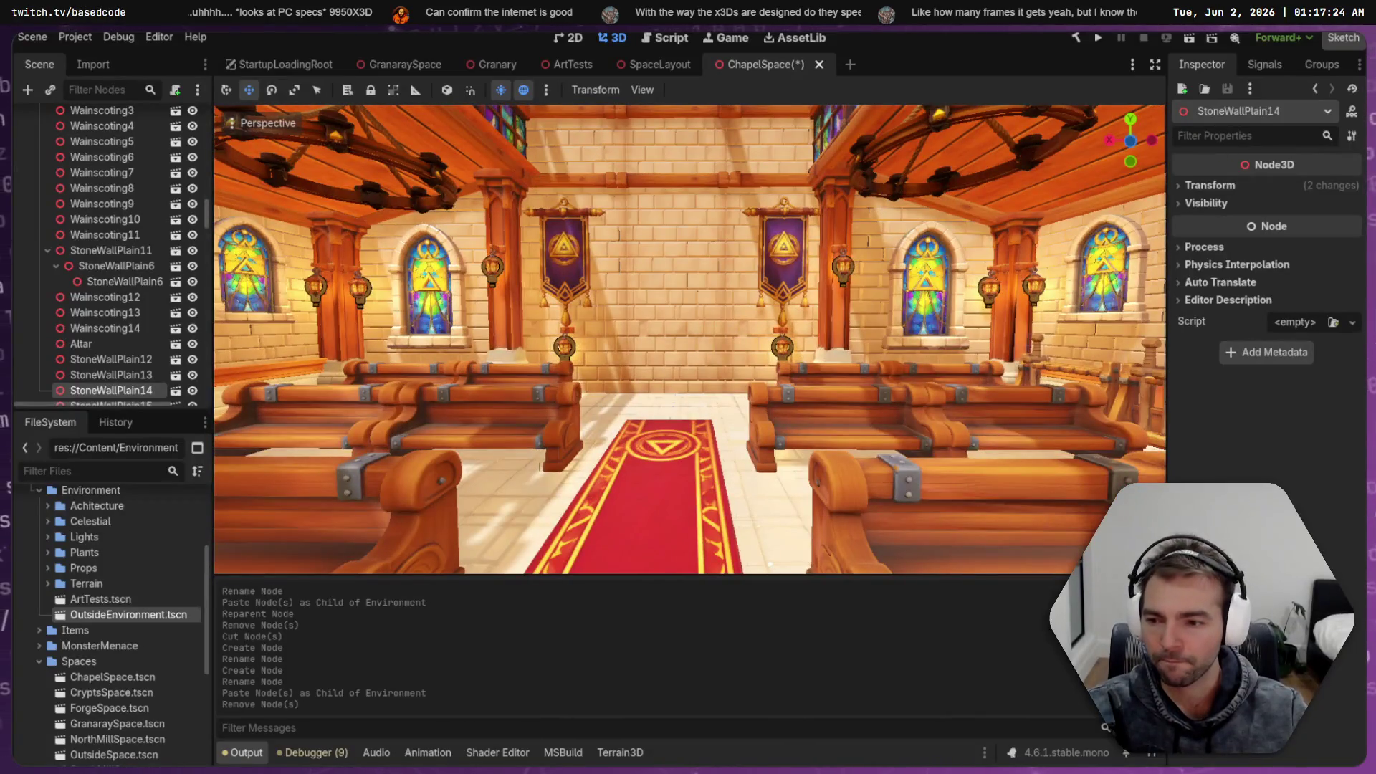
{"action": "scroll", "coordinate": [86, 265], "scroll_direction": "up", "scroll_amount": 8}
{"action": "scroll", "coordinate": [123, 106], "scroll_direction": "up", "scroll_amount": 3}
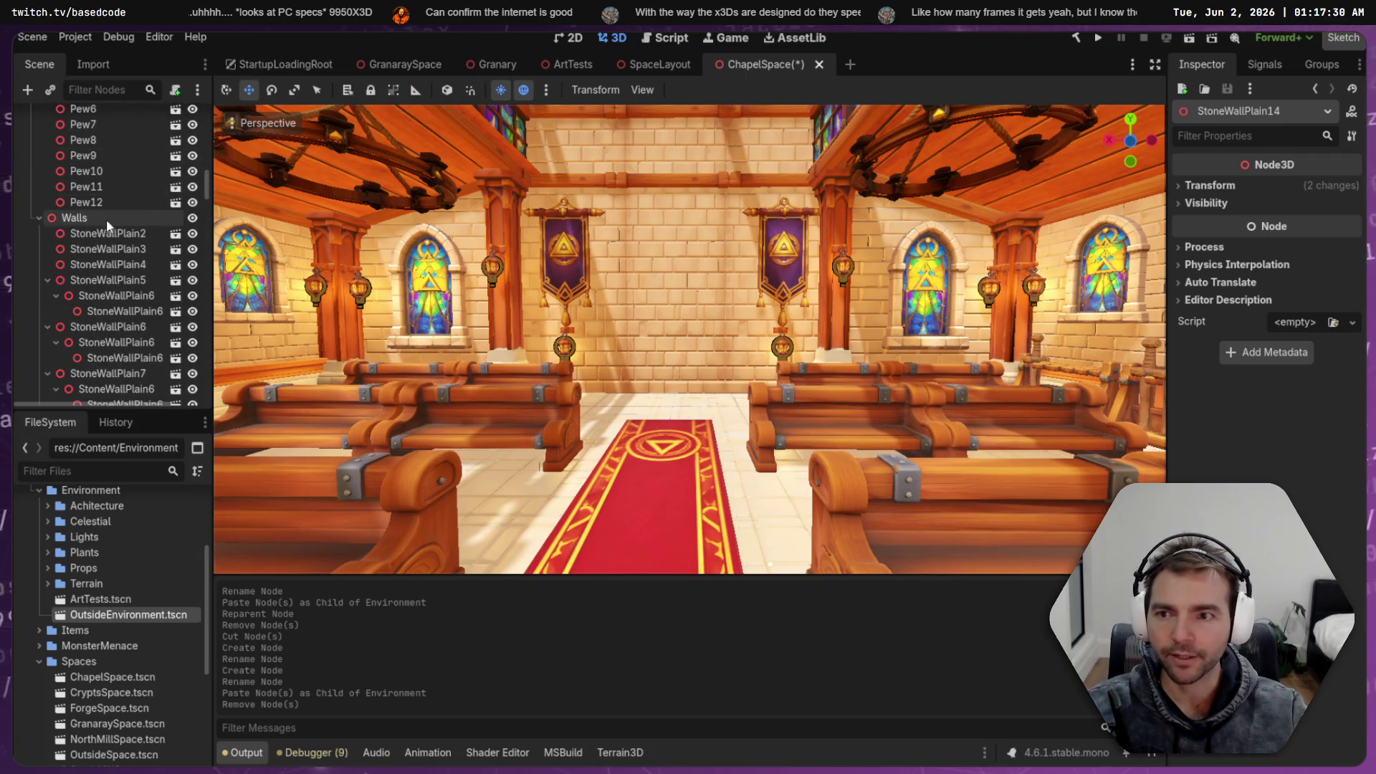
{"action": "left_click", "coordinate": [39, 217]}
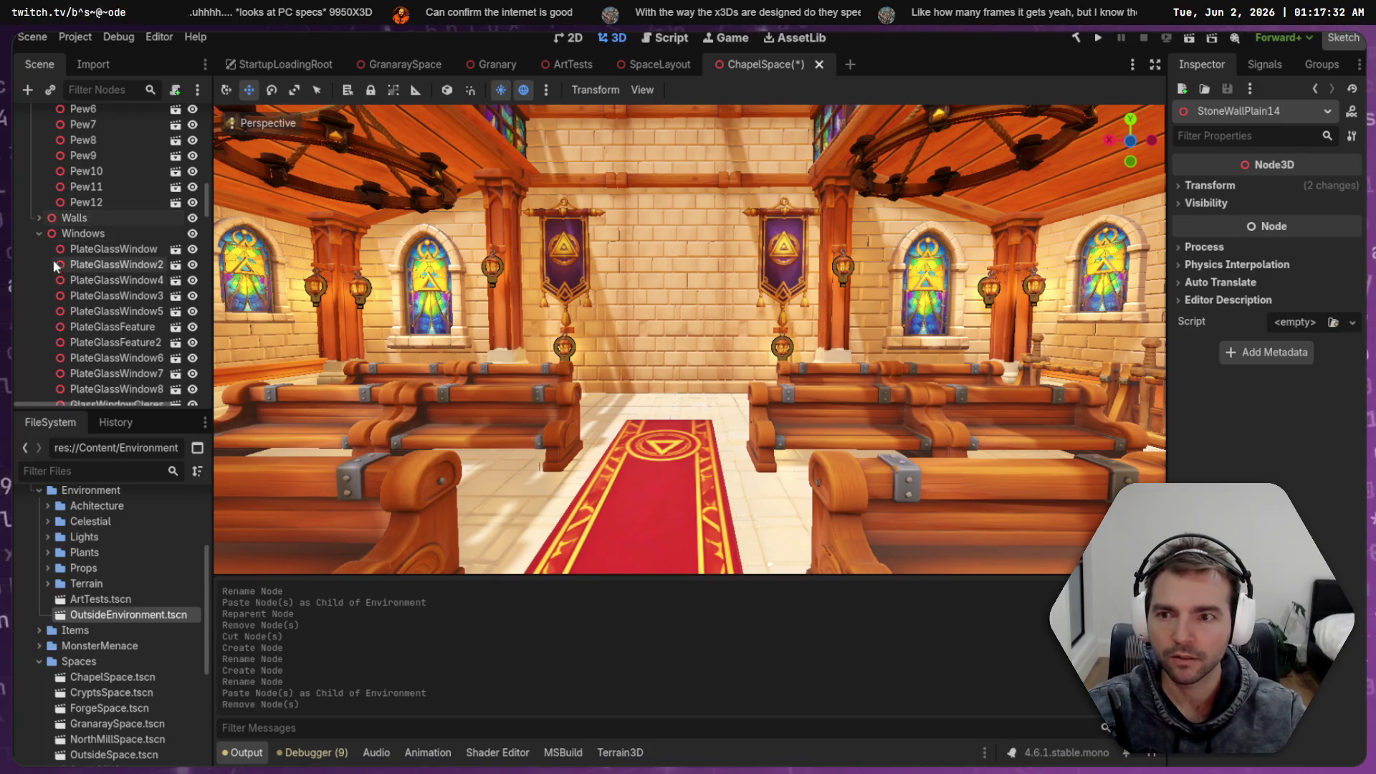
{"action": "left_click", "coordinate": [39, 234]}
{"action": "scroll", "coordinate": [136, 236], "scroll_direction": "up", "scroll_amount": 5}
{"action": "scroll", "coordinate": [132, 232], "scroll_direction": "up", "scroll_amount": 10}
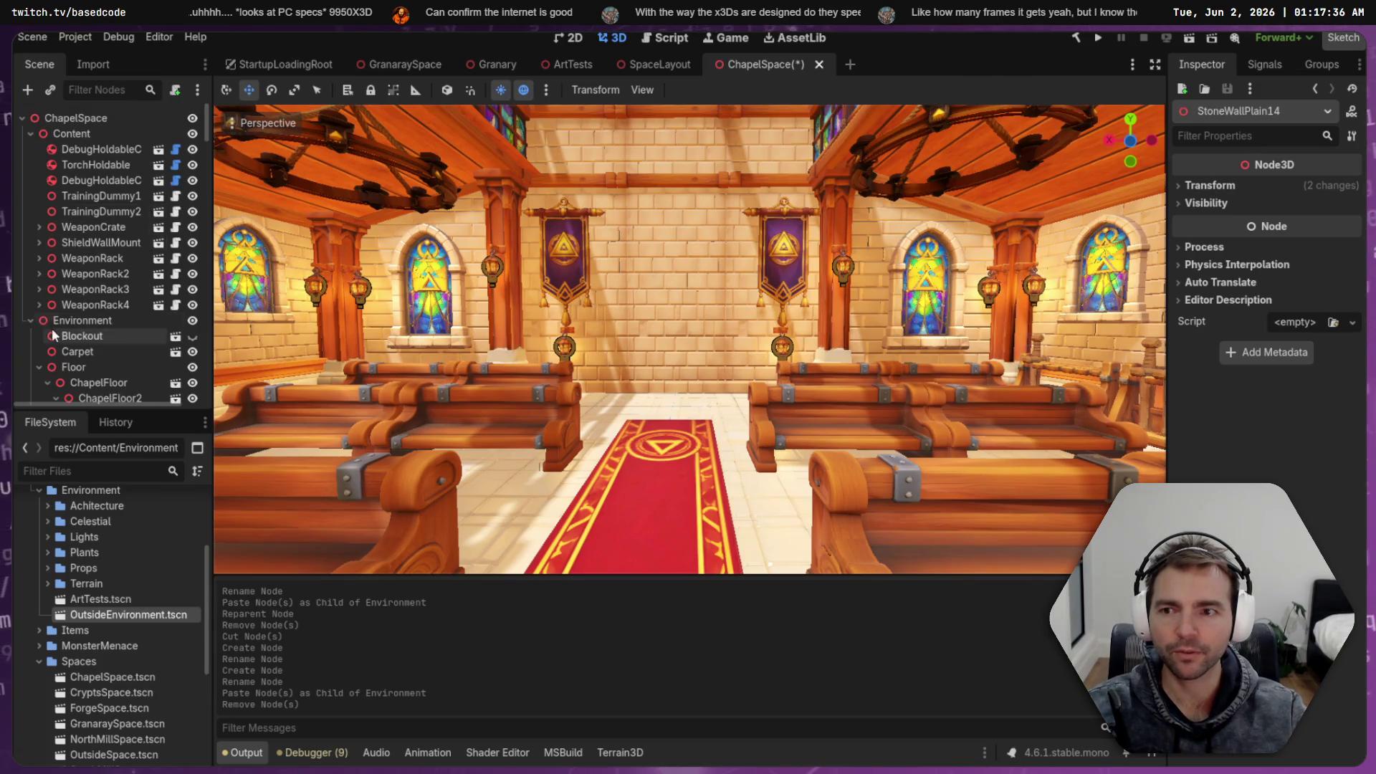
{"action": "left_click", "coordinate": [30, 320]}
Save ChapelSpace and open OutsideSpace.tscn from the FileSystem
{"action": "key", "text": "ctrl+s"}
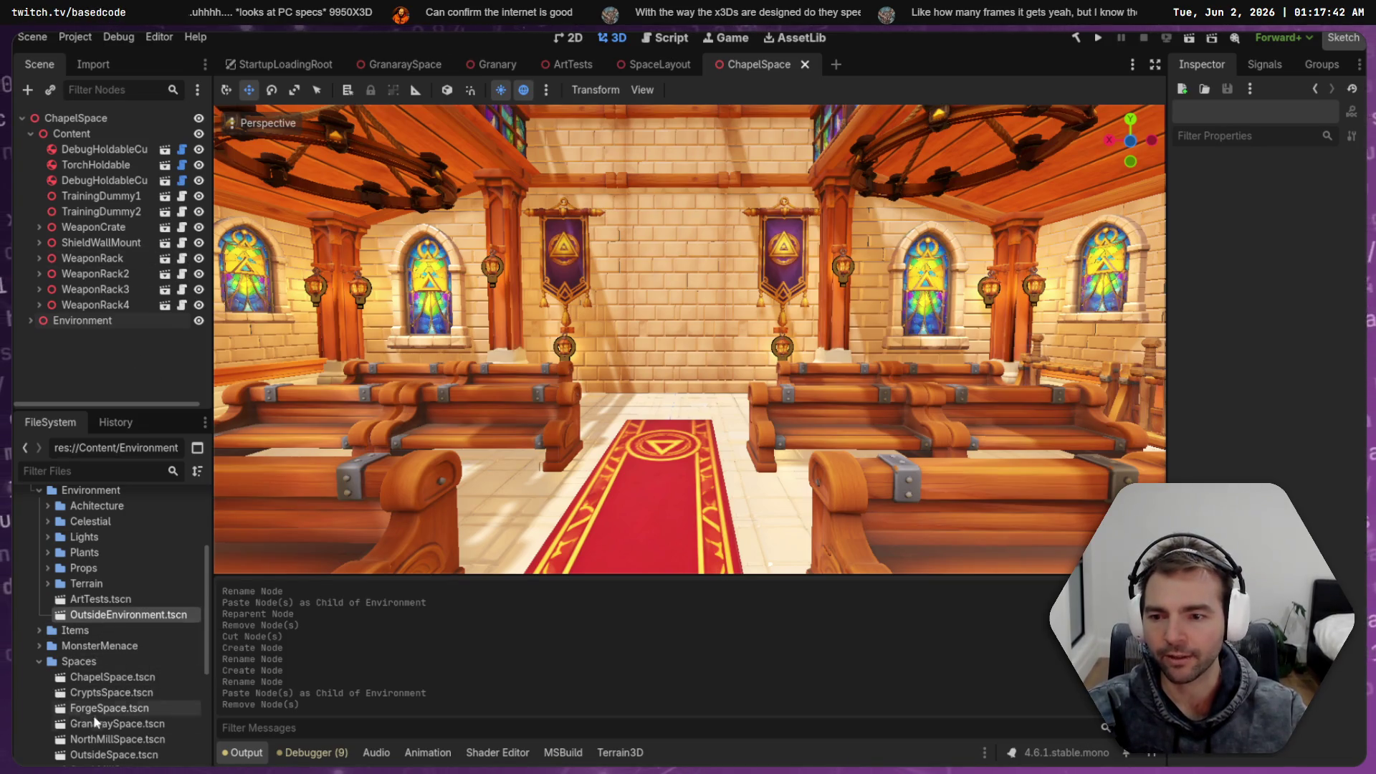
{"action": "scroll", "coordinate": [114, 746], "scroll_direction": "down", "scroll_amount": 2}
{"action": "left_click", "coordinate": [115, 687]}
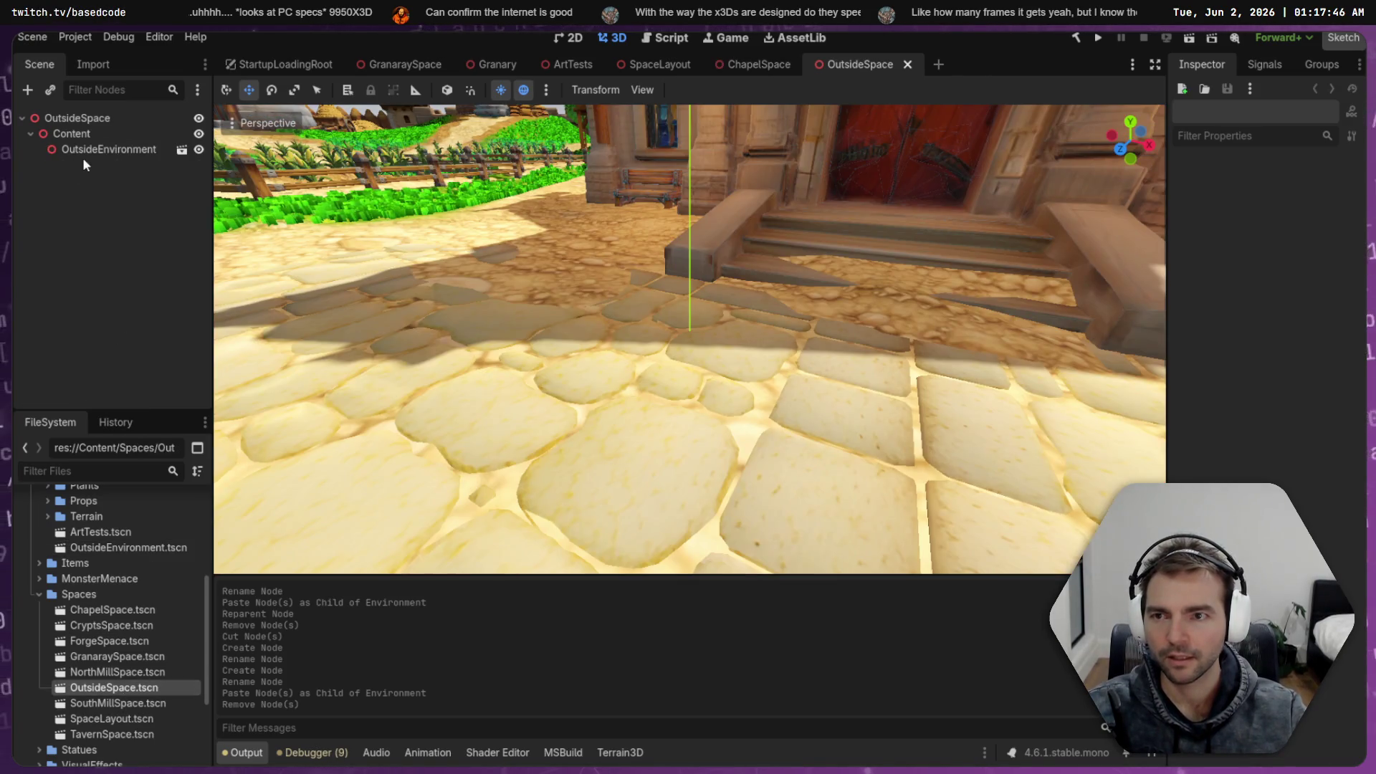
Add a Node3D child to the OutsideSpace root and rename it 'Environment'
{"action": "left_click", "coordinate": [92, 151]}
{"action": "right_click", "coordinate": [99, 121]}
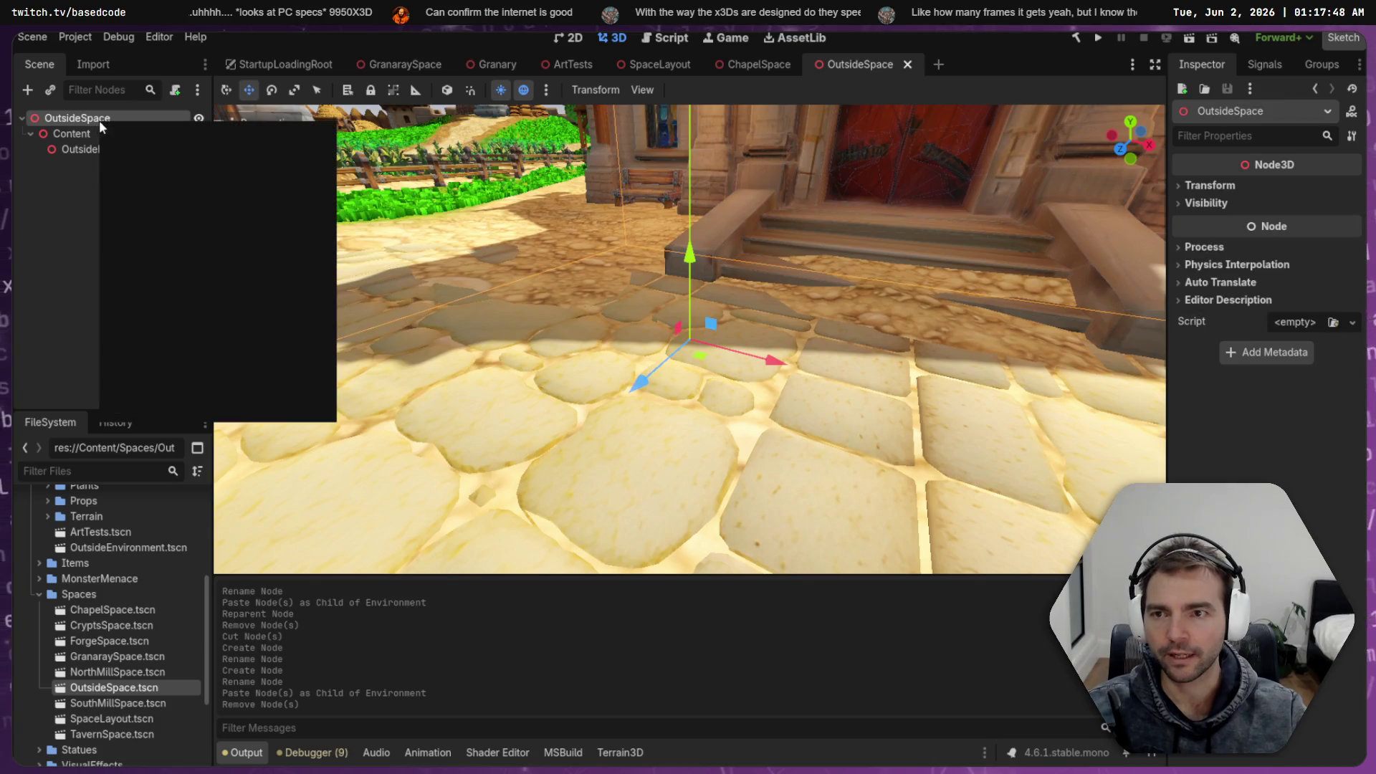
{"action": "left_click", "coordinate": [172, 134]}
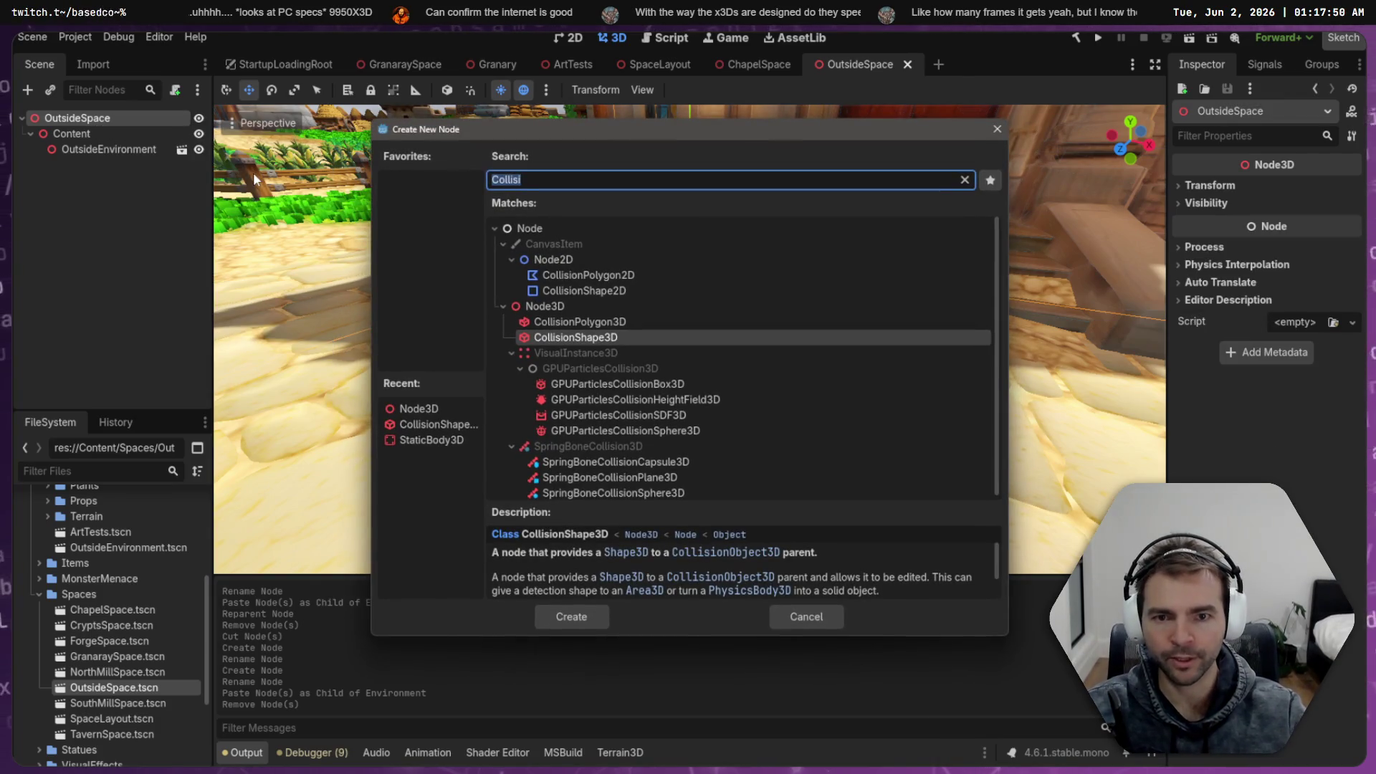
{"action": "double_click", "coordinate": [539, 307]}
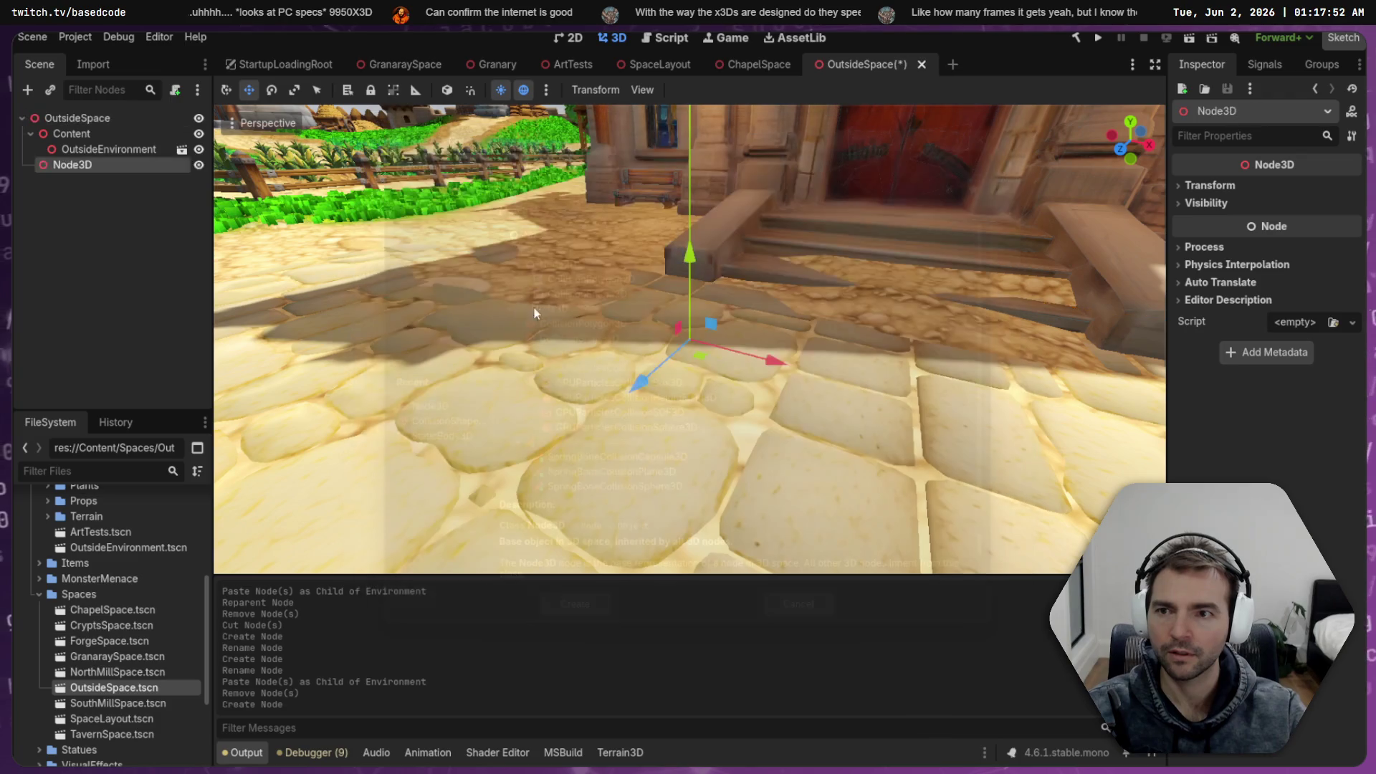
{"action": "key", "text": "F2"}
{"action": "type", "text": "Envi"}
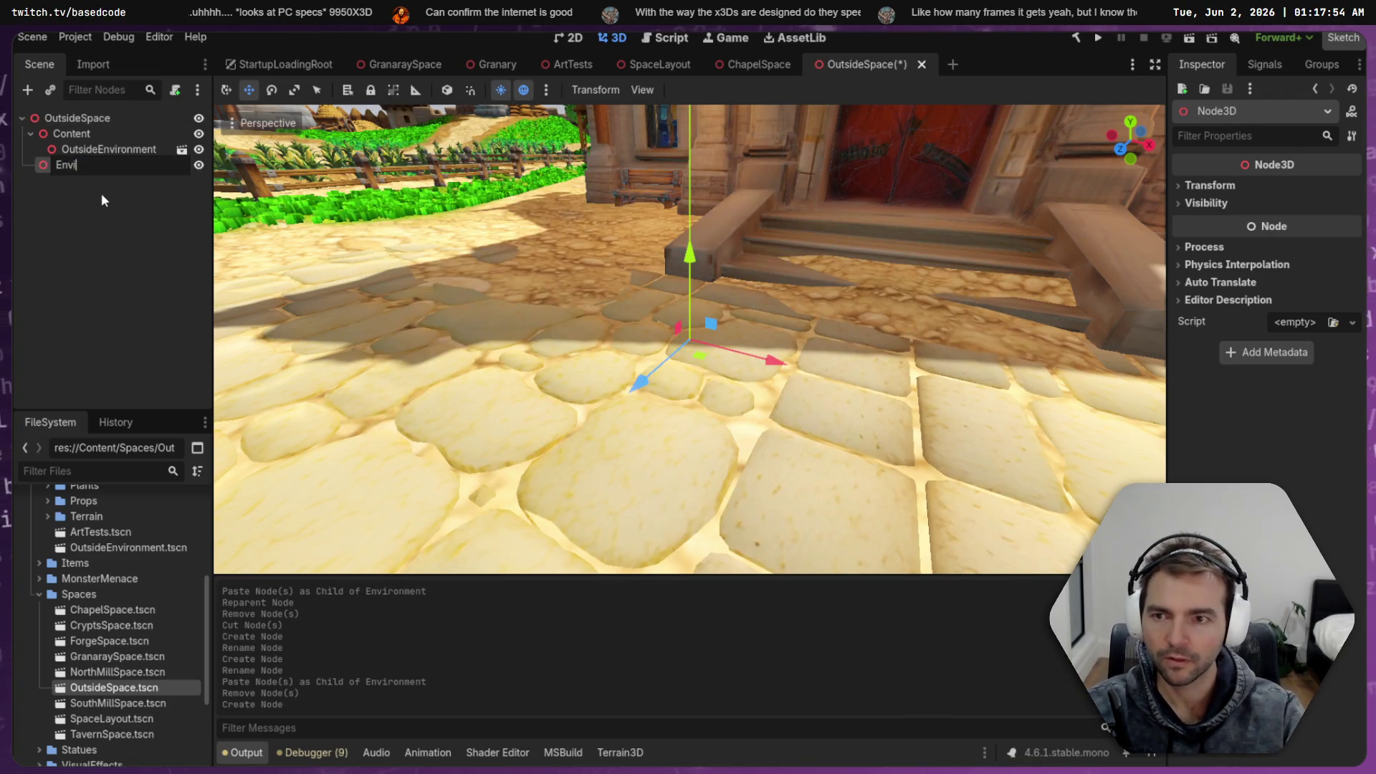
{"action": "type", "text": "ro"}
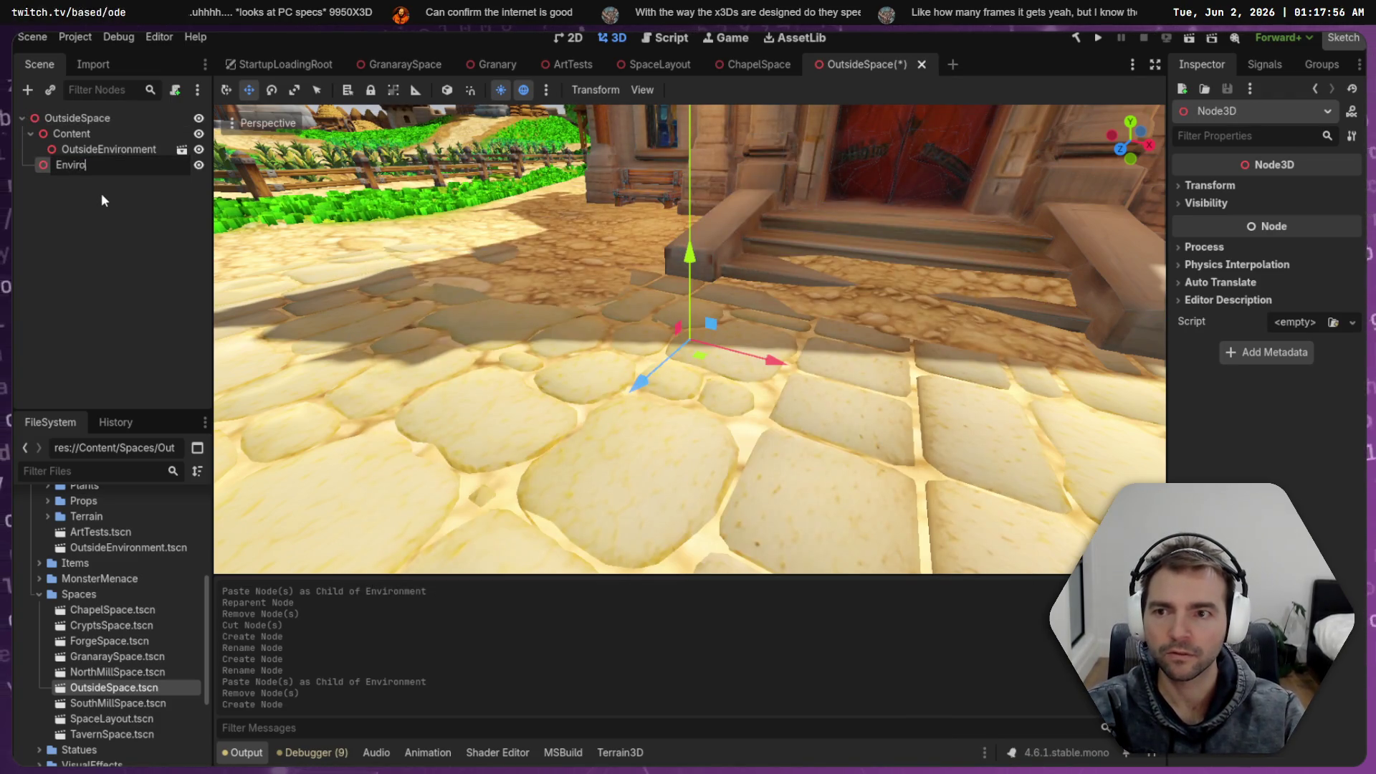
{"action": "type", "text": "nment"}
{"action": "key", "text": "Return"}
Open the OutsideEnvironment instance in its own editor tab
{"action": "left_click", "coordinate": [108, 149]}
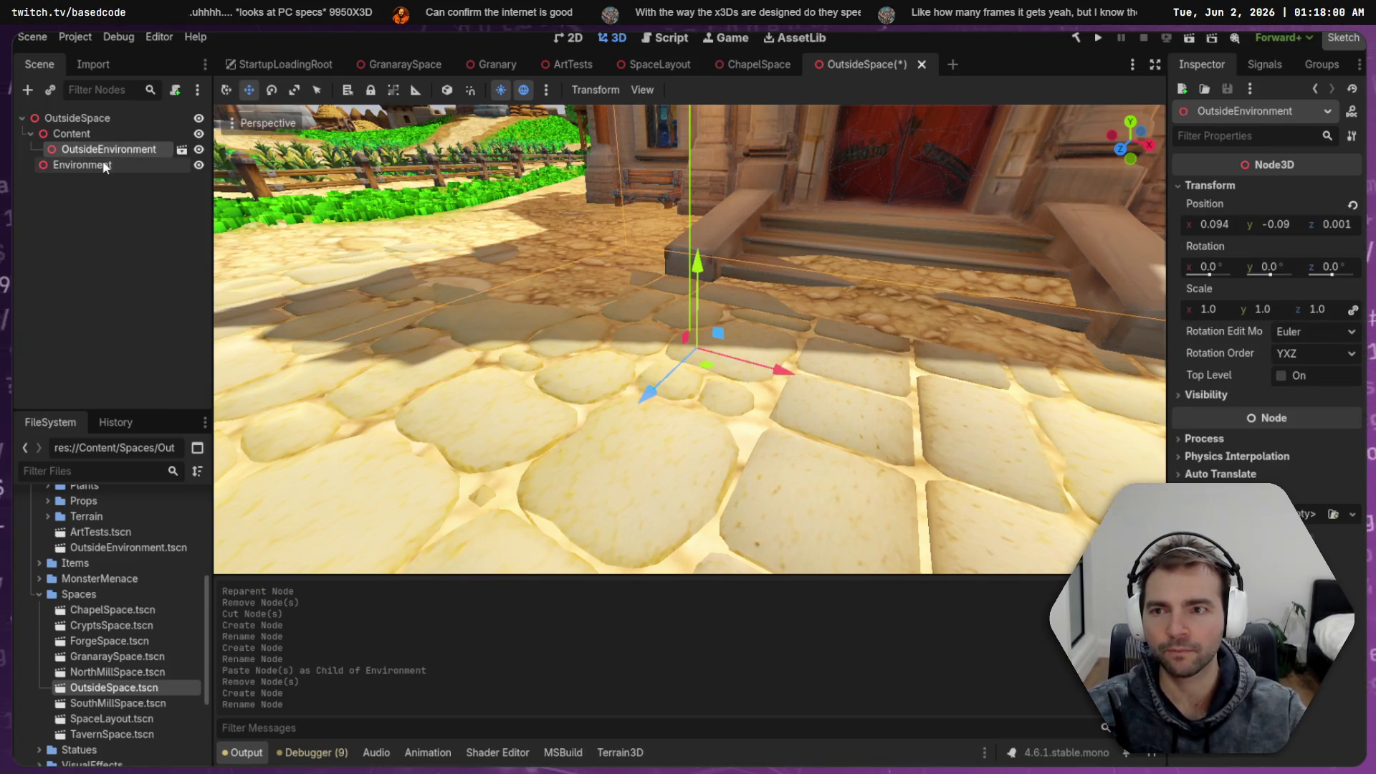
{"action": "left_click", "coordinate": [104, 164]}
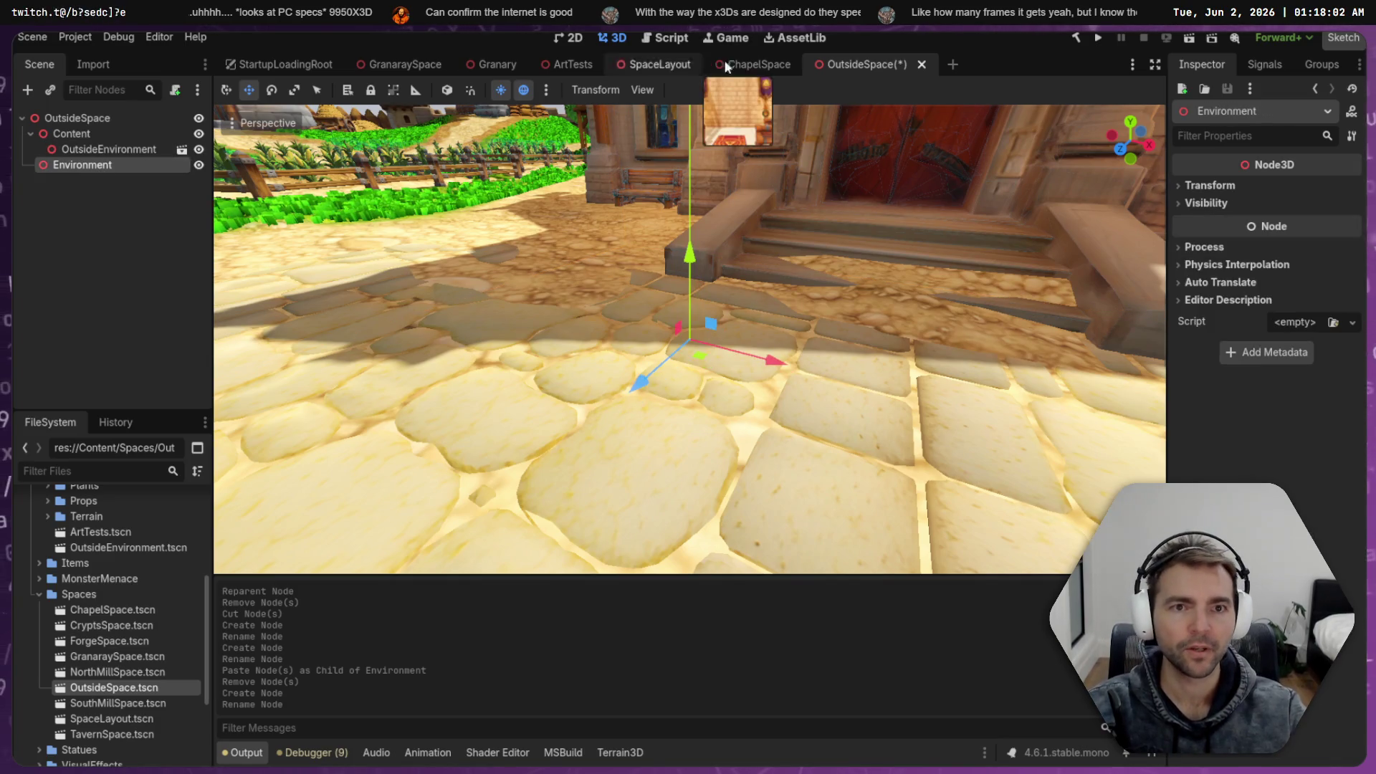
{"action": "left_click", "coordinate": [115, 149]}
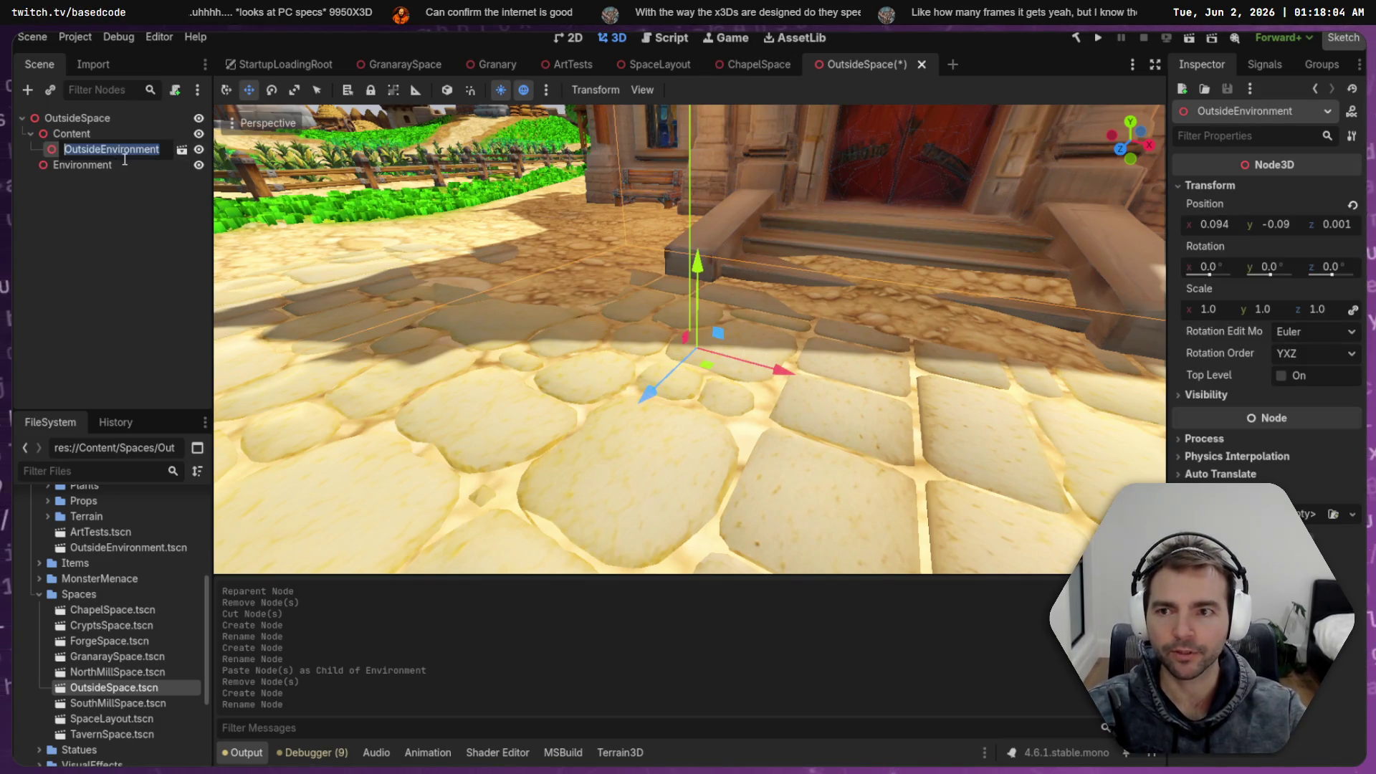
{"action": "left_click", "coordinate": [182, 150]}
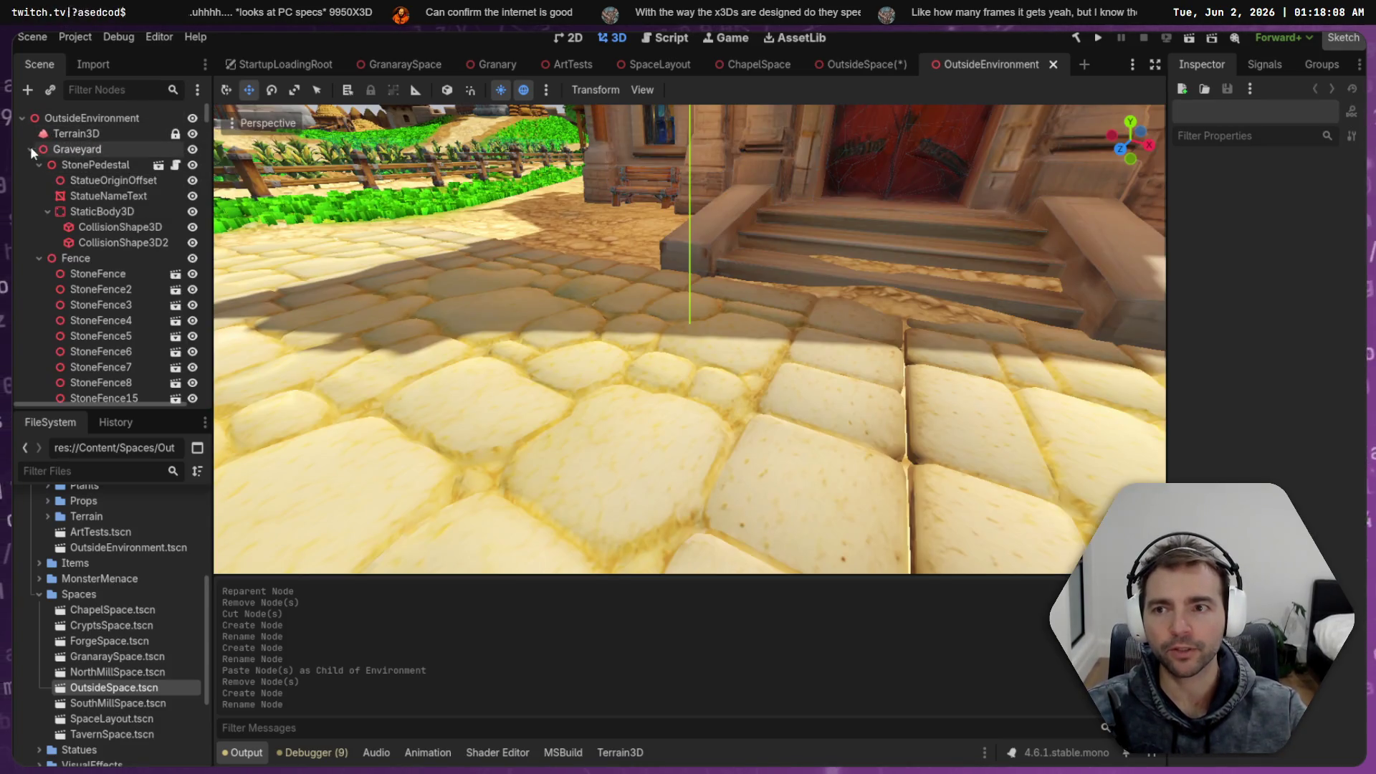
Collapse Graveyard, Walls, Paving, Buildings, Signpost2, Tenement3, Farm and StonePedestal in OutsideEnvironment
{"action": "left_click", "coordinate": [31, 148]}
{"action": "left_click", "coordinate": [29, 165]}
{"action": "left_click", "coordinate": [29, 179]}
{"action": "left_click", "coordinate": [30, 196]}
{"action": "left_click", "coordinate": [34, 241]}
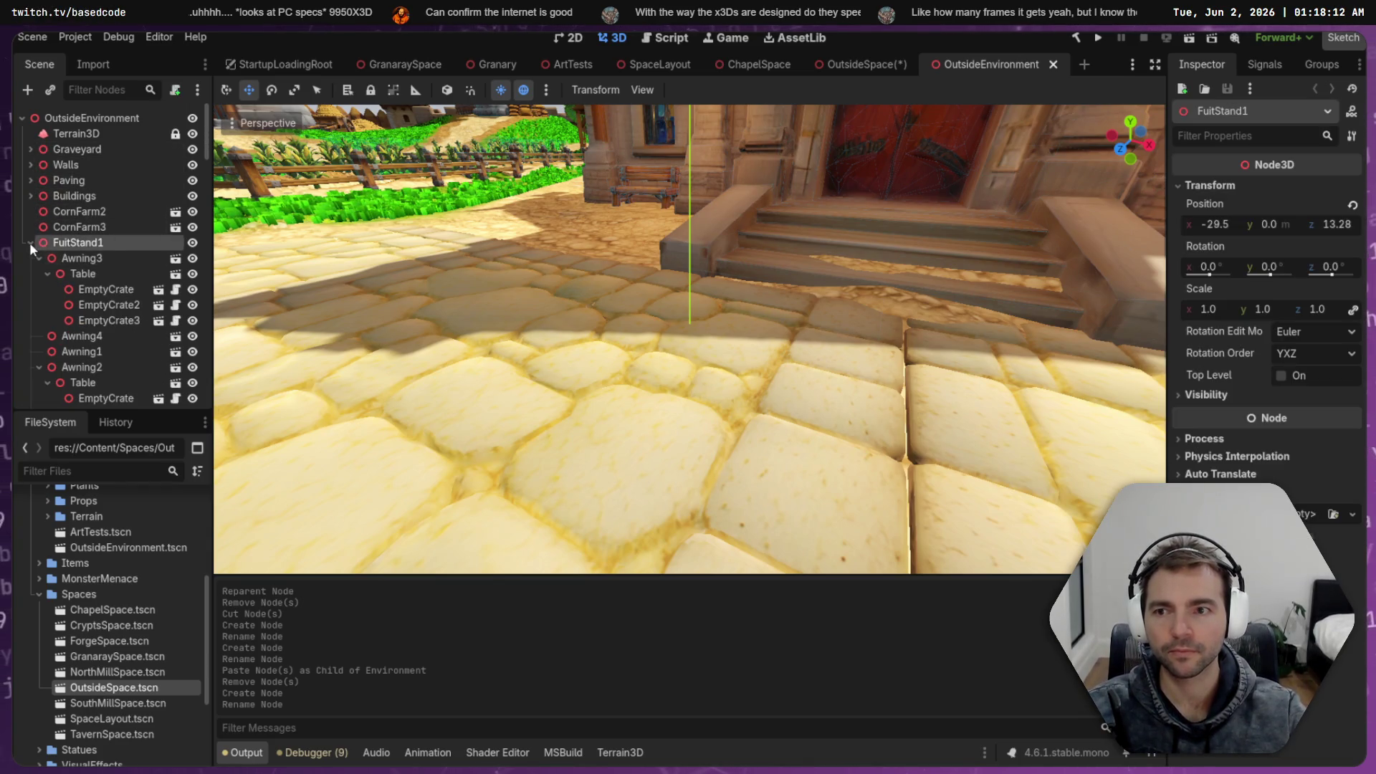
{"action": "left_click", "coordinate": [29, 258]}
{"action": "left_click", "coordinate": [29, 274]}
{"action": "left_click", "coordinate": [29, 288]}
{"action": "left_click", "coordinate": [30, 304]}
{"action": "left_click", "coordinate": [31, 323]}
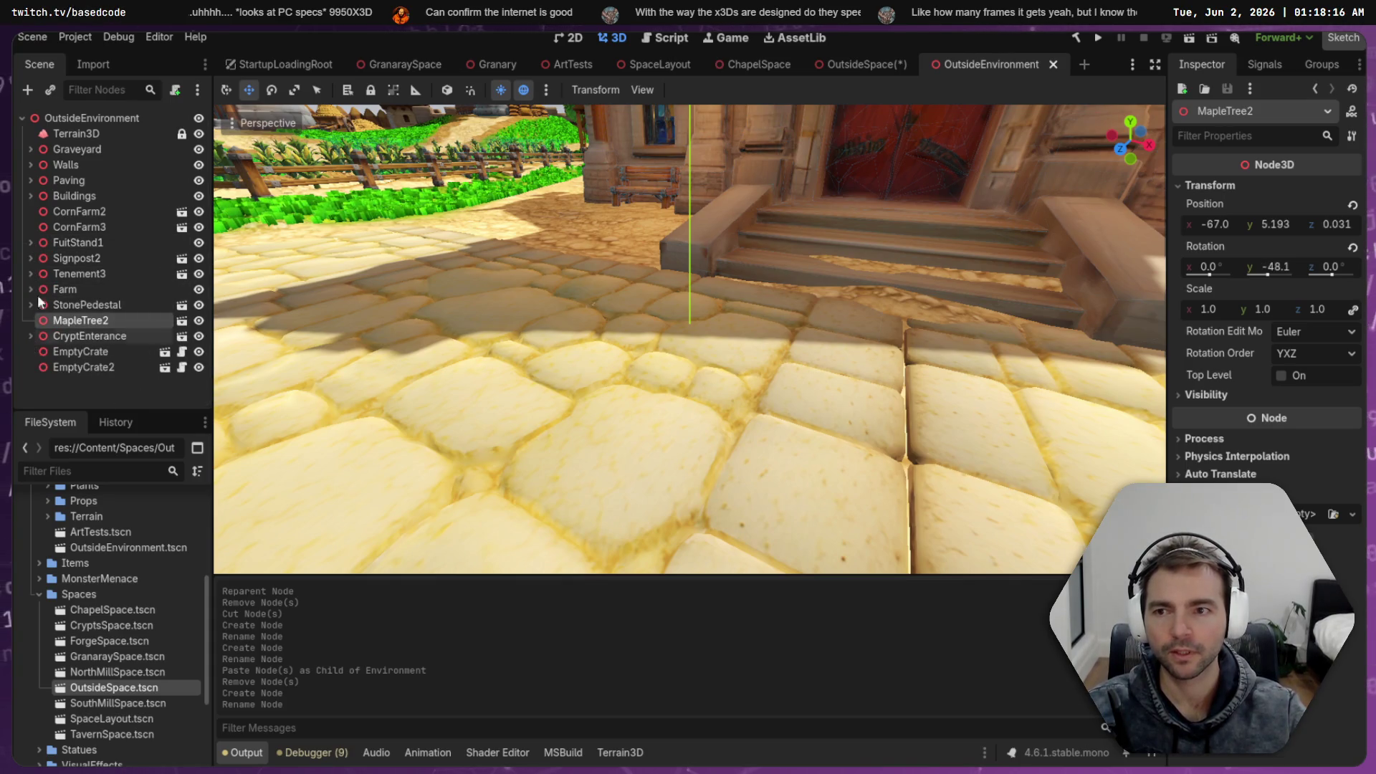
Cut Terrain3D through EmptyCrate2 and paste all 16 nodes under OutsideSpace's Environment
{"action": "left_click", "coordinate": [83, 135]}
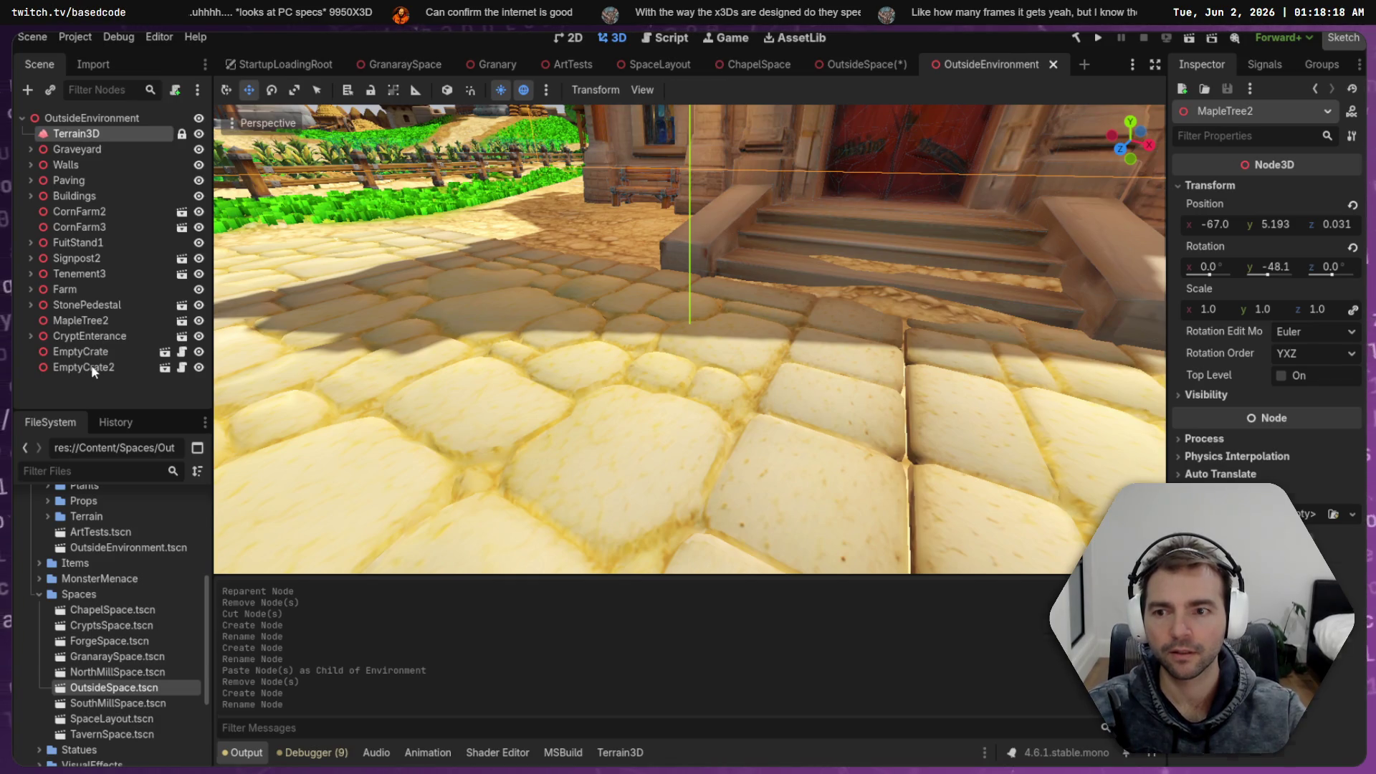
{"action": "left_click", "coordinate": [92, 369], "text": "shift"}
{"action": "key", "text": "Delete"}
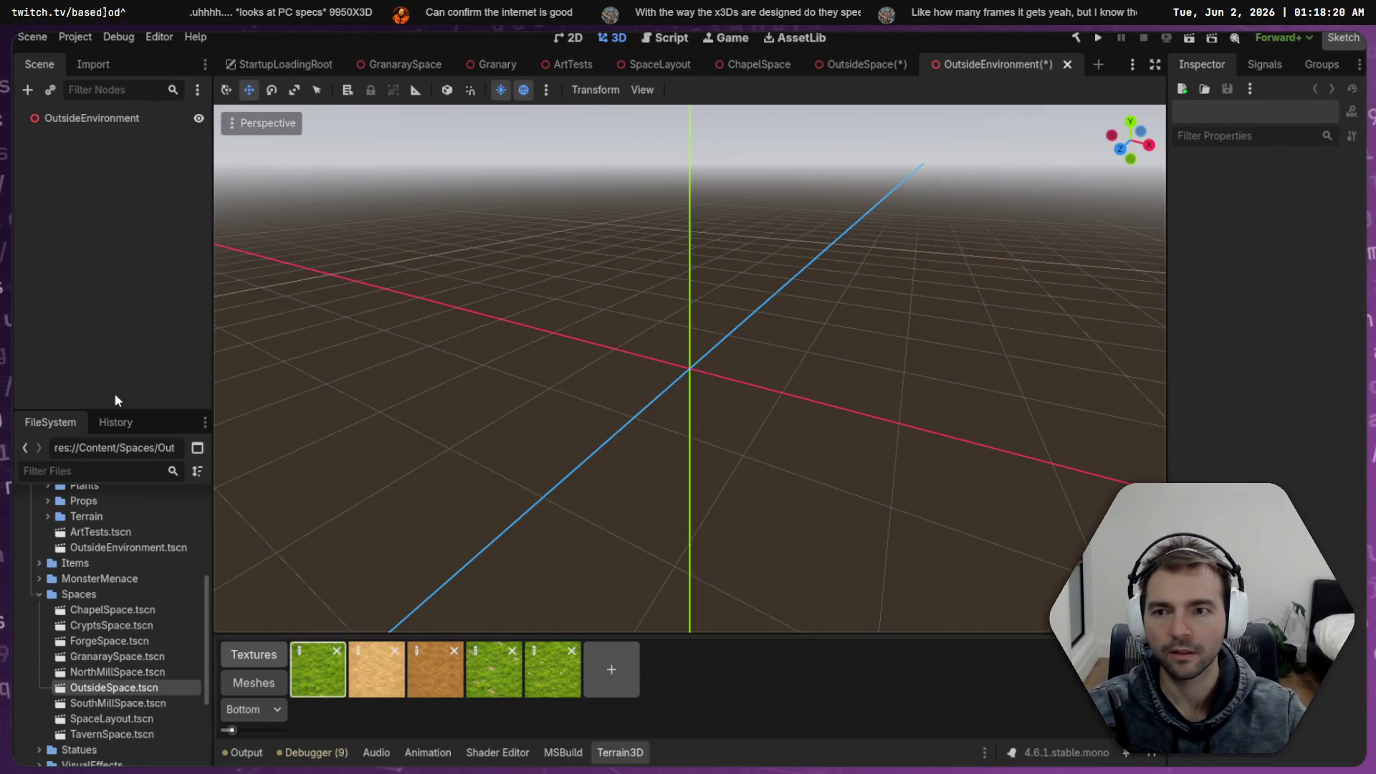
{"action": "left_click", "coordinate": [861, 65]}
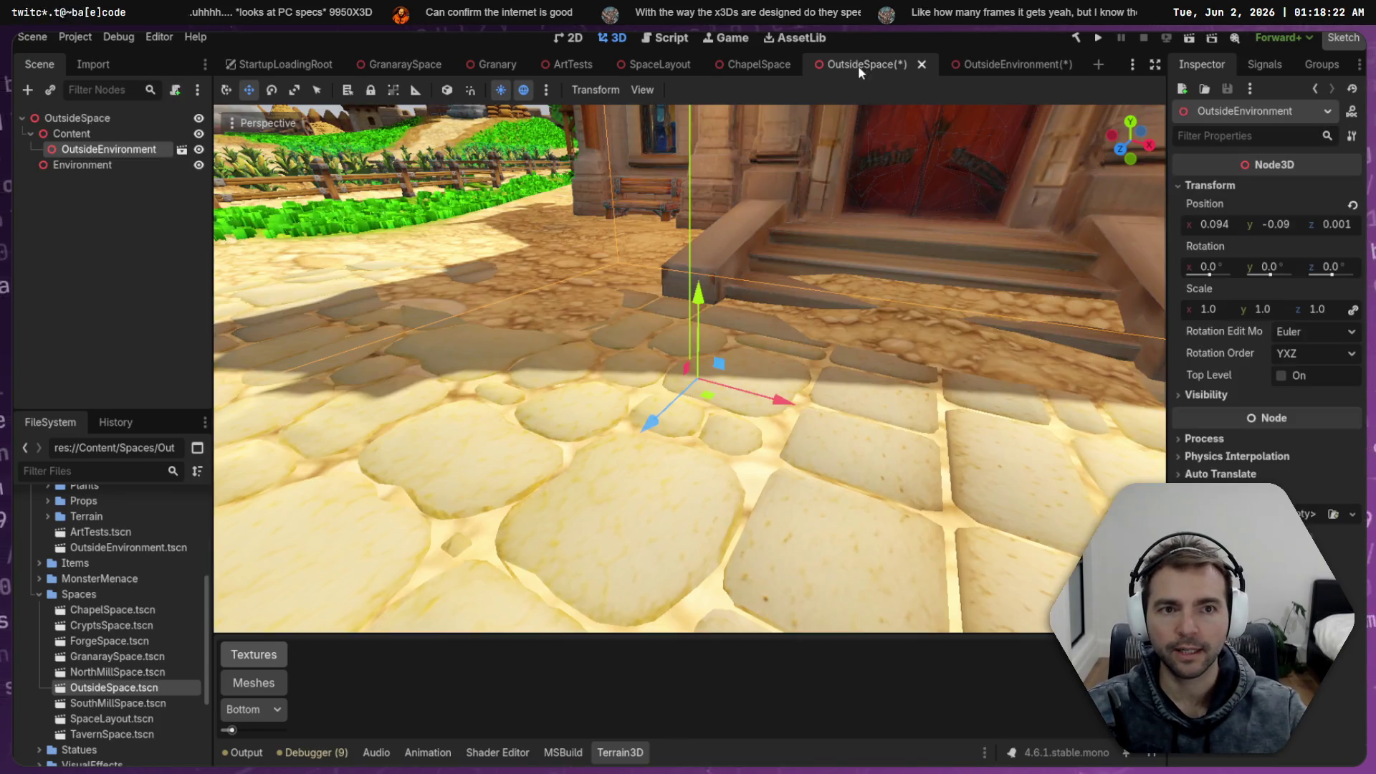
{"action": "left_click", "coordinate": [76, 163]}
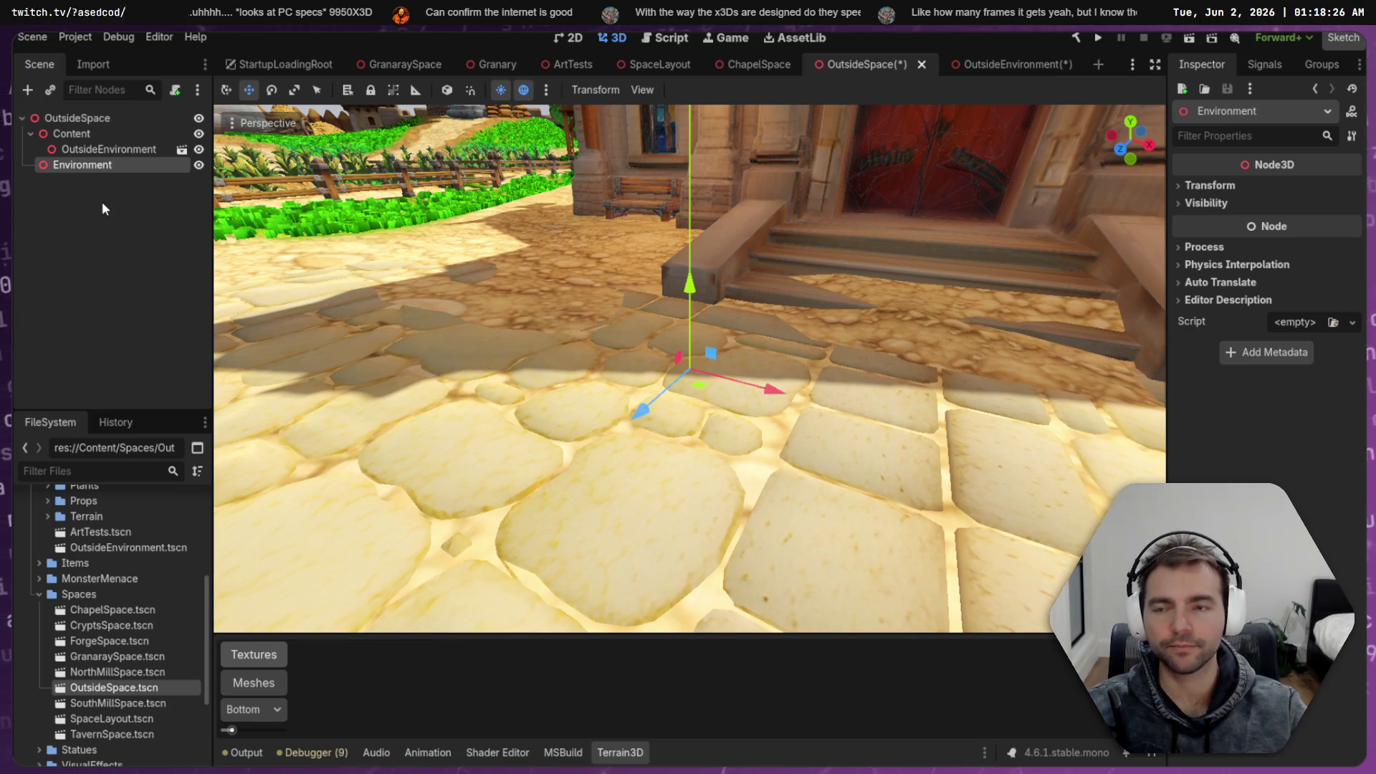
{"action": "key", "text": "ctrl+v"}
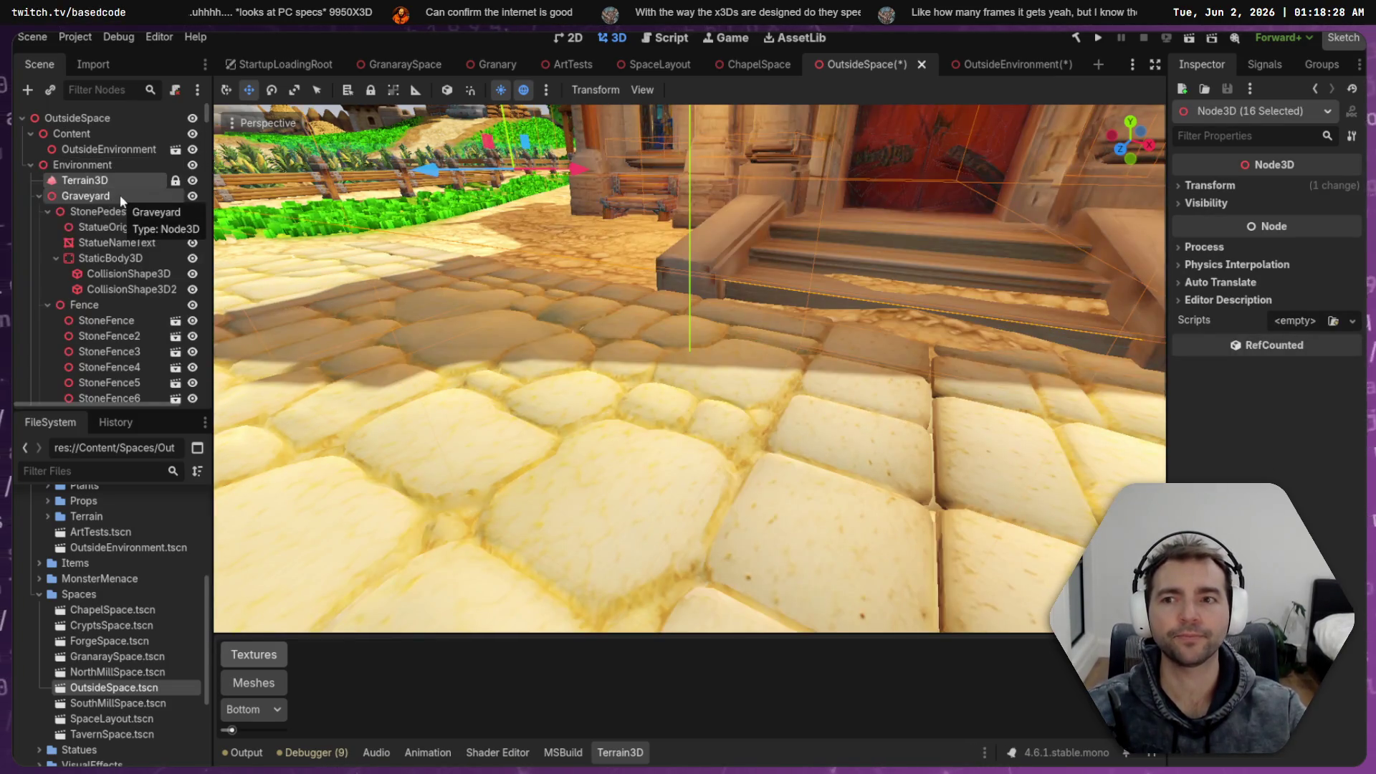
{"action": "left_click", "coordinate": [30, 164]}
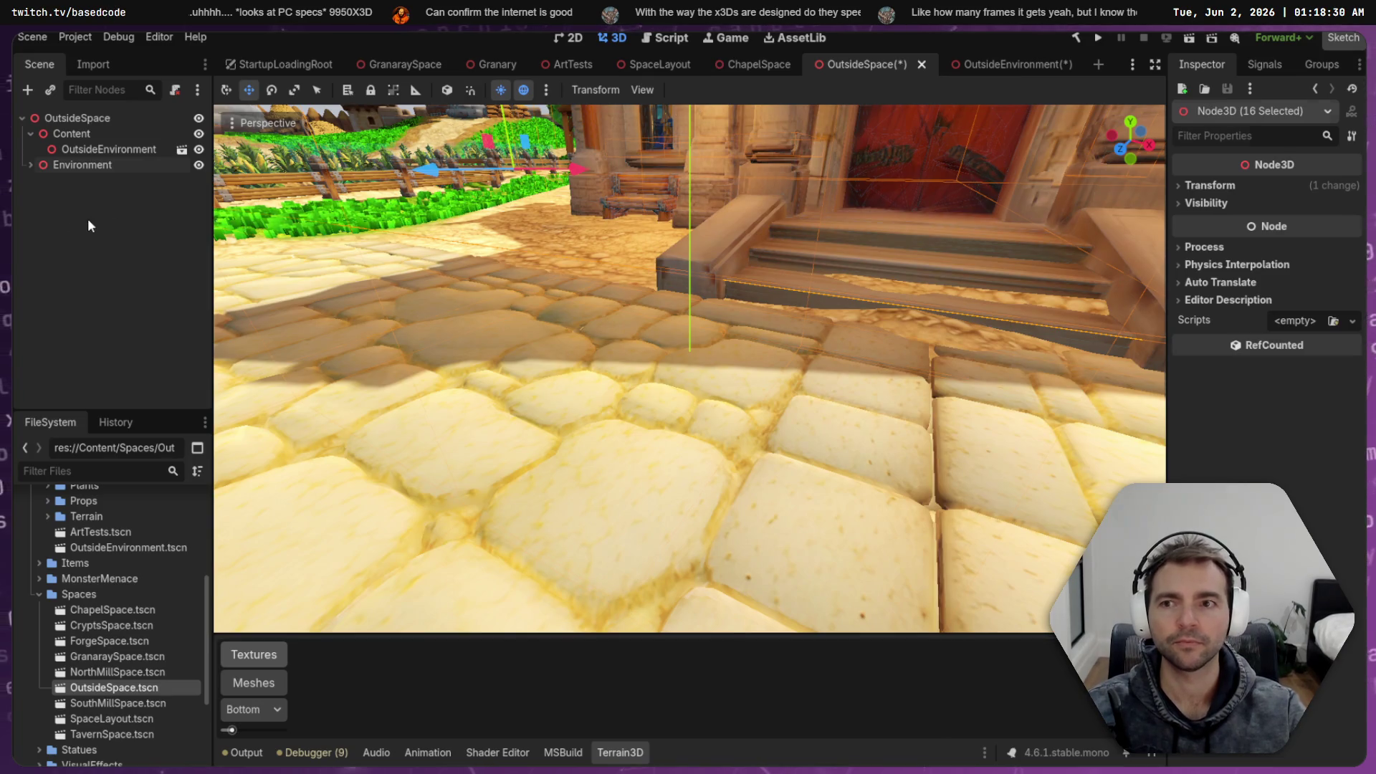
Save OutsideSpace, fold up ChapelSpace's tree, then switch to the emptied OutsideEnvironment scene
{"action": "key", "text": "ctrl+s"}
{"action": "left_click", "coordinate": [742, 62]}
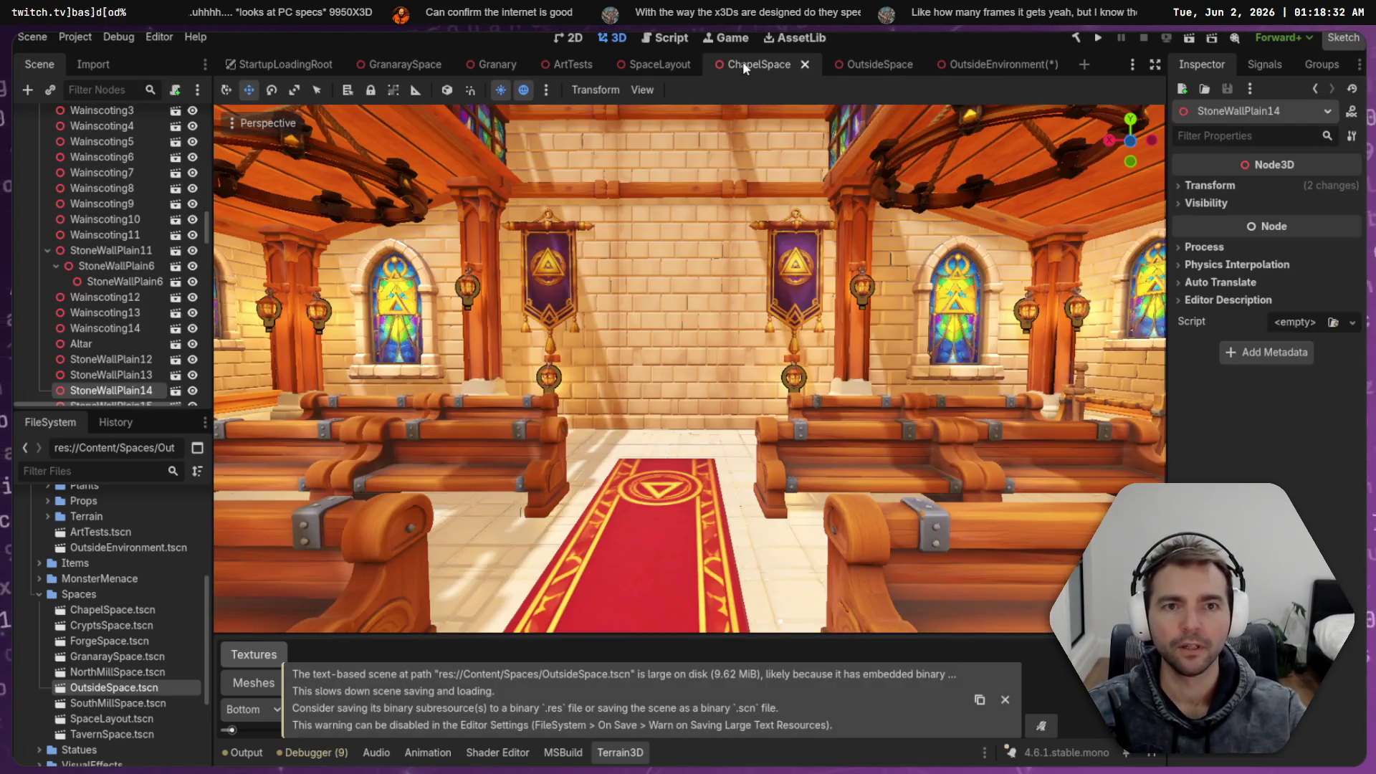
{"action": "left_click", "coordinate": [48, 251]}
{"action": "scroll", "coordinate": [125, 302], "scroll_direction": "up", "scroll_amount": 5}
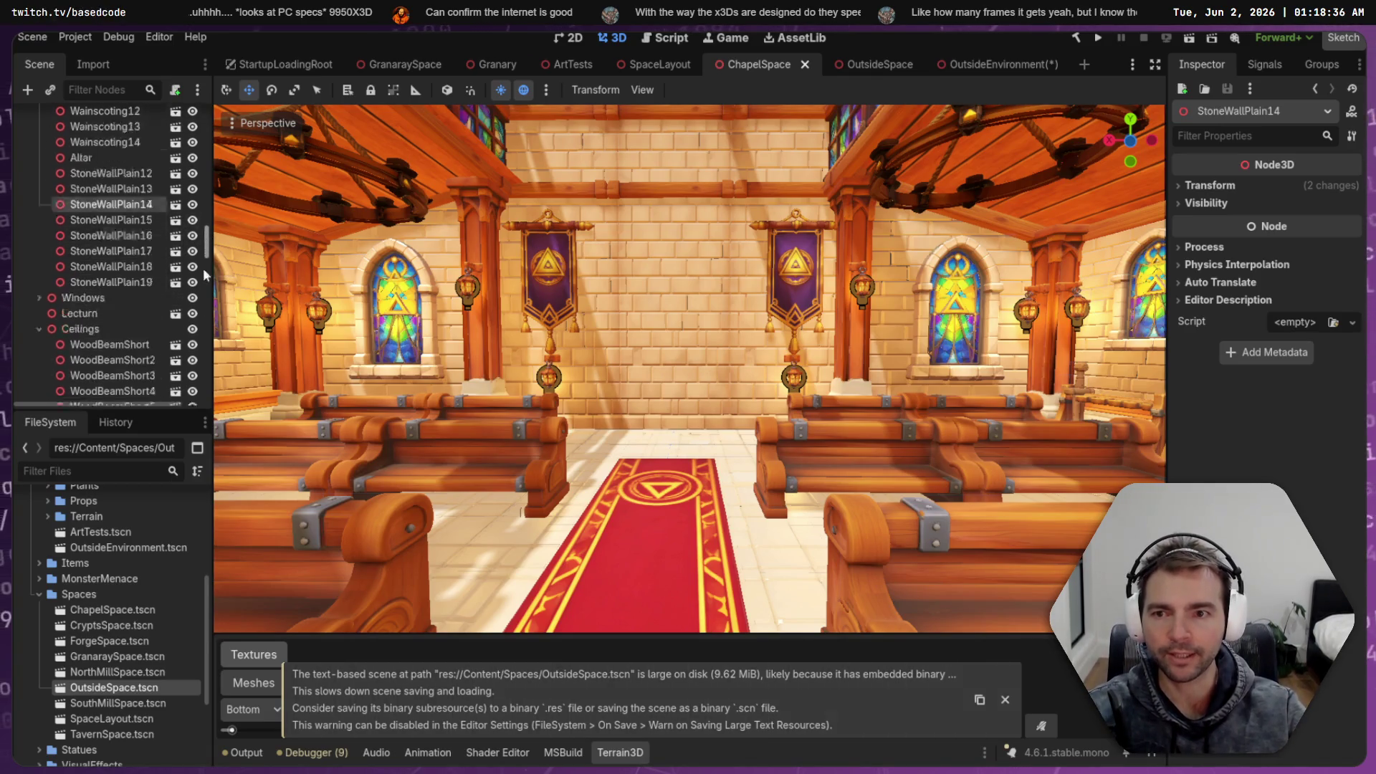
{"action": "scroll", "coordinate": [203, 112], "scroll_direction": "up", "scroll_amount": 10}
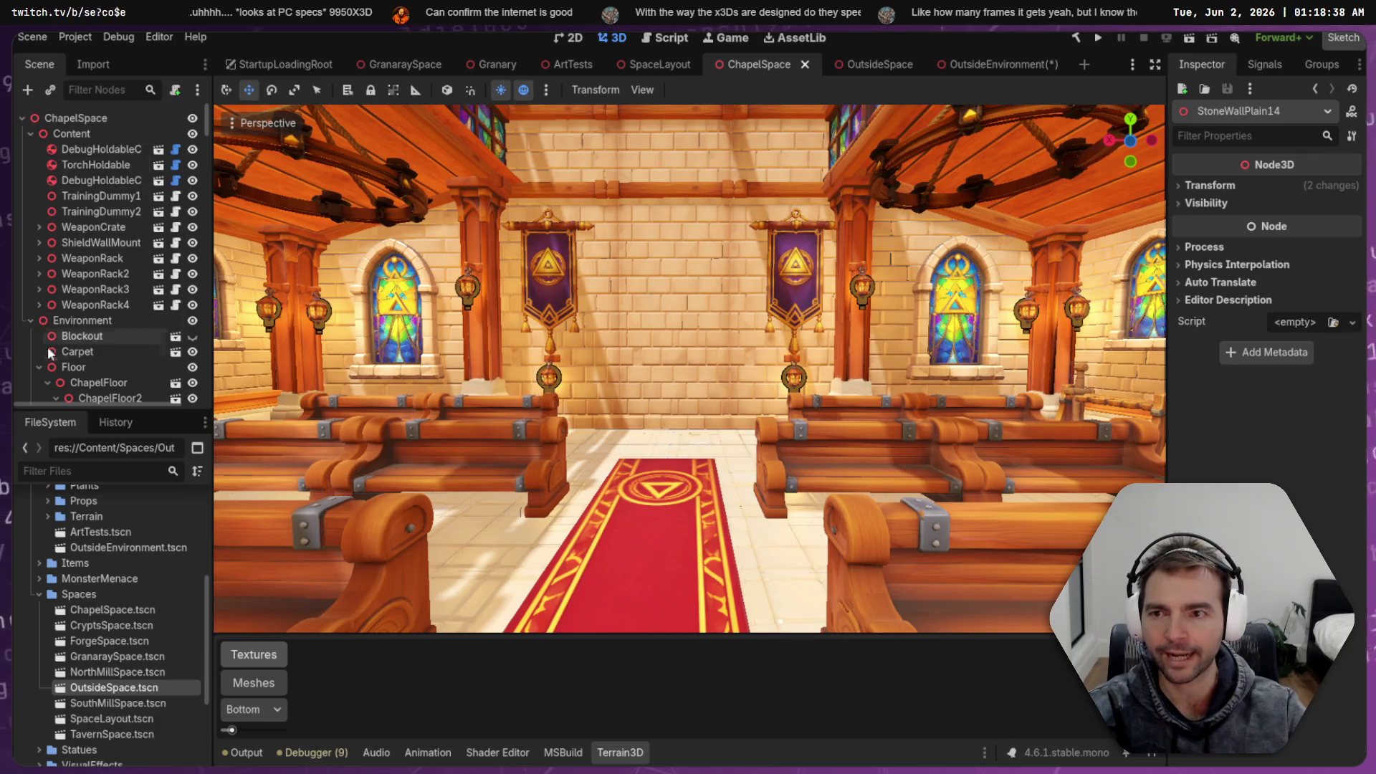
{"action": "left_click", "coordinate": [28, 319]}
{"action": "left_click", "coordinate": [90, 304]}
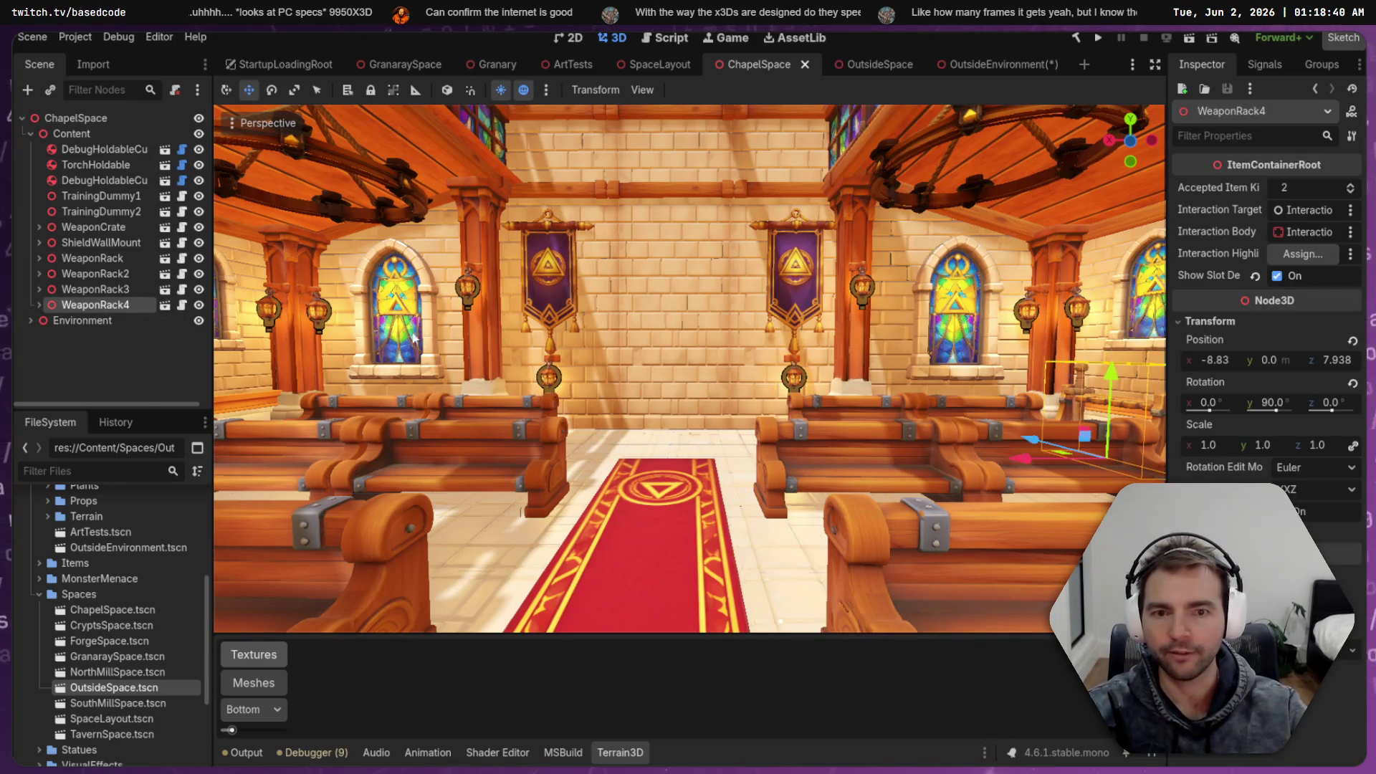
{"action": "left_click", "coordinate": [1007, 64]}
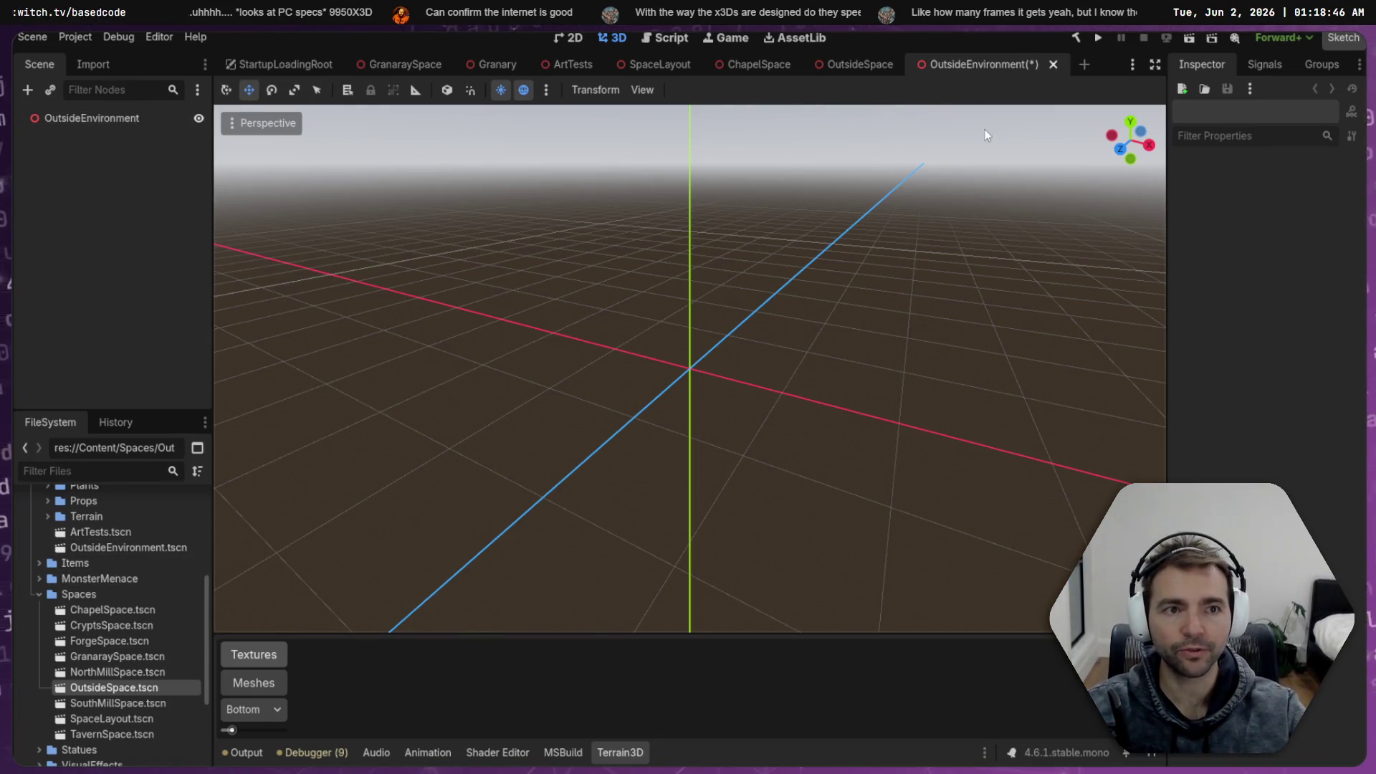
Close OutsideEnvironment without saving and remove OutsideEnvironment.tscn from the project
{"action": "key", "text": "ctrl+shift+w"}
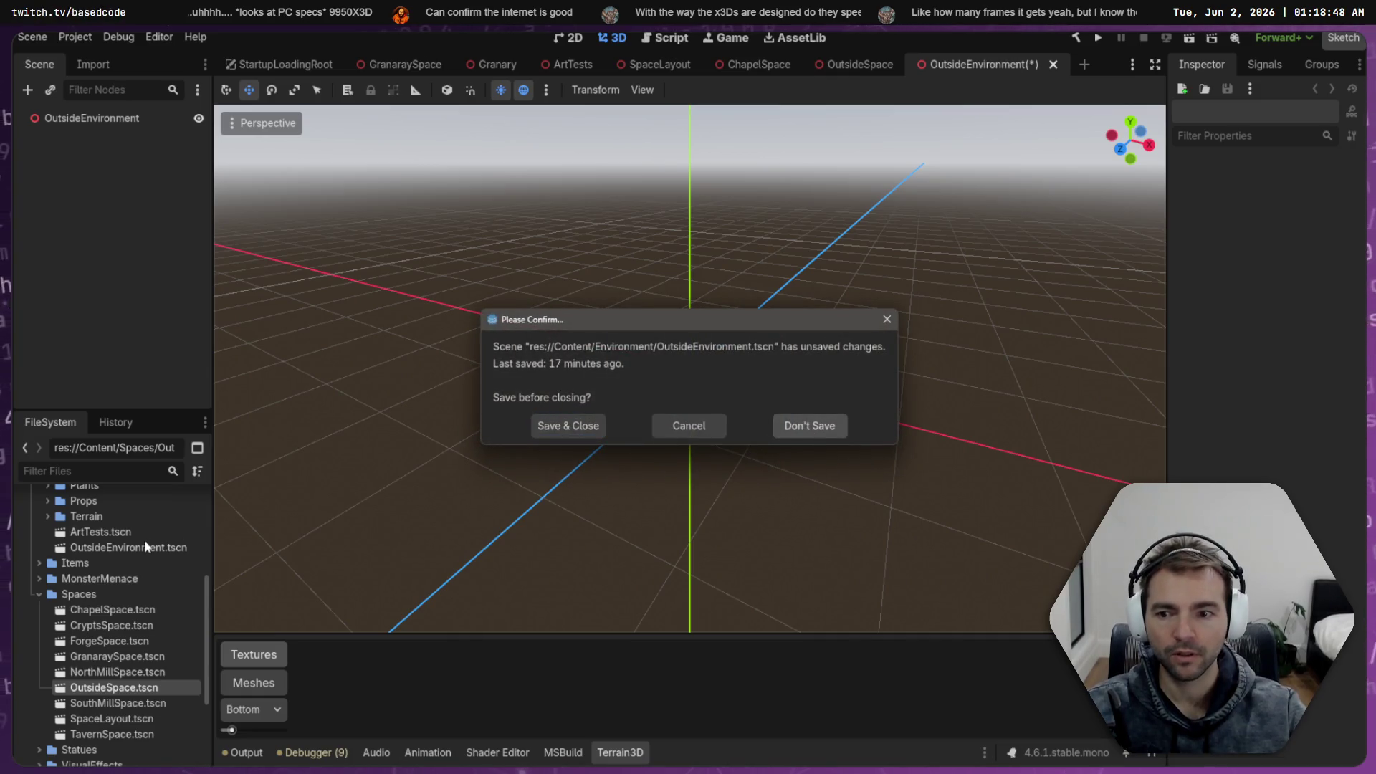
{"action": "left_click", "coordinate": [689, 426]}
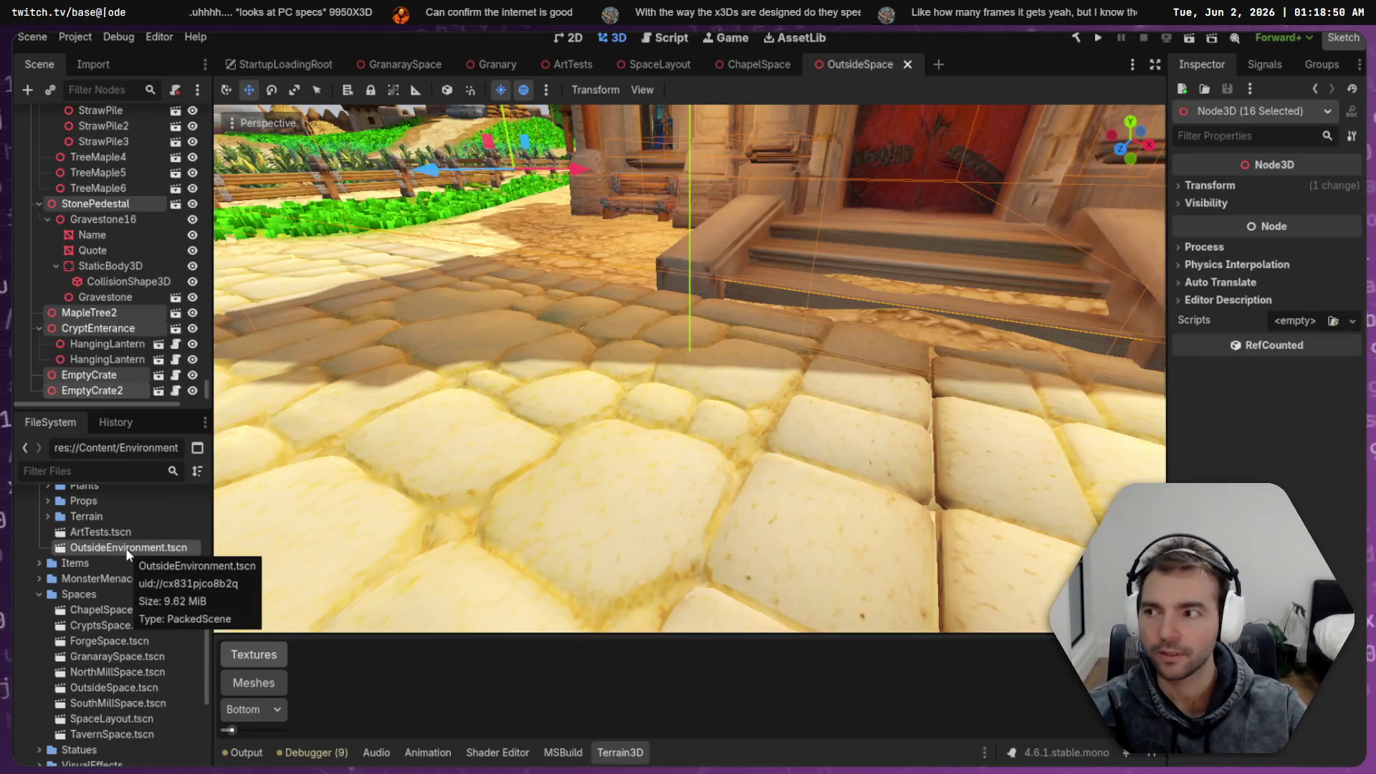
{"action": "left_click", "coordinate": [109, 549]}
{"action": "key", "text": "Delete"}
{"action": "left_click", "coordinate": [607, 513]}
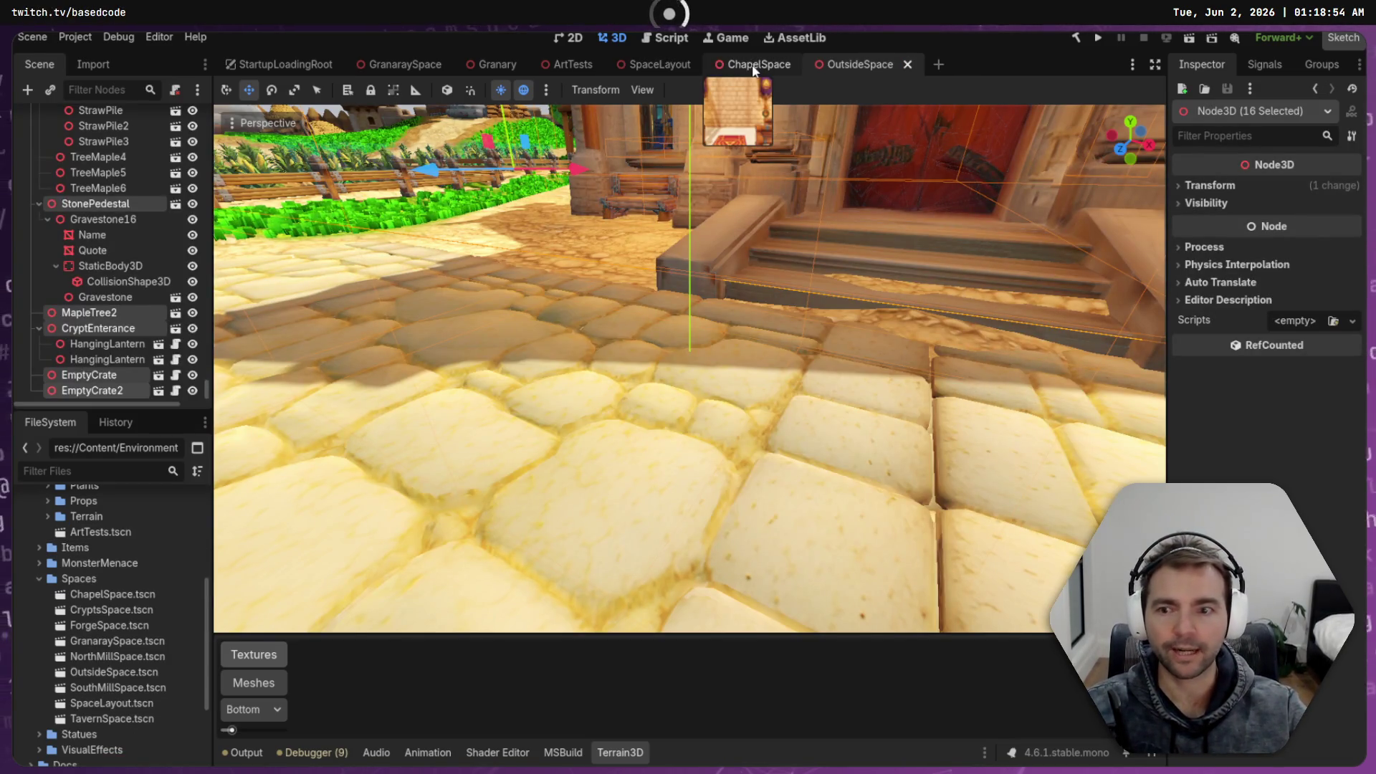
Return to OutsideSpace and fly the camera around the village and striped market stall
{"action": "left_click", "coordinate": [658, 72]}
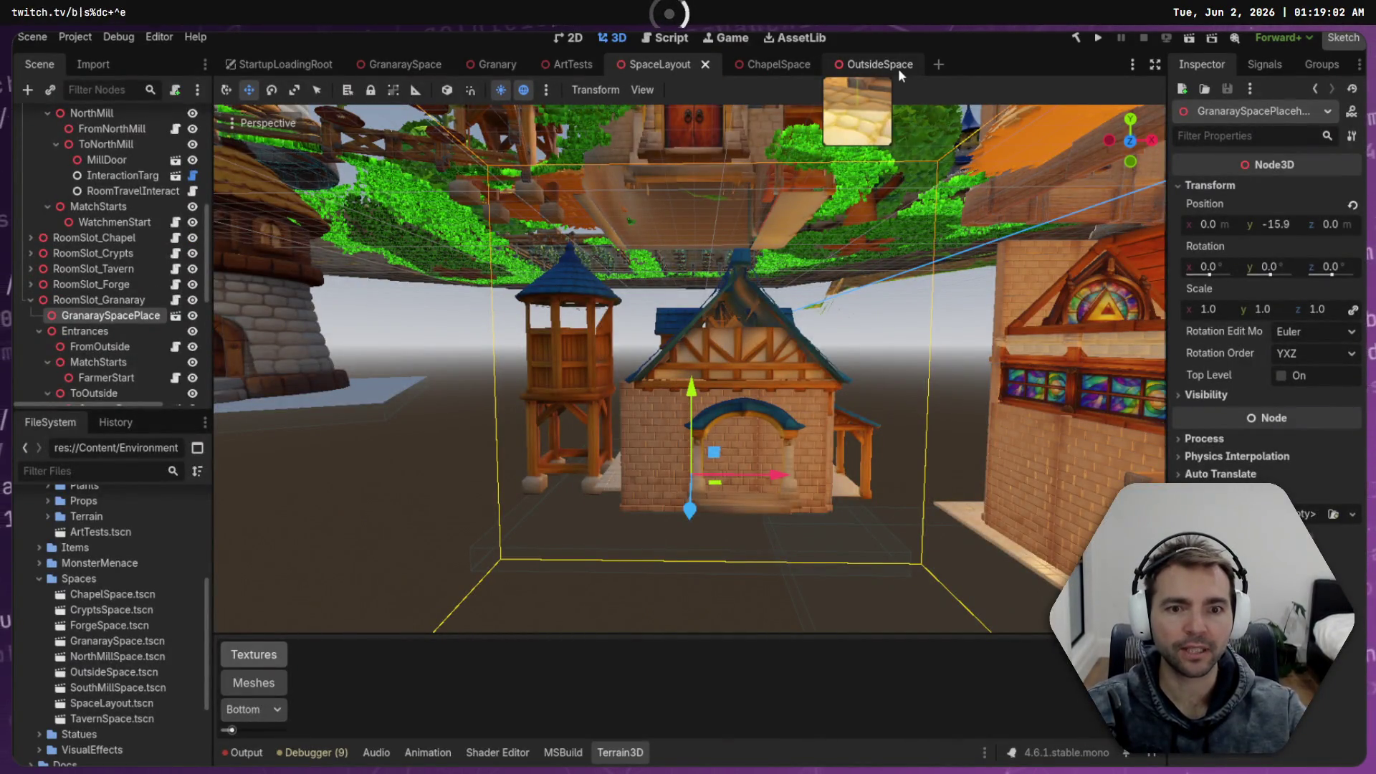
{"action": "left_click", "coordinate": [897, 67]}
{"action": "key", "text": "s"}
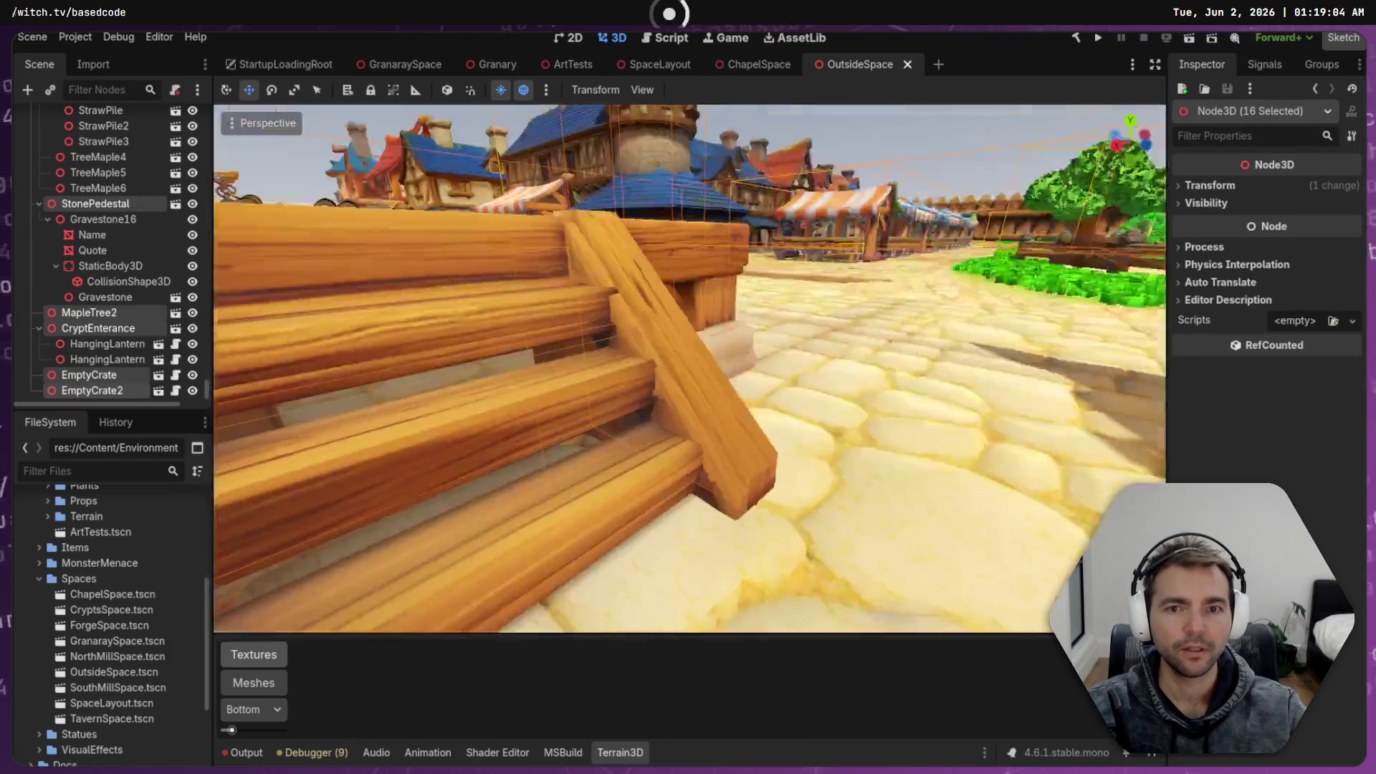
{"action": "key", "text": "w"}
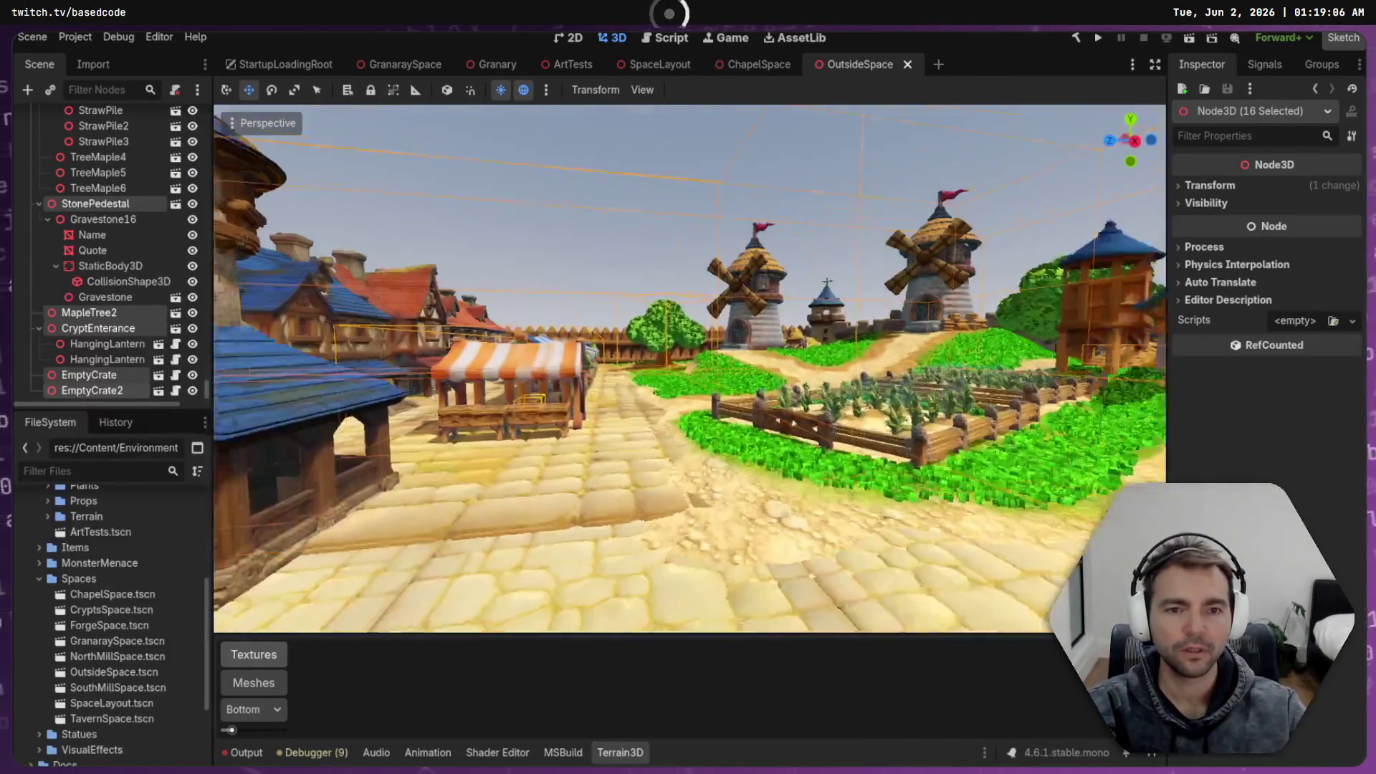
{"action": "key", "text": "s"}
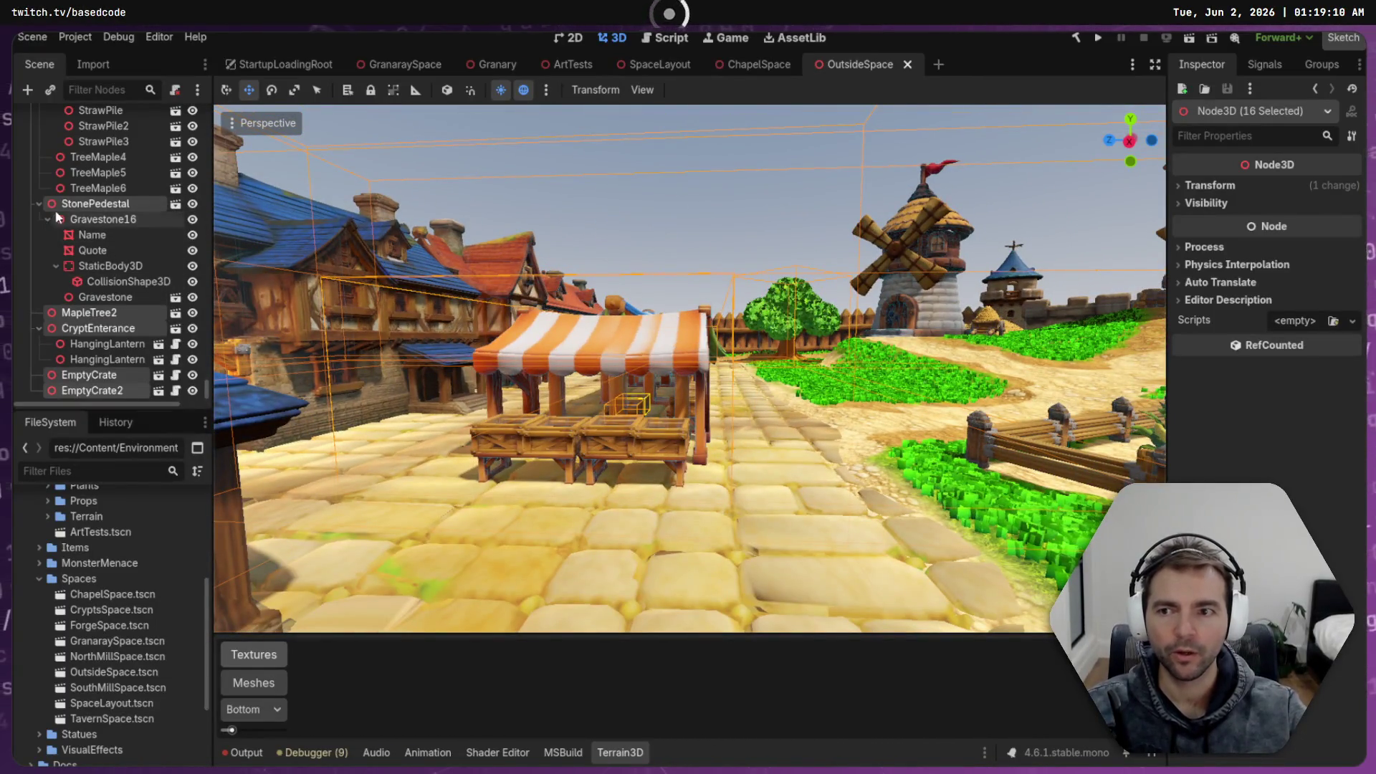
Delete the OutsideEnvironment instance from under Content in OutsideSpace
{"action": "scroll", "coordinate": [35, 202], "scroll_direction": "up", "scroll_amount": 3}
{"action": "scroll", "coordinate": [114, 281], "scroll_direction": "up", "scroll_amount": 3}
{"action": "scroll", "coordinate": [115, 281], "scroll_direction": "up", "scroll_amount": 10}
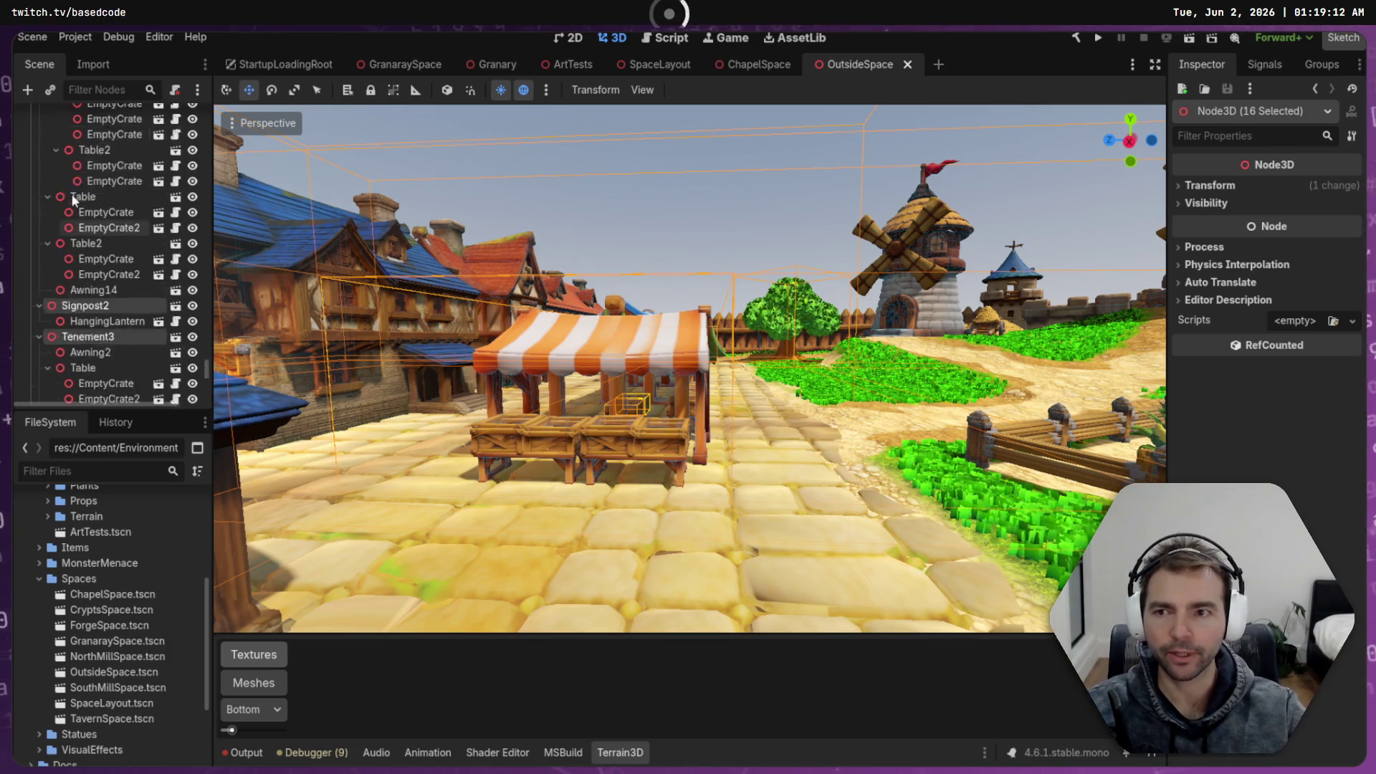
{"action": "scroll", "coordinate": [138, 159], "scroll_direction": "up", "scroll_amount": 10}
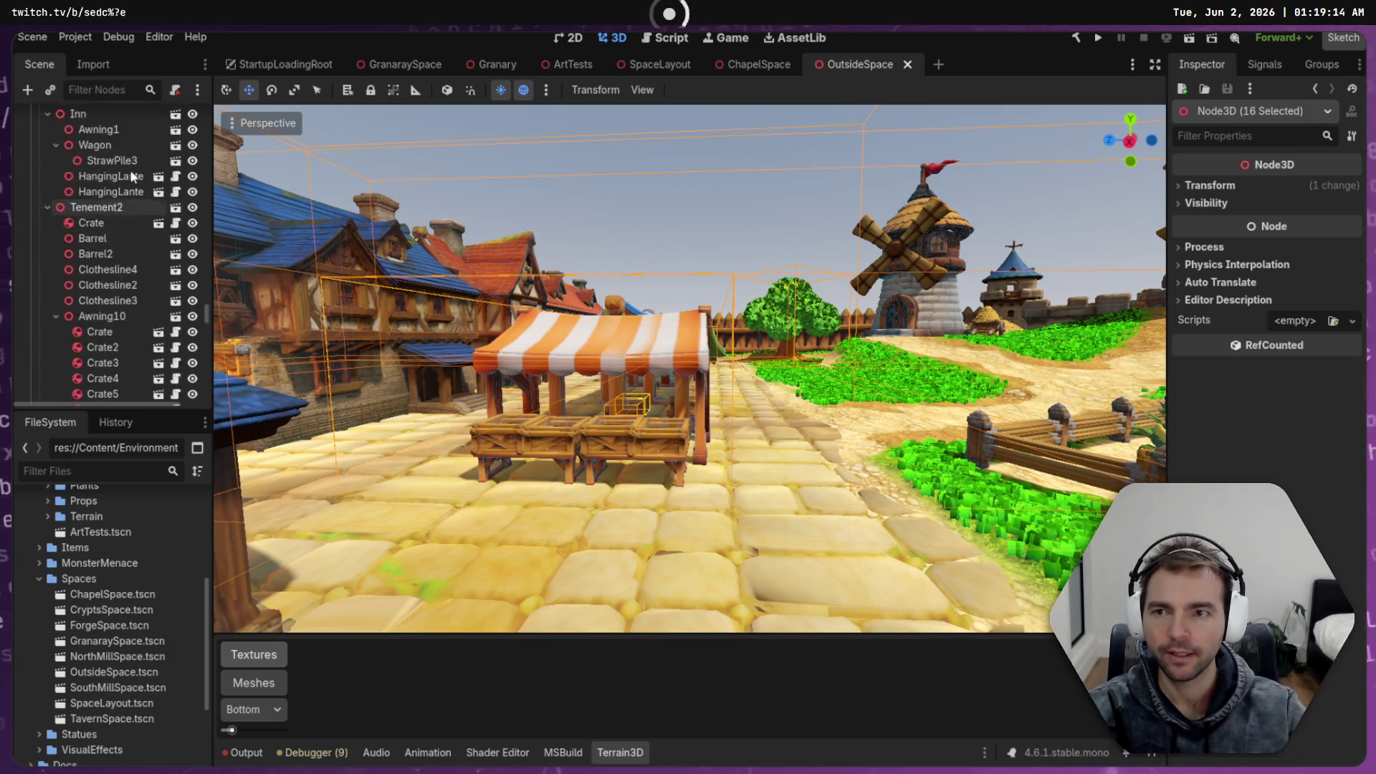
{"action": "left_click_drag", "start_coordinate": [205, 291], "coordinate": [205, 93]}
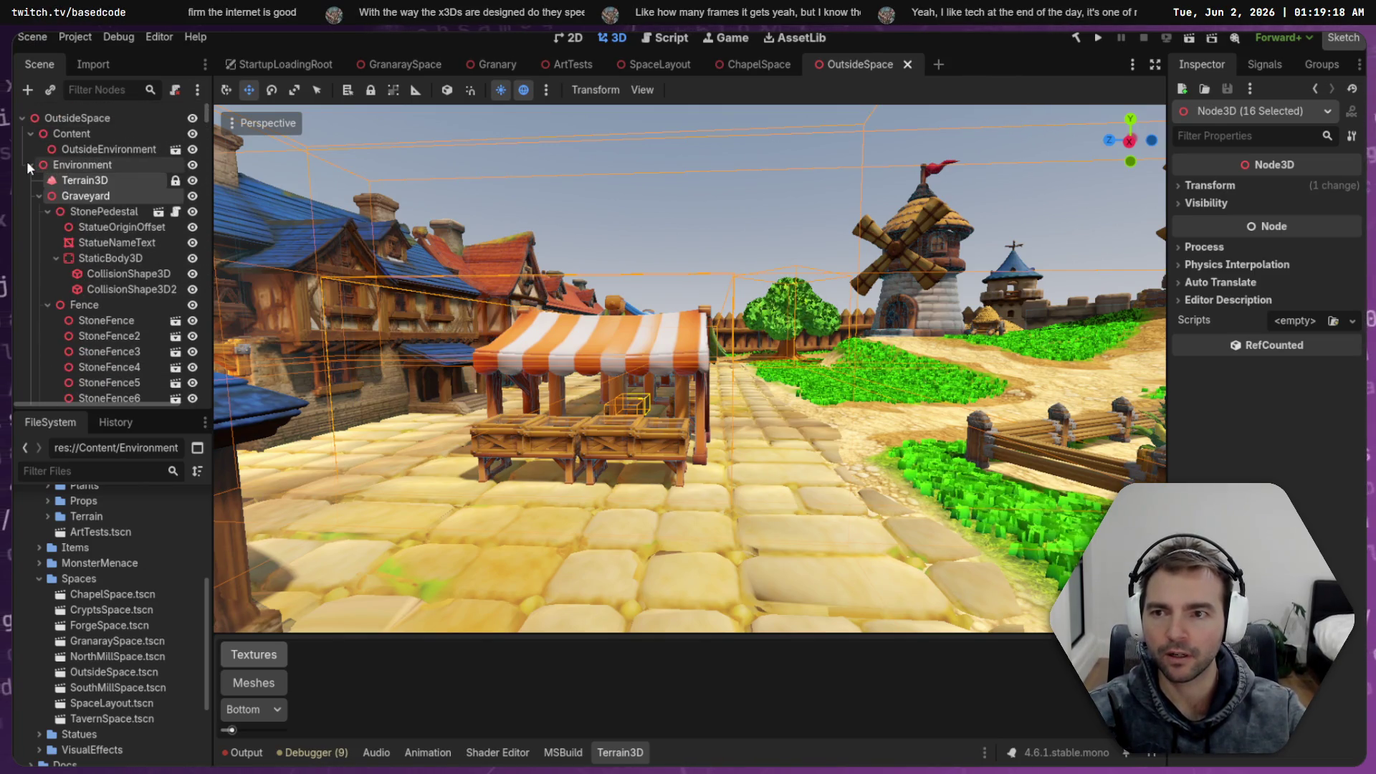
{"action": "left_click", "coordinate": [75, 149]}
{"action": "key", "text": "Delete"}
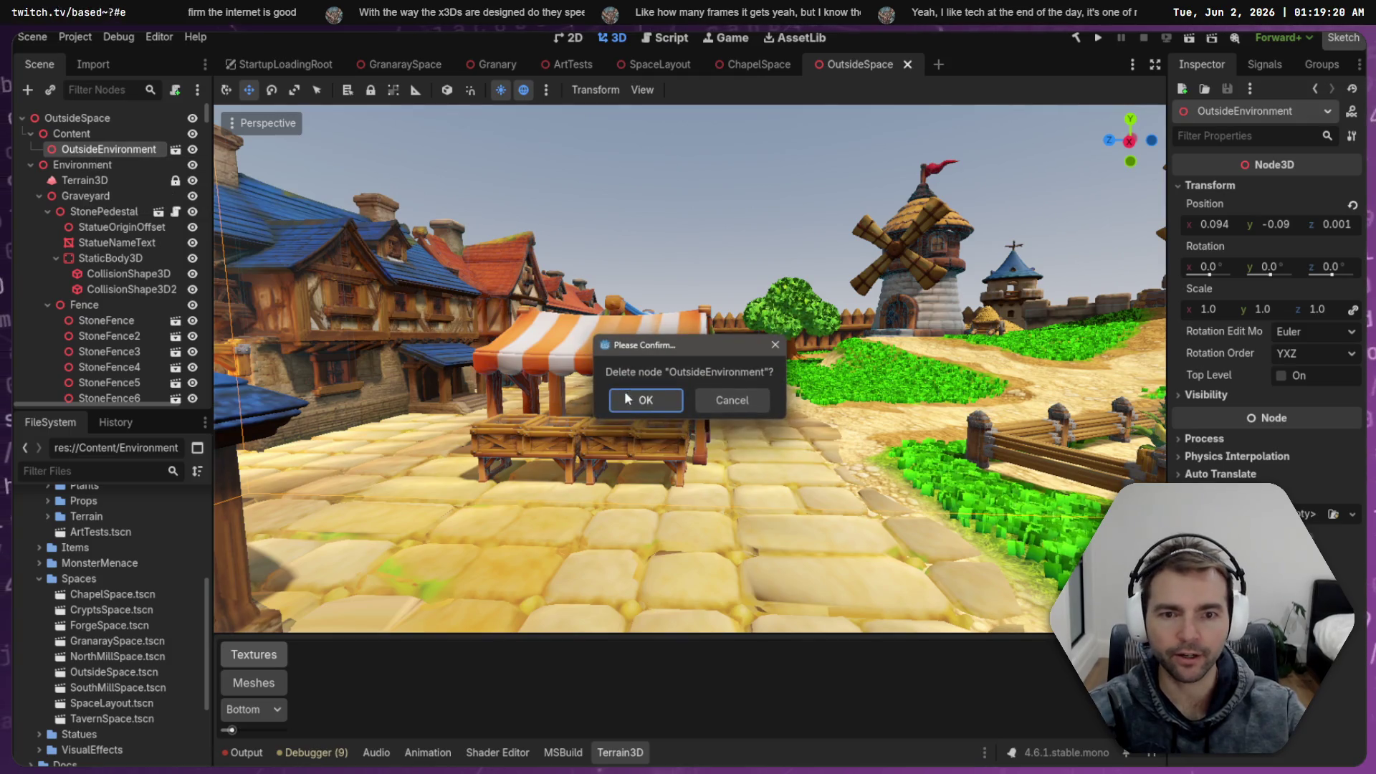
{"action": "key", "text": "Return"}
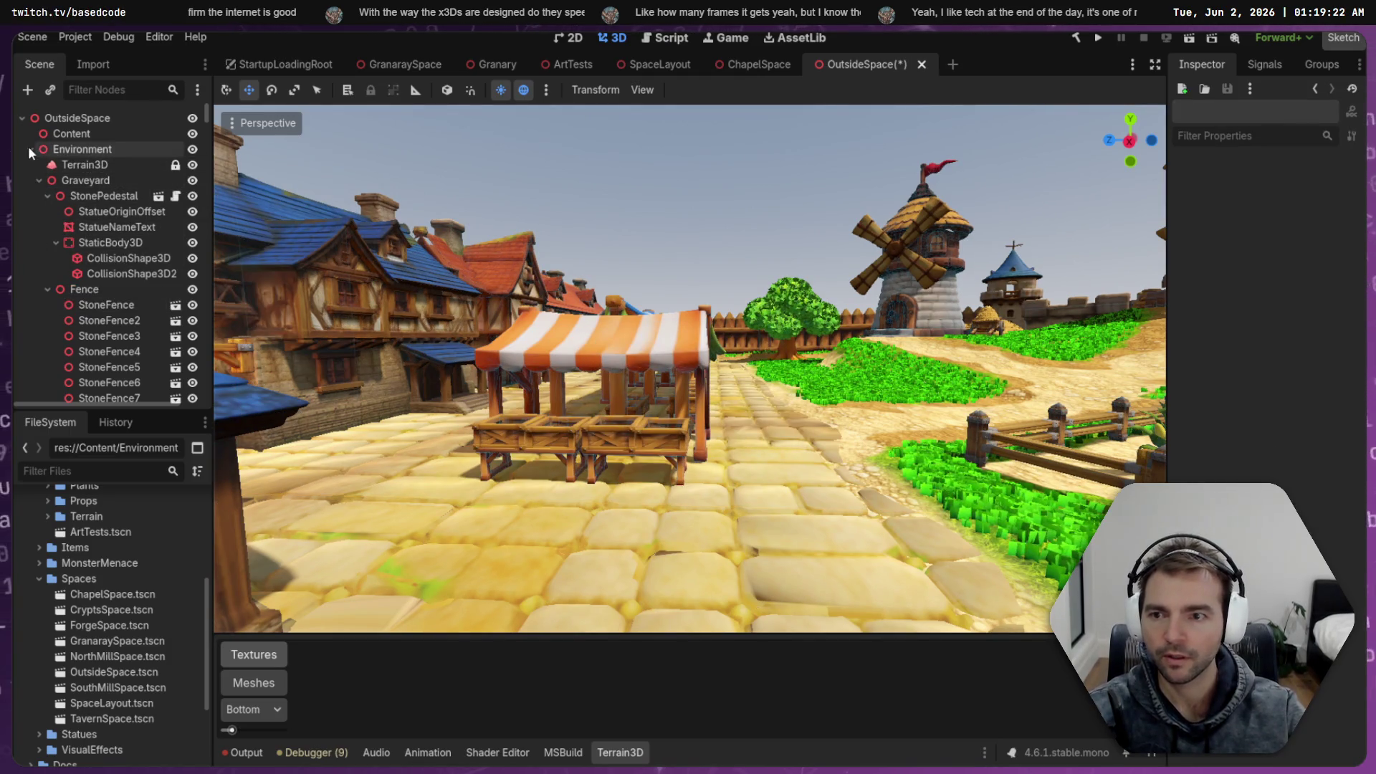
{"action": "left_click", "coordinate": [544, 445]}
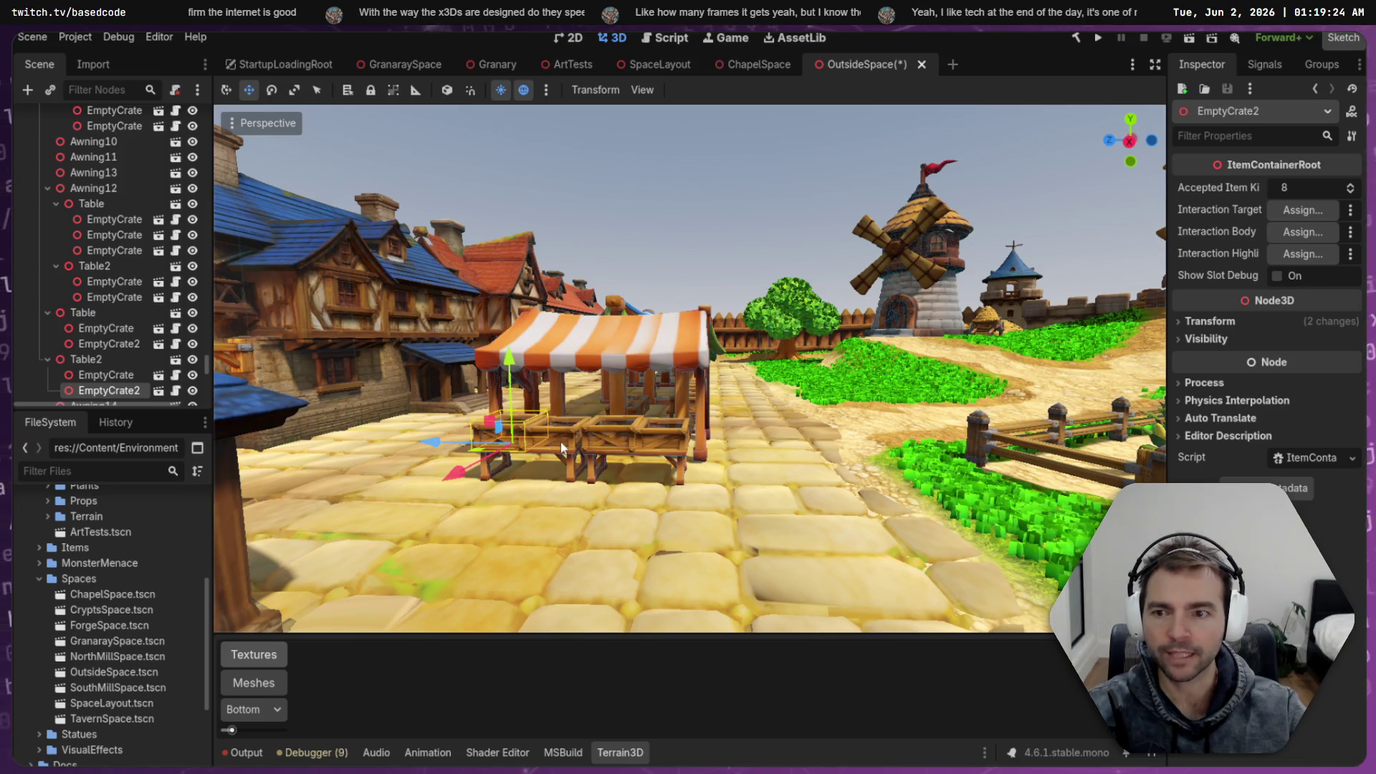
{"action": "left_click", "coordinate": [106, 372]}
{"action": "left_click", "coordinate": [117, 321], "text": "shift"}
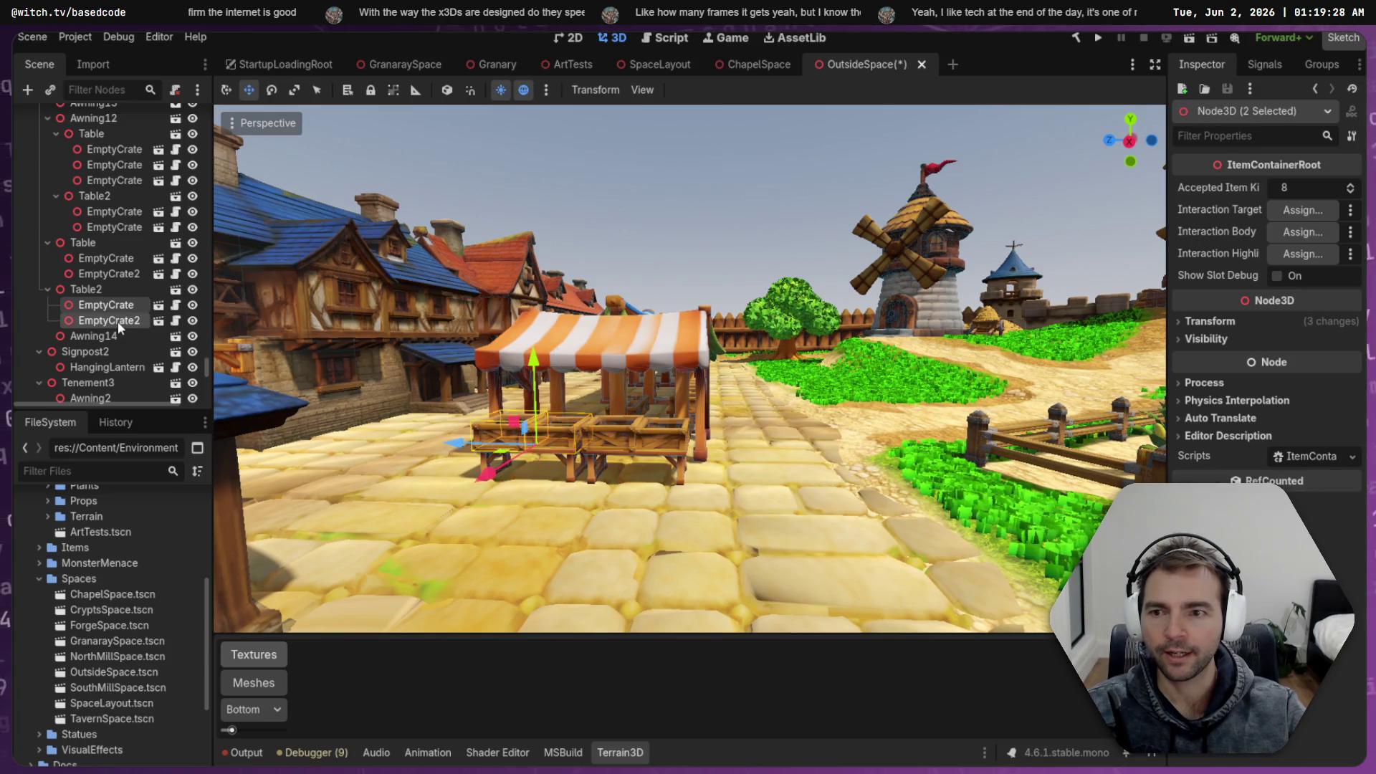
{"action": "left_click", "coordinate": [112, 259], "text": "ctrl"}
{"action": "left_click", "coordinate": [110, 274], "text": "ctrl"}
{"action": "left_click", "coordinate": [108, 212], "text": "ctrl"}
{"action": "left_click", "coordinate": [106, 225], "text": "ctrl"}
{"action": "left_click", "coordinate": [94, 89]}
{"action": "type", "text": "Crate"}
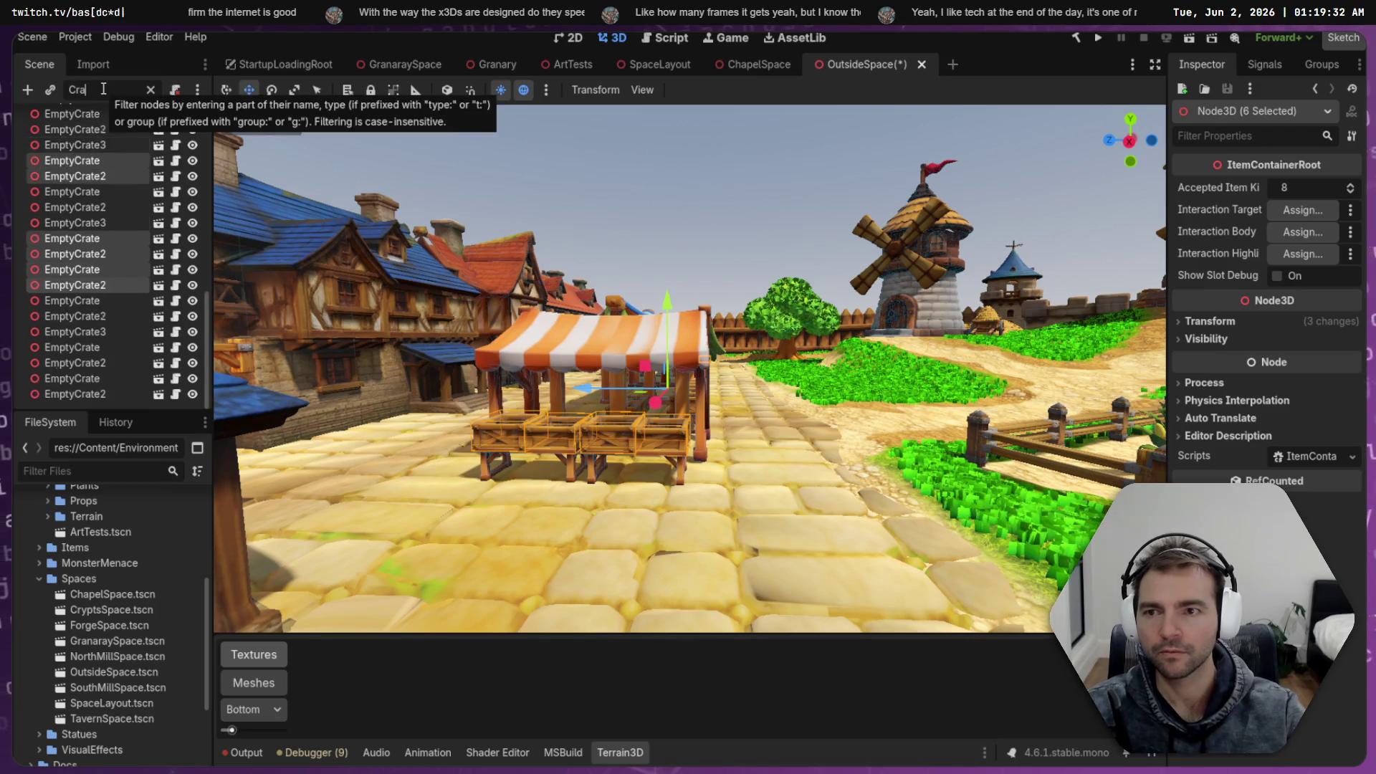
{"action": "scroll", "coordinate": [101, 154], "scroll_direction": "up", "scroll_amount": 5}
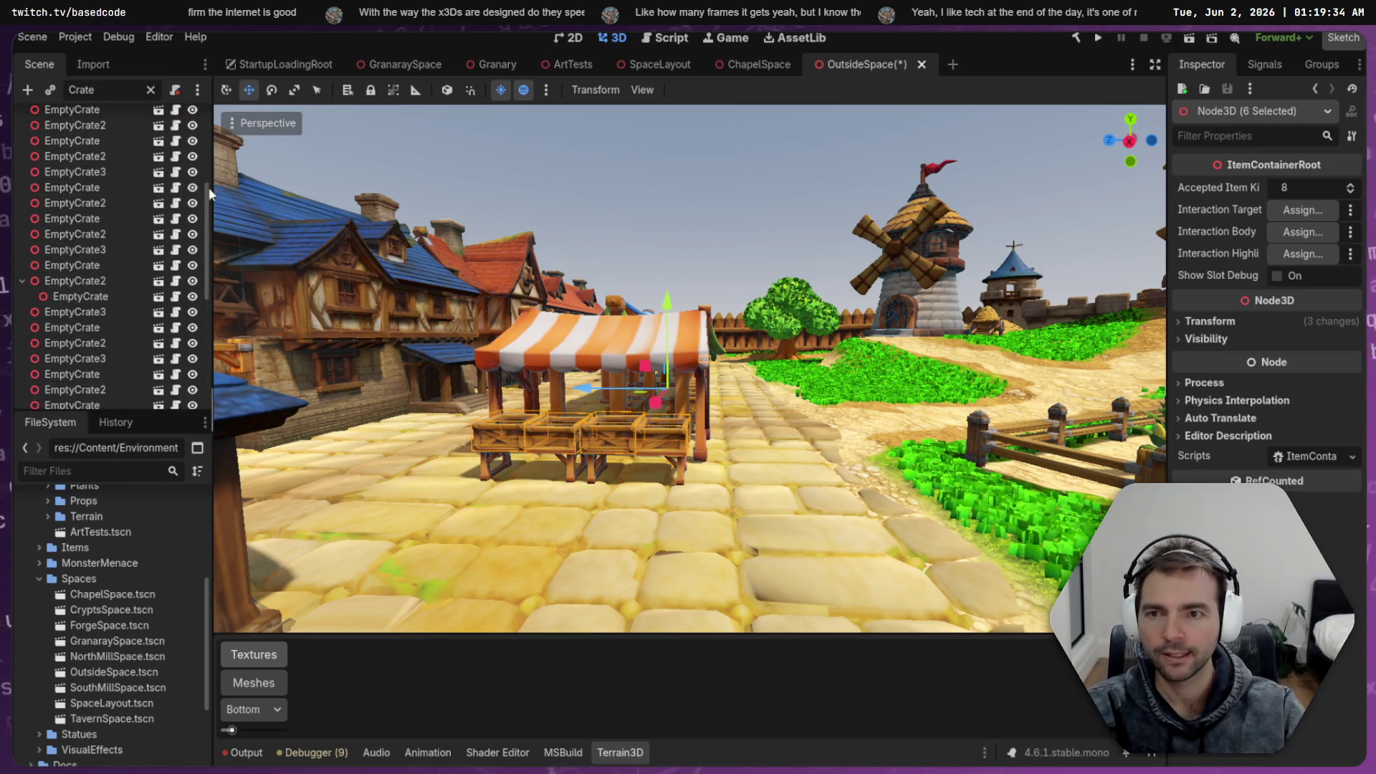
{"action": "left_click_drag", "start_coordinate": [206, 192], "coordinate": [200, 96]}
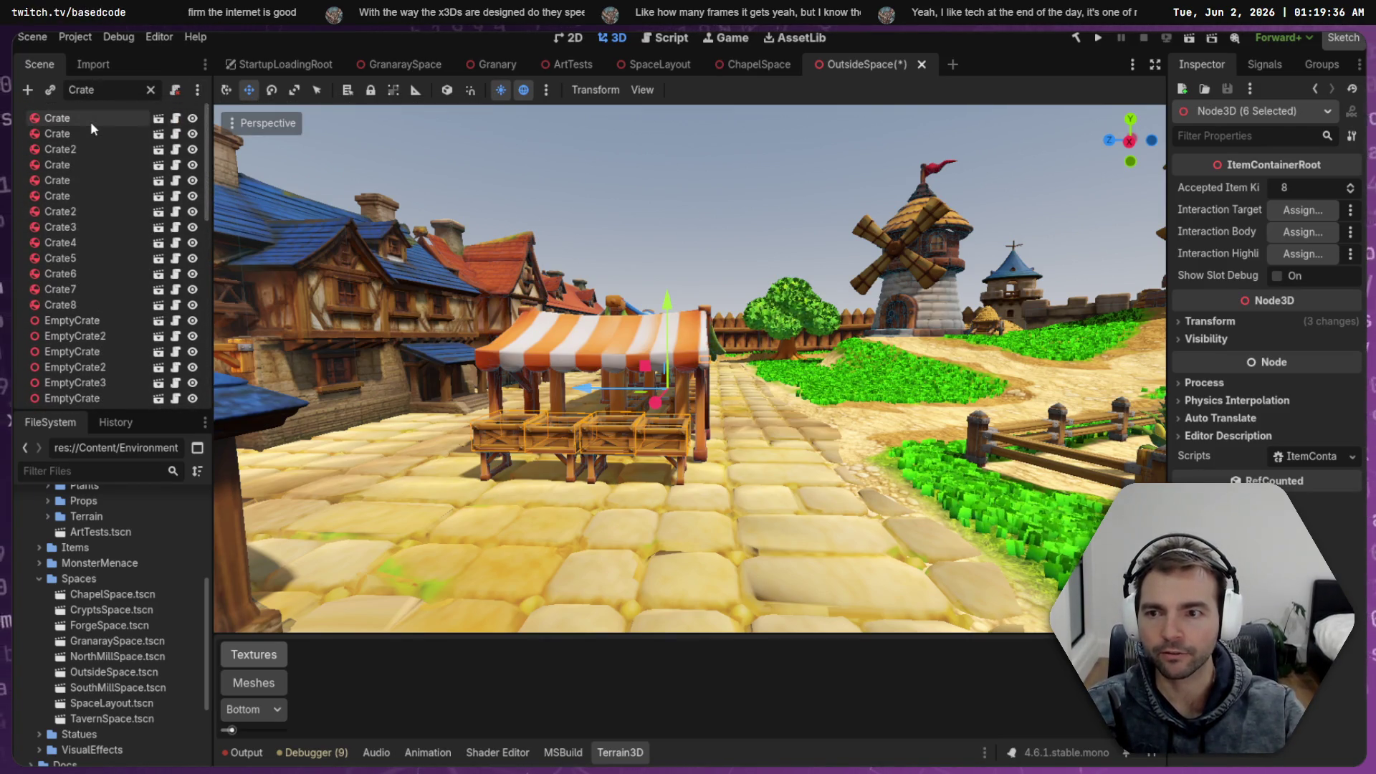
{"action": "left_click", "coordinate": [91, 120]}
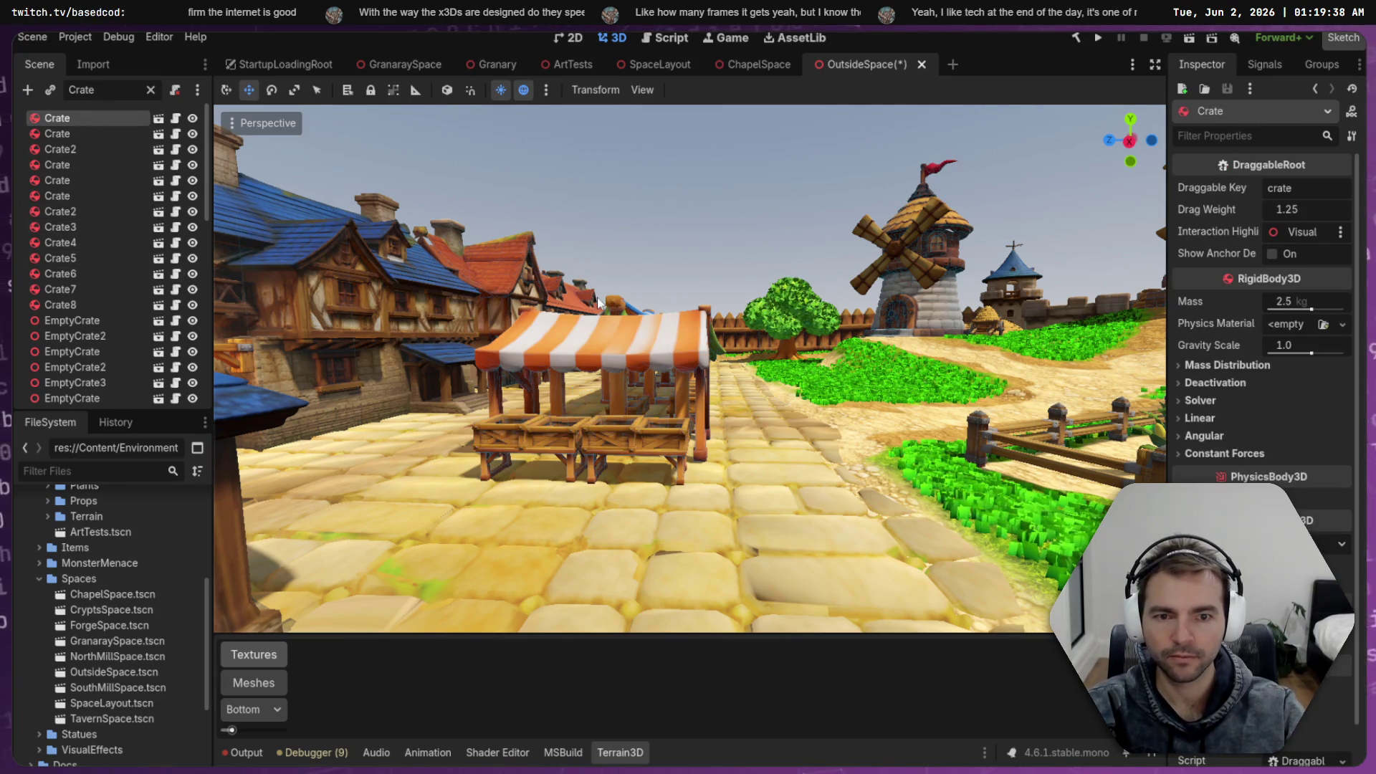
{"action": "key", "text": "f"}
{"action": "mouse_move", "coordinate": [634, 285]}
{"action": "left_mouse_down"}
{"action": "mouse_move", "coordinate": [789, 286]}
{"action": "mouse_move", "coordinate": [782, 277]}
{"action": "left_mouse_up"}
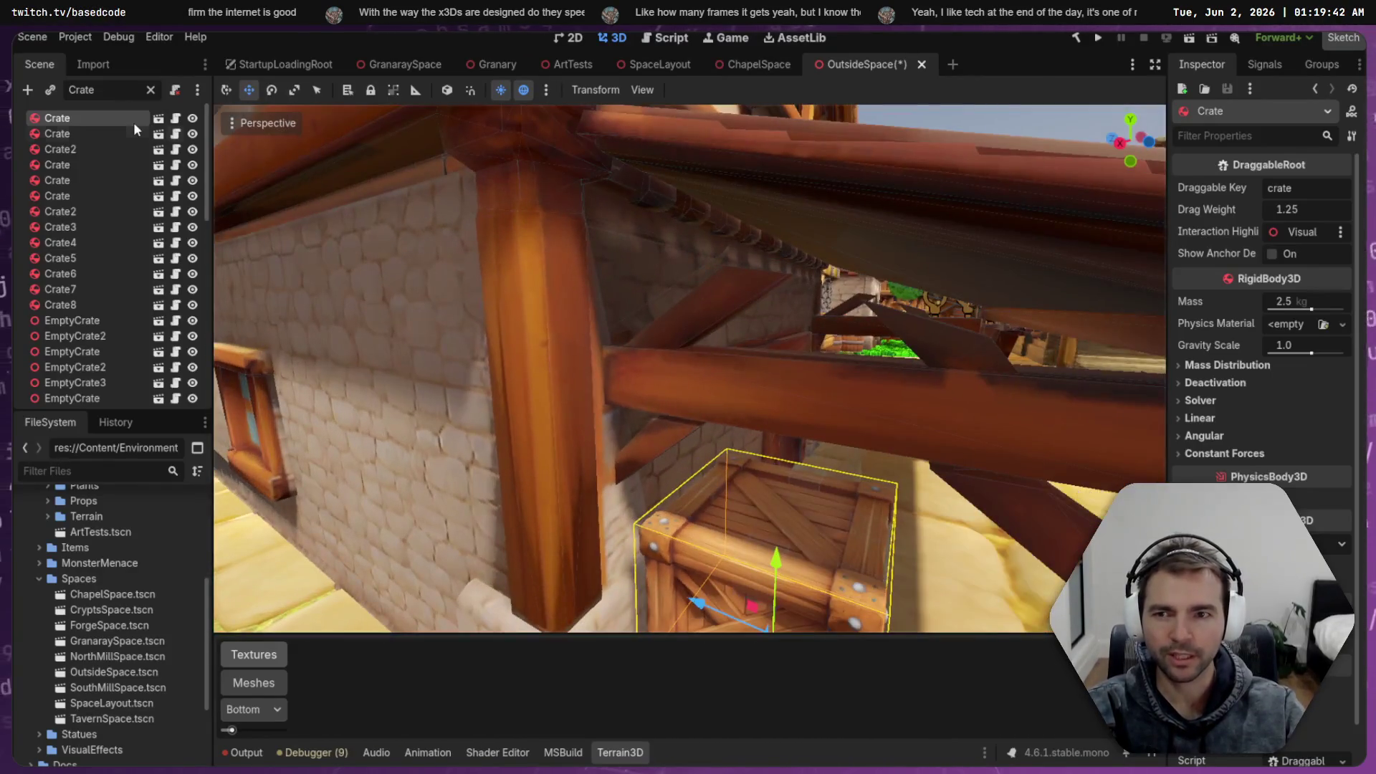
{"action": "left_click", "coordinate": [158, 119]}
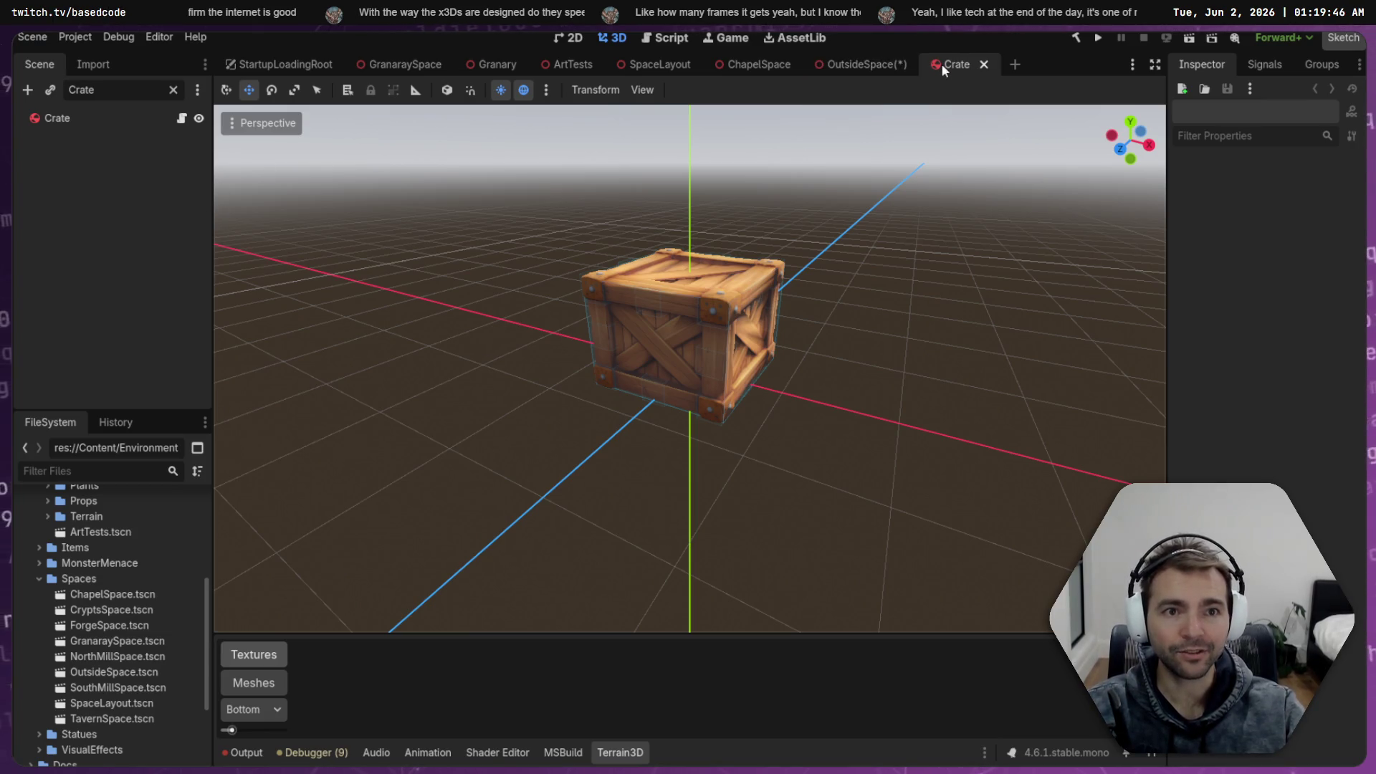
{"action": "left_click", "coordinate": [984, 66]}
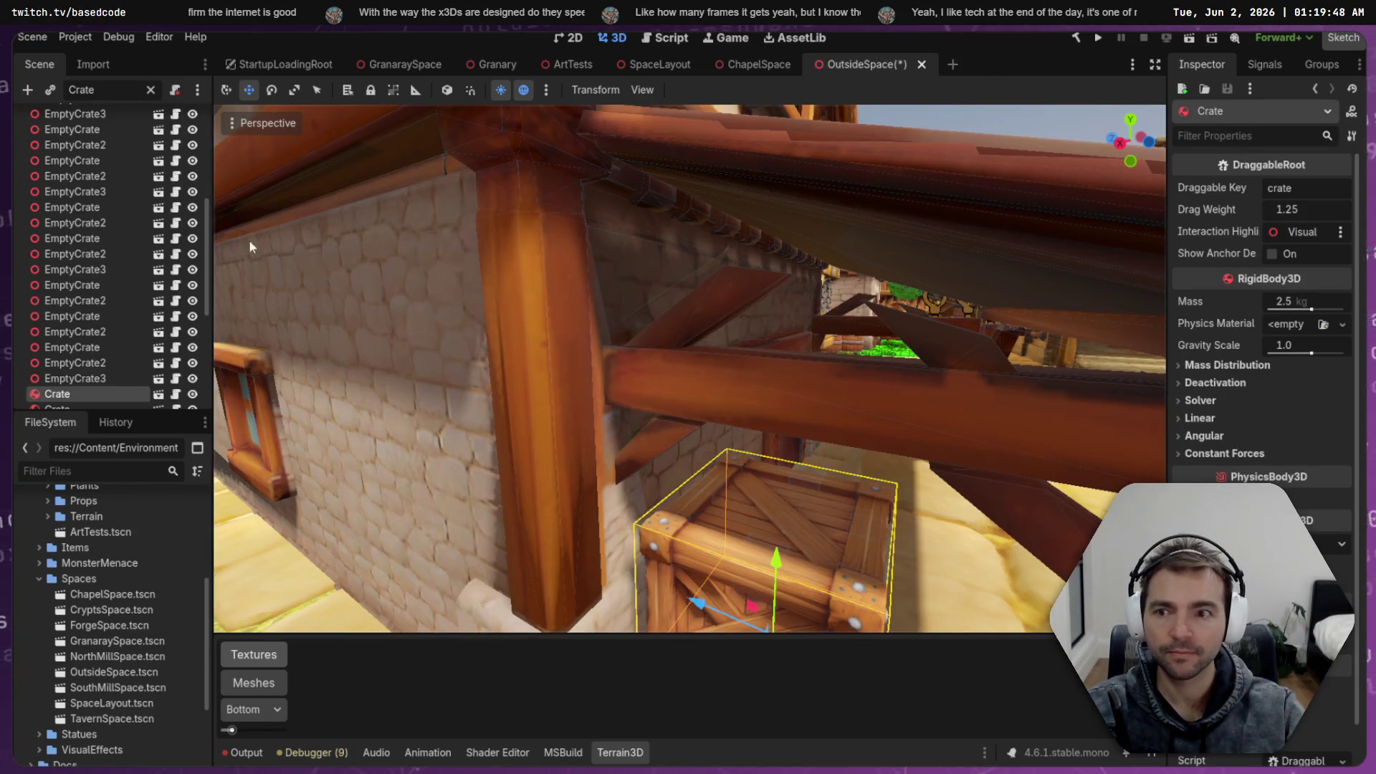
{"action": "scroll", "coordinate": [130, 383], "scroll_direction": "down", "scroll_amount": 5}
{"action": "left_click", "coordinate": [81, 394]}
{"action": "scroll", "coordinate": [82, 394], "scroll_direction": "down", "scroll_amount": 3}
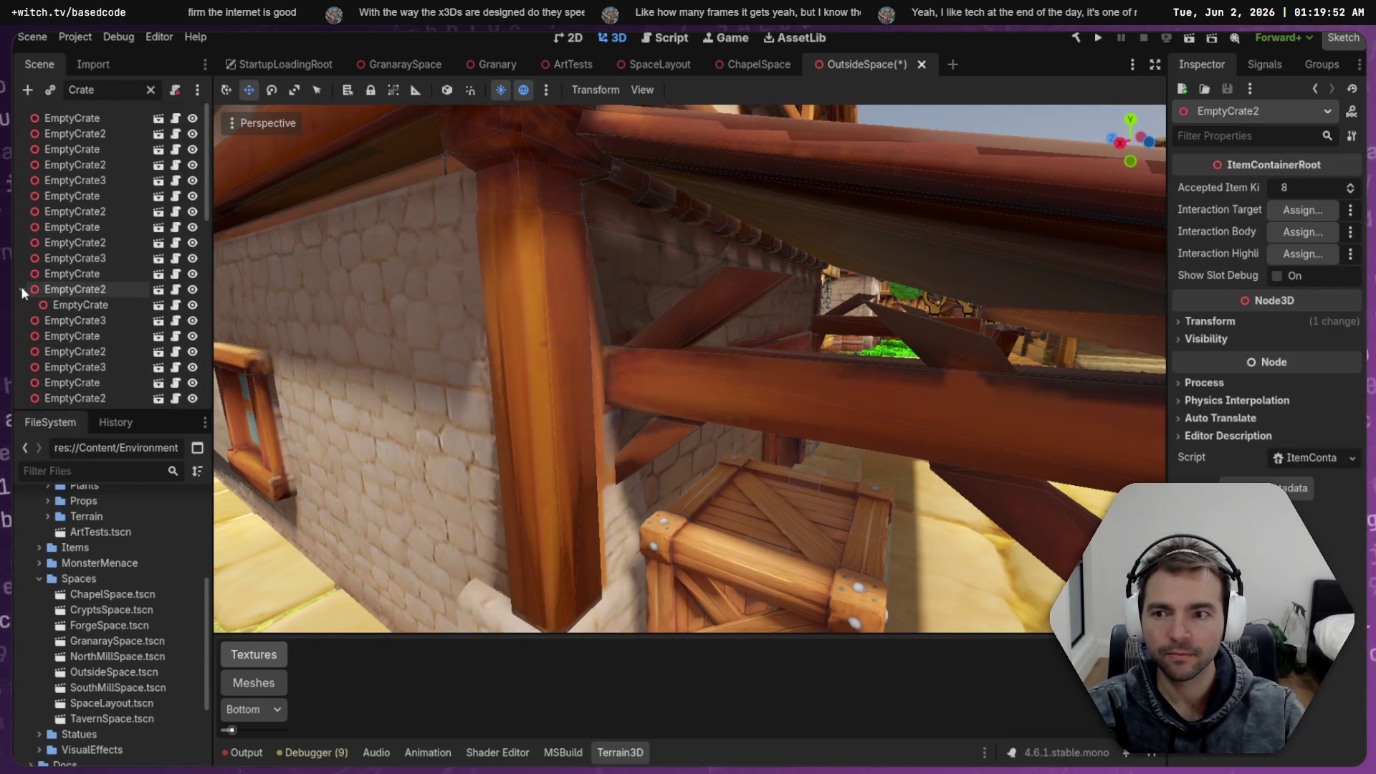
{"action": "left_click", "coordinate": [75, 119], "text": "shift"}
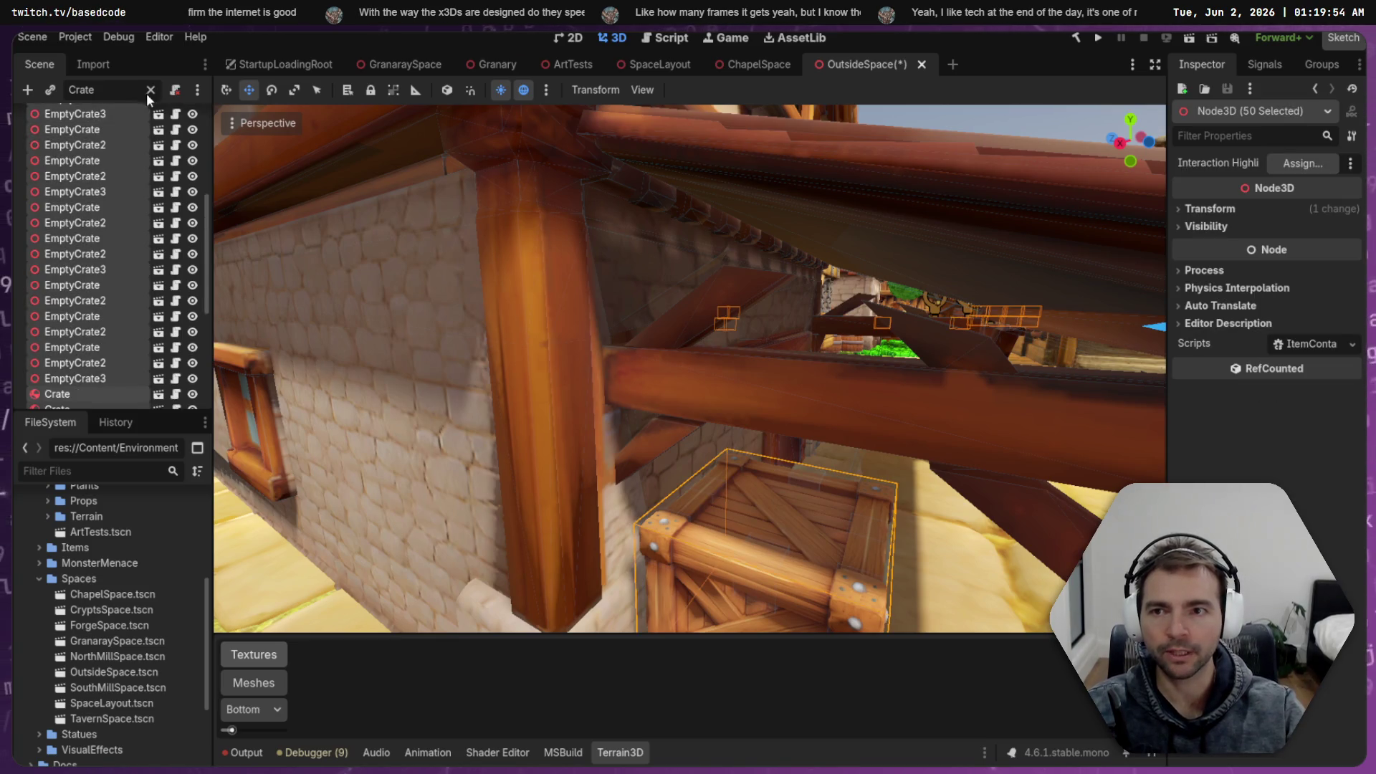
{"action": "scroll", "coordinate": [97, 260], "scroll_direction": "down", "scroll_amount": 4}
{"action": "scroll", "coordinate": [97, 259], "scroll_direction": "up", "scroll_amount": 5}
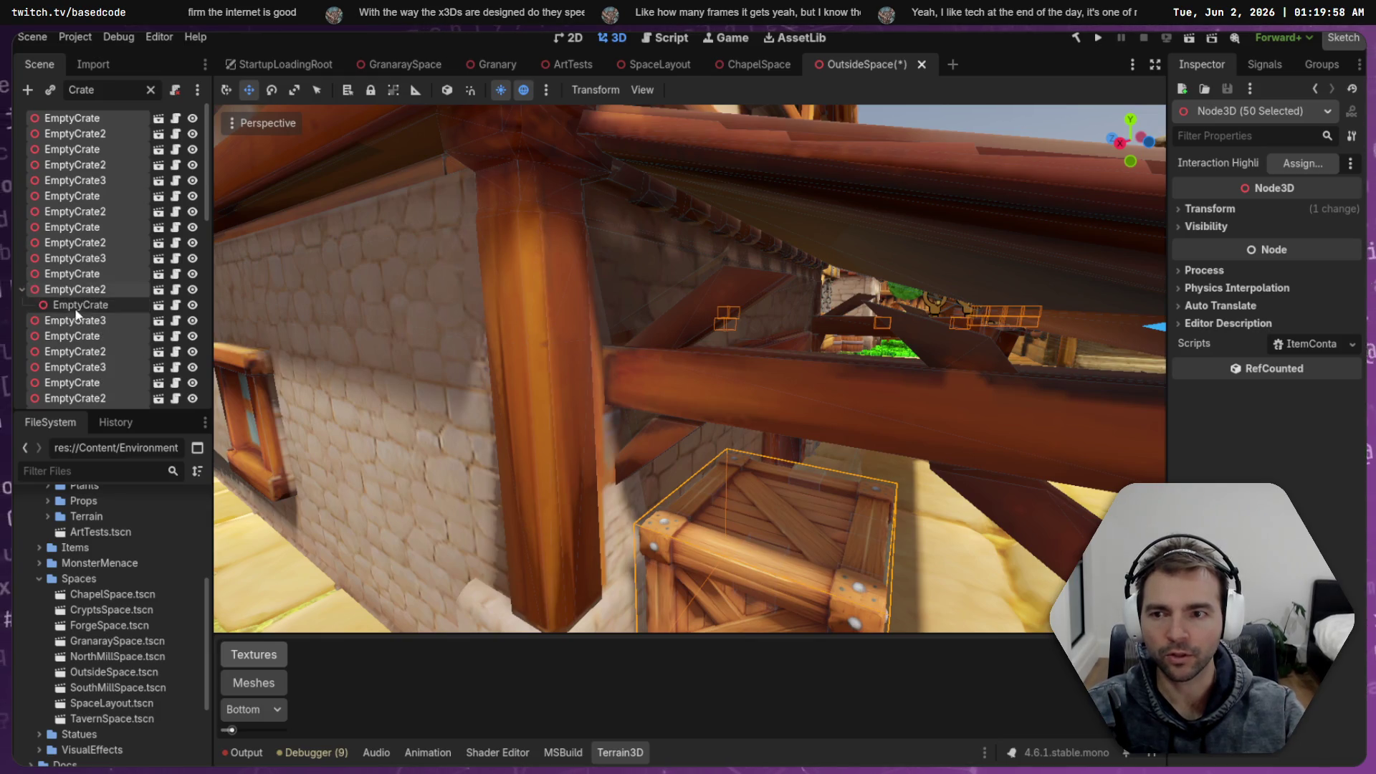
{"action": "left_click", "coordinate": [74, 308]}
{"action": "left_click", "coordinate": [150, 90]}
{"action": "type", "text": "f"}
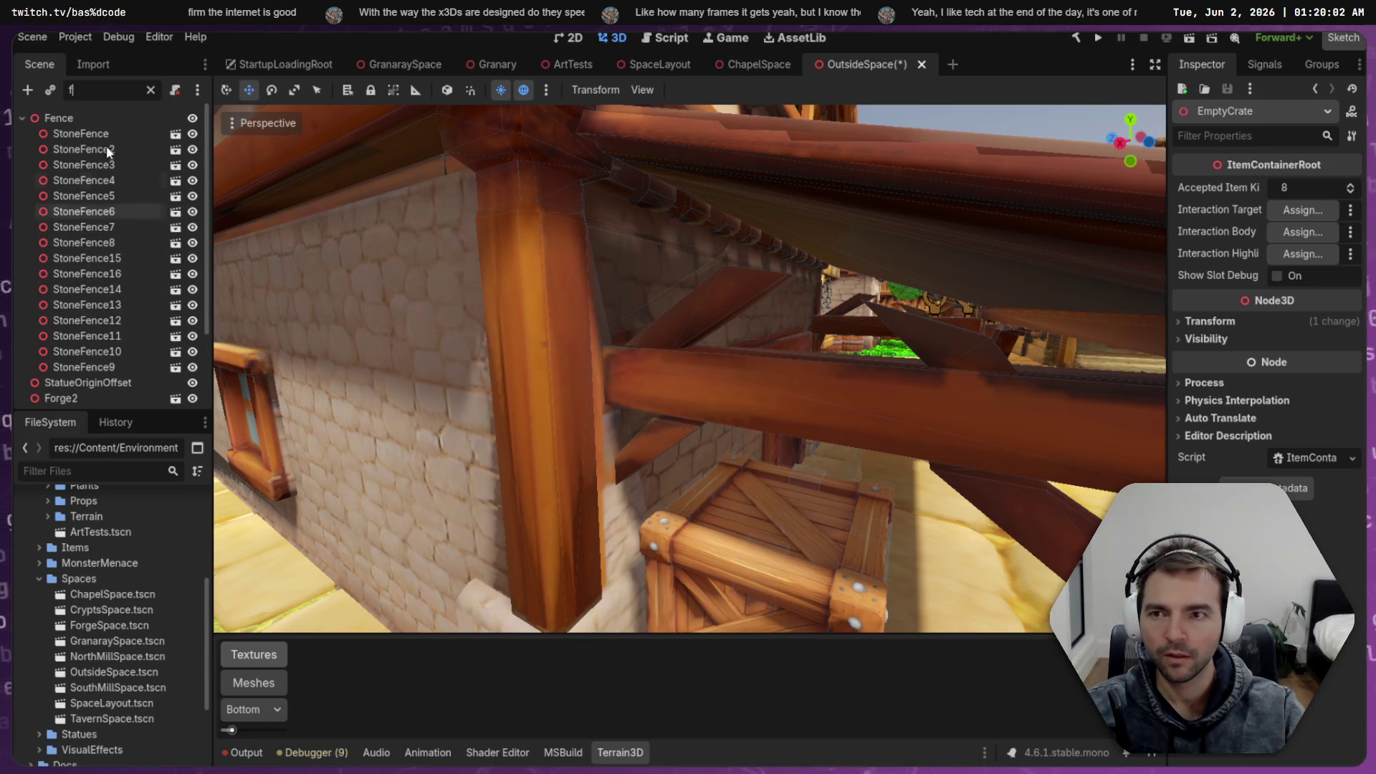
Clear the node filter and frame the Forge2 building and its Crate in the viewport
{"action": "key", "text": "BackSpace"}
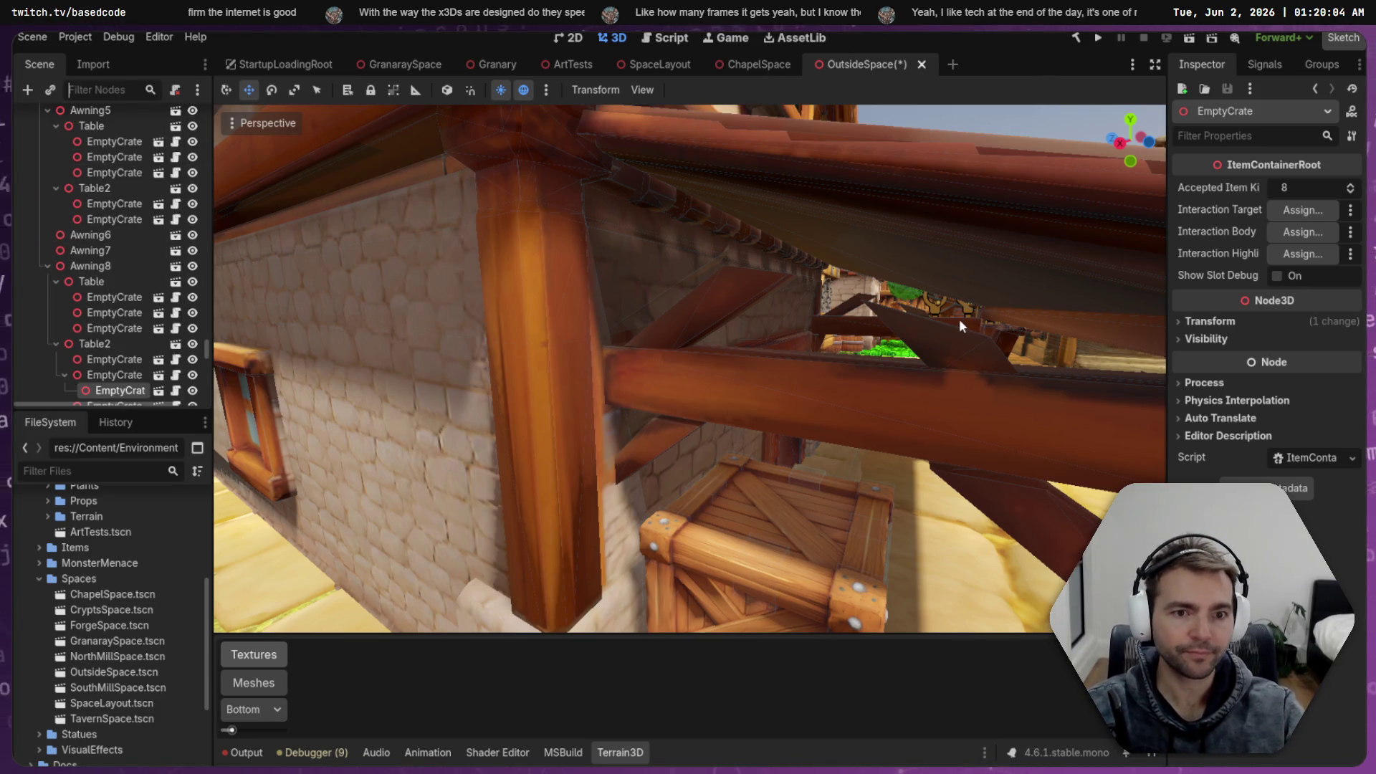
{"action": "type", "text": "f"}
{"action": "key", "text": "BackSpace"}
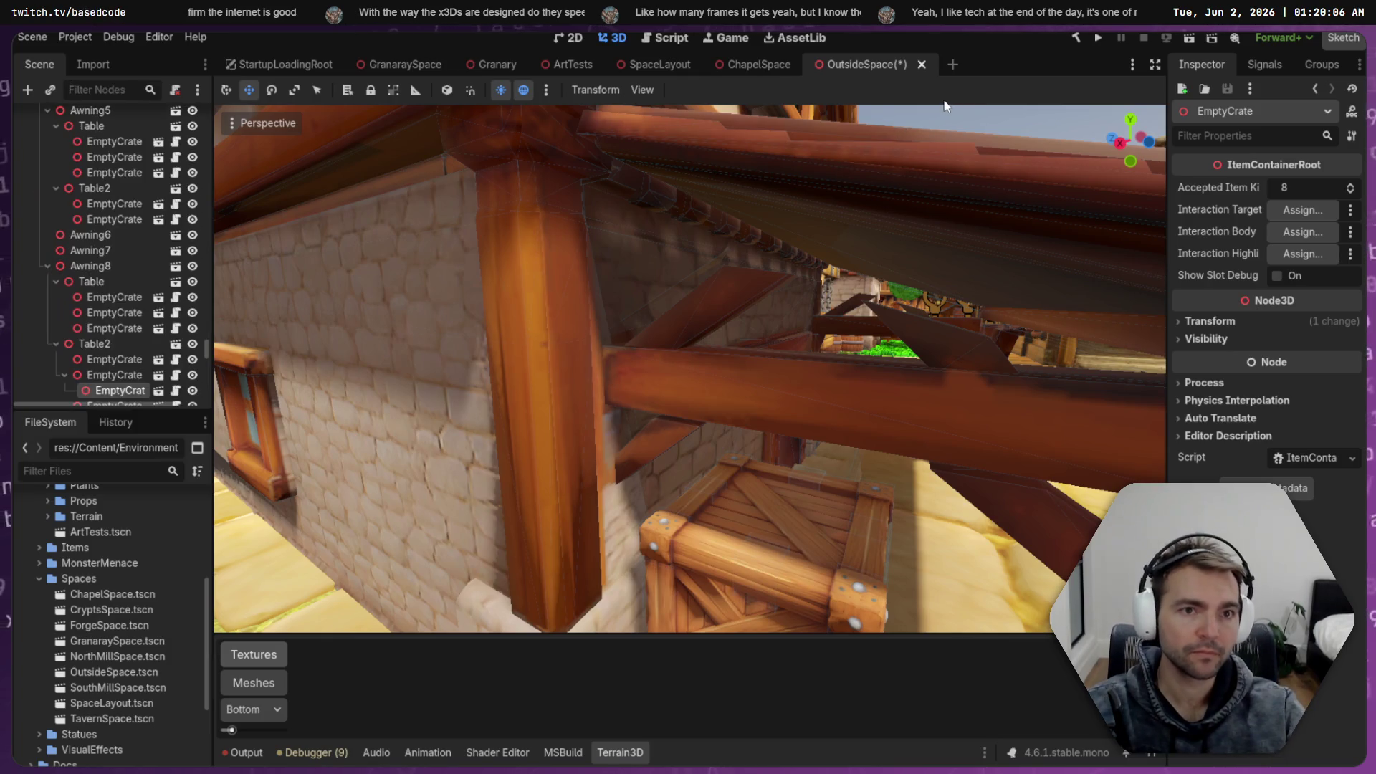
{"action": "left_click", "coordinate": [959, 153]}
{"action": "key", "text": "f"}
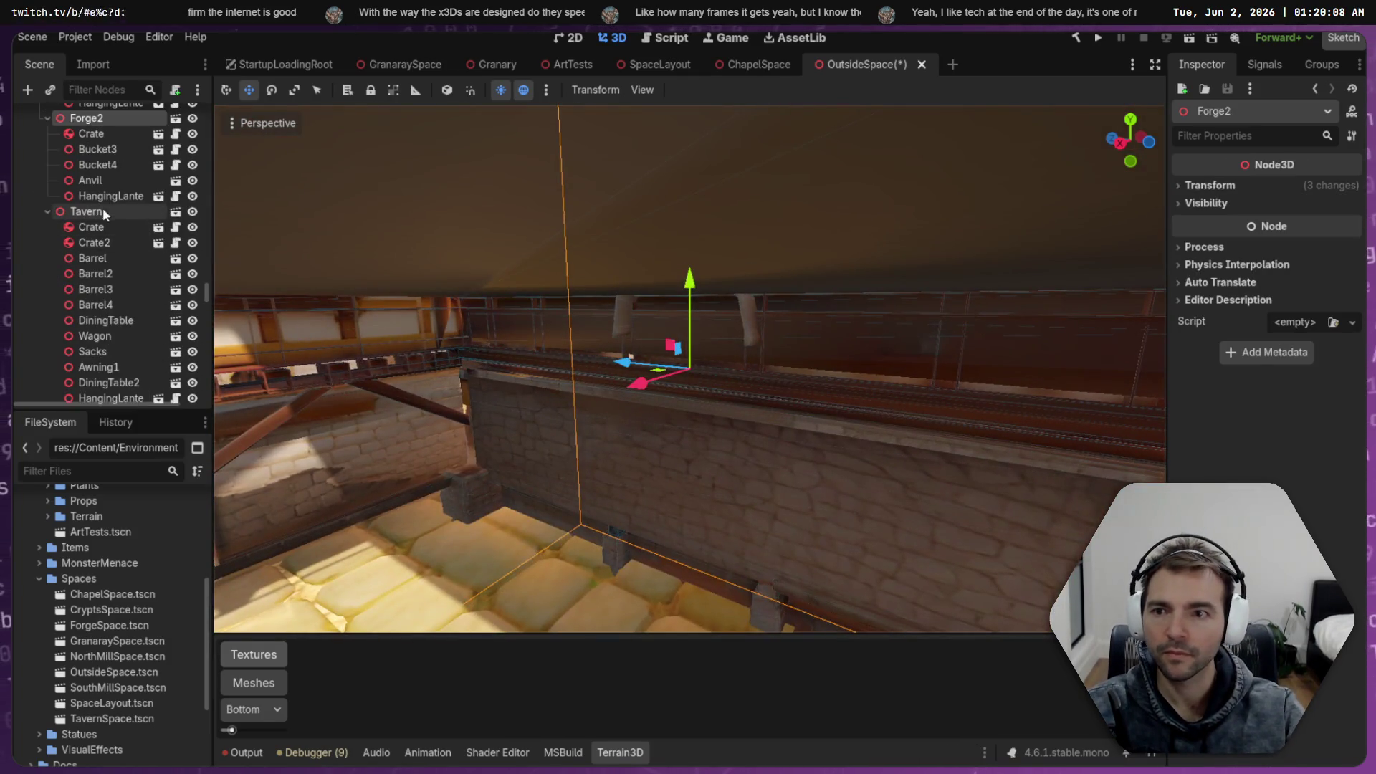
{"action": "left_click", "coordinate": [91, 133]}
{"action": "key", "text": "f"}
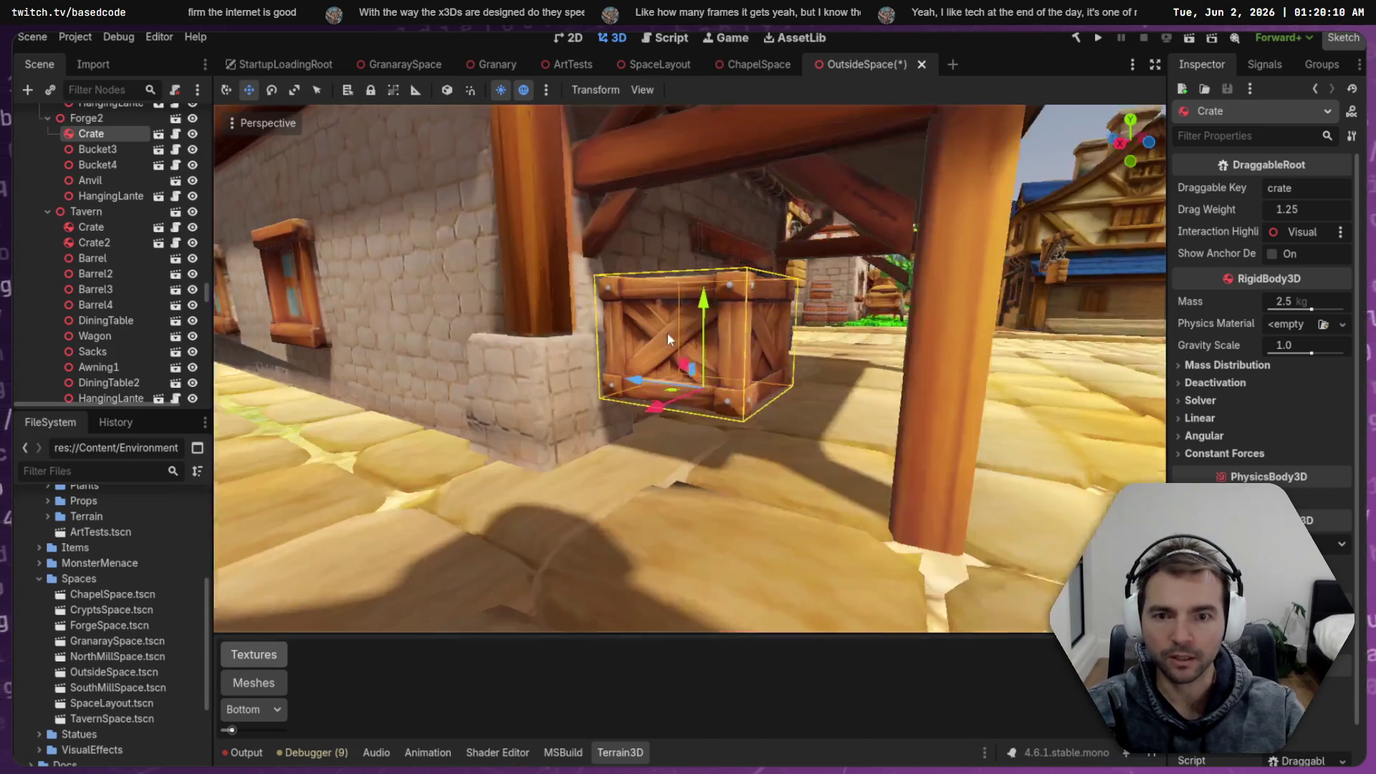
{"action": "key", "text": "s"}
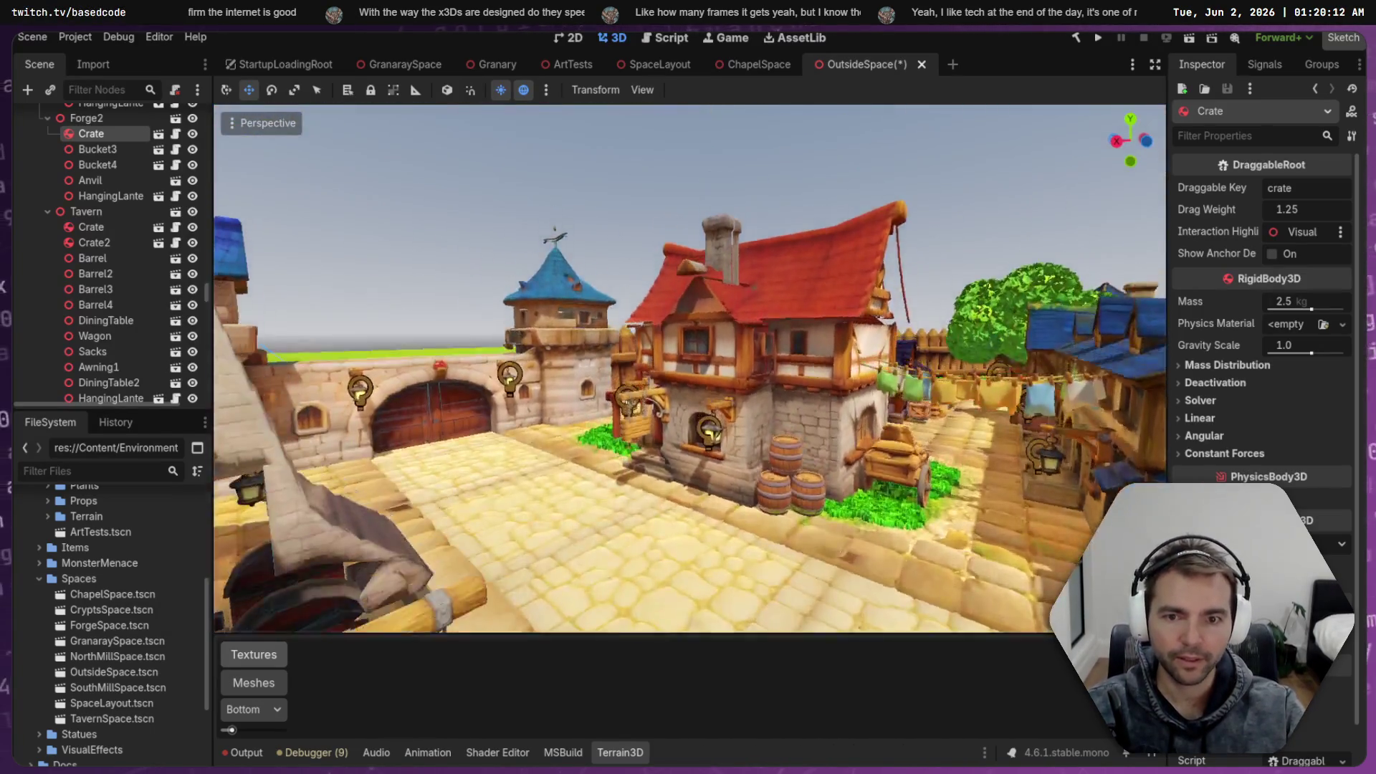
Filter nodes by 'Crate', pick an EmptyCrate and frame it on the stall table
{"action": "type", "text": "Crate"}
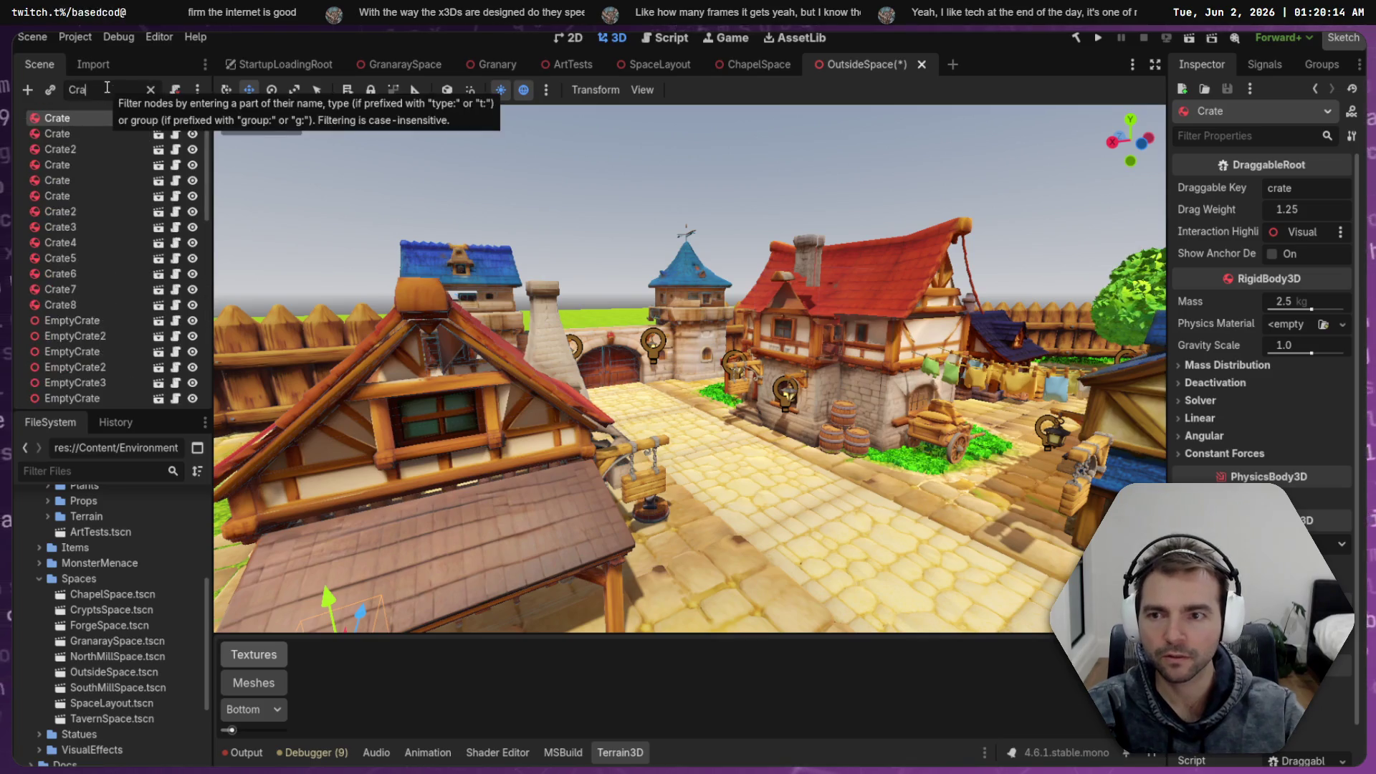
{"action": "scroll", "coordinate": [113, 284], "scroll_direction": "down", "scroll_amount": 5}
{"action": "left_click", "coordinate": [77, 218]}
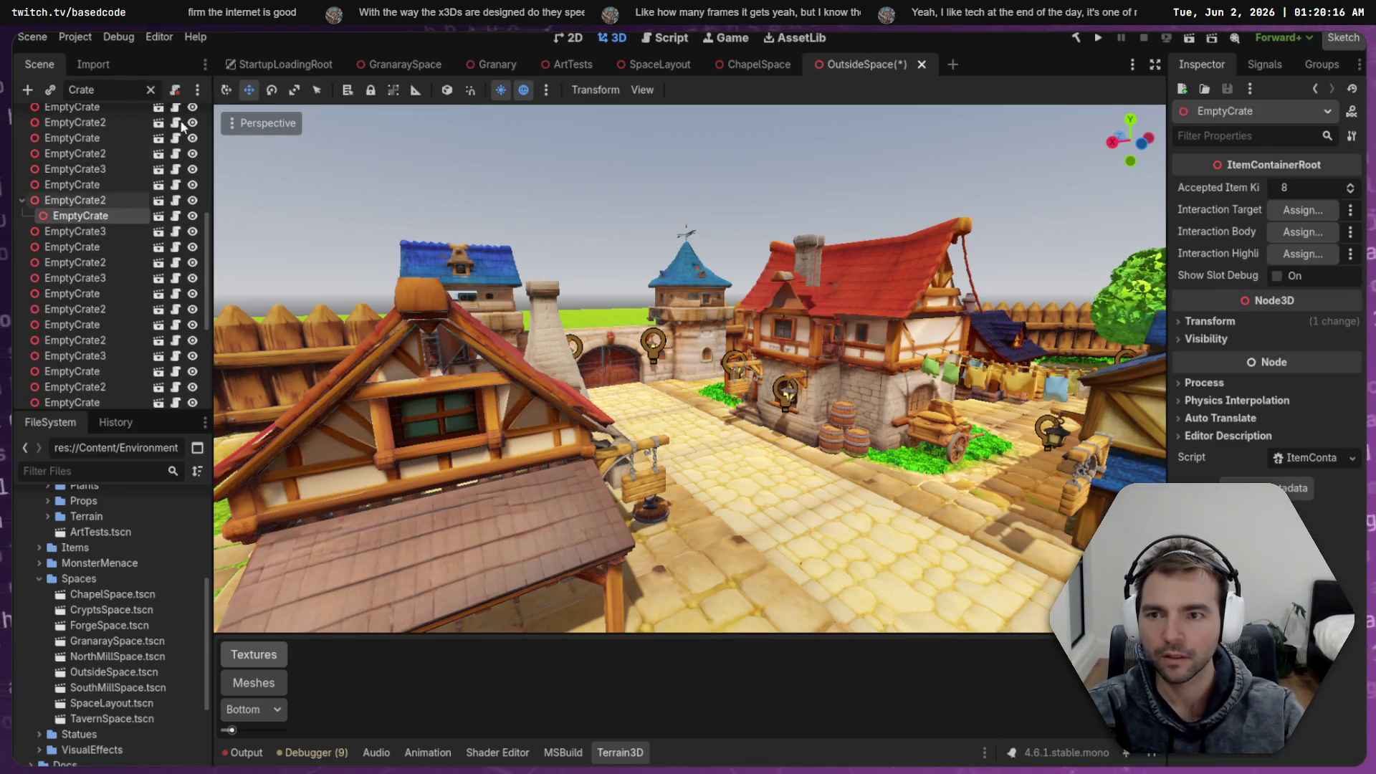
{"action": "left_click", "coordinate": [150, 90]}
{"action": "key", "text": "f"}
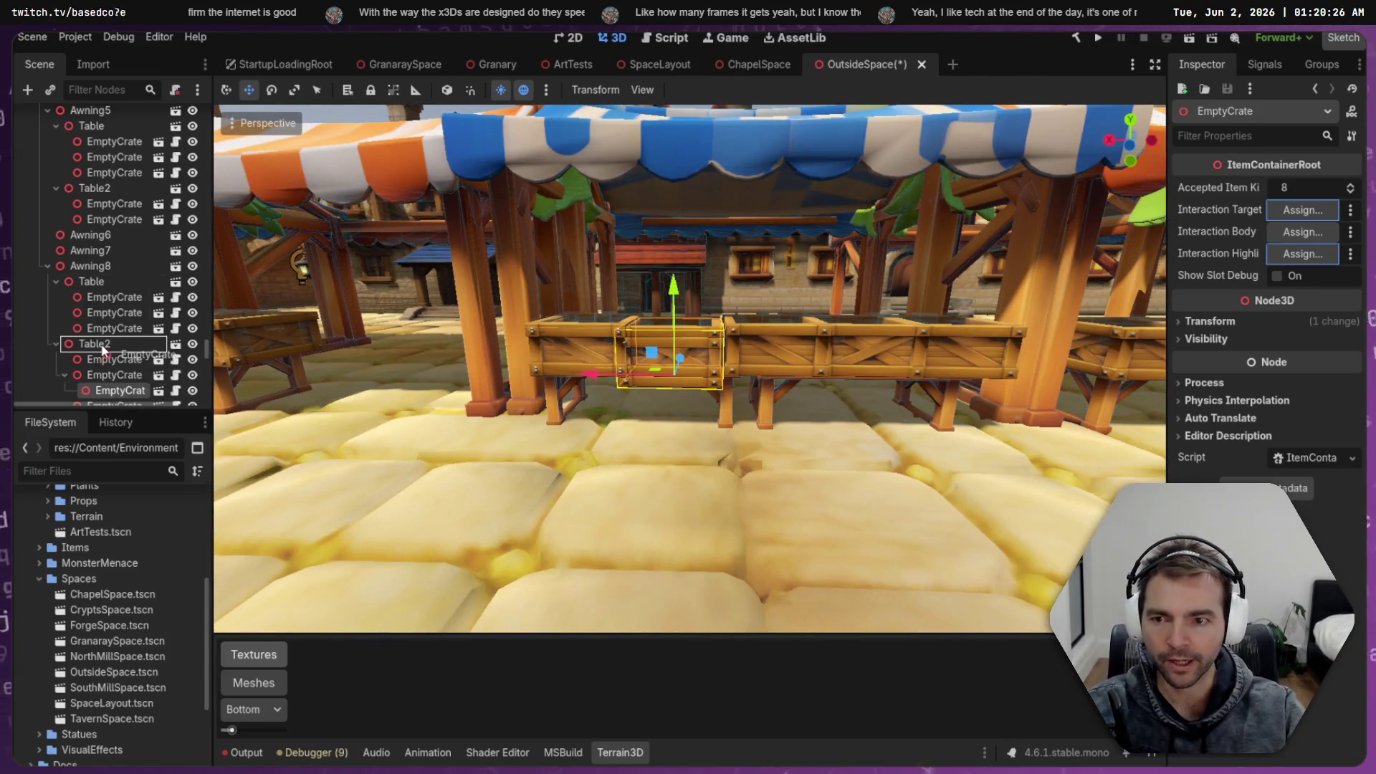
Move the empty crate under Table2, nudge it up, then delete EmptyCrate4
{"action": "left_click_drag", "start_coordinate": [102, 347], "coordinate": [101, 348]}
{"action": "mouse_move", "coordinate": [677, 286]}
{"action": "left_mouse_down"}
{"action": "mouse_move", "coordinate": [678, 275]}
{"action": "mouse_move", "coordinate": [681, 338]}
{"action": "left_mouse_up"}
{"action": "key", "text": "Delete"}
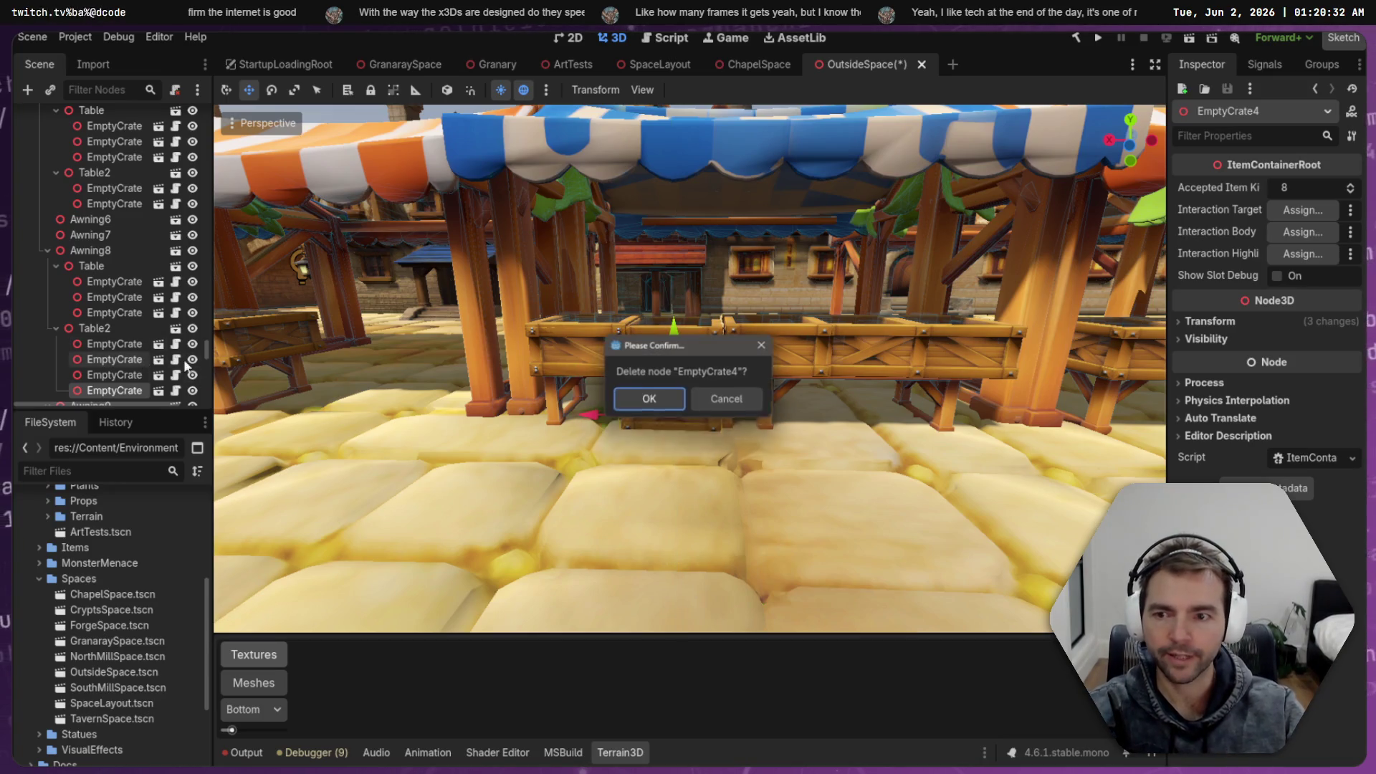
{"action": "left_click", "coordinate": [656, 399]}
Fly around the orange-striped market stall to inspect its crates from several angles
{"action": "right_click", "coordinate": [445, 394]}
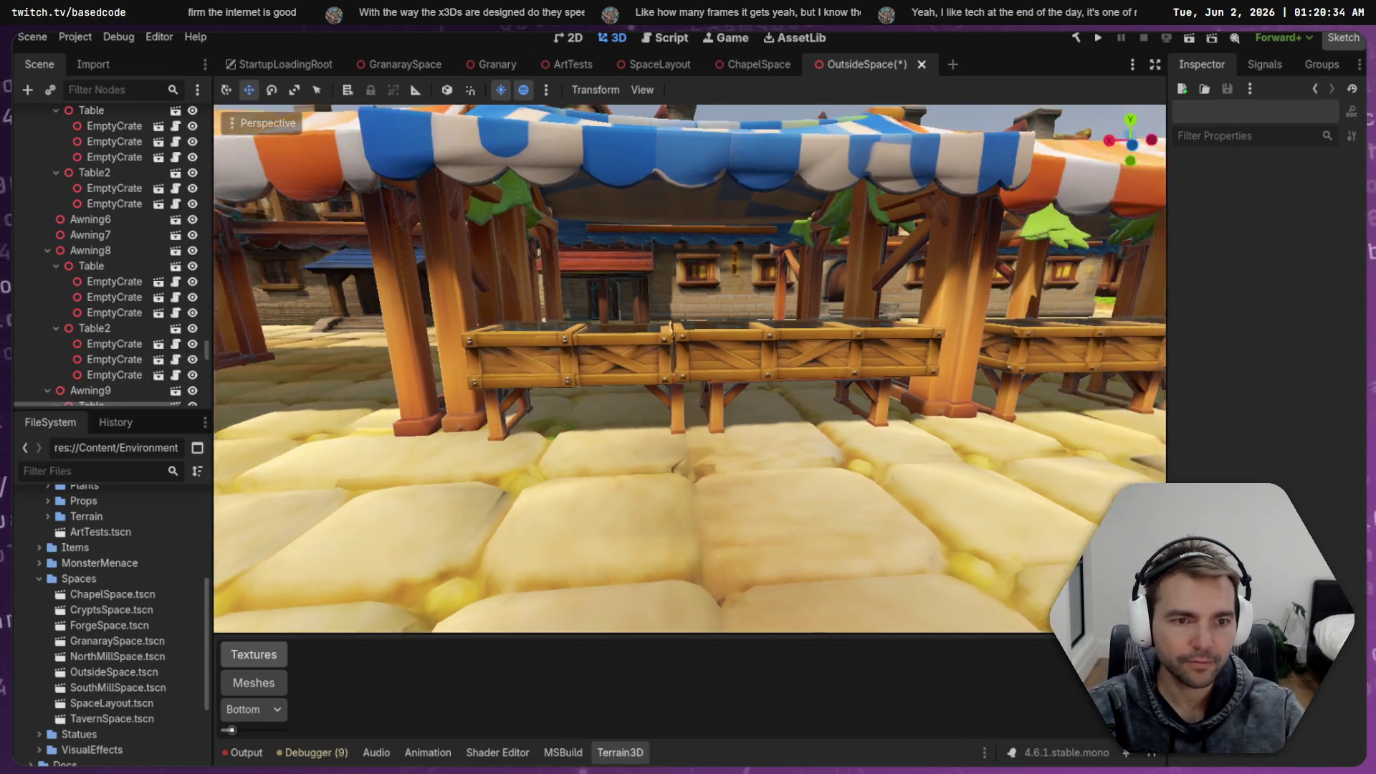
{"action": "key", "text": "s"}
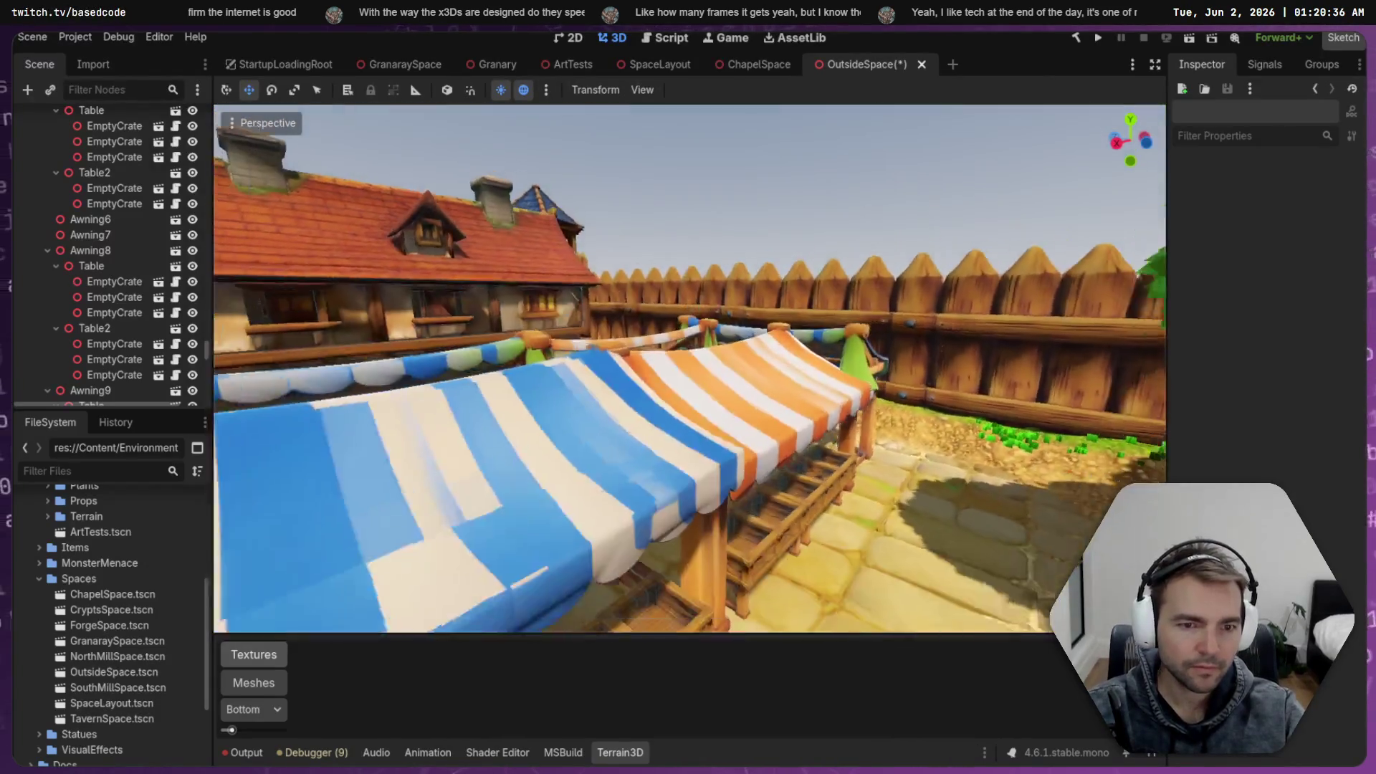
{"action": "key", "text": "w"}
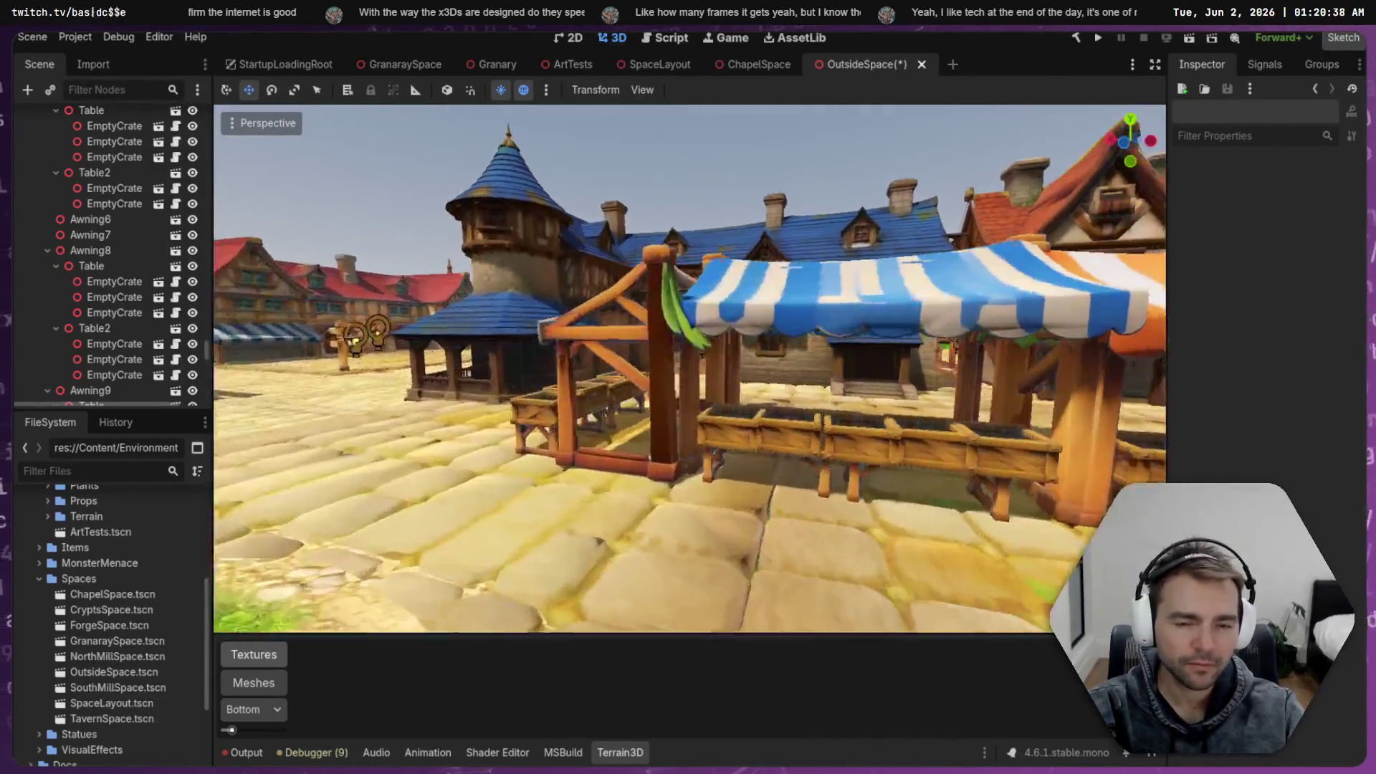
{"action": "key", "text": "w"}
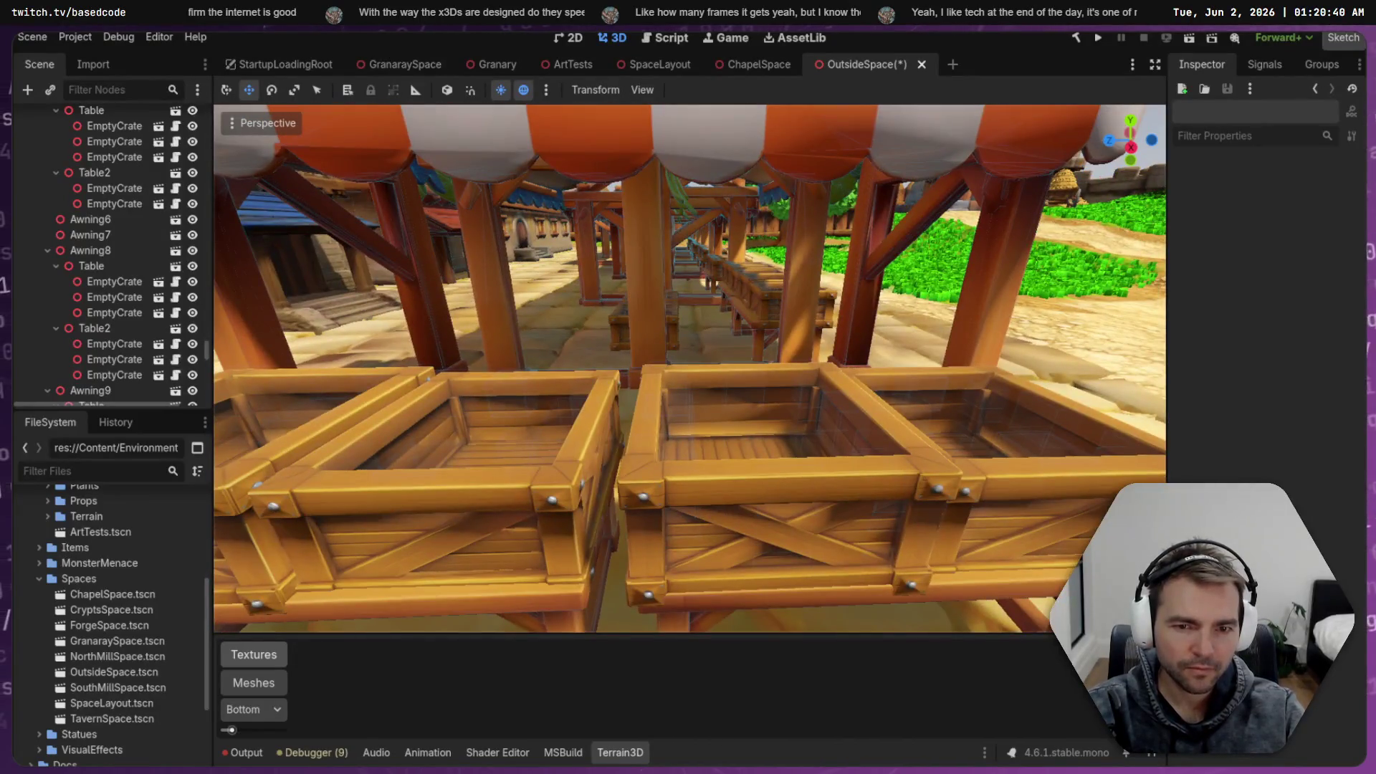
{"action": "key", "text": "s"}
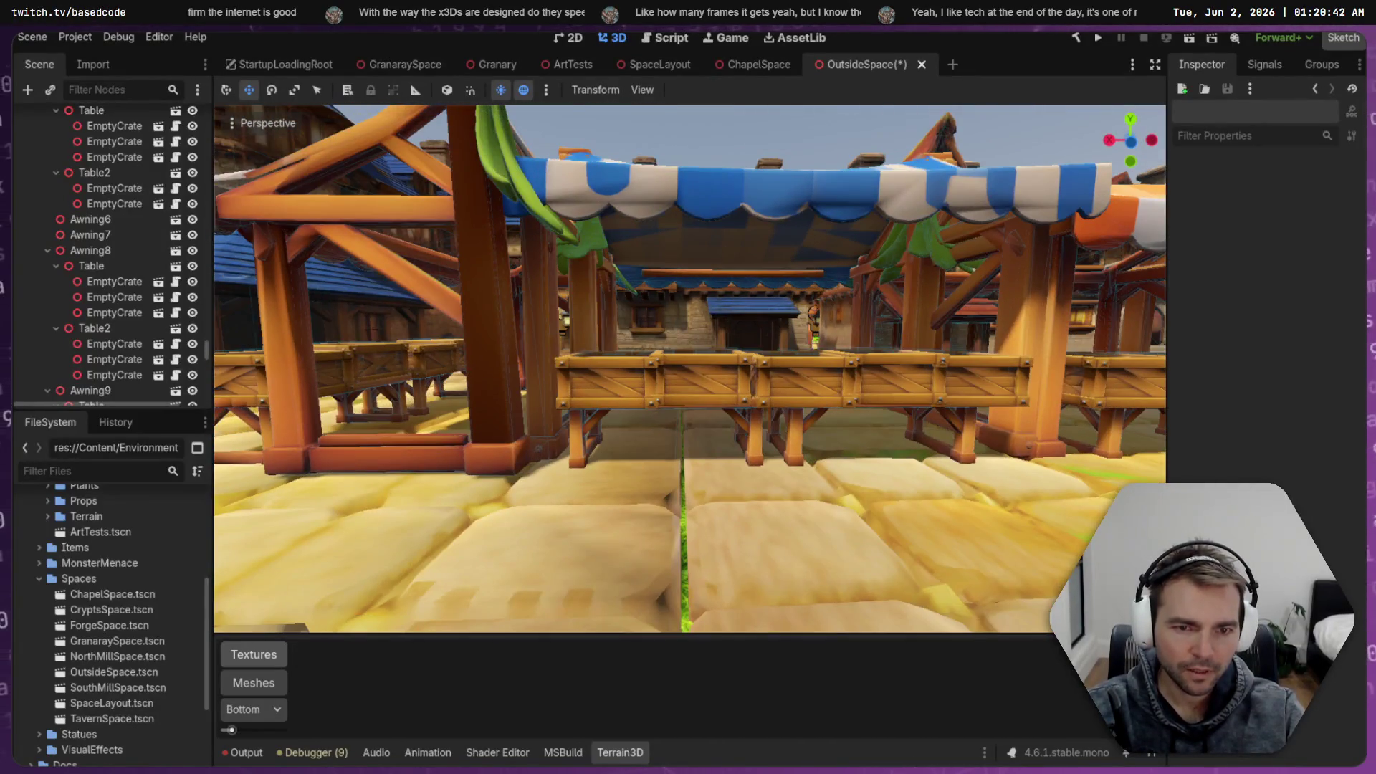
{"action": "key", "text": "s"}
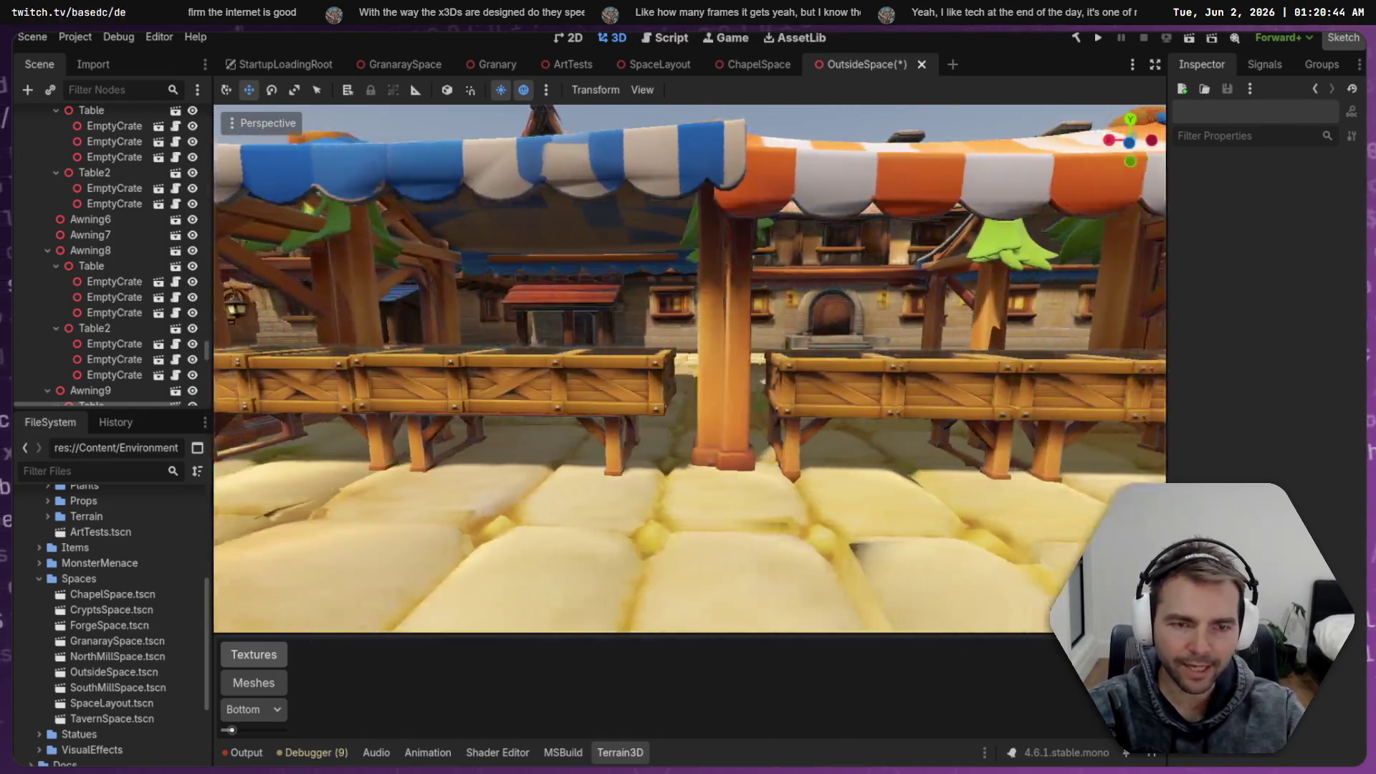
{"action": "key", "text": "s"}
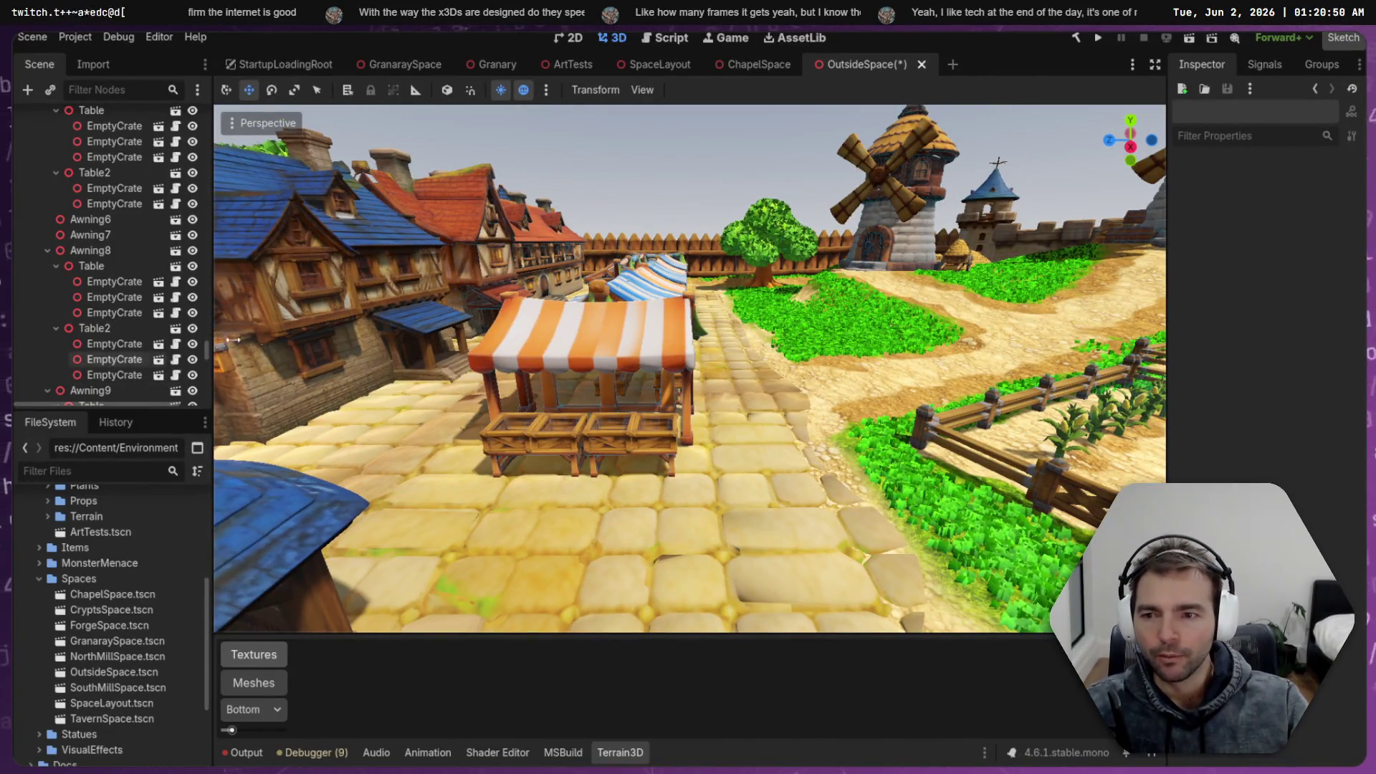
Filter the tree by 'Em', select the matching EmptyCrate nodes and drag them up the tree
{"action": "type", "text": "EmptyCra"}
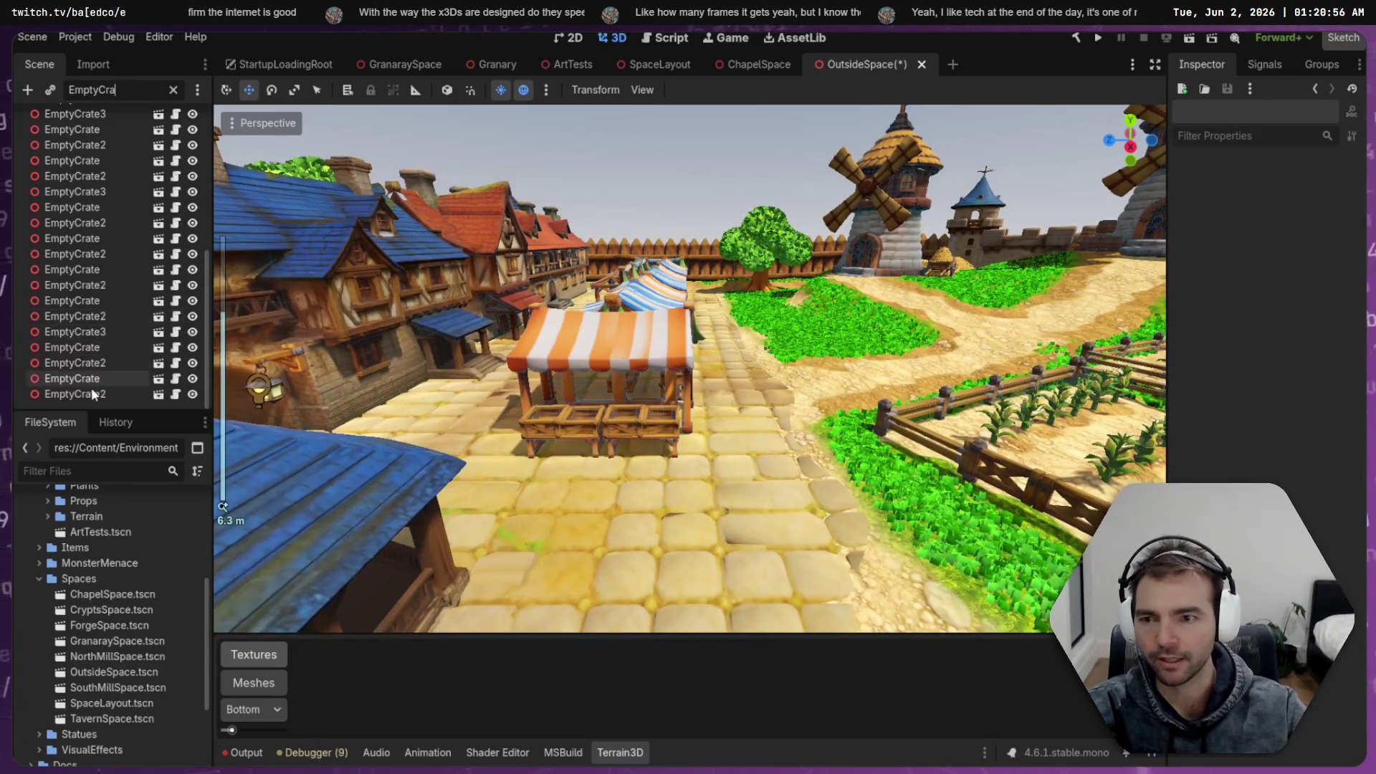
{"action": "left_click", "coordinate": [93, 390]}
{"action": "scroll", "coordinate": [100, 344], "scroll_direction": "up", "scroll_amount": 5}
{"action": "left_click", "coordinate": [89, 126], "text": "shift"}
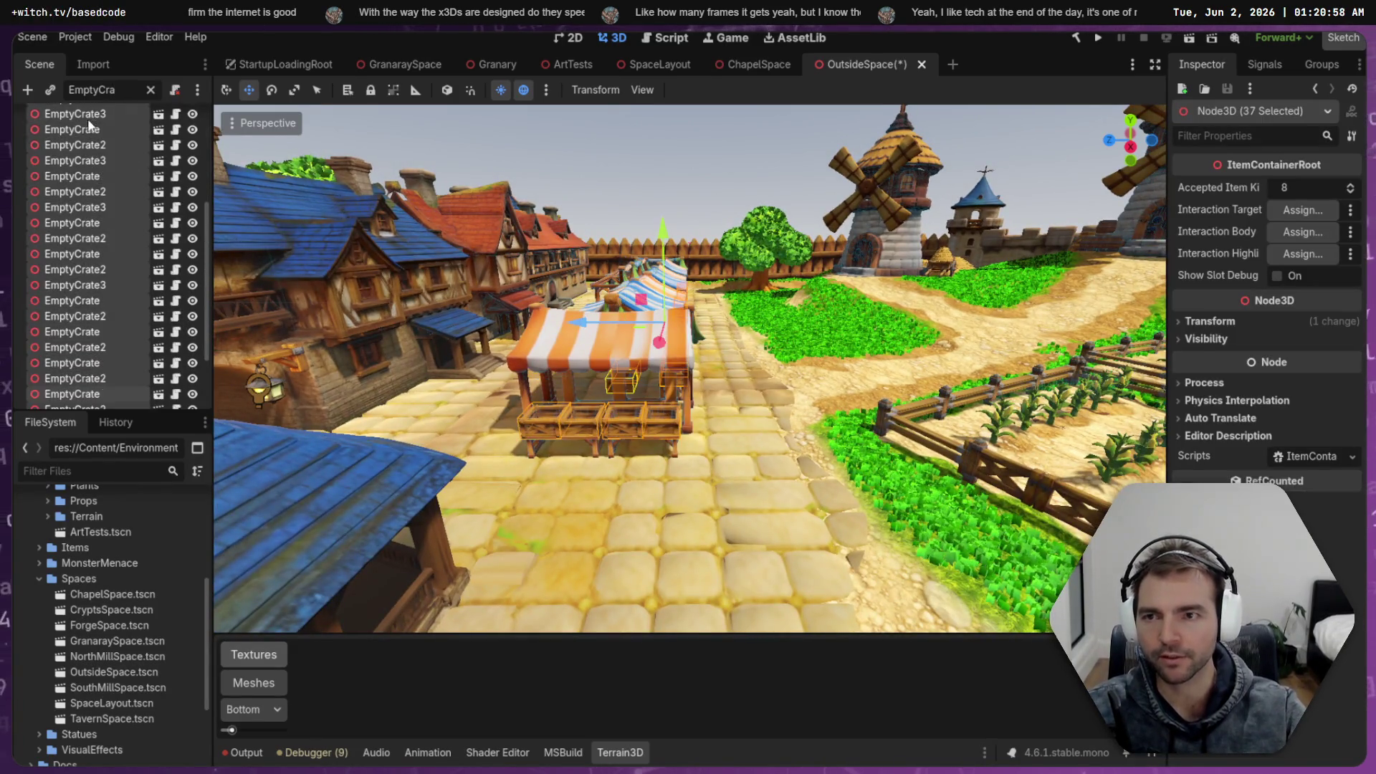
{"action": "left_click", "coordinate": [151, 91]}
{"action": "left_click_drag", "start_coordinate": [208, 391], "coordinate": [204, 87]}
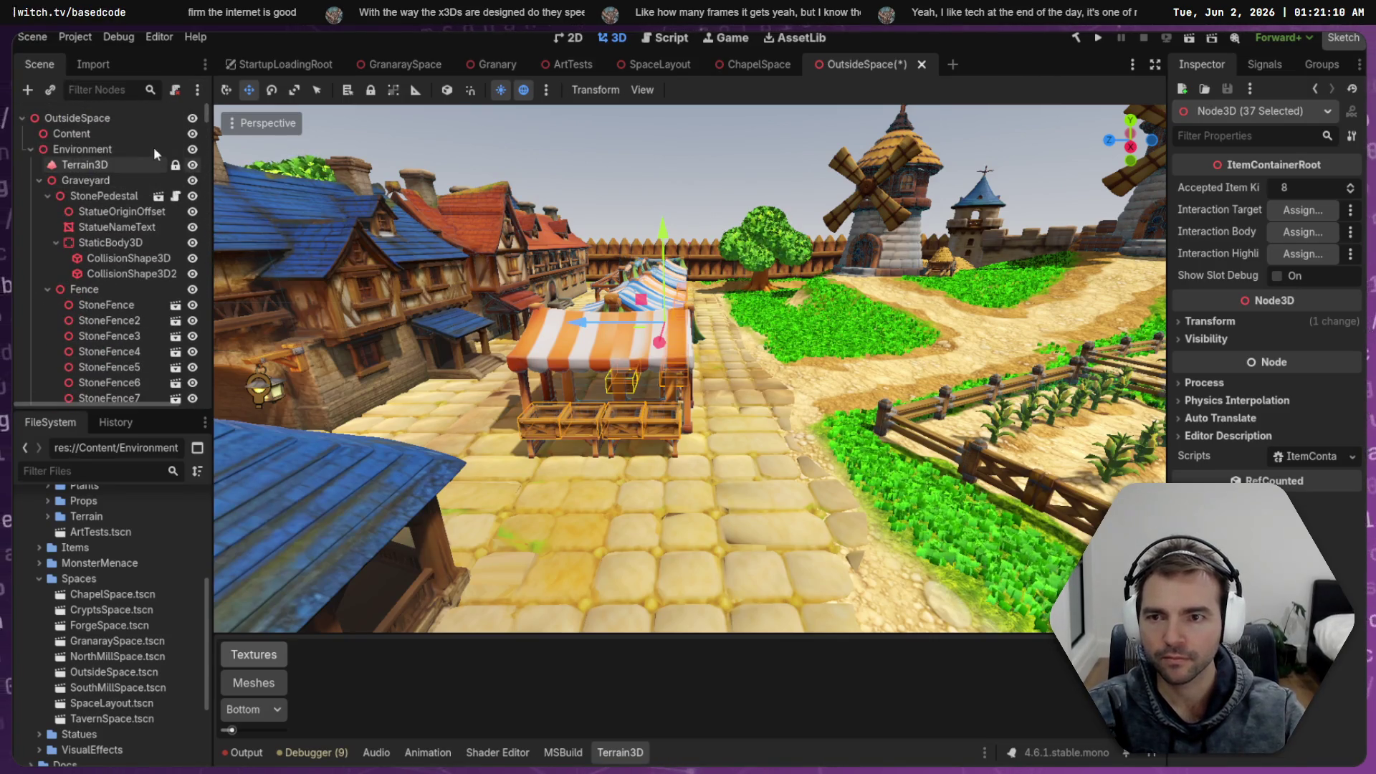
Refilter by 'EmptyCra' and select all 37 EmptyCrate nodes
{"action": "left_click", "coordinate": [108, 92]}
{"action": "type", "text": "Empty"}
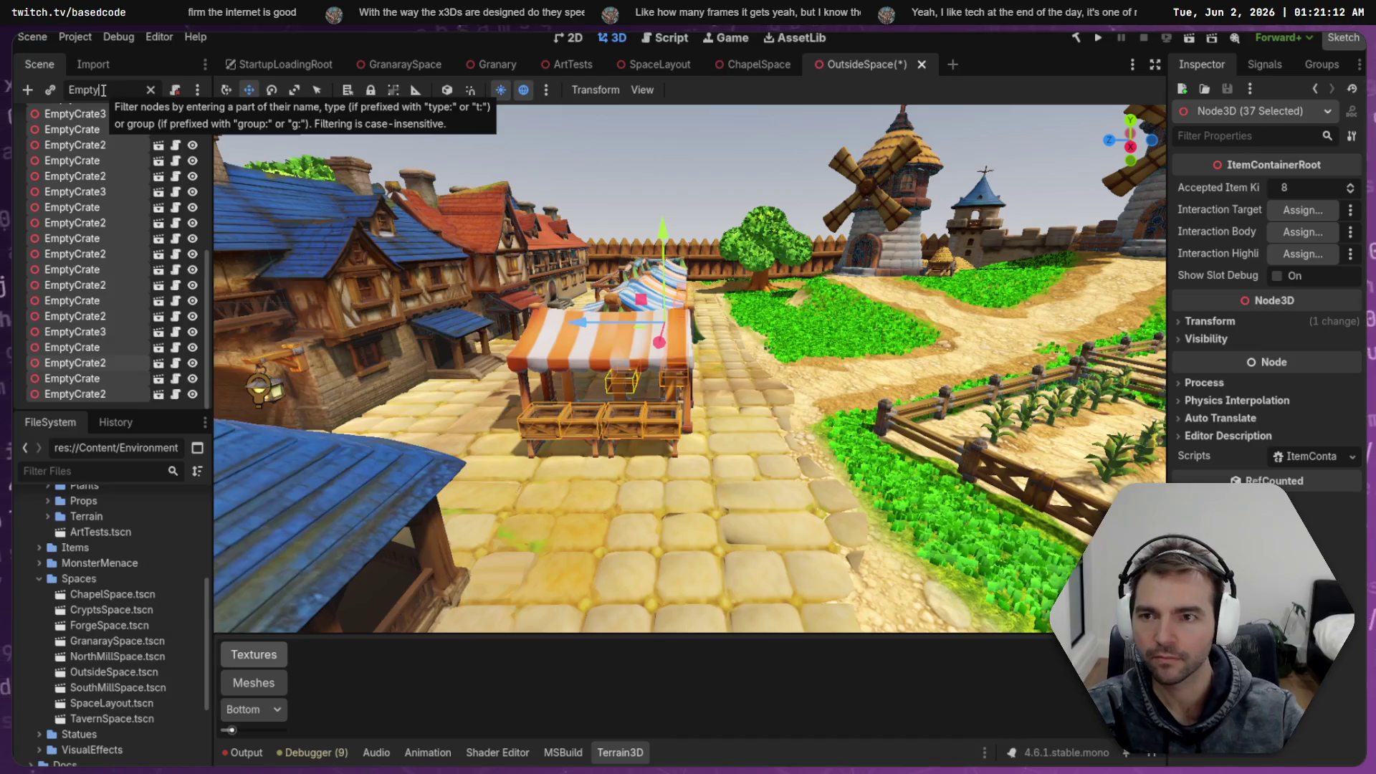
{"action": "type", "text": "Cra"}
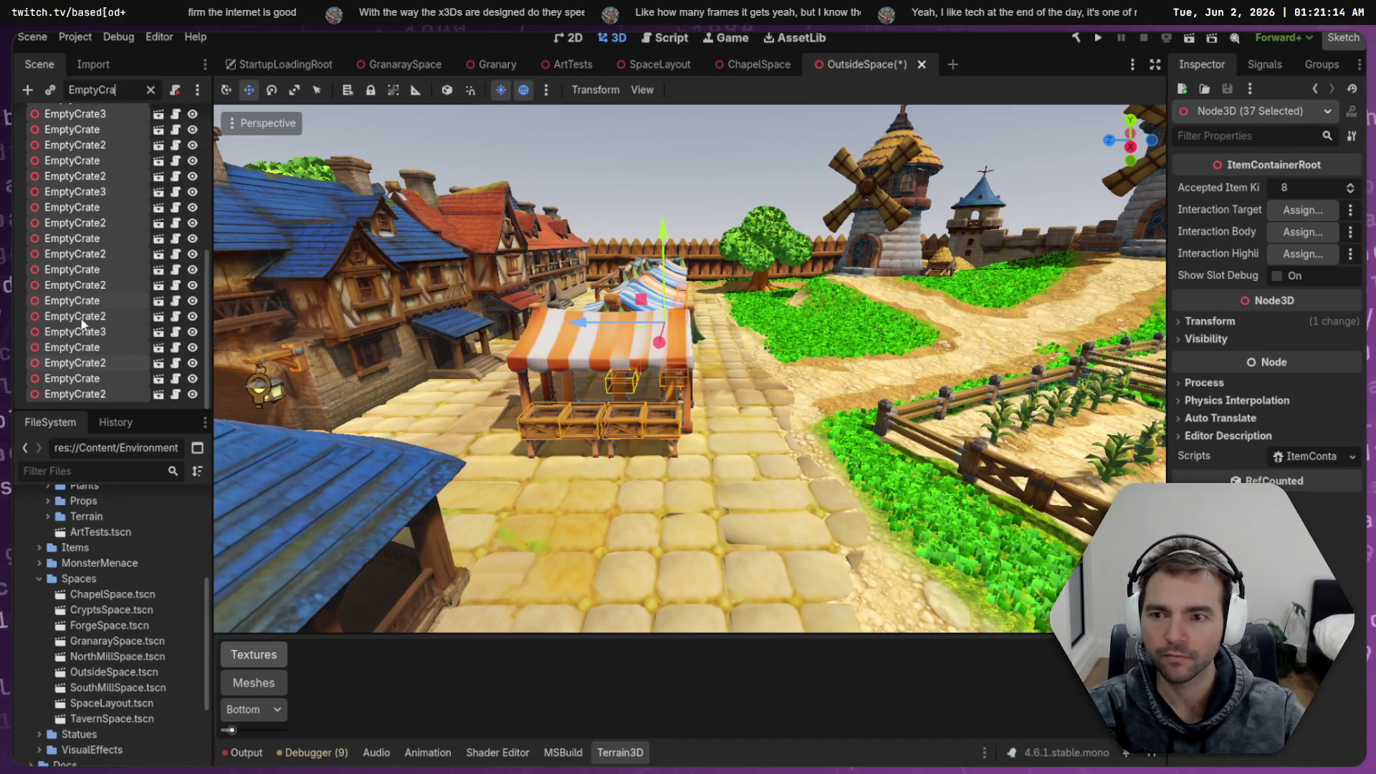
{"action": "left_click", "coordinate": [79, 363]}
{"action": "key", "text": "ctrl+a"}
{"action": "key", "text": "Escape"}
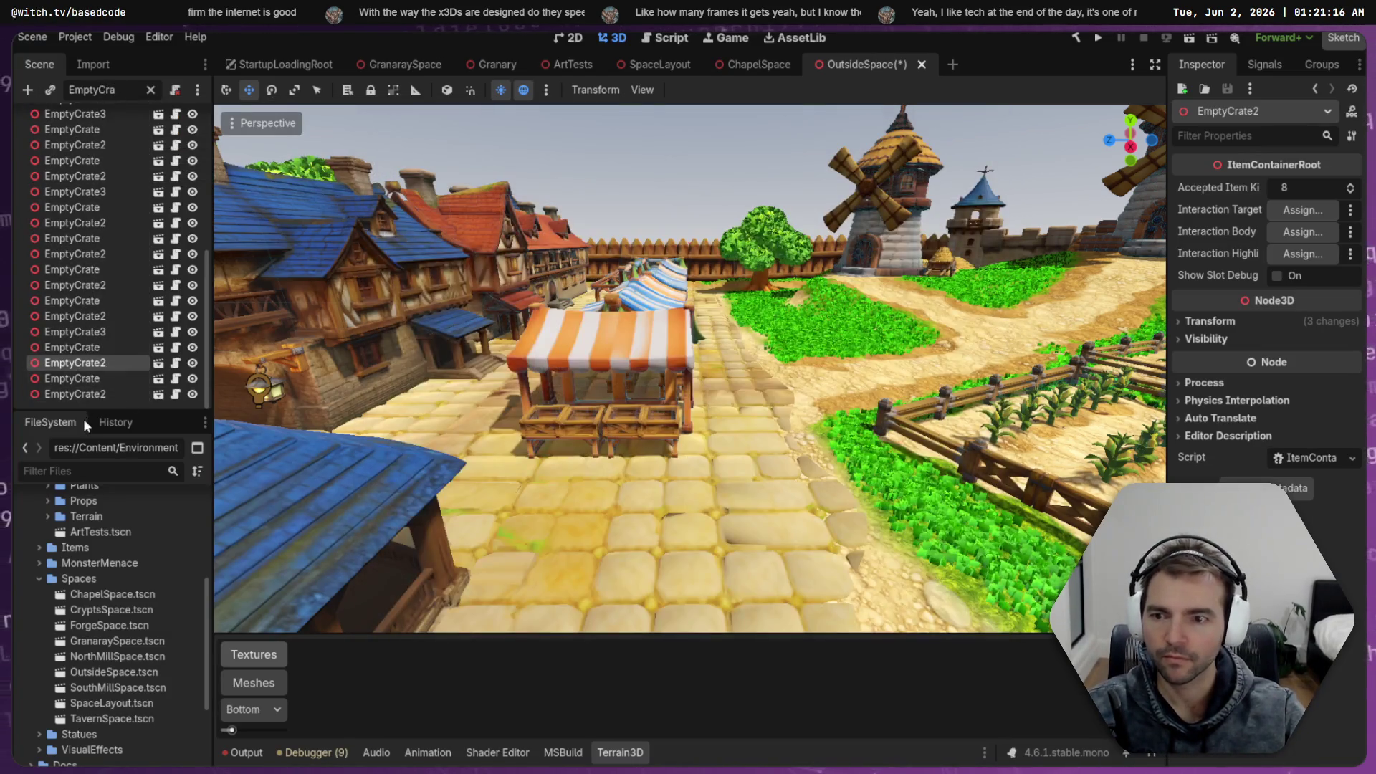
{"action": "left_click", "coordinate": [86, 394]}
{"action": "scroll", "coordinate": [101, 345], "scroll_direction": "down", "scroll_amount": 1}
{"action": "scroll", "coordinate": [93, 215], "scroll_direction": "down", "scroll_amount": 2}
{"action": "left_click", "coordinate": [88, 121], "text": "shift"}
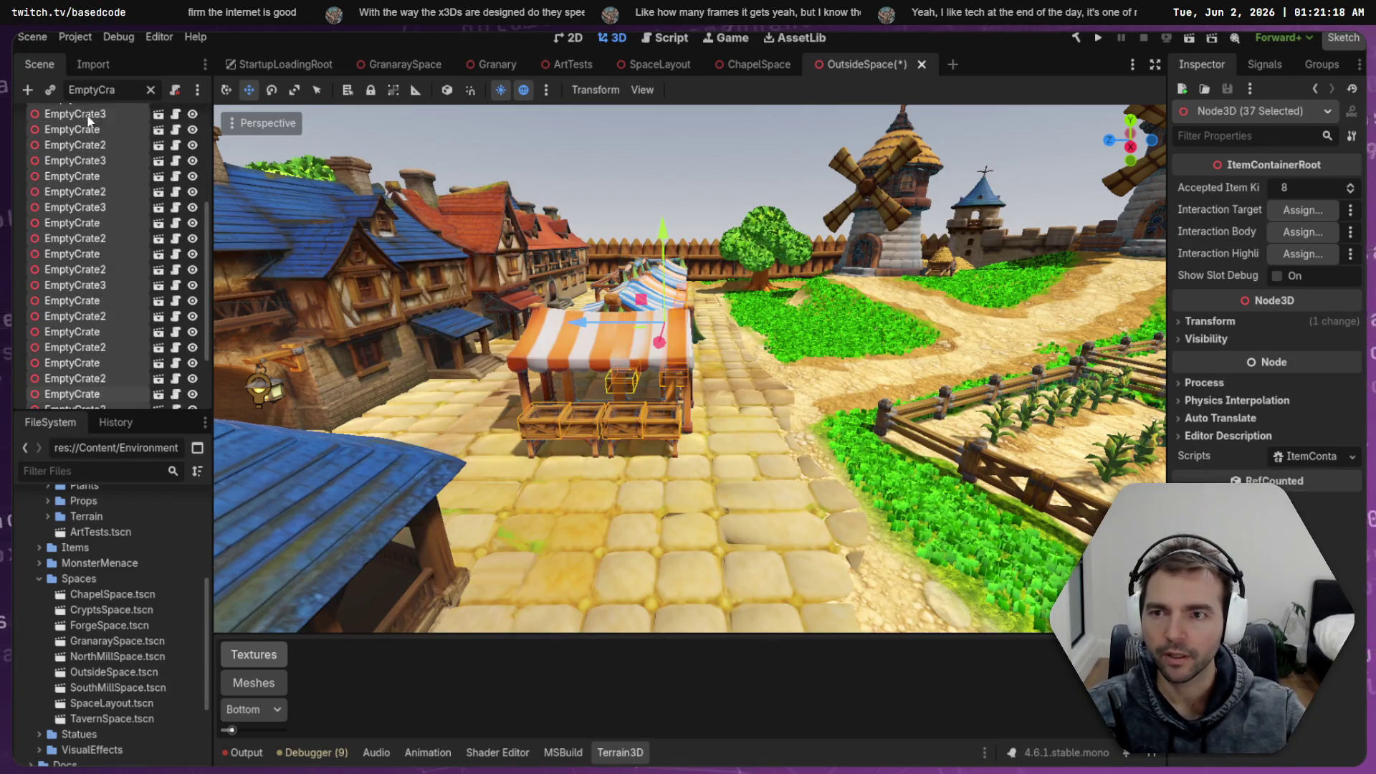
Delete the 37 crates, then with Content selected restore them using Ctrl+V
{"action": "key", "text": "Delete"}
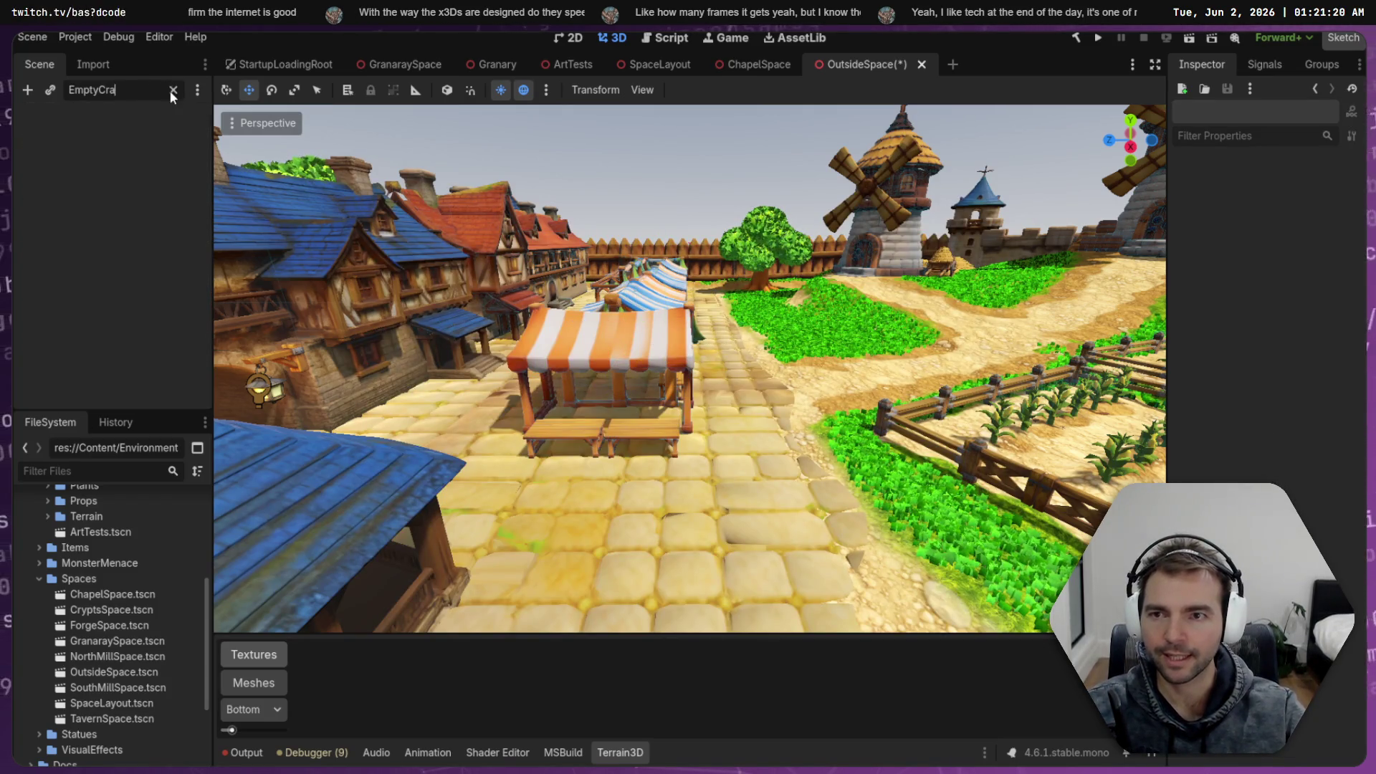
{"action": "left_click", "coordinate": [172, 91]}
{"action": "left_click", "coordinate": [78, 134]}
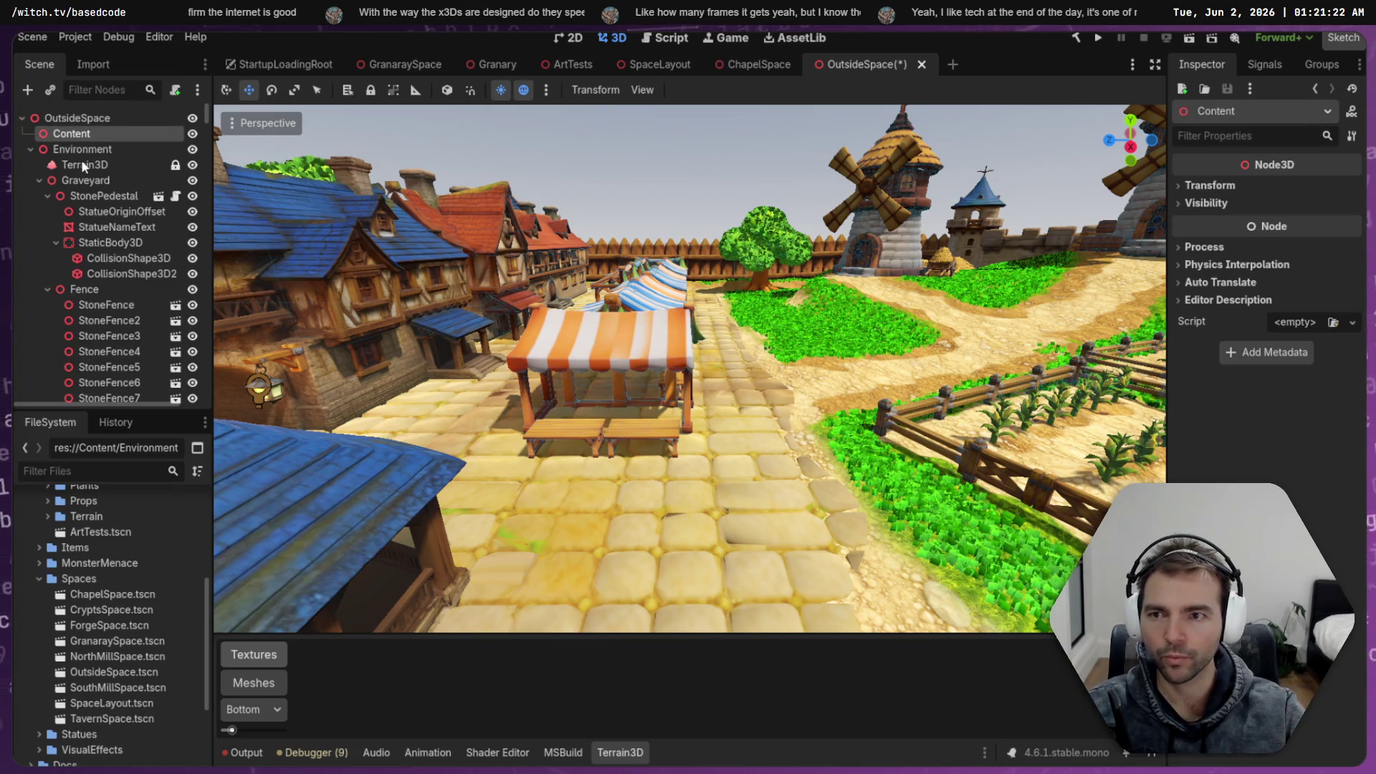
{"action": "key", "text": "ctrl+v"}
{"action": "left_click", "coordinate": [31, 133]}
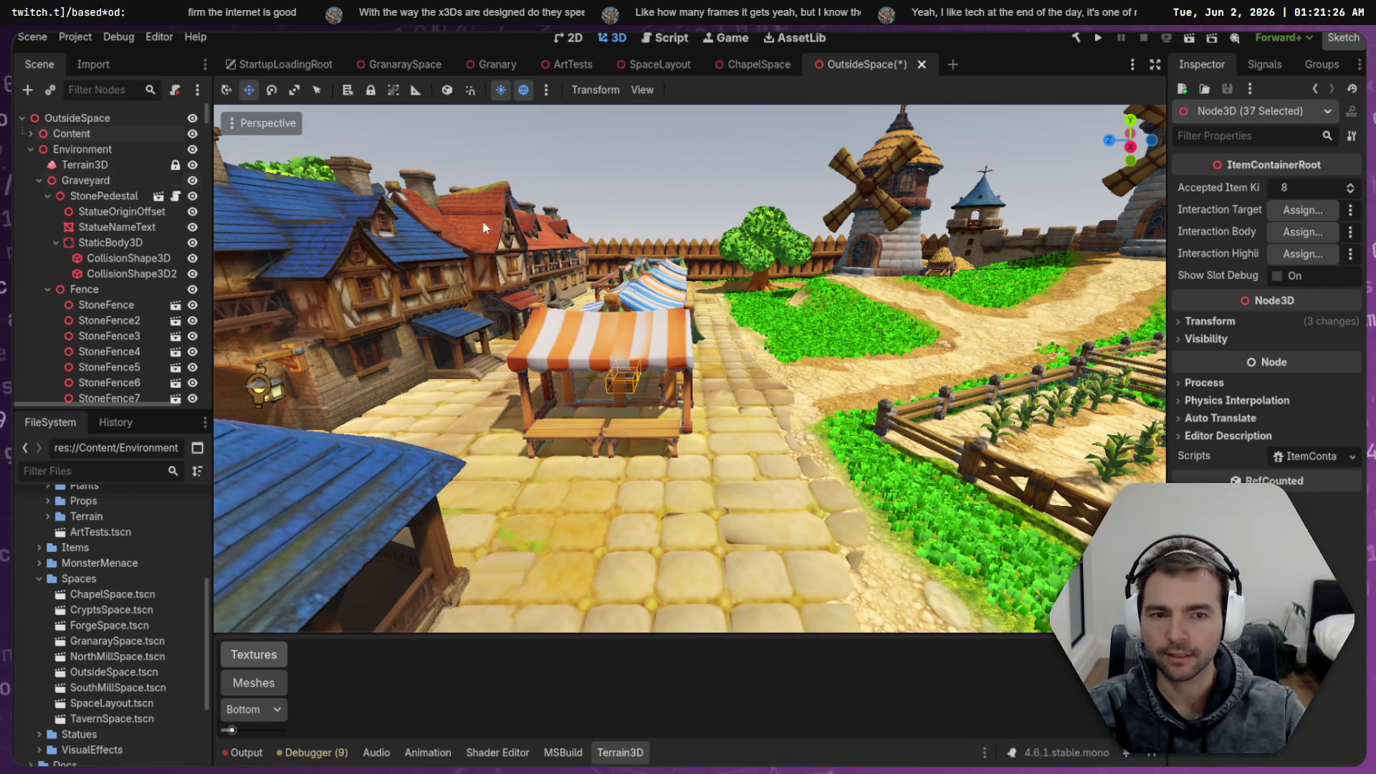
Fly past the market stalls toward the chapel, then select the Environment node
{"action": "key", "text": "f"}
{"action": "key", "text": "w"}
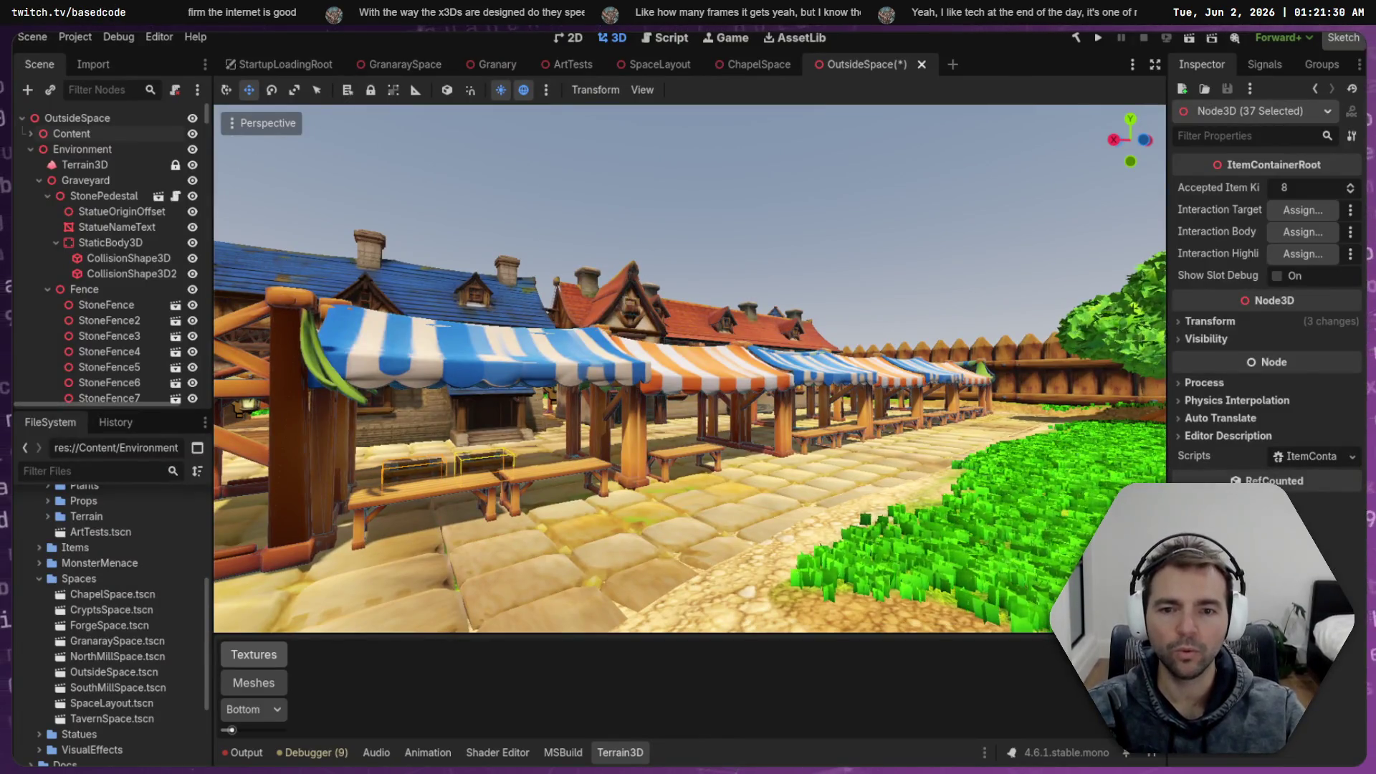
{"action": "left_click_drag", "start_coordinate": [688, 369], "coordinate": [502, 369]}
{"action": "key", "text": "w"}
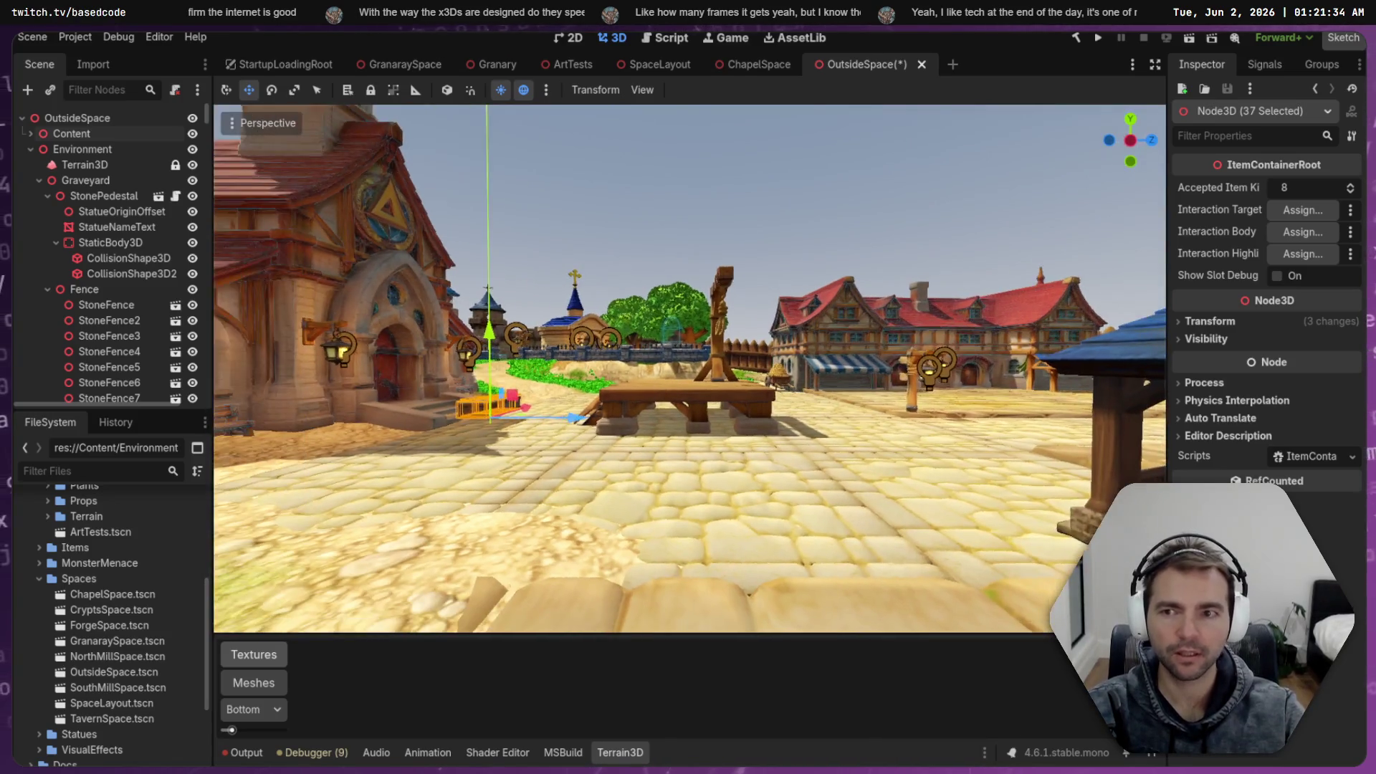
{"action": "key", "text": "w"}
{"action": "left_click", "coordinate": [671, 399]}
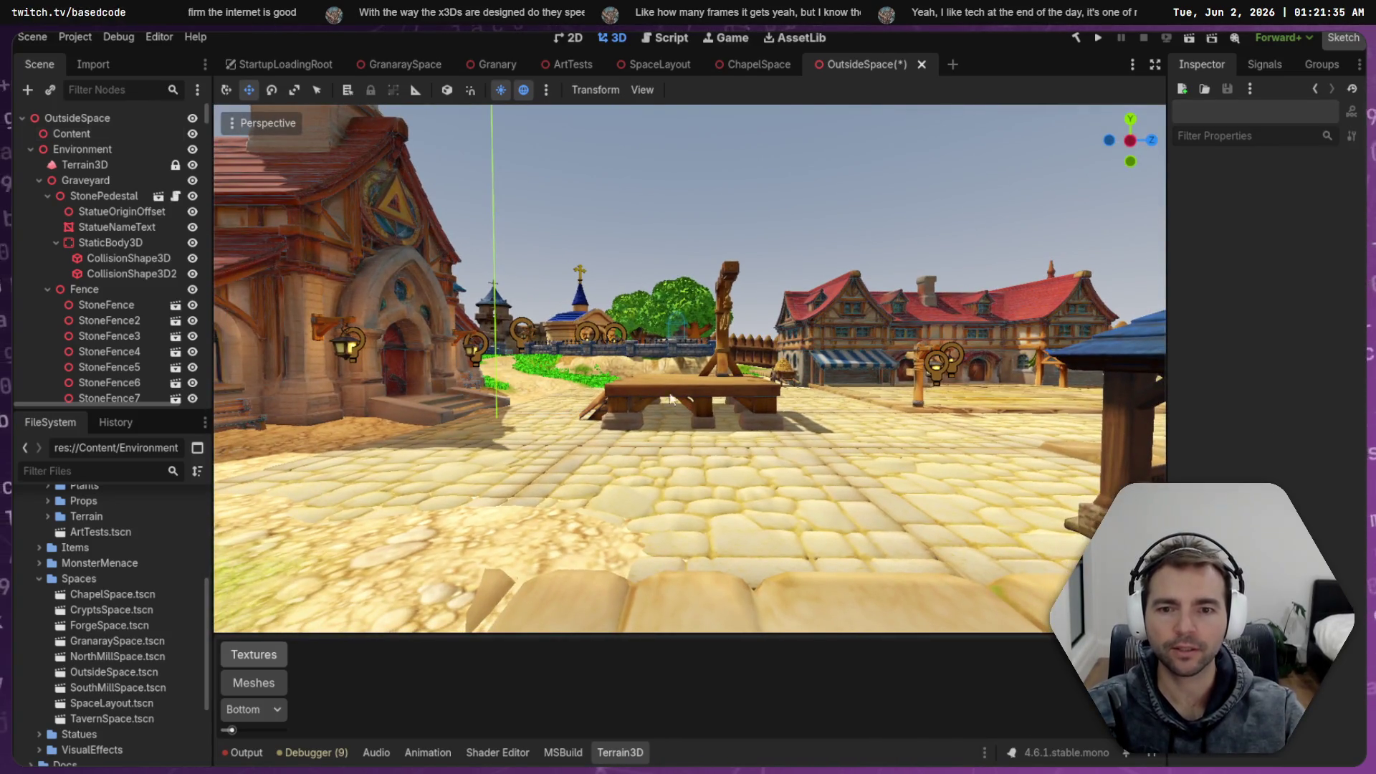
{"action": "left_click", "coordinate": [73, 155]}
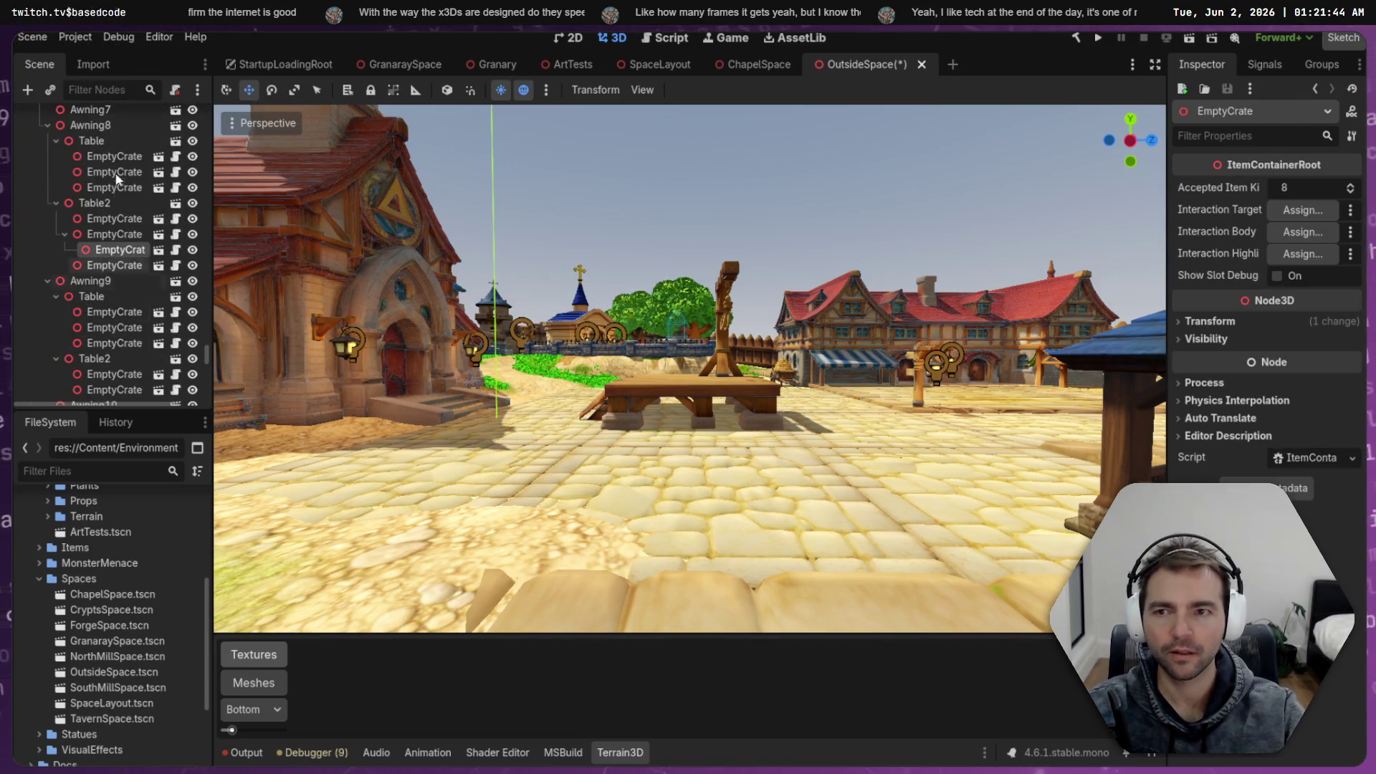
Filter by 'EmptyCrate' and delete the crate nested inside another crate
{"action": "left_click", "coordinate": [99, 89]}
{"action": "type", "text": "EmptyCrate"}
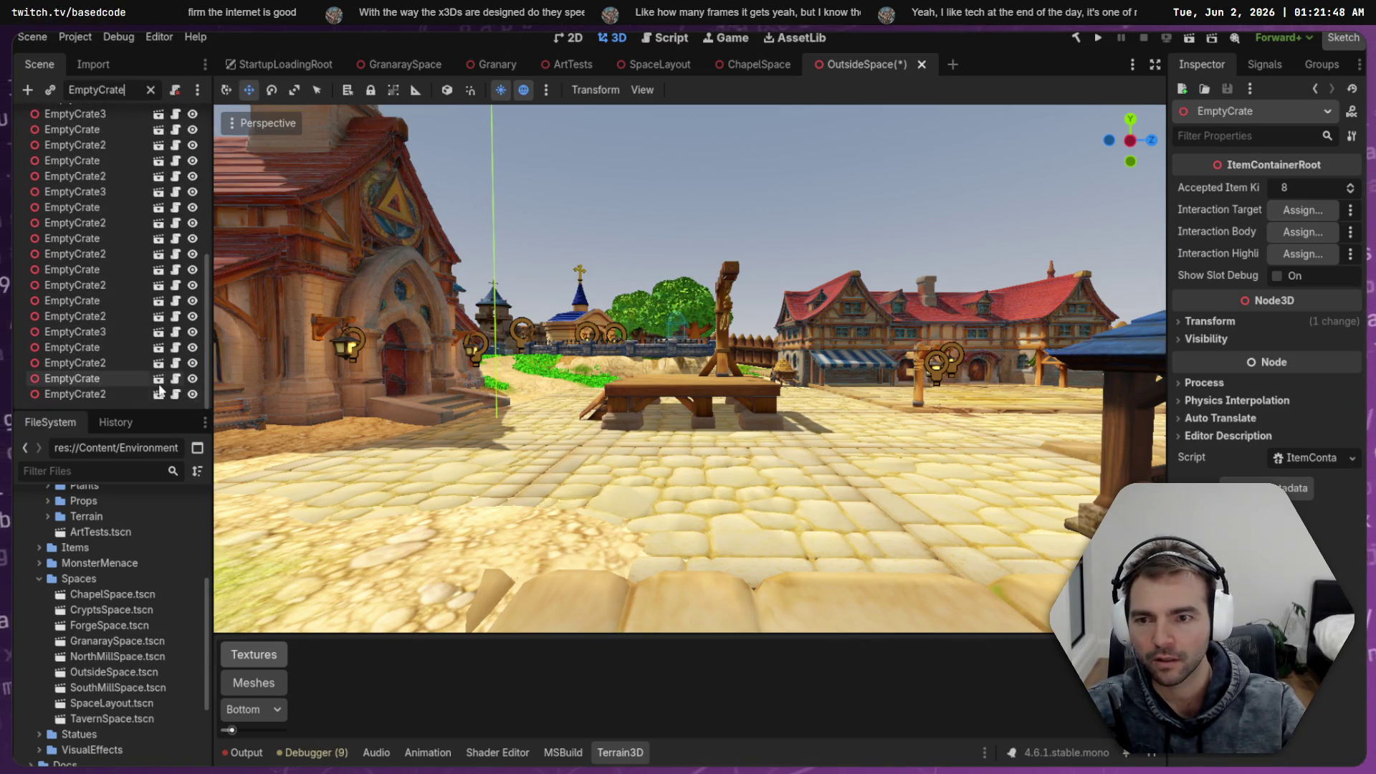
{"action": "left_click", "coordinate": [81, 271]}
{"action": "key", "text": "Delete"}
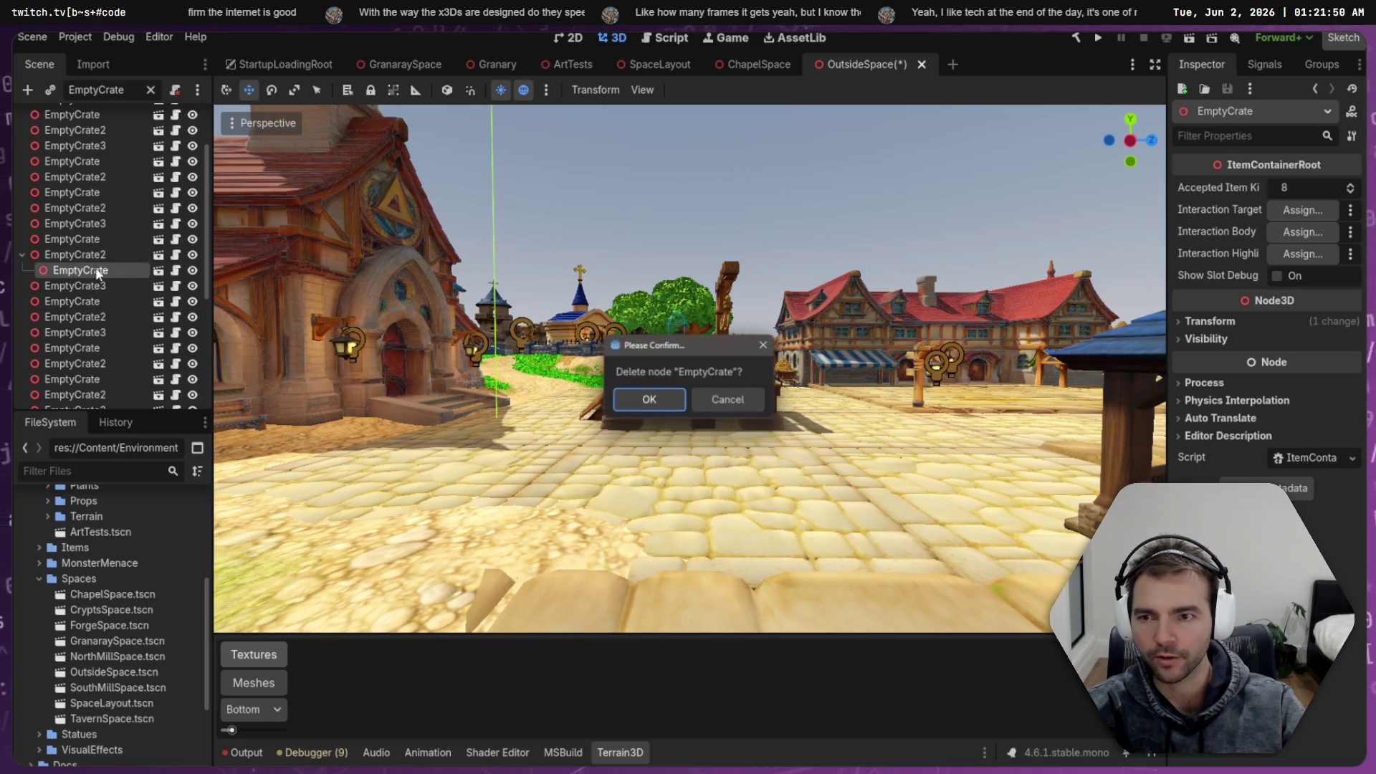
{"action": "left_click", "coordinate": [631, 400]}
Select all 37 EmptyCrate nodes, drag them under Content and frame them
{"action": "scroll", "coordinate": [112, 338], "scroll_direction": "down", "scroll_amount": 5}
{"action": "left_click", "coordinate": [109, 393]}
{"action": "scroll", "coordinate": [126, 357], "scroll_direction": "up", "scroll_amount": 6}
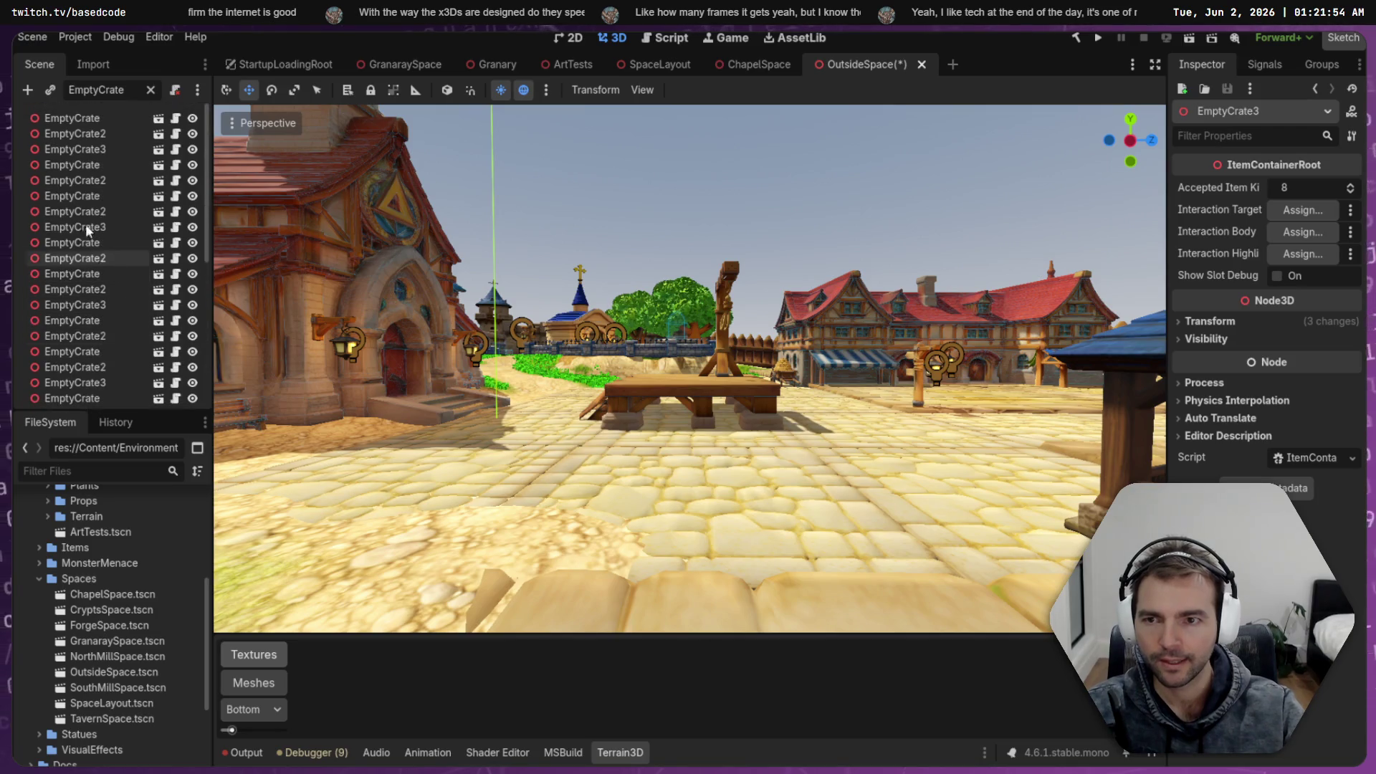
{"action": "left_click", "coordinate": [98, 128], "text": "shift"}
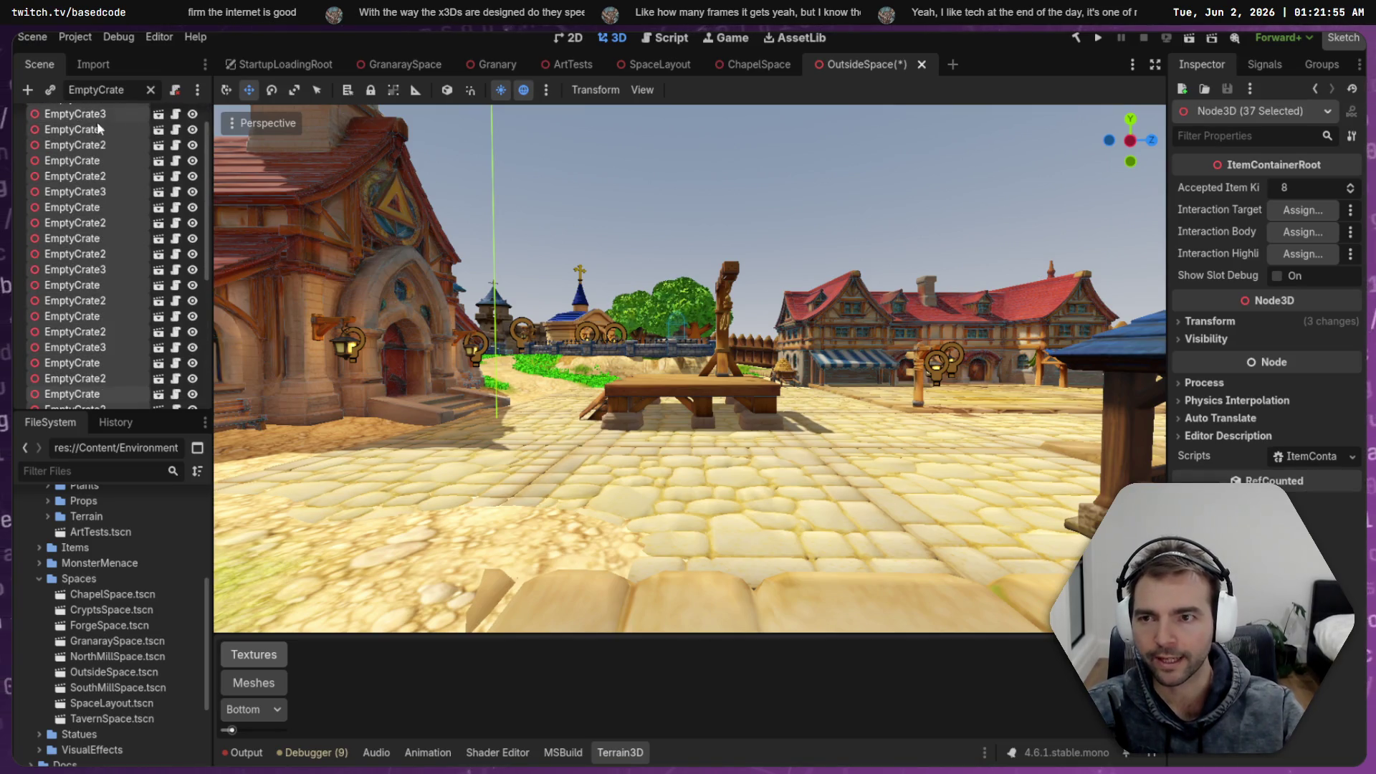
{"action": "left_click", "coordinate": [149, 91]}
{"action": "mouse_move", "coordinate": [96, 372]}
{"action": "left_mouse_down"}
{"action": "mouse_move", "coordinate": [111, 50]}
{"action": "mouse_move", "coordinate": [86, 100]}
{"action": "mouse_move", "coordinate": [125, 96]}
{"action": "mouse_move", "coordinate": [93, 136]}
{"action": "left_mouse_up"}
{"action": "key", "text": "f"}
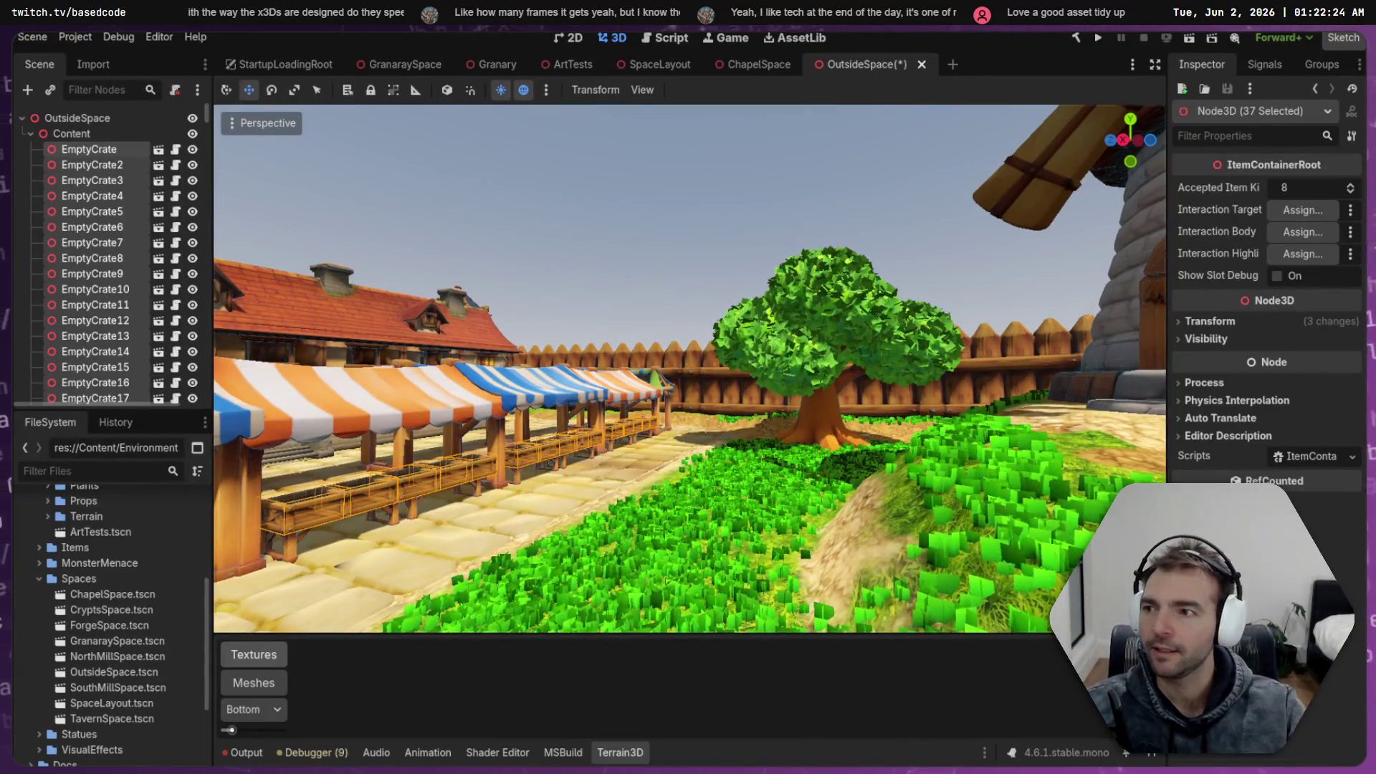
Collapse the Content, Graveyard, Walls, Paving and Buildings branches in the scene tree
{"action": "left_click", "coordinate": [30, 133]}
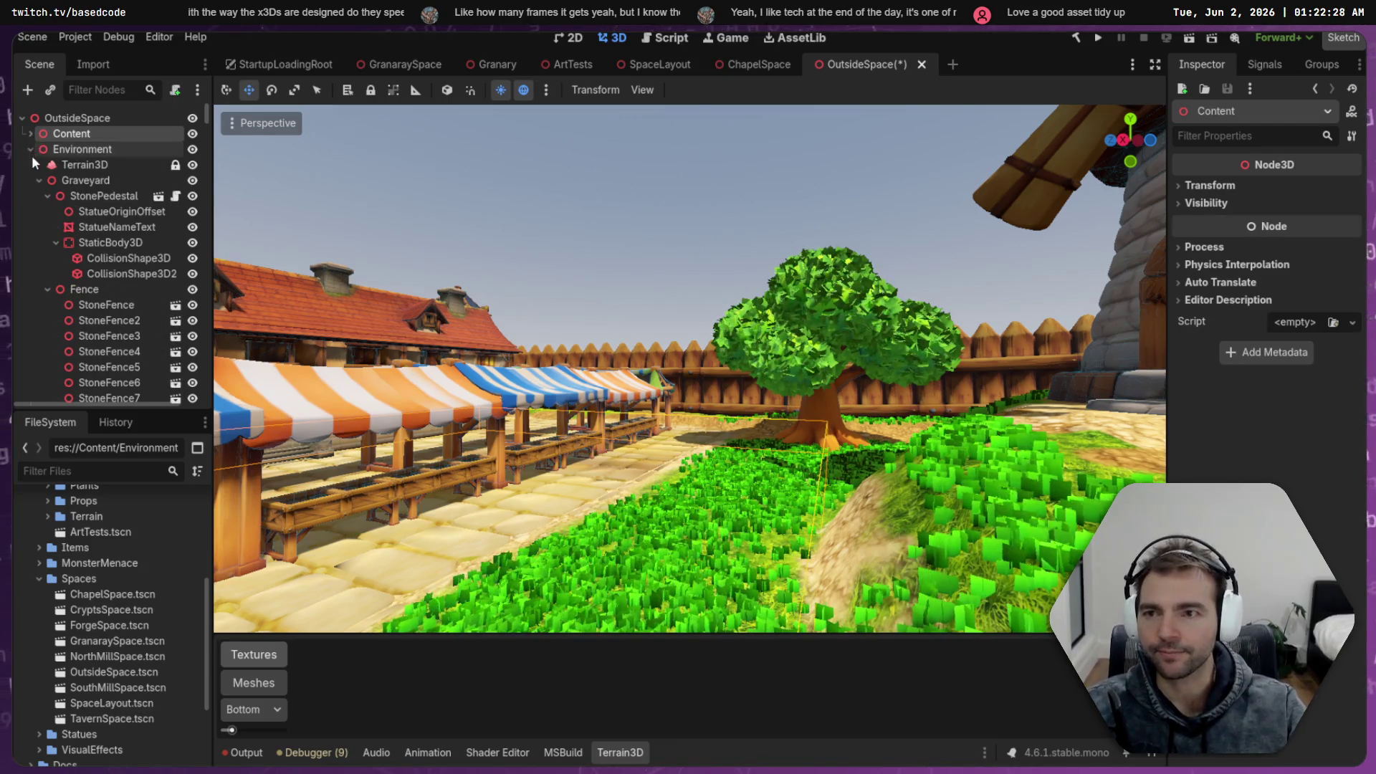
{"action": "left_click", "coordinate": [30, 149]}
{"action": "left_click", "coordinate": [31, 149]}
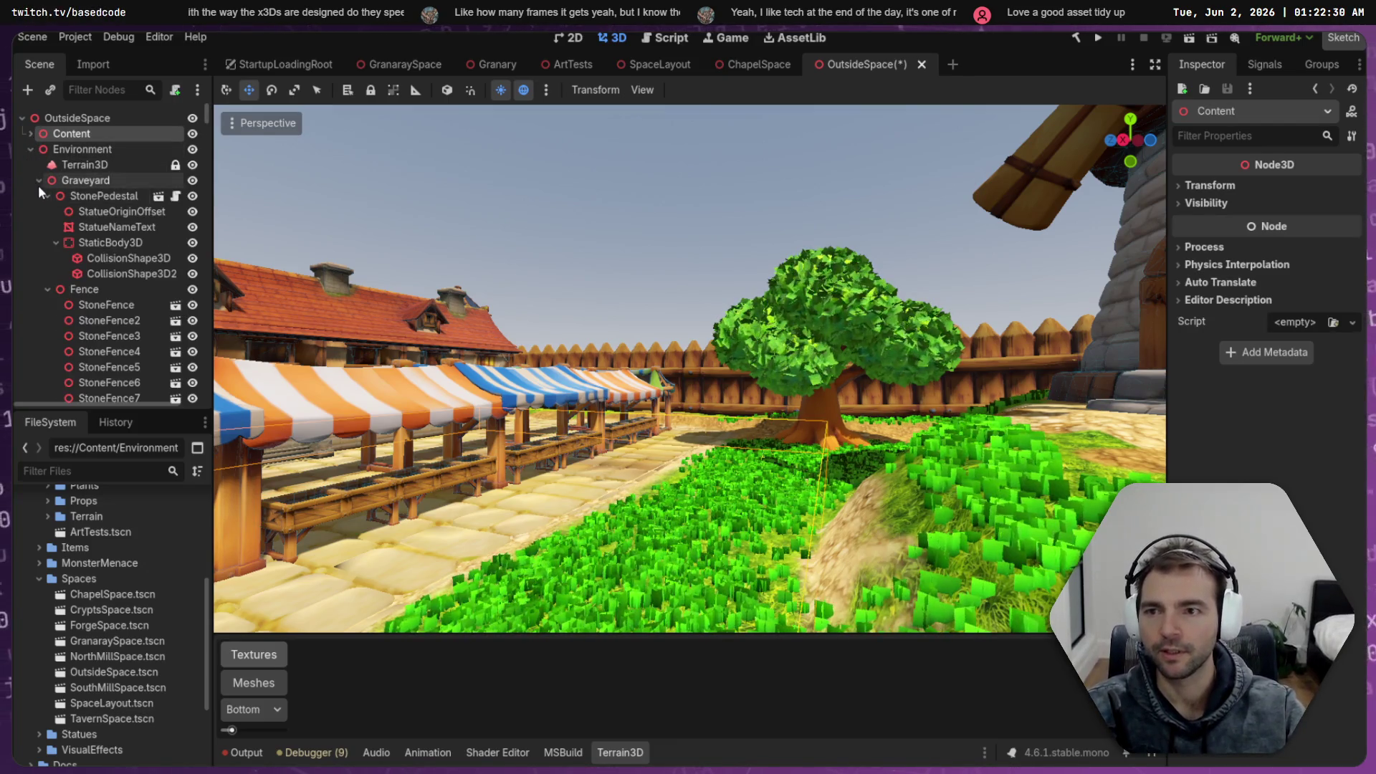
{"action": "left_click", "coordinate": [37, 185]}
{"action": "left_click", "coordinate": [37, 198]}
{"action": "left_click", "coordinate": [38, 211]}
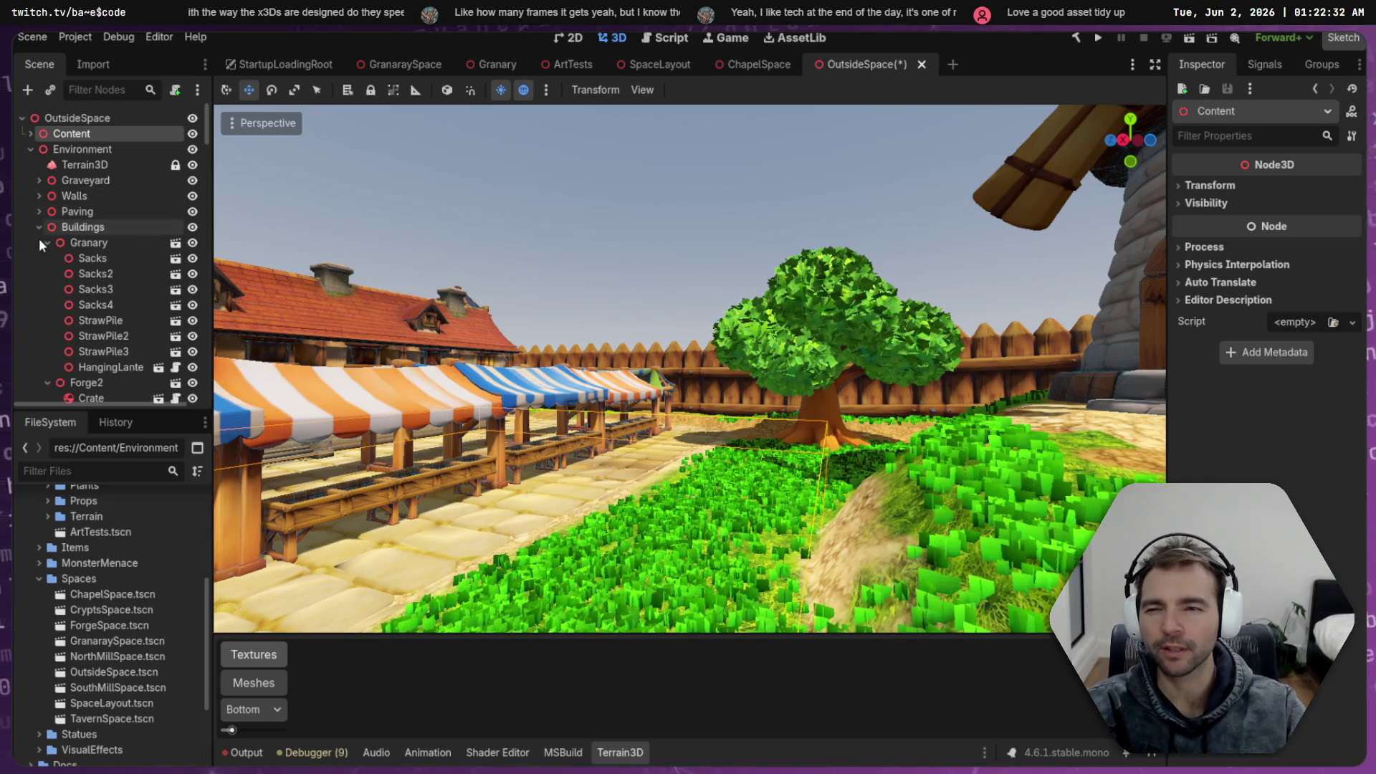
{"action": "left_click", "coordinate": [37, 225]}
Select CornFarm2 through CornFarm5 with a 'Corn' name filter, then clear the filter
{"action": "left_click", "coordinate": [87, 246]}
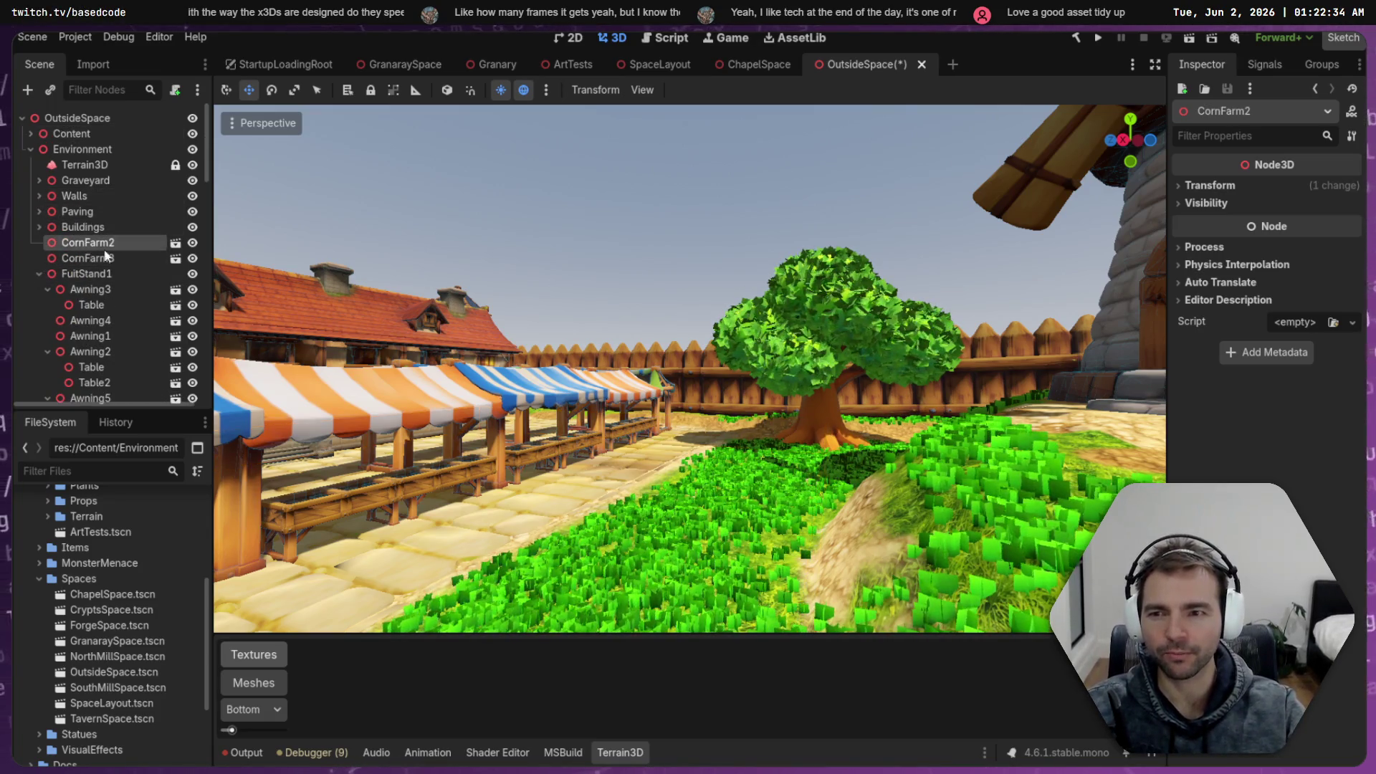
{"action": "double_click", "coordinate": [89, 247]}
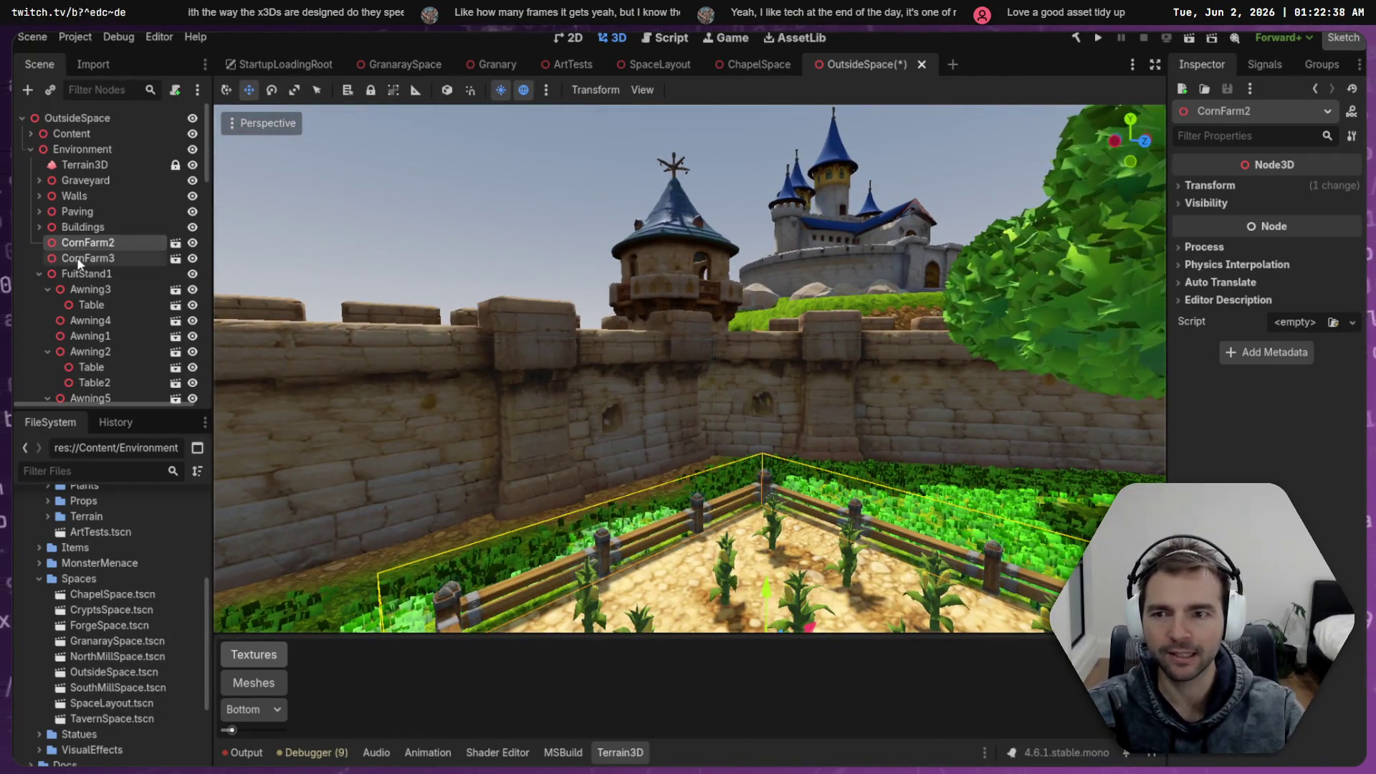
{"action": "left_click", "coordinate": [79, 259], "text": "shift"}
{"action": "left_click", "coordinate": [39, 274]}
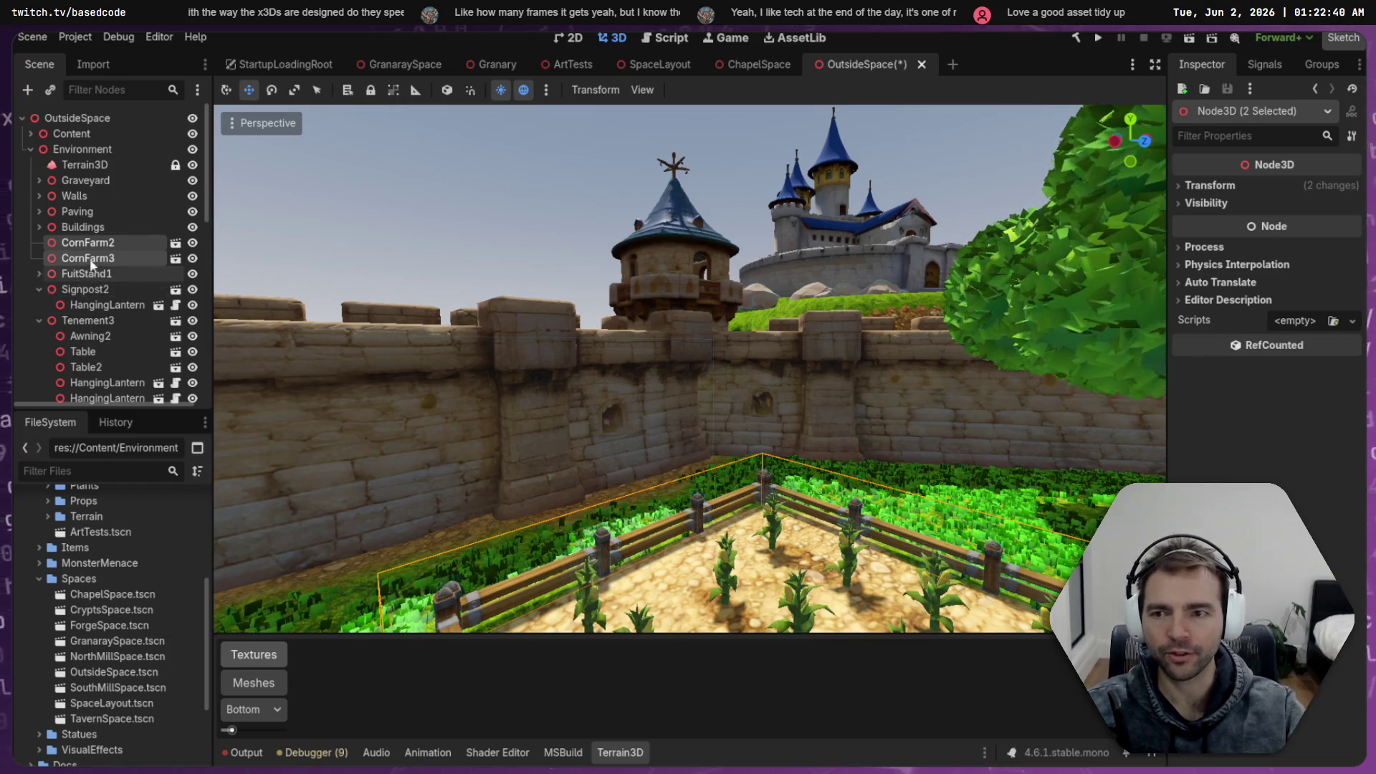
{"action": "left_click", "coordinate": [111, 94]}
{"action": "type", "text": "CornFar"}
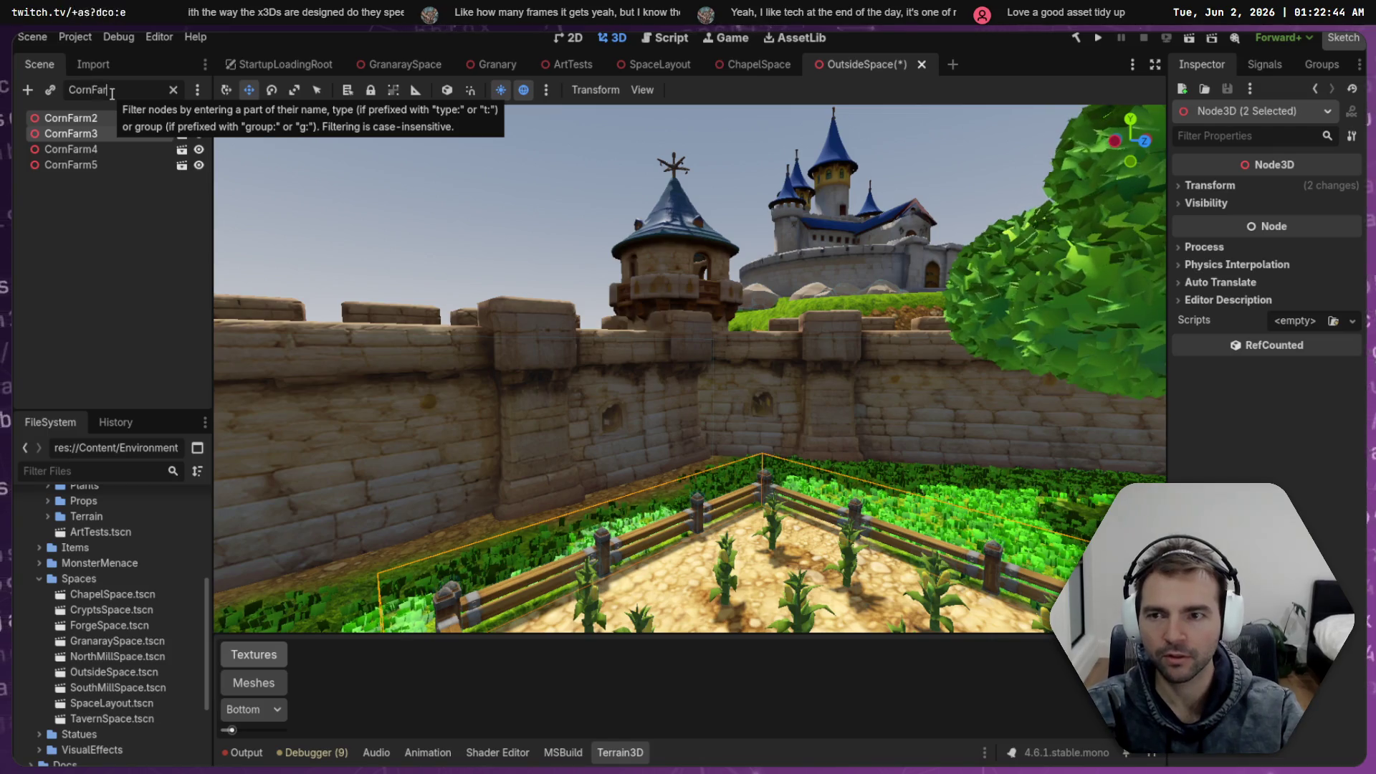
{"action": "left_click", "coordinate": [119, 161]}
{"action": "left_click", "coordinate": [112, 118], "text": "shift"}
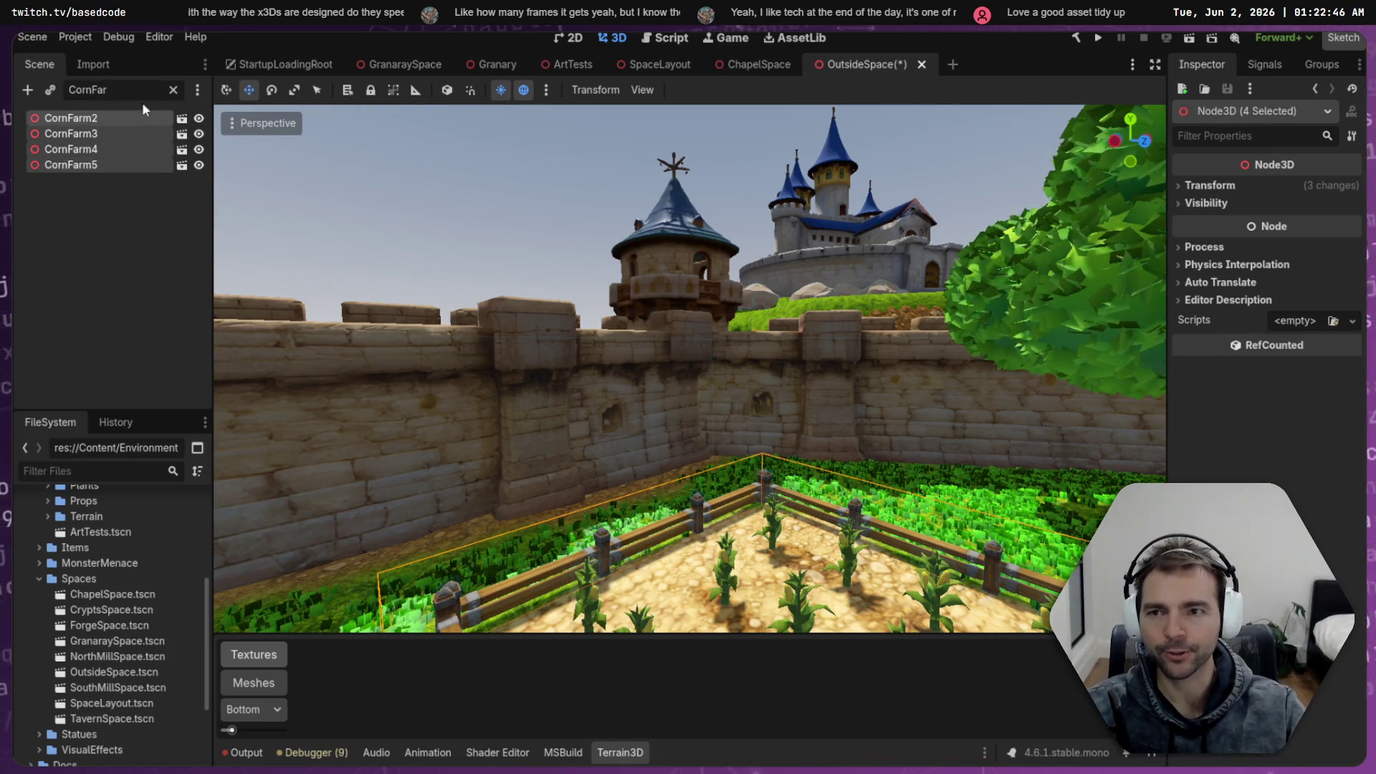
{"action": "left_click", "coordinate": [174, 90]}
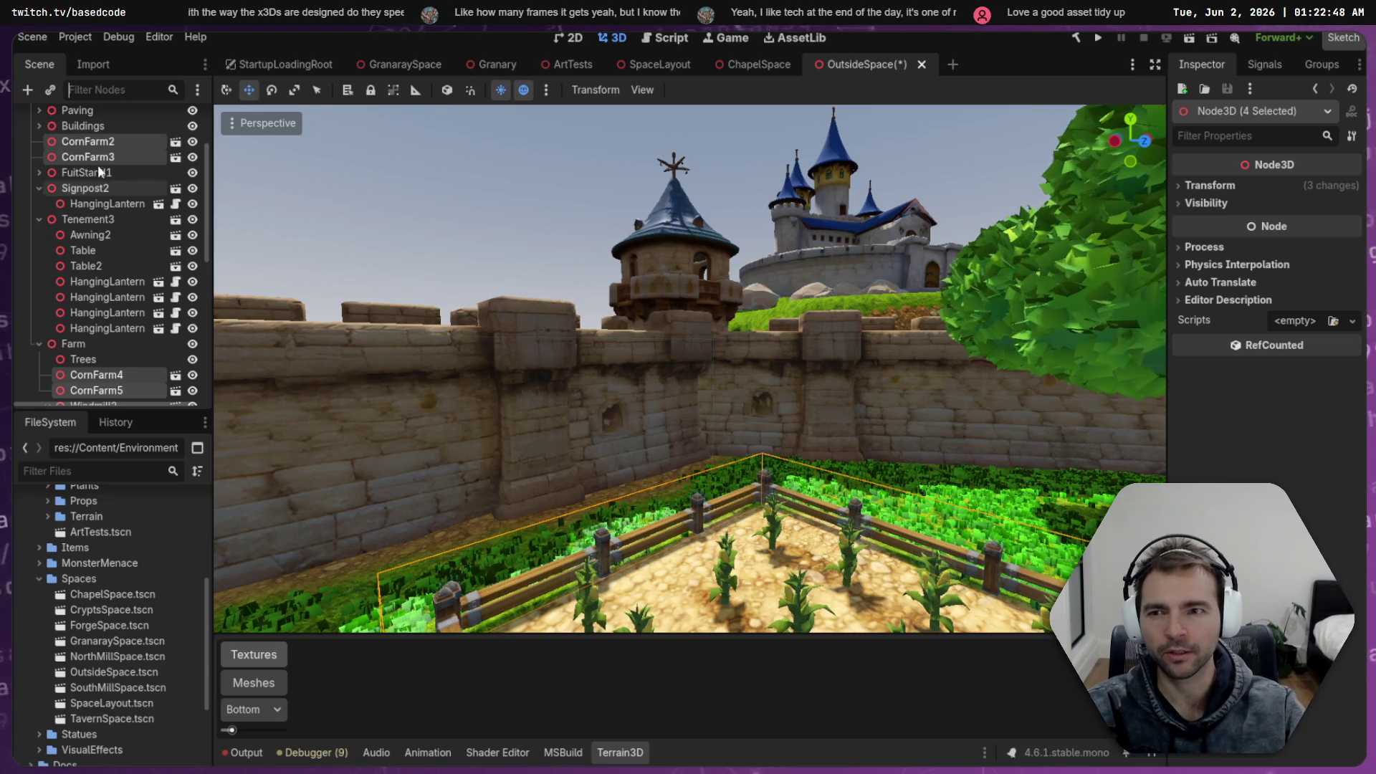
Drag the four CornFarm nodes under Content, collapse the branches, and save OutsideSpace
{"action": "mouse_move", "coordinate": [98, 149]}
{"action": "left_mouse_down"}
{"action": "mouse_move", "coordinate": [77, 114]}
{"action": "mouse_move", "coordinate": [79, 135]}
{"action": "left_mouse_up"}
{"action": "scroll", "coordinate": [27, 185], "scroll_direction": "down", "scroll_amount": 3}
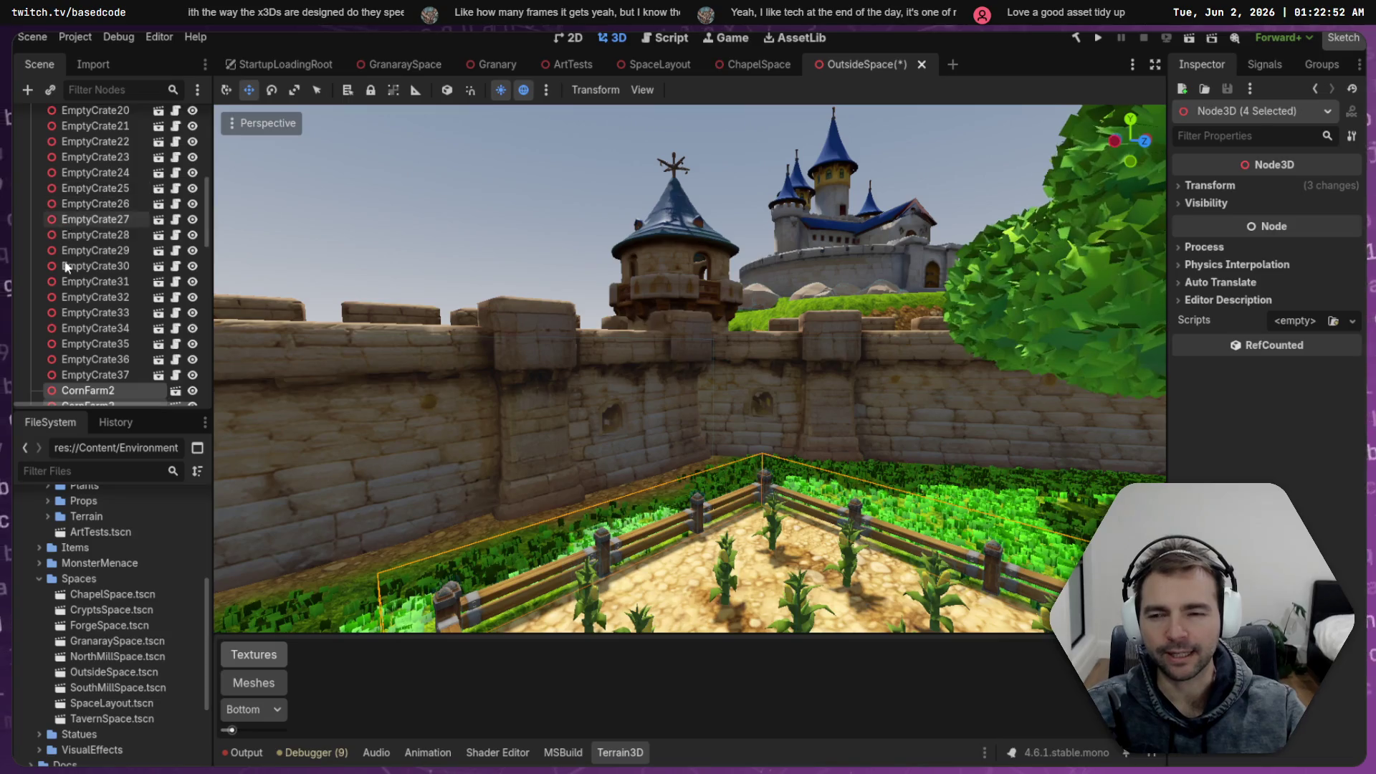
{"action": "scroll", "coordinate": [27, 185], "scroll_direction": "up", "scroll_amount": 3}
{"action": "left_click", "coordinate": [31, 134]}
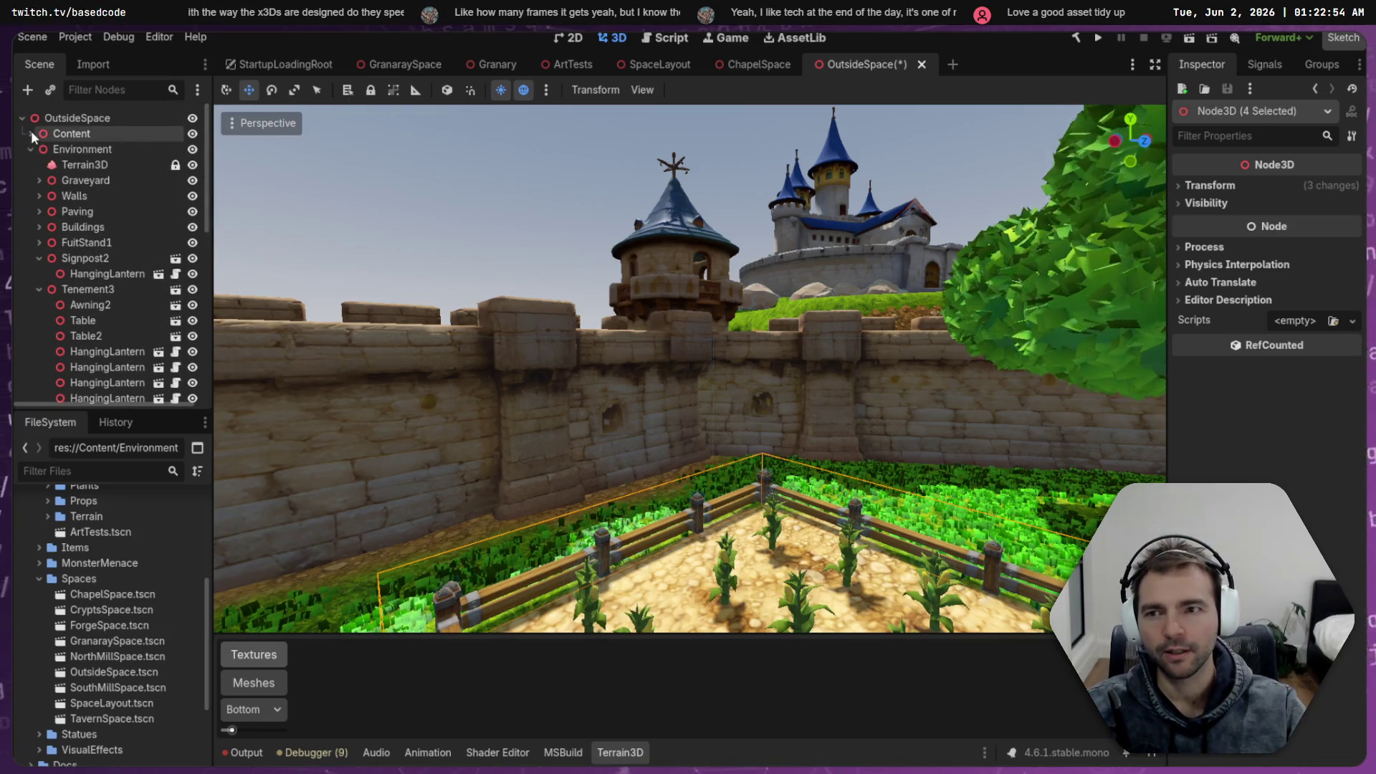
{"action": "left_click", "coordinate": [30, 149]}
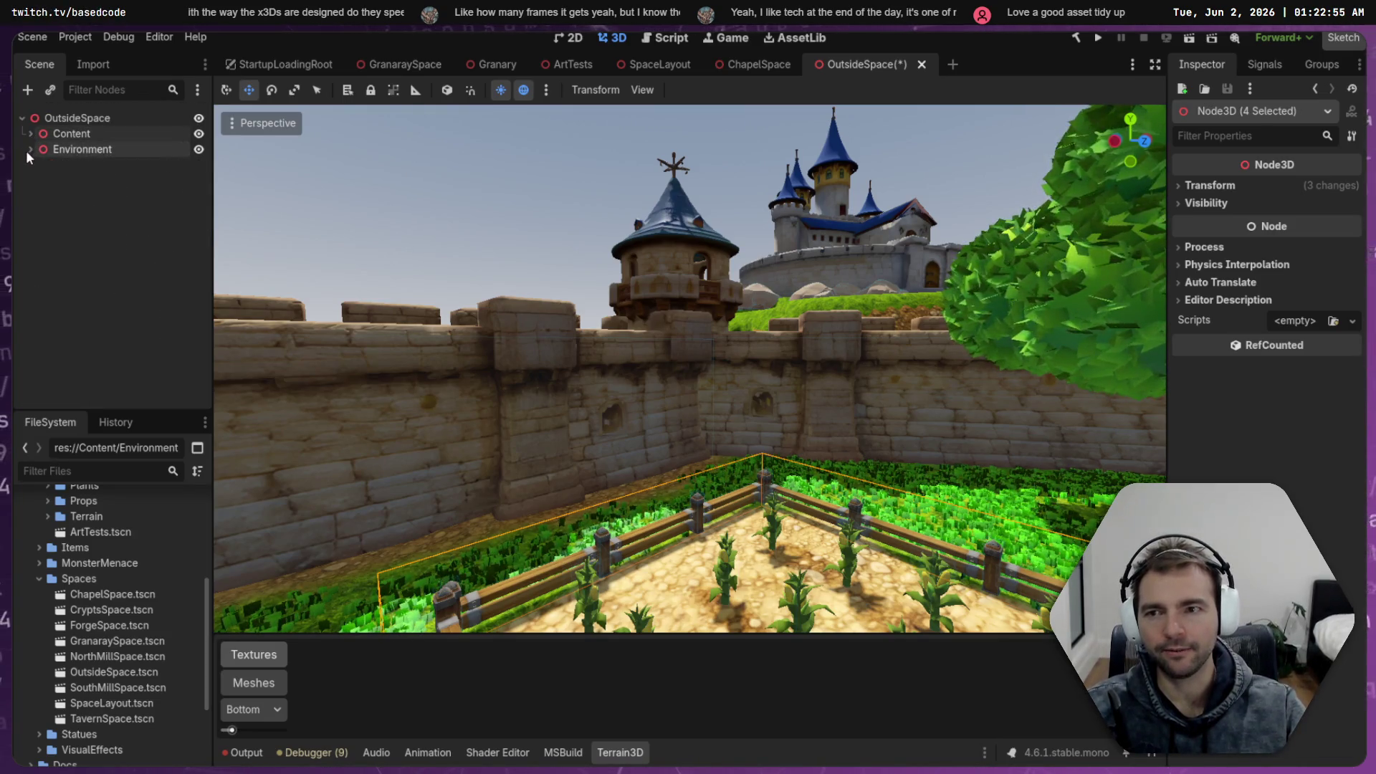
{"action": "left_click", "coordinate": [86, 150]}
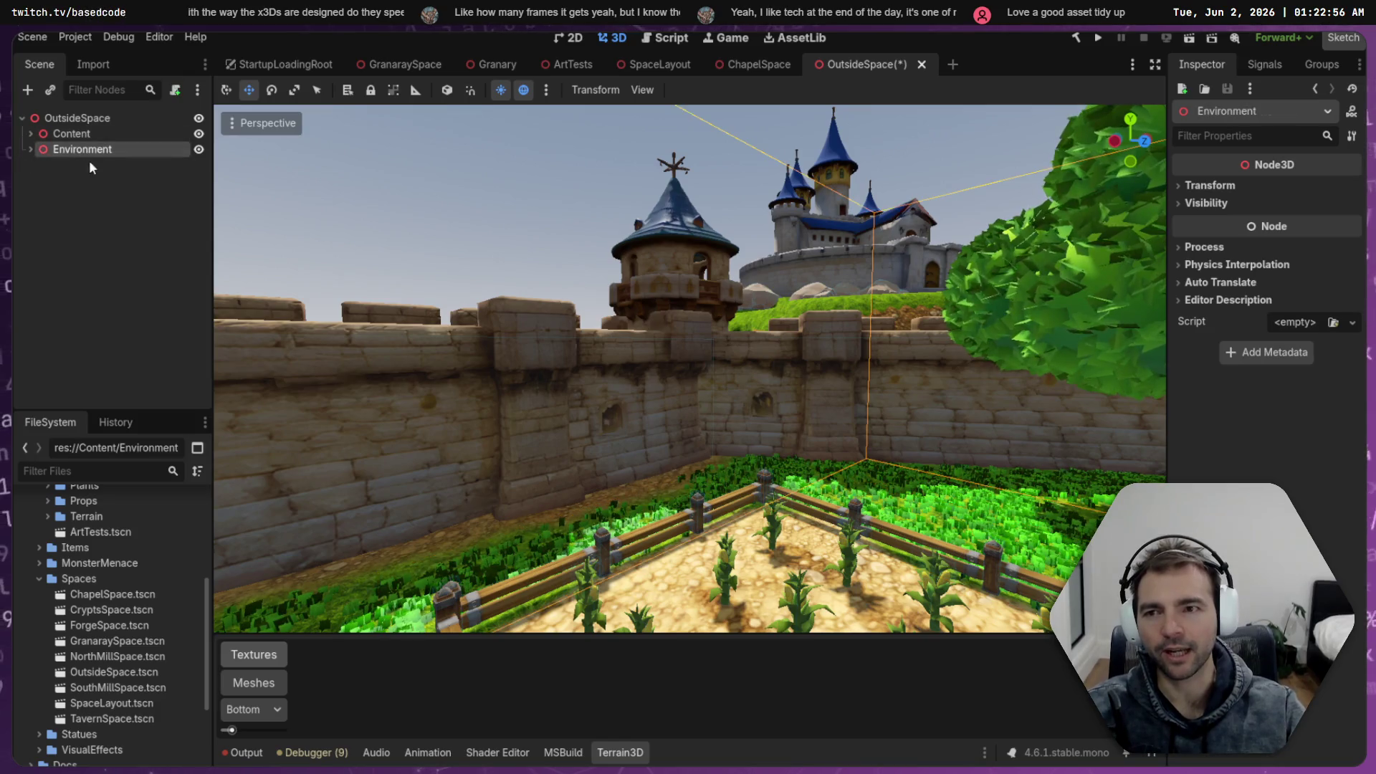
{"action": "left_click", "coordinate": [537, 182]}
{"action": "key", "text": "ctrl+s"}
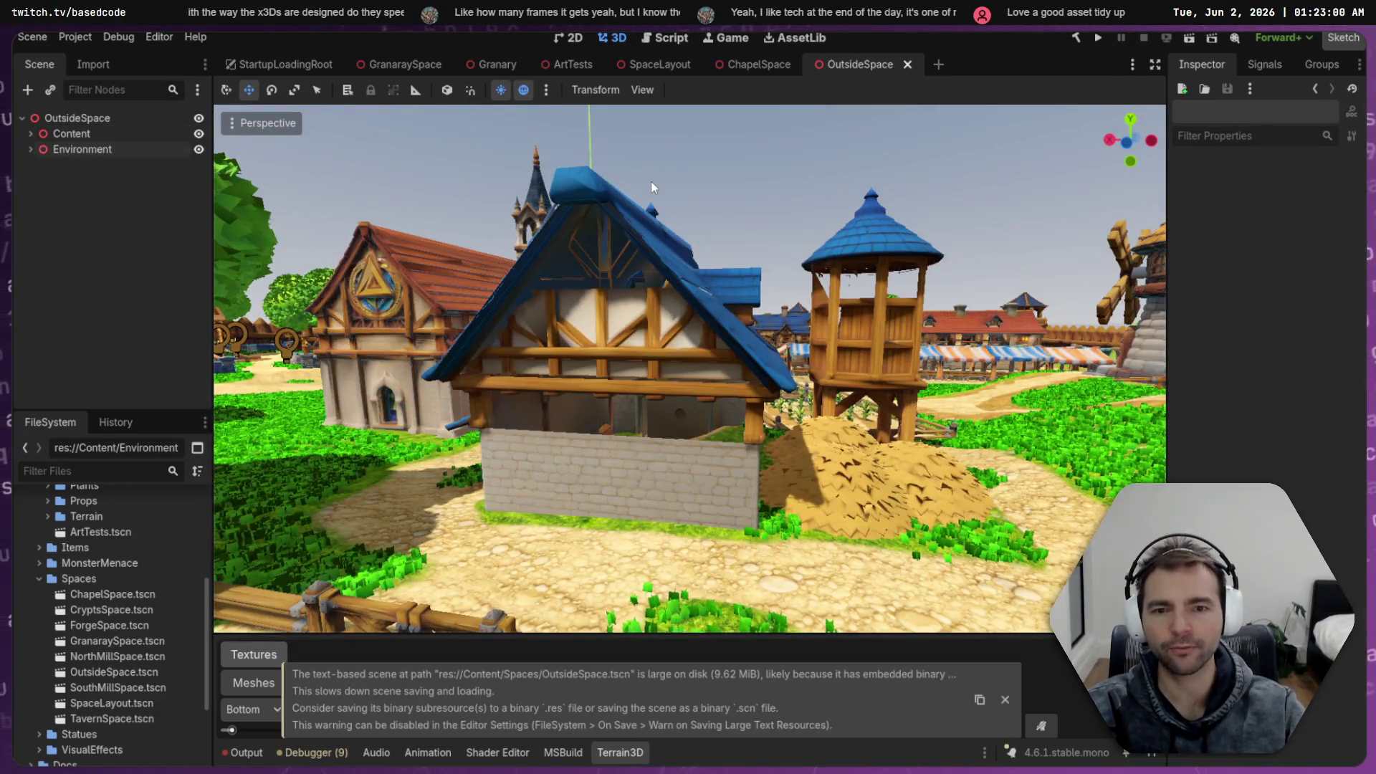
Fly the camera around the market, then show and clear the Output log
{"action": "key", "text": "w"}
{"action": "key", "text": "s"}
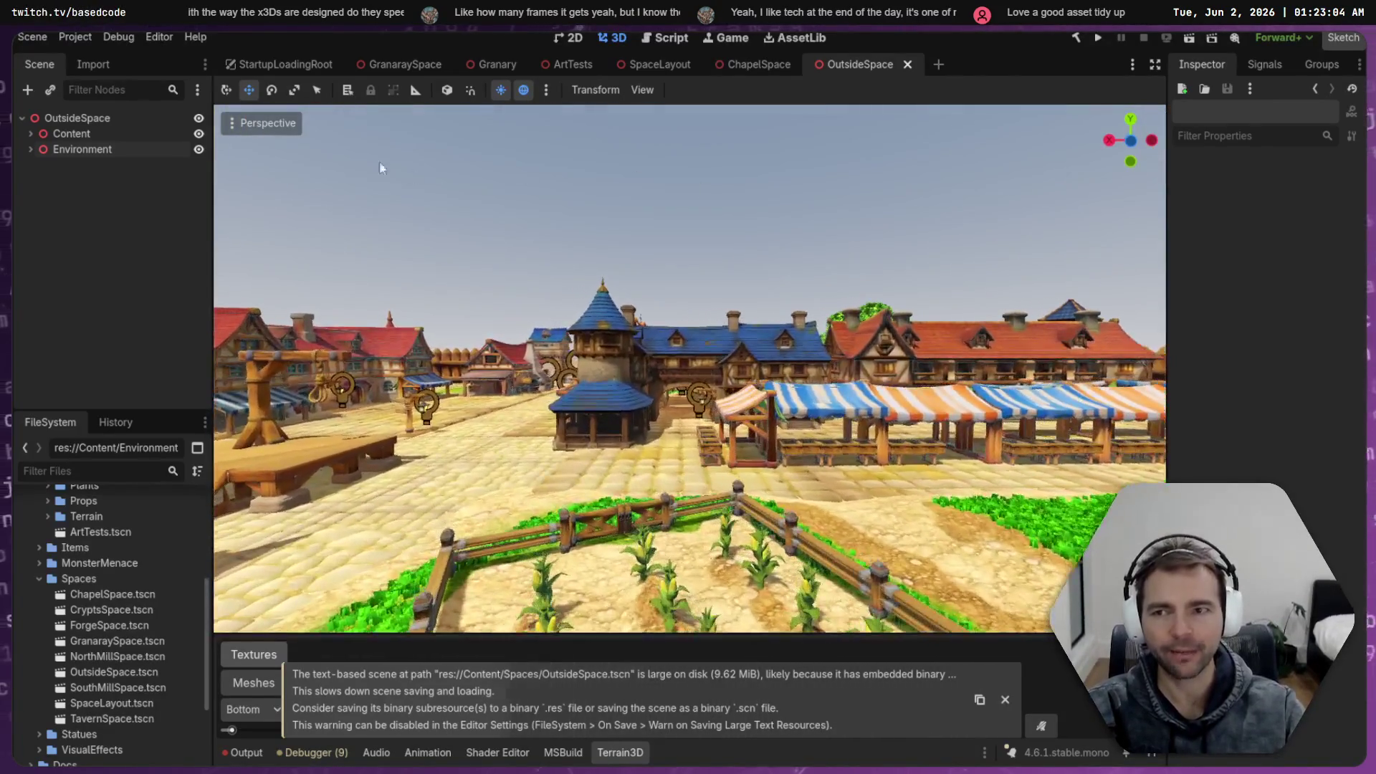
{"action": "left_click", "coordinate": [242, 753]}
{"action": "key", "text": "ctrl+alt+k"}
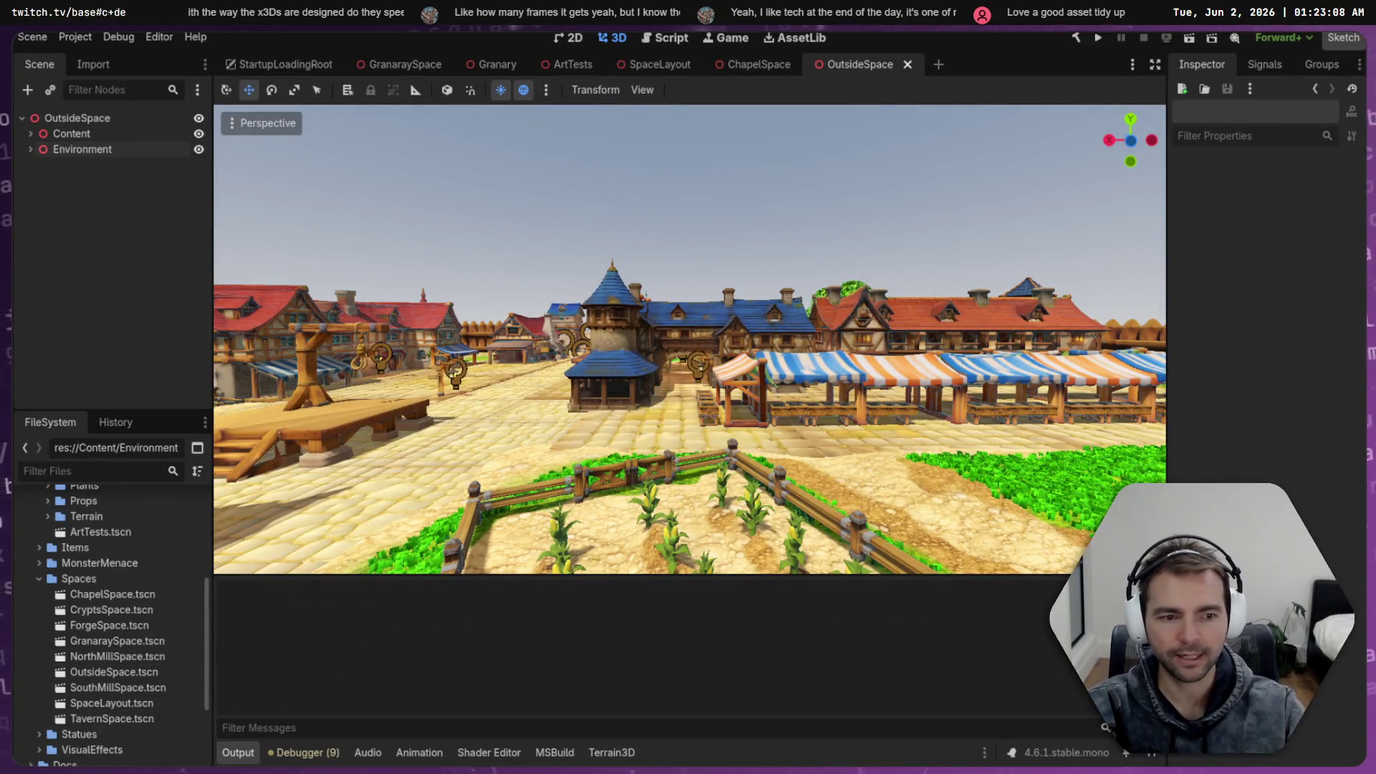
Expand Environment, collapse its Farm and CryptEnterance groups, and expand Content to the first EmptyCrate
{"action": "left_click", "coordinate": [29, 149]}
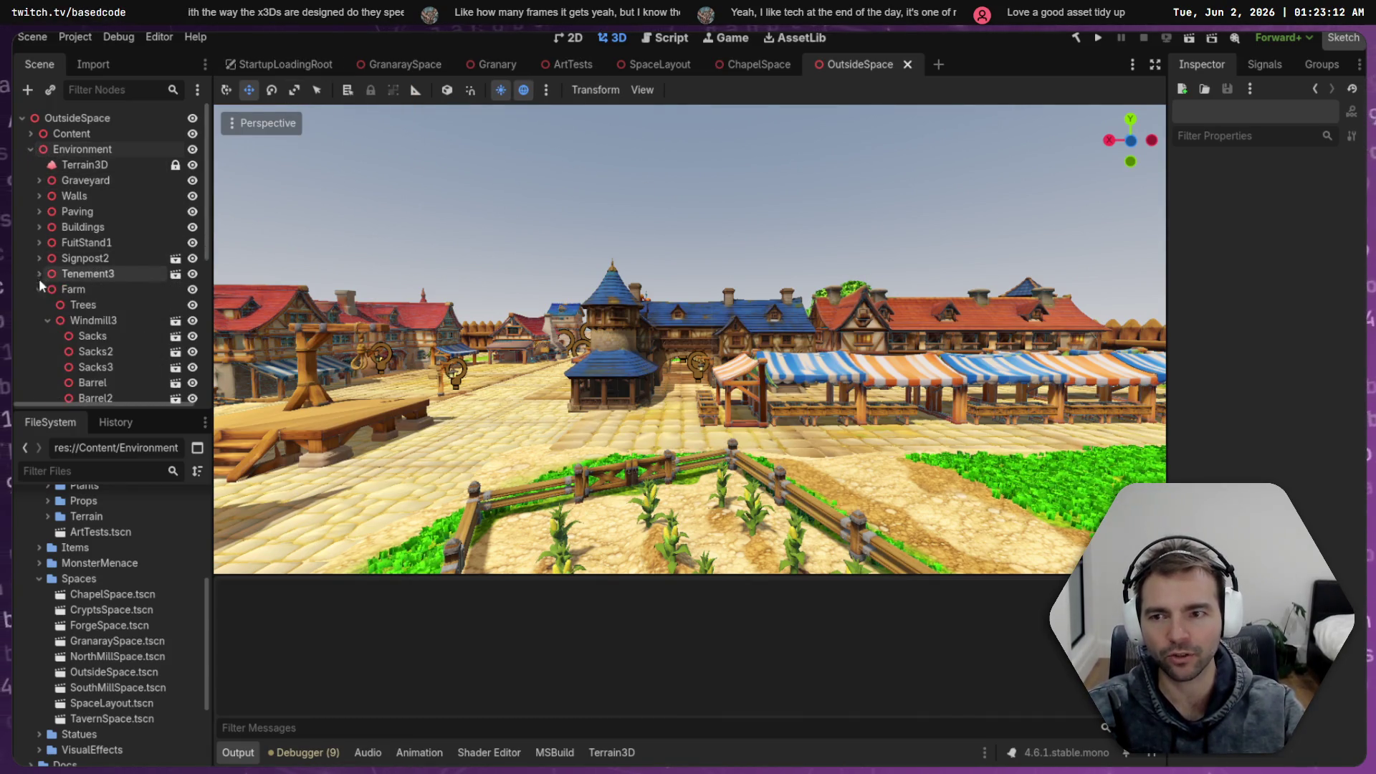
{"action": "left_click", "coordinate": [39, 289]}
{"action": "left_click", "coordinate": [99, 319]}
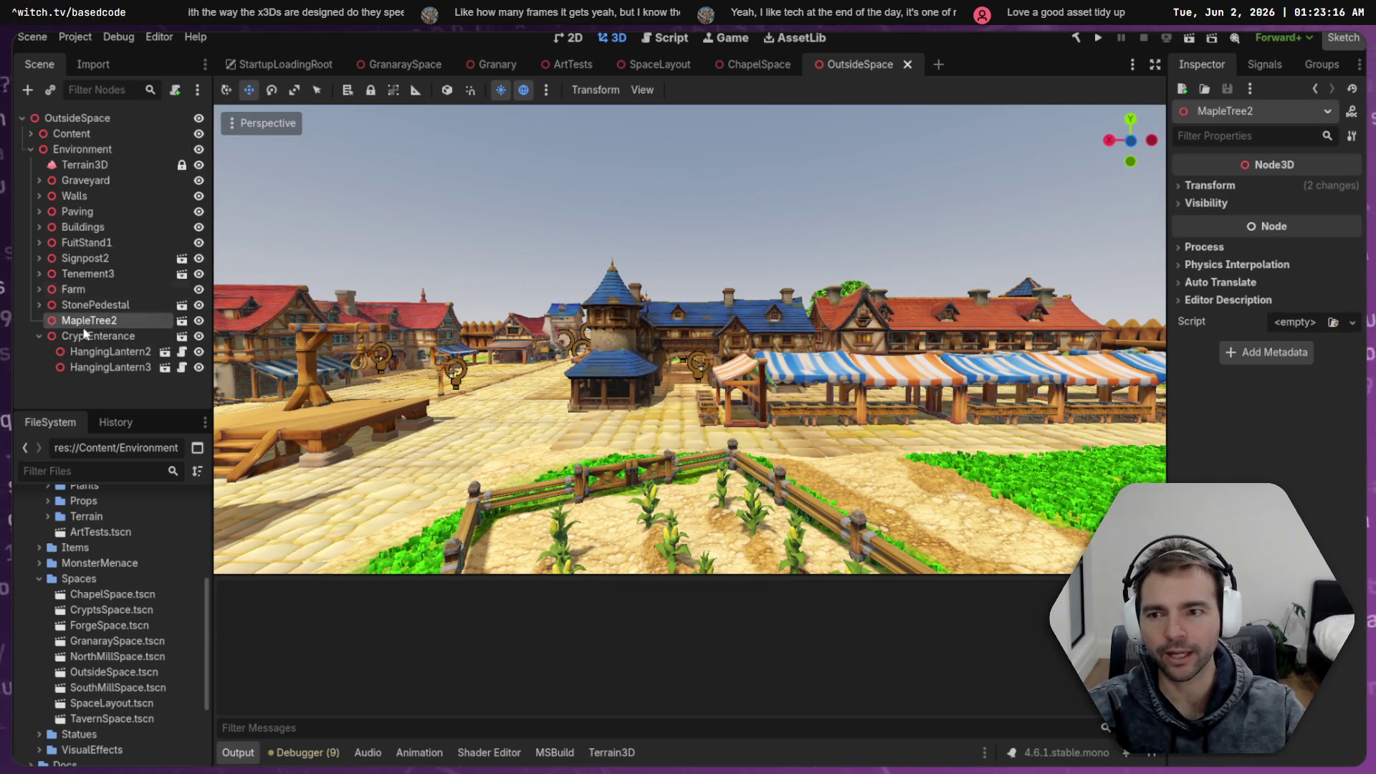
{"action": "left_click", "coordinate": [35, 337]}
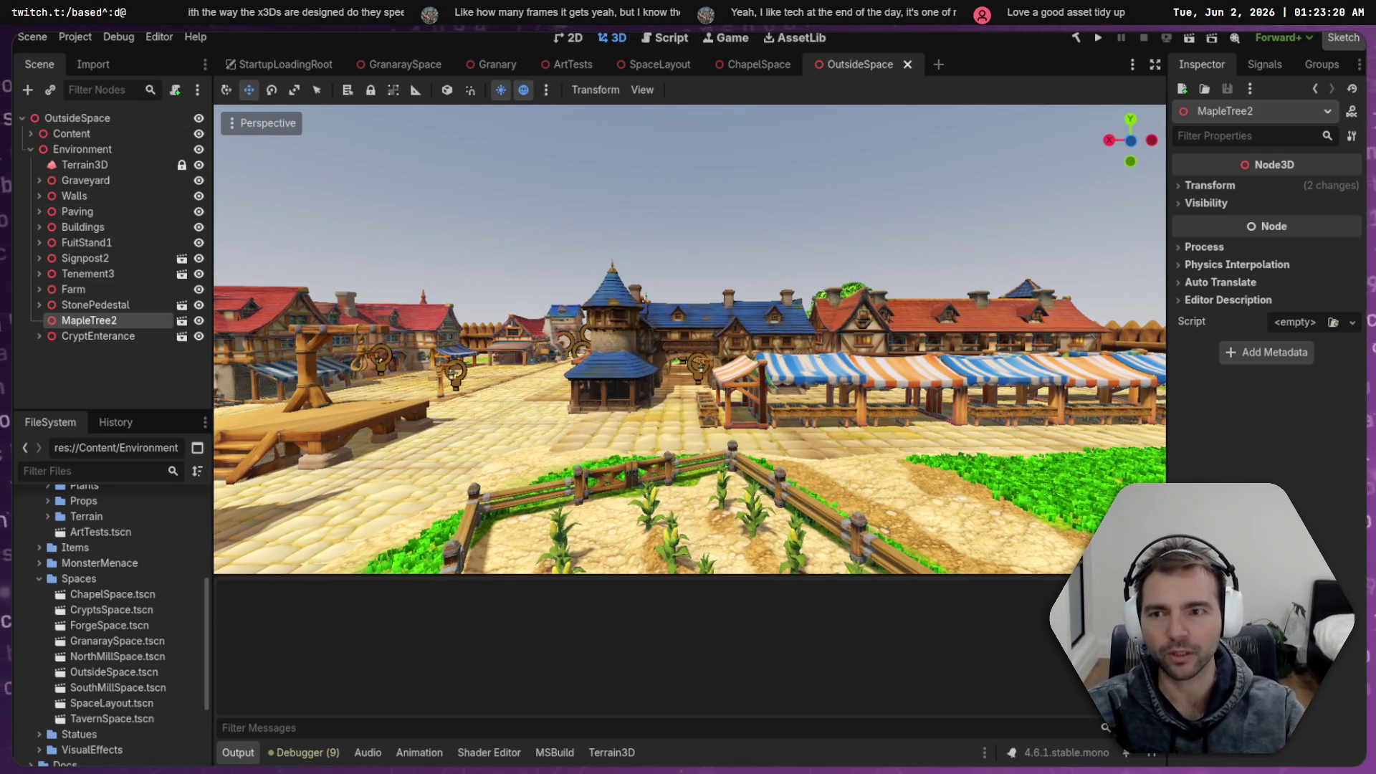
{"action": "left_click", "coordinate": [86, 243]}
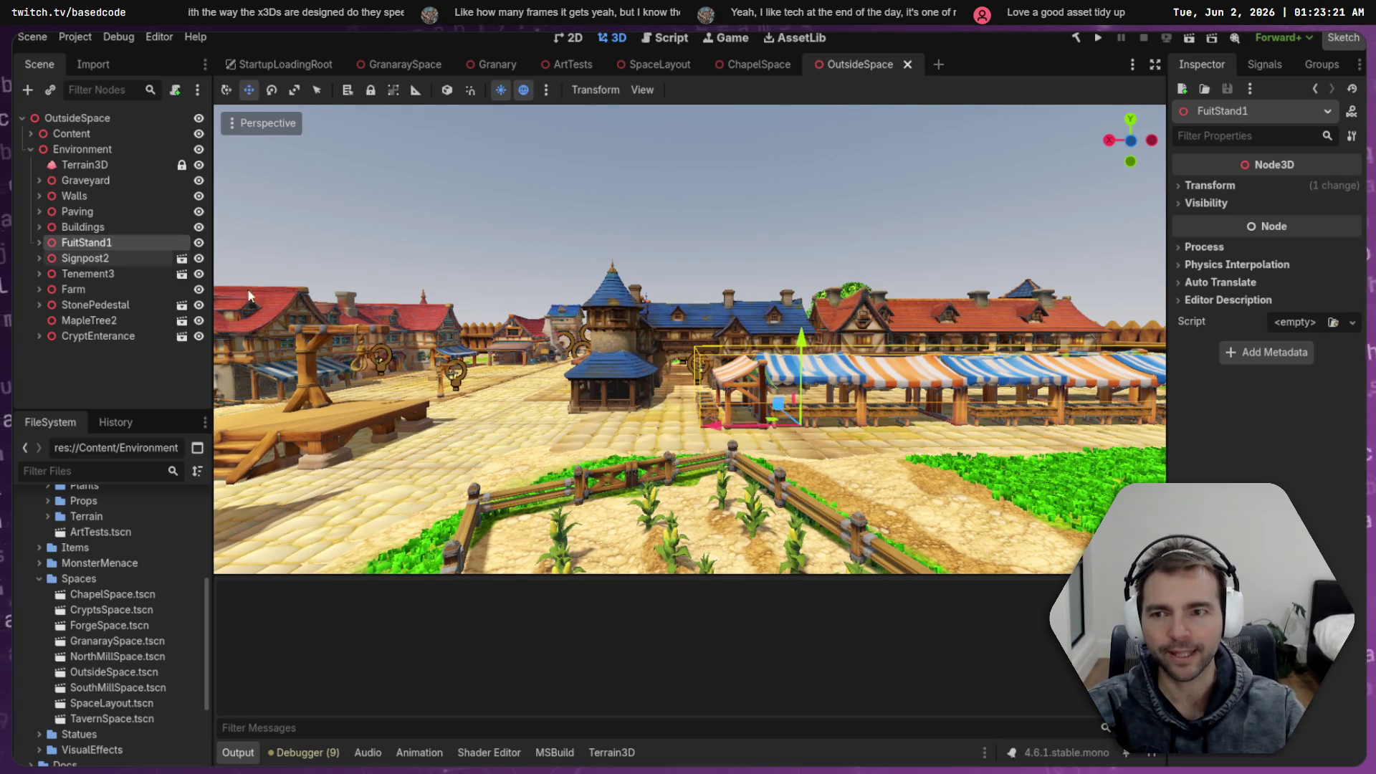
{"action": "left_click", "coordinate": [742, 219]}
{"action": "scroll", "coordinate": [742, 219], "scroll_direction": "up", "scroll_amount": 5}
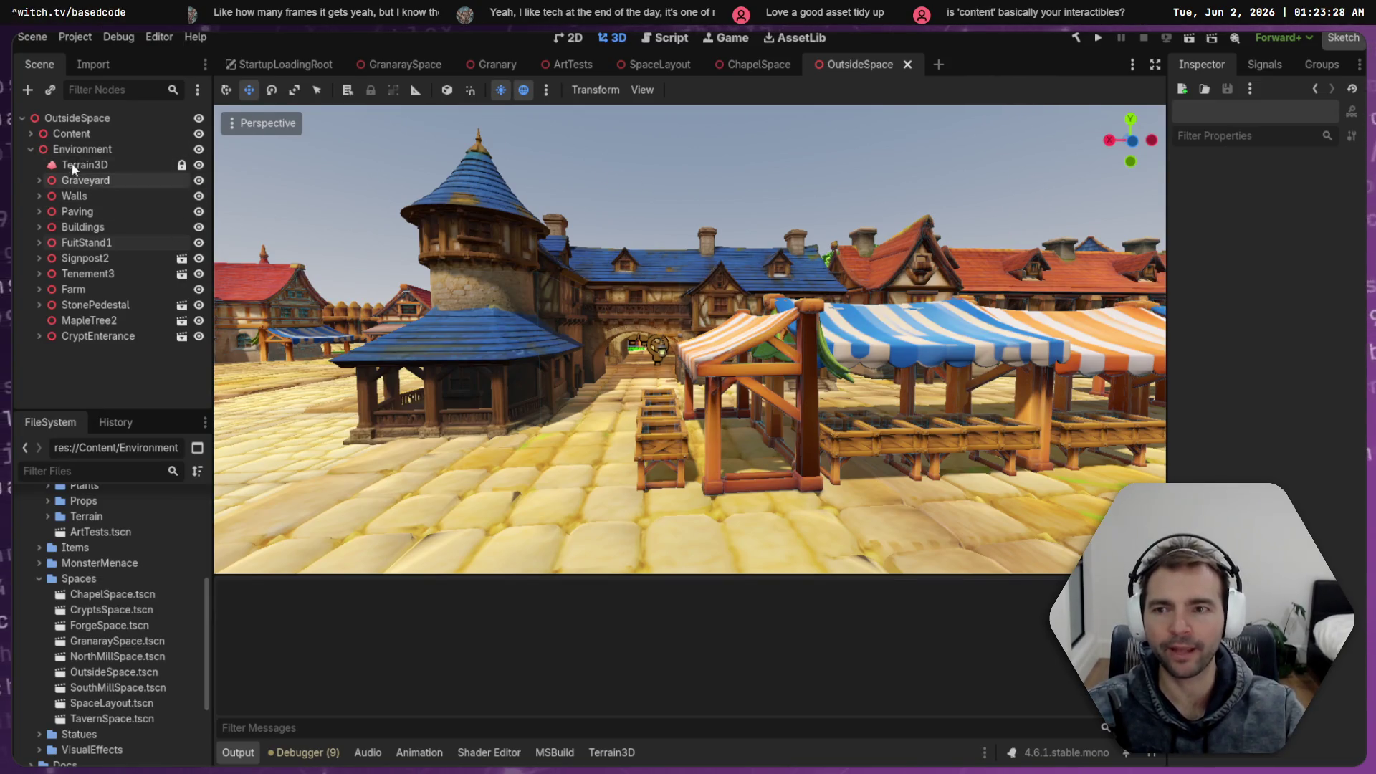
{"action": "left_click", "coordinate": [31, 134]}
{"action": "left_click", "coordinate": [89, 149]}
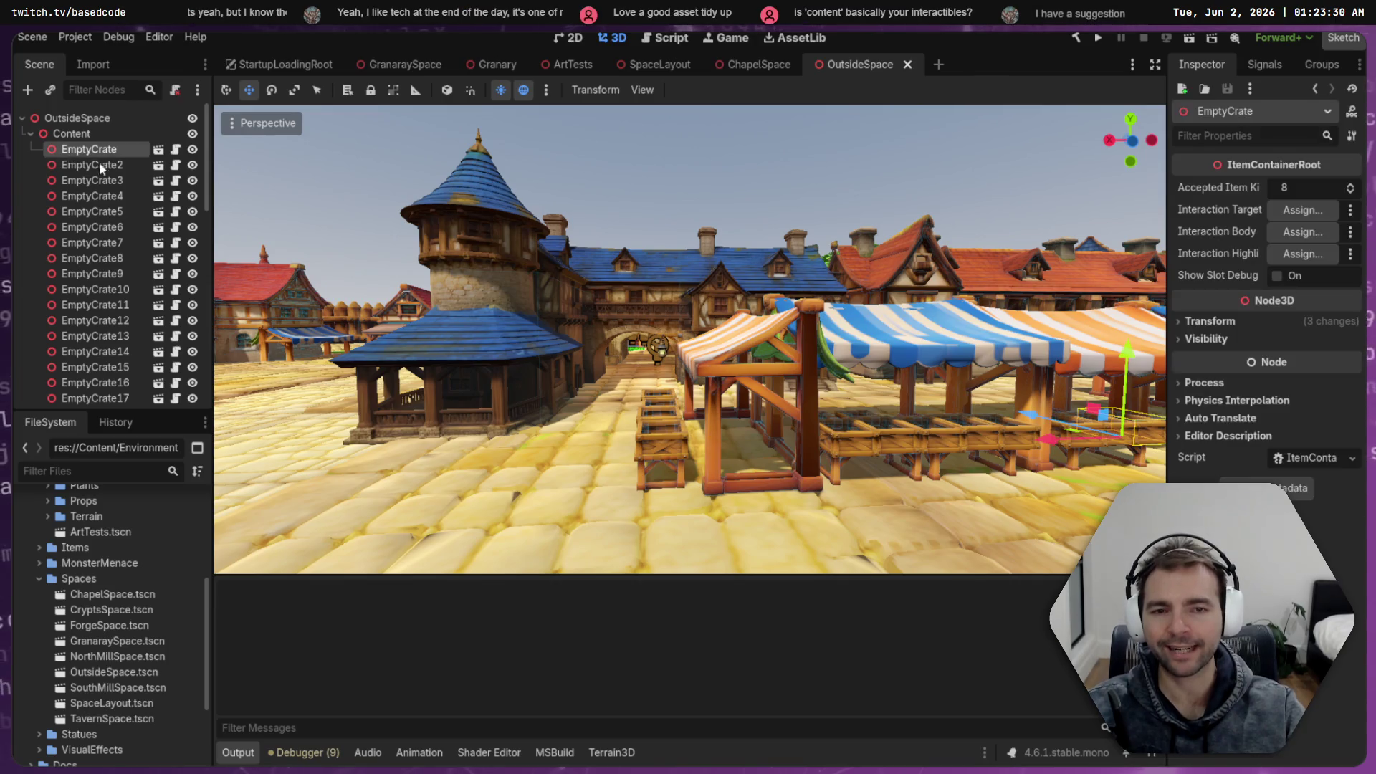
Select EmptyCrate34 under the striped market stall and save OutsideSpace.tscn
{"action": "key", "text": "f"}
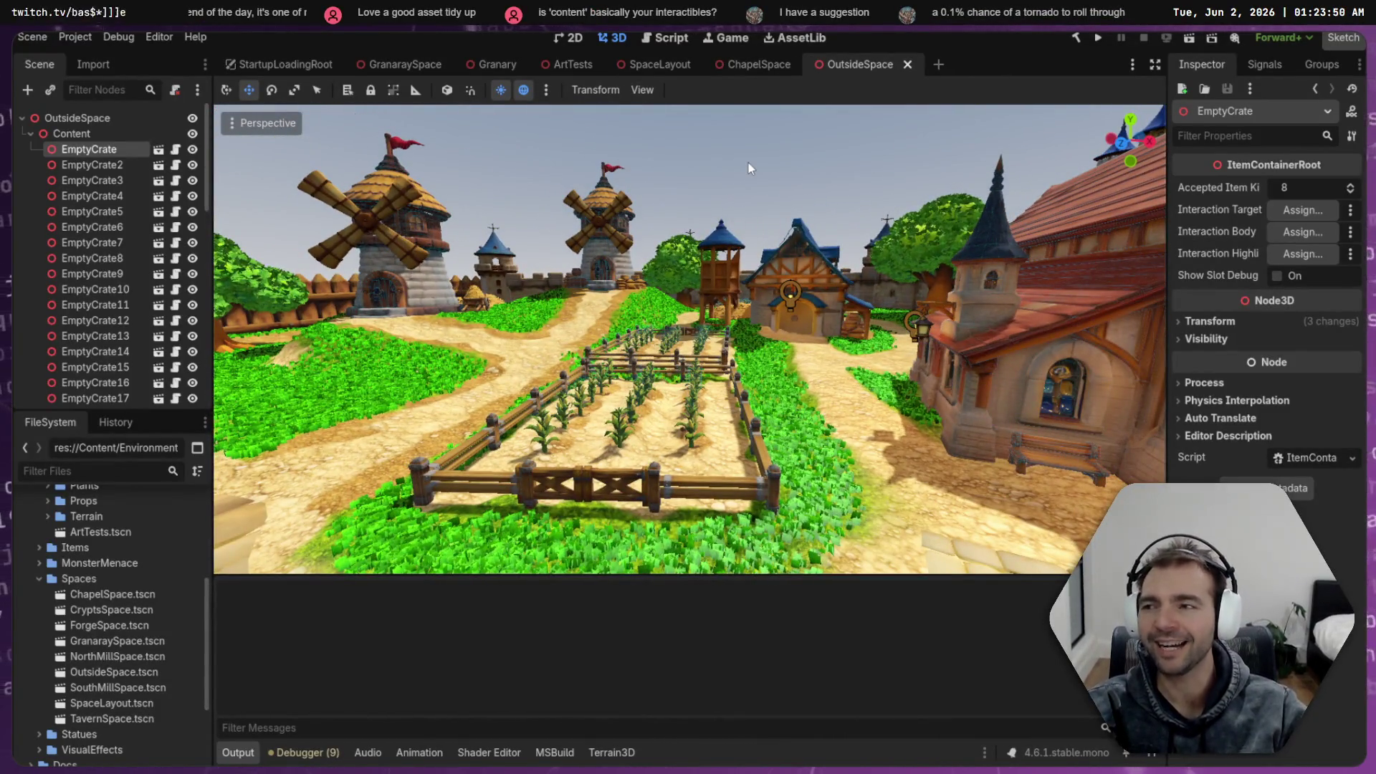
{"action": "left_click", "coordinate": [752, 139]}
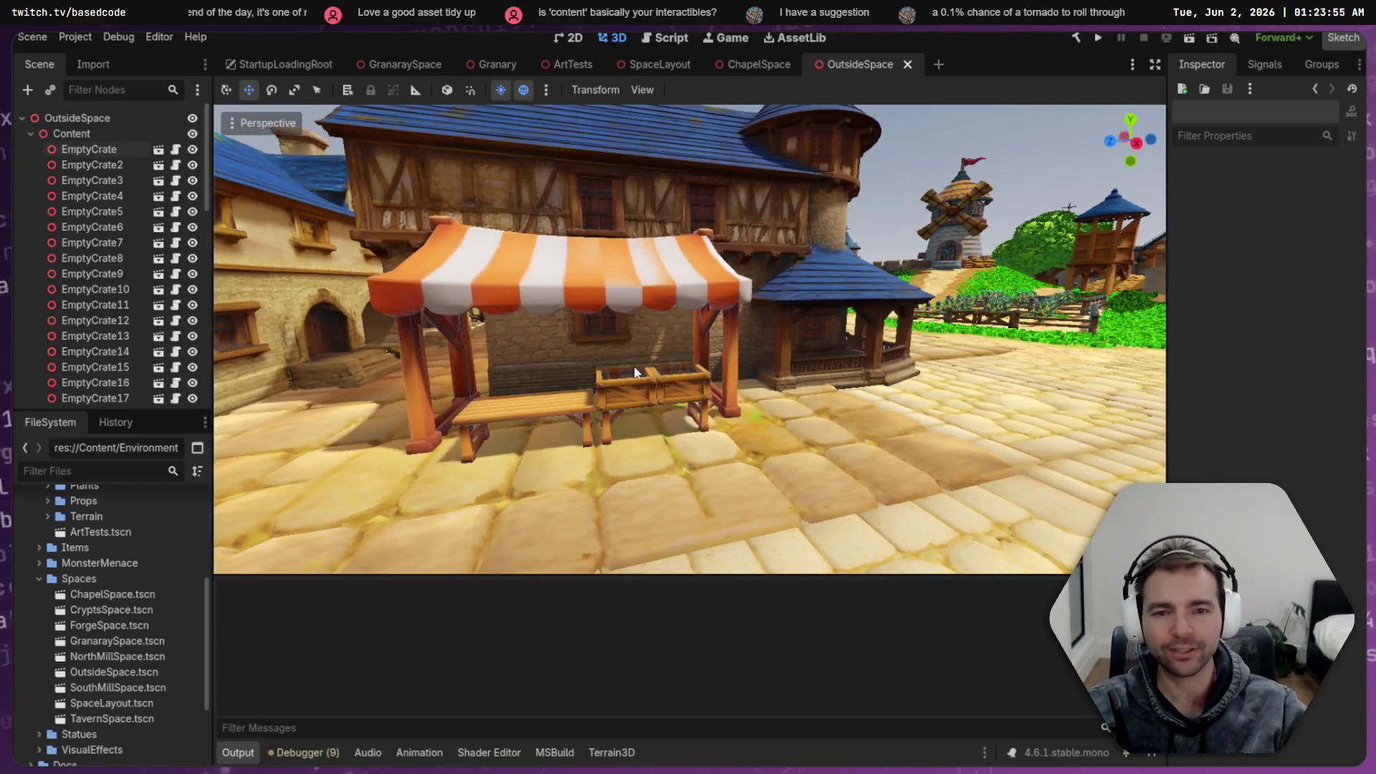
{"action": "left_click", "coordinate": [637, 377]}
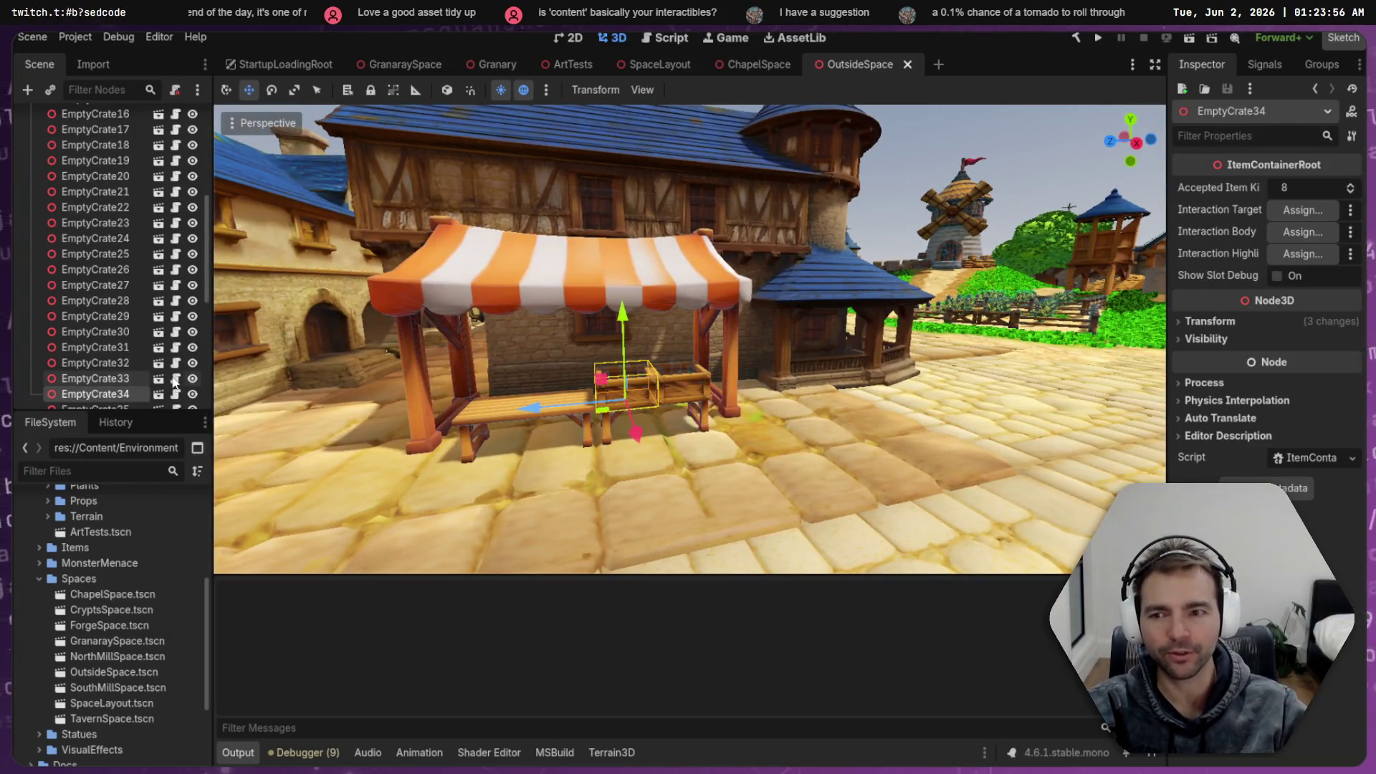
{"action": "key", "text": "ctrl+s"}
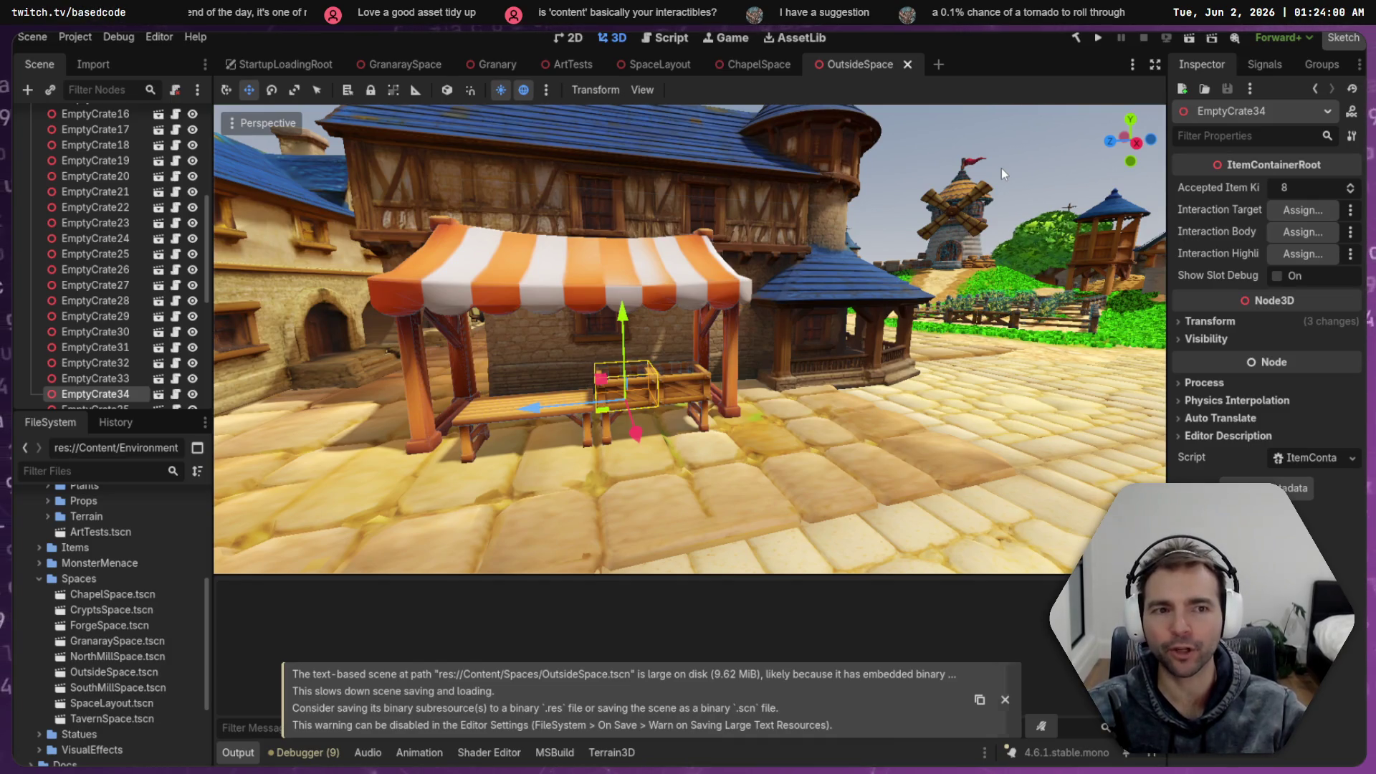
{"action": "left_click", "coordinate": [1001, 168]}
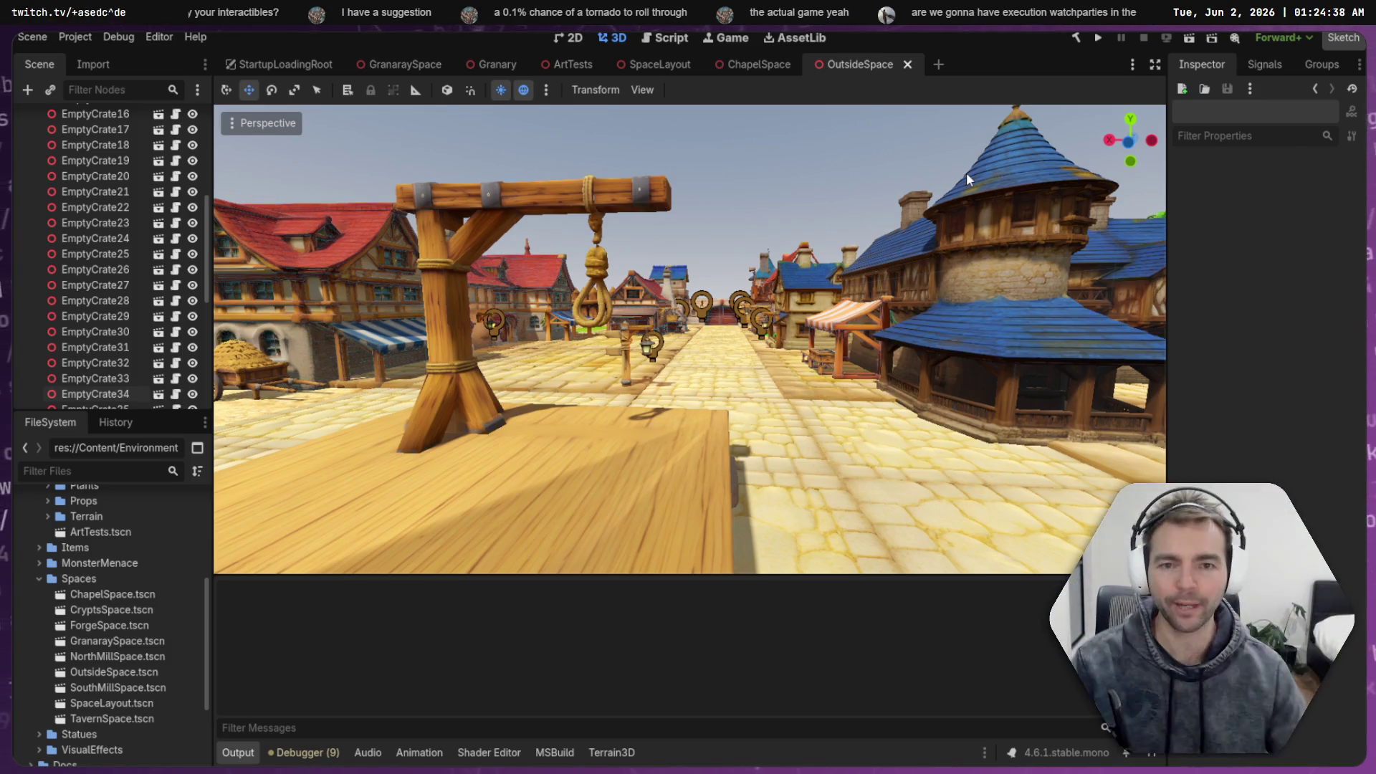
Look around the town toward the windmills, gallows street and Chapel front
{"action": "left_click_drag", "start_coordinate": [905, 176], "coordinate": [1276, 176]}
{"action": "mouse_move", "coordinate": [689, 338]}
{"action": "left_mouse_down"}
{"action": "mouse_move", "coordinate": [516, 338]}
{"action": "mouse_move", "coordinate": [692, 402]}
{"action": "left_mouse_up"}
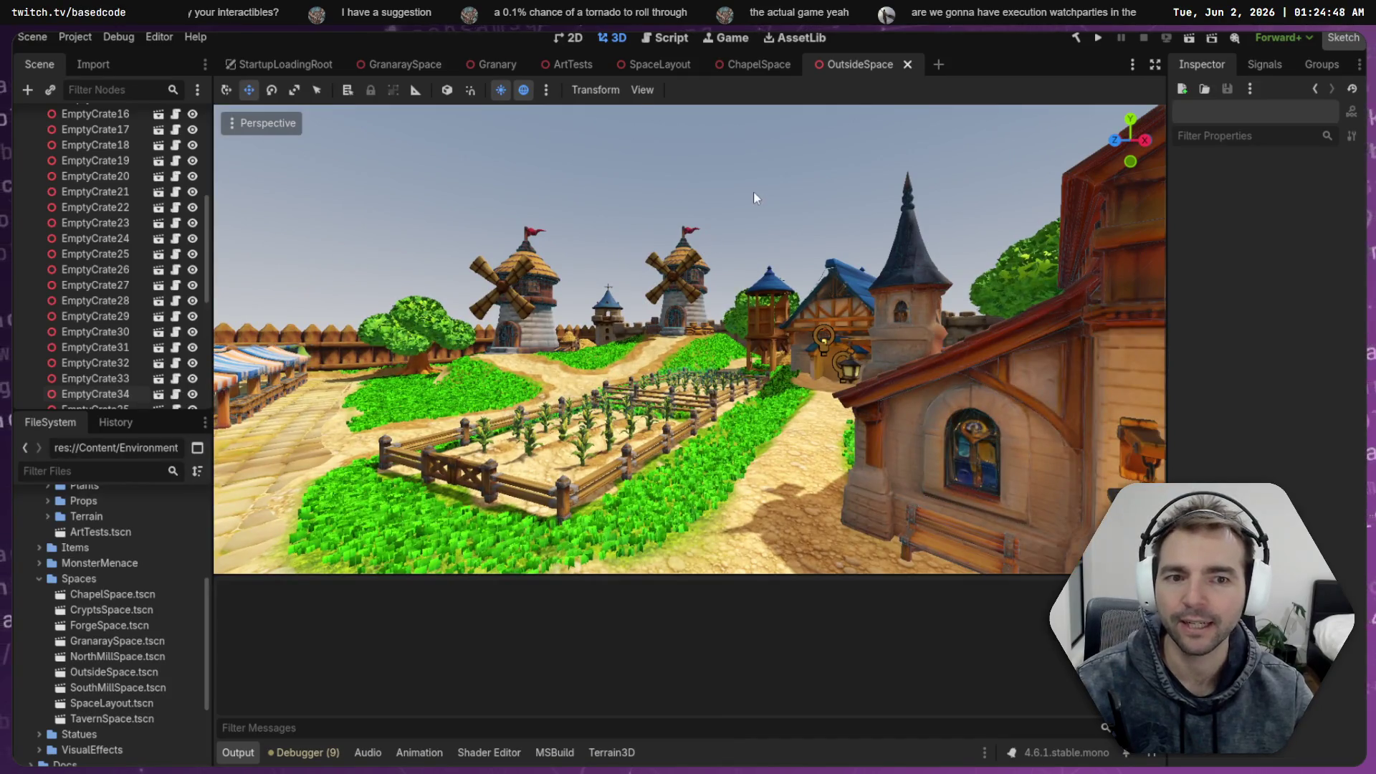
{"action": "left_click", "coordinate": [754, 190]}
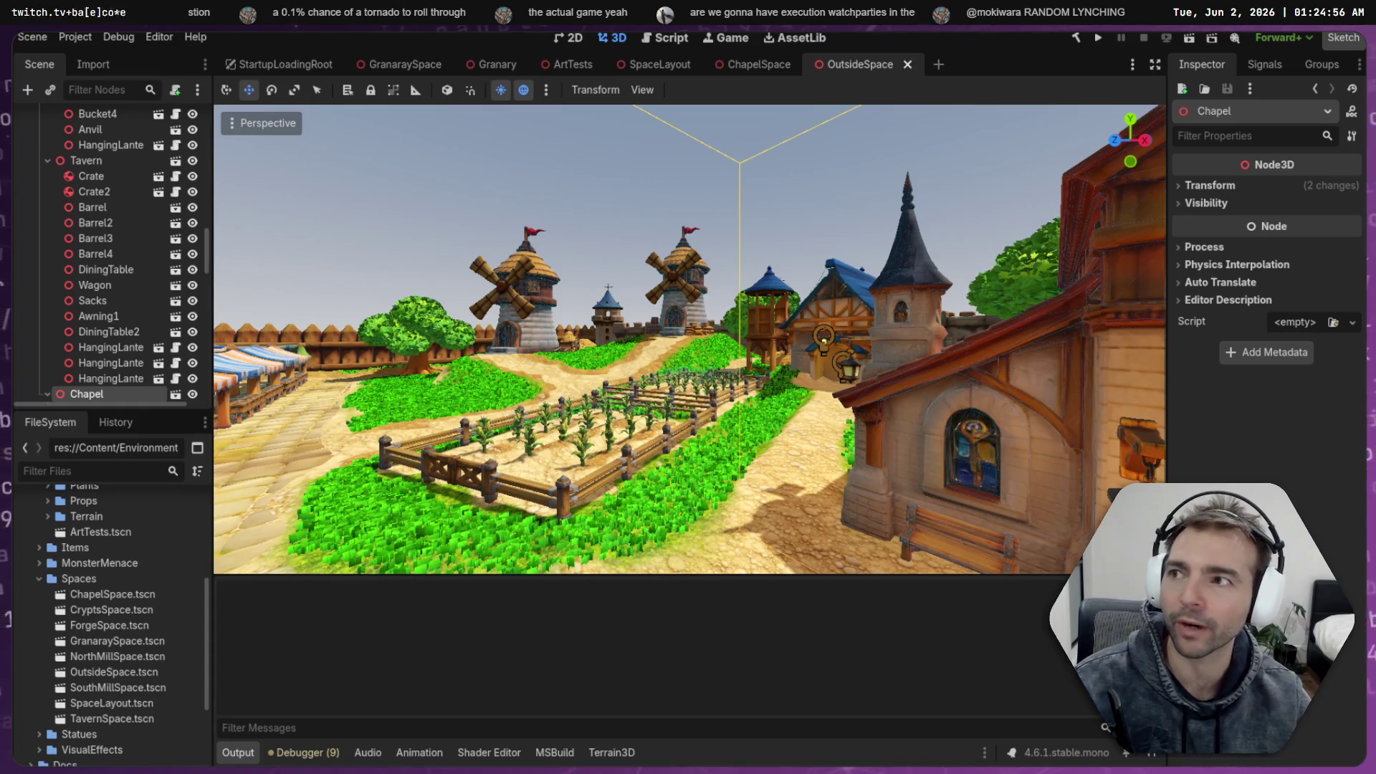
{"action": "left_click", "coordinate": [418, 135]}
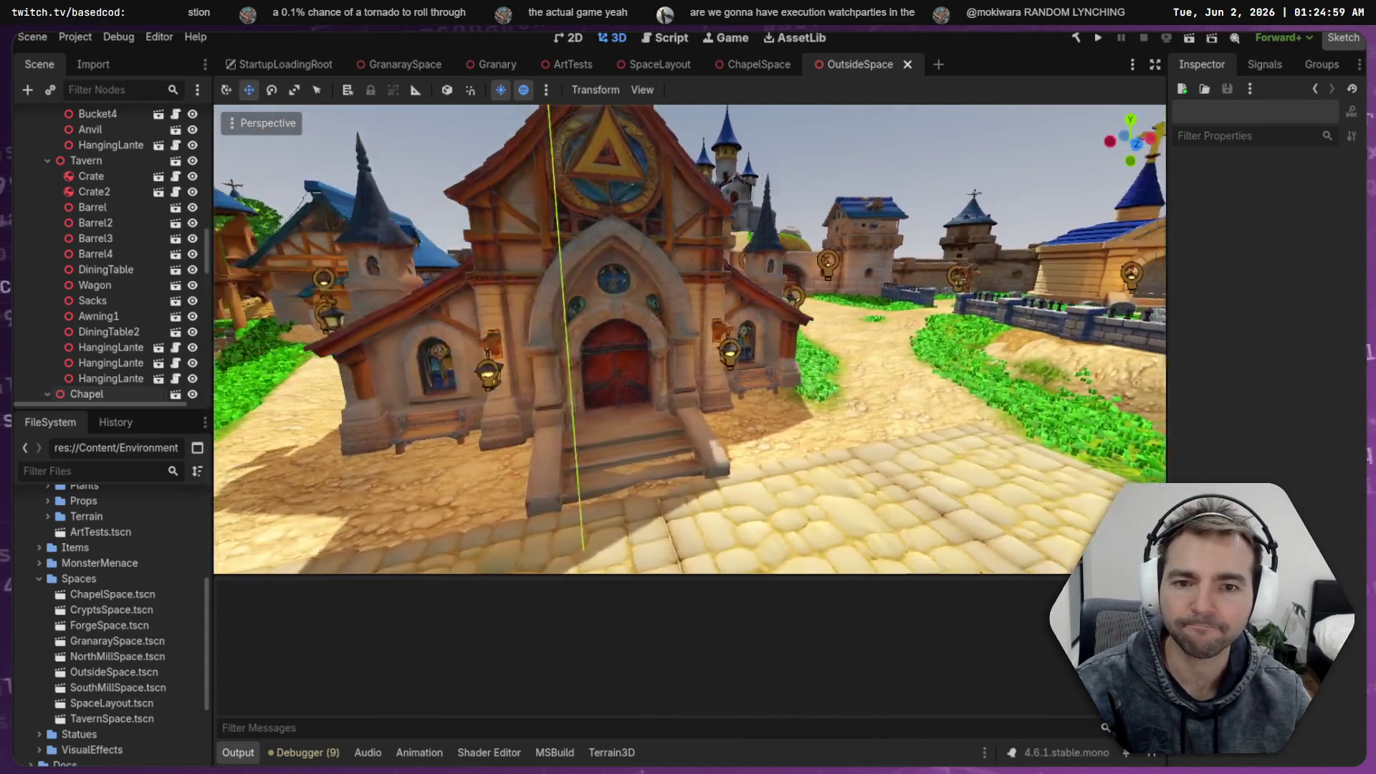
{"action": "left_click_drag", "start_coordinate": [401, 165], "coordinate": [458, 140]}
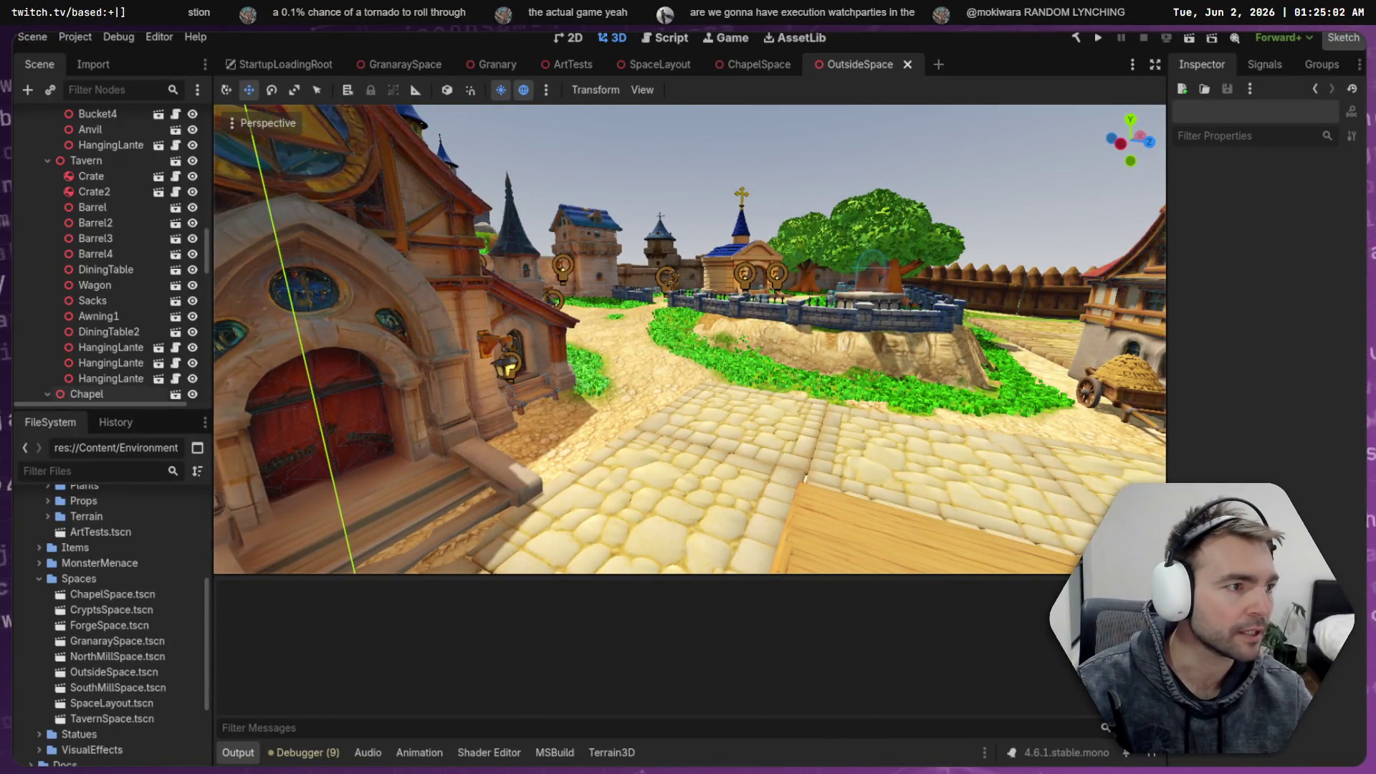
Glance at the model-assets folder, focus the view on Sacks, and run the project with F5
{"action": "key", "text": "alt+Tab"}
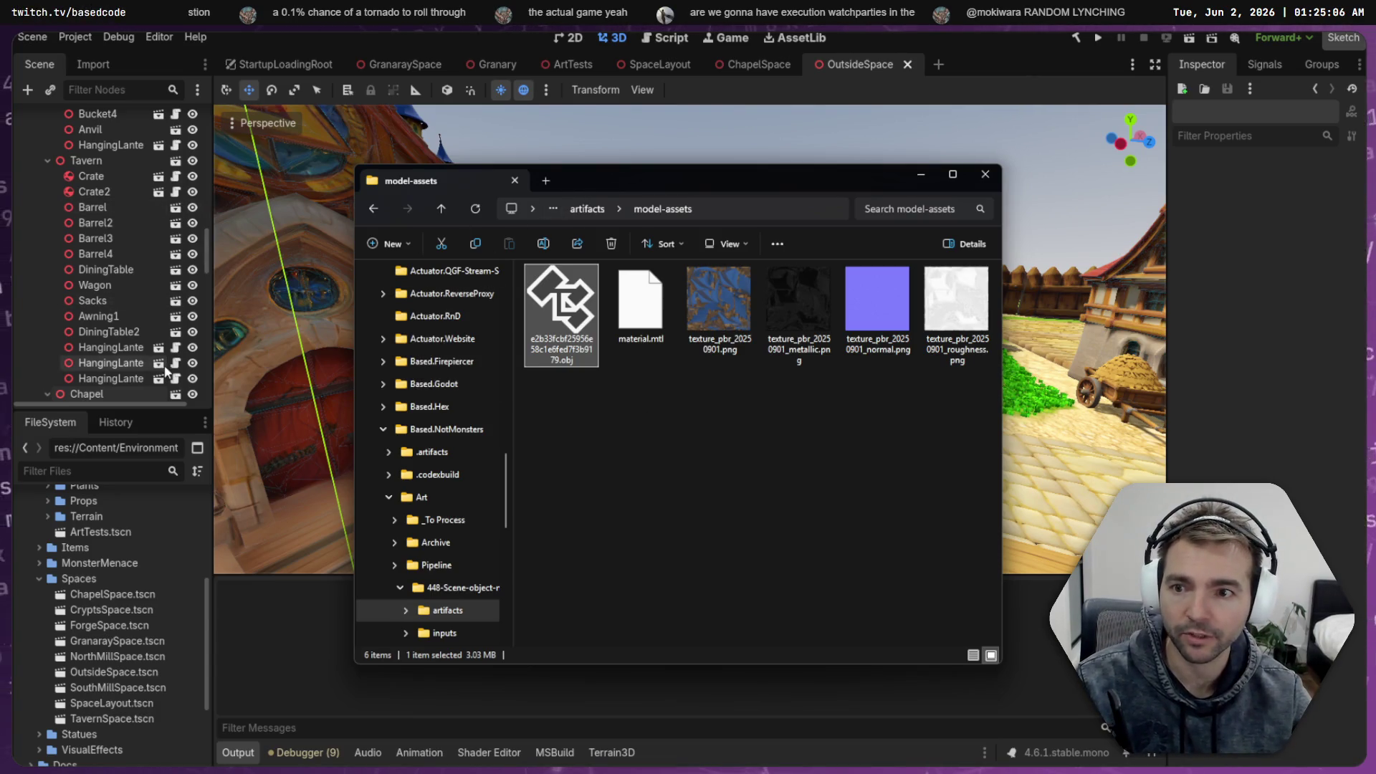
{"action": "left_click", "coordinate": [200, 257]}
{"action": "scroll", "coordinate": [200, 259], "scroll_direction": "up", "scroll_amount": 5}
{"action": "scroll", "coordinate": [119, 212], "scroll_direction": "down", "scroll_amount": 5}
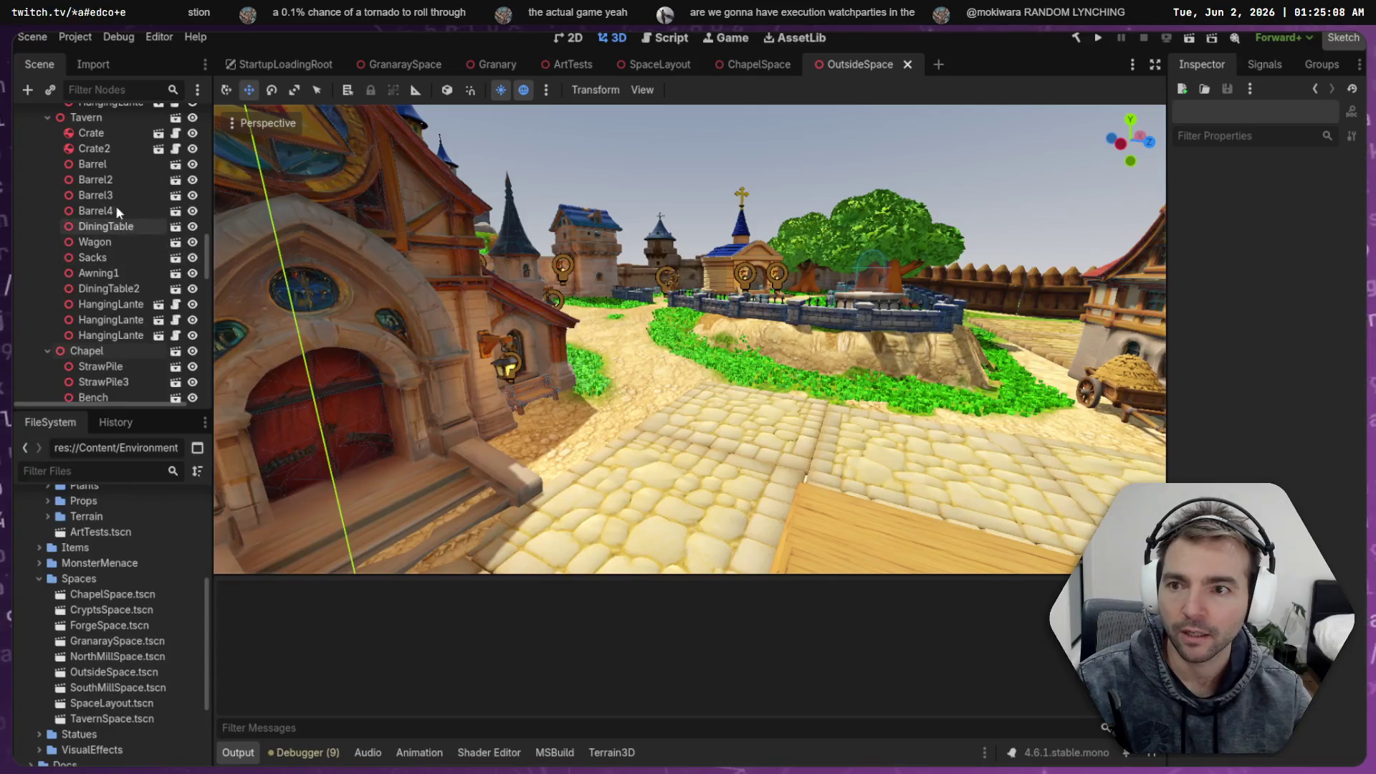
{"action": "scroll", "coordinate": [123, 234], "scroll_direction": "up", "scroll_amount": 6}
{"action": "scroll", "coordinate": [120, 222], "scroll_direction": "up", "scroll_amount": 2}
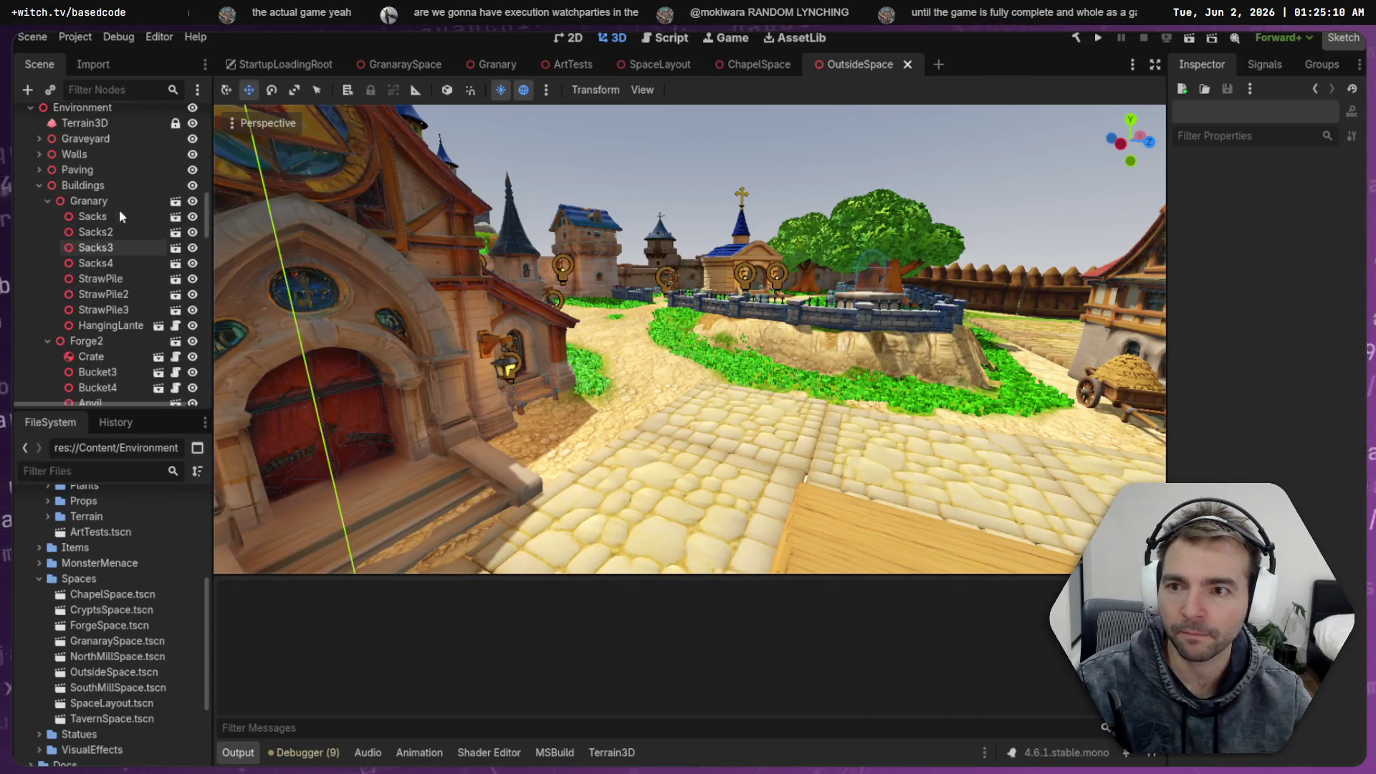
{"action": "double_click", "coordinate": [99, 217]}
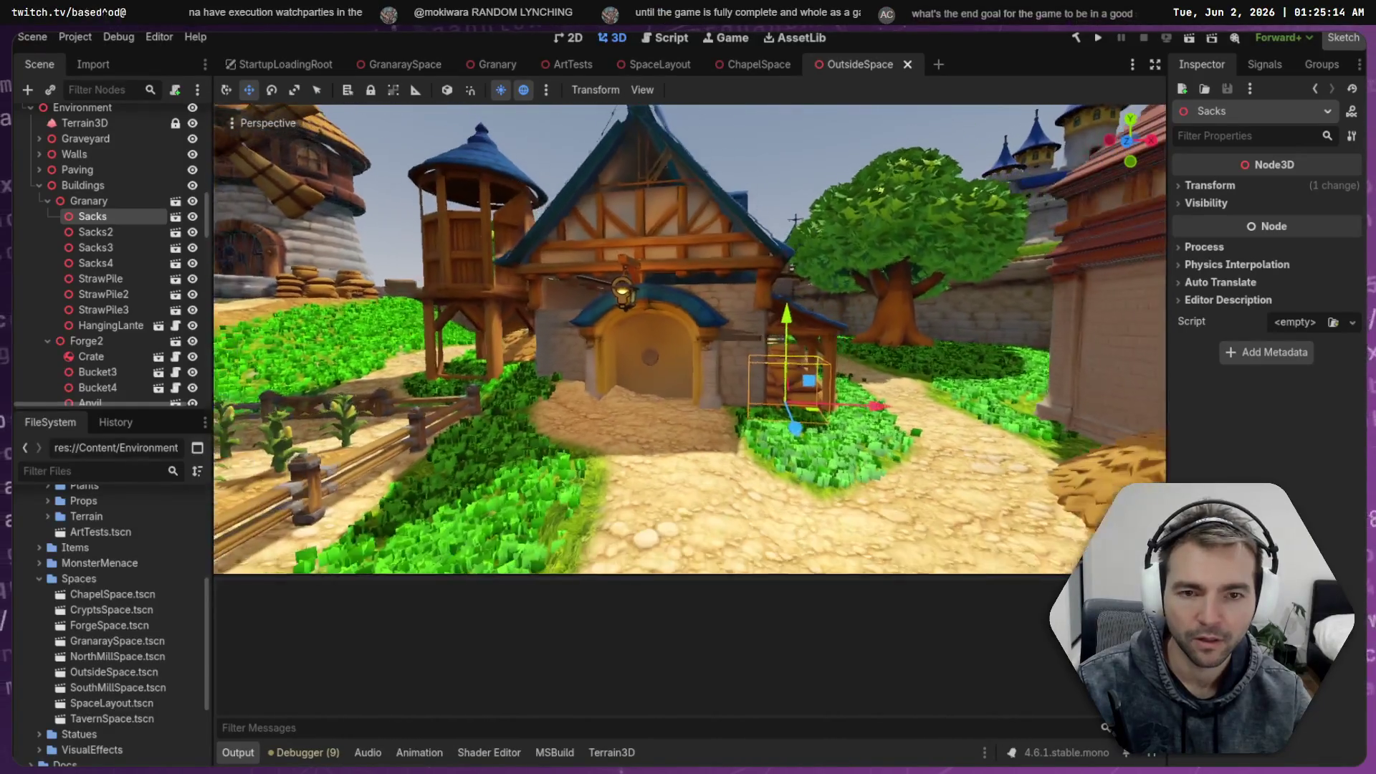
{"action": "key", "text": "F5"}
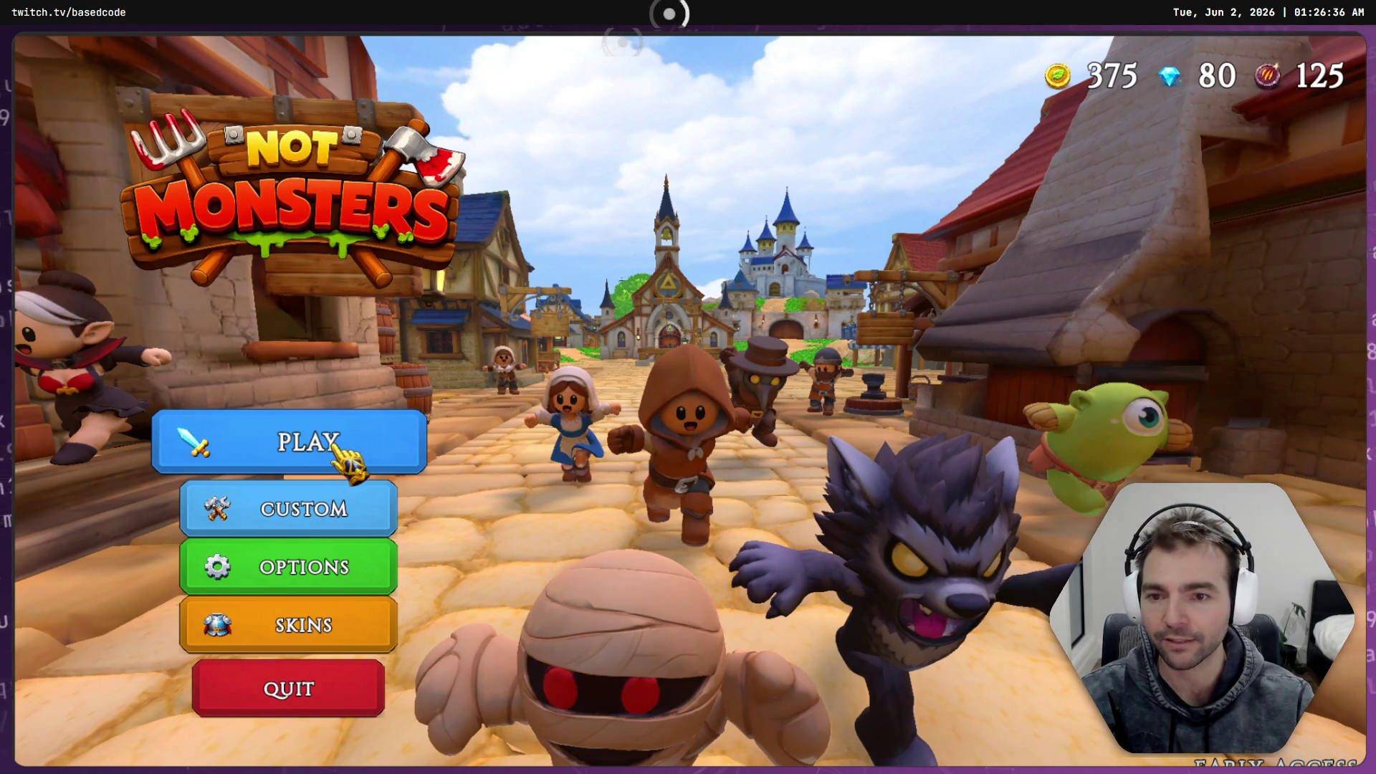
Join a match as a random Butcher villager, enter the granary, then stop the game
{"action": "left_click", "coordinate": [336, 457]}
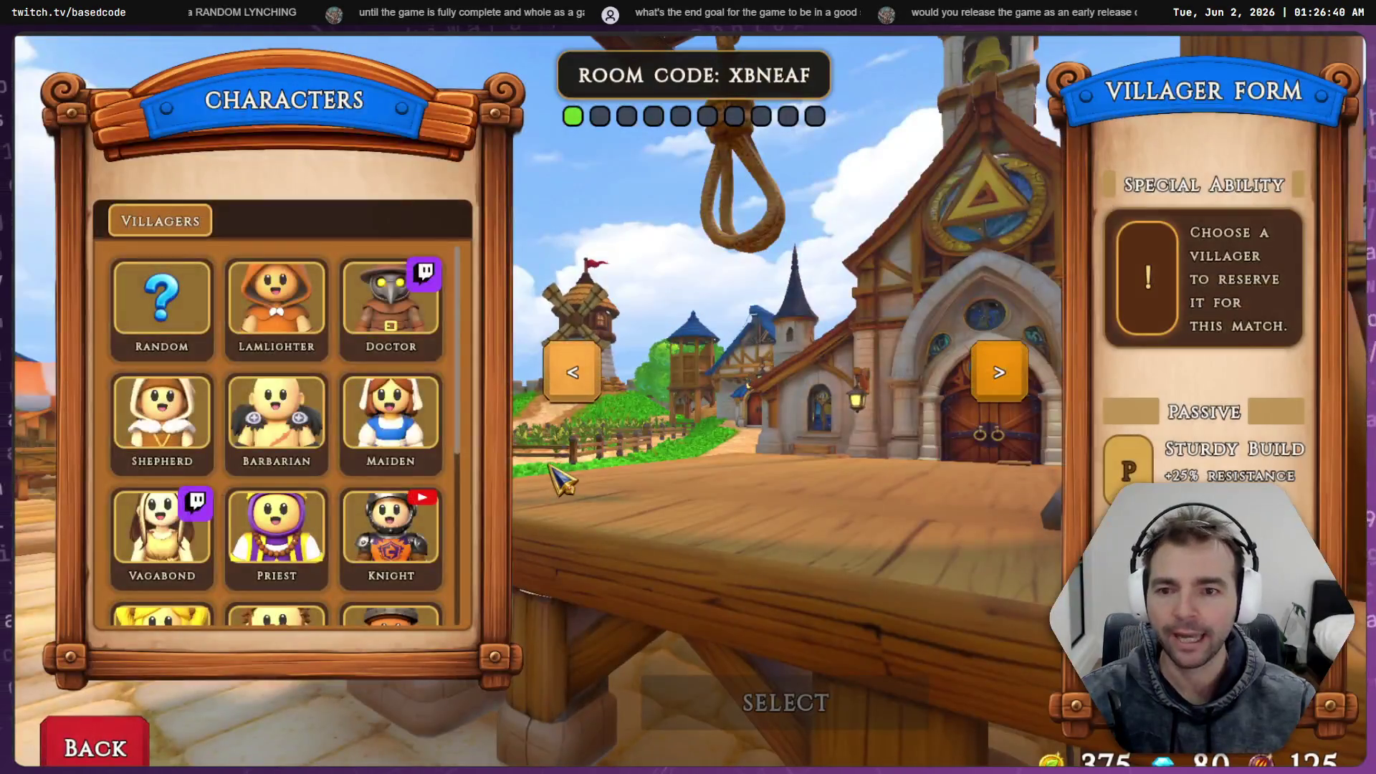
{"action": "left_click", "coordinate": [144, 311]}
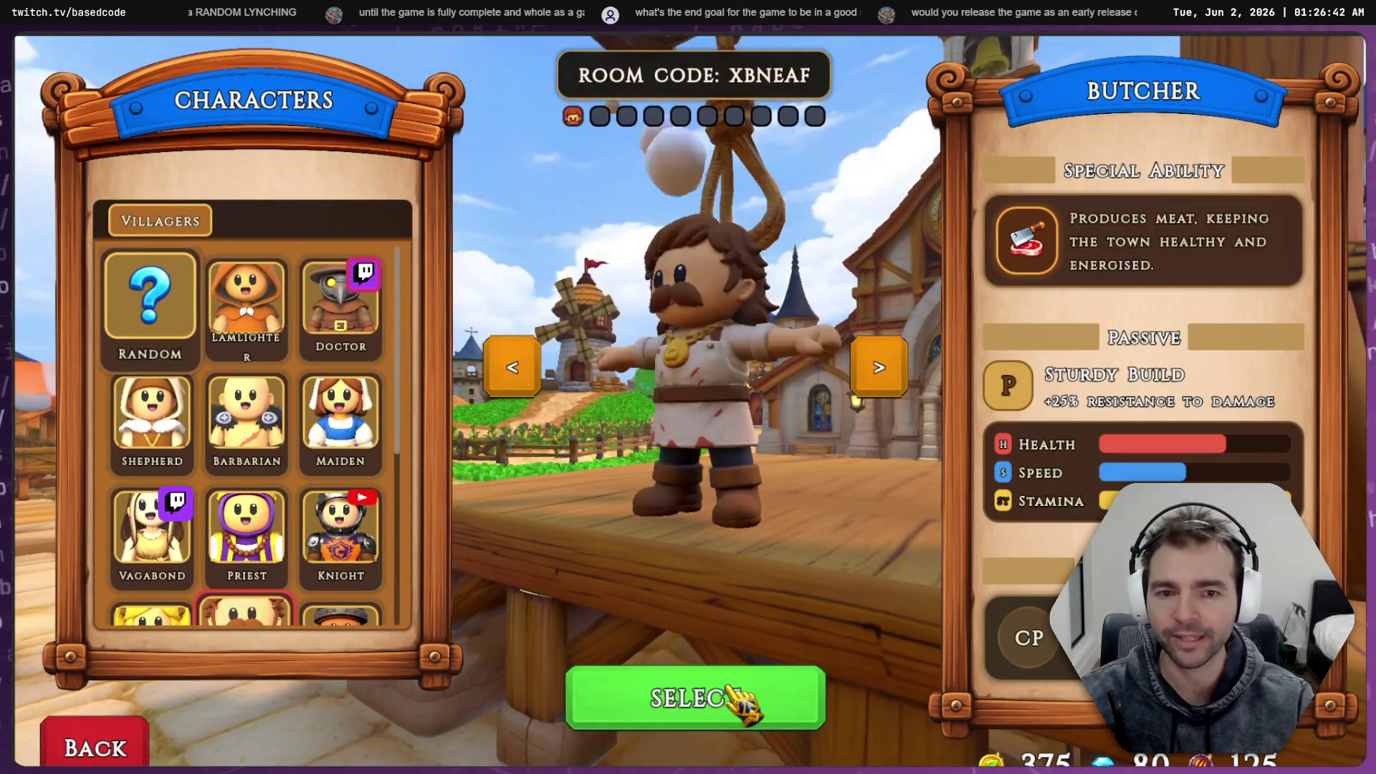
{"action": "left_click", "coordinate": [741, 701]}
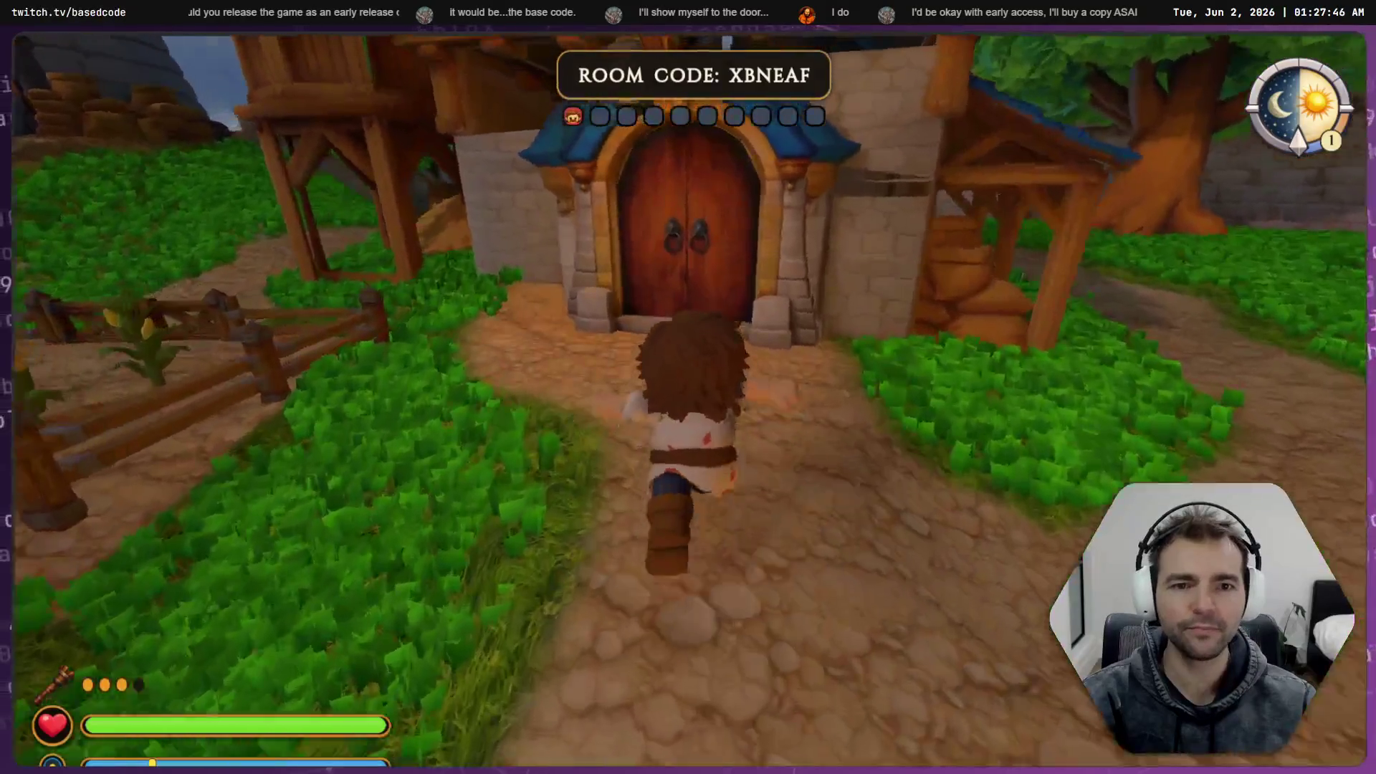
{"action": "key", "text": "f"}
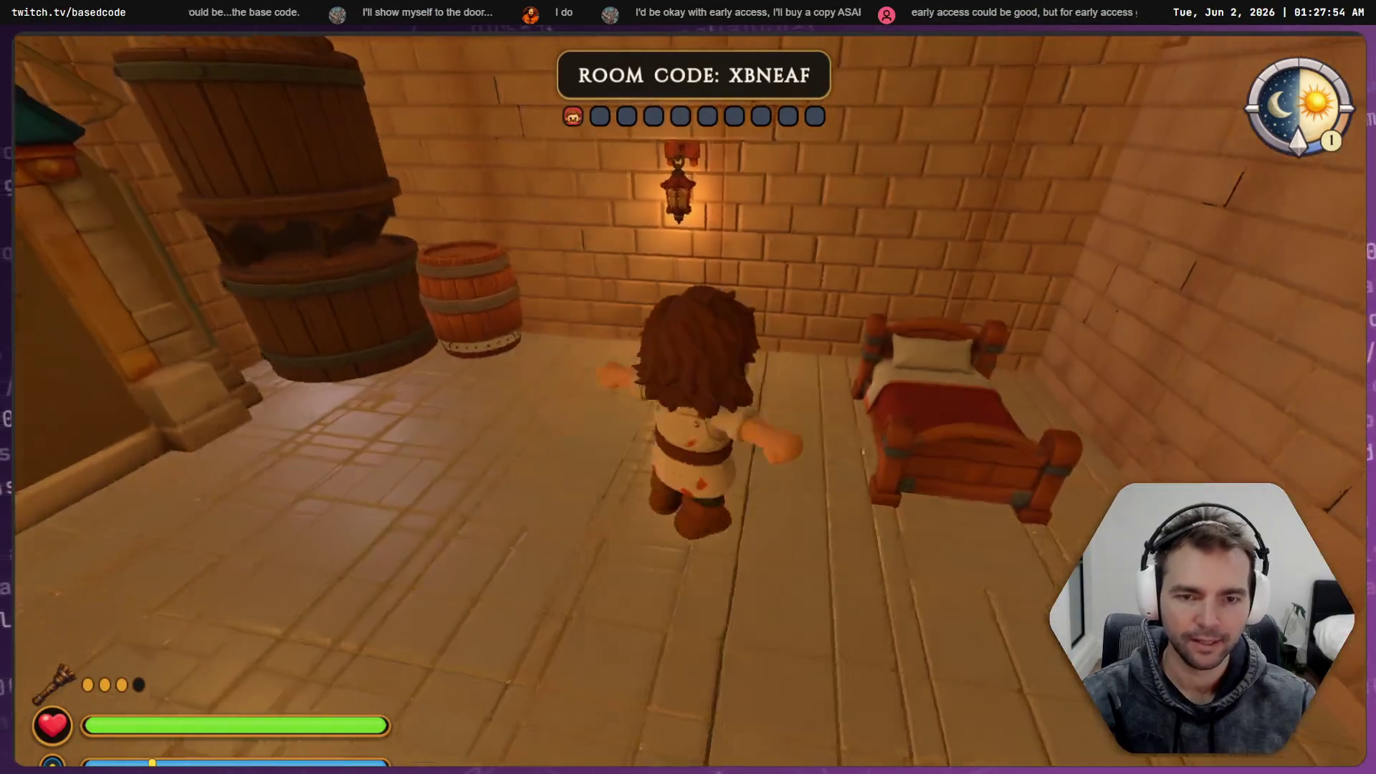
{"action": "key", "text": "F8"}
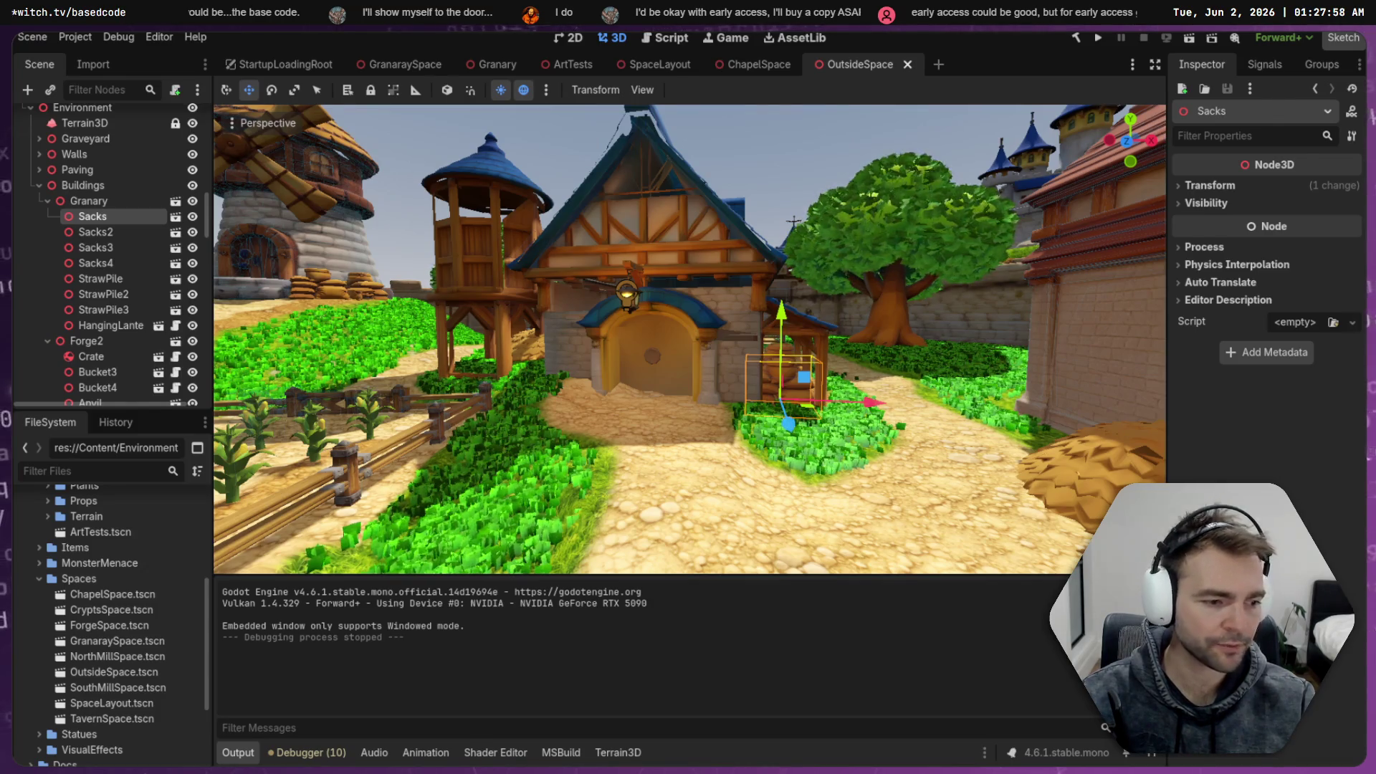
In Fork's Local Changes, select and stage all unstaged files, then return to Godot's granary view
{"action": "key", "text": "alt+Tab"}
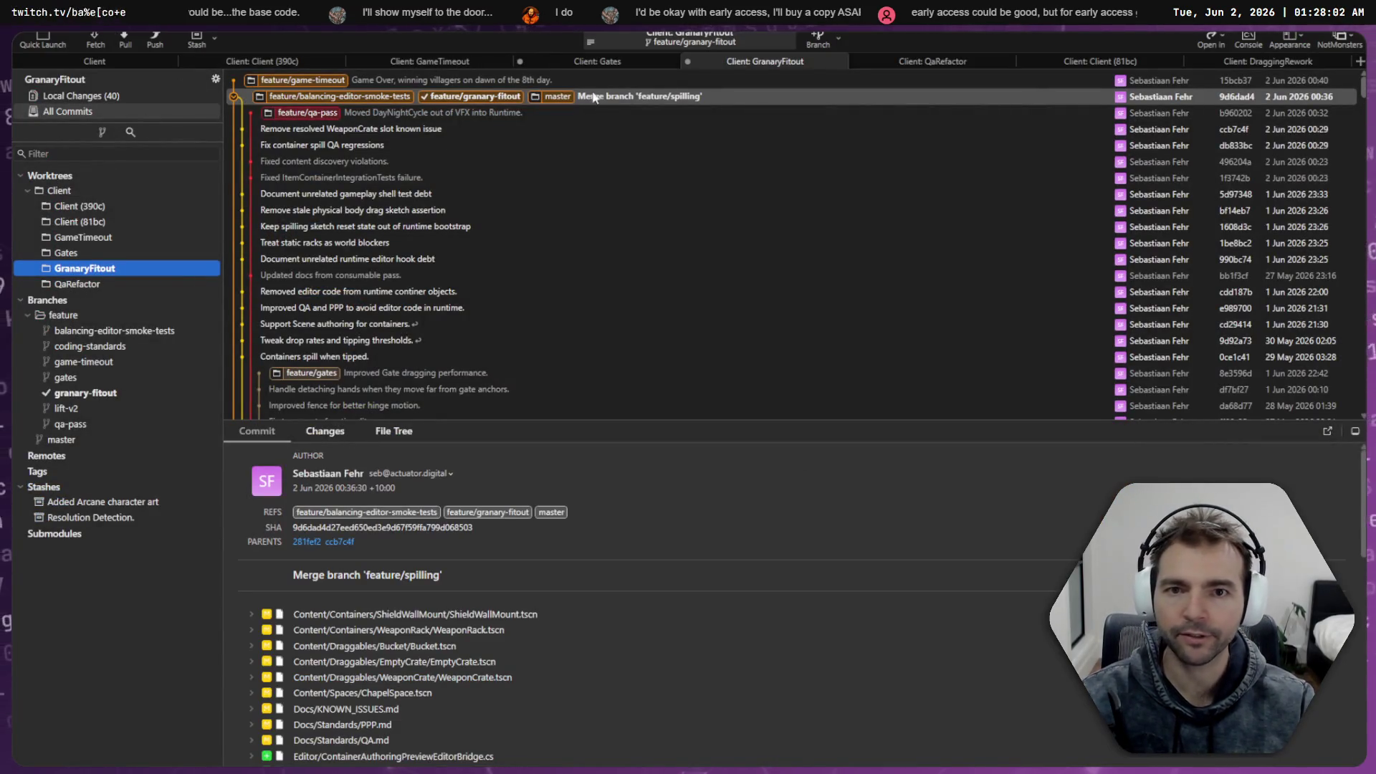
{"action": "left_click", "coordinate": [81, 95]}
{"action": "left_click", "coordinate": [339, 257]}
{"action": "key", "text": "ctrl+a"}
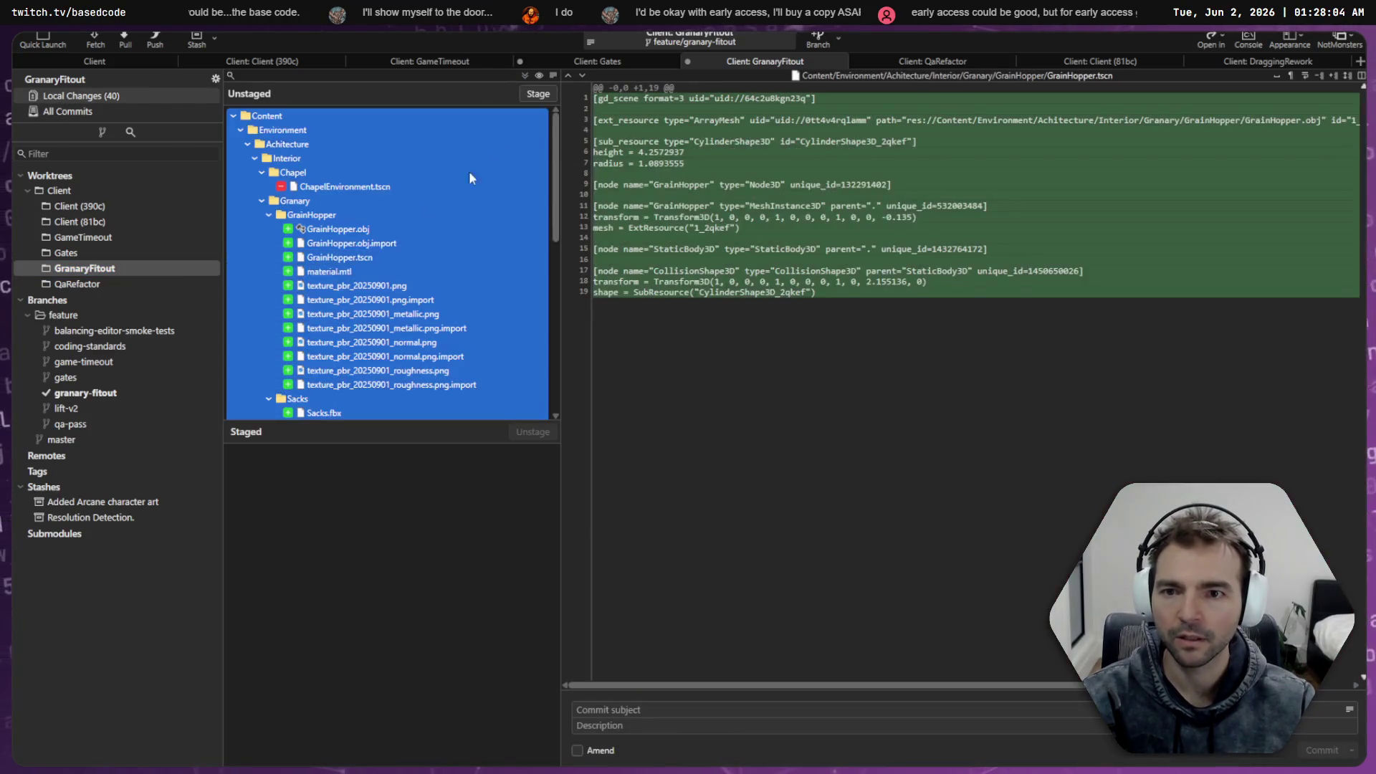
{"action": "left_click", "coordinate": [662, 601]}
{"action": "key", "text": "ctrl+s"}
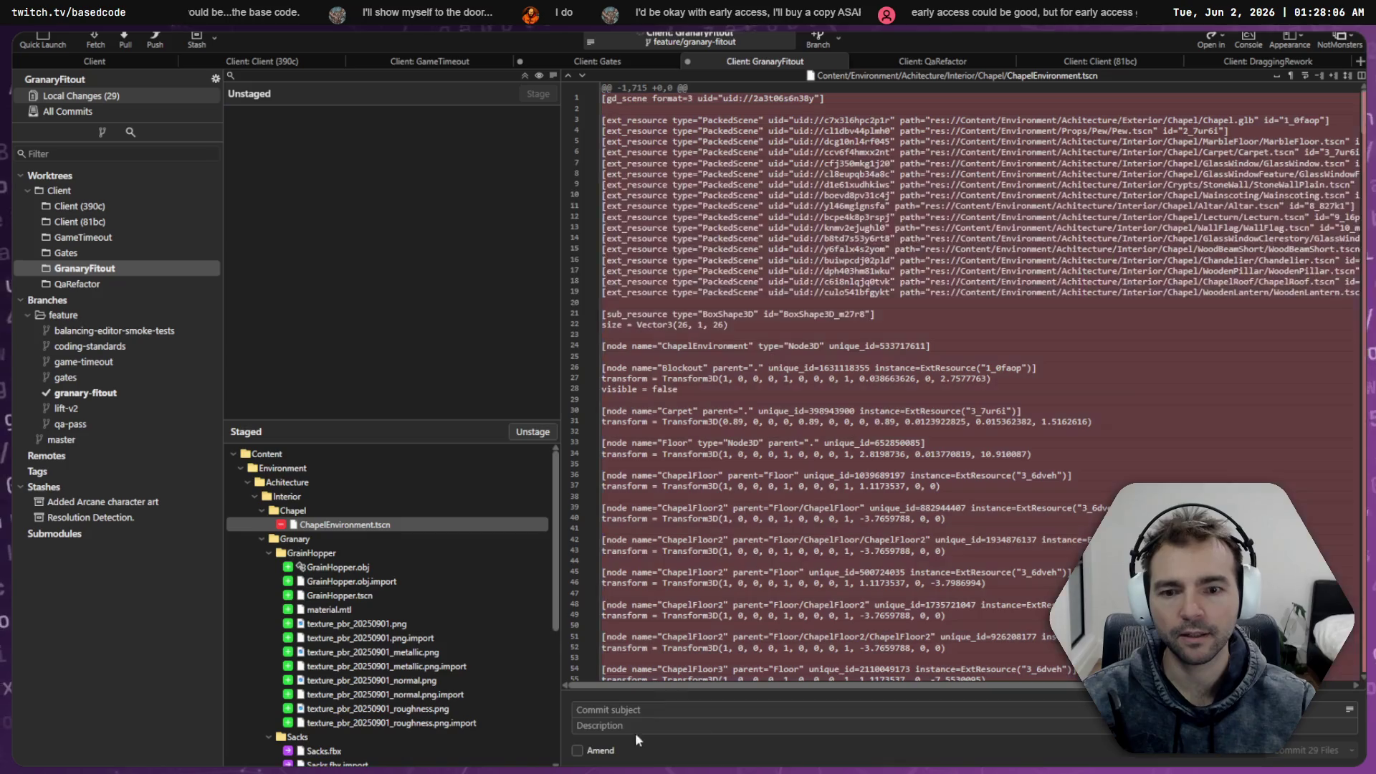
{"action": "left_click", "coordinate": [631, 710]}
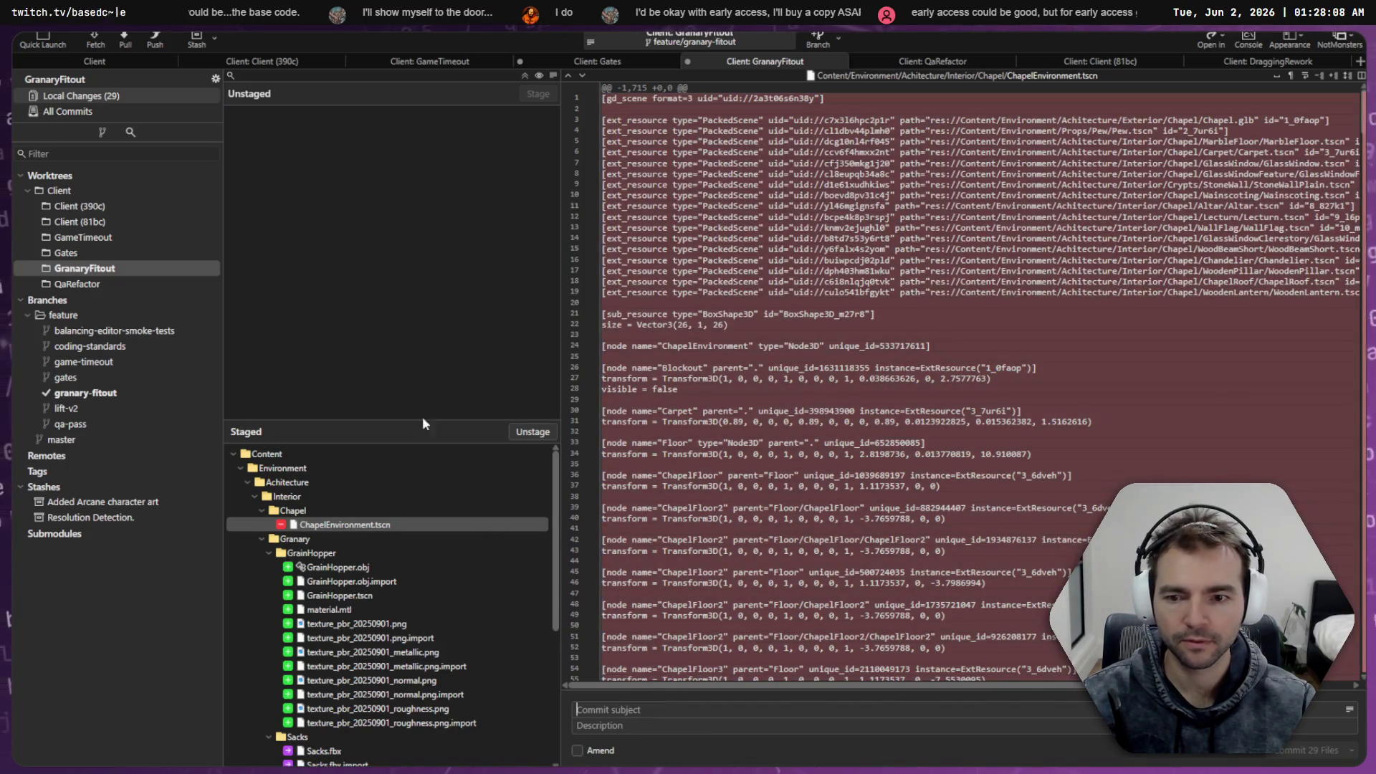
{"action": "key", "text": "alt+Tab"}
{"action": "left_click_drag", "start_coordinate": [794, 221], "coordinate": [725, 218]}
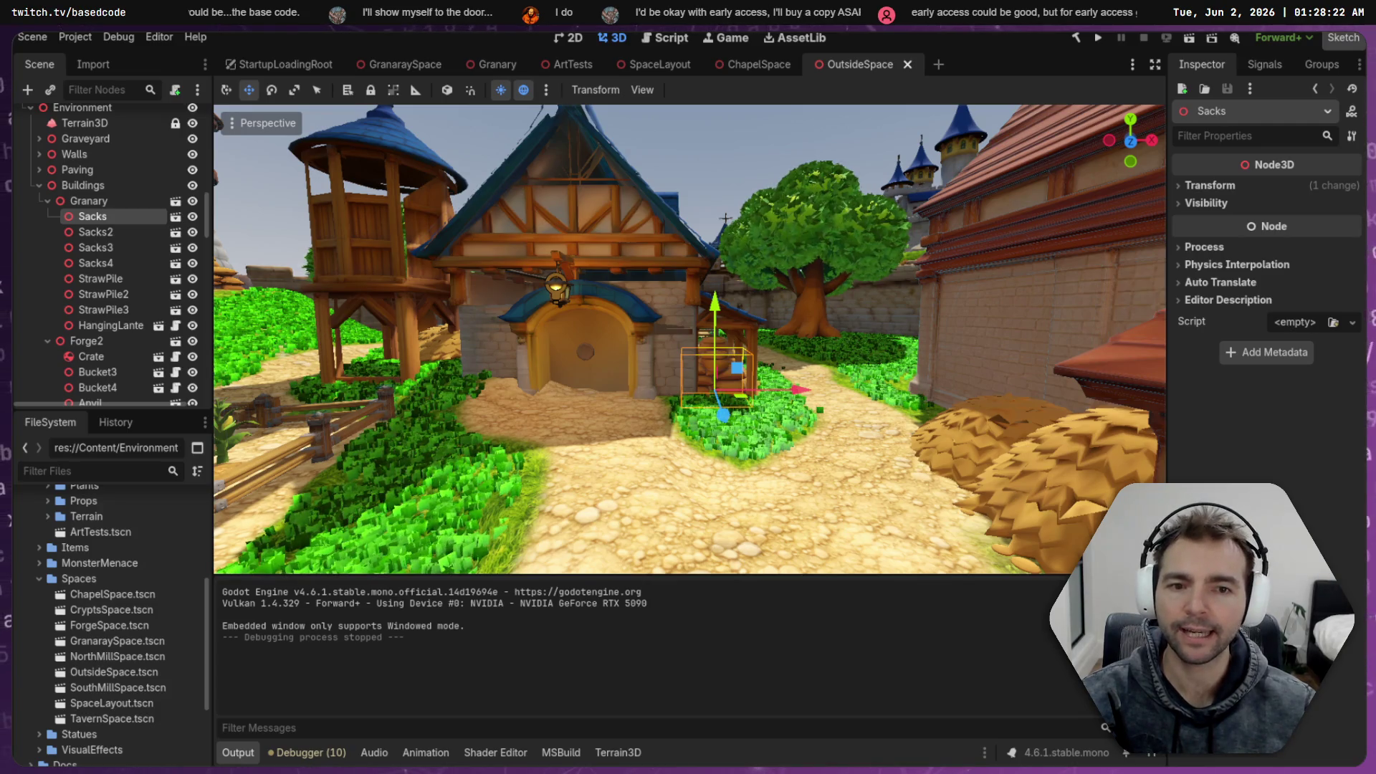
{"action": "left_click", "coordinate": [676, 189]}
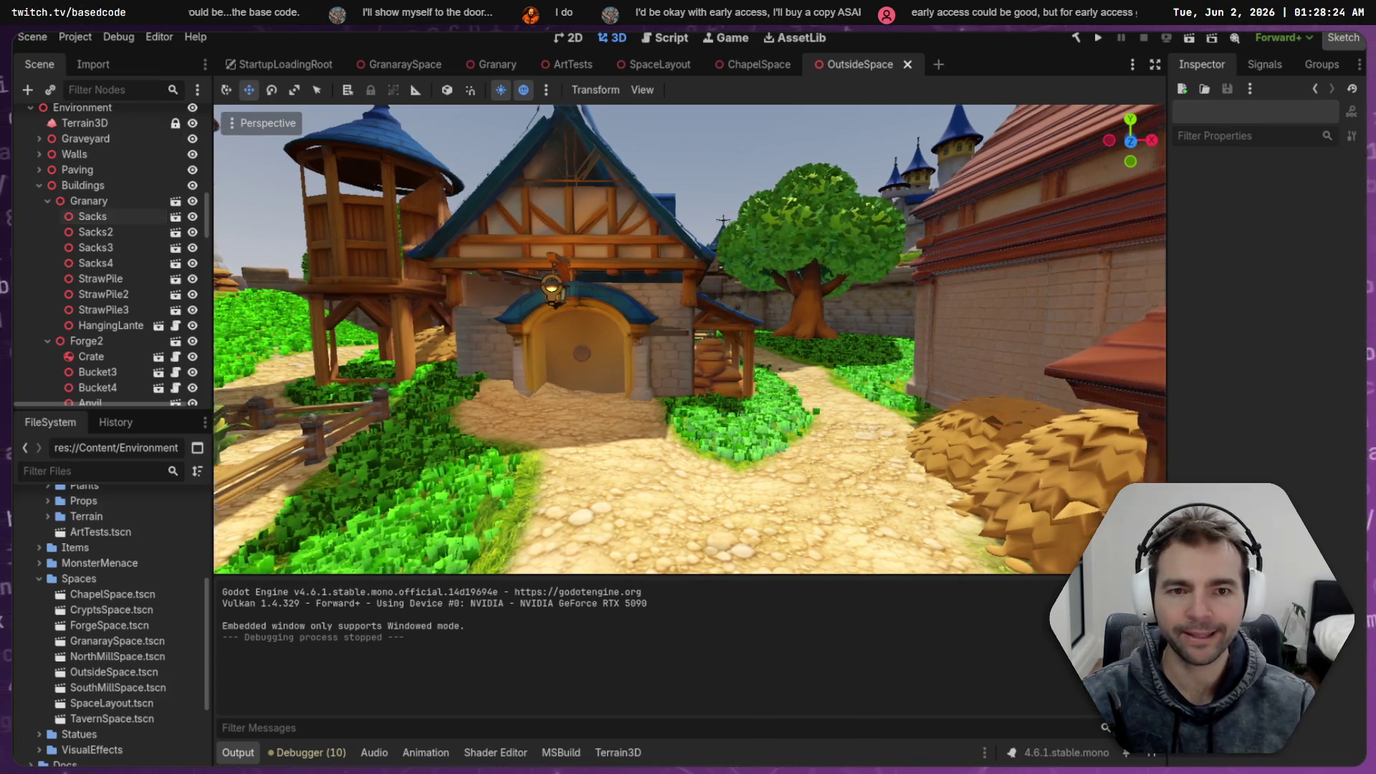
{"action": "key", "text": "w"}
{"action": "key", "text": "s"}
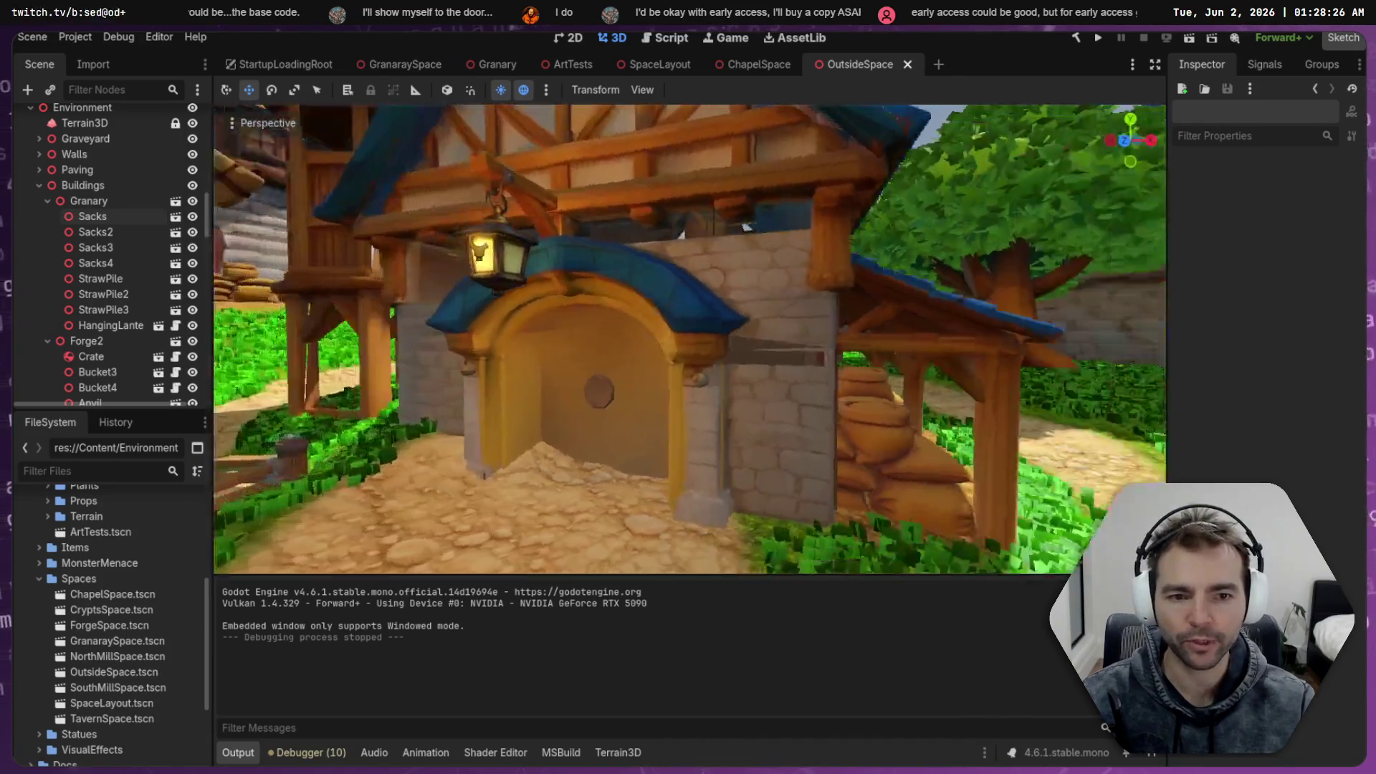
{"action": "key", "text": "w"}
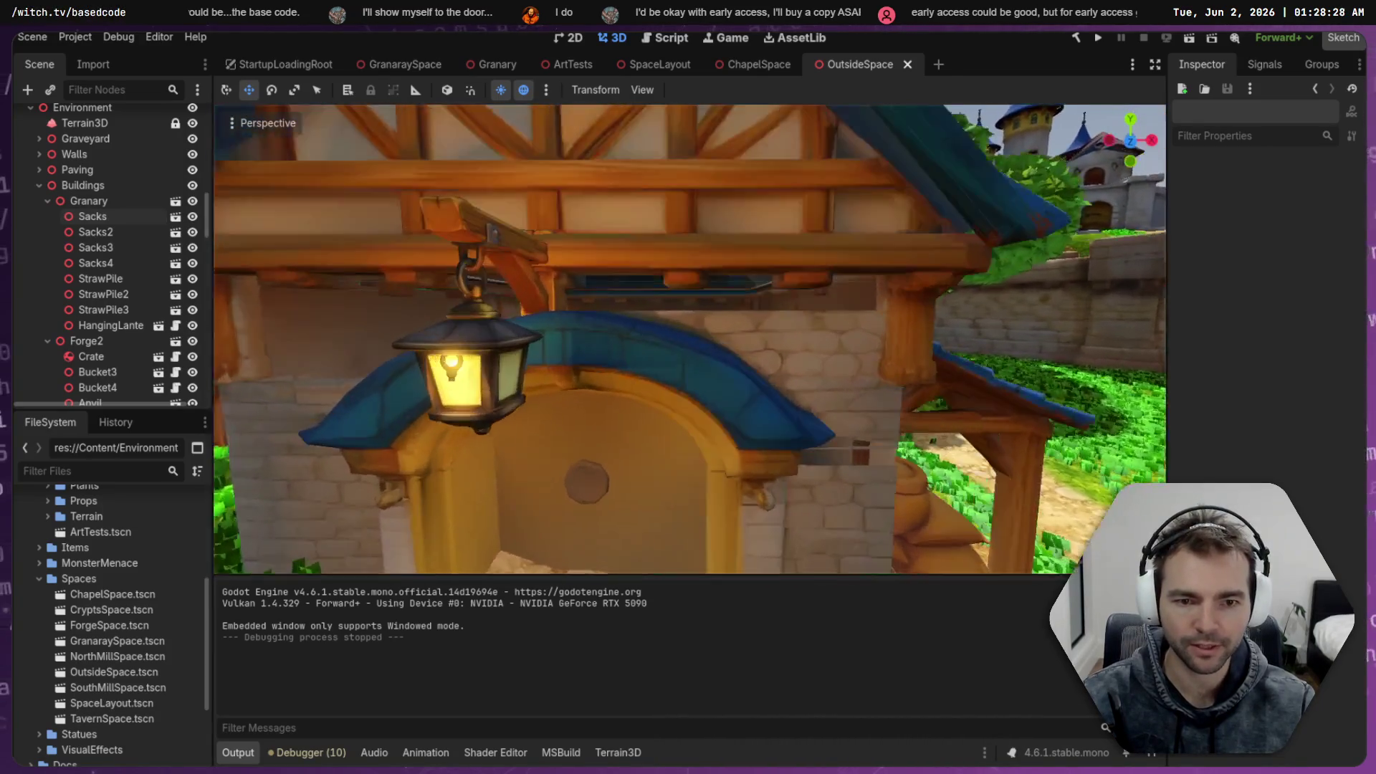
{"action": "key", "text": "s"}
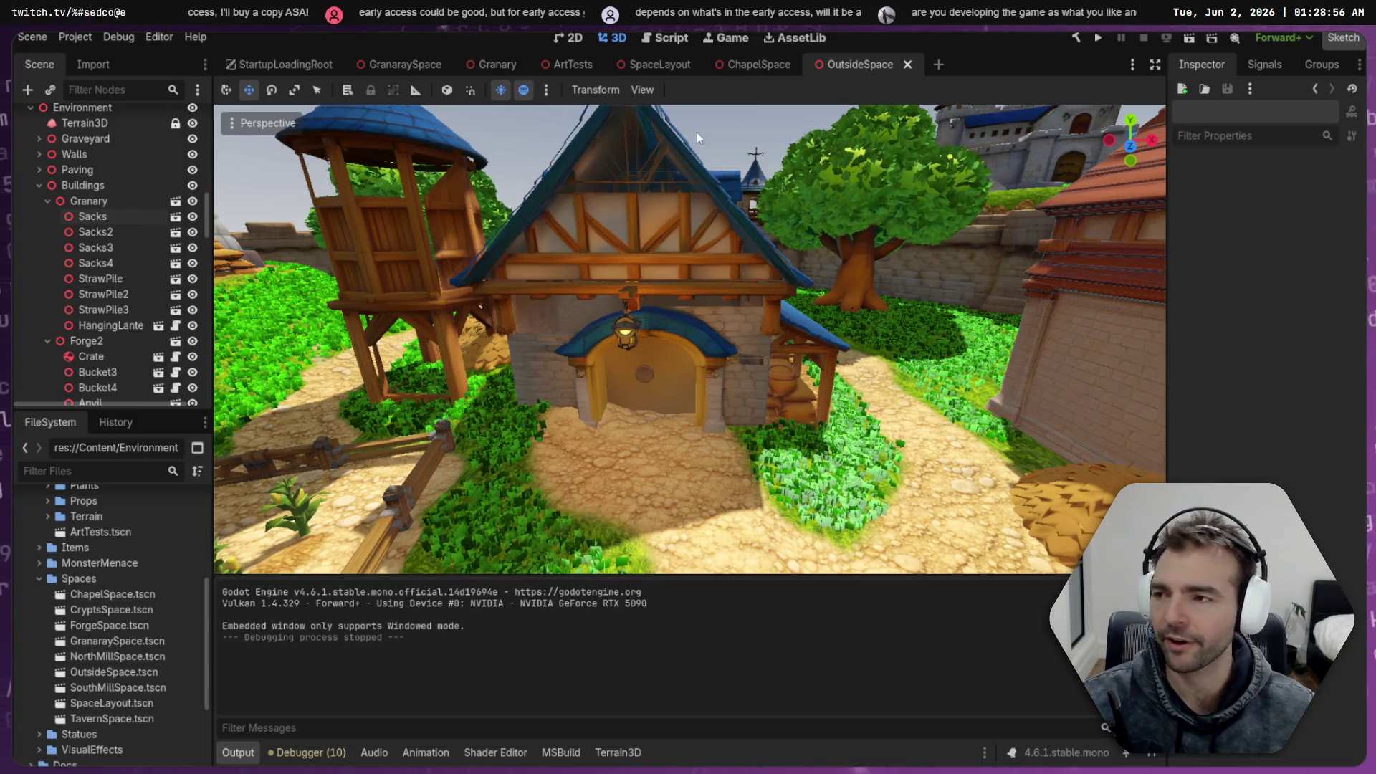
{"action": "scroll", "coordinate": [759, 198], "scroll_direction": "down", "scroll_amount": 5}
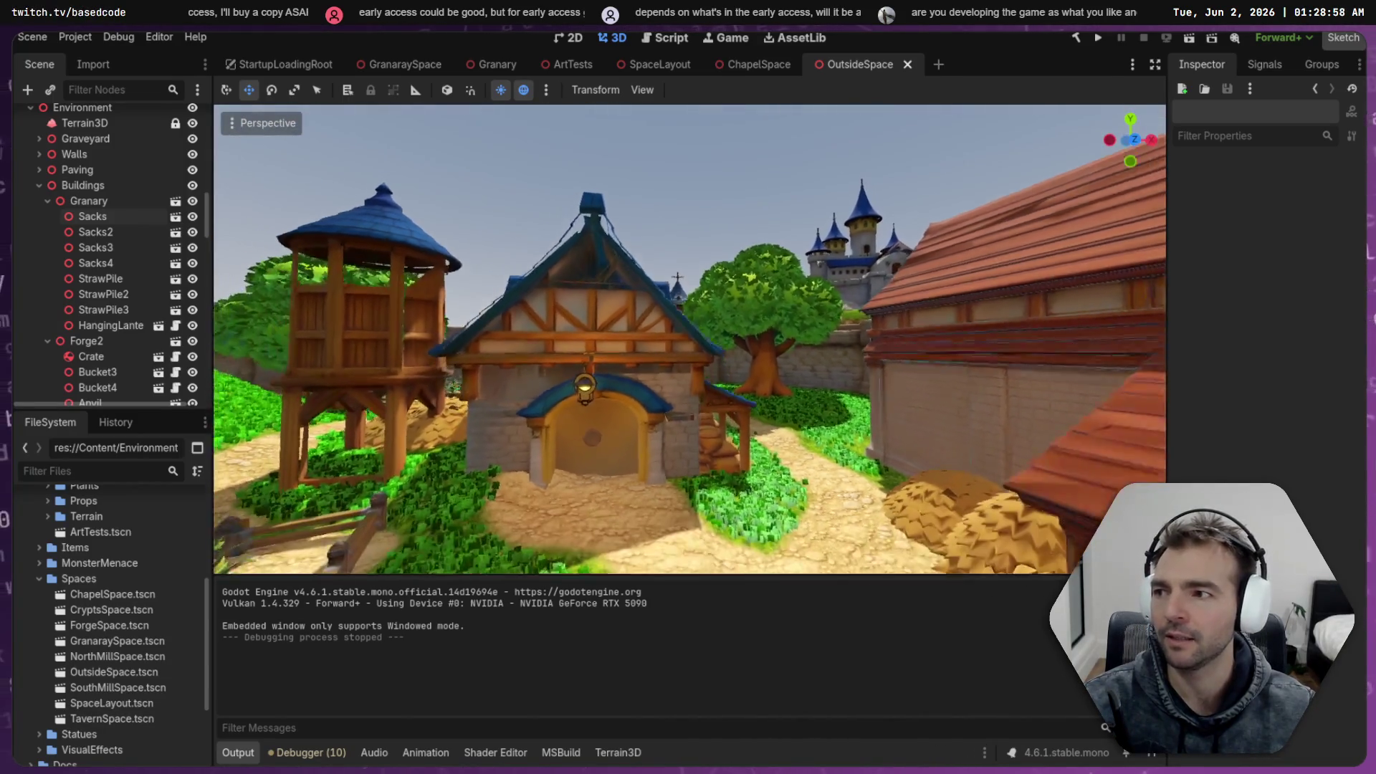
{"action": "key", "text": "w"}
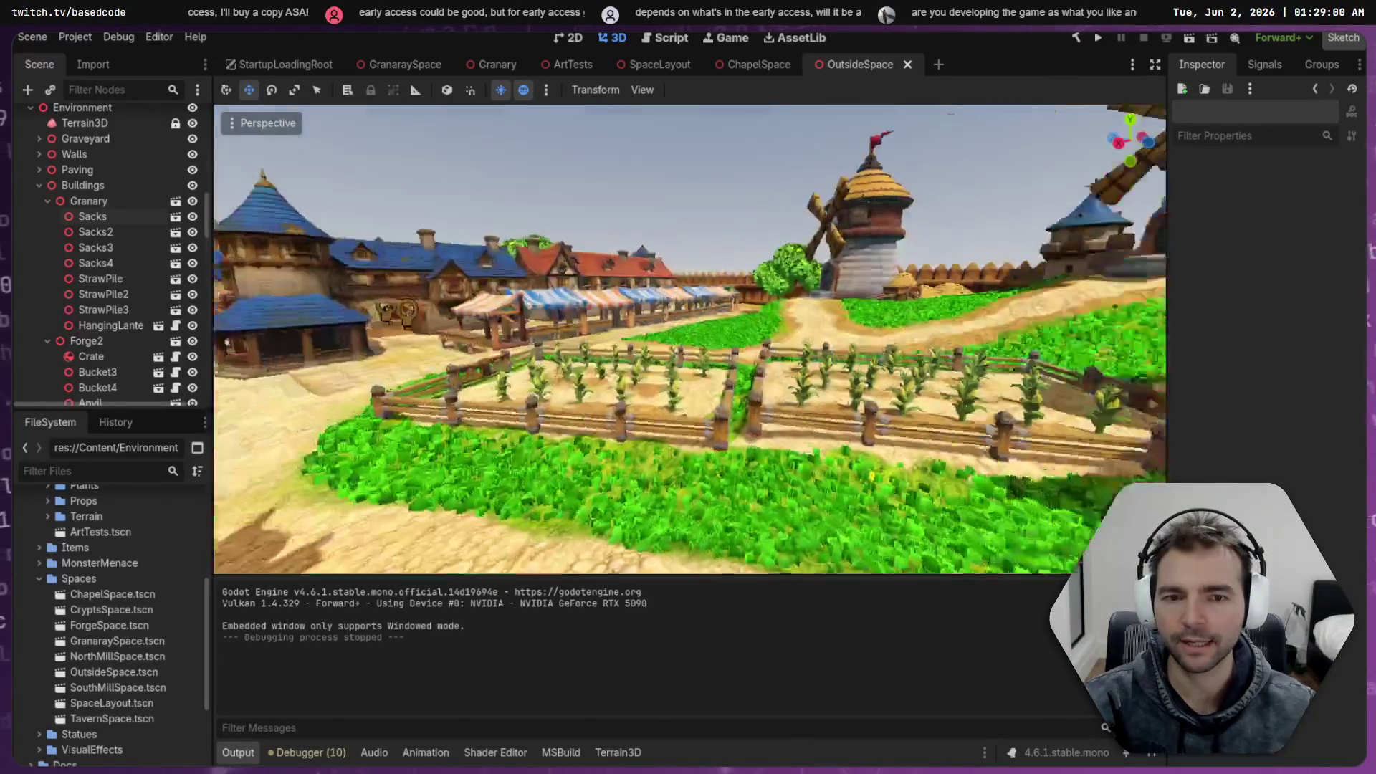
{"action": "key", "text": "w"}
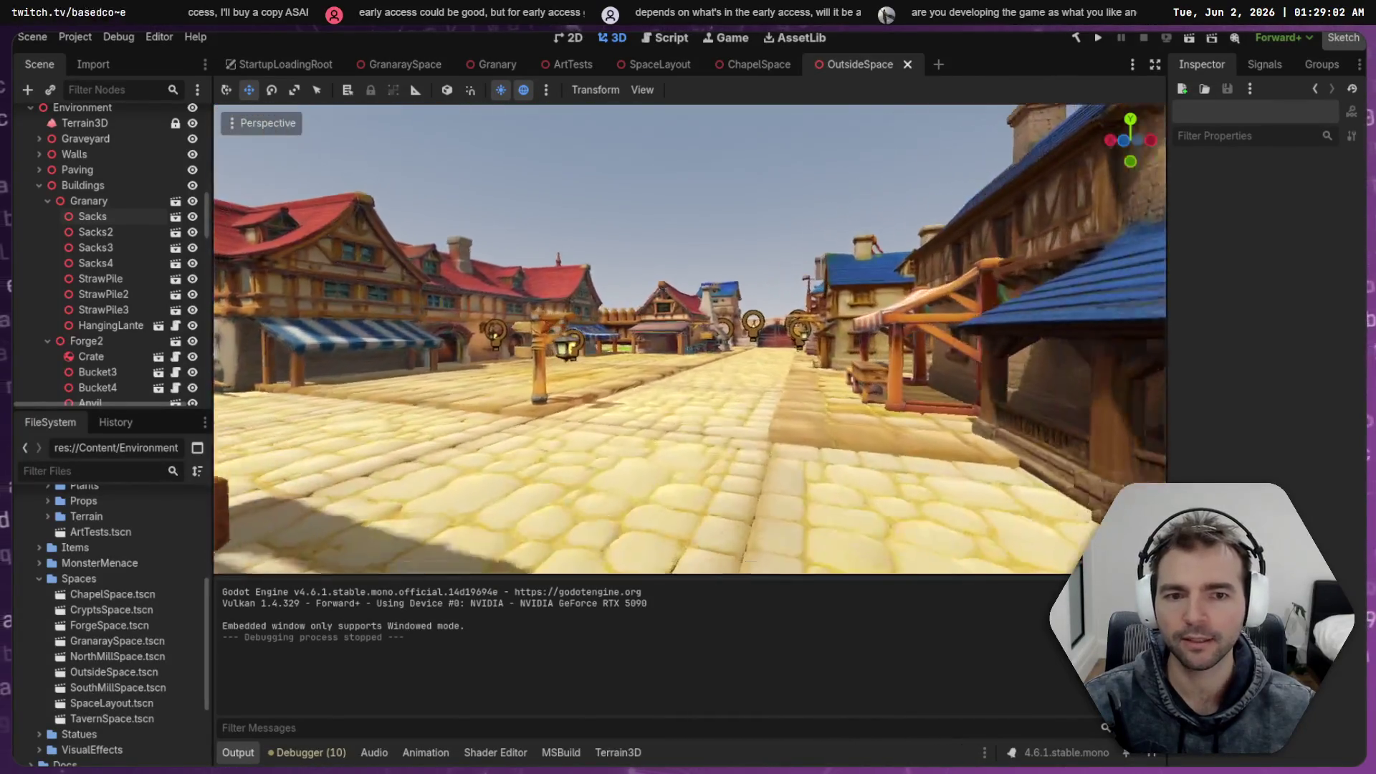
{"action": "key", "text": "s"}
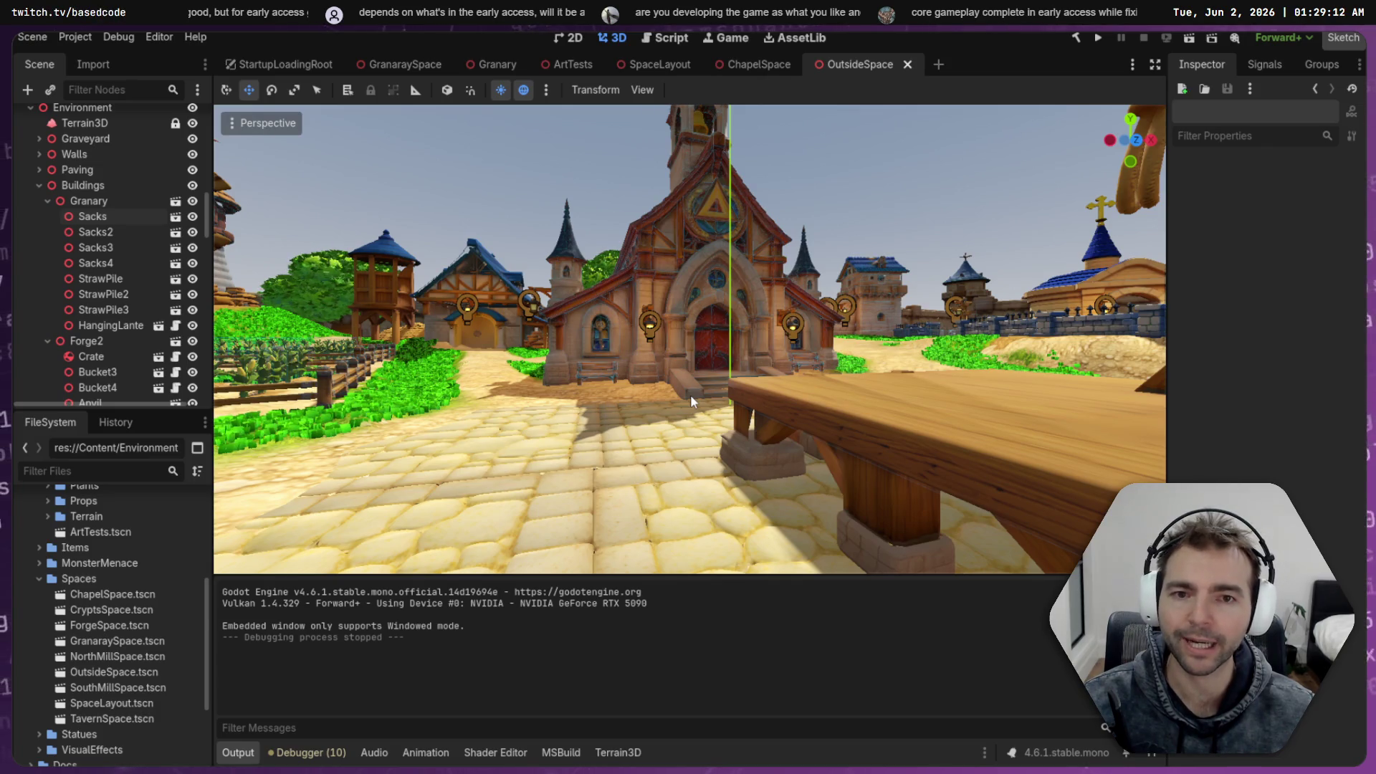
{"action": "scroll", "coordinate": [810, 187], "scroll_direction": "up", "scroll_amount": 2}
{"action": "key", "text": "s"}
{"action": "key", "text": "w"}
{"action": "key", "text": "s"}
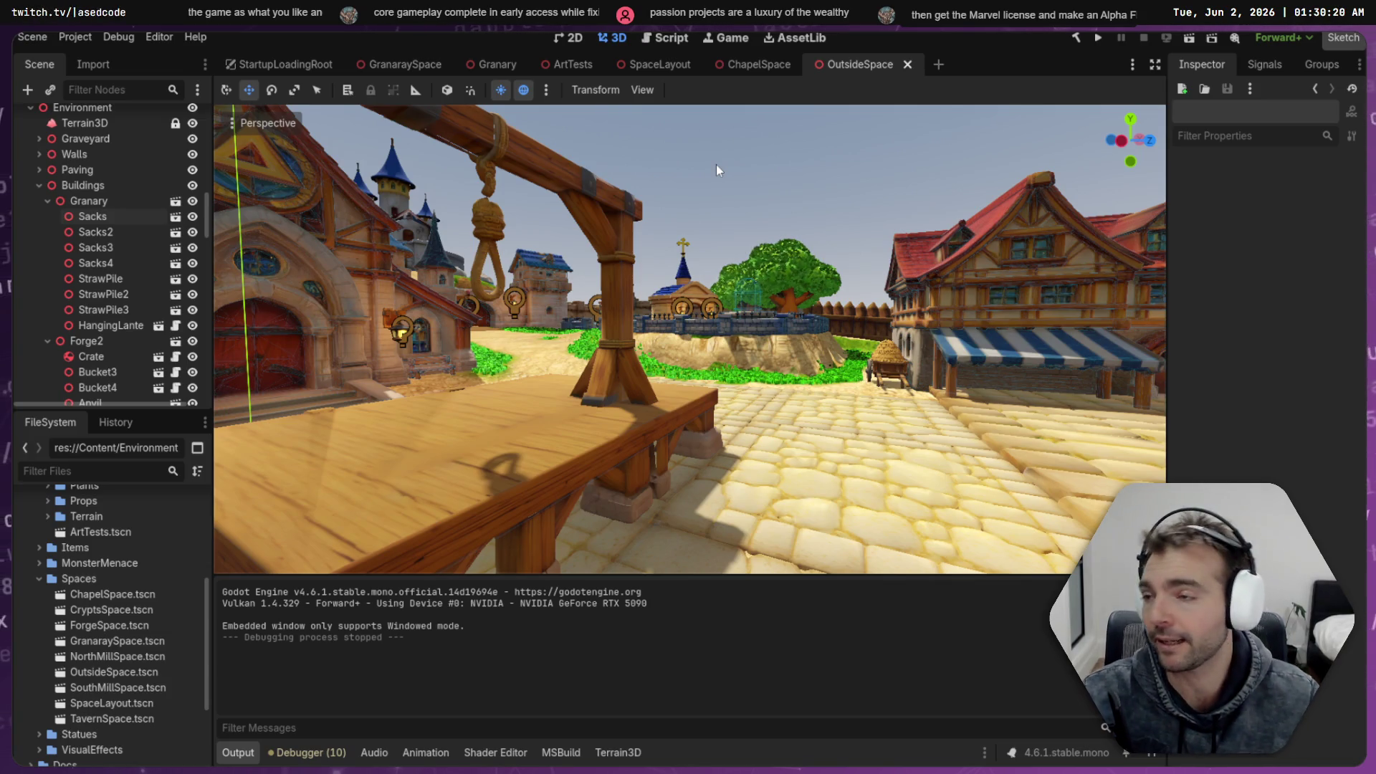
{"action": "mouse_move", "coordinate": [758, 216]}
{"action": "left_mouse_down"}
{"action": "mouse_move", "coordinate": [932, 215]}
{"action": "mouse_move", "coordinate": [668, 226]}
{"action": "left_mouse_up"}
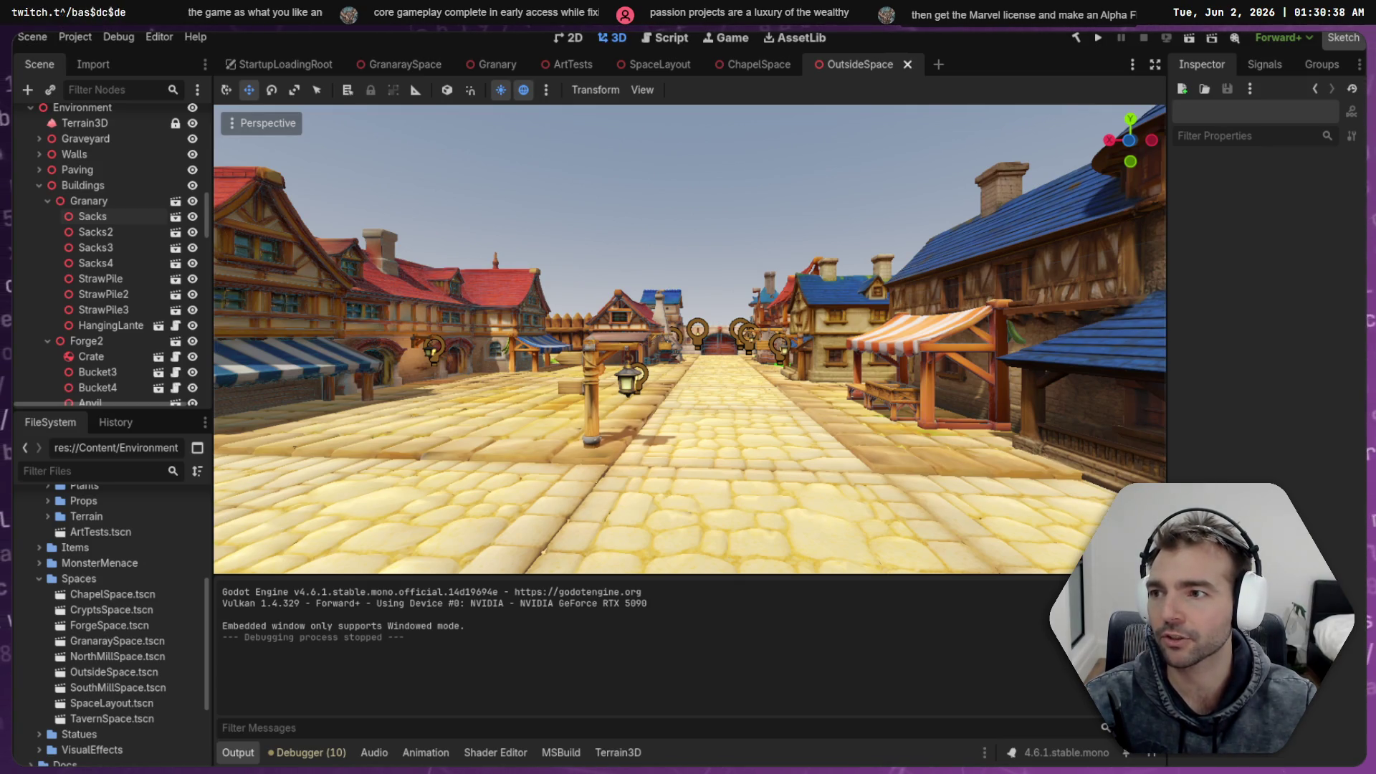
{"action": "scroll", "coordinate": [689, 338], "scroll_direction": "up", "scroll_amount": 1}
{"action": "key", "text": "w"}
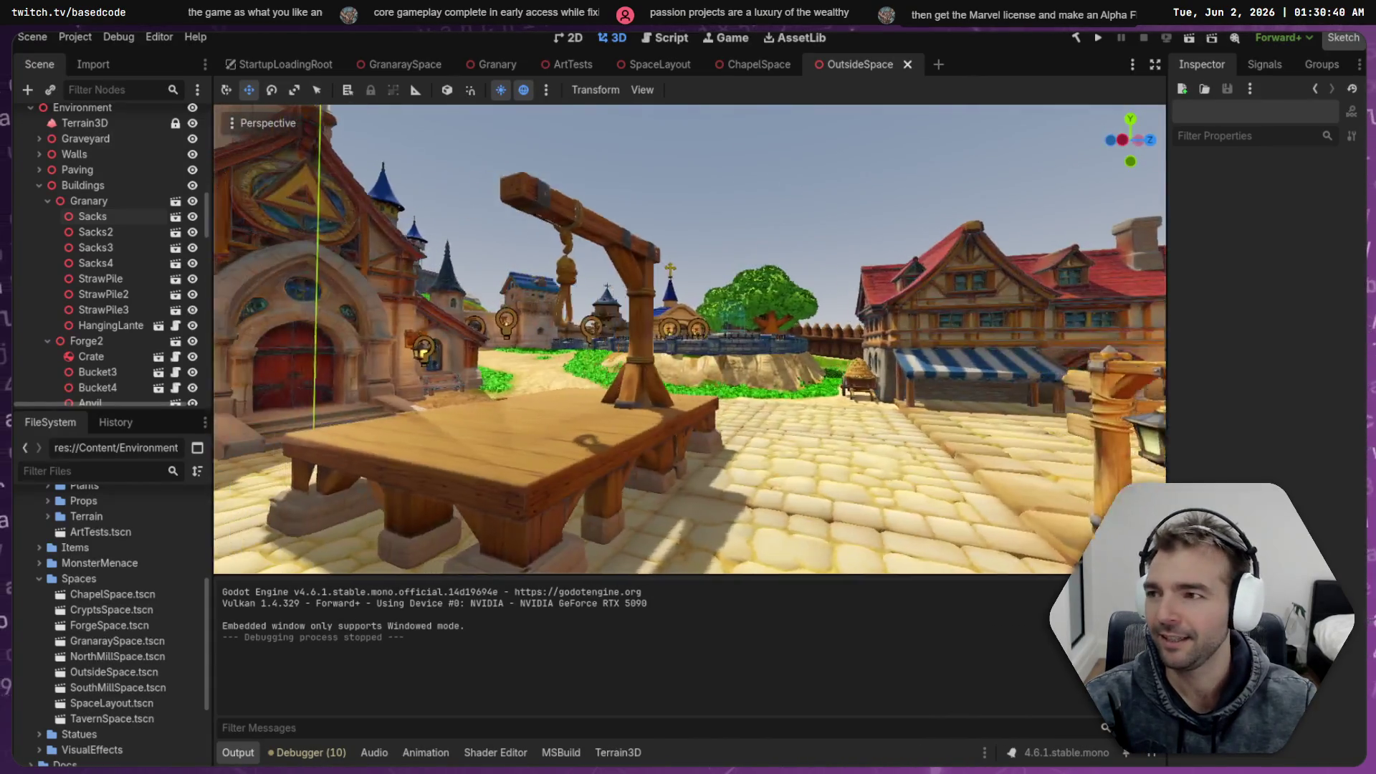
{"action": "key", "text": "w"}
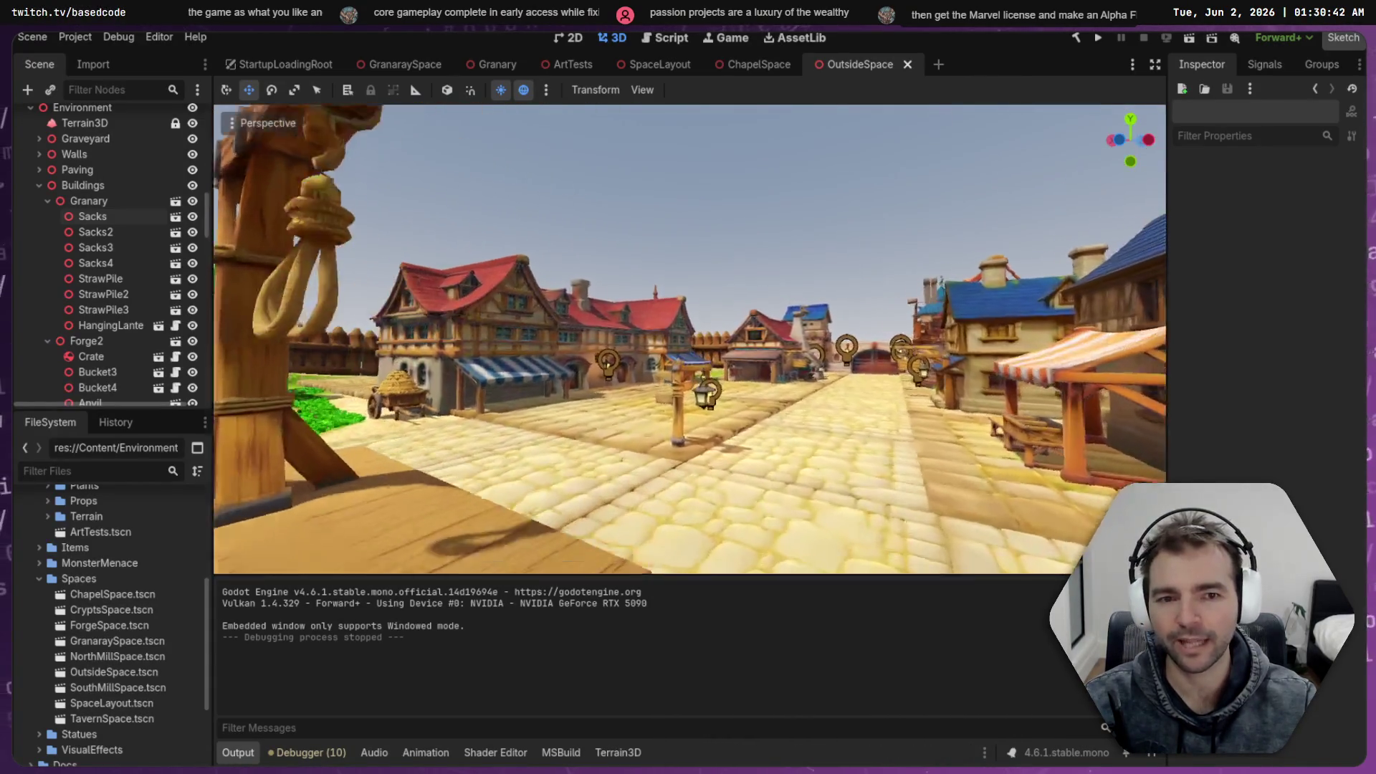
{"action": "key", "text": "w"}
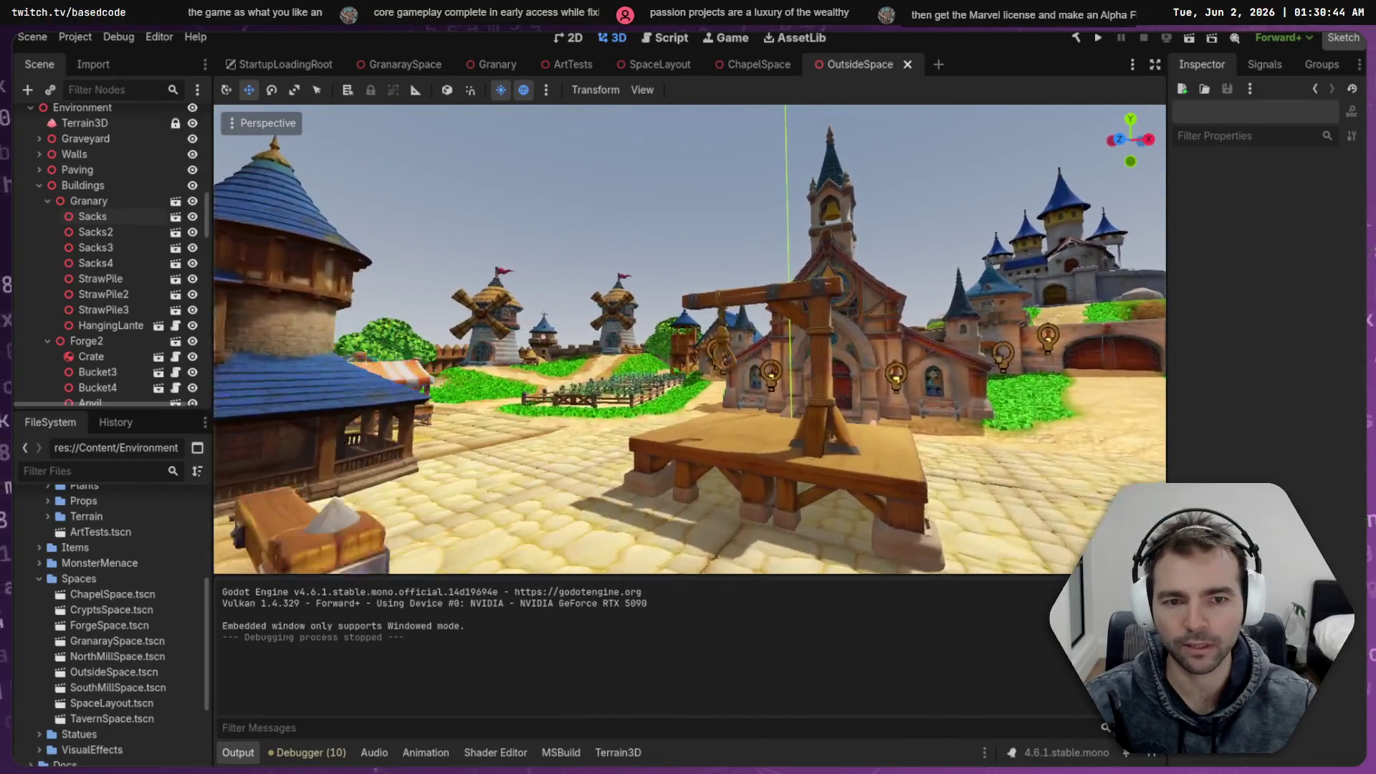
{"action": "key", "text": "w"}
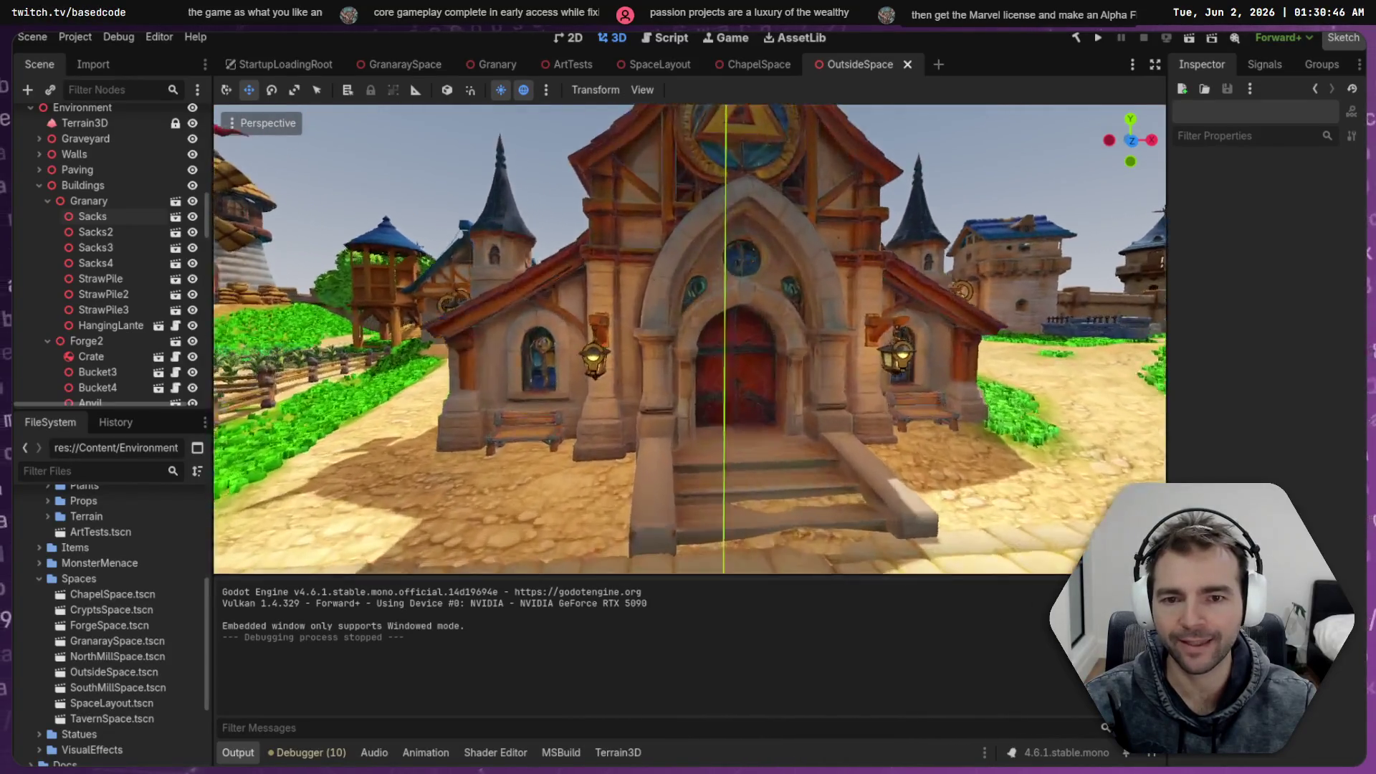
{"action": "key", "text": "w"}
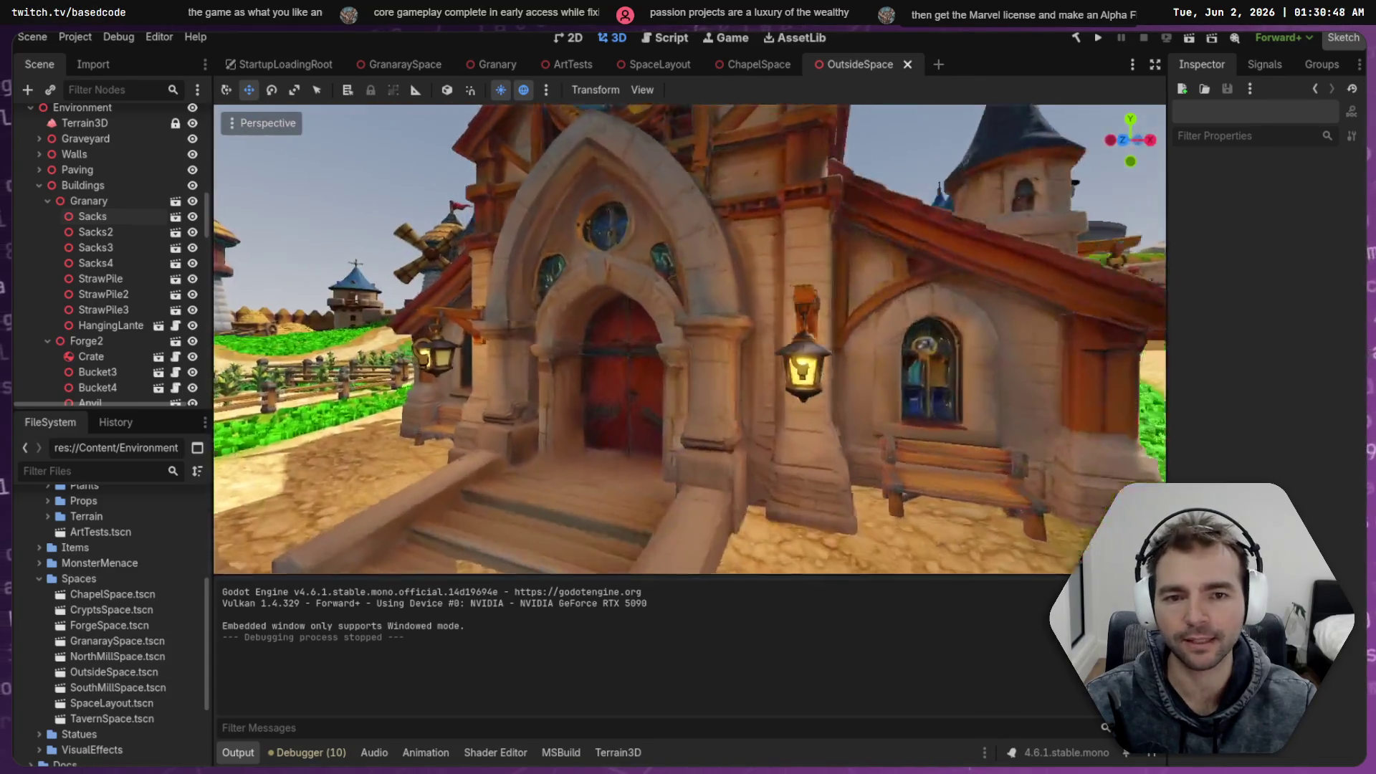
{"action": "key", "text": "s"}
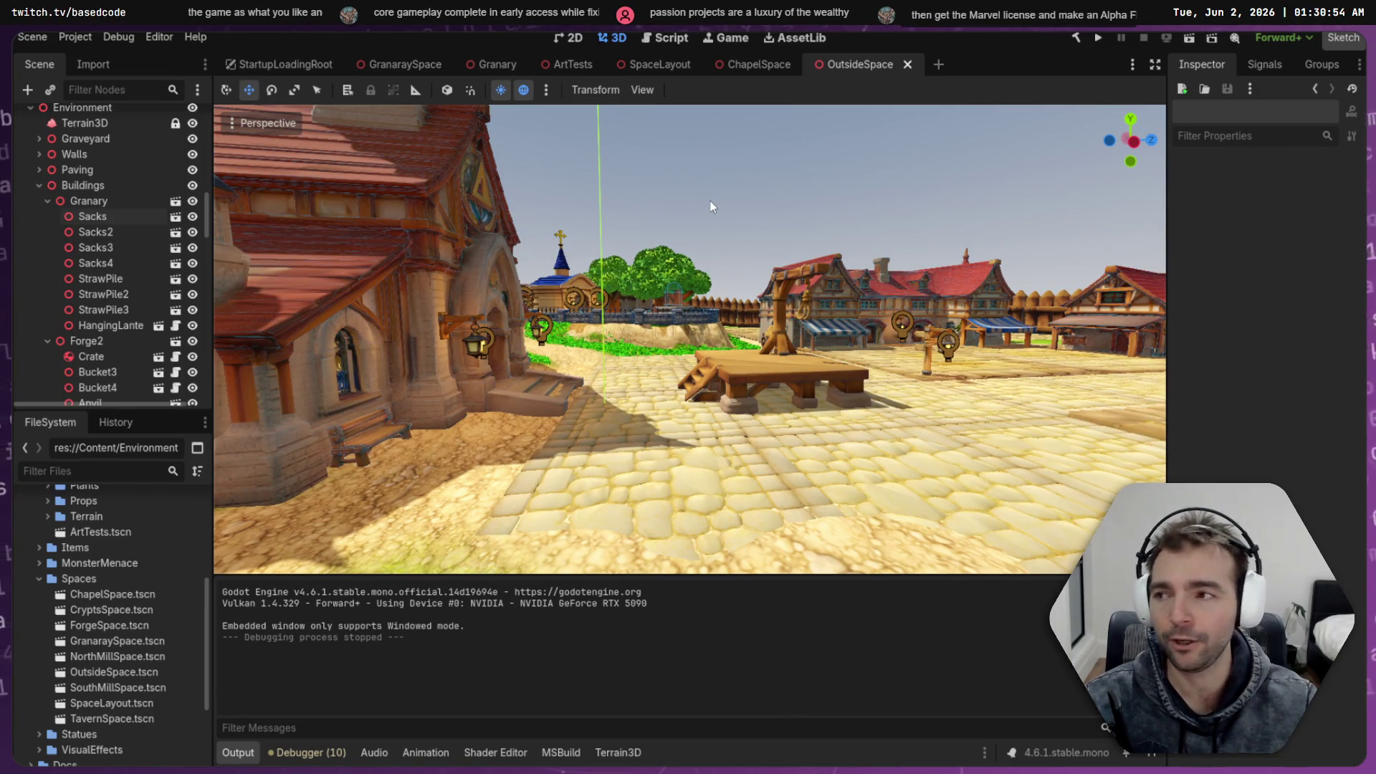
{"action": "key", "text": "w"}
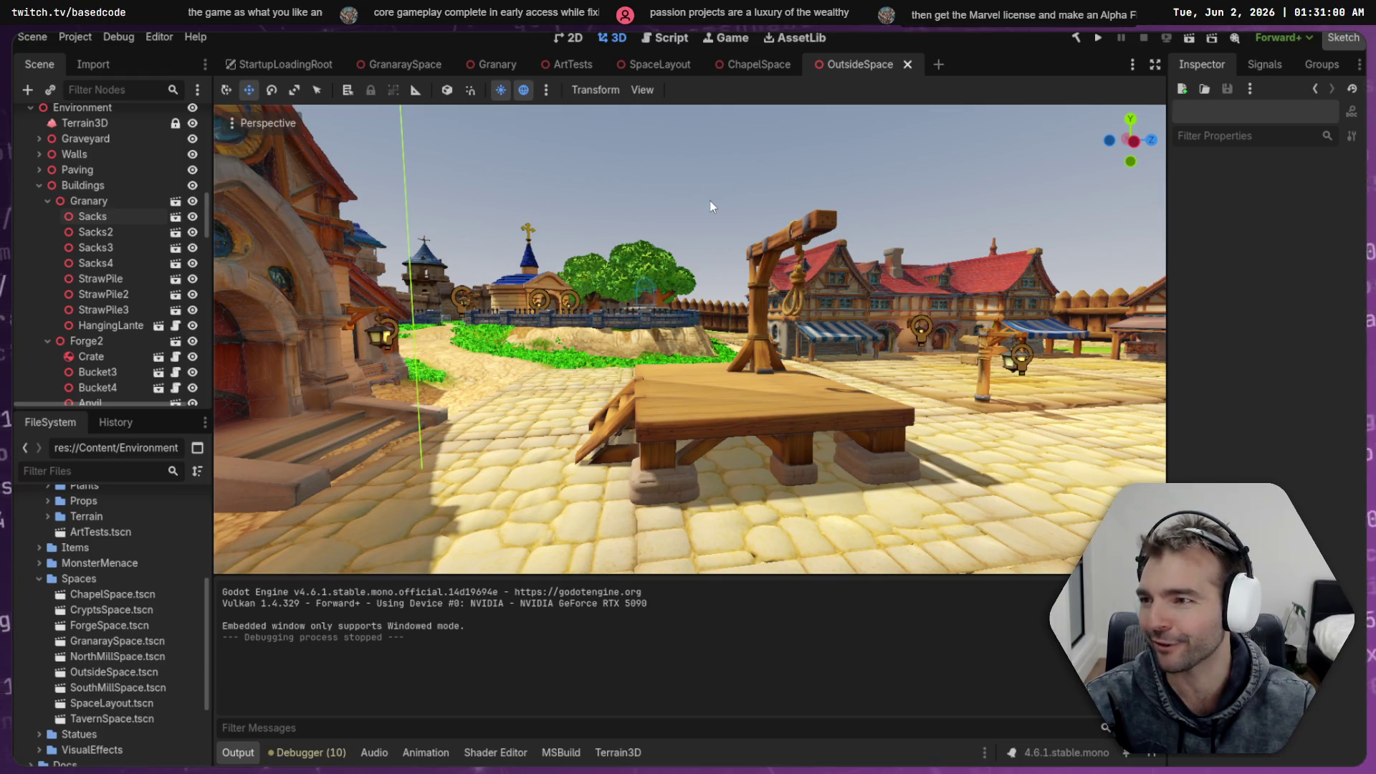
{"action": "mouse_move", "coordinate": [710, 200]}
{"action": "left_mouse_down"}
{"action": "mouse_move", "coordinate": [1147, 215]}
{"action": "mouse_move", "coordinate": [711, 207]}
{"action": "left_mouse_up"}
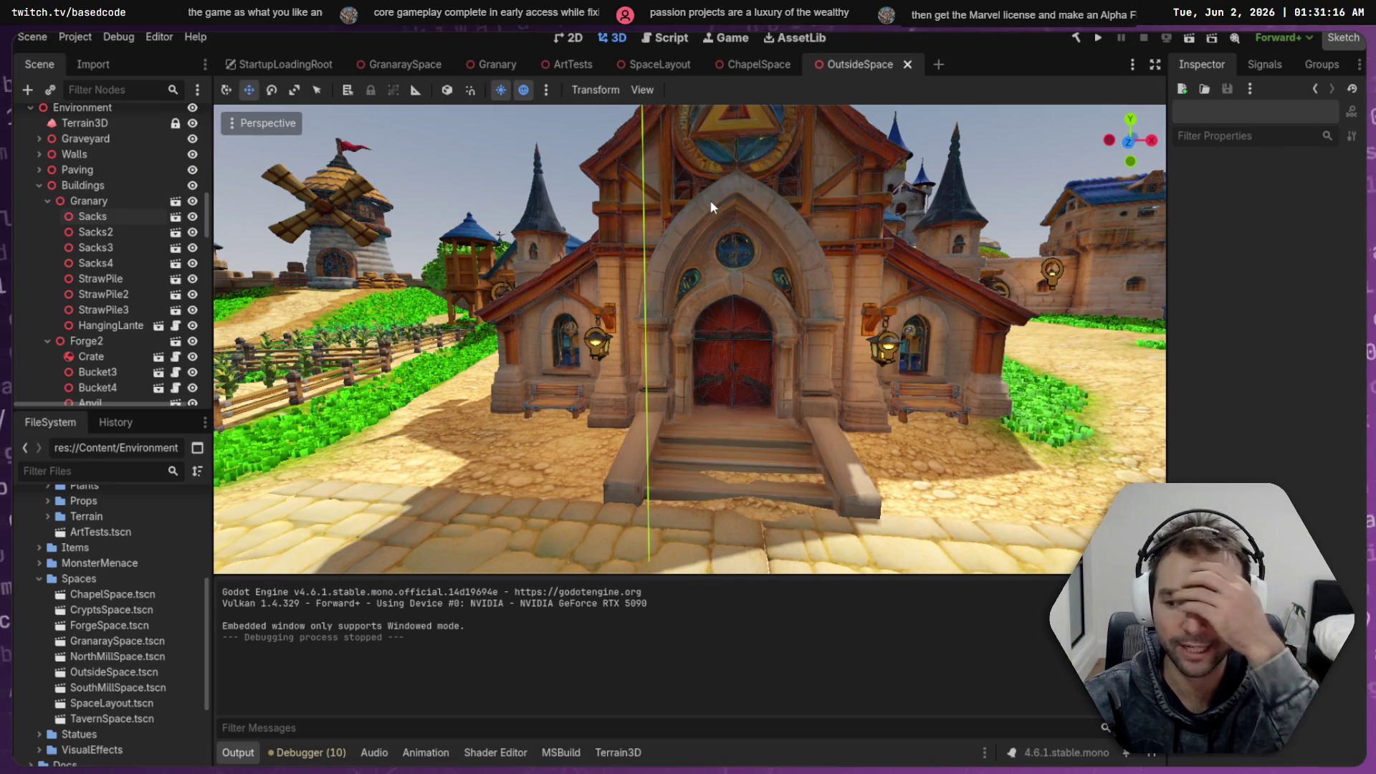
{"action": "left_click_drag", "start_coordinate": [711, 200], "coordinate": [466, 209]}
{"action": "left_click_drag", "start_coordinate": [832, 207], "coordinate": [821, 206]}
{"action": "mouse_move", "coordinate": [625, 186]}
{"action": "left_mouse_down"}
{"action": "mouse_move", "coordinate": [846, 193]}
{"action": "mouse_move", "coordinate": [645, 198]}
{"action": "mouse_move", "coordinate": [673, 198]}
{"action": "left_mouse_up"}
{"action": "key", "text": "w"}
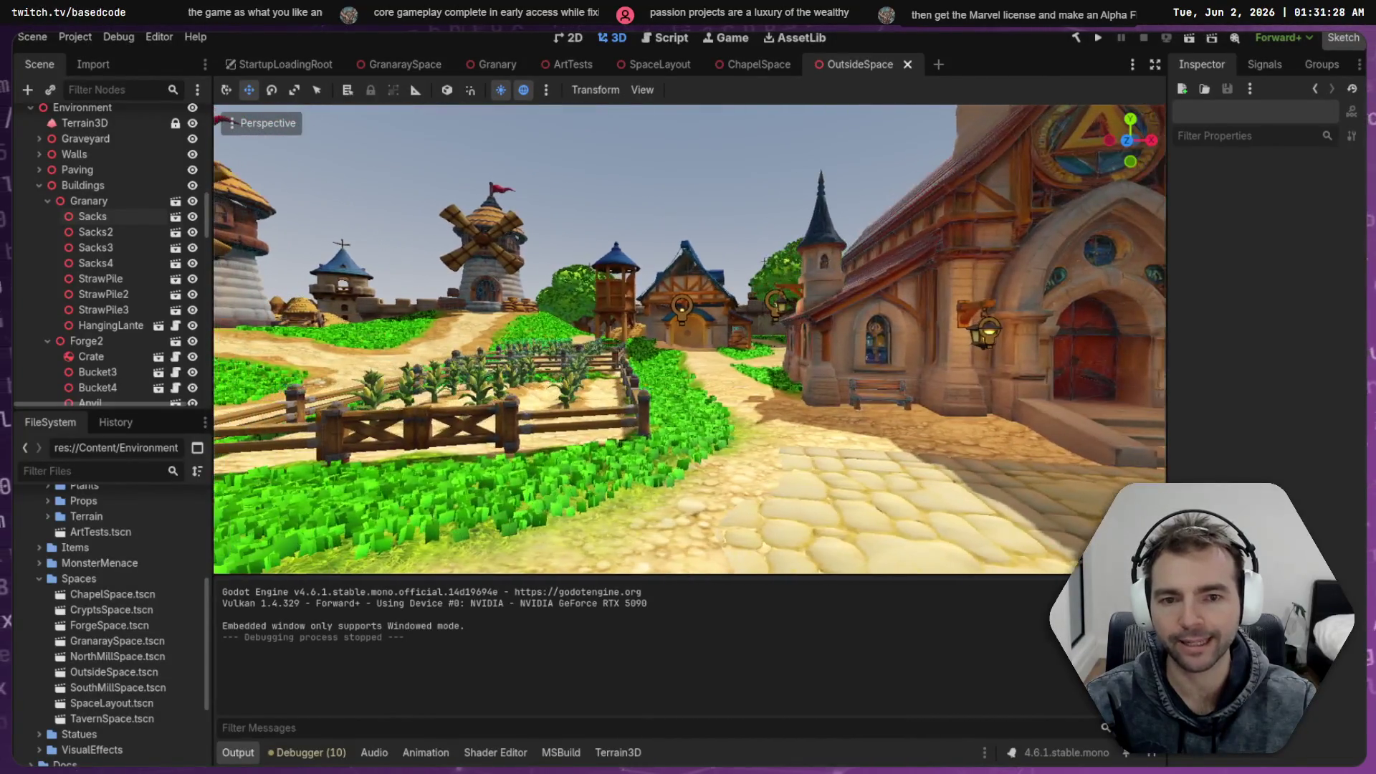
{"action": "key", "text": "w"}
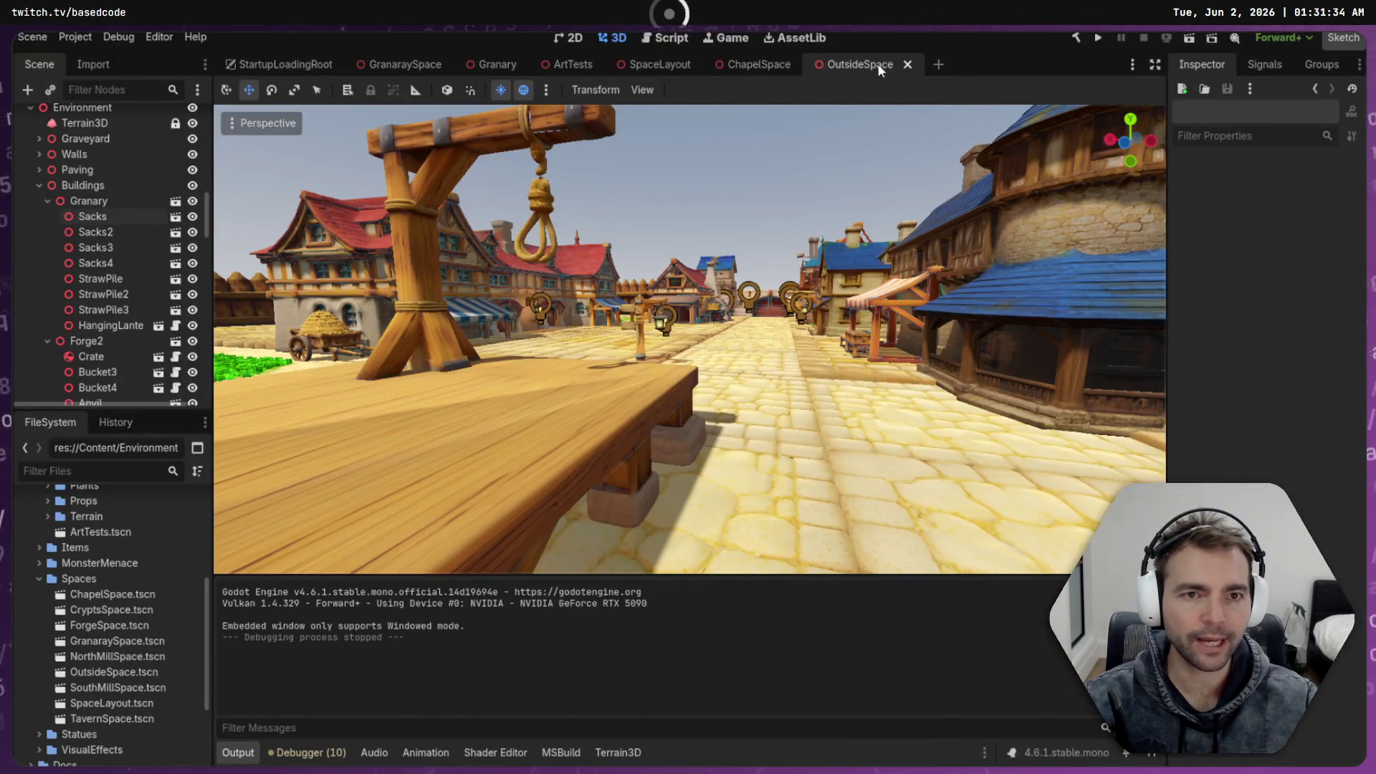
Close the OutsideSpace, ChapelSpace and Granary scene tabs, leaving GranaraySpace open
{"action": "left_click", "coordinate": [907, 64]}
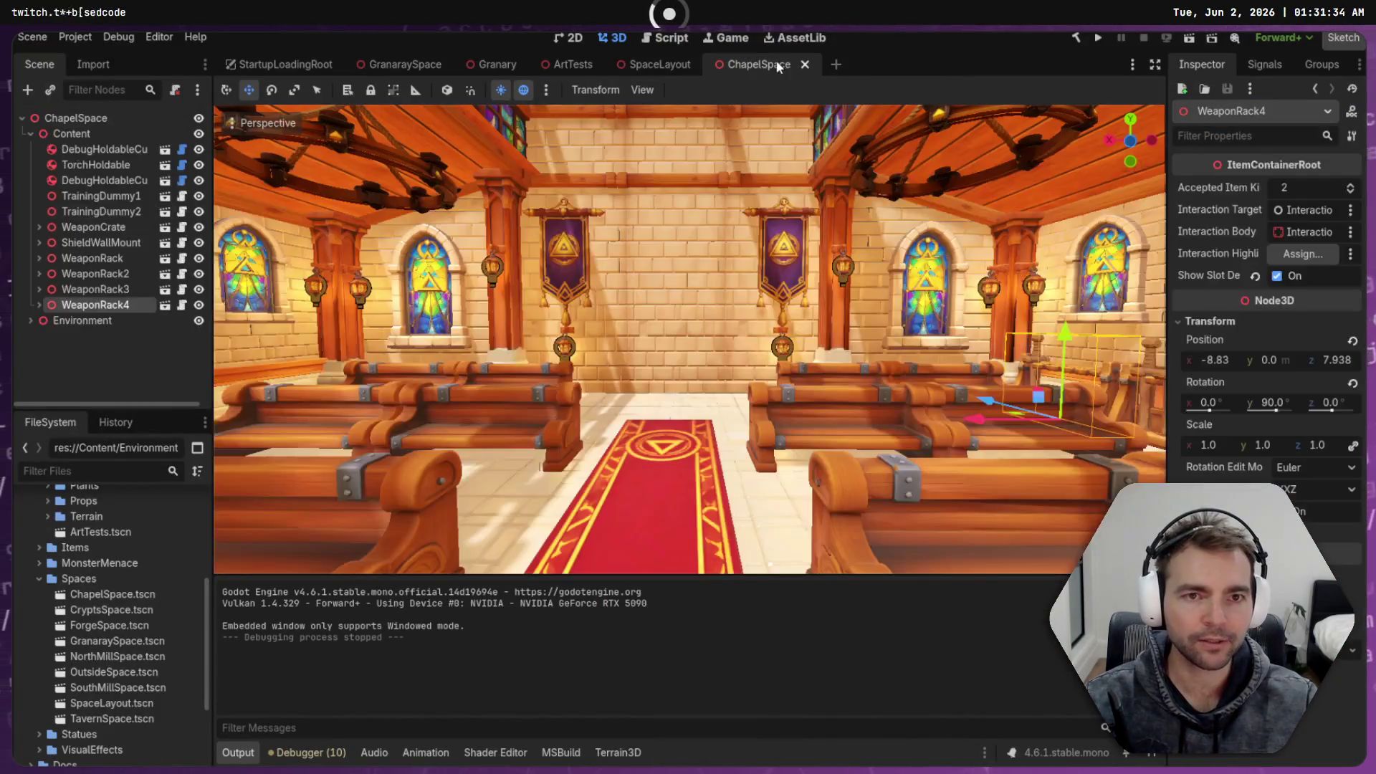
{"action": "left_click", "coordinate": [667, 63]}
{"action": "left_click", "coordinate": [417, 66]}
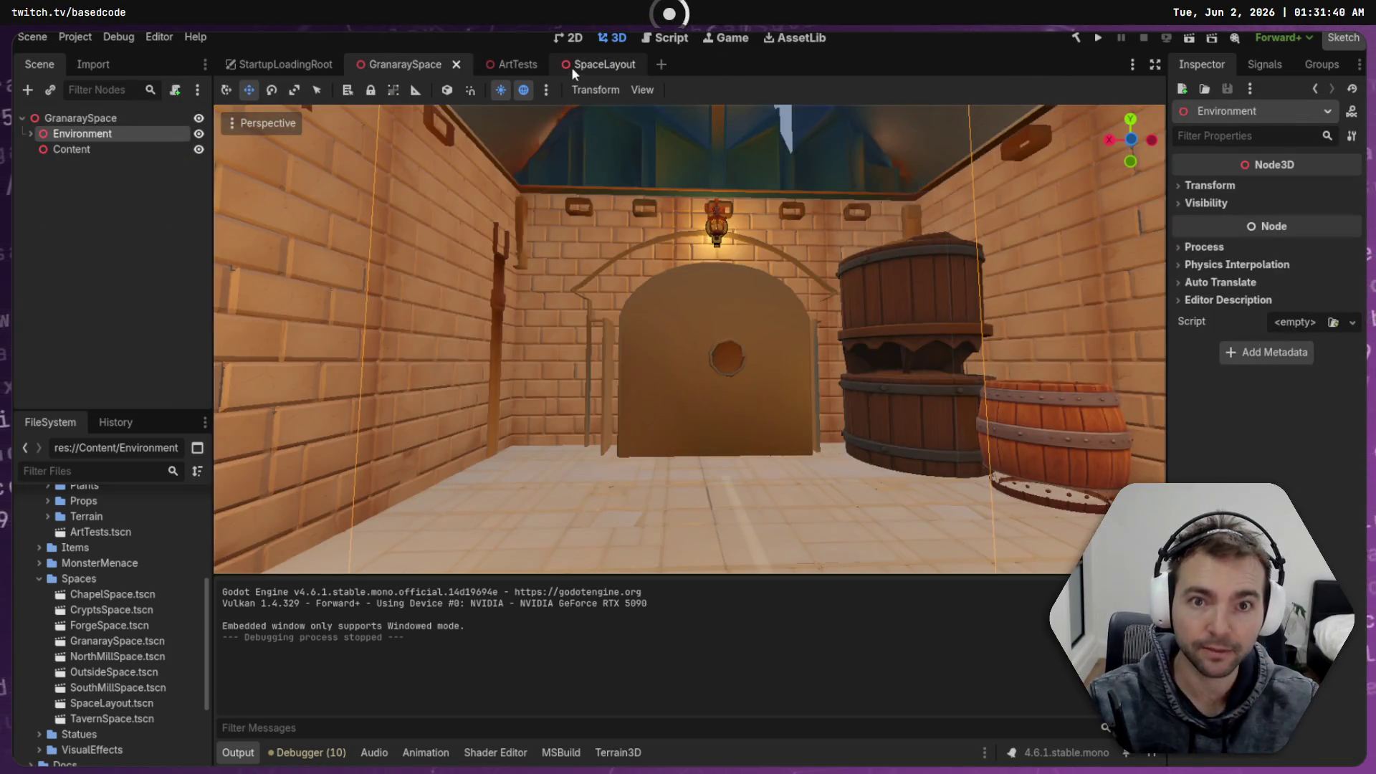
{"action": "mouse_move", "coordinate": [685, 169]}
{"action": "left_mouse_down"}
{"action": "mouse_move", "coordinate": [1018, 185]}
{"action": "mouse_move", "coordinate": [677, 170]}
{"action": "left_mouse_up"}
Switch to the pipeline app's blue_wall_banner Run Detail window
{"action": "key", "text": "alt+Tab"}
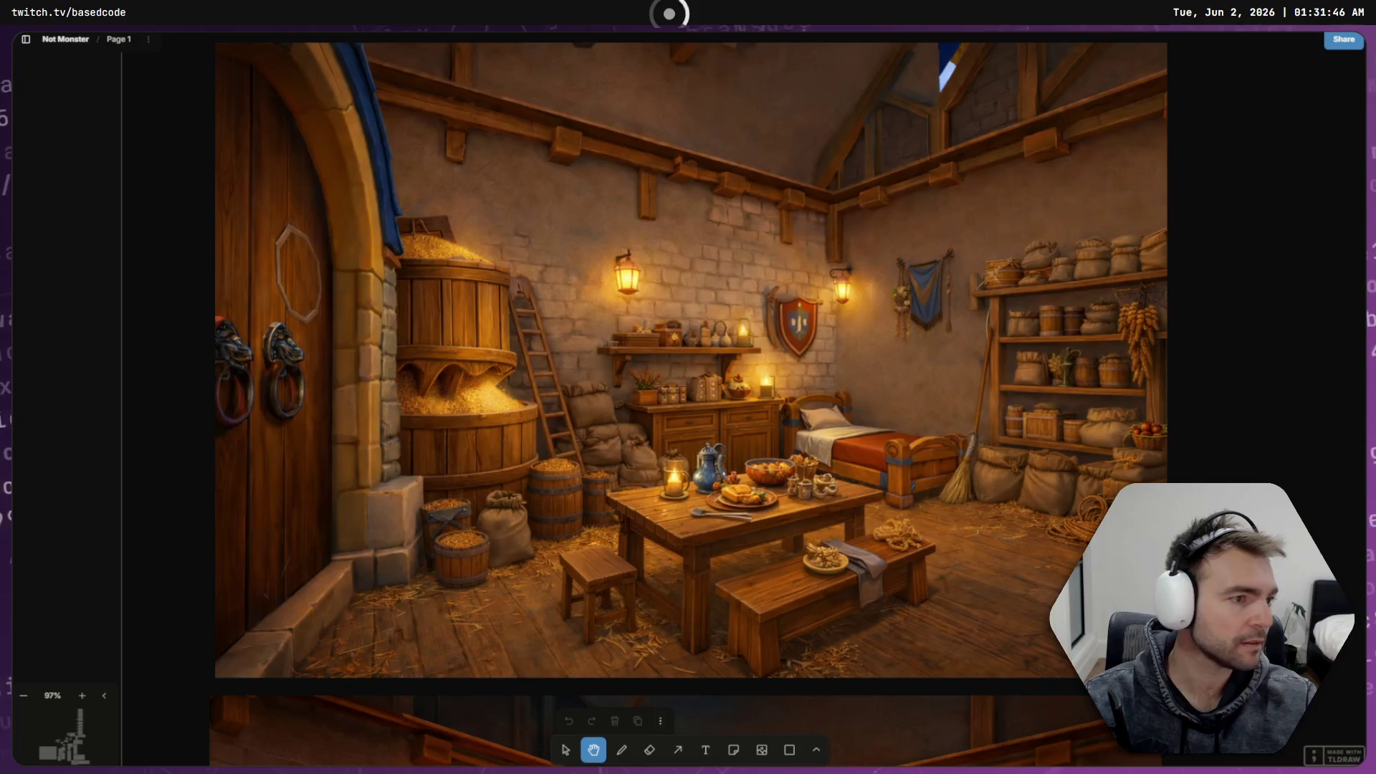
{"action": "key", "text": "alt+Tab"}
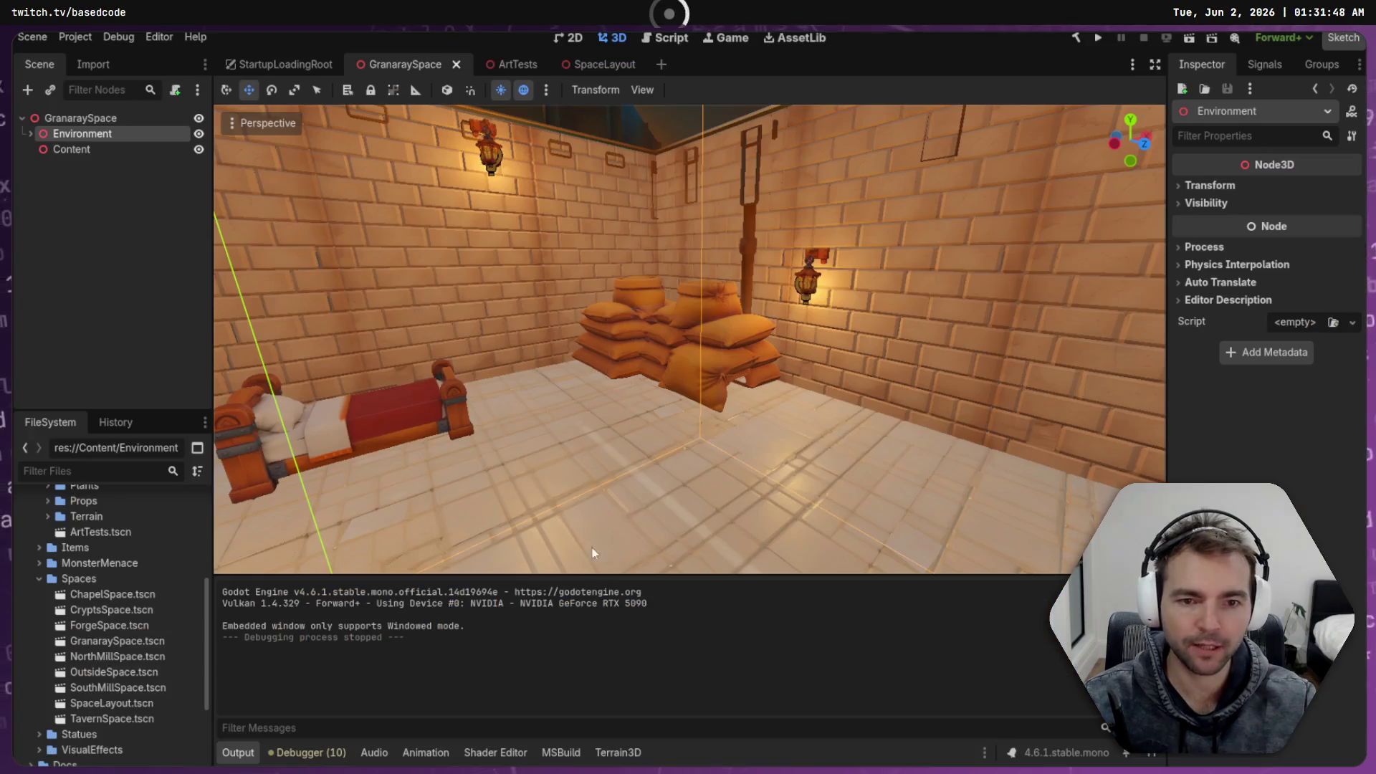
{"action": "key", "text": "alt+Tab"}
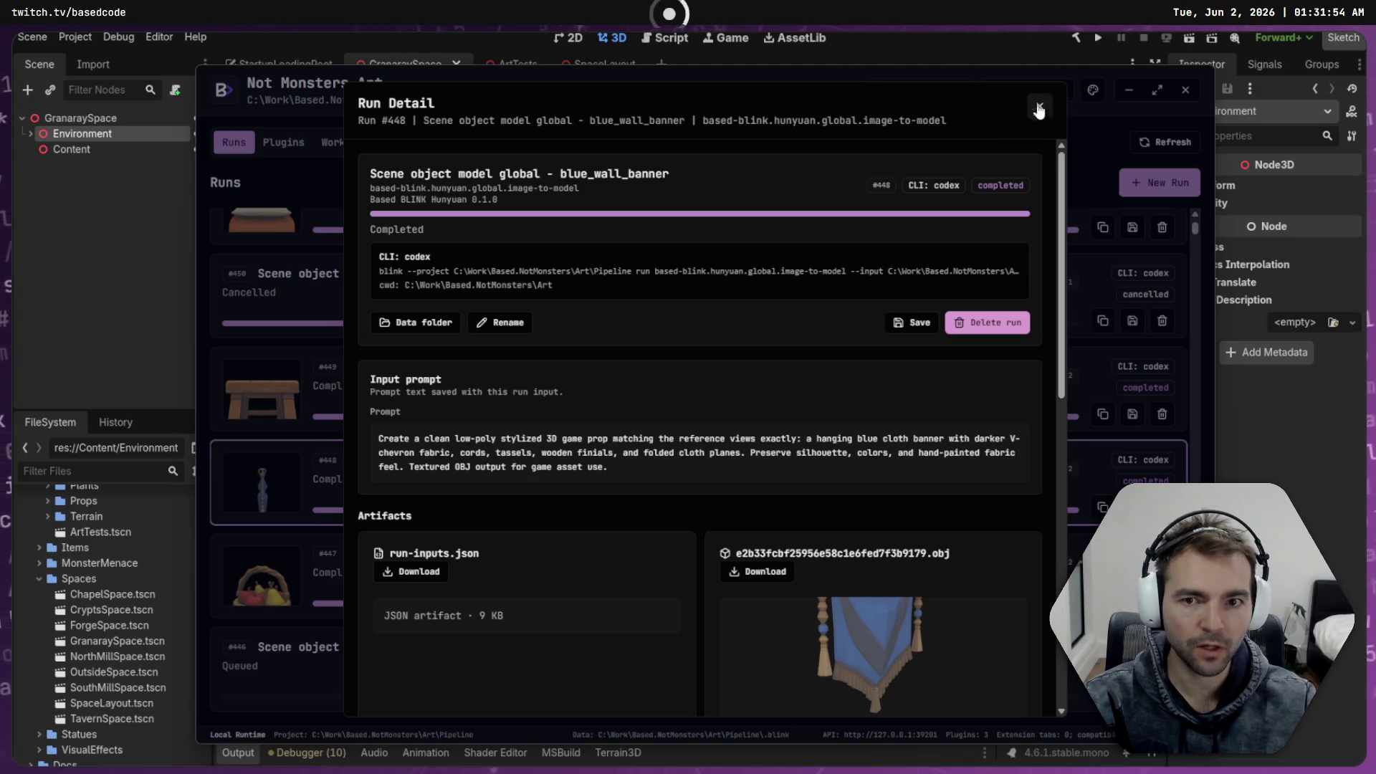
Open the run's Data, artifacts and model-assets folders and pick the .obj model file
{"action": "left_click", "coordinate": [412, 324]}
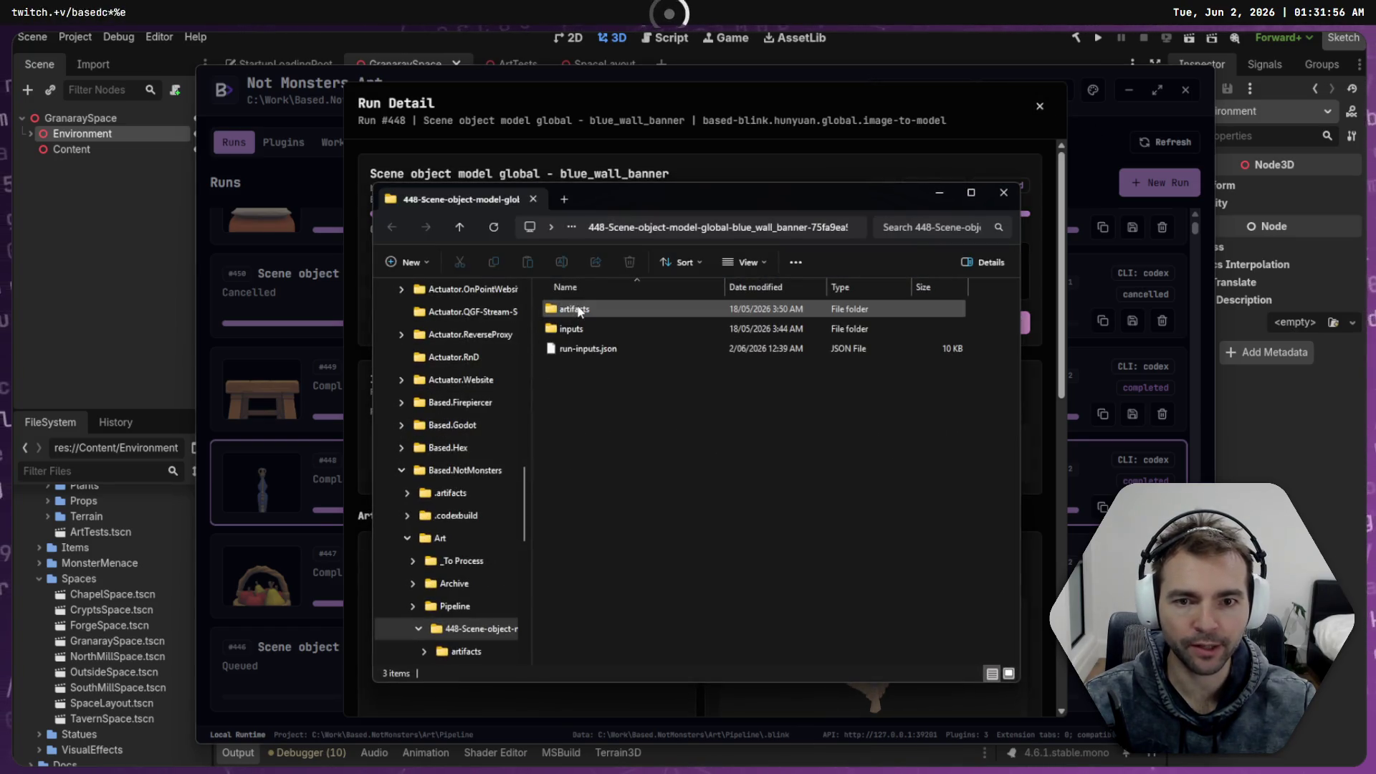
{"action": "double_click", "coordinate": [574, 309]}
{"action": "double_click", "coordinate": [573, 309]}
{"action": "left_click", "coordinate": [599, 335]}
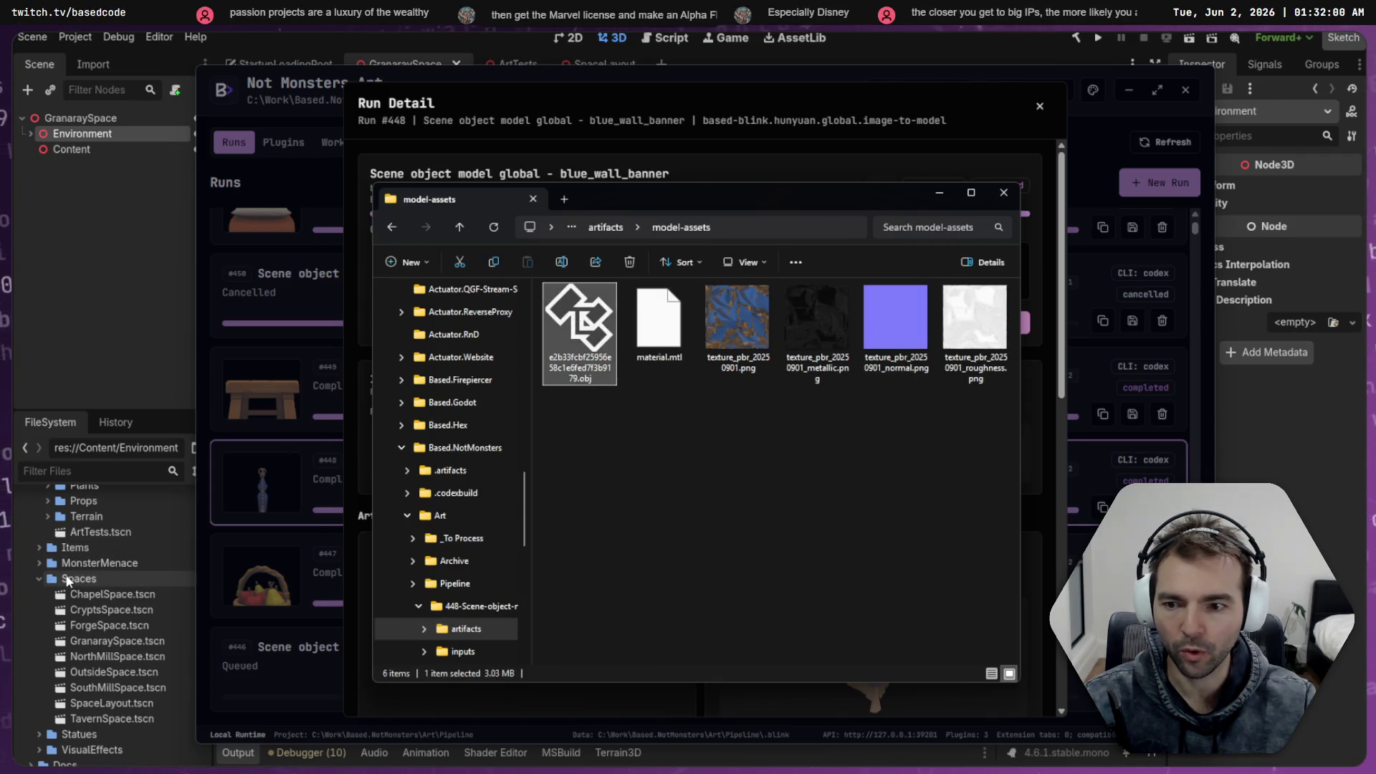
Filter Godot's FileSystem by 'Blue', select the BlueWallBanner folder, and clear the filter
{"action": "left_click", "coordinate": [107, 470]}
{"action": "type", "text": "Blue"}
{"action": "left_click", "coordinate": [136, 608]}
{"action": "left_click", "coordinate": [173, 472]}
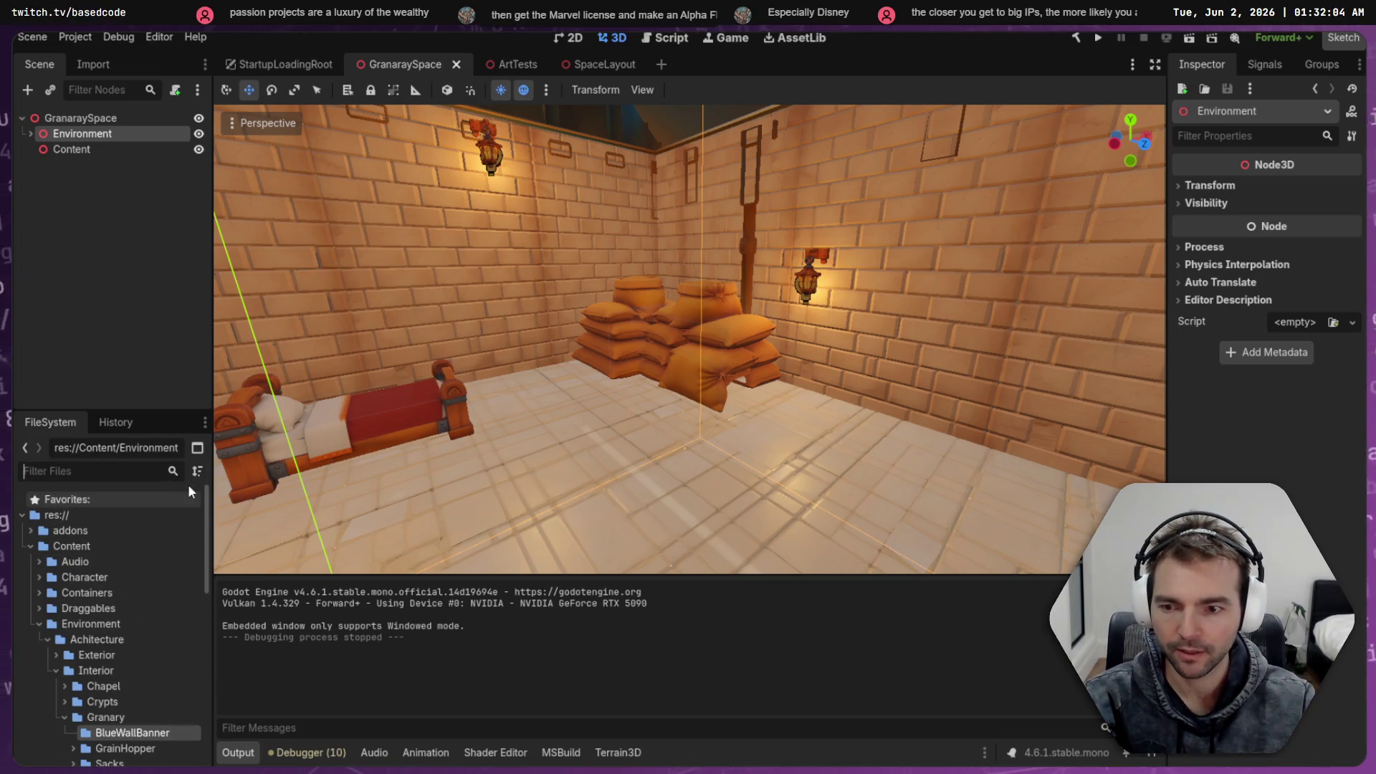
Drag all six banner files from model-assets into Godot's BlueWallBanner folder for import
{"action": "key", "text": "alt+Tab"}
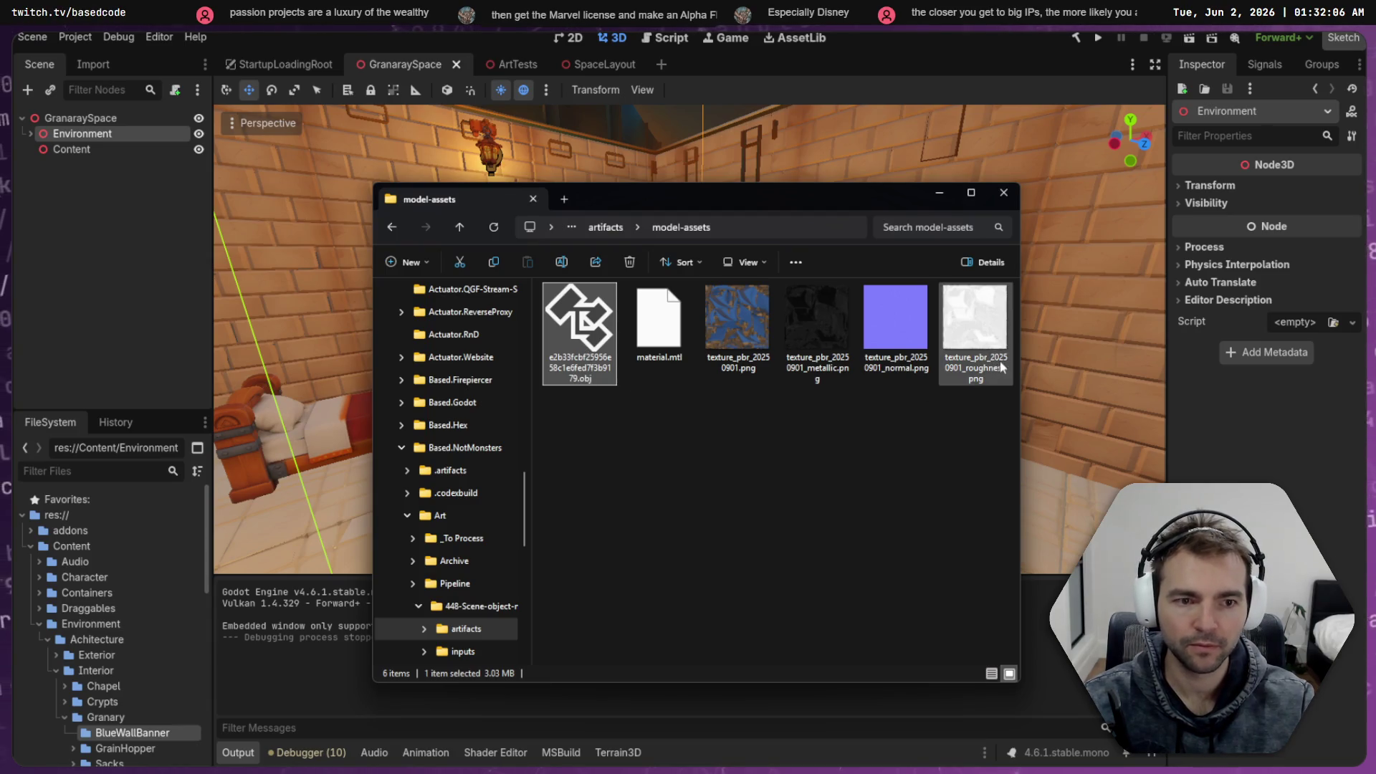
{"action": "key", "text": "ctrl+a"}
{"action": "mouse_move", "coordinate": [584, 349]}
{"action": "left_mouse_down"}
{"action": "mouse_move", "coordinate": [393, 597]}
{"action": "mouse_move", "coordinate": [128, 734]}
{"action": "left_mouse_up"}
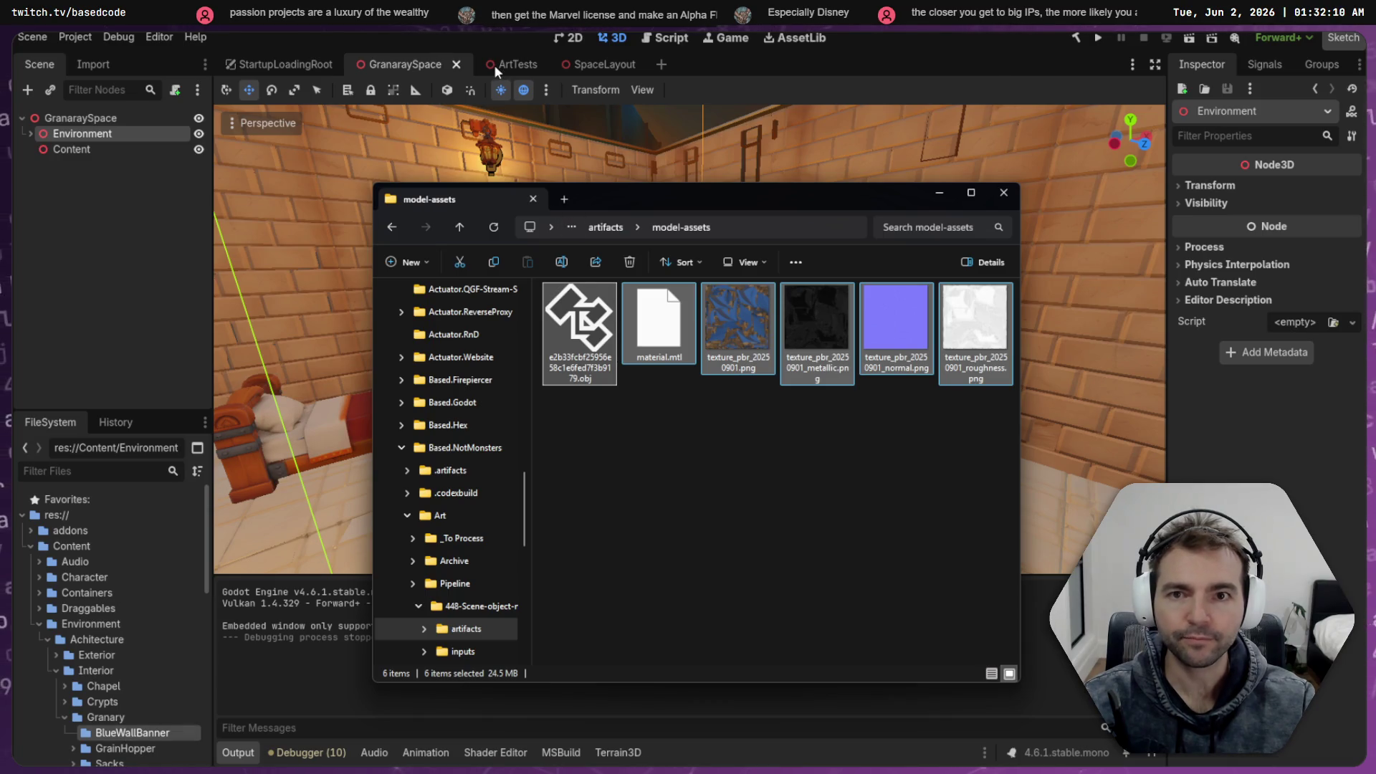
{"action": "left_click", "coordinate": [272, 62]}
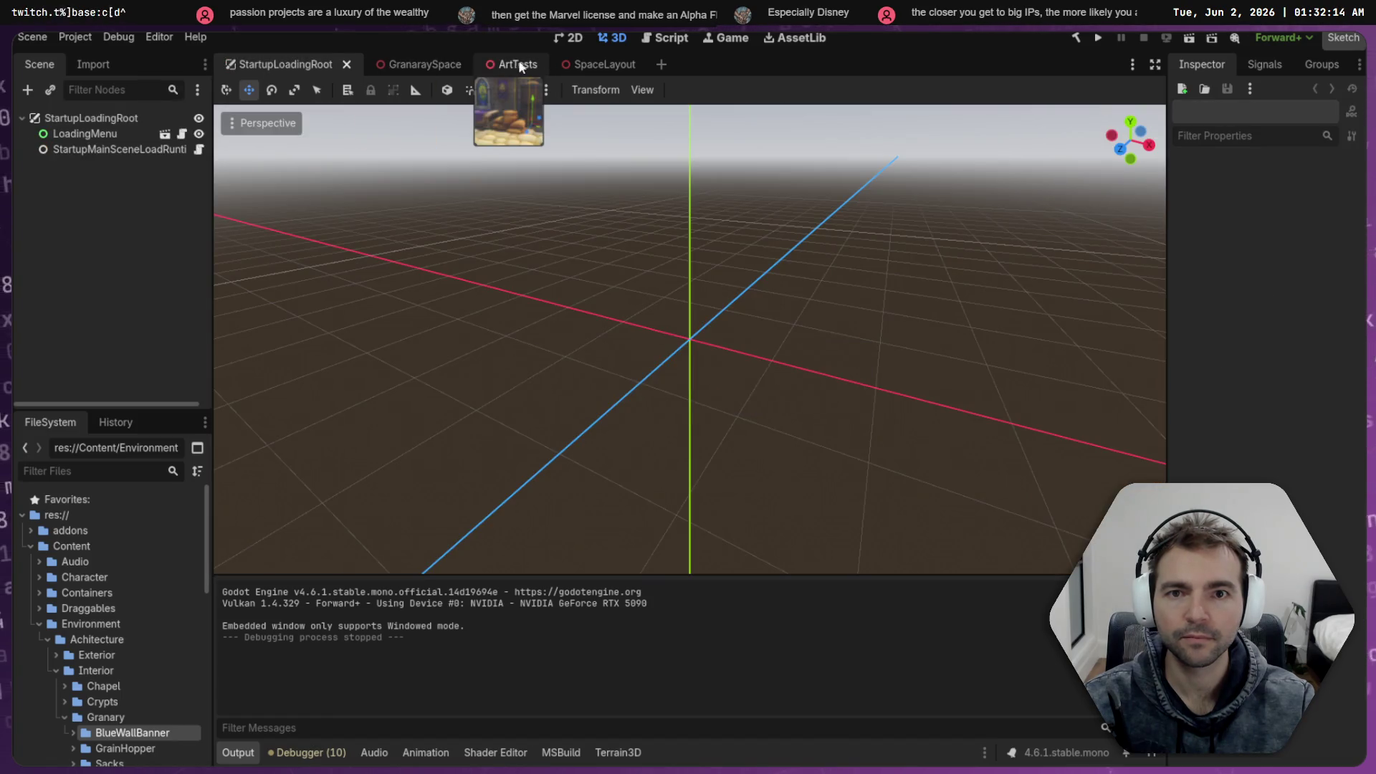
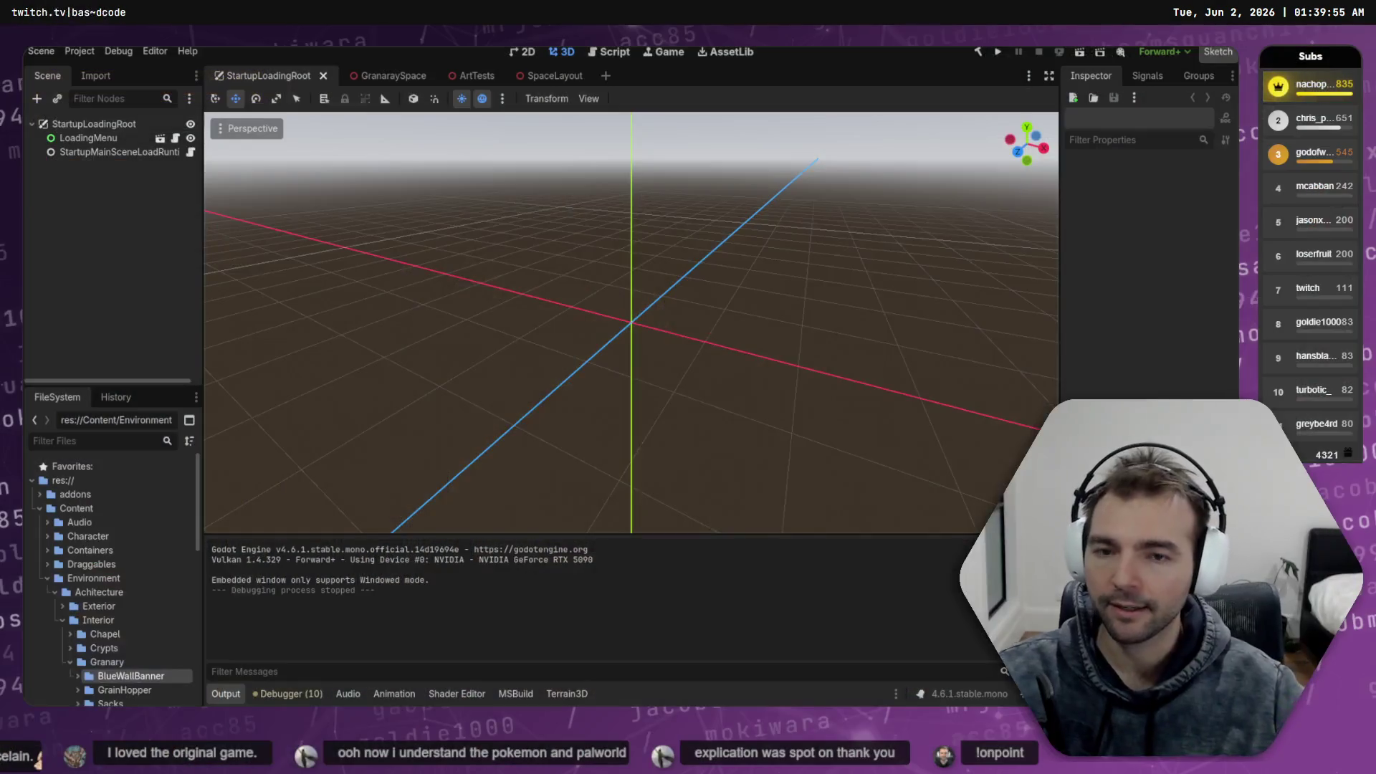
Open the granary room scene and expand the BlueWallBanner folder to find its hashed model file
{"action": "left_click", "coordinate": [384, 78]}
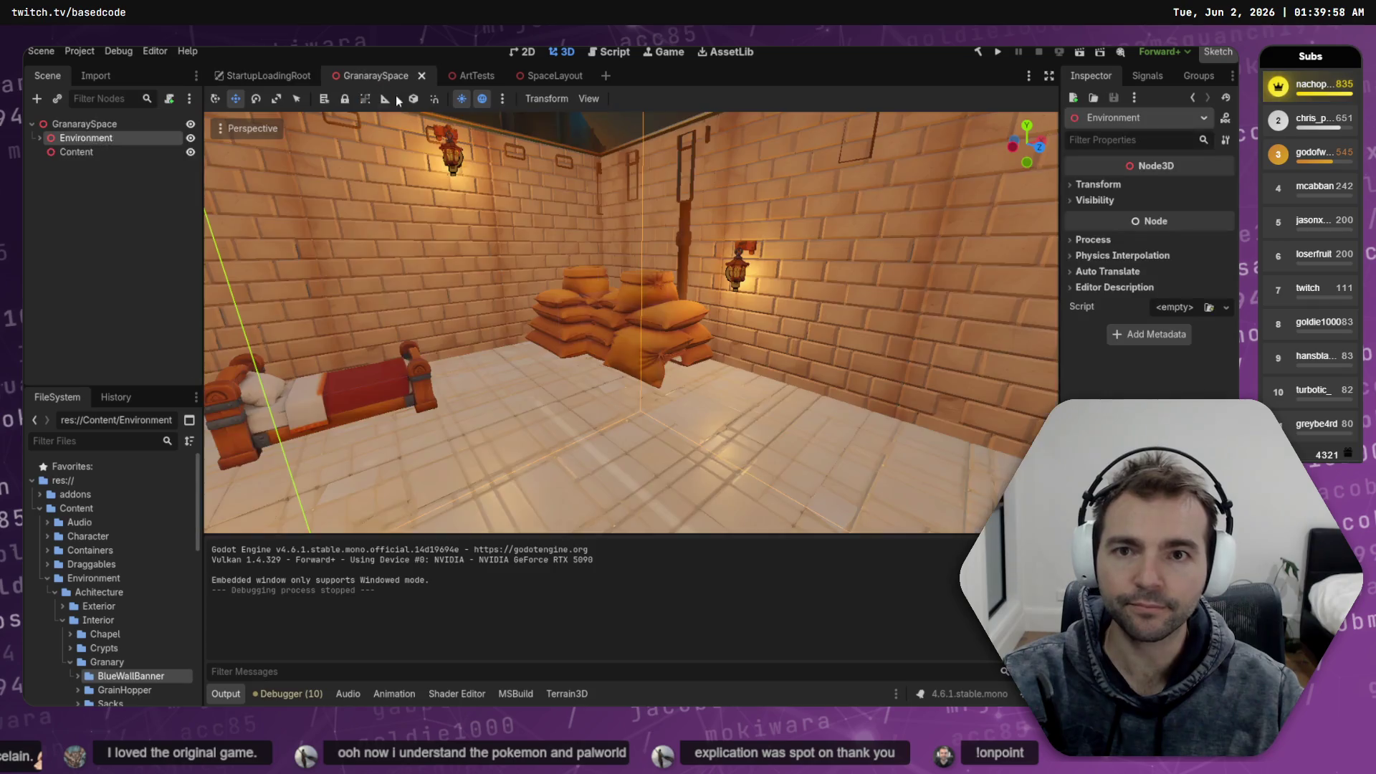
{"action": "left_click_drag", "start_coordinate": [531, 180], "coordinate": [531, 180]}
{"action": "left_click_drag", "start_coordinate": [390, 254], "coordinate": [390, 254]}
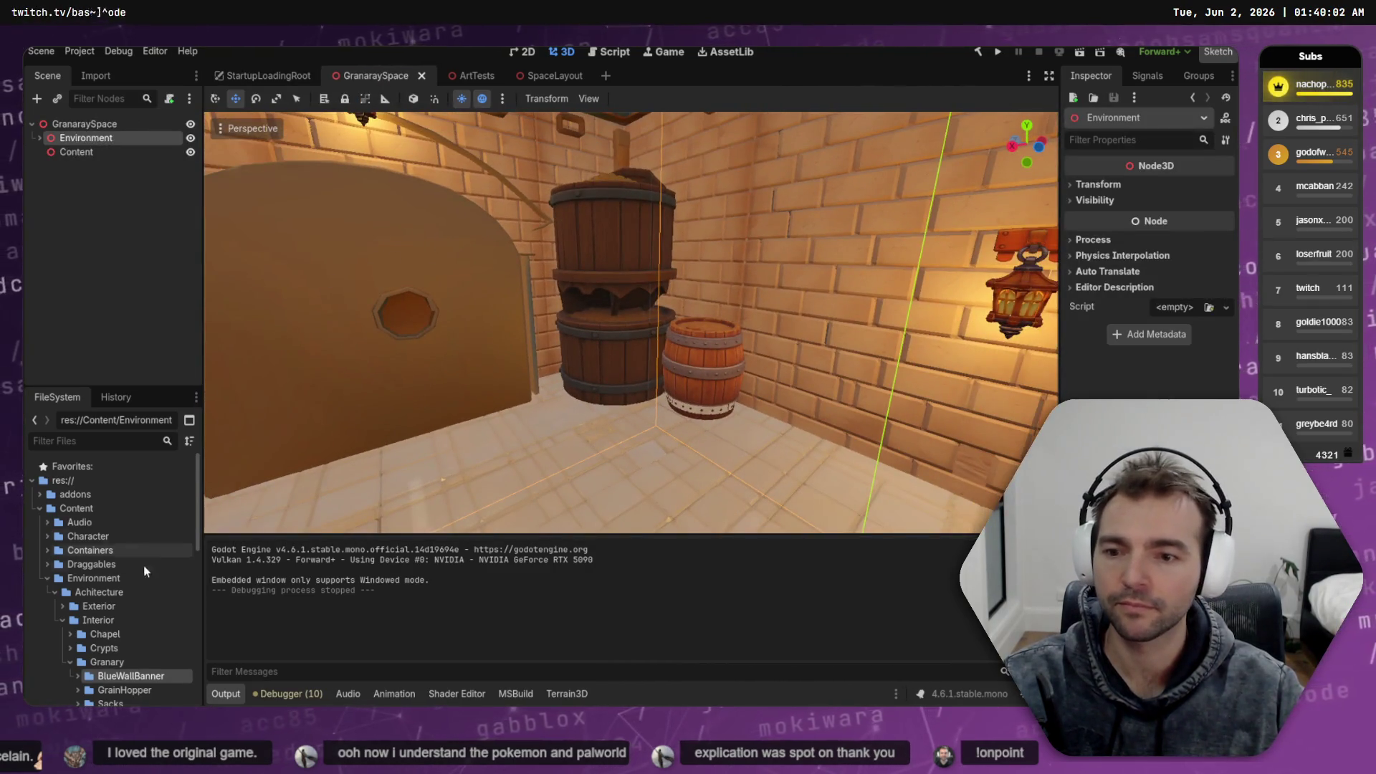
{"action": "left_click", "coordinate": [77, 676]}
{"action": "left_click", "coordinate": [109, 688]}
{"action": "scroll", "coordinate": [138, 655], "scroll_direction": "down", "scroll_amount": 1}
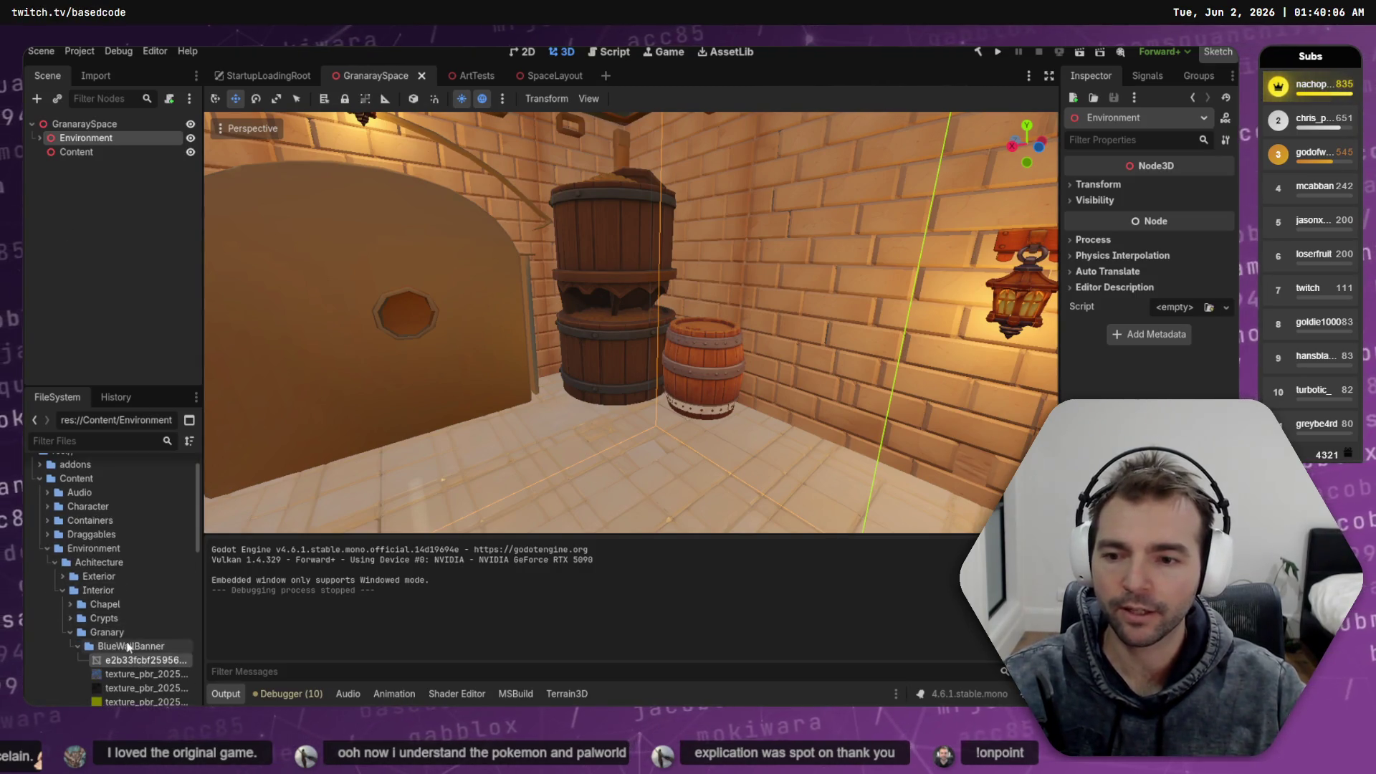
Rename the hashed generated model file to BlueWallBanner.obj
{"action": "left_click", "coordinate": [130, 648]}
{"action": "key", "text": "F2"}
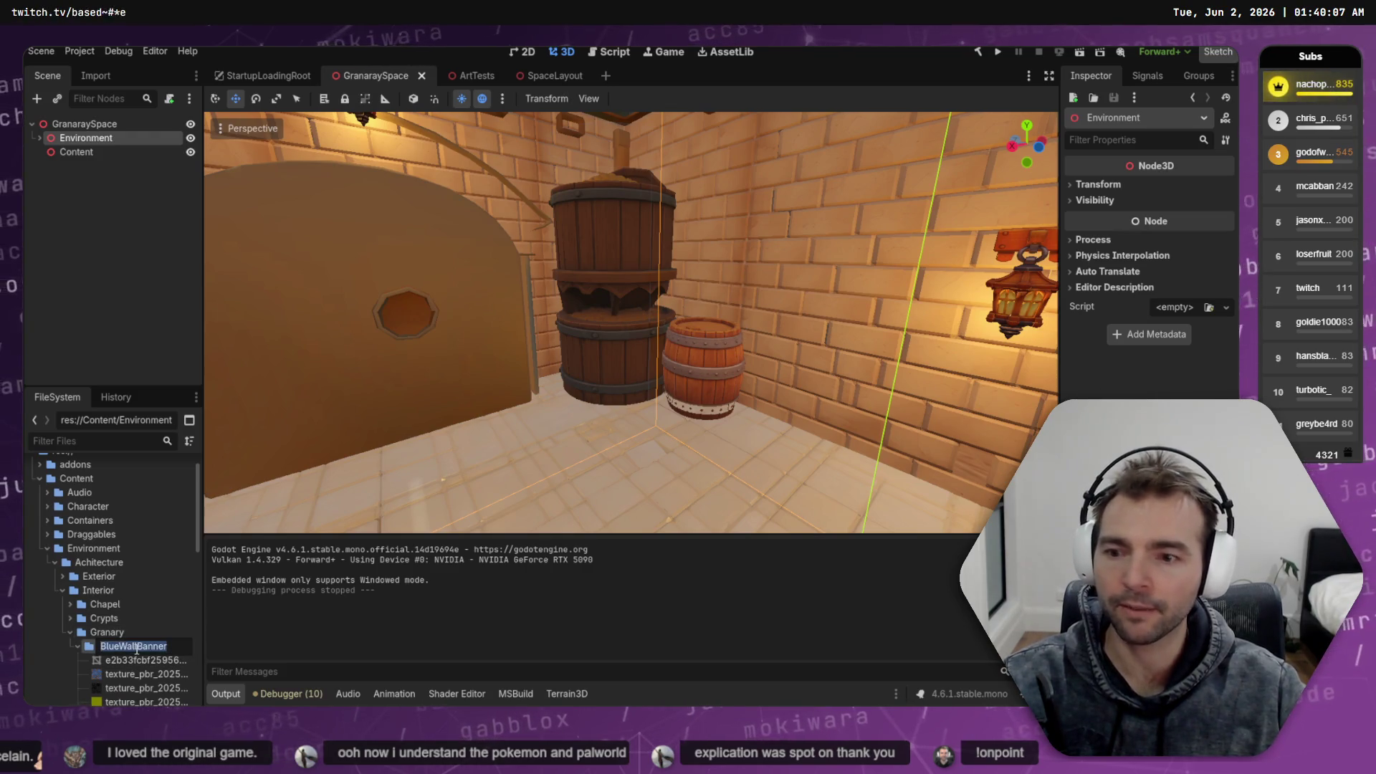
{"action": "key", "text": "Escape"}
{"action": "left_click", "coordinate": [137, 660]}
{"action": "key", "text": "F2"}
{"action": "type", "text": "BlueWallBanner"}
{"action": "key", "text": "Return"}
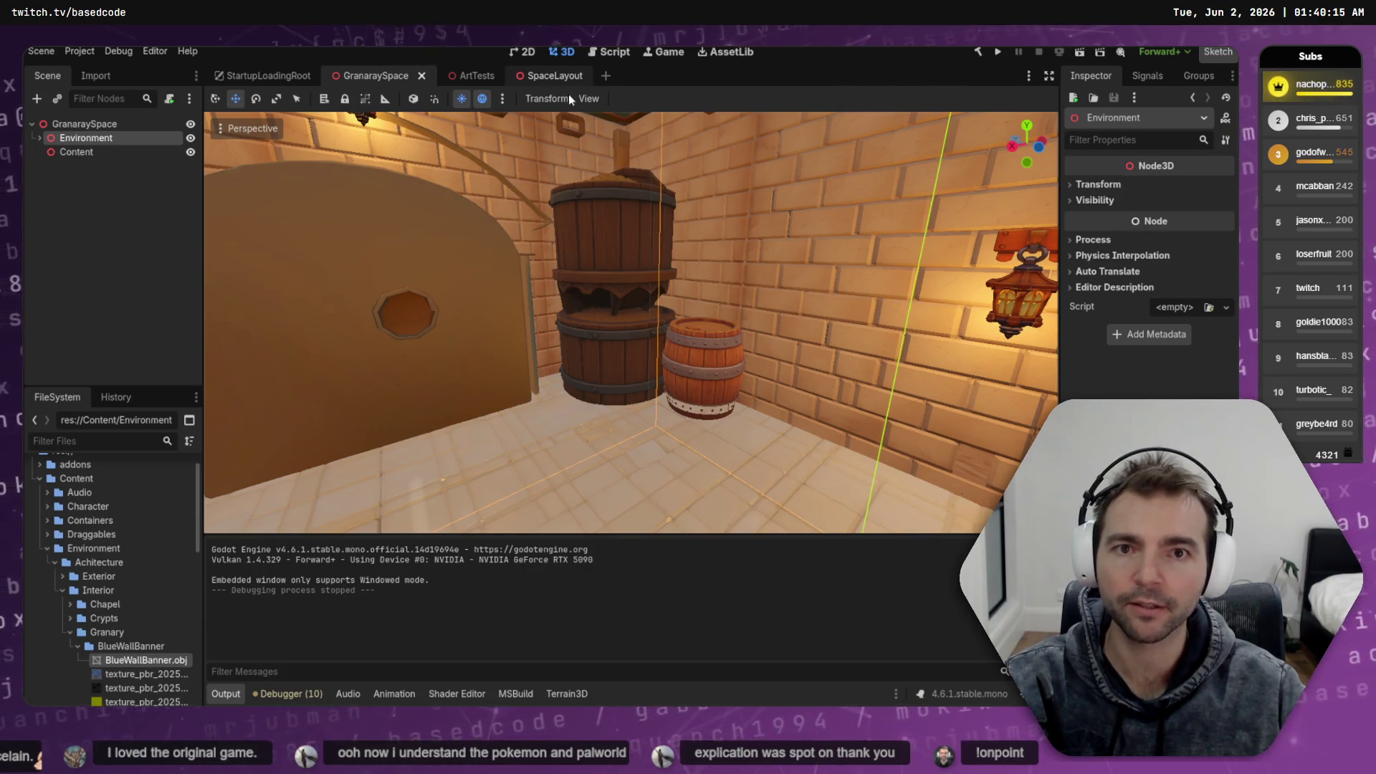
Switch to the ArtTests scene and drop the banner model beside the grain barrel
{"action": "left_click", "coordinate": [559, 77]}
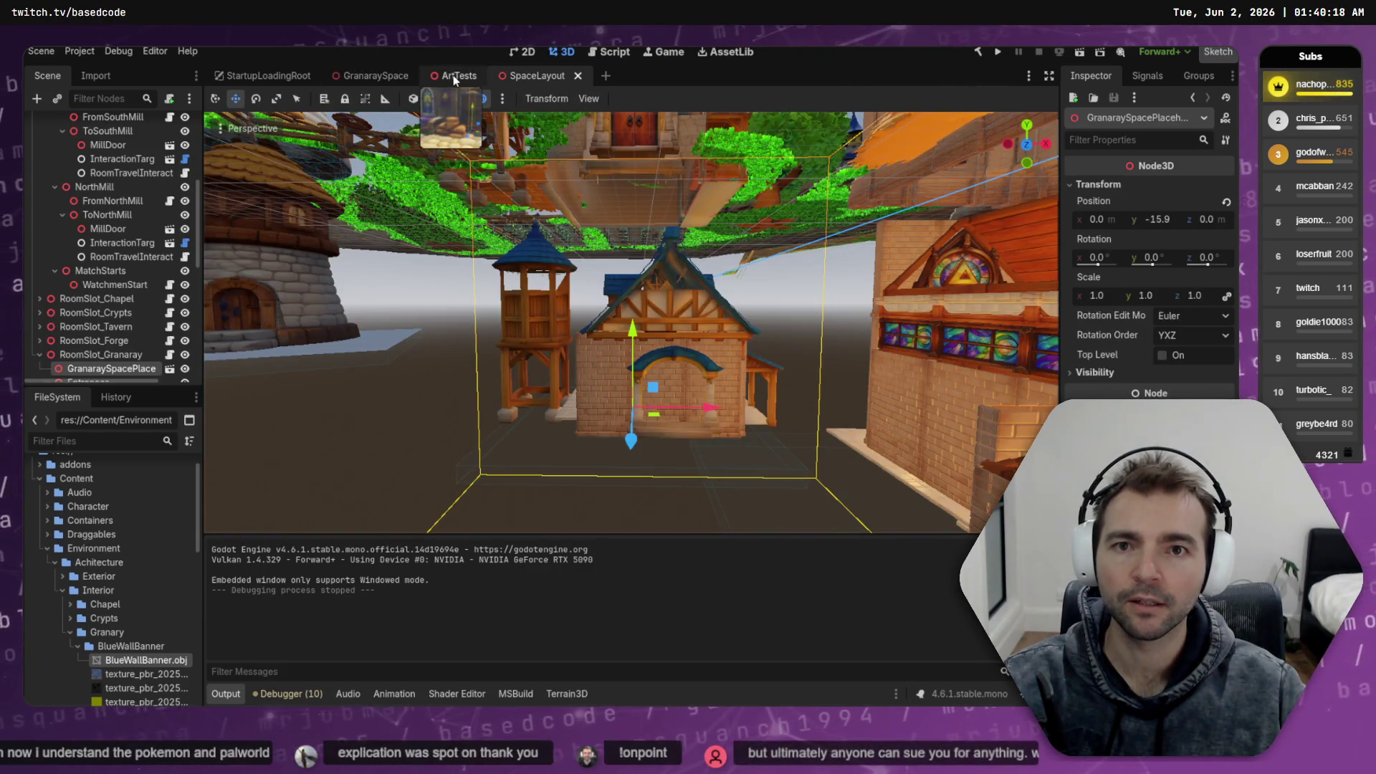
{"action": "key", "text": "ctrl+shift+Tab"}
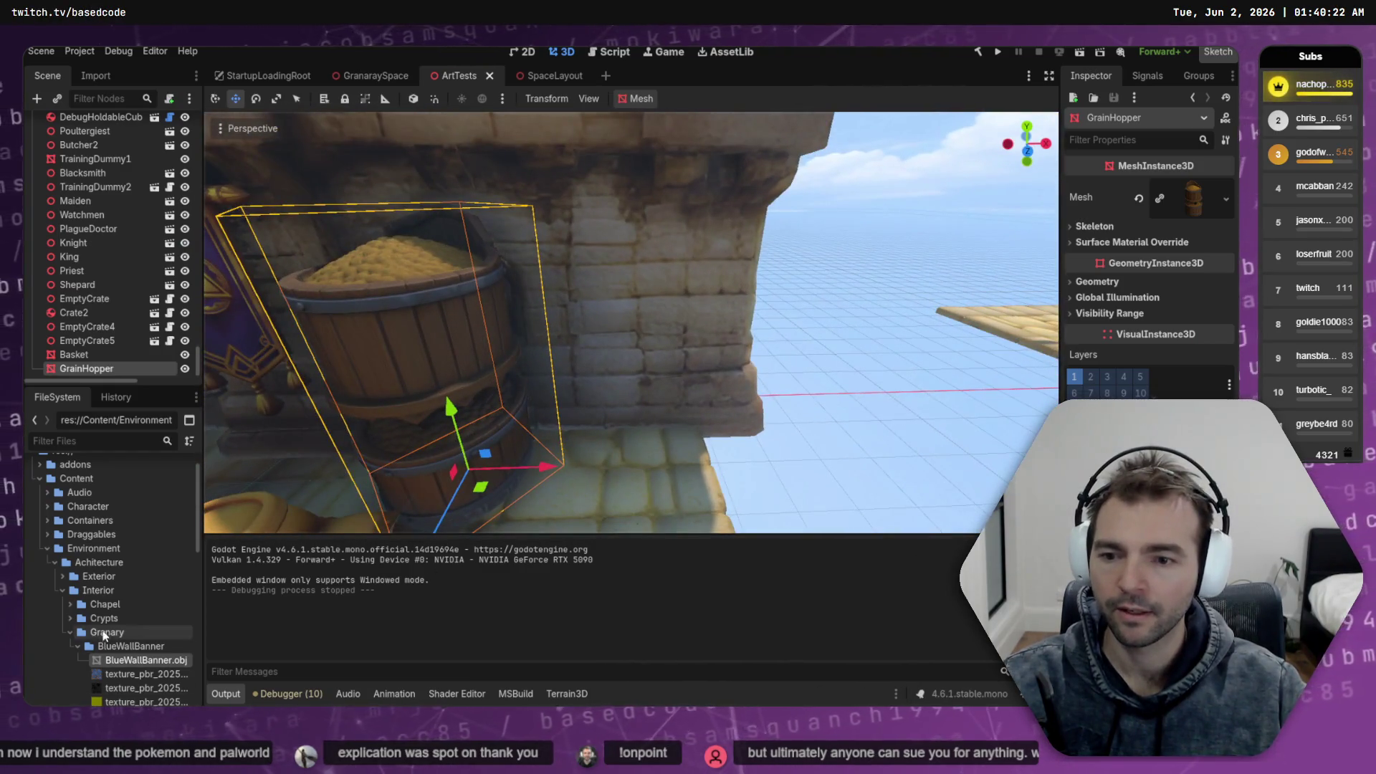
{"action": "mouse_move", "coordinate": [123, 661]}
{"action": "left_mouse_down"}
{"action": "mouse_move", "coordinate": [643, 344]}
{"action": "mouse_move", "coordinate": [640, 312]}
{"action": "left_mouse_up"}
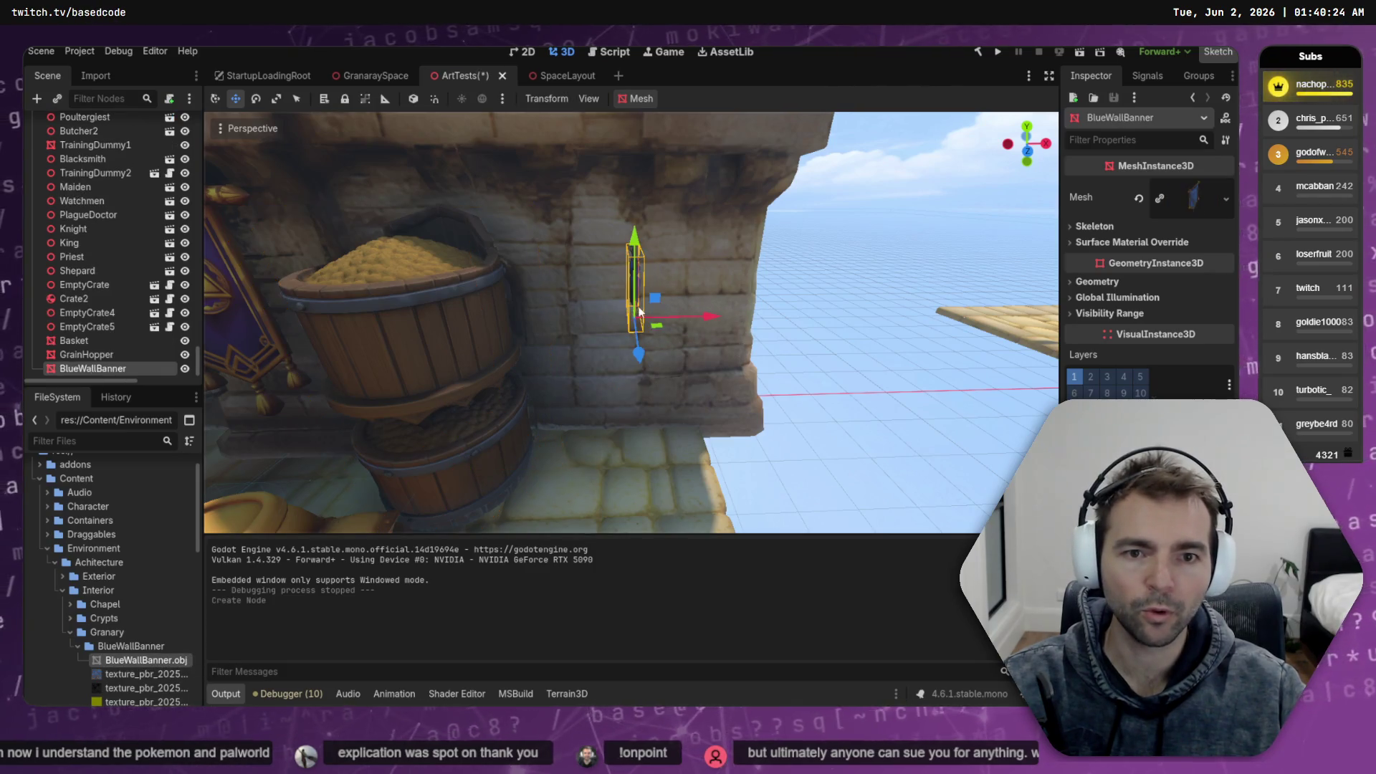
Create a new BlueWallBanner scene in the banner folder and add the banner model to it
{"action": "right_click", "coordinate": [130, 644]}
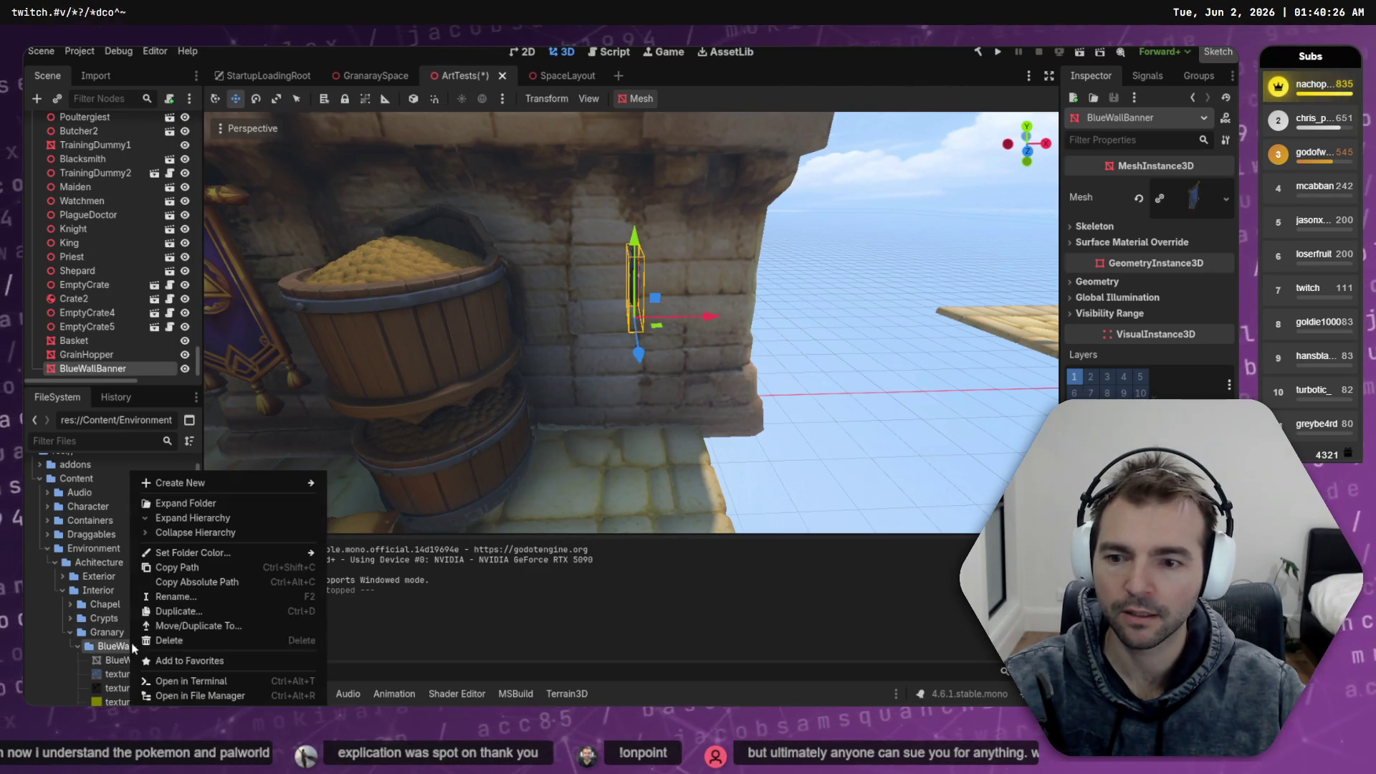
{"action": "mouse_move", "coordinate": [230, 483]}
{"action": "left_click", "coordinate": [395, 499]}
{"action": "type", "text": "B"}
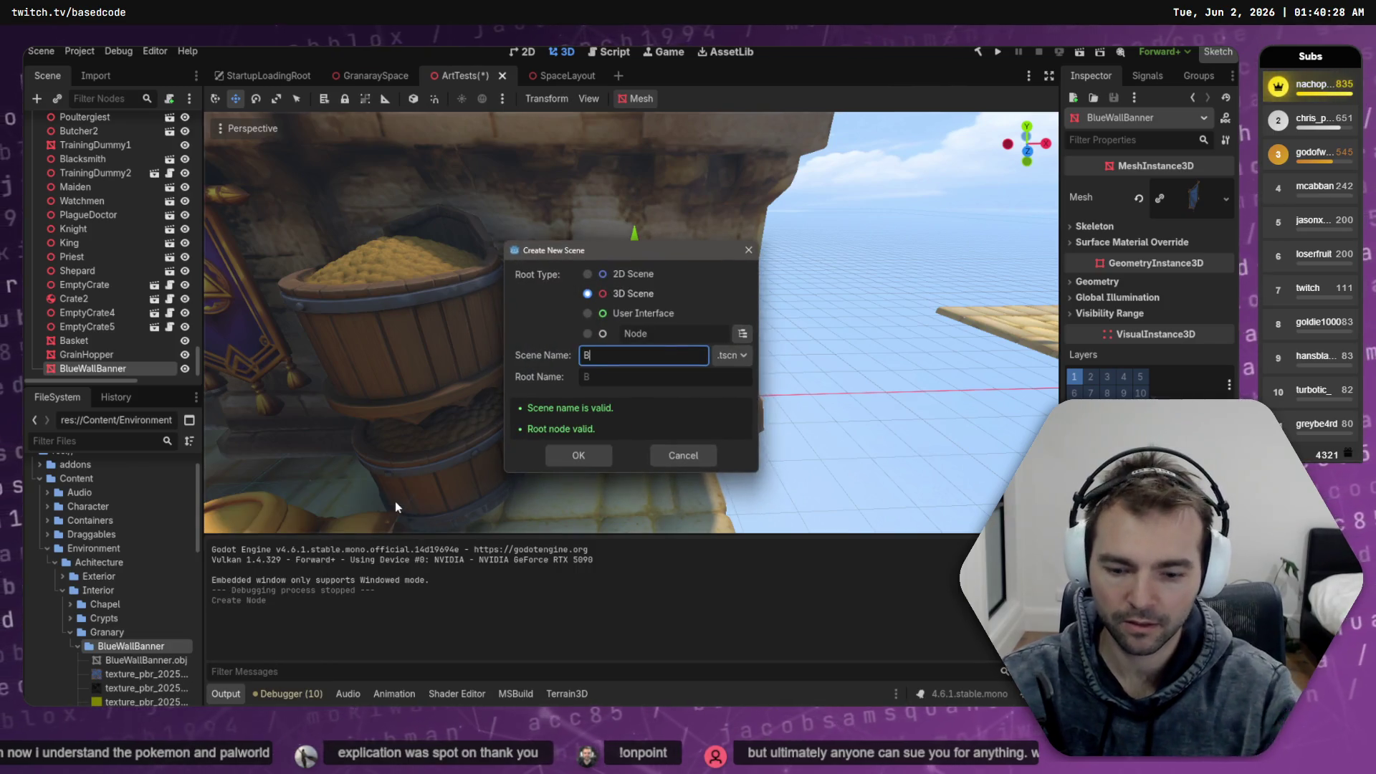
{"action": "type", "text": "anner"}
{"action": "key", "text": "Return"}
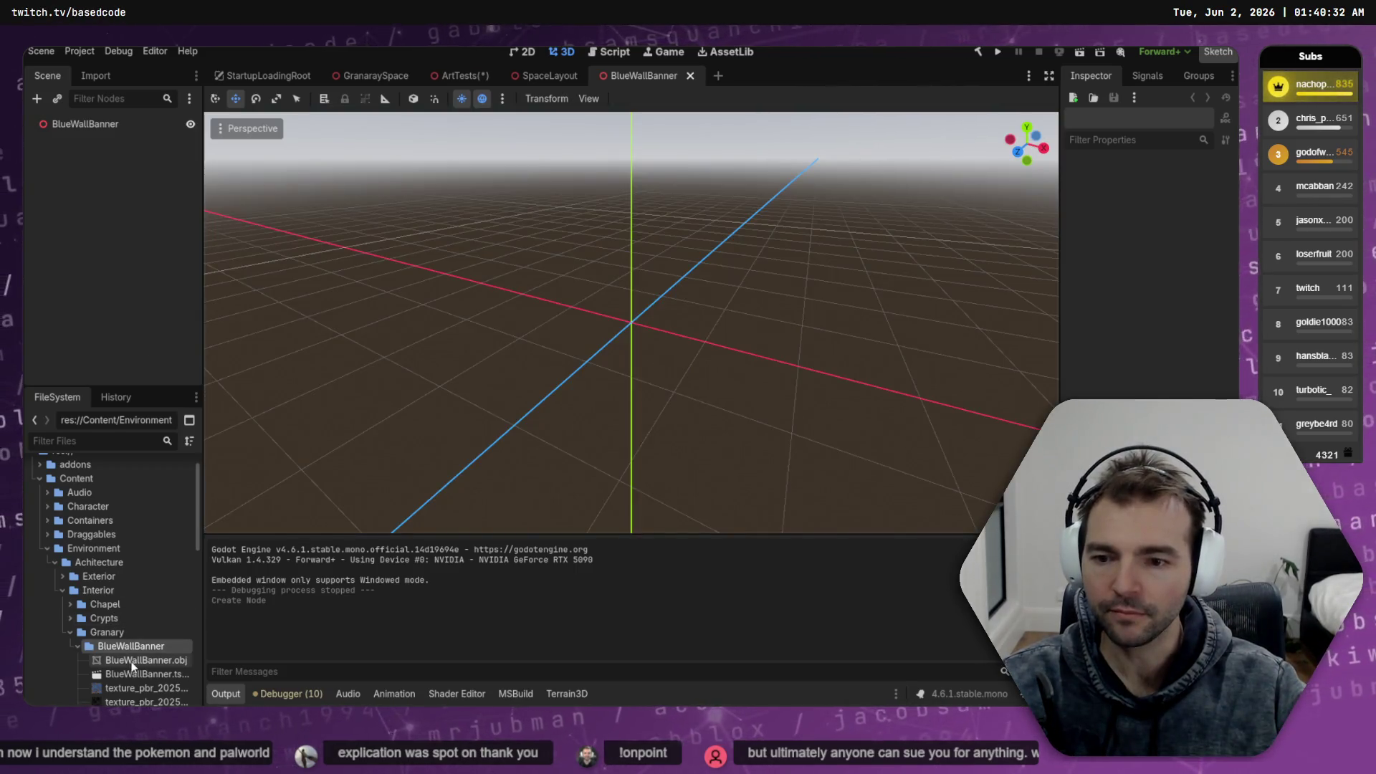
{"action": "left_click_drag", "start_coordinate": [122, 660], "coordinate": [632, 322]}
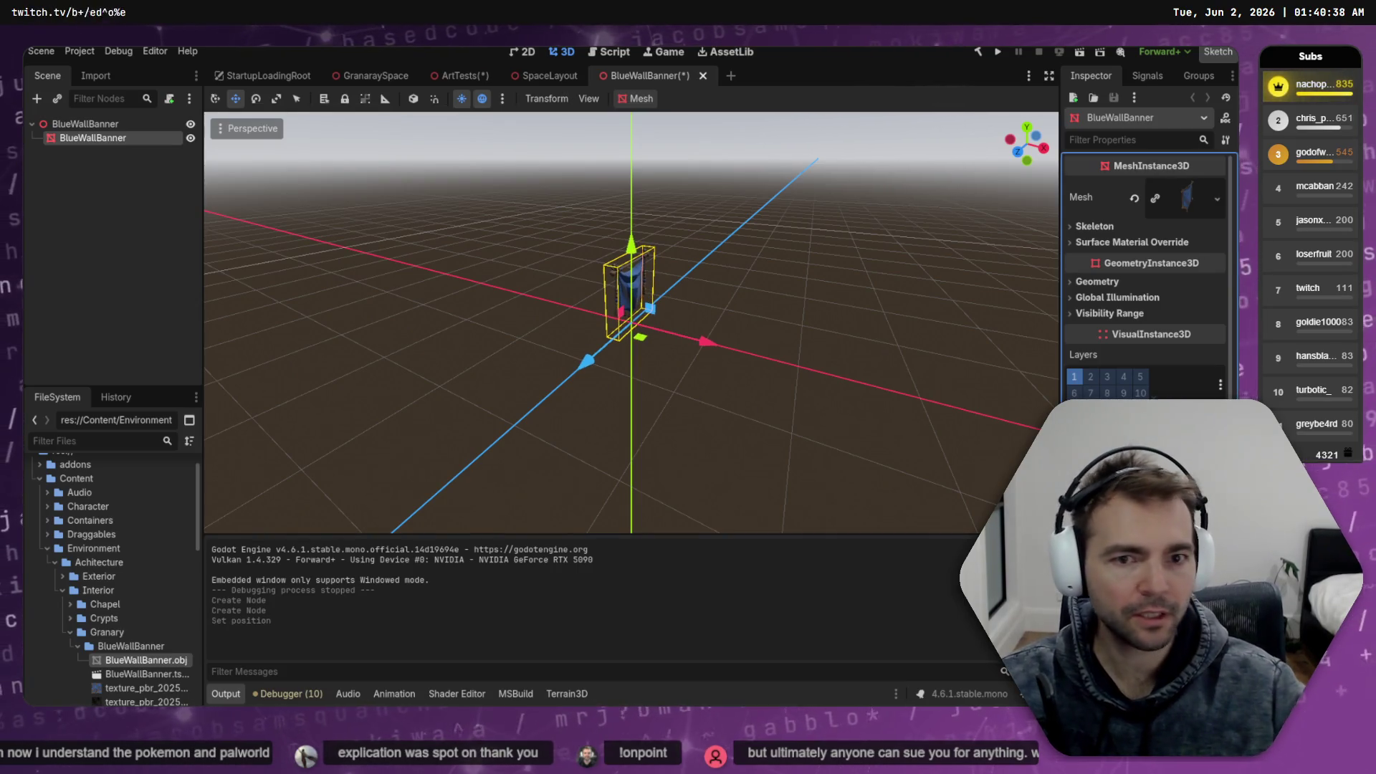
Rotate the banner 90°, raise it one unit, and save the BlueWallBanner scene
{"action": "key", "text": "e"}
{"action": "mouse_move", "coordinate": [667, 355]}
{"action": "left_mouse_down"}
{"action": "mouse_move", "coordinate": [568, 350]}
{"action": "mouse_move", "coordinate": [613, 349]}
{"action": "left_mouse_up"}
{"action": "key", "text": "w"}
{"action": "left_click_drag", "start_coordinate": [637, 238], "coordinate": [650, 136]}
{"action": "key", "text": "ctrl+s"}
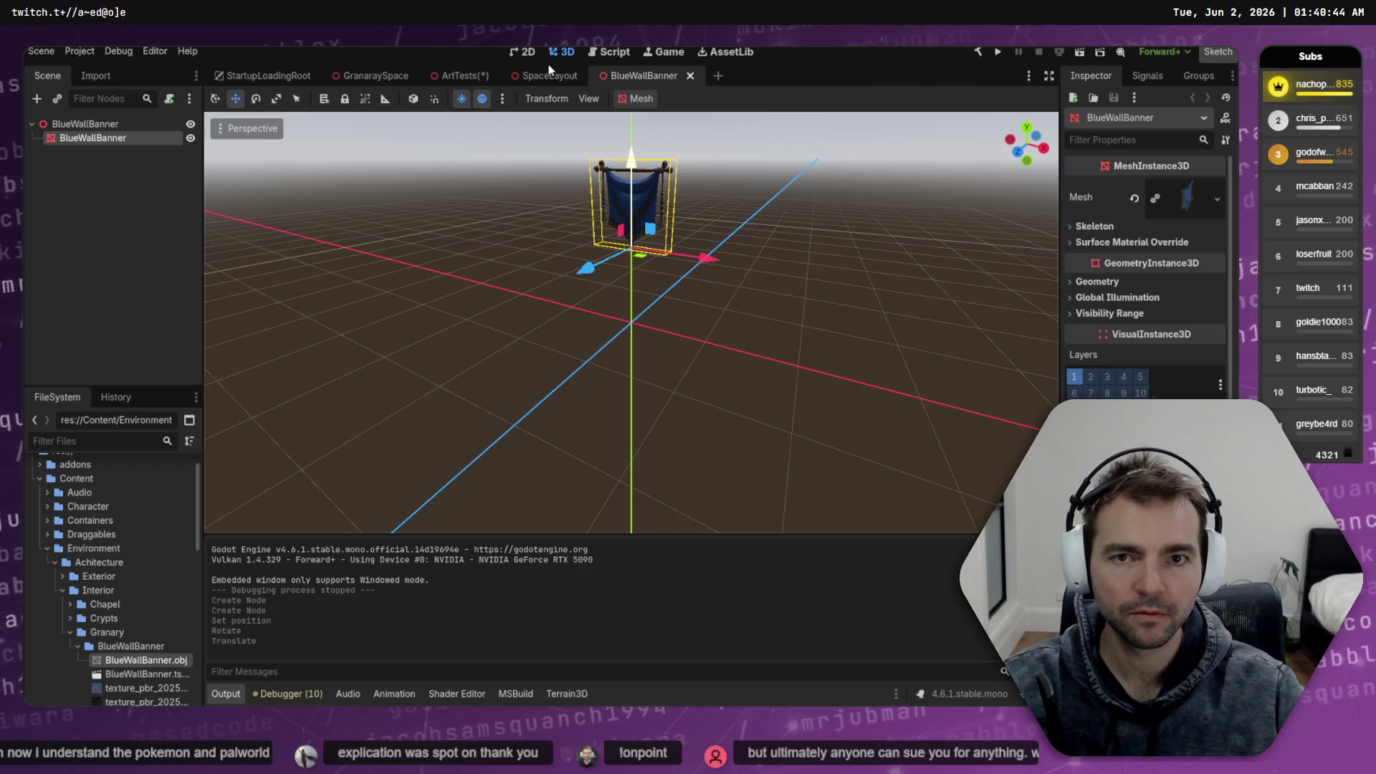
{"action": "left_click", "coordinate": [461, 75]}
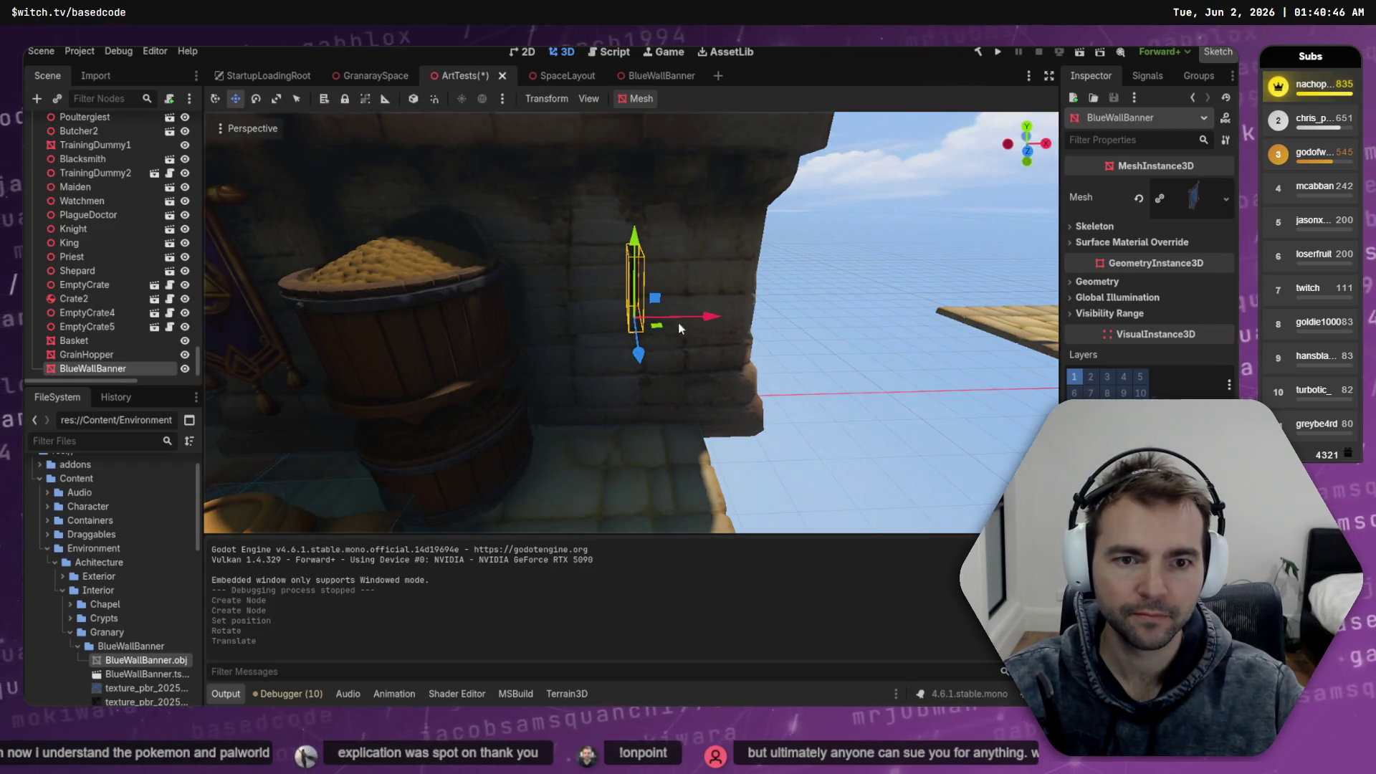
Turn the banner to face out from the wall and reimport it at 2.0 mesh scale
{"action": "key", "text": "e"}
{"action": "mouse_move", "coordinate": [646, 342]}
{"action": "left_mouse_down"}
{"action": "mouse_move", "coordinate": [731, 255]}
{"action": "mouse_move", "coordinate": [780, 248]}
{"action": "mouse_move", "coordinate": [682, 314]}
{"action": "left_mouse_up"}
{"action": "left_click", "coordinate": [96, 76]}
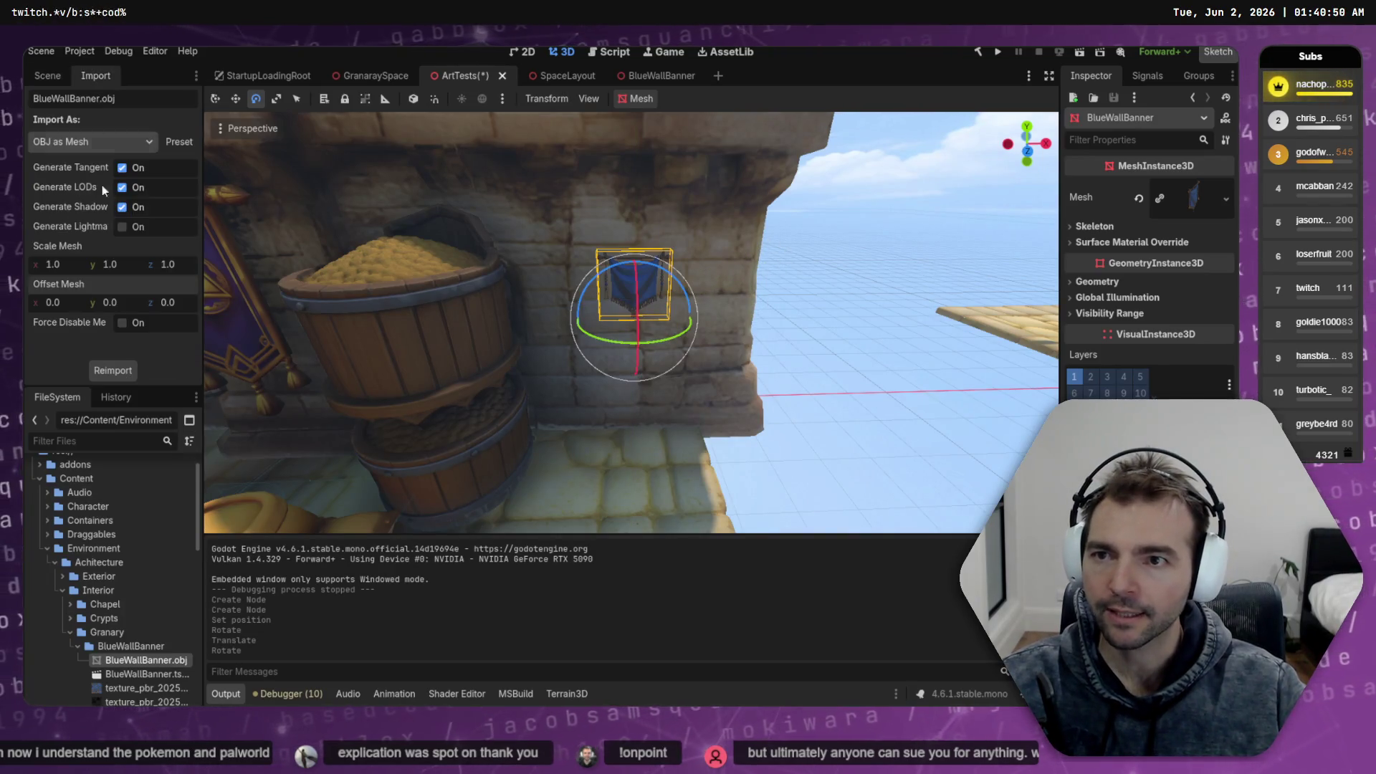
{"action": "left_click", "coordinate": [57, 264]}
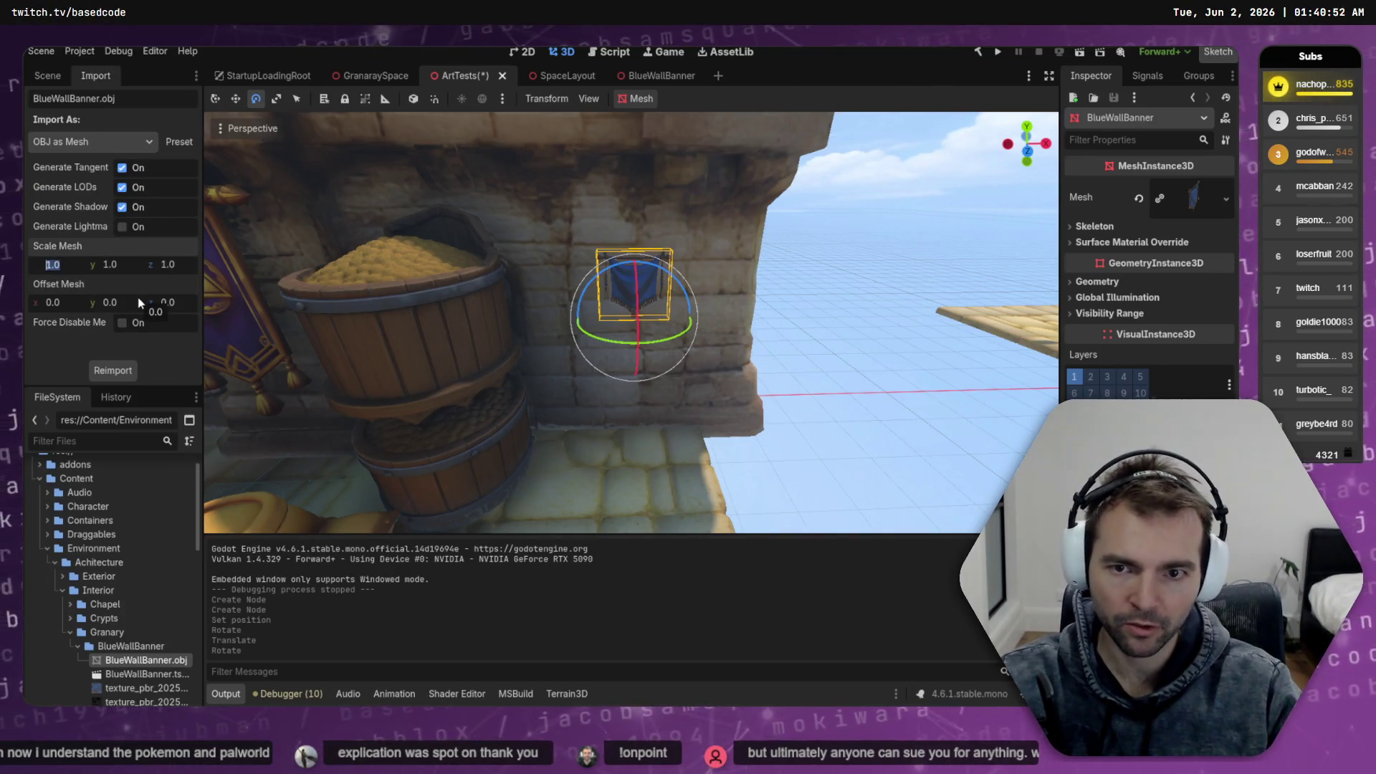
{"action": "type", "text": "2"}
{"action": "key", "text": "Tab"}
{"action": "type", "text": "2"}
{"action": "key", "text": "Tab"}
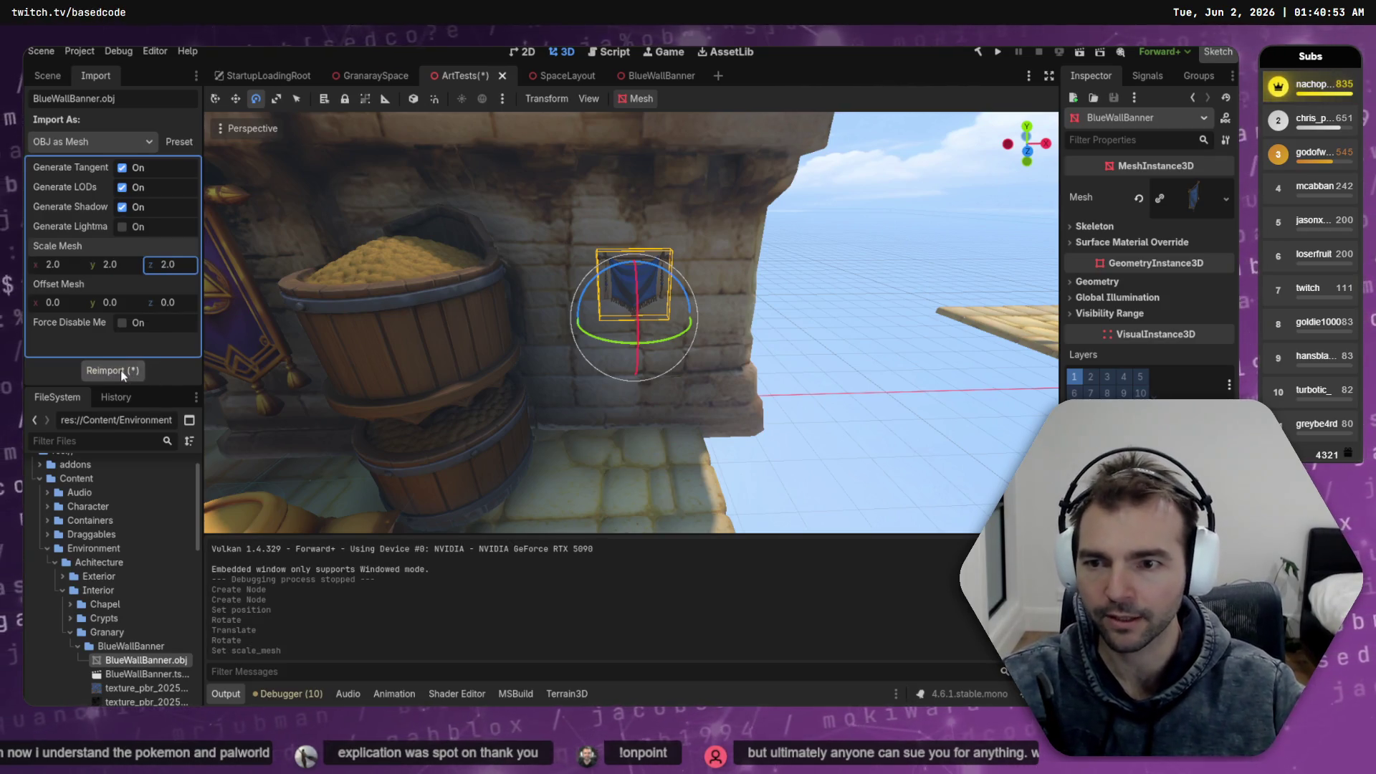
{"action": "left_click", "coordinate": [121, 370]}
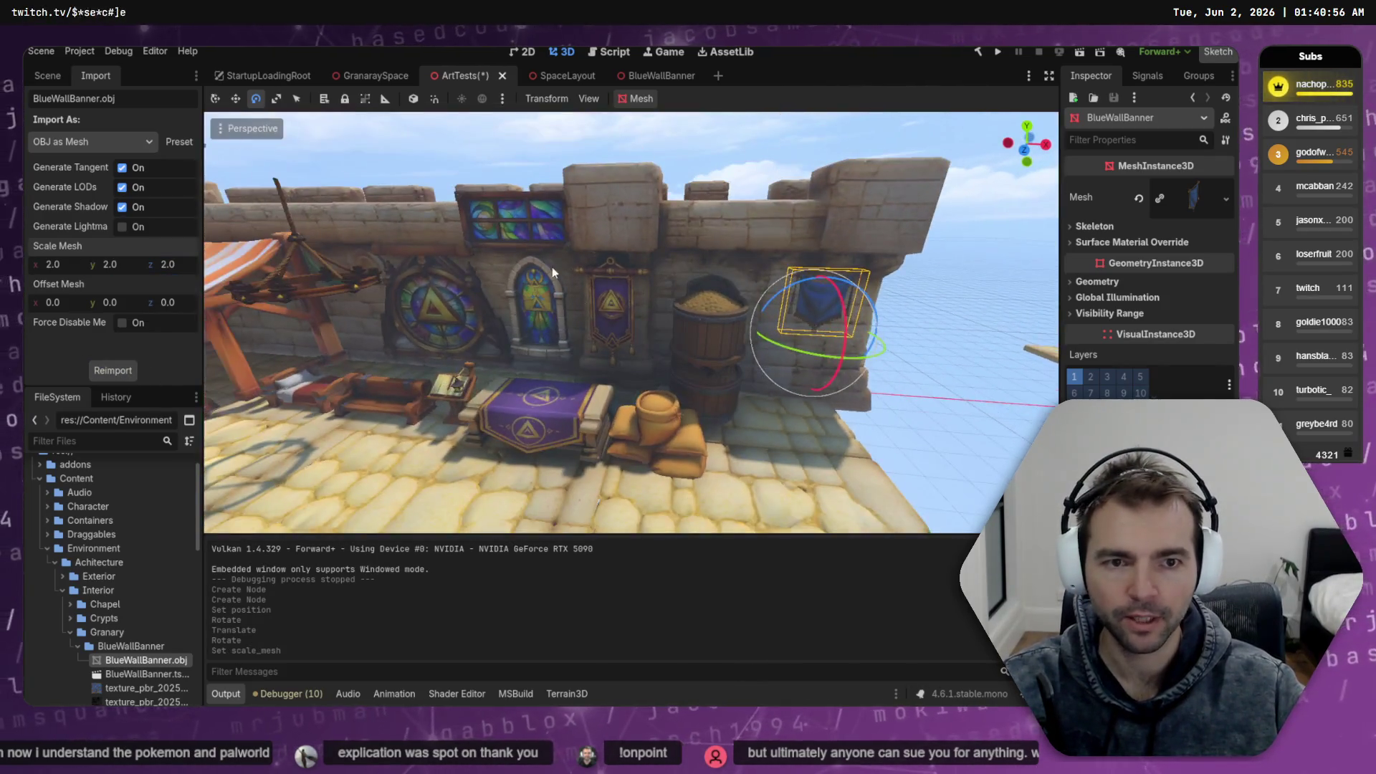
Push the banner flat against the wall, lower it slightly, and save ArtTests
{"action": "mouse_move", "coordinate": [587, 269]}
{"action": "left_mouse_down"}
{"action": "mouse_move", "coordinate": [264, 192]}
{"action": "mouse_move", "coordinate": [627, 307]}
{"action": "left_mouse_up"}
{"action": "key", "text": "w"}
{"action": "left_click_drag", "start_coordinate": [517, 348], "coordinate": [592, 343]}
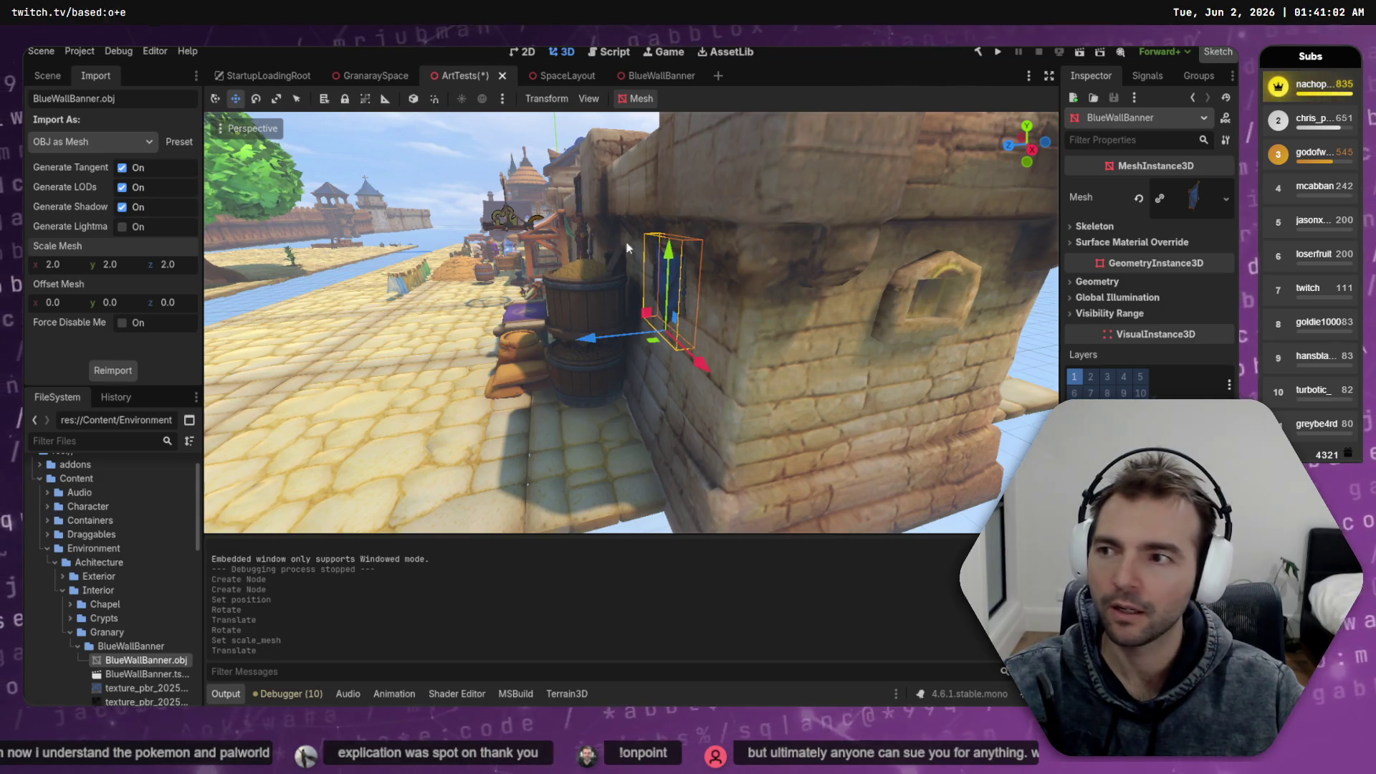
{"action": "left_click_drag", "start_coordinate": [668, 268], "coordinate": [668, 276]}
{"action": "key", "text": "ctrl+s"}
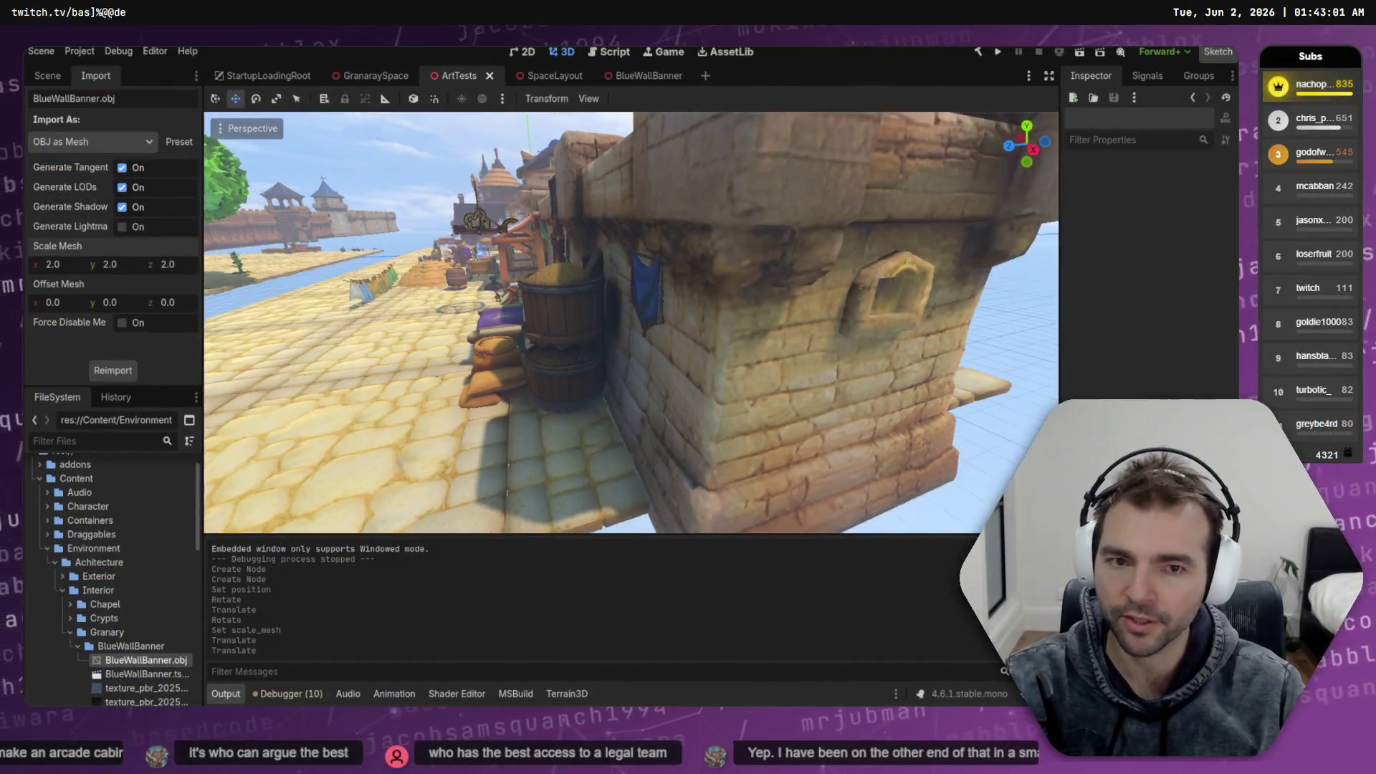
Select the wall banner and reimport it at 3.0 mesh scale on x, y and z
{"action": "left_click_drag", "start_coordinate": [458, 173], "coordinate": [834, 245]}
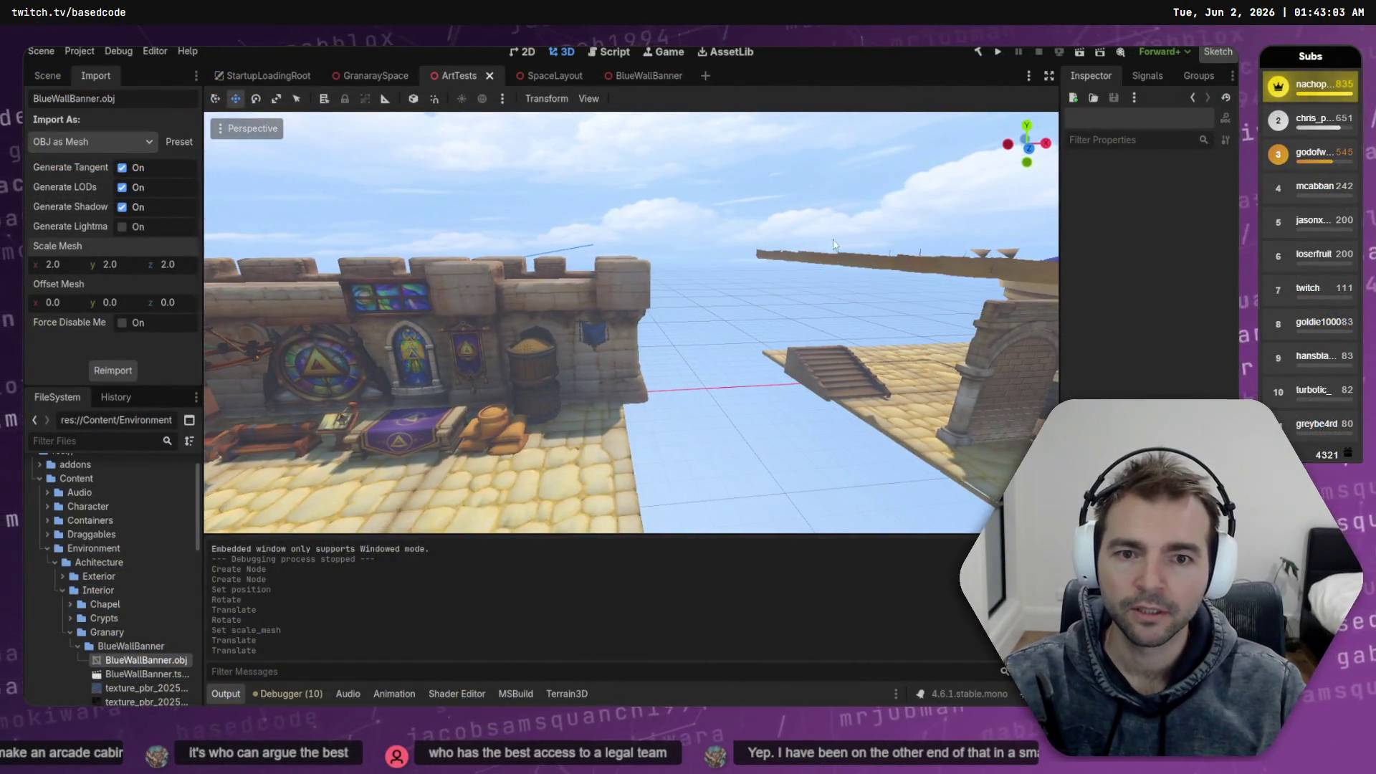
{"action": "left_click", "coordinate": [595, 346]}
{"action": "left_click", "coordinate": [67, 268]}
{"action": "type", "text": "3"}
{"action": "key", "text": "Tab"}
{"action": "type", "text": "3"}
{"action": "key", "text": "Tab"}
{"action": "type", "text": "3"}
{"action": "key", "text": "Return"}
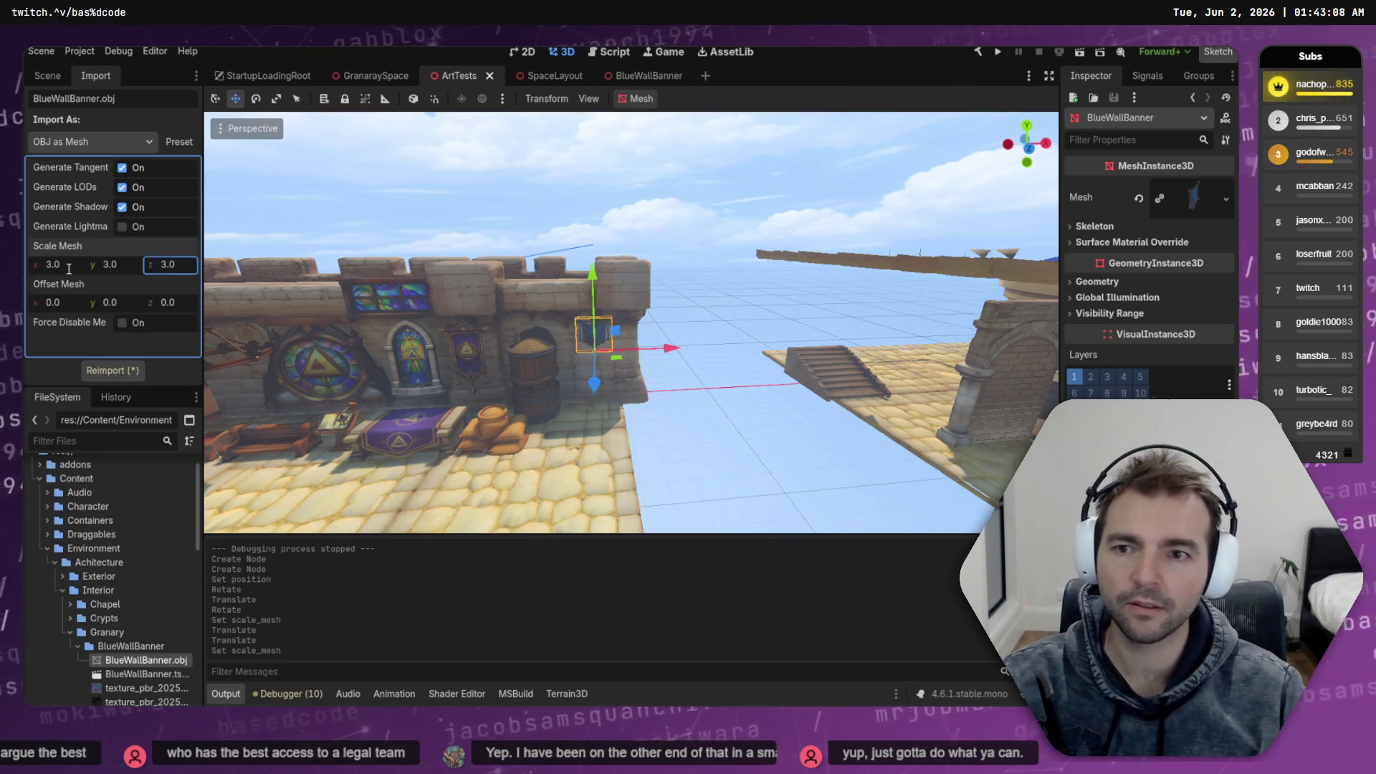
{"action": "left_click", "coordinate": [104, 370]}
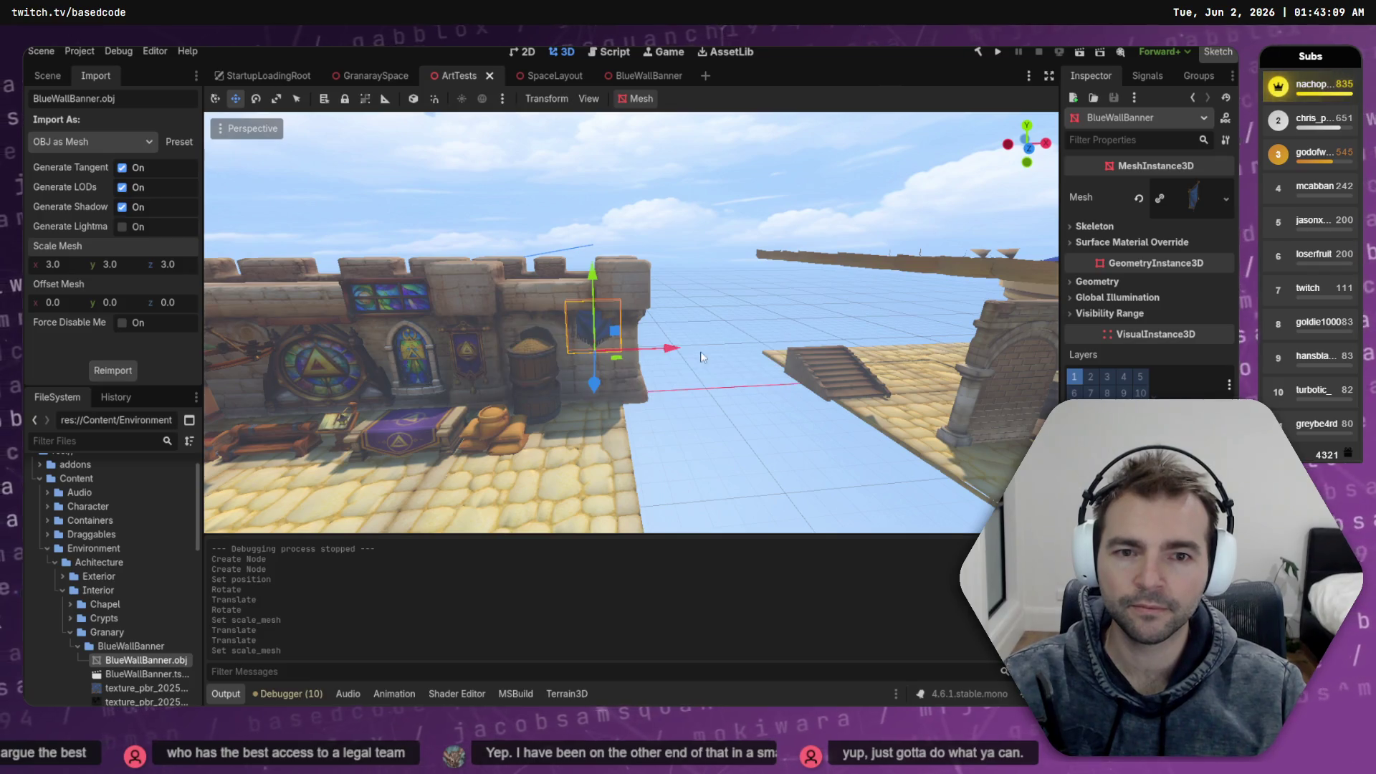
Lower the enlarged banner on the wall, save ArtTests, and open the BlueWallBanner scene
{"action": "left_click_drag", "start_coordinate": [602, 270], "coordinate": [600, 296]}
{"action": "left_click", "coordinate": [701, 304]}
{"action": "key", "text": "ctrl+s"}
{"action": "key", "text": "w"}
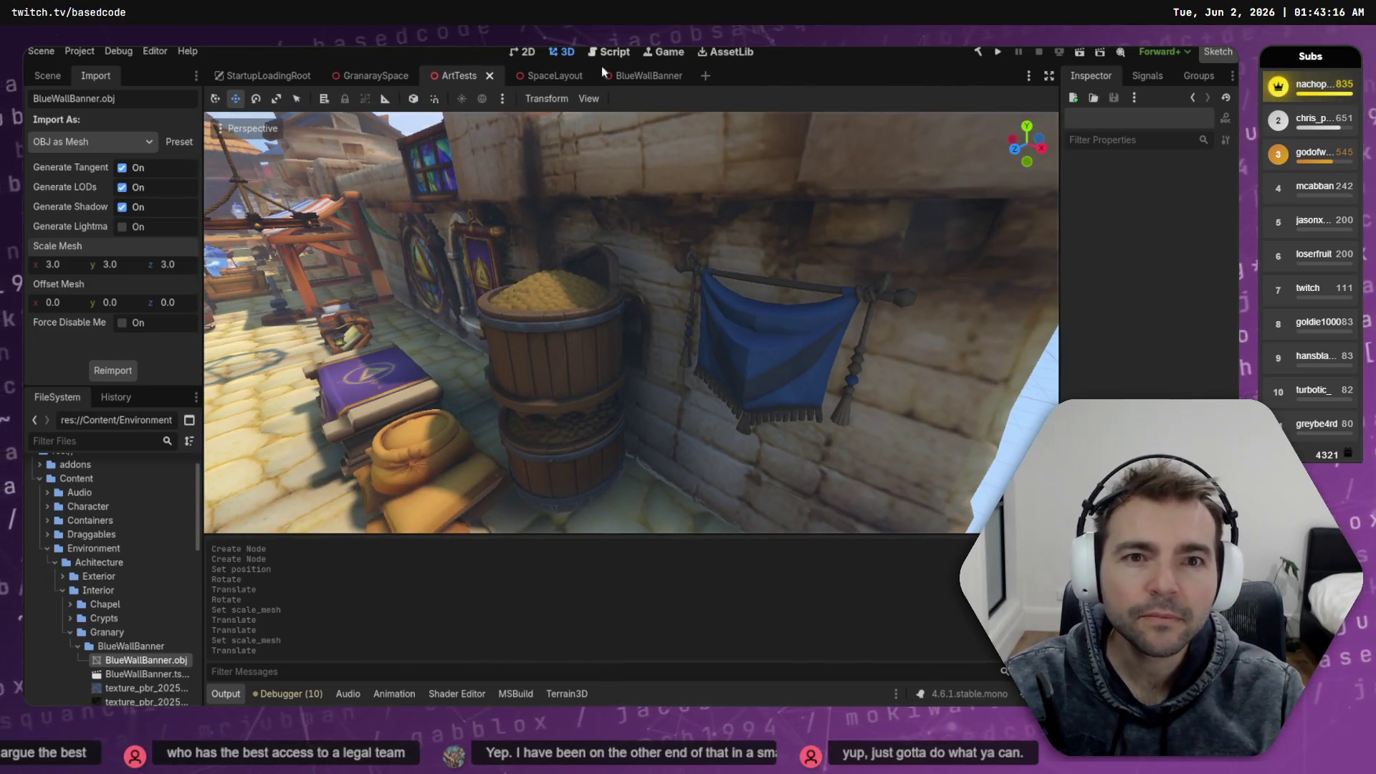
{"action": "left_click", "coordinate": [643, 76]}
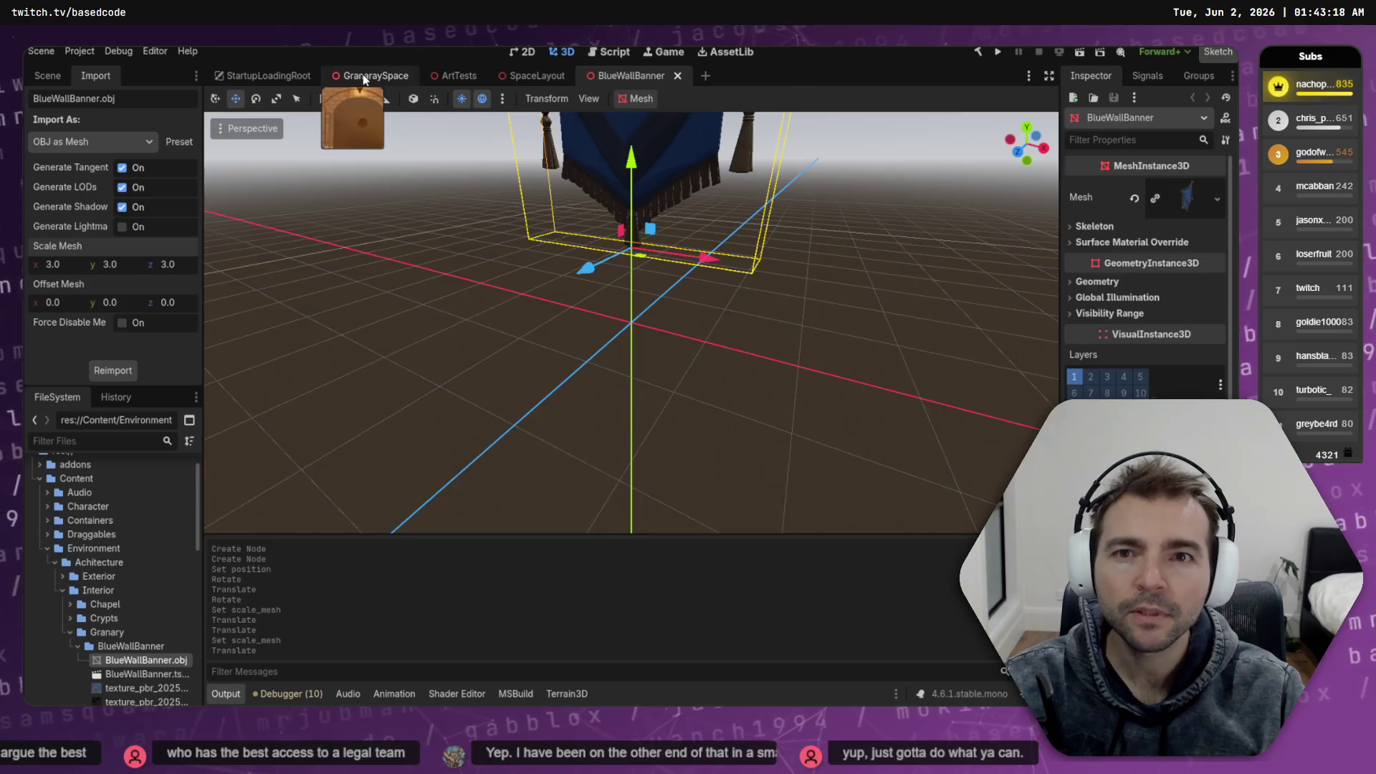
Drop BlueWallBanner.tscn onto the granary wall above the bed, slide it down, and save
{"action": "left_click", "coordinate": [363, 75]}
{"action": "key", "text": "w"}
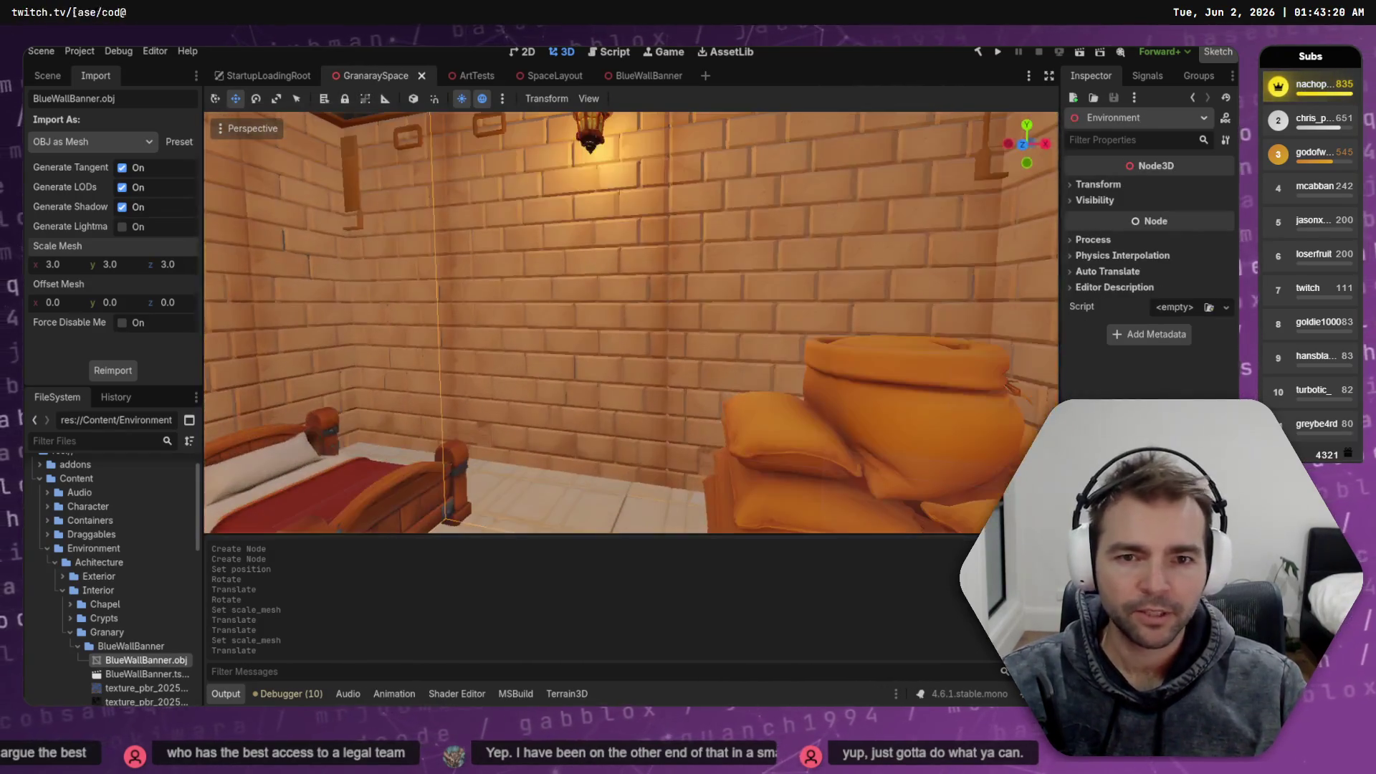
{"action": "mouse_move", "coordinate": [154, 677]}
{"action": "left_mouse_down"}
{"action": "mouse_move", "coordinate": [522, 342]}
{"action": "mouse_move", "coordinate": [520, 355]}
{"action": "mouse_move", "coordinate": [613, 294]}
{"action": "left_mouse_up"}
{"action": "key", "text": "s"}
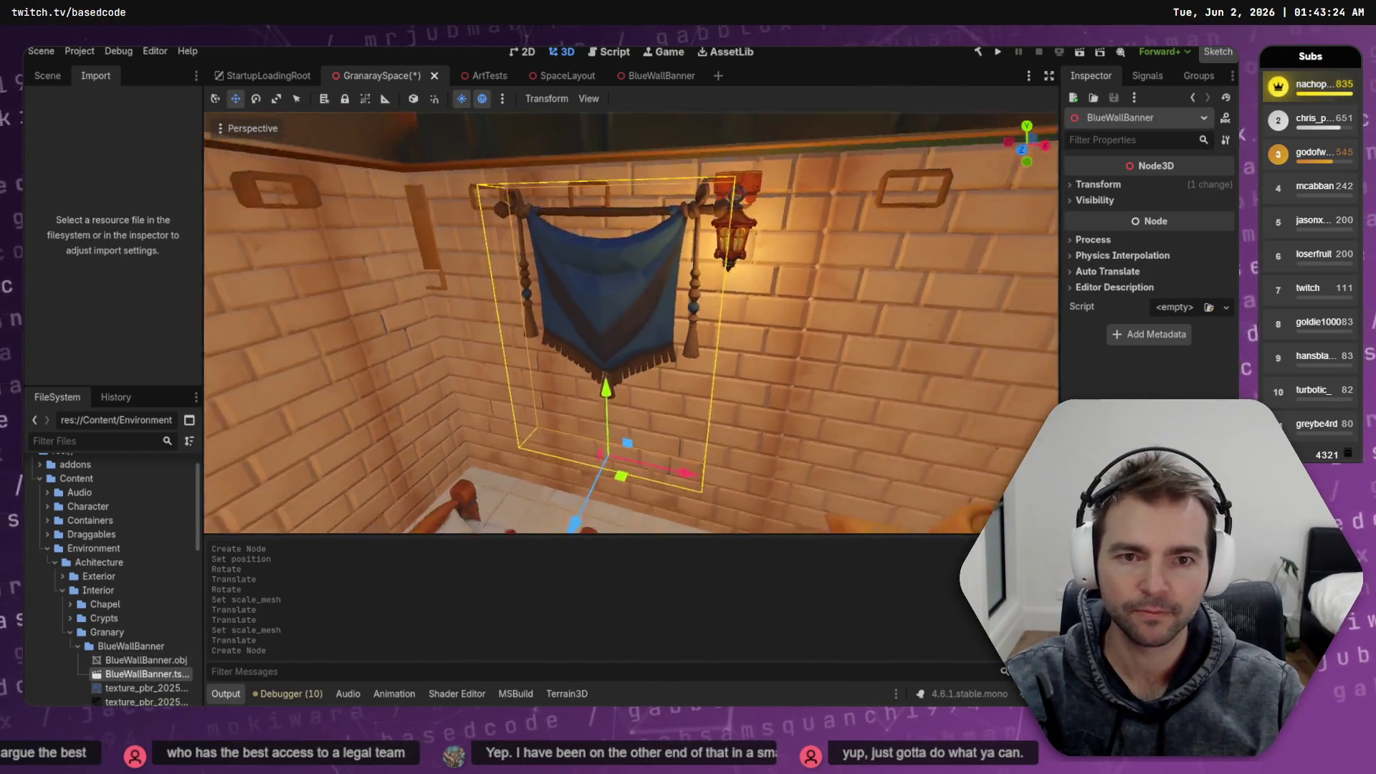
{"action": "left_click_drag", "start_coordinate": [535, 348], "coordinate": [529, 466]}
{"action": "scroll", "coordinate": [529, 466], "scroll_direction": "down", "scroll_amount": 3}
{"action": "key", "text": "w"}
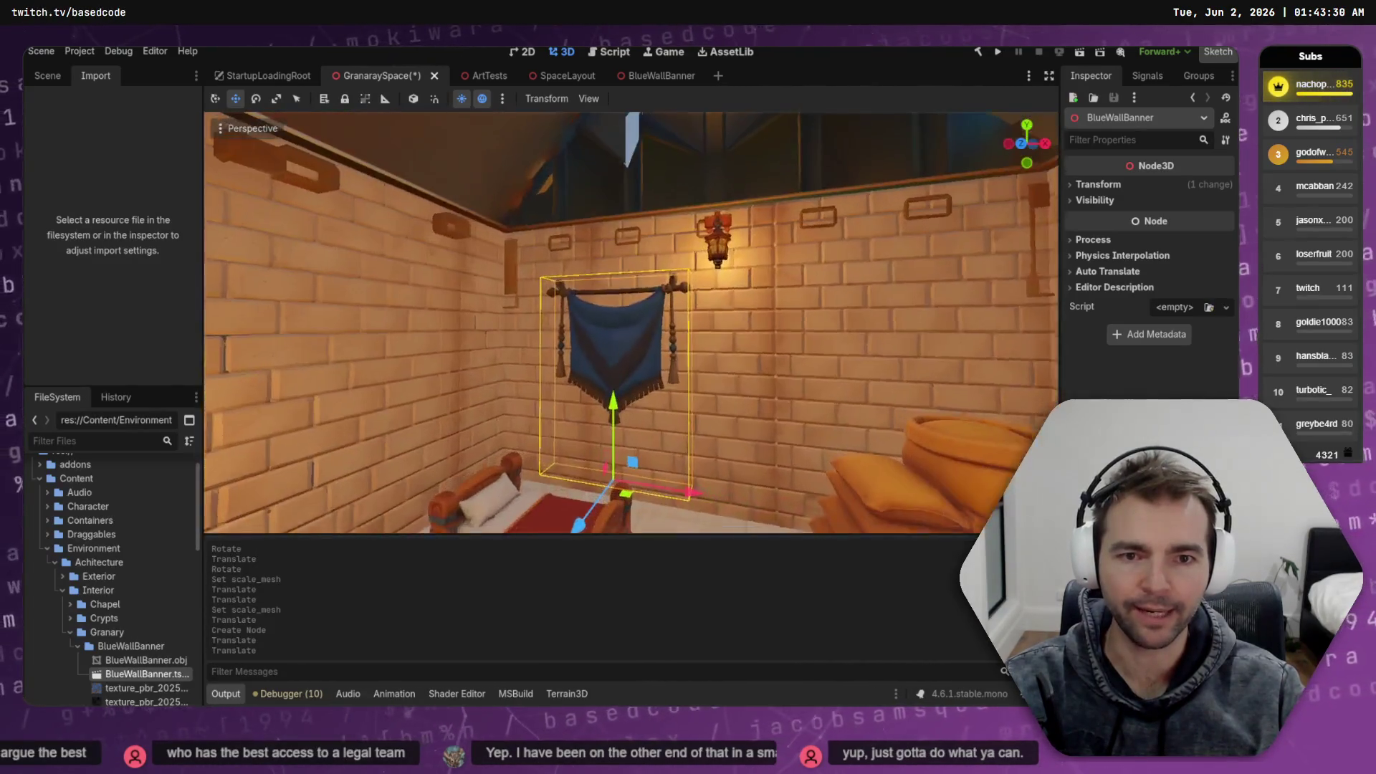
{"action": "key", "text": "ctrl+s"}
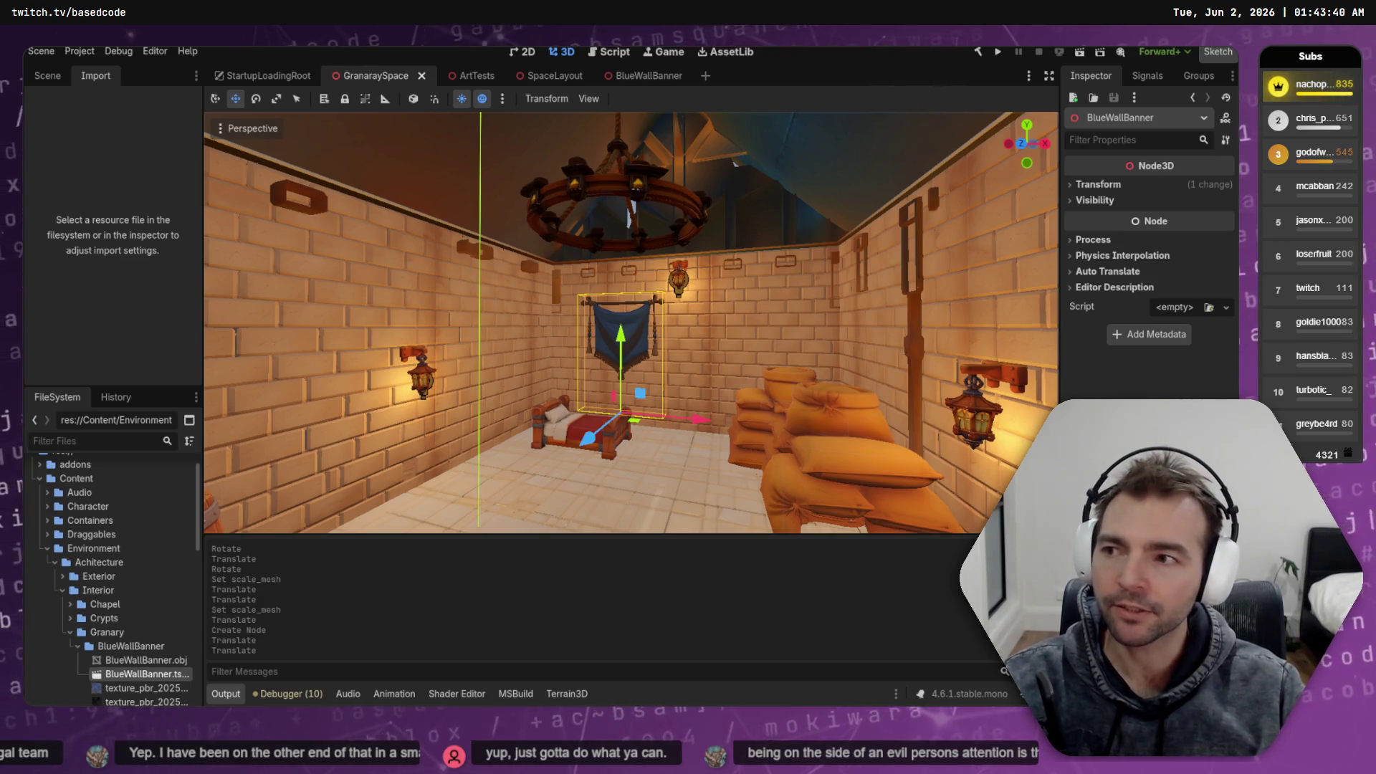
Reimport the banner model at 2.5 mesh scale on x, y and z
{"action": "left_click", "coordinate": [162, 660]}
{"action": "left_click", "coordinate": [54, 265]}
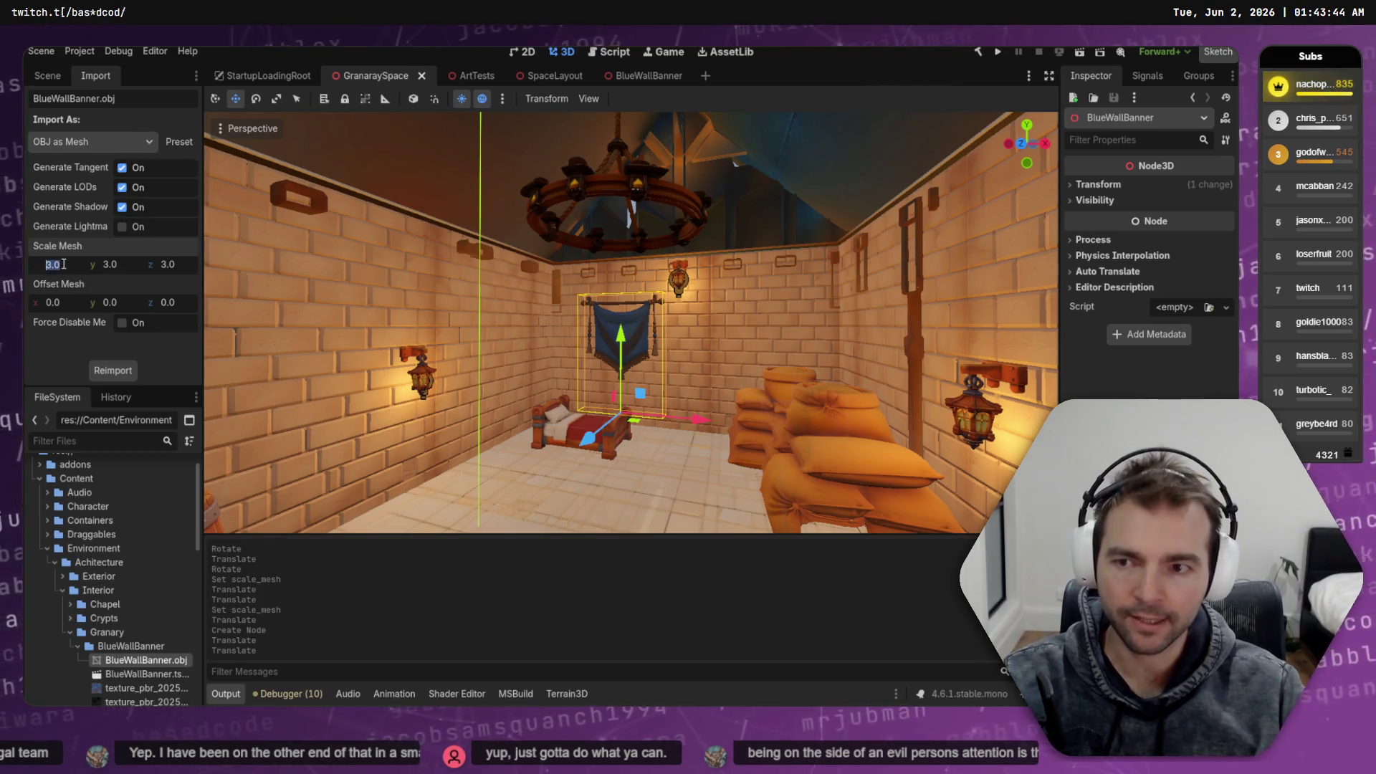
{"action": "key", "text": "Tab"}
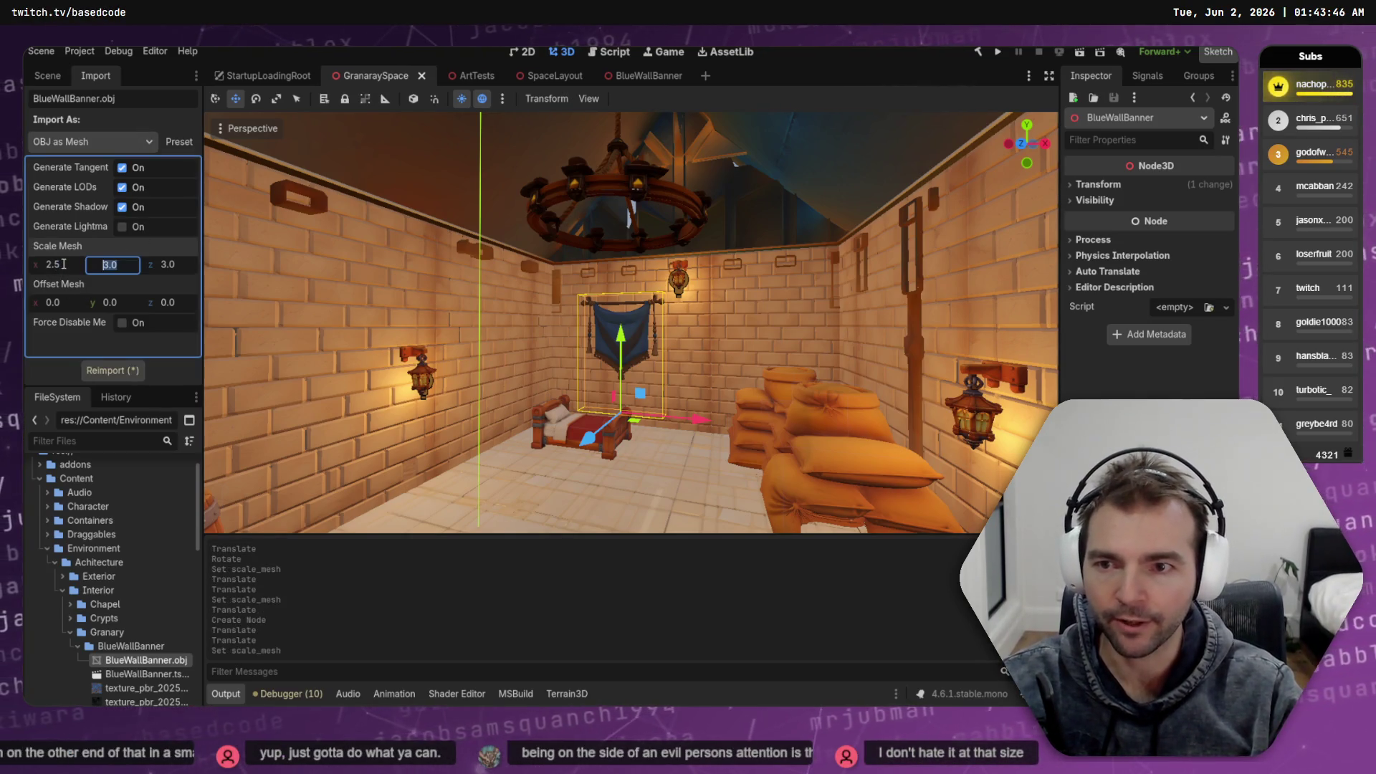
{"action": "left_click", "coordinate": [63, 264]}
{"action": "key", "text": "Tab"}
{"action": "type", "text": "2.5"}
{"action": "key", "text": "Tab"}
{"action": "type", "text": "2.5"}
{"action": "left_click", "coordinate": [112, 370]}
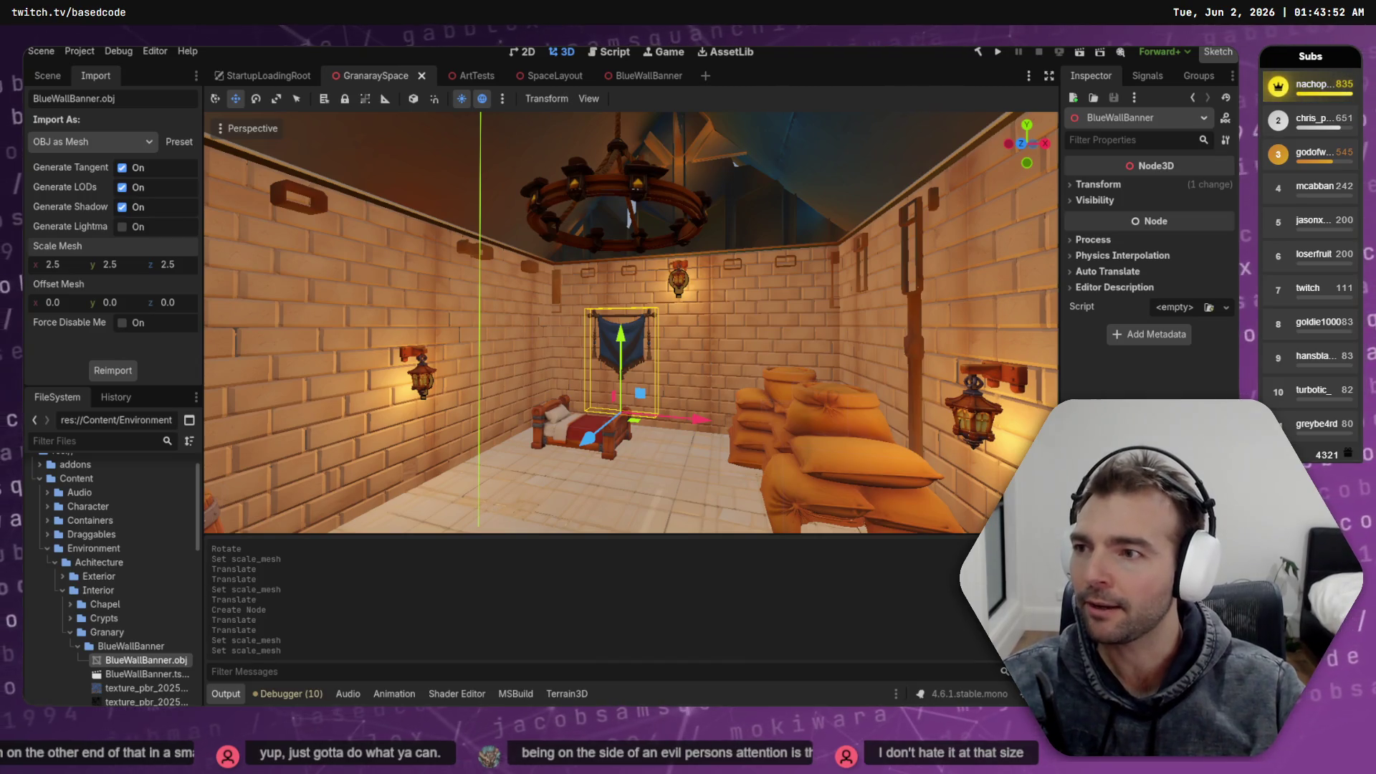
Lower the banner on the granary wall, then raise it within the BlueWallBanner scene
{"action": "mouse_move", "coordinate": [641, 370]}
{"action": "left_mouse_down"}
{"action": "mouse_move", "coordinate": [745, 373]}
{"action": "mouse_move", "coordinate": [645, 359]}
{"action": "mouse_move", "coordinate": [733, 370]}
{"action": "left_mouse_up"}
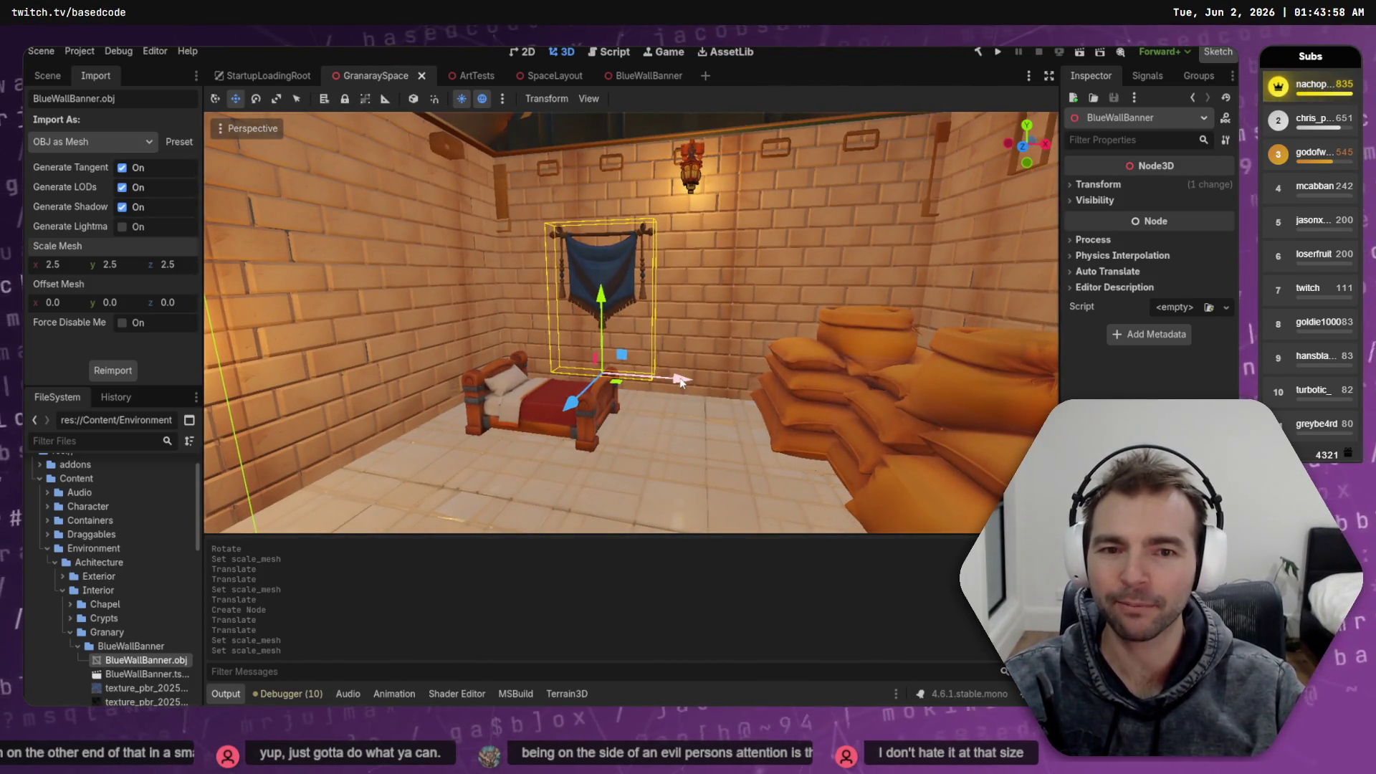
{"action": "left_click_drag", "start_coordinate": [602, 296], "coordinate": [602, 314]}
{"action": "left_click", "coordinate": [659, 75]}
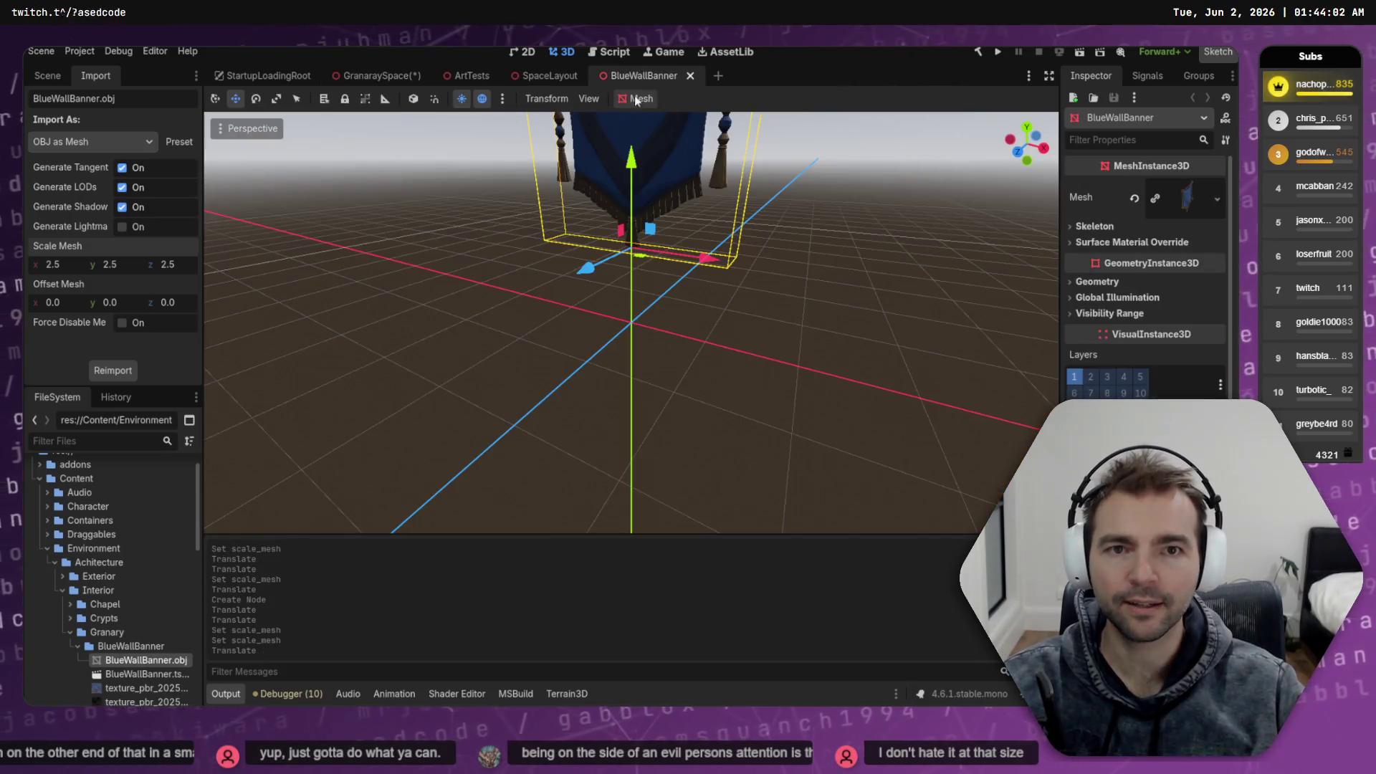
{"action": "key", "text": "f"}
{"action": "scroll", "coordinate": [707, 225], "scroll_direction": "up", "scroll_amount": 3}
{"action": "scroll", "coordinate": [707, 225], "scroll_direction": "down", "scroll_amount": 5}
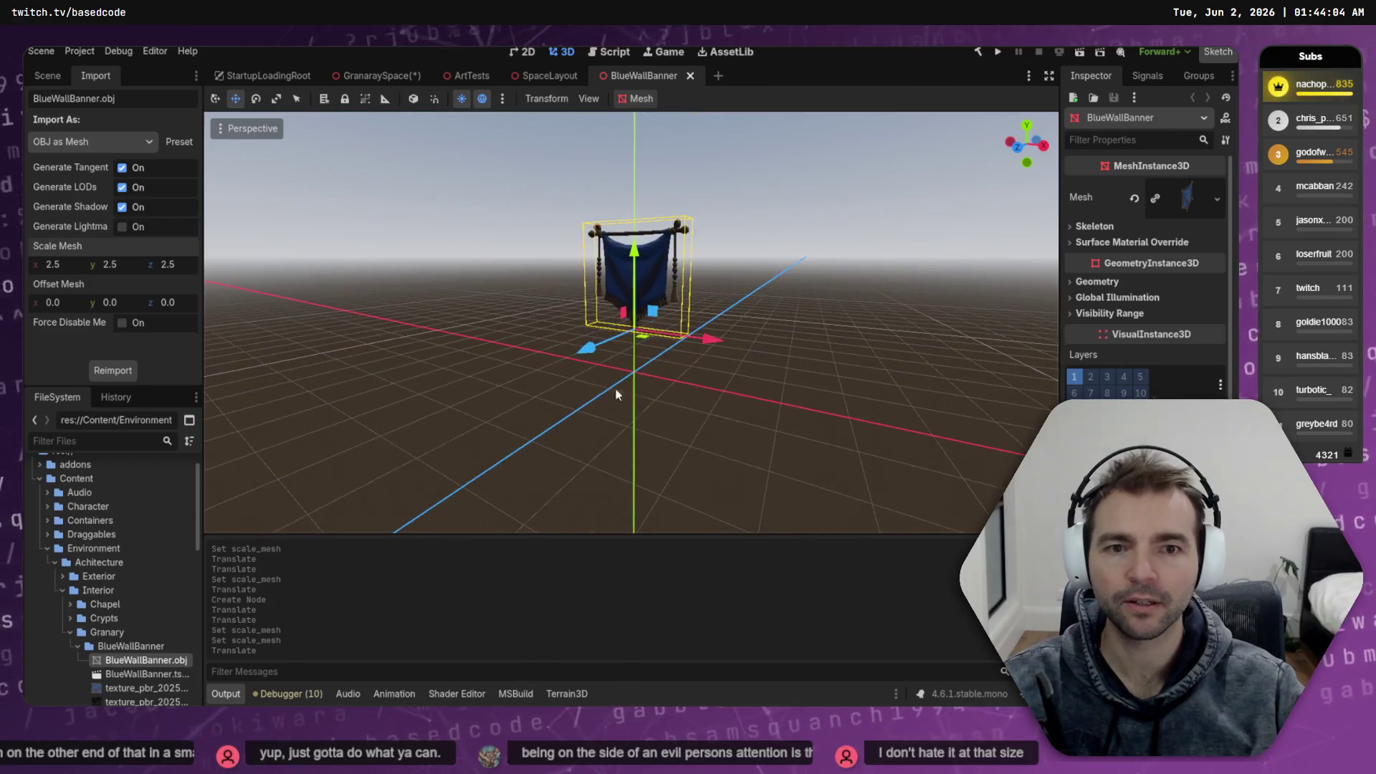
{"action": "left_click_drag", "start_coordinate": [632, 248], "coordinate": [632, 215]}
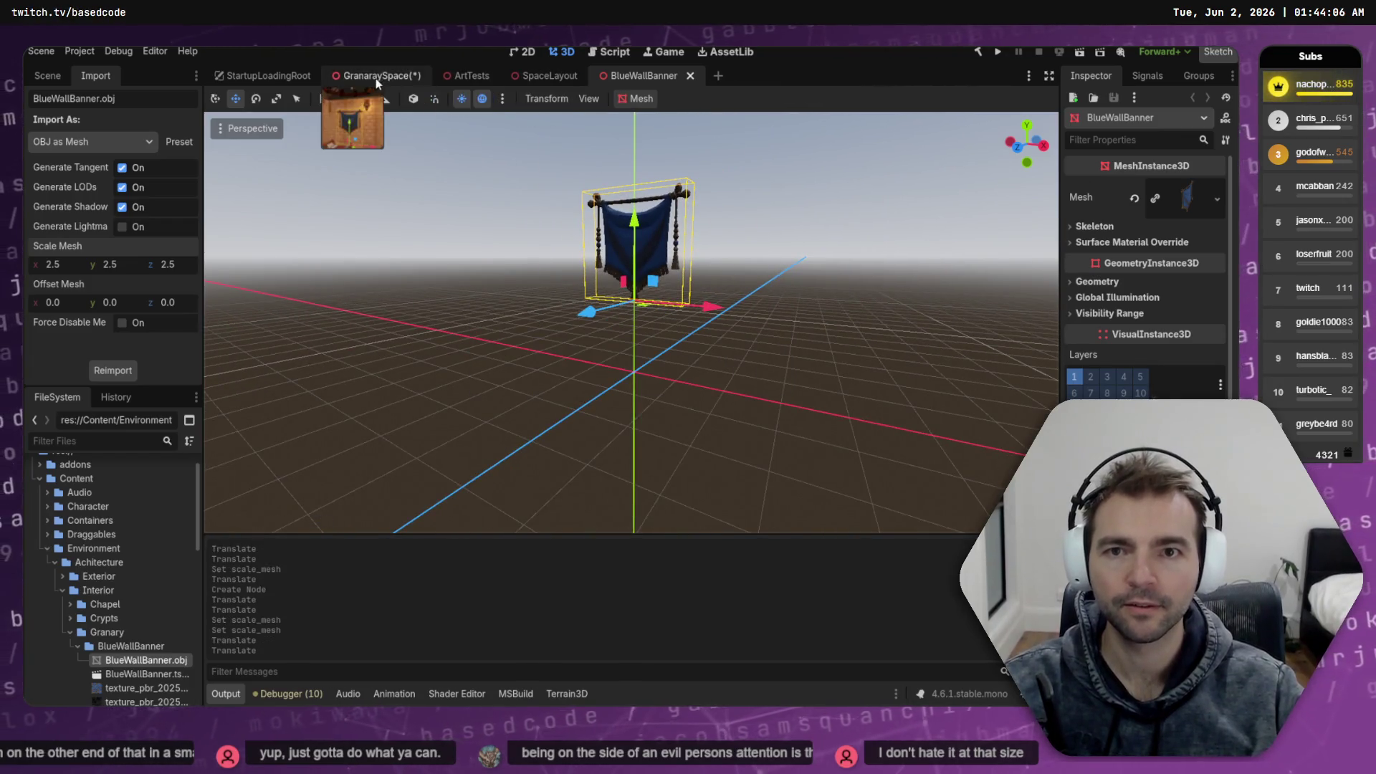
Shift the banner left along the granary wall and save the granary scene
{"action": "left_click", "coordinate": [384, 77]}
{"action": "left_click_drag", "start_coordinate": [652, 400], "coordinate": [635, 398]}
{"action": "key", "text": "ctrl+s"}
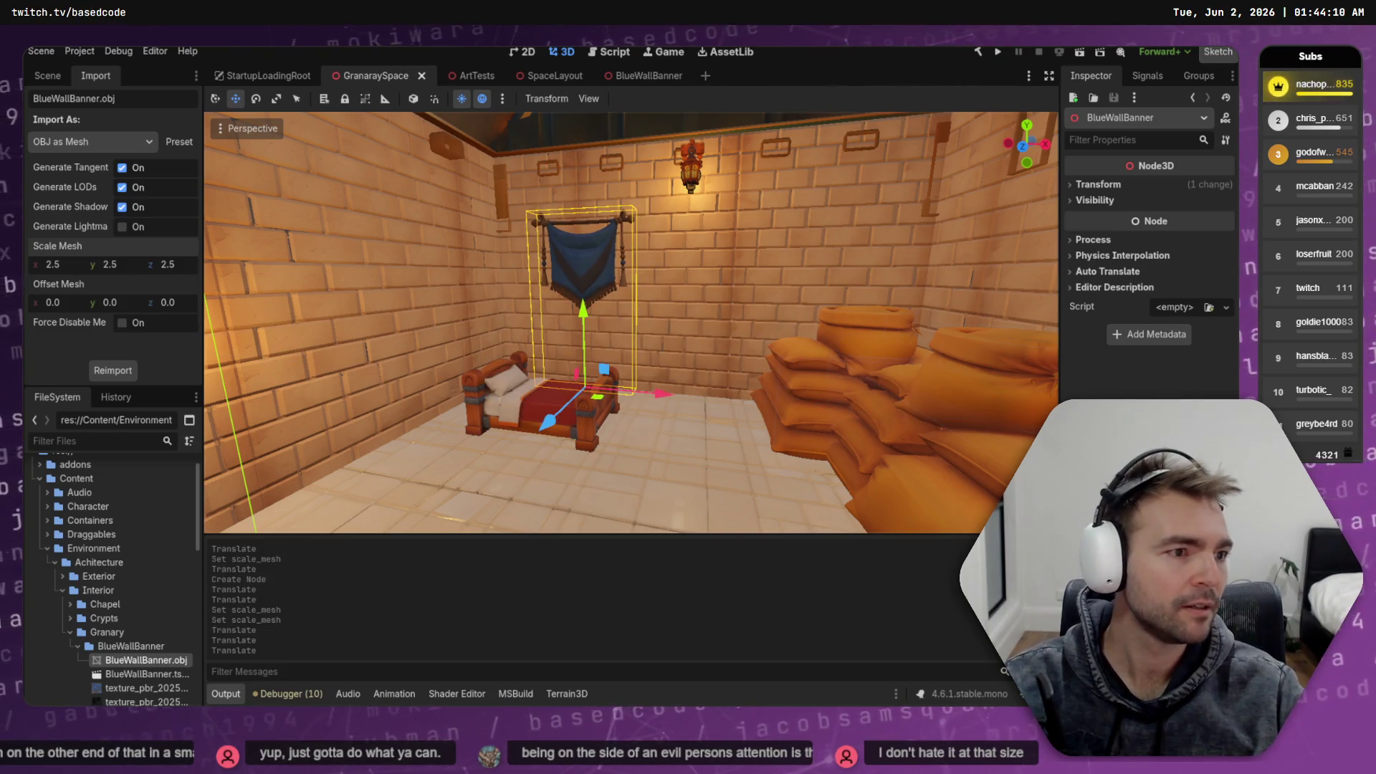
{"action": "key", "text": "alt+Tab"}
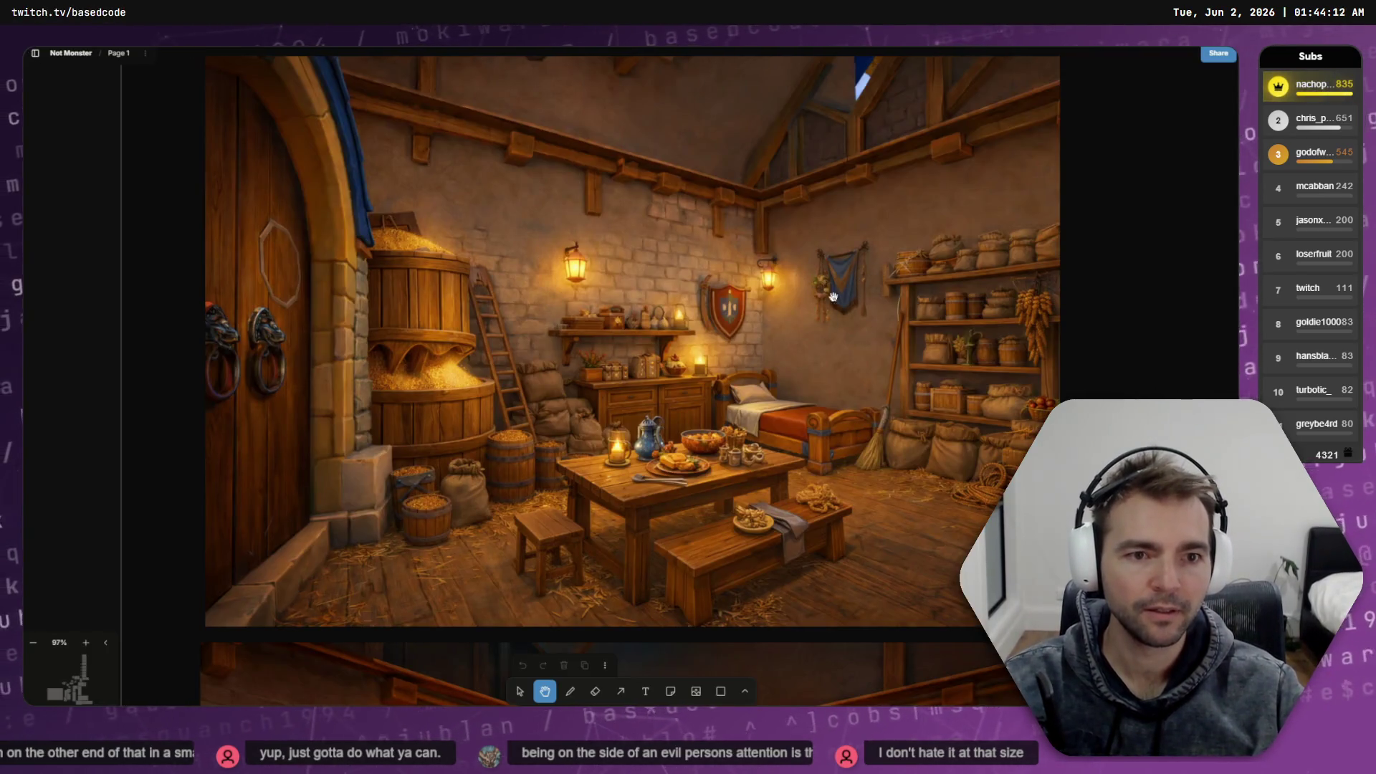
Back in the art pipeline, review the hemp_rope_coil run's generated model
{"action": "key", "text": "alt+Tab"}
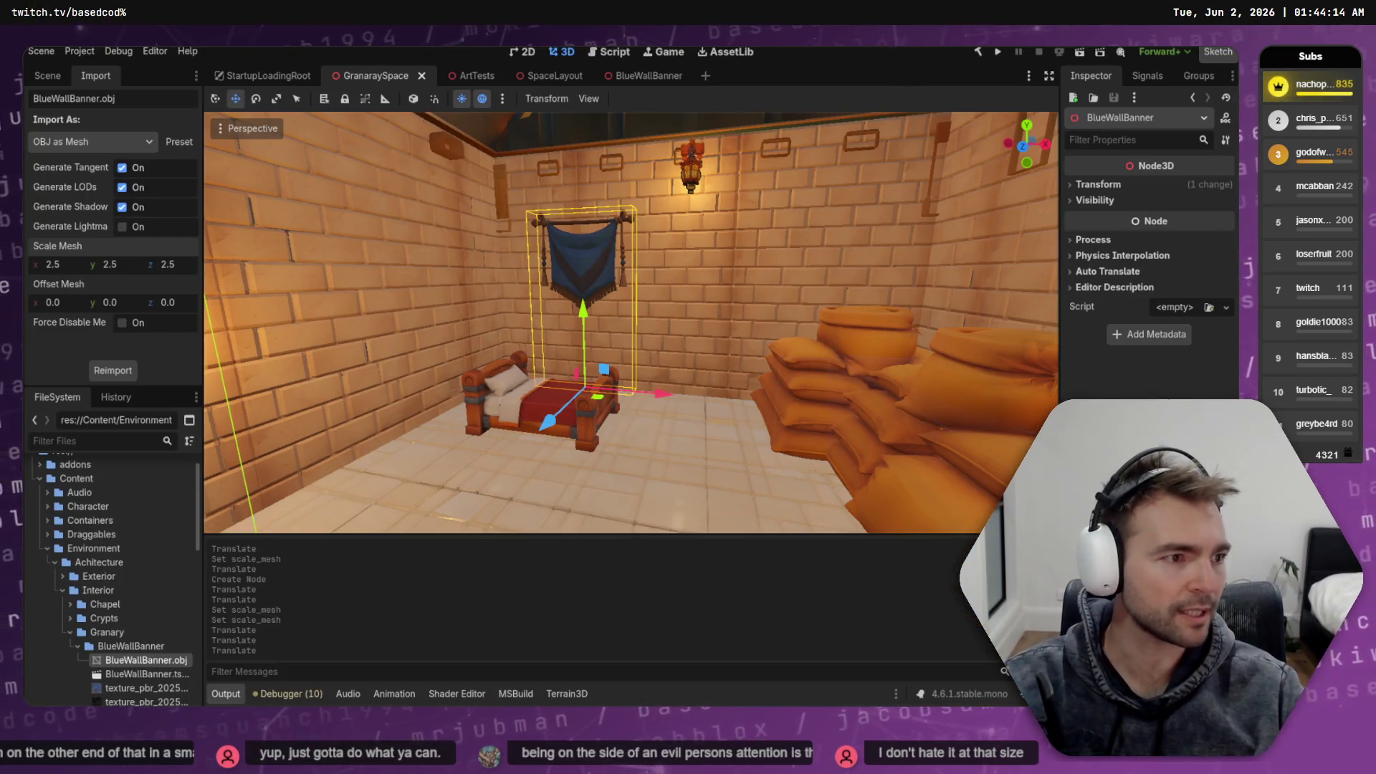
{"action": "key", "text": "alt+Tab"}
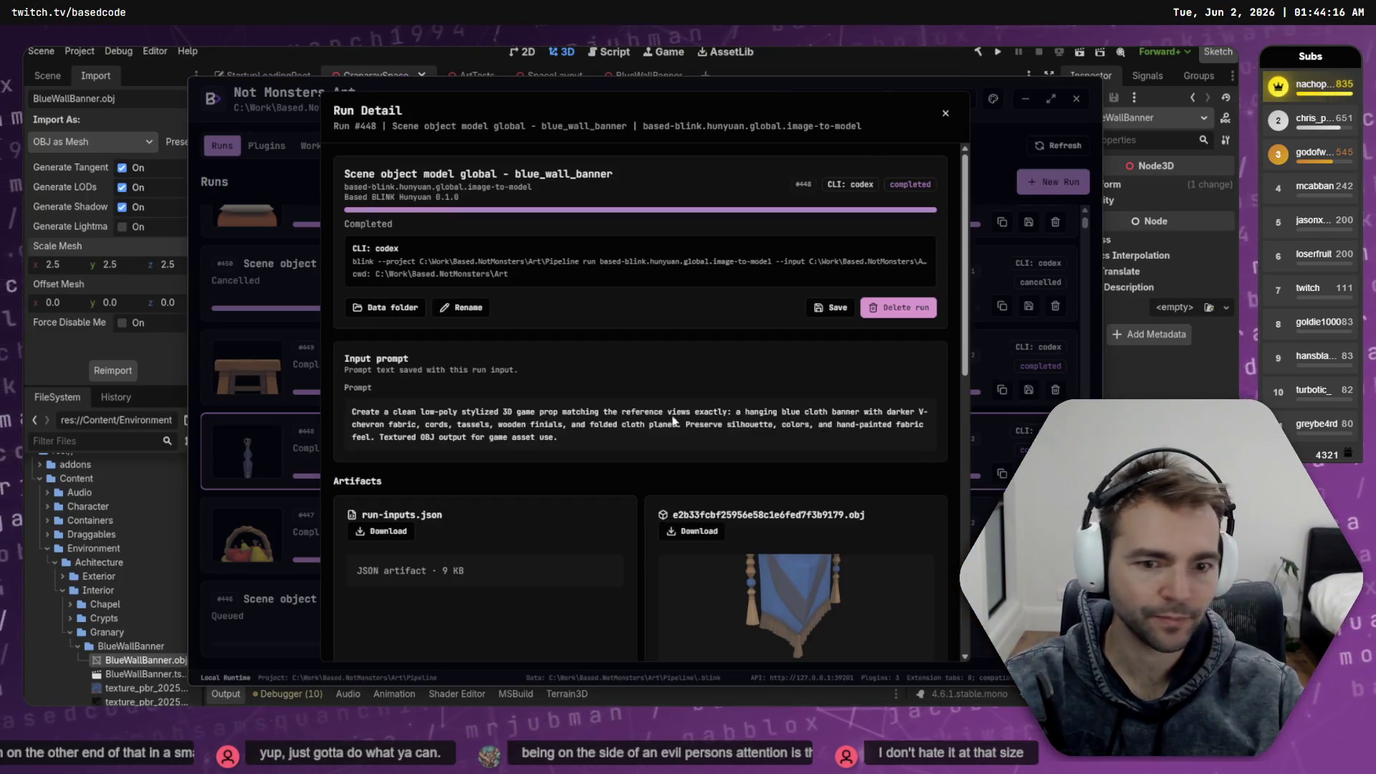
{"action": "key", "text": "Escape"}
{"action": "scroll", "coordinate": [394, 360], "scroll_direction": "down", "scroll_amount": 10}
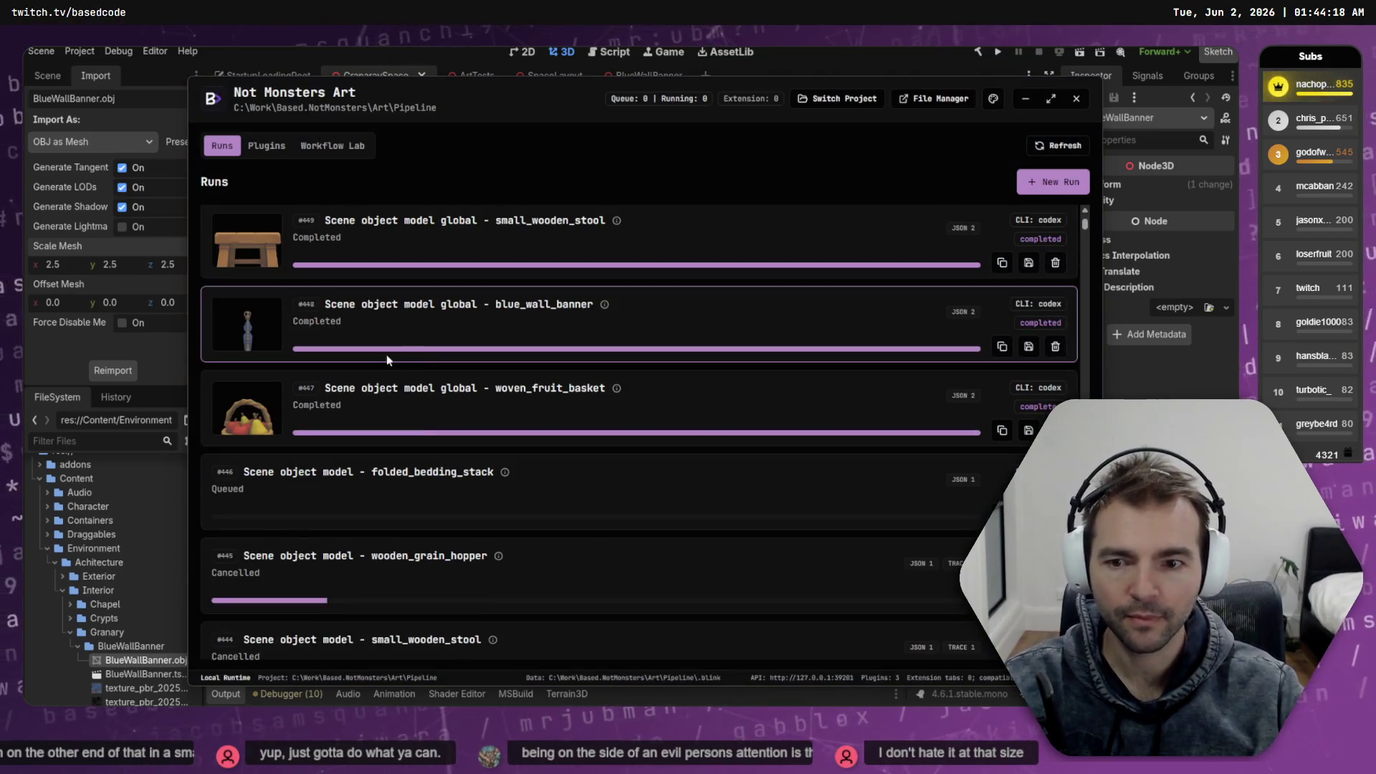
{"action": "scroll", "coordinate": [299, 459], "scroll_direction": "up", "scroll_amount": 5}
{"action": "scroll", "coordinate": [299, 458], "scroll_direction": "down", "scroll_amount": 6}
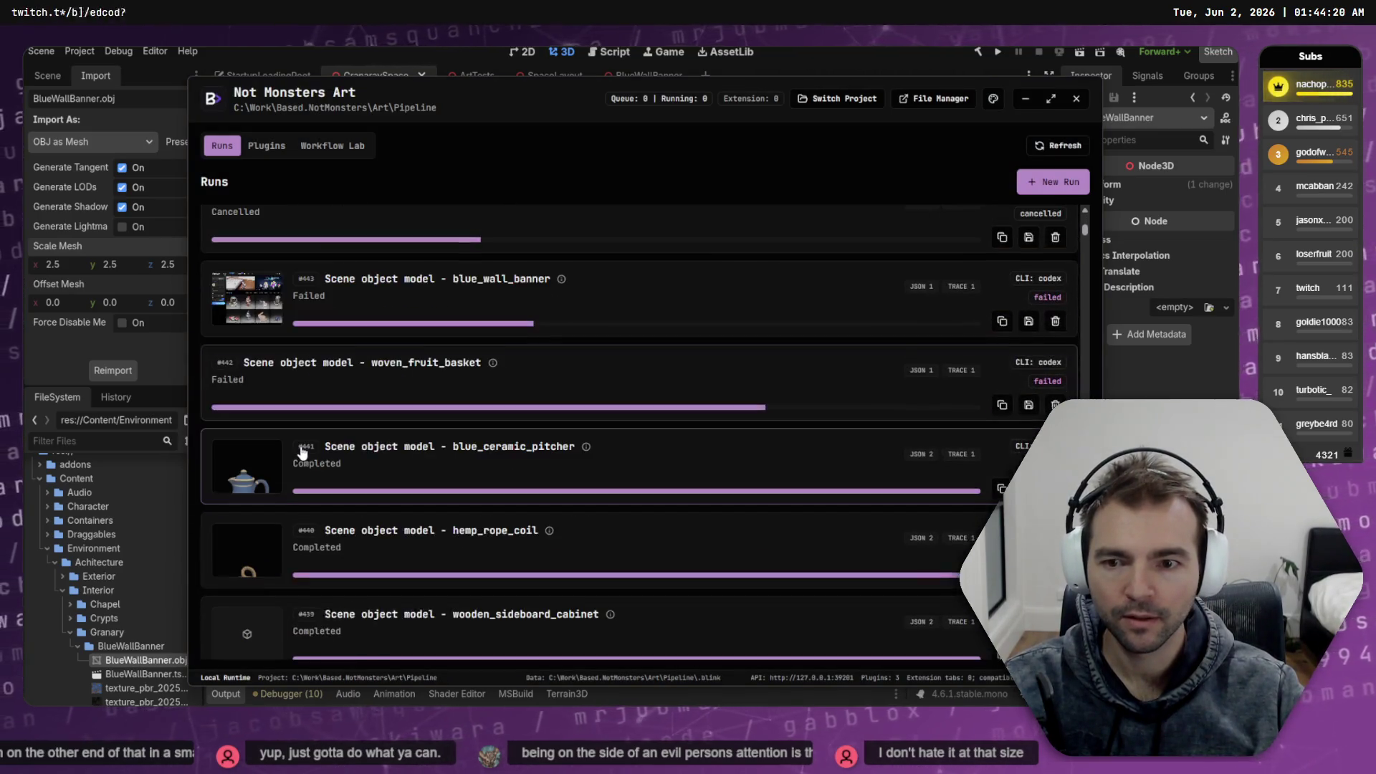
{"action": "left_click", "coordinate": [290, 397]}
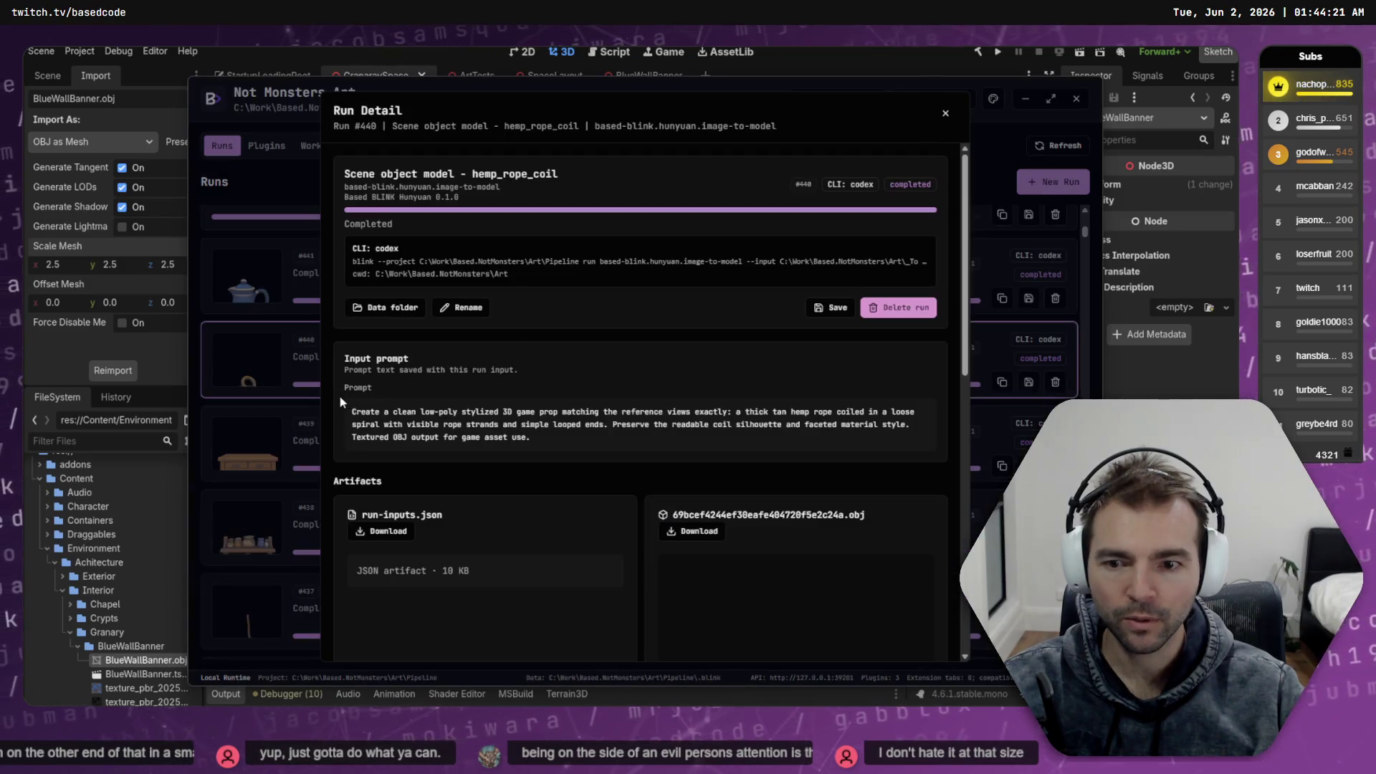
{"action": "scroll", "coordinate": [802, 423], "scroll_direction": "down", "scroll_amount": 3}
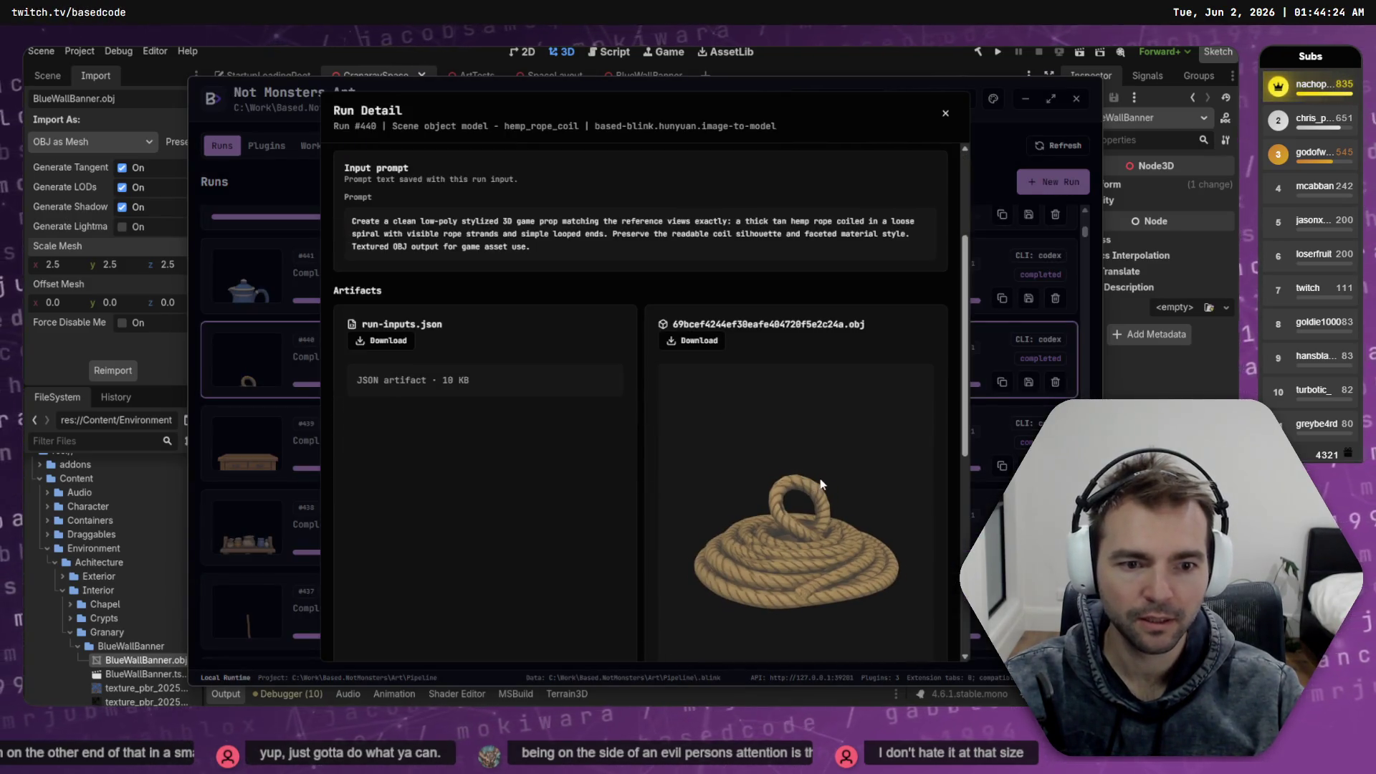
{"action": "left_click", "coordinate": [303, 394]}
{"action": "scroll", "coordinate": [303, 489], "scroll_direction": "down", "scroll_amount": 3}
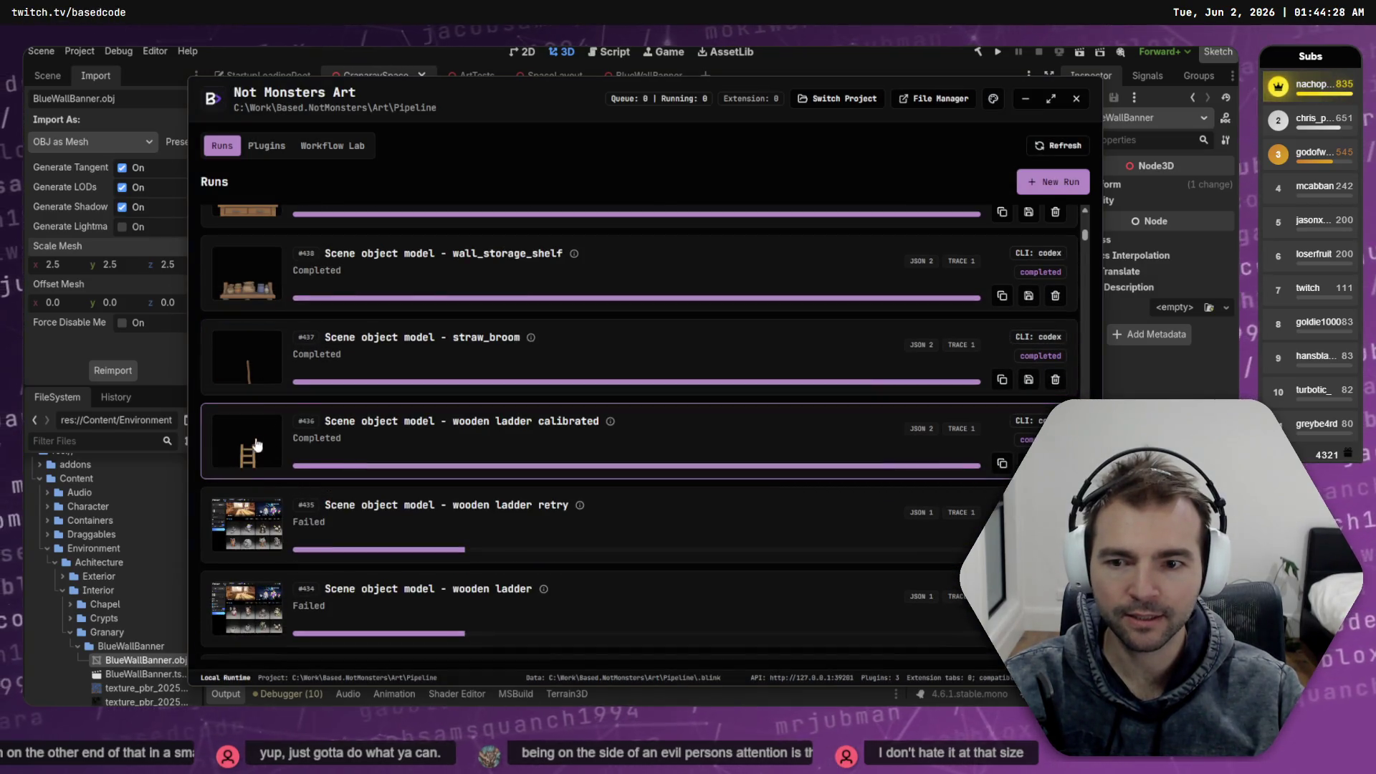
Review the straw_broom run's generated model details
{"action": "left_click", "coordinate": [235, 362]}
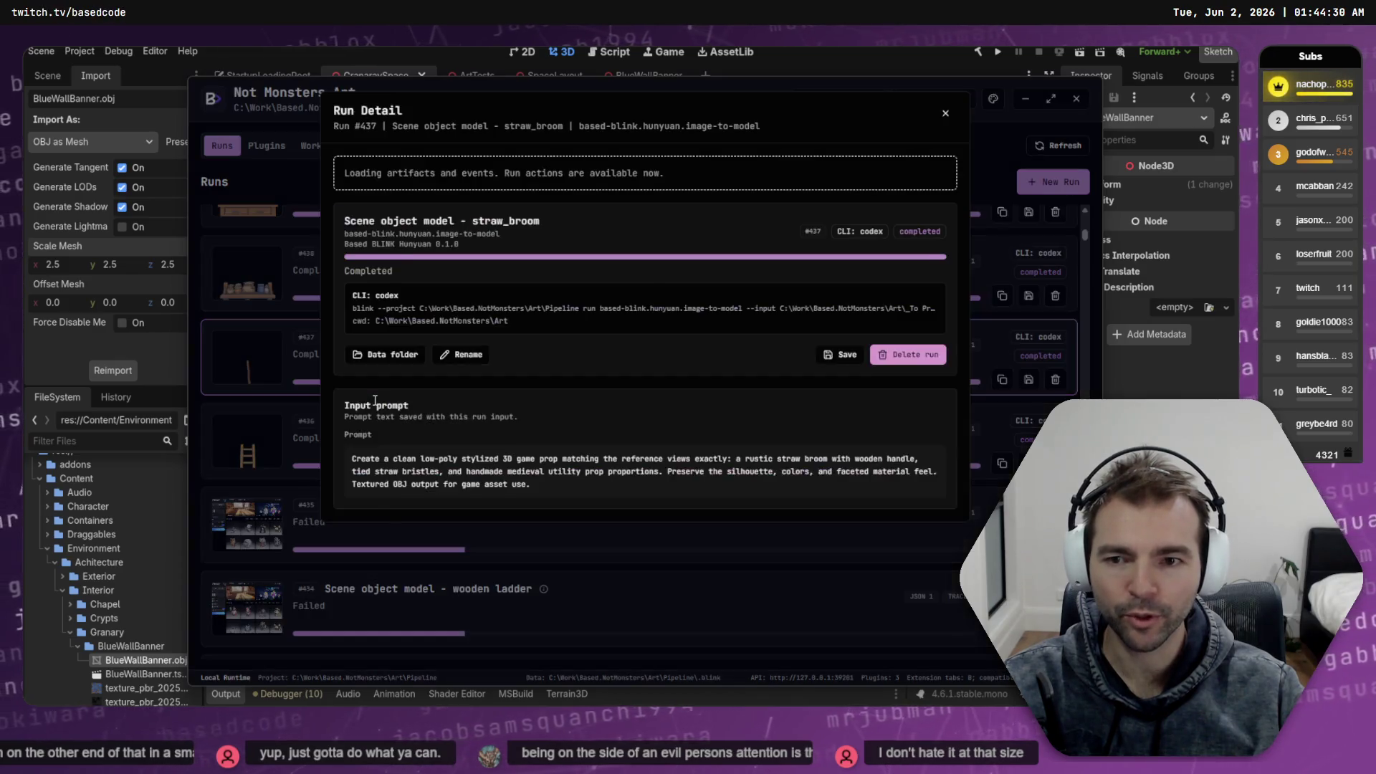
{"action": "scroll", "coordinate": [836, 408], "scroll_direction": "down", "scroll_amount": 5}
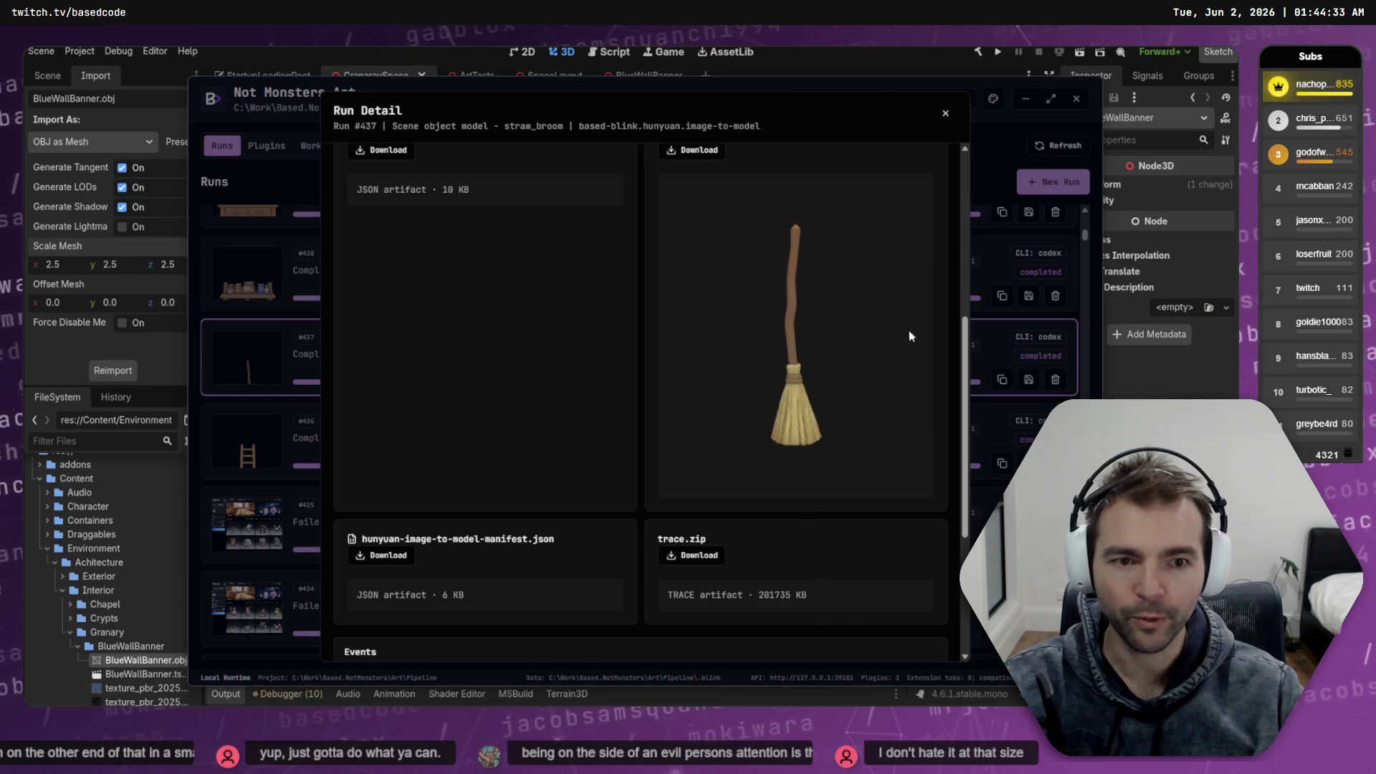
{"action": "left_click", "coordinate": [277, 283]}
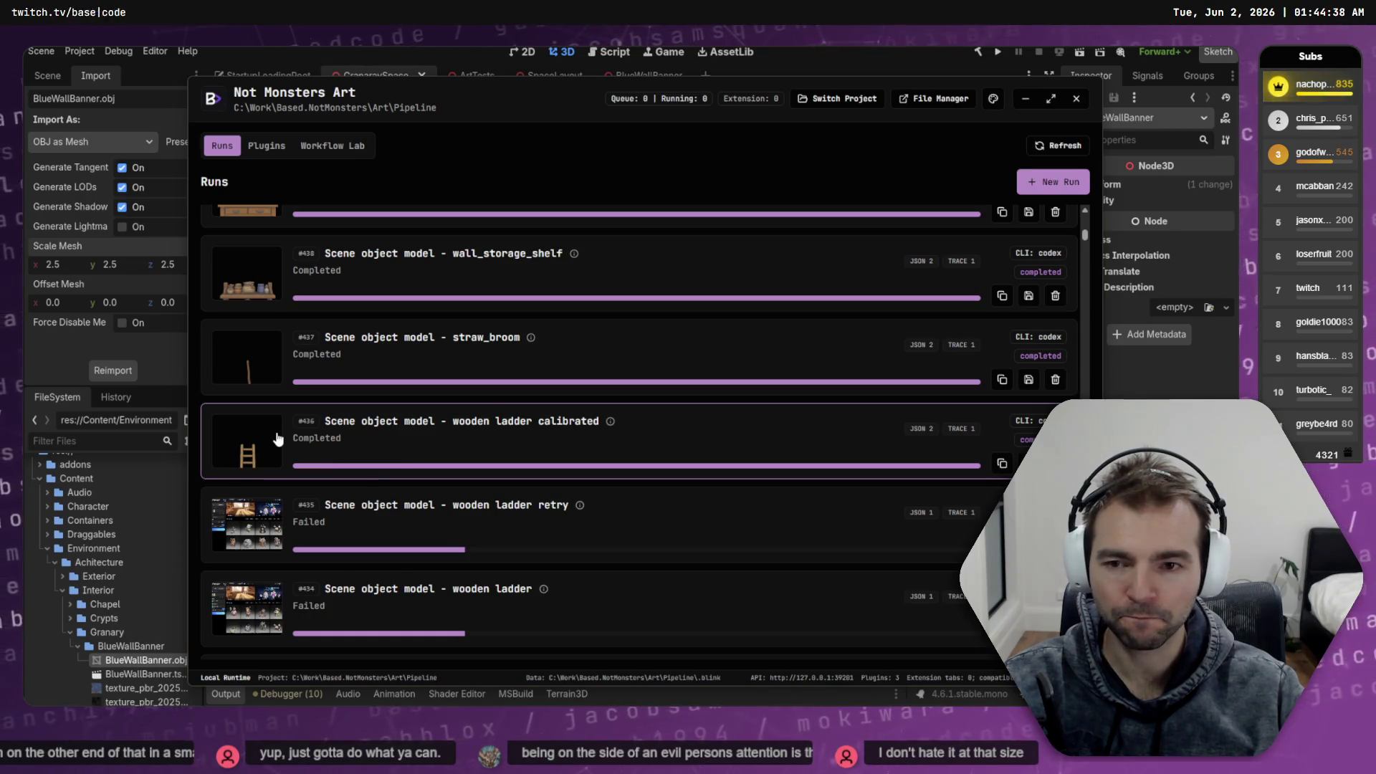
{"action": "scroll", "coordinate": [251, 437], "scroll_direction": "down", "scroll_amount": 5}
{"action": "scroll", "coordinate": [279, 441], "scroll_direction": "up", "scroll_amount": 5}
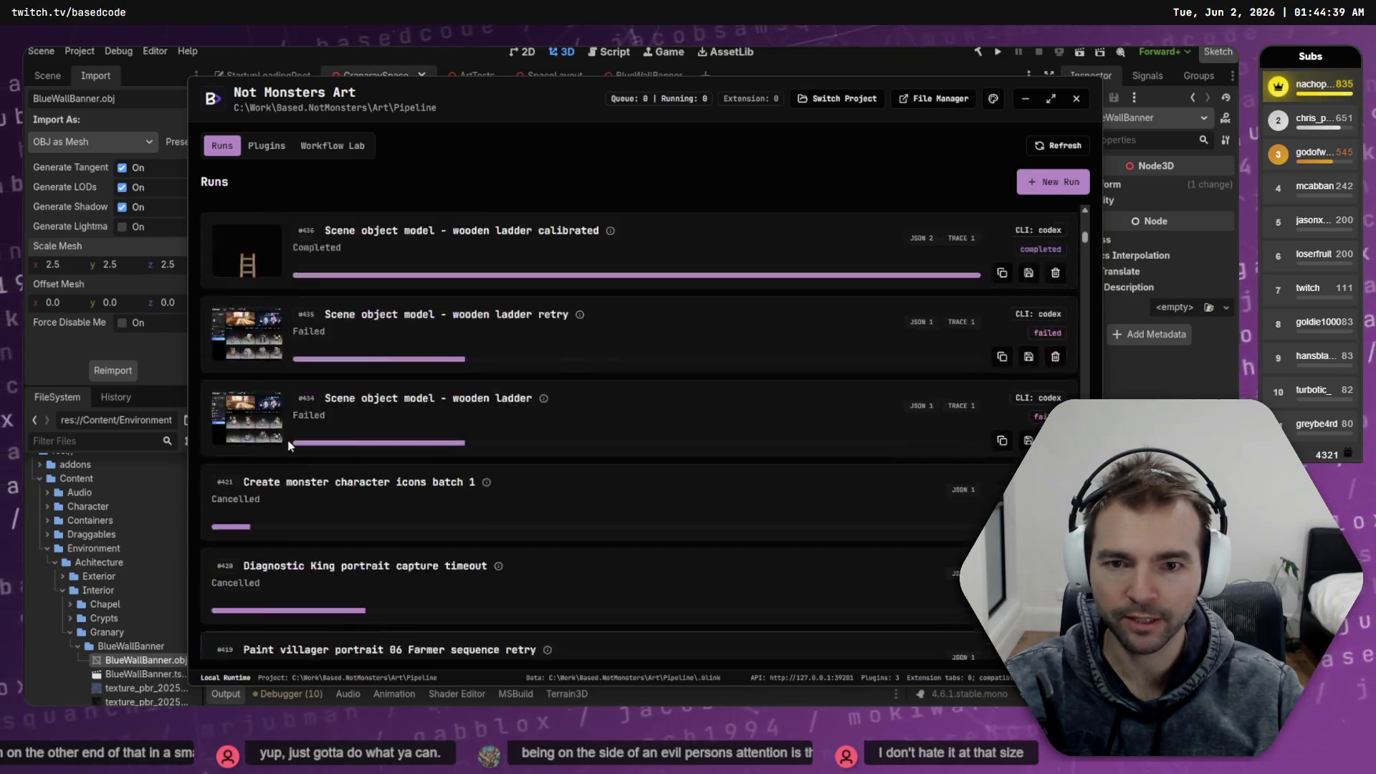
Inspect the calibrated wooden ladder run #436 by spinning its model preview
{"action": "left_click", "coordinate": [214, 436]}
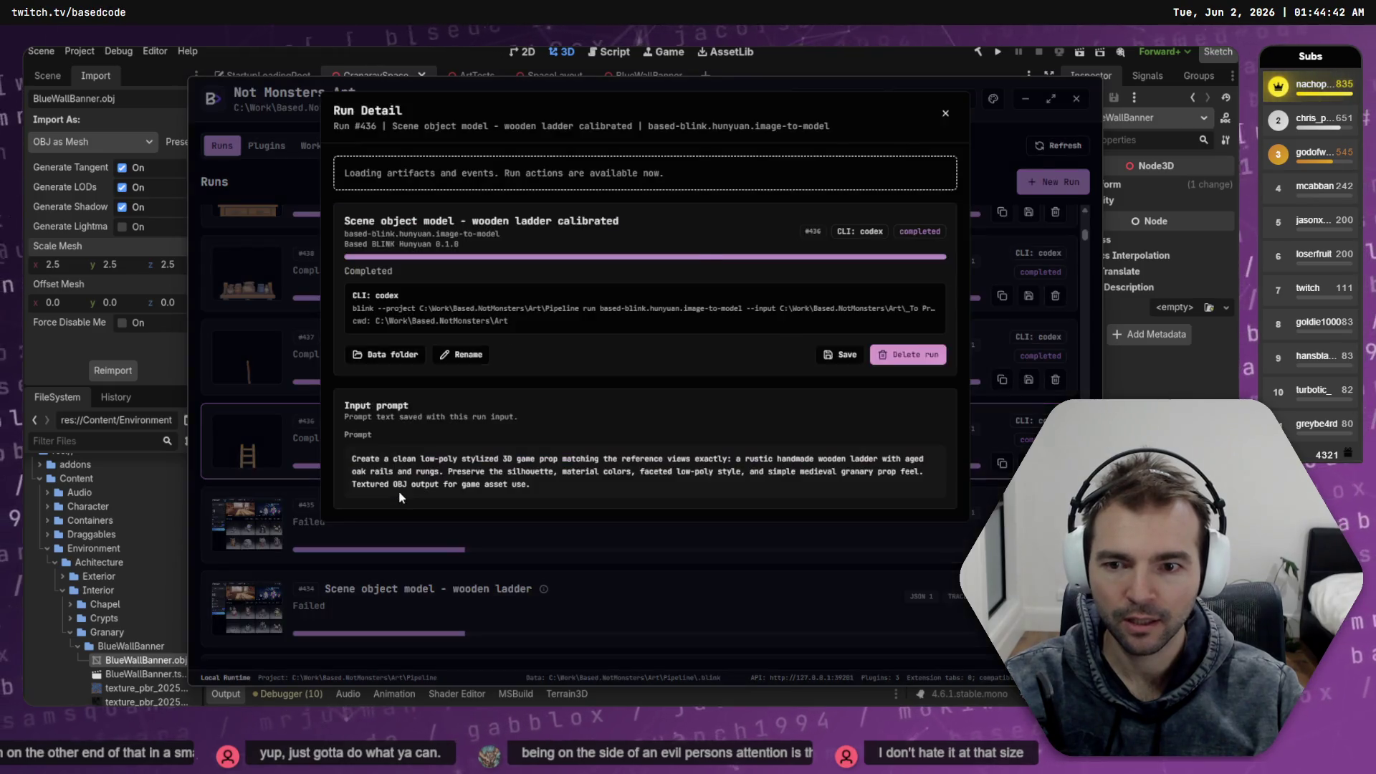
{"action": "scroll", "coordinate": [398, 490], "scroll_direction": "down", "scroll_amount": 2}
{"action": "scroll", "coordinate": [836, 423], "scroll_direction": "down", "scroll_amount": 3}
{"action": "mouse_move", "coordinate": [890, 433]}
{"action": "left_mouse_down"}
{"action": "mouse_move", "coordinate": [826, 497]}
{"action": "mouse_move", "coordinate": [853, 491]}
{"action": "mouse_move", "coordinate": [755, 463]}
{"action": "mouse_move", "coordinate": [767, 458]}
{"action": "mouse_move", "coordinate": [726, 467]}
{"action": "left_mouse_up"}
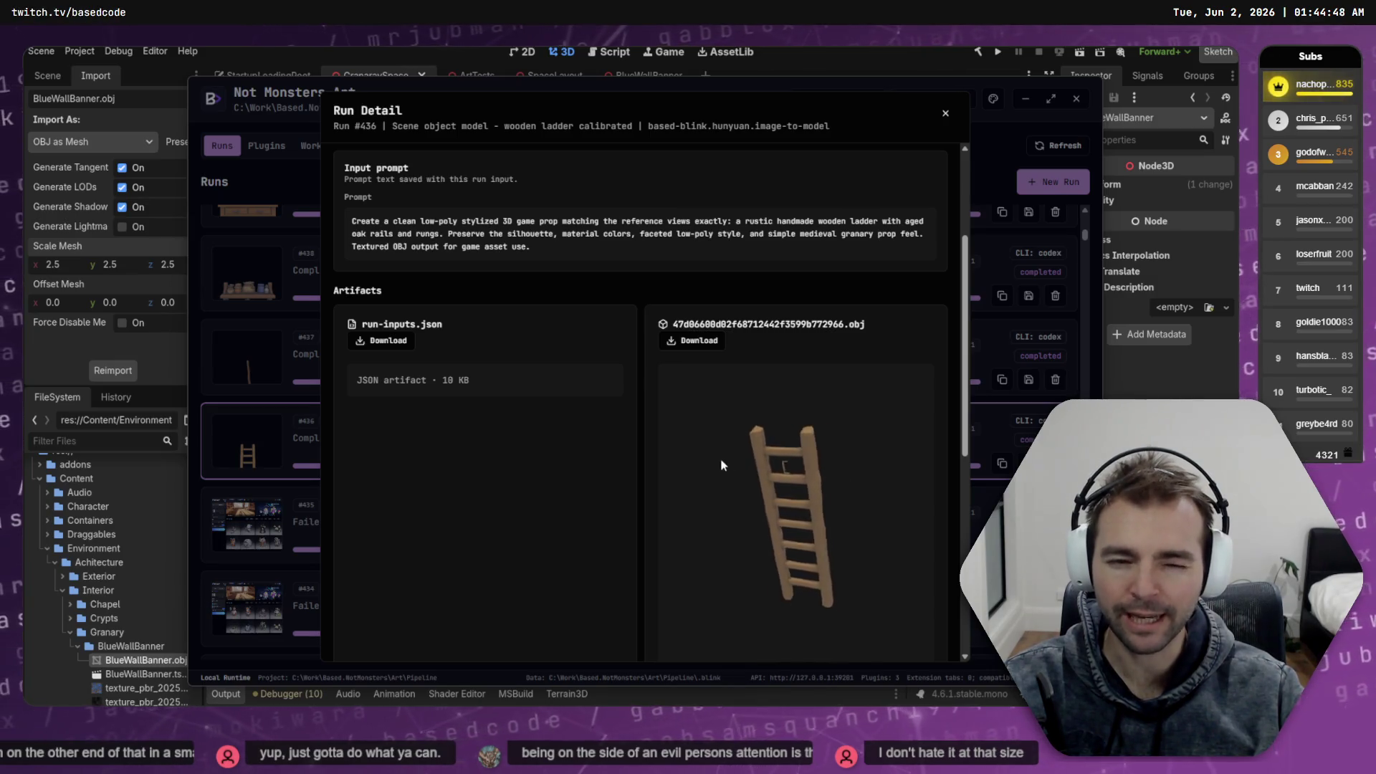
{"action": "key", "text": "Escape"}
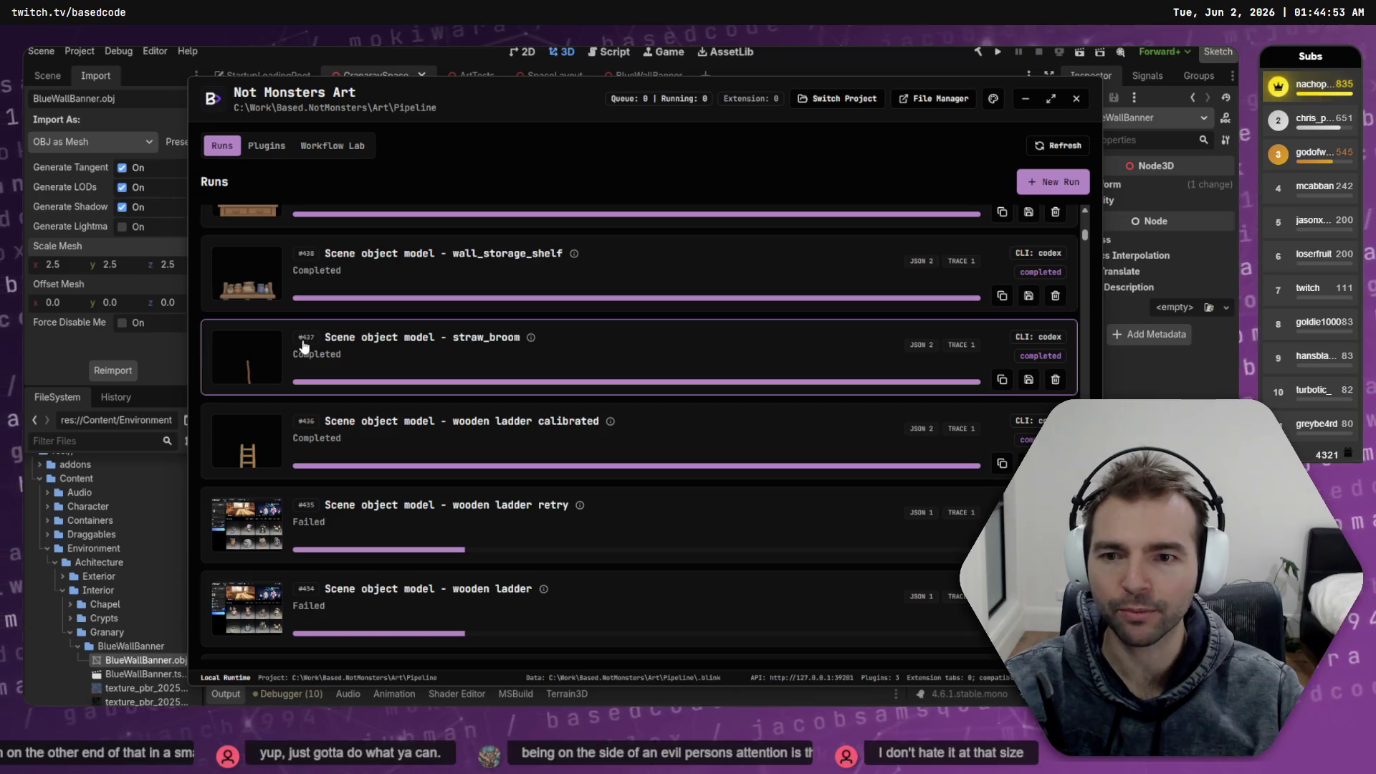
Inspect the wall_storage_shelf model from the side and at an angle
{"action": "left_click", "coordinate": [413, 258]}
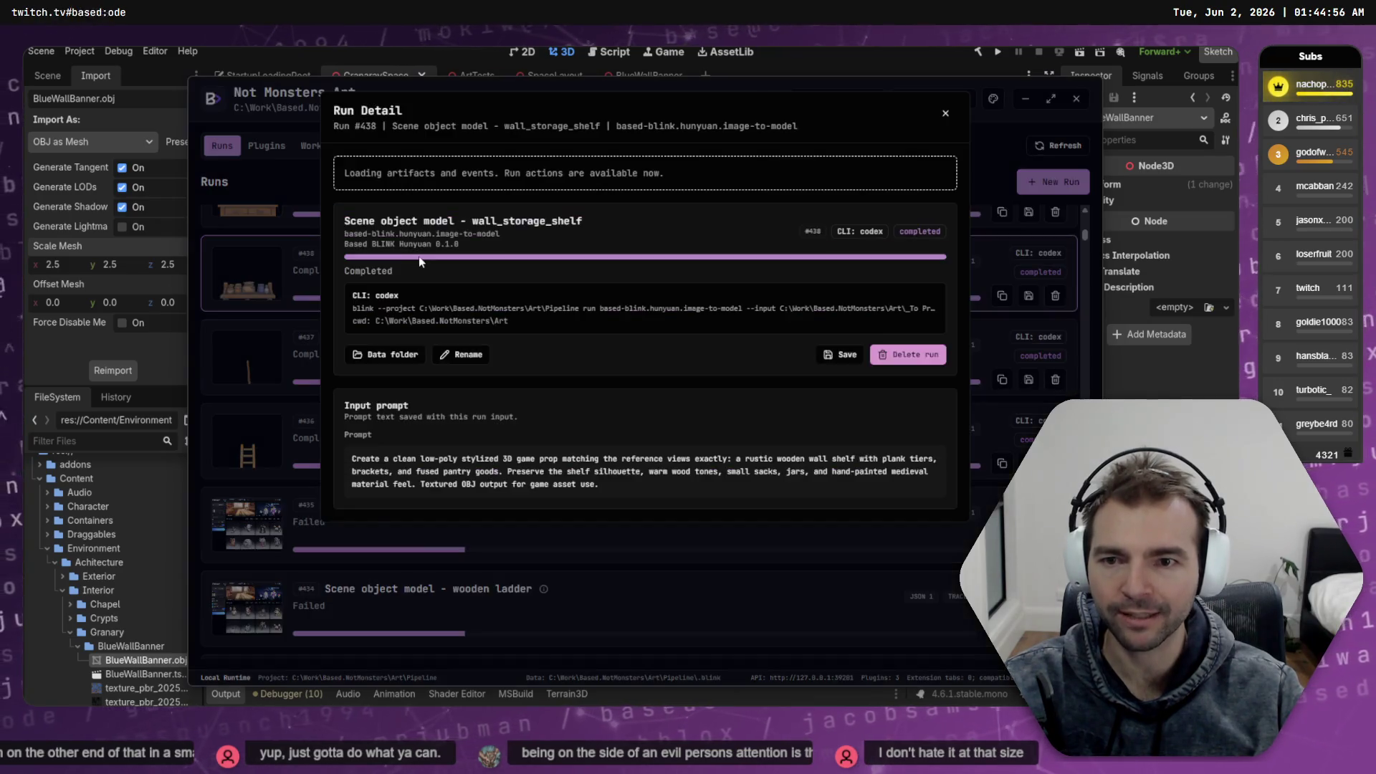
{"action": "scroll", "coordinate": [417, 260], "scroll_direction": "down", "scroll_amount": 5}
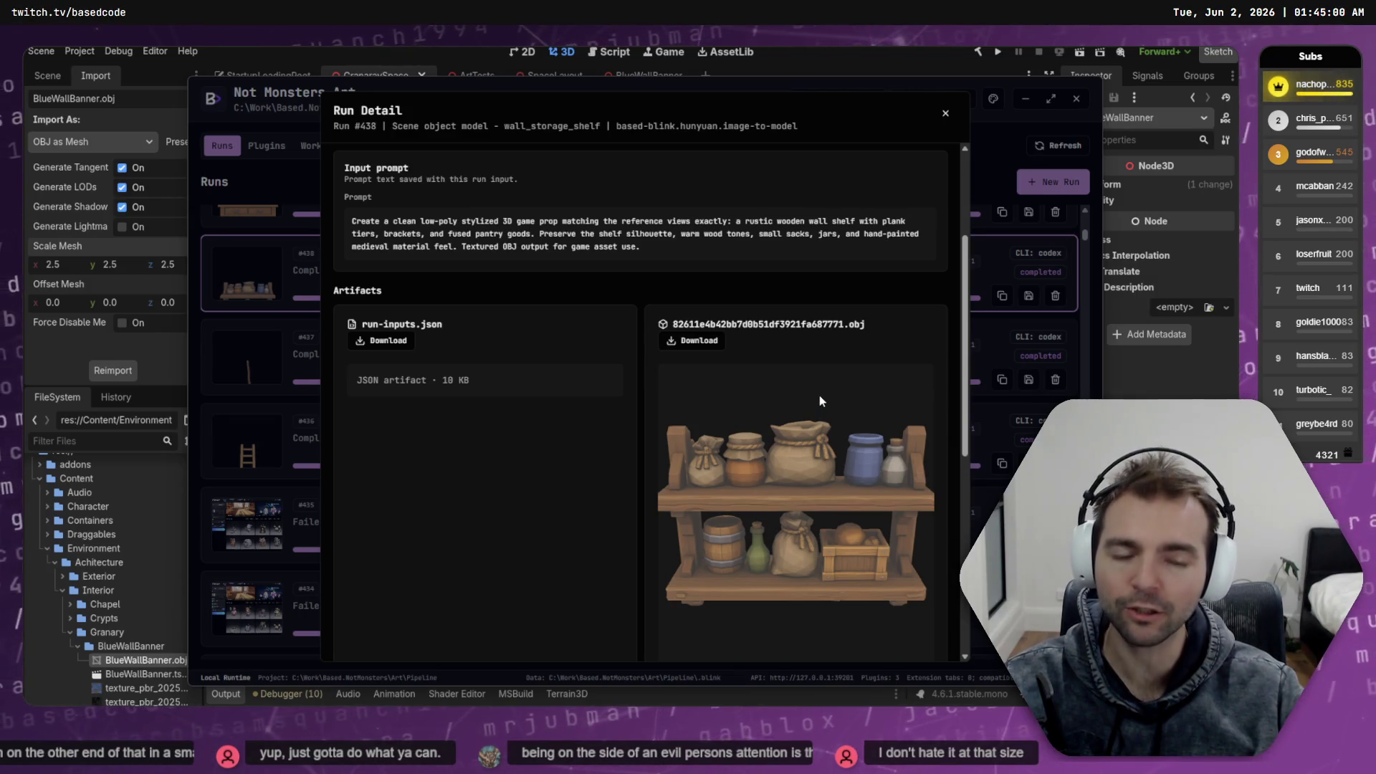
{"action": "mouse_move", "coordinate": [819, 394]}
{"action": "left_mouse_down"}
{"action": "mouse_move", "coordinate": [772, 450]}
{"action": "mouse_move", "coordinate": [811, 464]}
{"action": "mouse_move", "coordinate": [833, 510]}
{"action": "mouse_move", "coordinate": [802, 516]}
{"action": "mouse_move", "coordinate": [798, 454]}
{"action": "mouse_move", "coordinate": [745, 486]}
{"action": "mouse_move", "coordinate": [785, 509]}
{"action": "mouse_move", "coordinate": [770, 466]}
{"action": "left_mouse_up"}
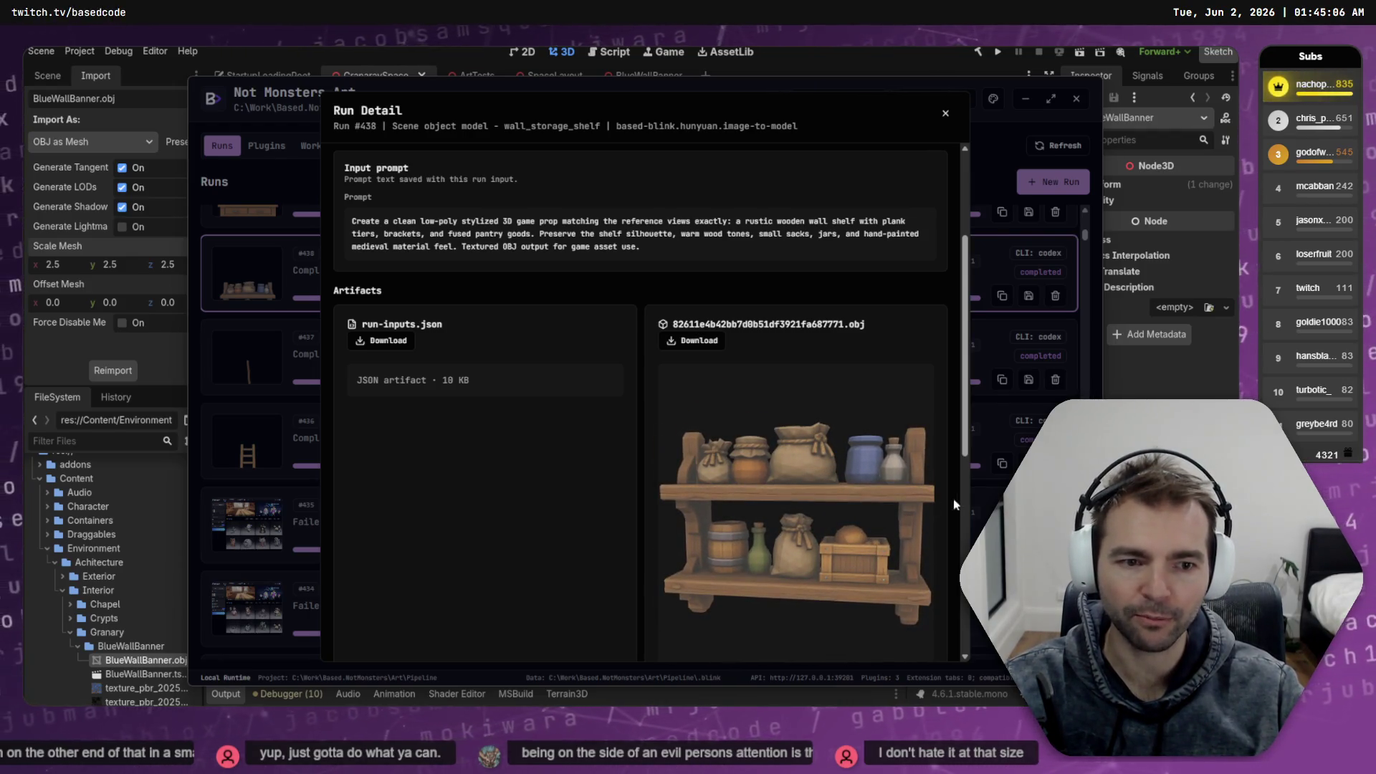
{"action": "mouse_move", "coordinate": [748, 432]}
{"action": "left_mouse_down"}
{"action": "mouse_move", "coordinate": [797, 477]}
{"action": "mouse_move", "coordinate": [853, 483]}
{"action": "mouse_move", "coordinate": [771, 449]}
{"action": "left_mouse_up"}
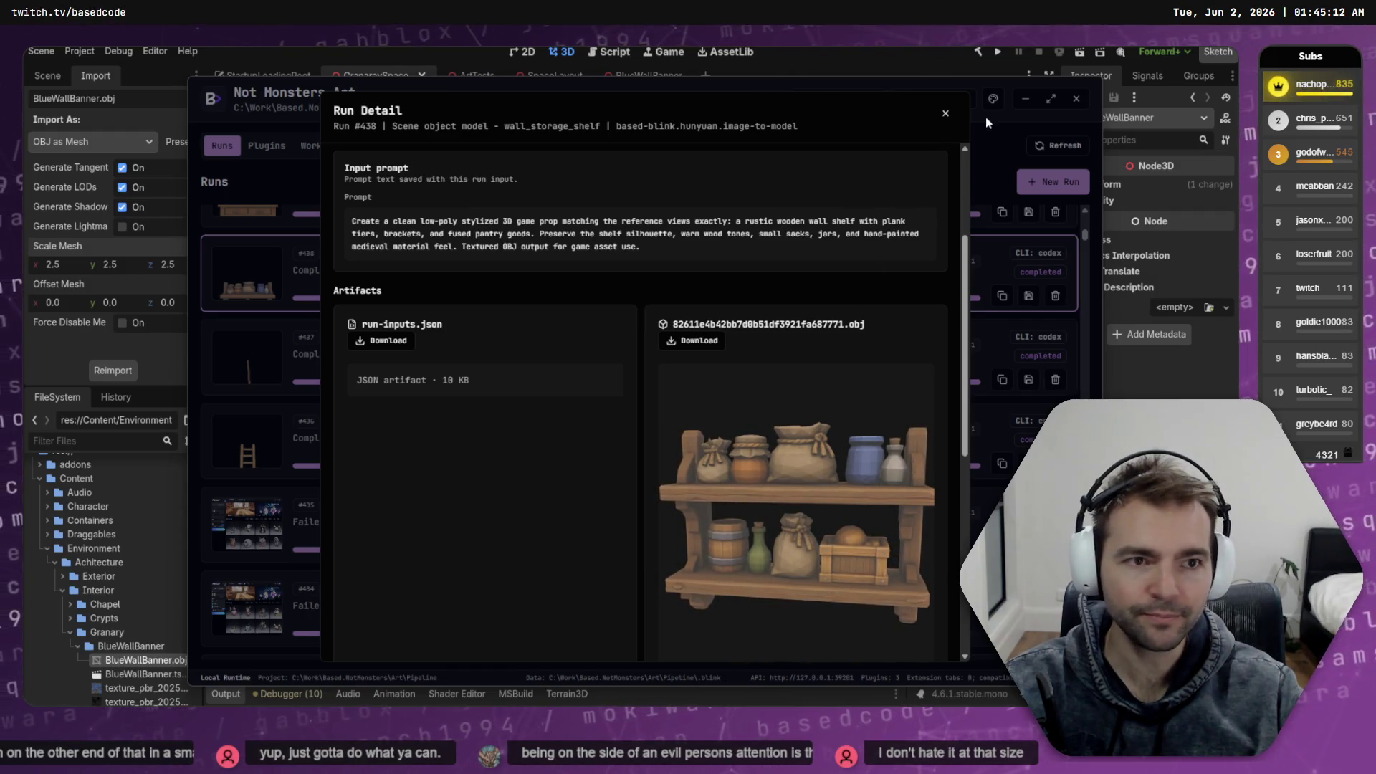
{"action": "left_click", "coordinate": [950, 110]}
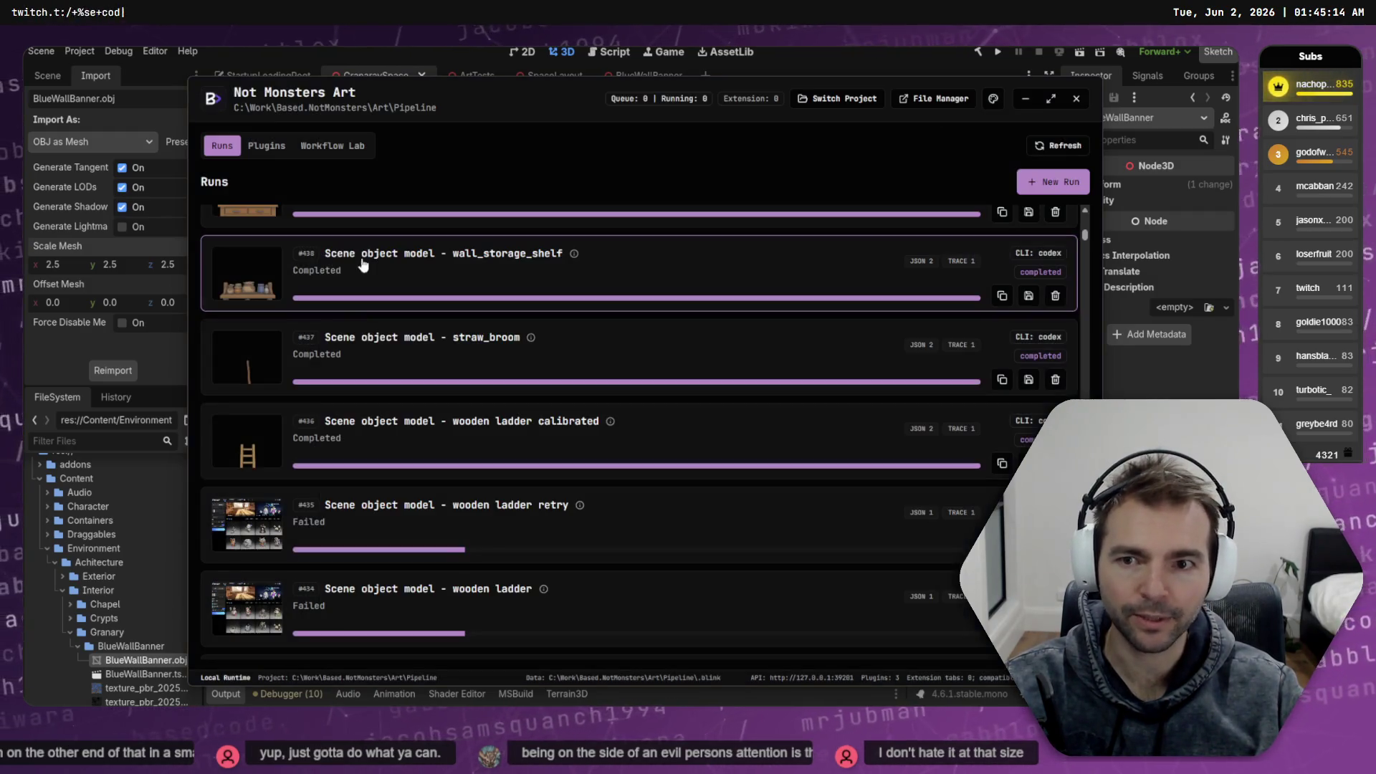
{"action": "scroll", "coordinate": [283, 308], "scroll_direction": "up", "scroll_amount": 3}
Rotate the wooden_sideboard_cabinet model to face front and download its OBJ file
{"action": "left_click", "coordinate": [279, 310]}
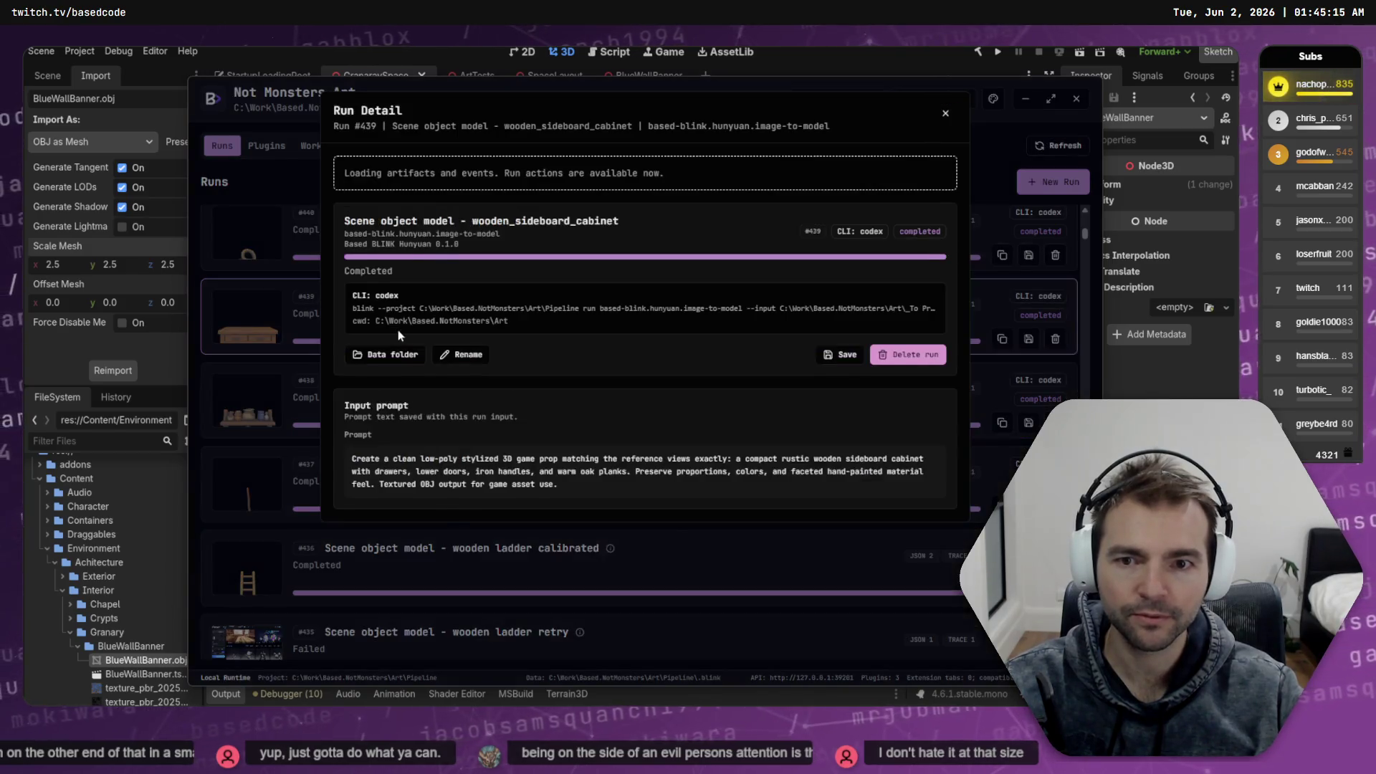
{"action": "scroll", "coordinate": [768, 471], "scroll_direction": "down", "scroll_amount": 5}
{"action": "left_click_drag", "start_coordinate": [825, 406], "coordinate": [771, 392]}
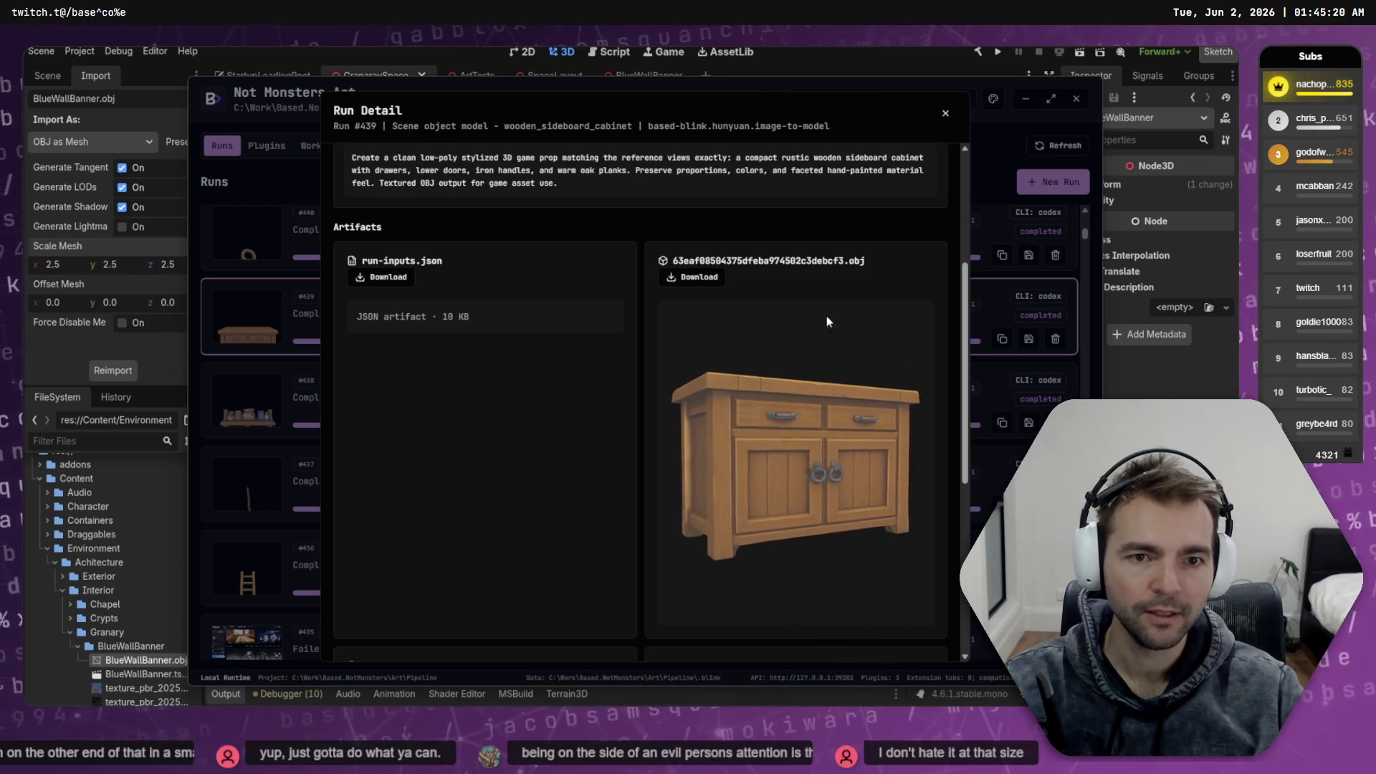
{"action": "left_click", "coordinate": [700, 278]}
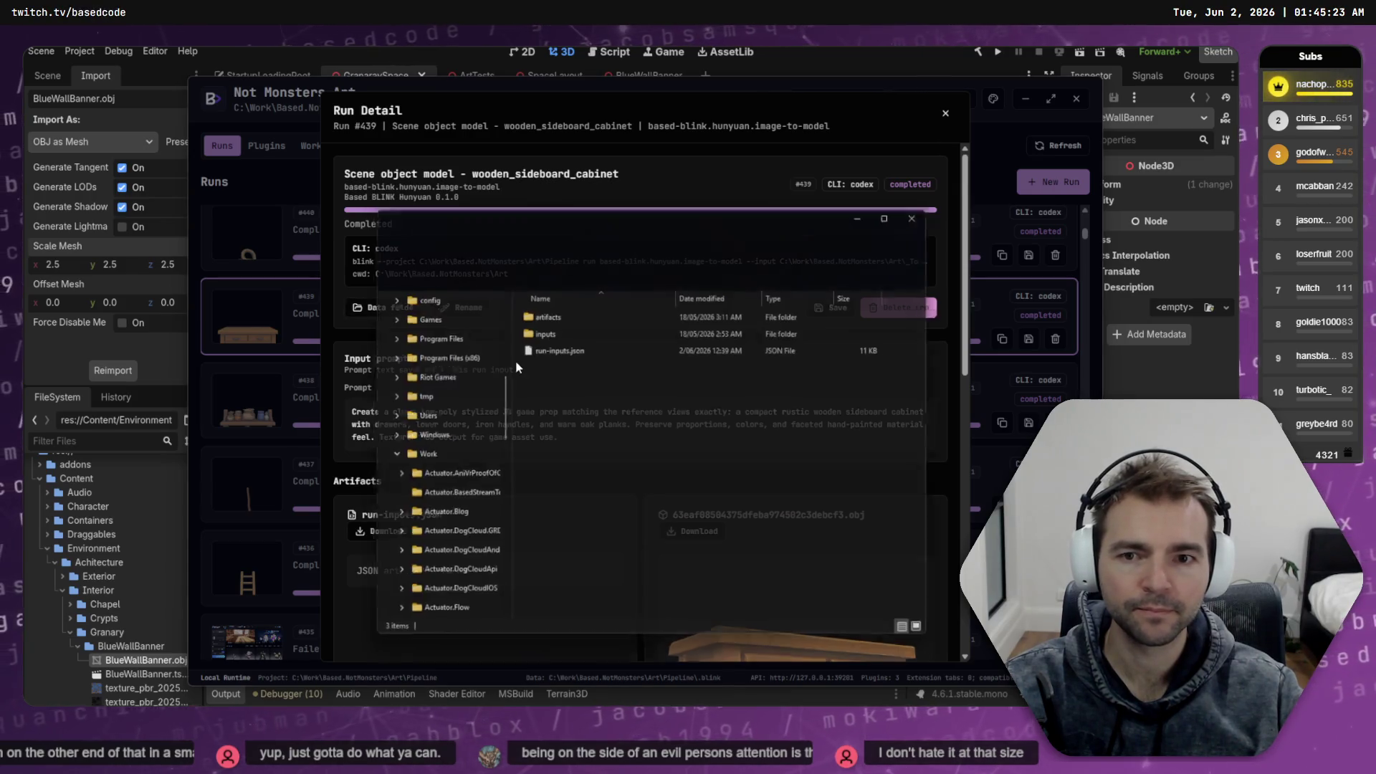
Browse into artifacts > model-assets and select the wooden_sideboard_cabinet name in the path
{"action": "double_click", "coordinate": [541, 314]}
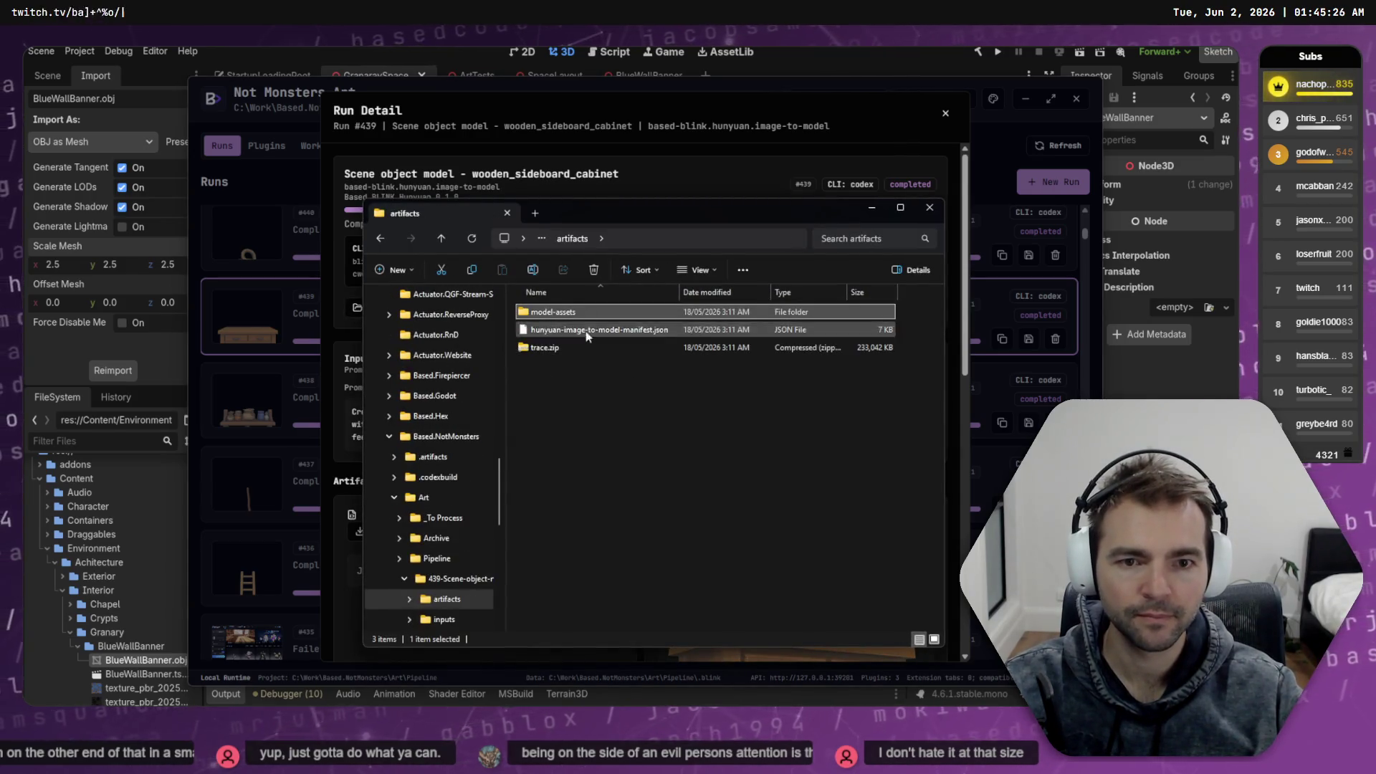
{"action": "double_click", "coordinate": [569, 314]}
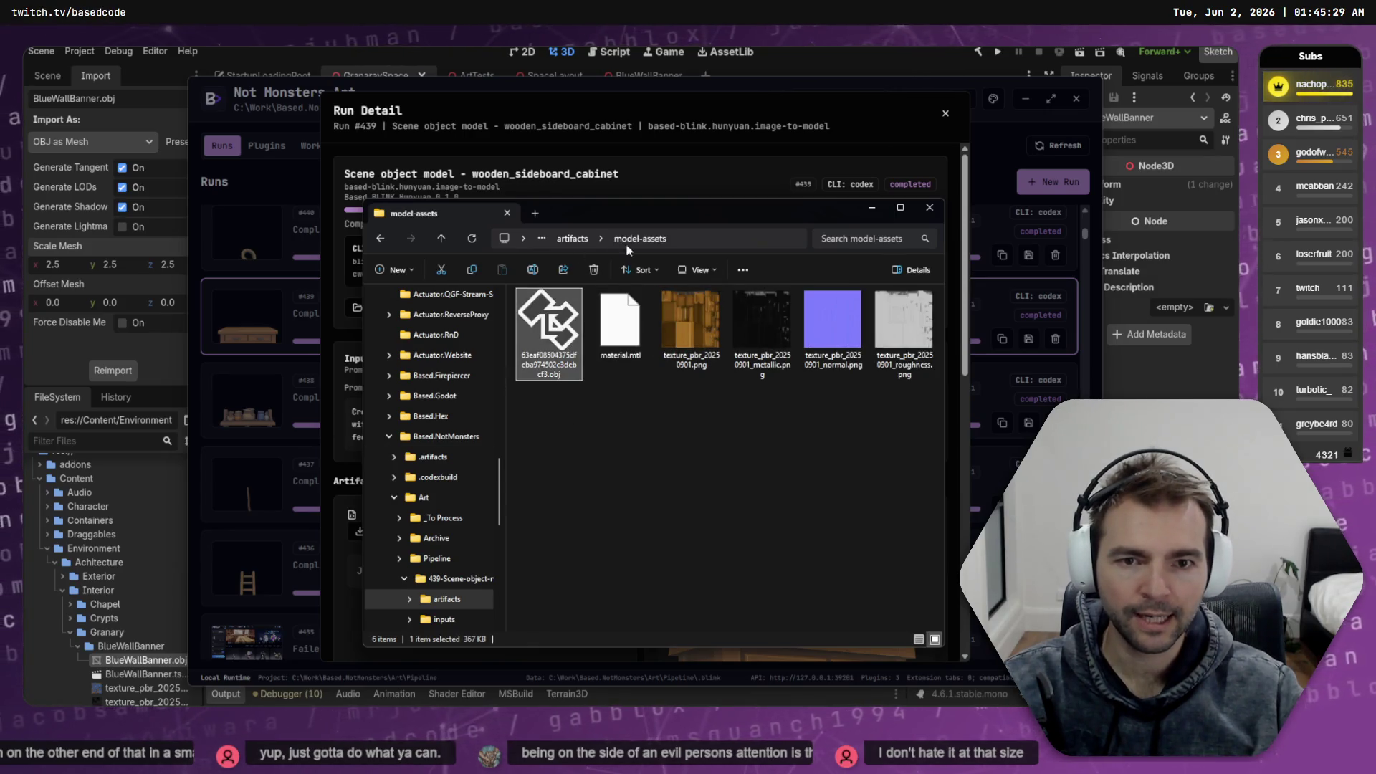
{"action": "left_click", "coordinate": [718, 240]}
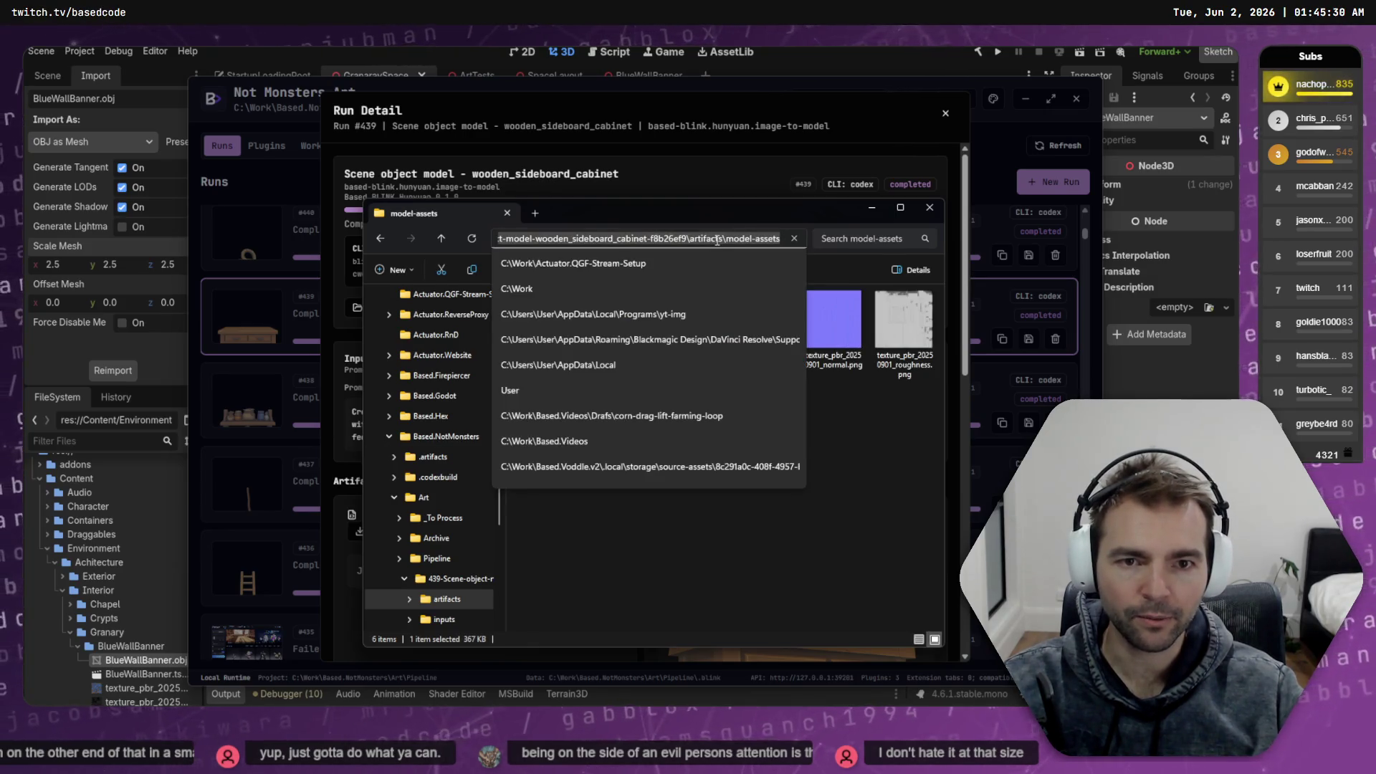
{"action": "left_click", "coordinate": [599, 239]}
{"action": "left_click_drag", "start_coordinate": [539, 239], "coordinate": [649, 239]}
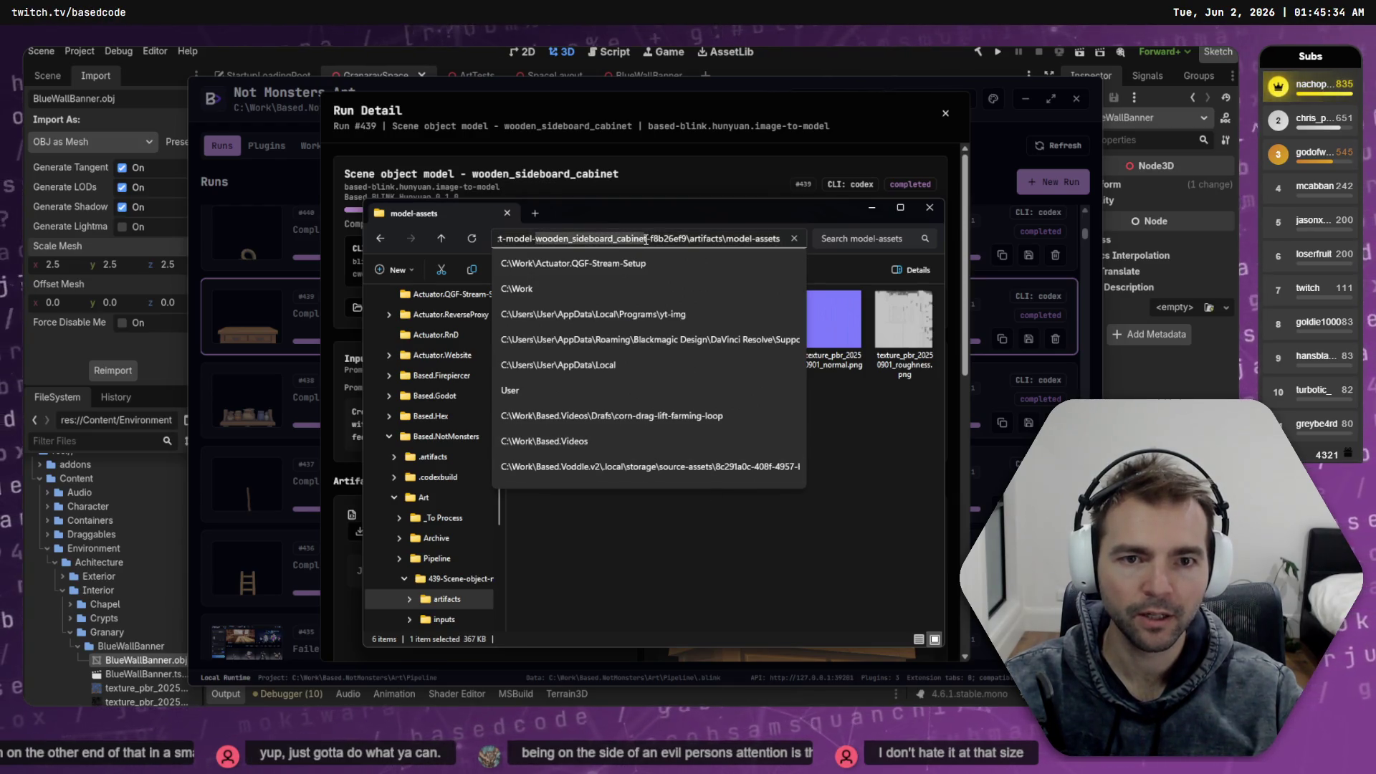
{"action": "left_click", "coordinate": [80, 647]}
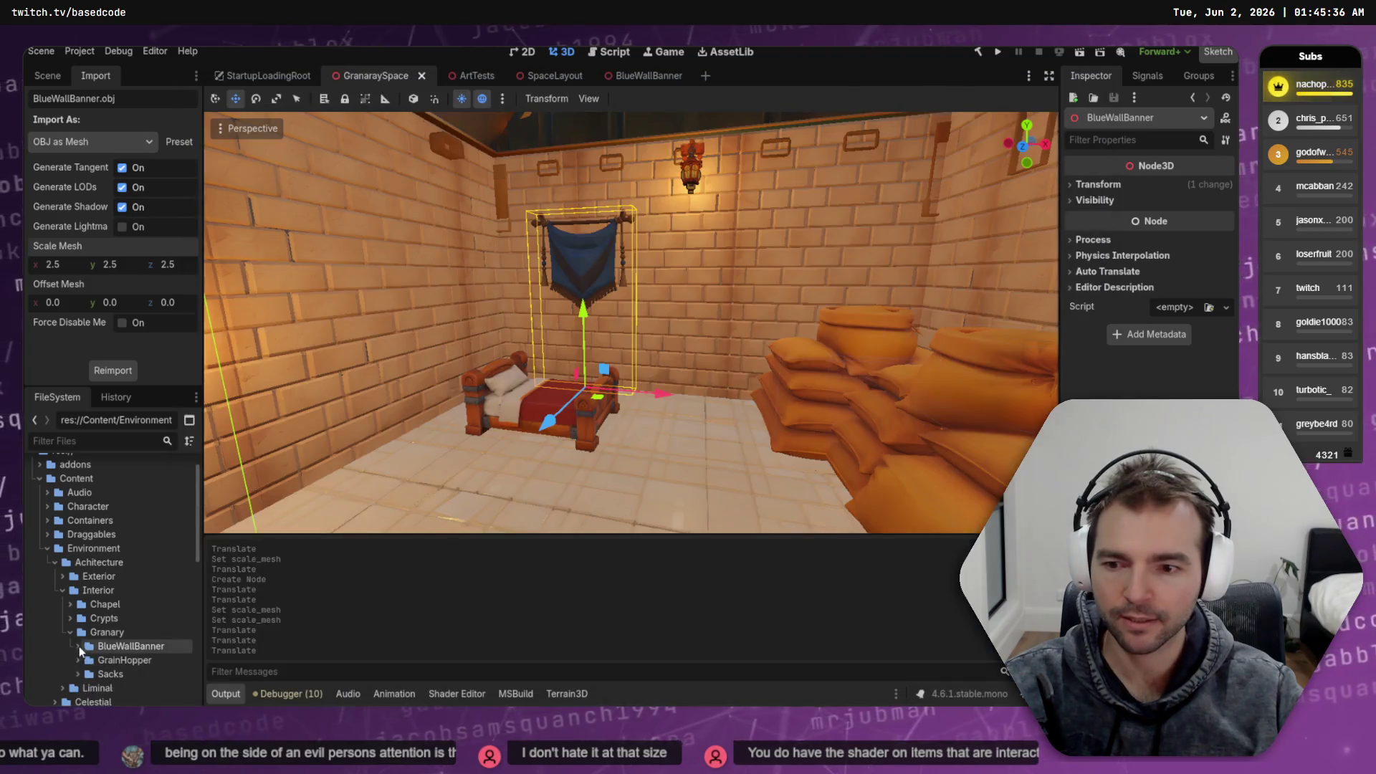
Add a WoodenSideboardCabinet folder under Granary in the FileSystem dock
{"action": "right_click", "coordinate": [79, 646]}
{"action": "mouse_move", "coordinate": [201, 479]}
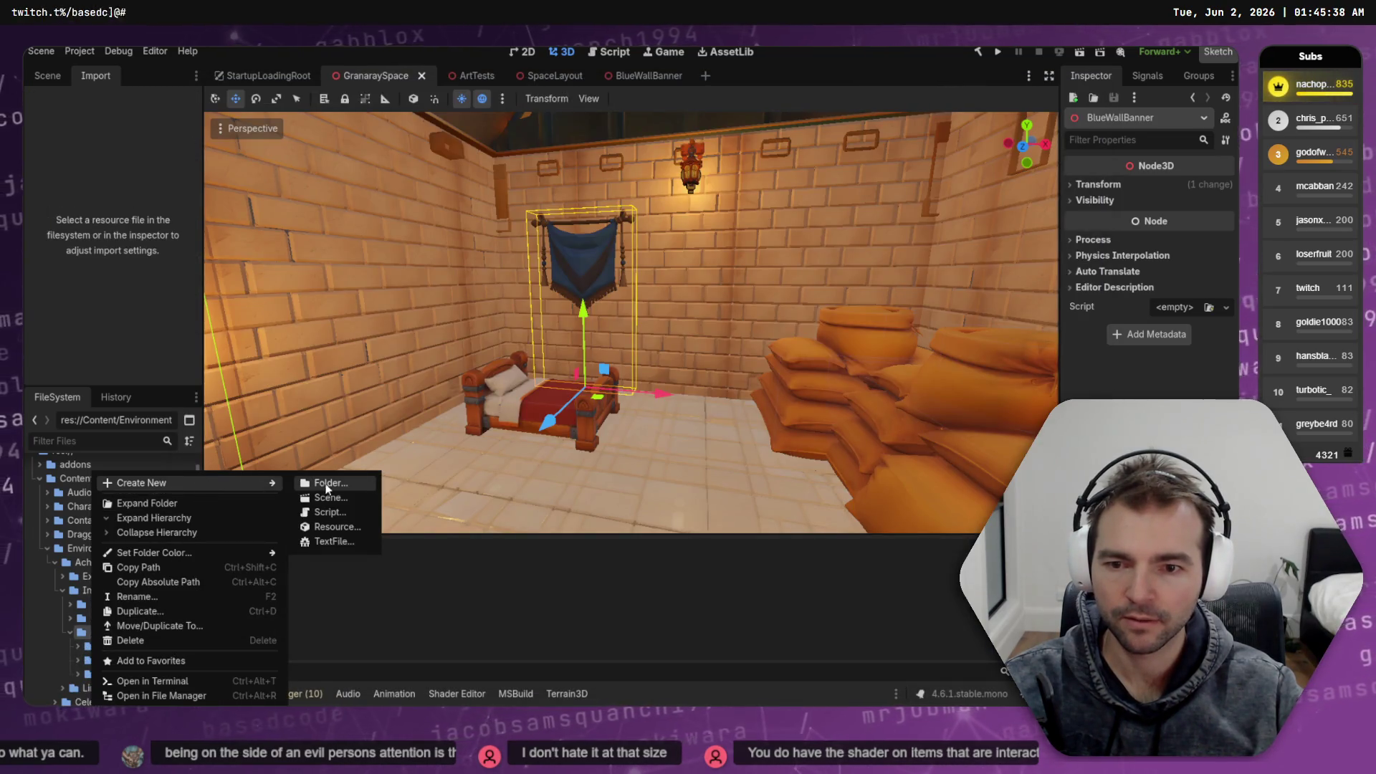
{"action": "left_click", "coordinate": [334, 483]}
{"action": "type", "text": "WoodenSideboardCabine"}
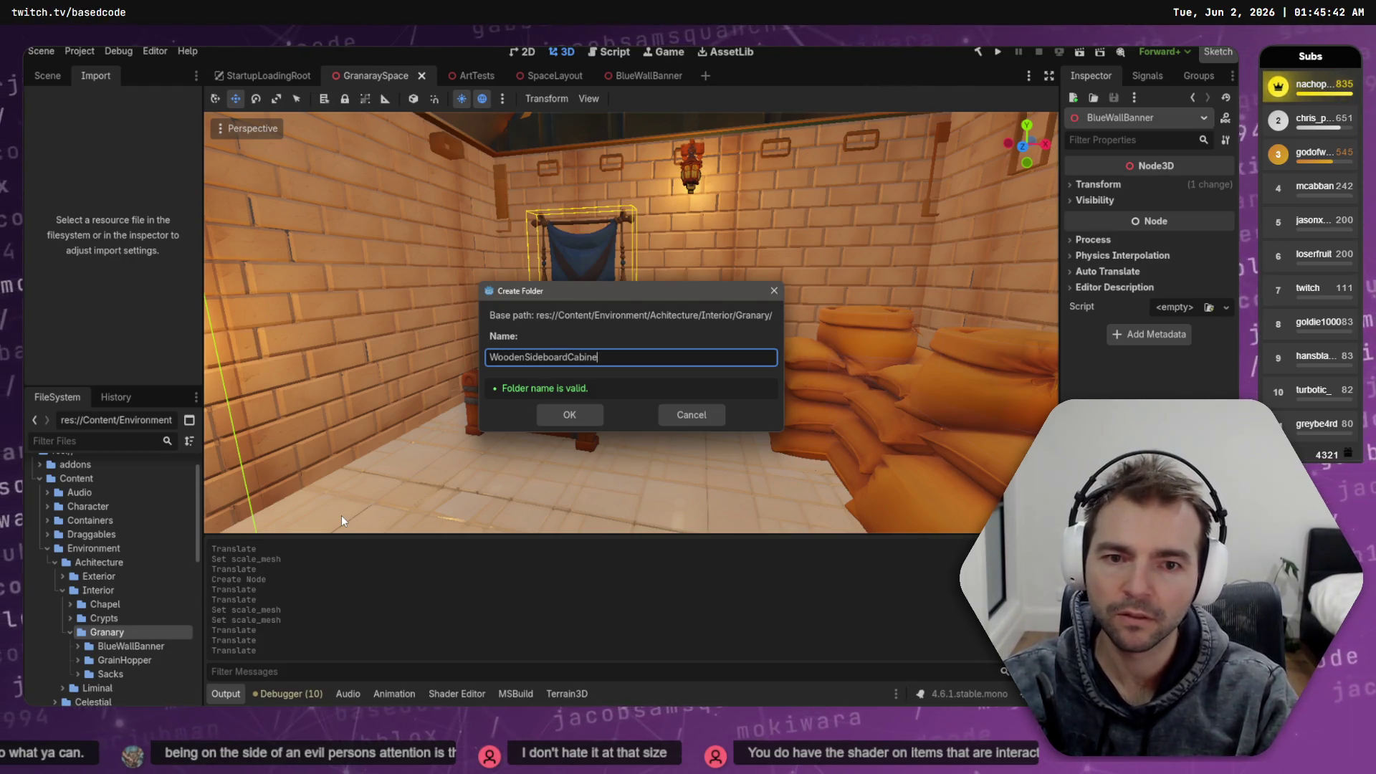
{"action": "key", "text": "Return"}
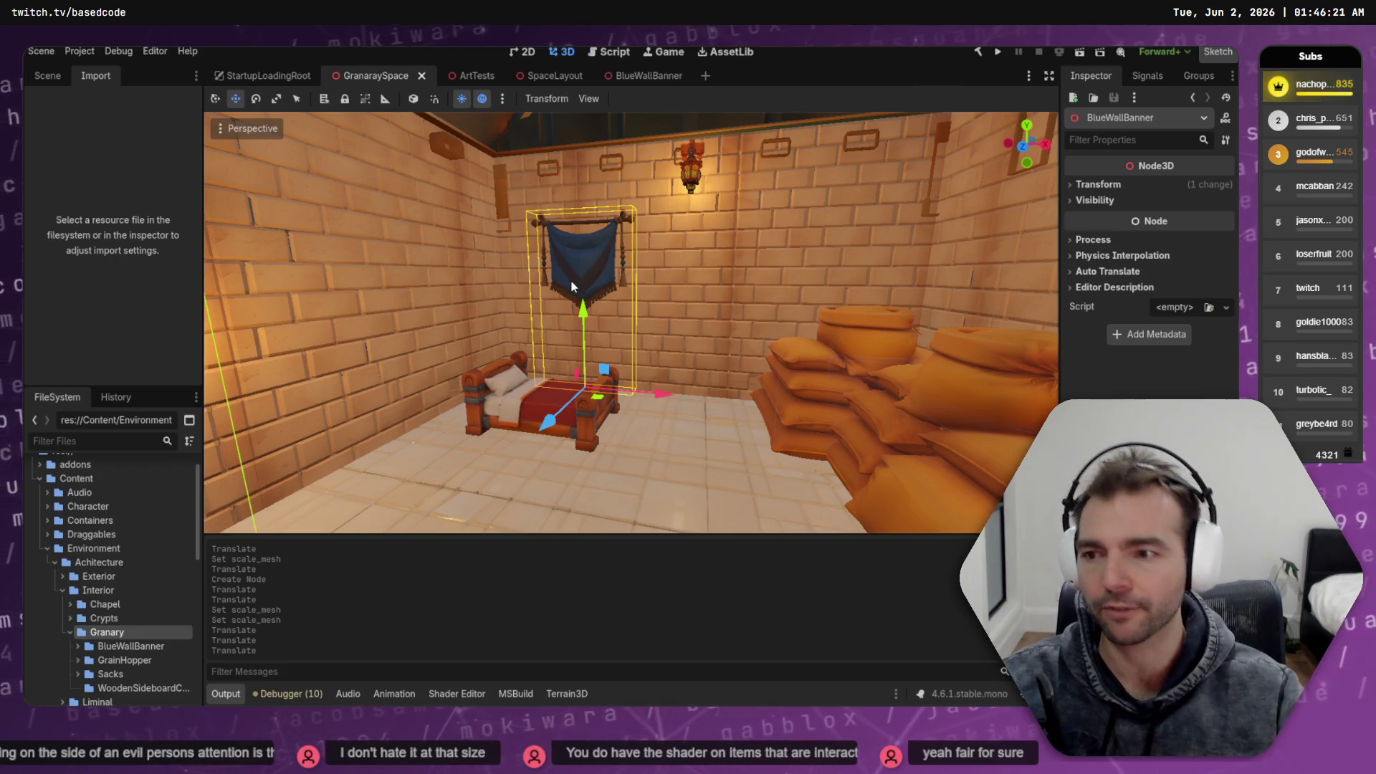
{"action": "key", "text": "w"}
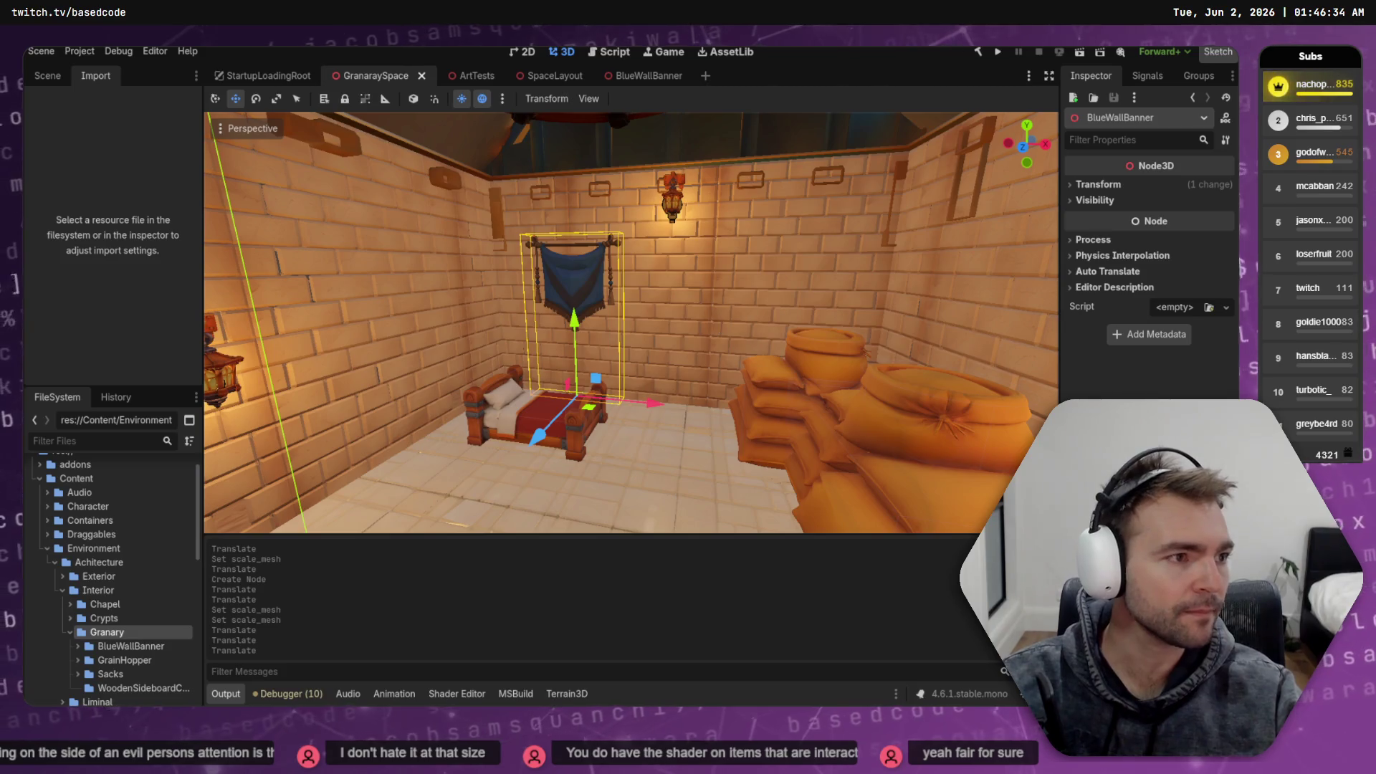
Rename the new folder from WoodenSideboardCabinet to SideboardCabinet
{"action": "key", "text": "alt+Tab"}
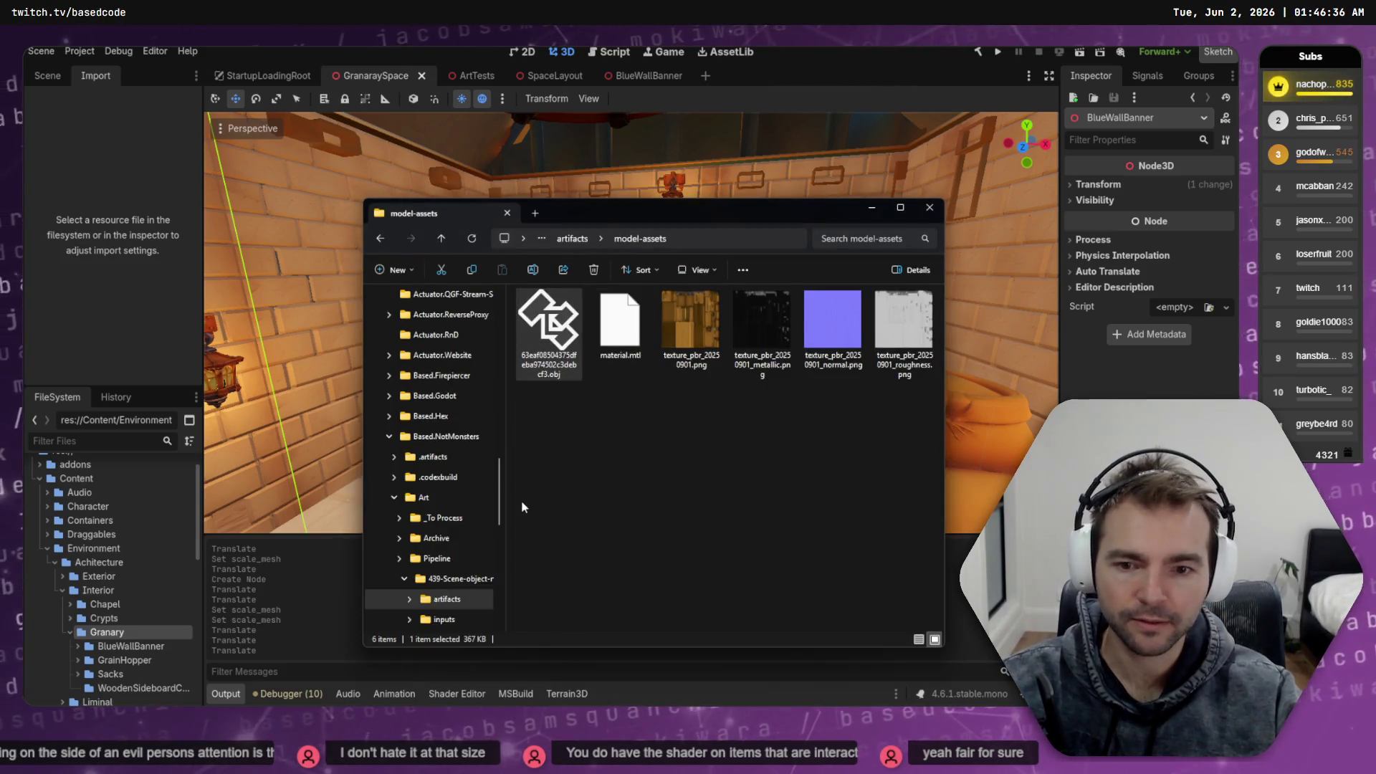
{"action": "key", "text": "alt+Tab"}
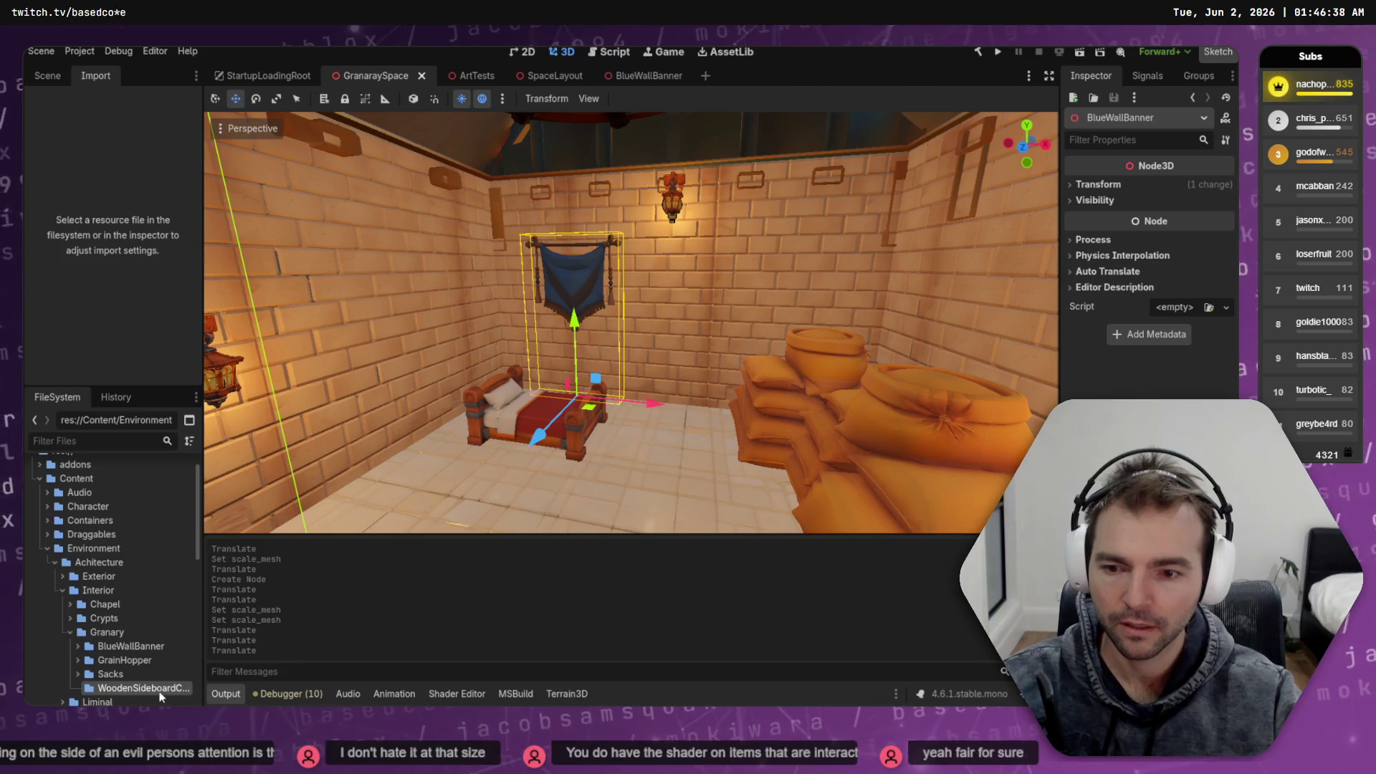
{"action": "key", "text": "F2"}
{"action": "key", "text": "Home"}
{"action": "key", "text": "Delete"}
{"action": "key", "text": "Delete"}
{"action": "key", "text": "Delete"}
{"action": "key", "text": "Return"}
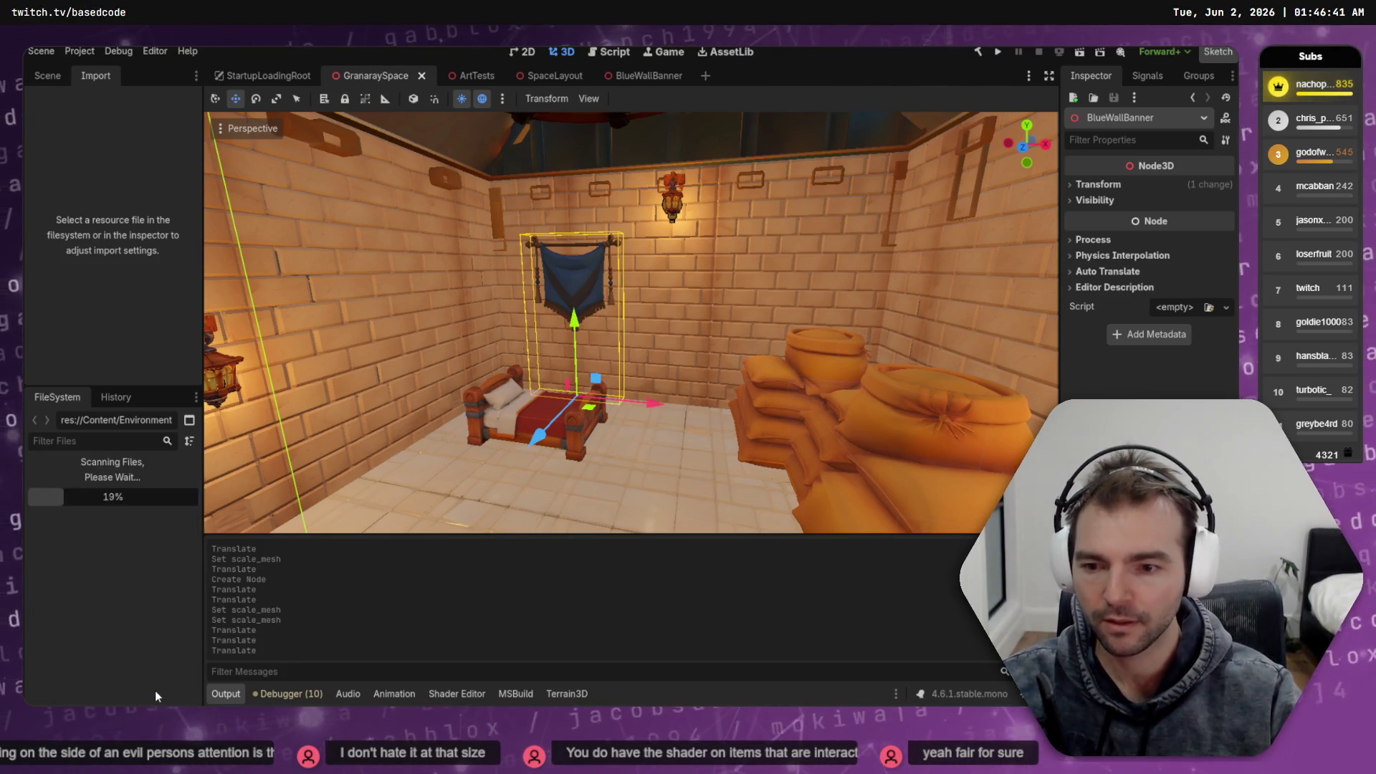
Import the six generated cabinet model and texture files into the SideboardCabinet folder
{"action": "key", "text": "alt+Tab"}
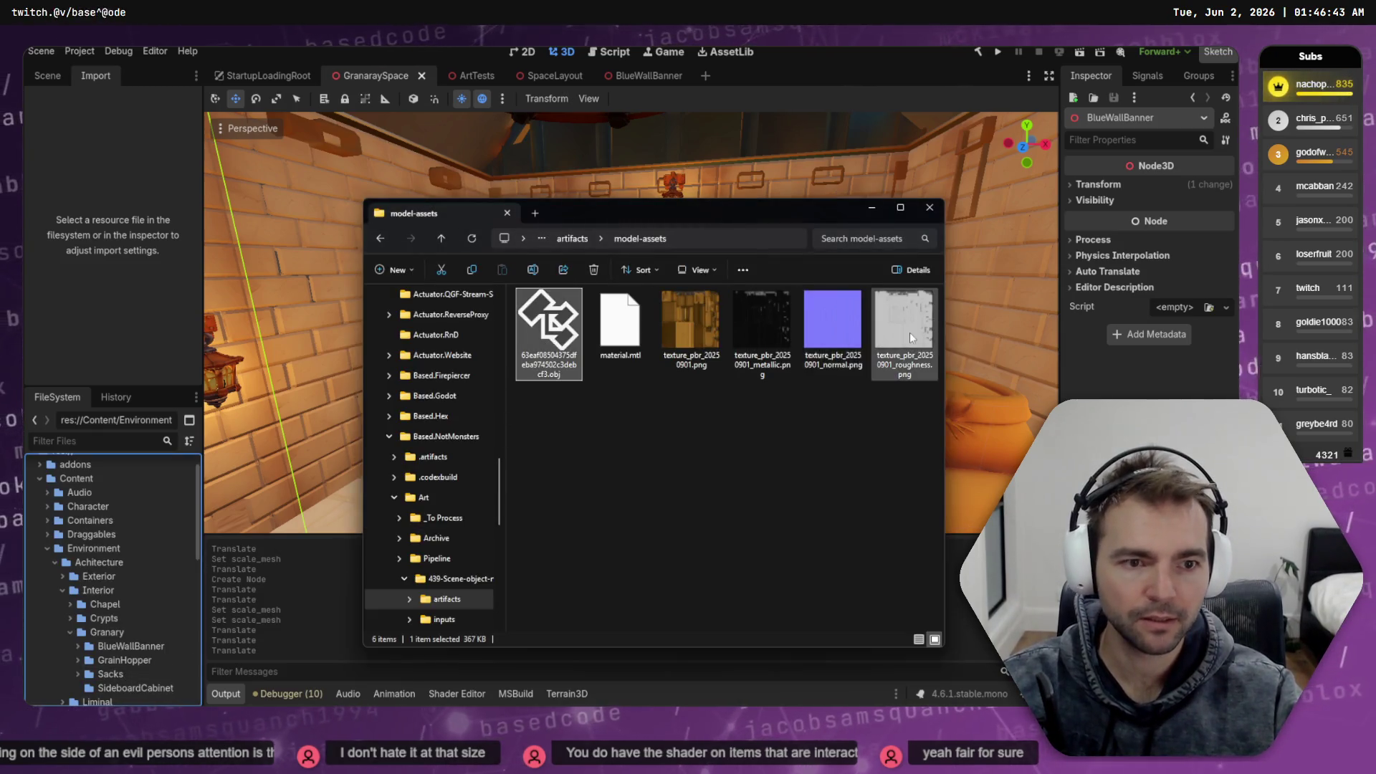
{"action": "left_click", "coordinate": [910, 333], "text": "shift"}
{"action": "left_click_drag", "start_coordinate": [138, 686], "coordinate": [139, 687]}
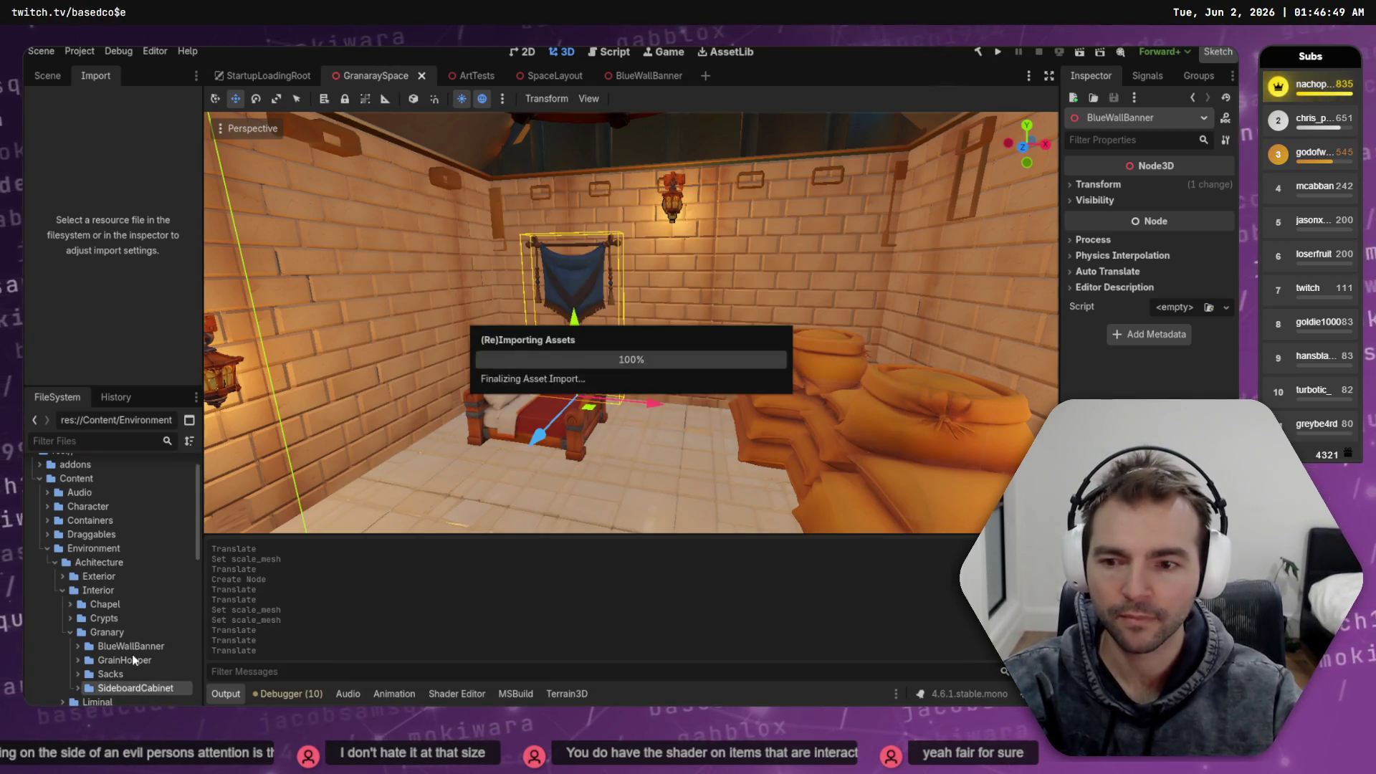
{"action": "left_click", "coordinate": [78, 688]}
{"action": "scroll", "coordinate": [117, 671], "scroll_direction": "down", "scroll_amount": 3}
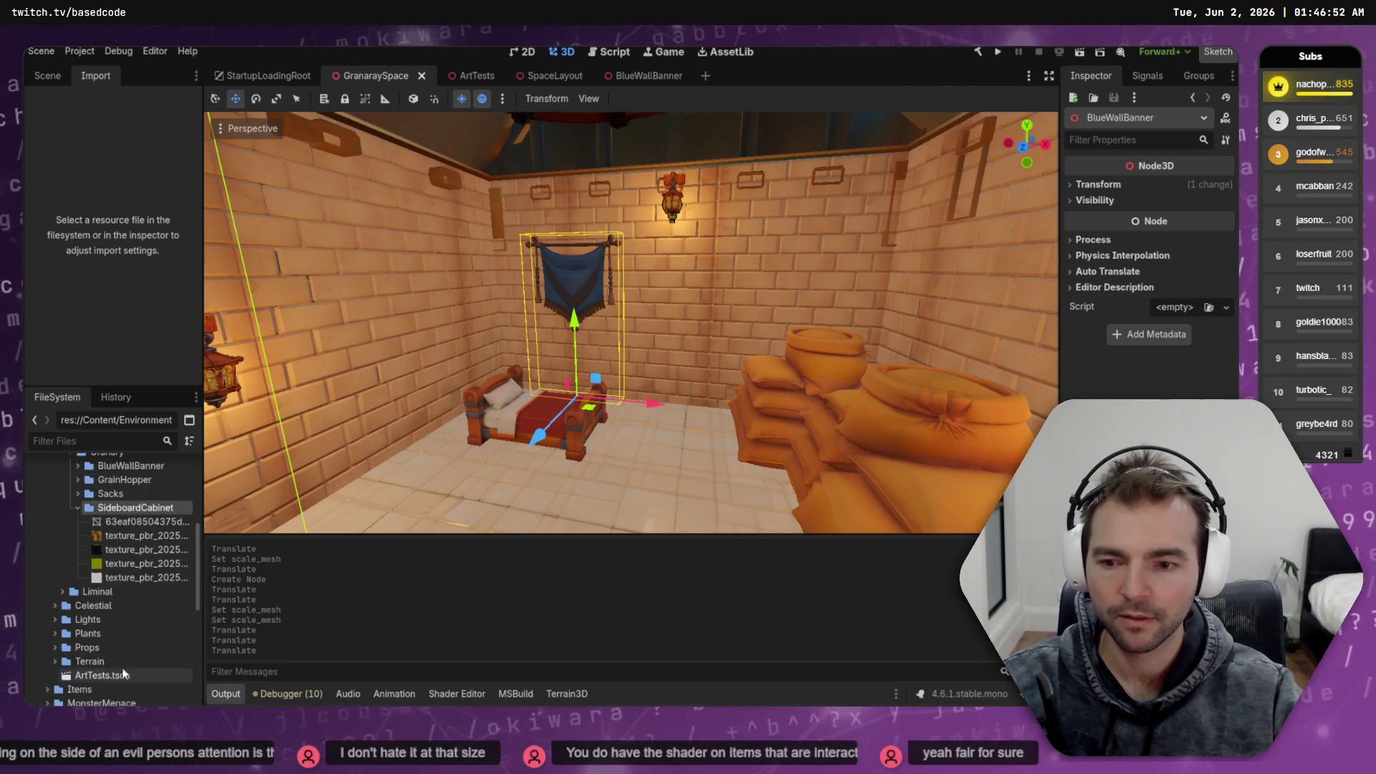
Rename the imported .obj model to SideboardCabinet
{"action": "left_click", "coordinate": [153, 521]}
{"action": "key", "text": "F2"}
{"action": "type", "text": "SideboardCabin.o"}
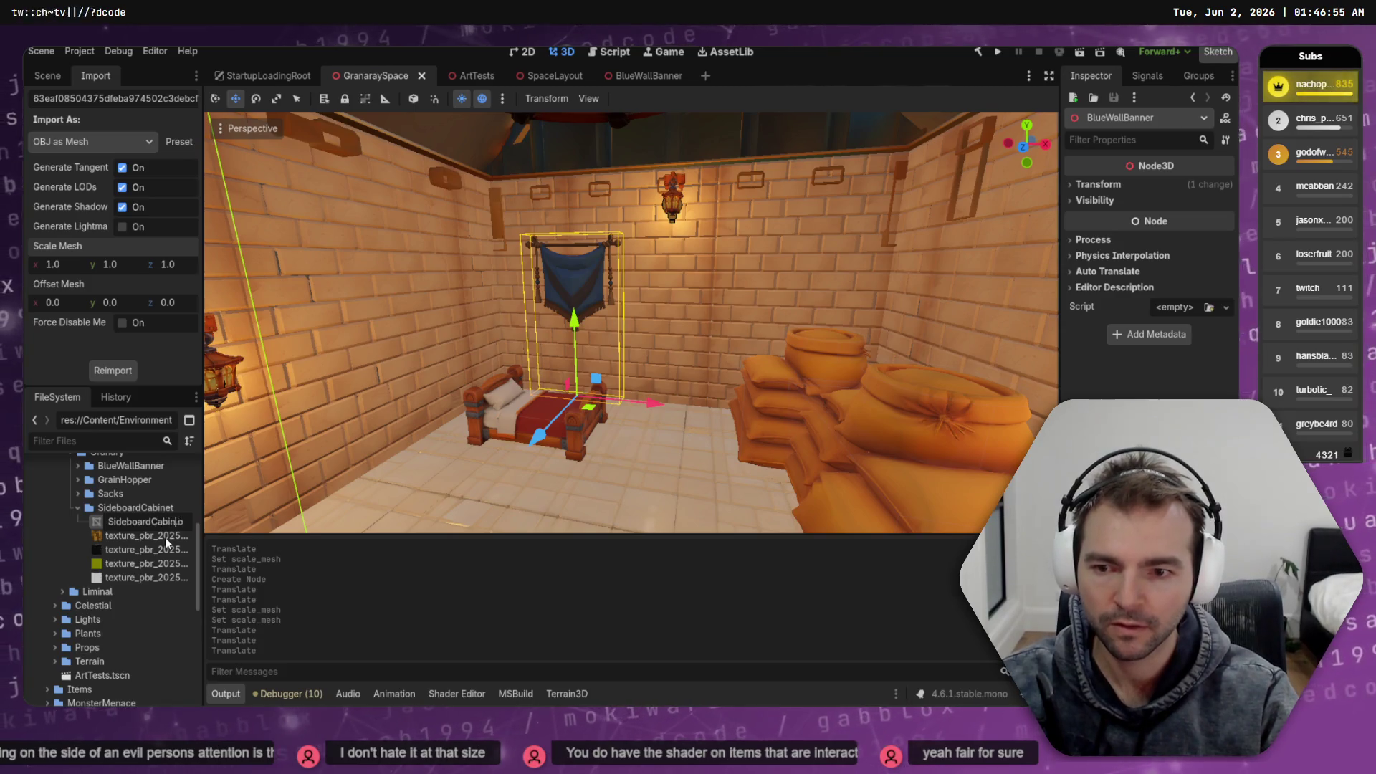
{"action": "key", "text": "Return"}
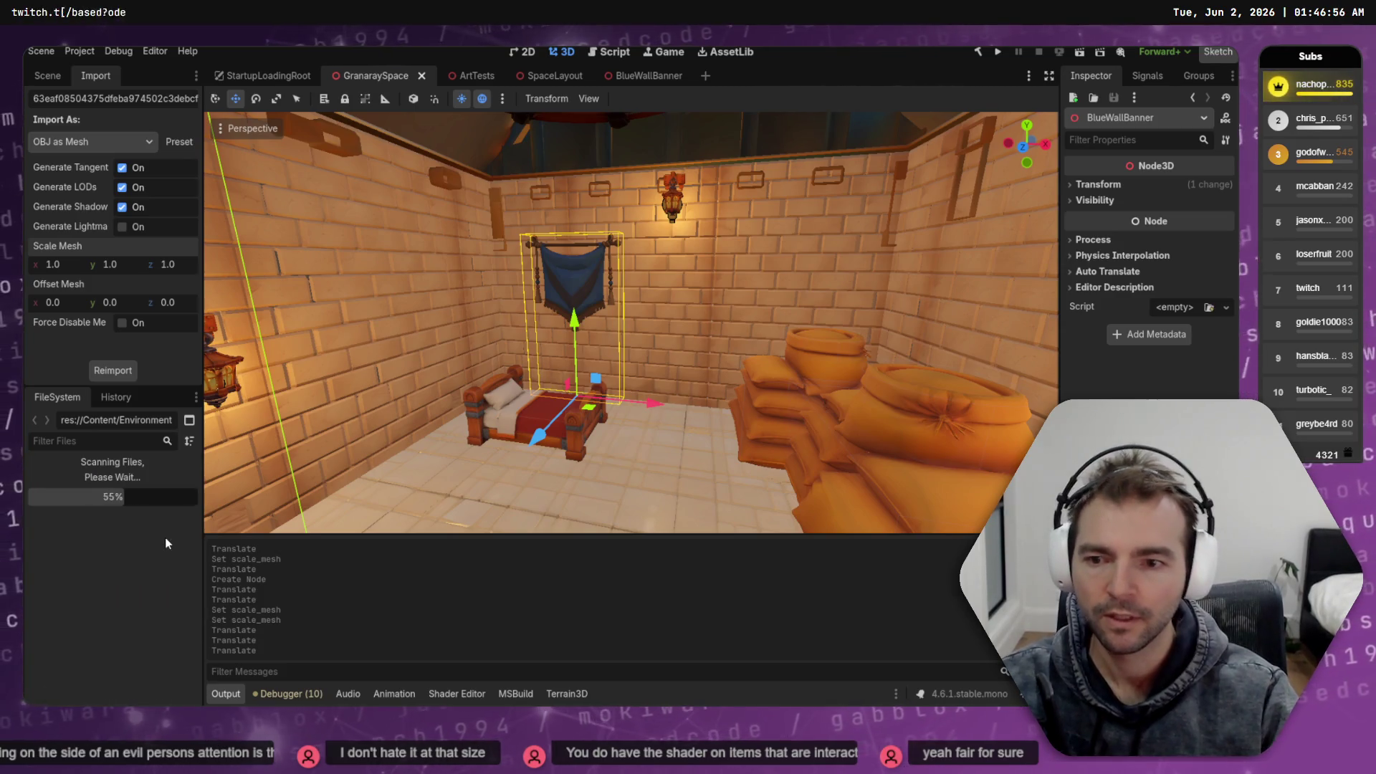
{"action": "left_click", "coordinate": [95, 494]}
{"action": "scroll", "coordinate": [107, 494], "scroll_direction": "up", "scroll_amount": 2}
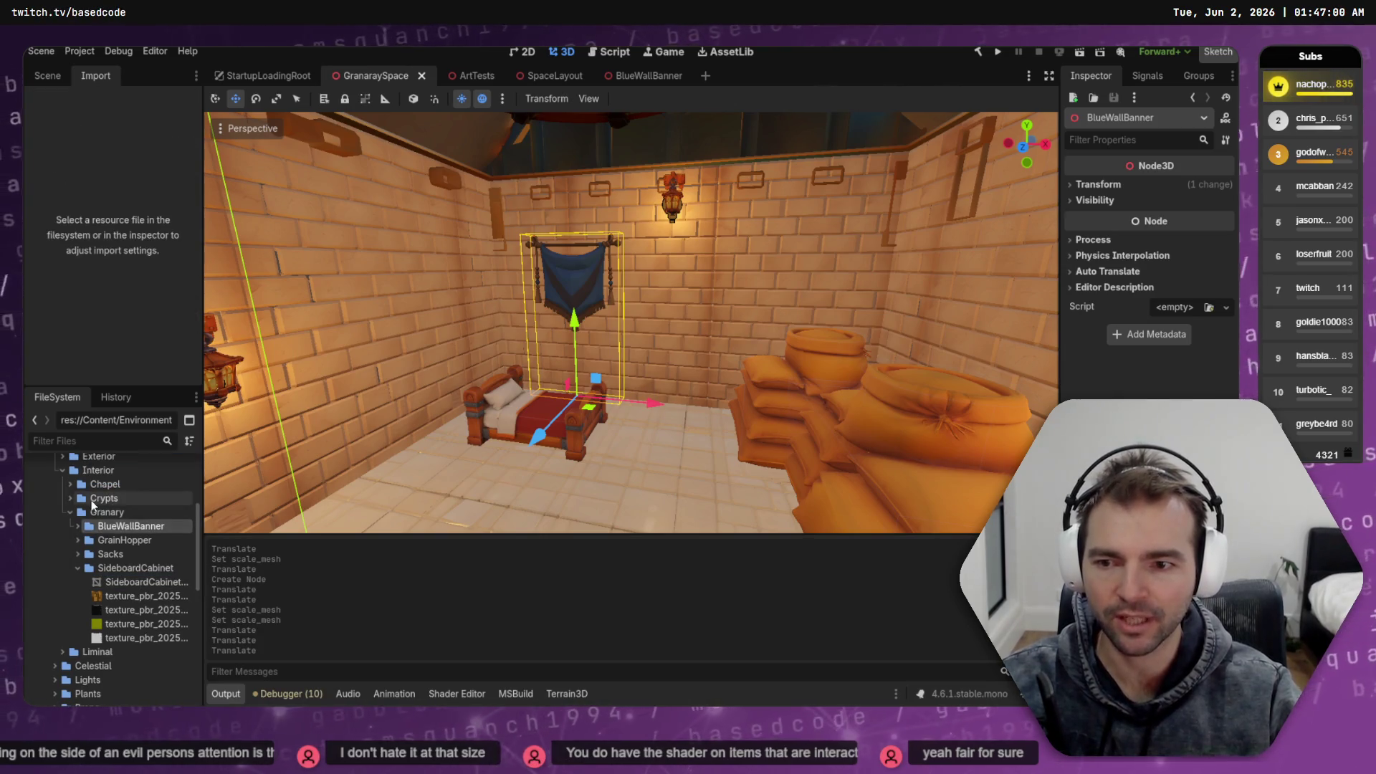
{"action": "left_click", "coordinate": [70, 499]}
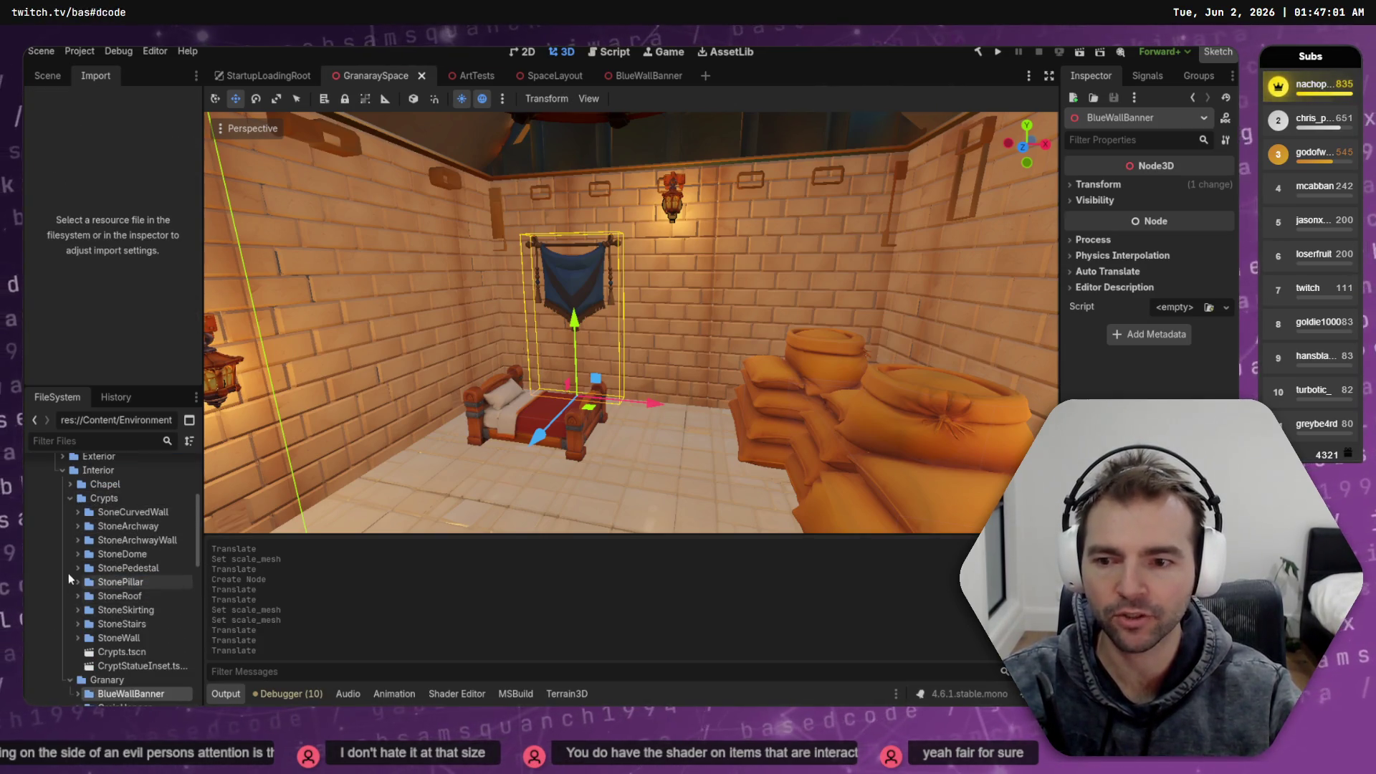
{"action": "left_click", "coordinate": [69, 484]}
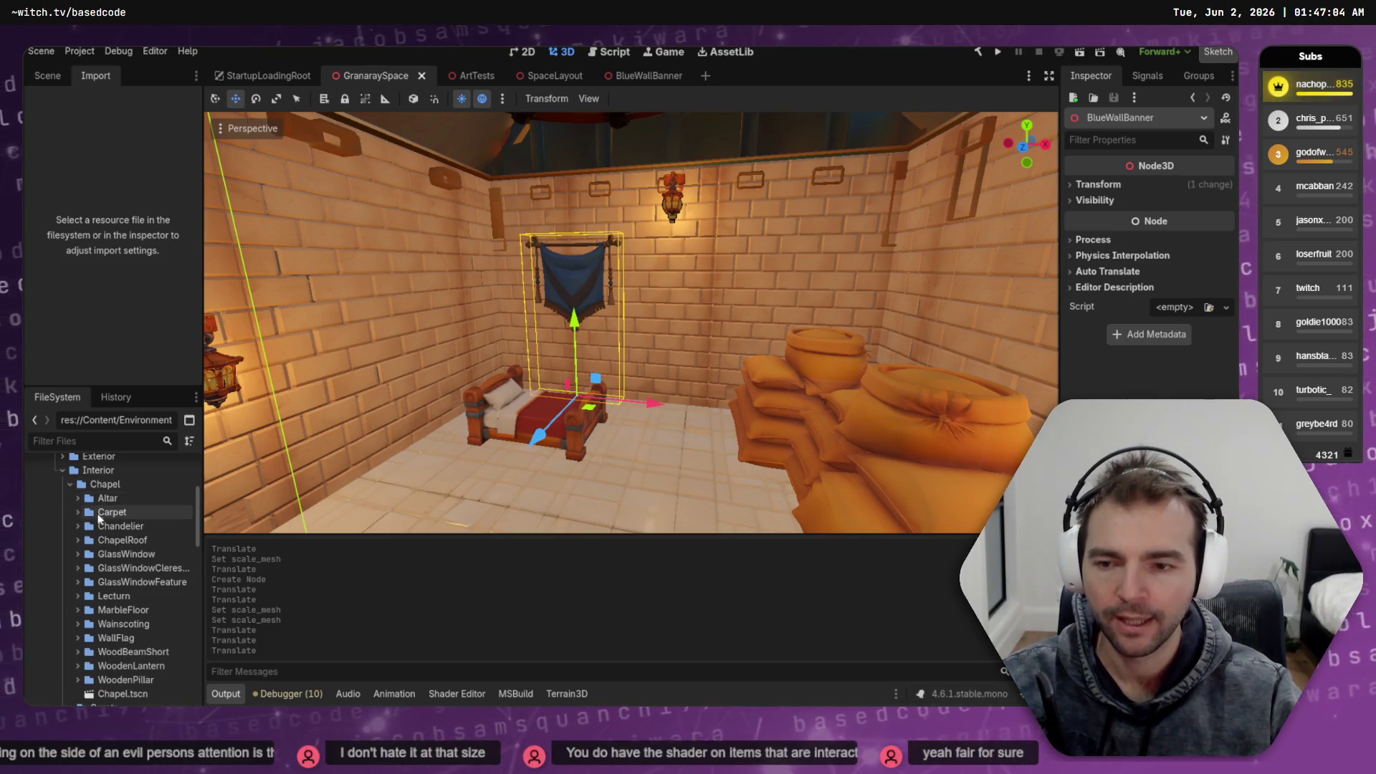
{"action": "scroll", "coordinate": [108, 531], "scroll_direction": "down", "scroll_amount": 5}
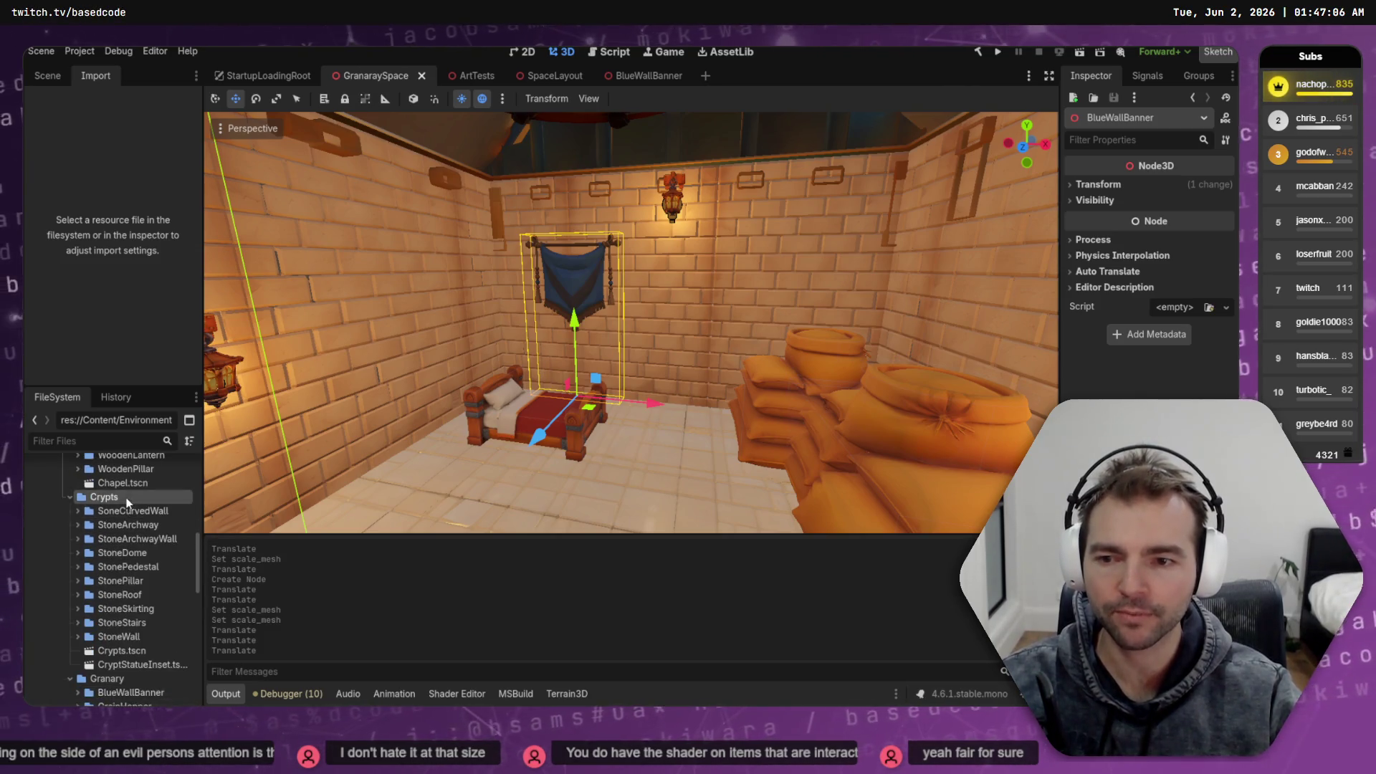
{"action": "scroll", "coordinate": [165, 549], "scroll_direction": "up", "scroll_amount": 3}
{"action": "scroll", "coordinate": [165, 550], "scroll_direction": "down", "scroll_amount": 3}
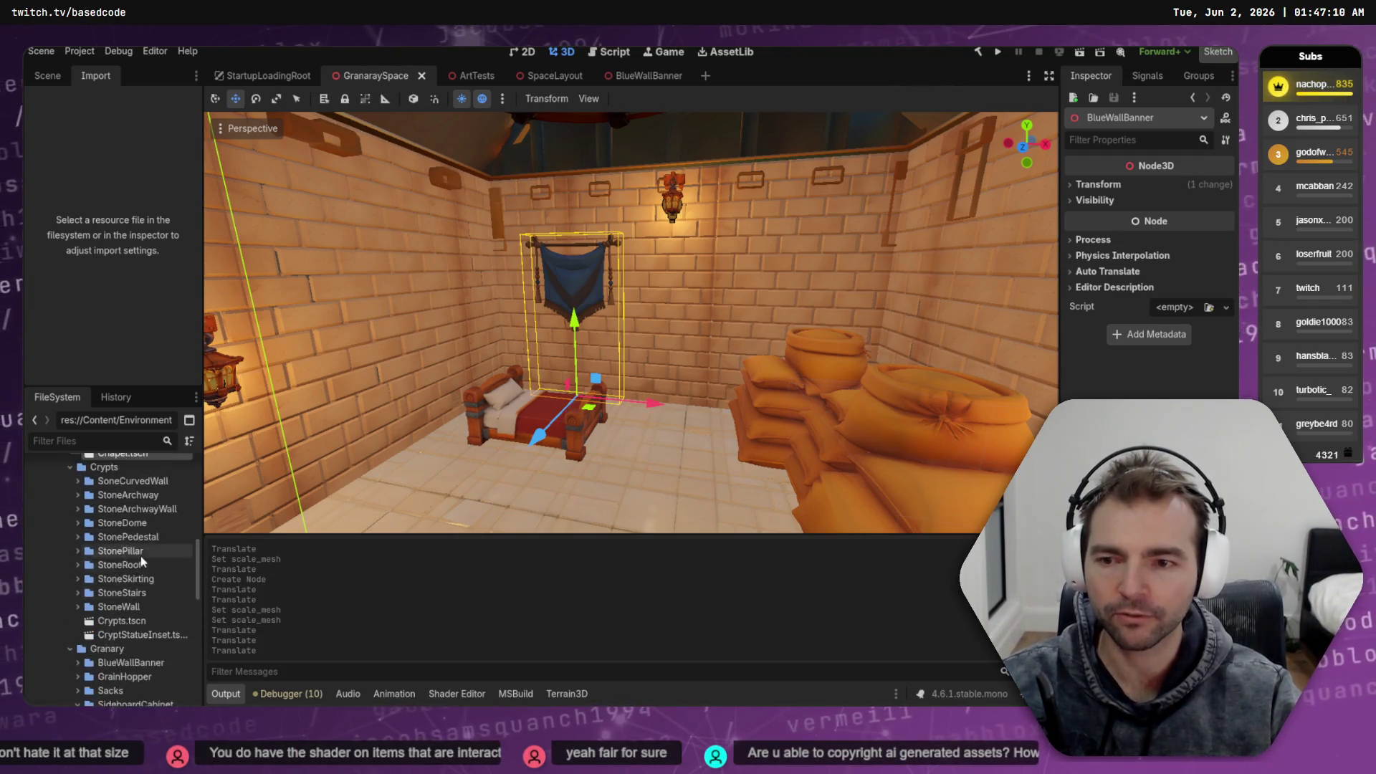
{"action": "scroll", "coordinate": [141, 556], "scroll_direction": "up", "scroll_amount": 5}
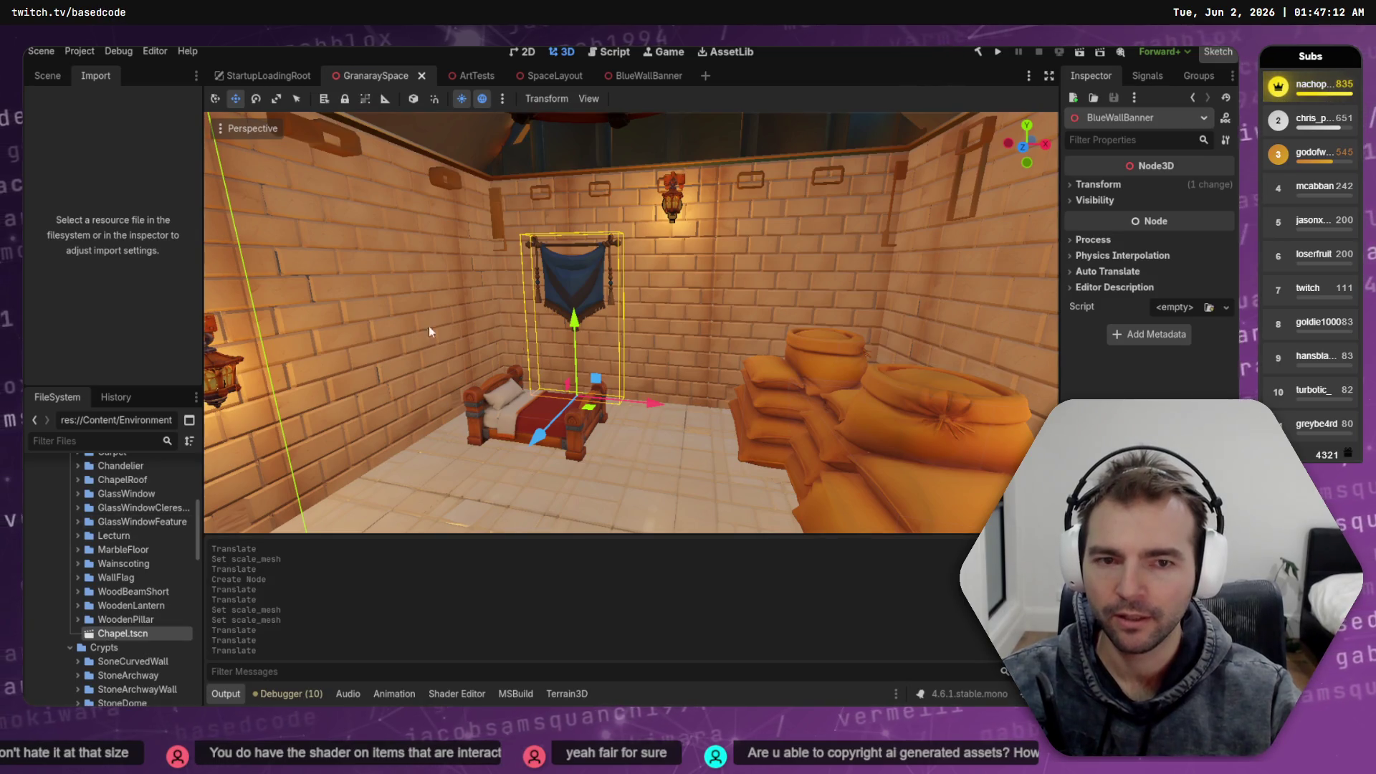
{"action": "mouse_move", "coordinate": [631, 359]}
{"action": "left_mouse_down"}
{"action": "mouse_move", "coordinate": [544, 359]}
{"action": "mouse_move", "coordinate": [645, 358]}
{"action": "mouse_move", "coordinate": [545, 358]}
{"action": "left_mouse_up"}
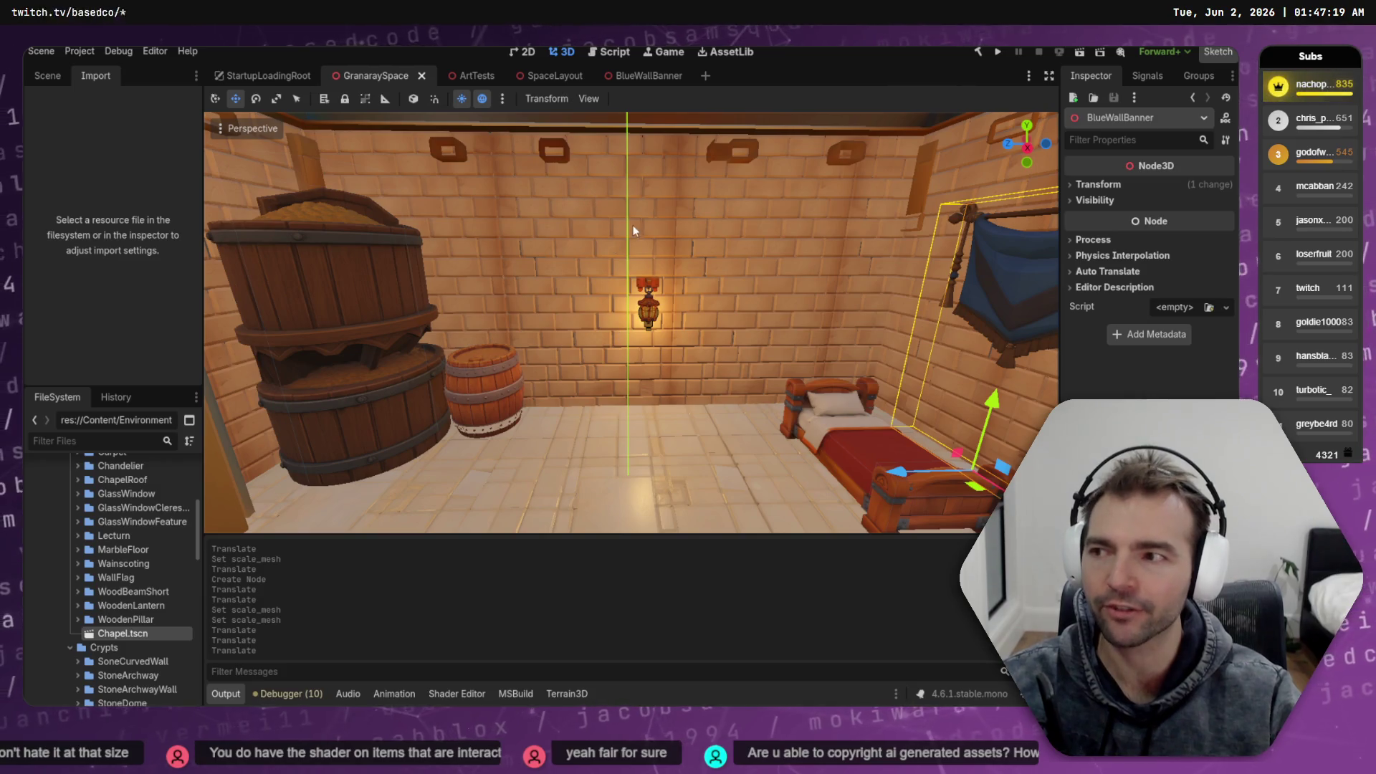
{"action": "left_click_drag", "start_coordinate": [621, 232], "coordinate": [595, 237]}
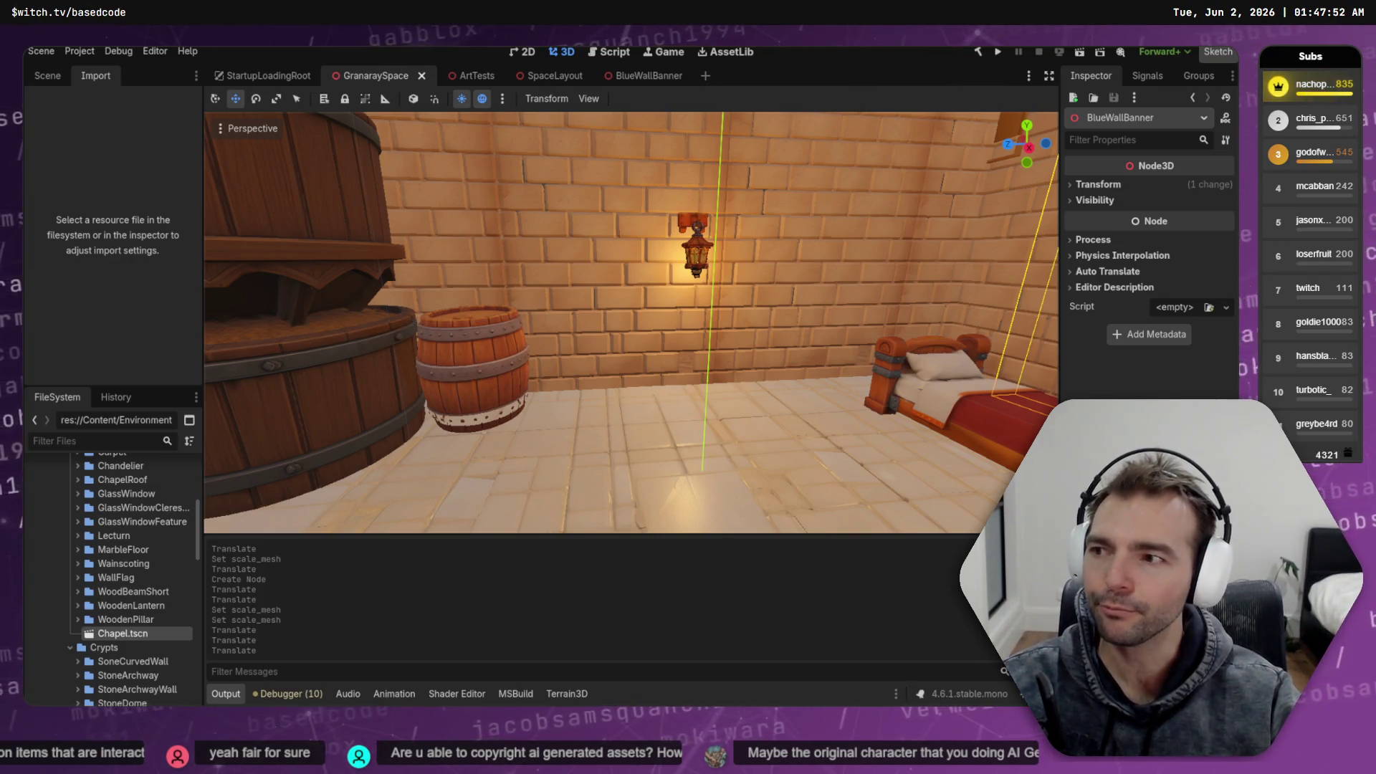
{"action": "key", "text": "f"}
{"action": "key", "text": "s"}
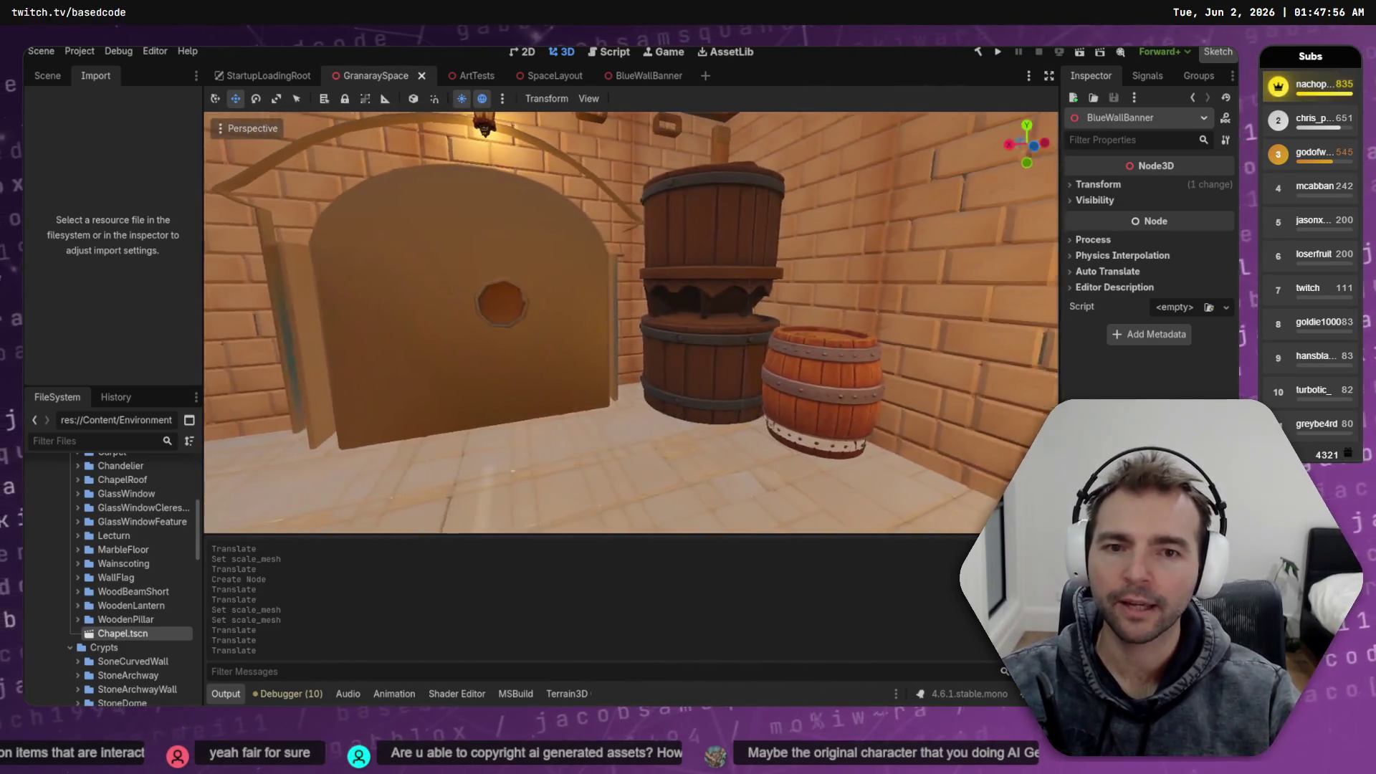
{"action": "key", "text": "d"}
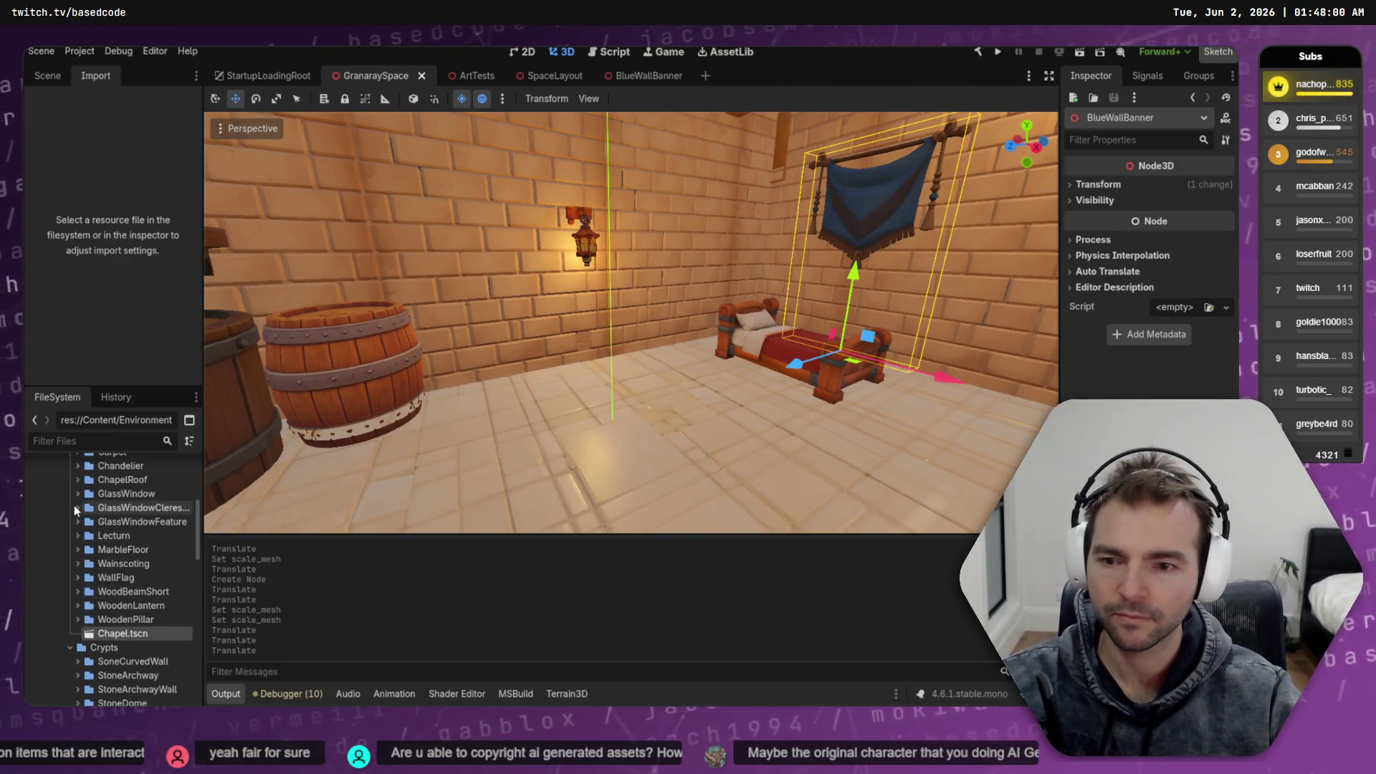
{"action": "scroll", "coordinate": [74, 506], "scroll_direction": "down", "scroll_amount": 5}
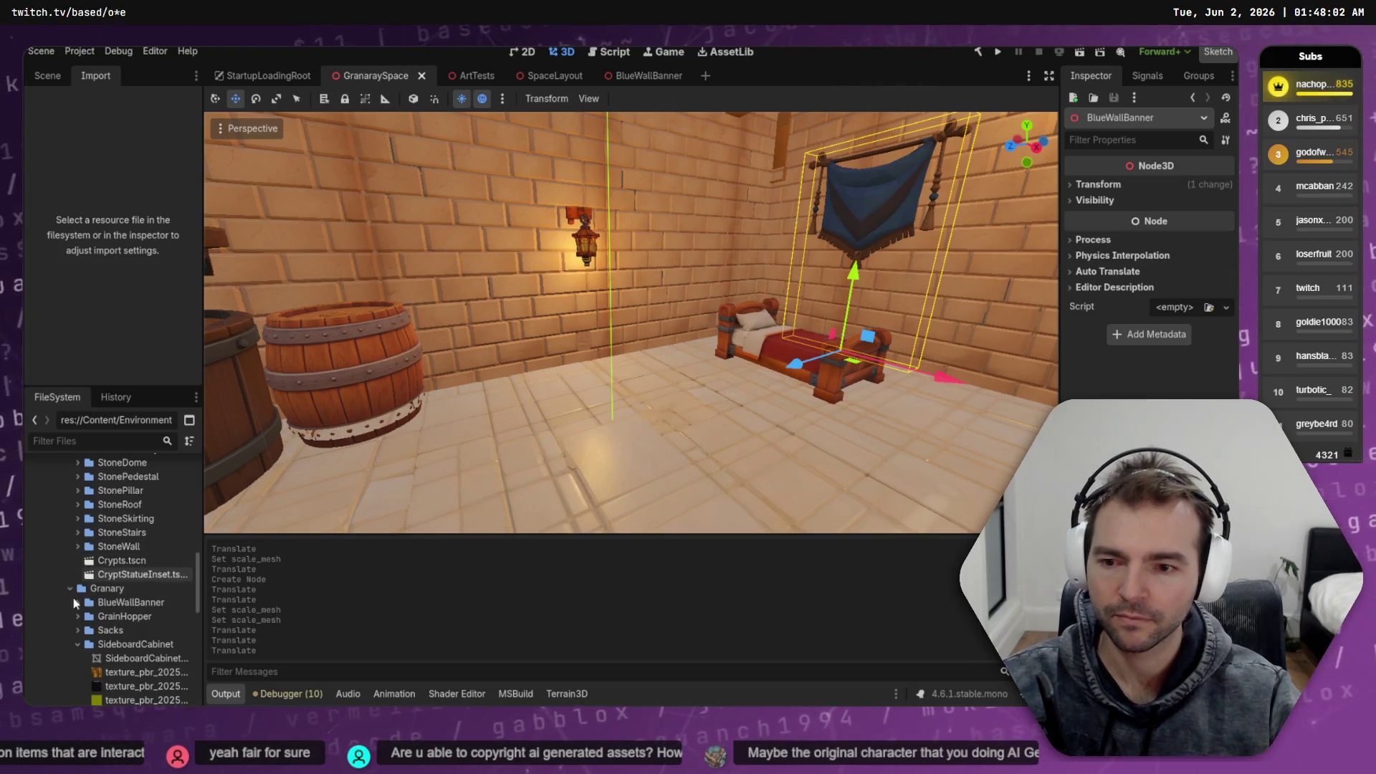
Create a 3D scene named SideboardCabinet inside the SideboardCabinet folder
{"action": "scroll", "coordinate": [122, 624], "scroll_direction": "down", "scroll_amount": 3}
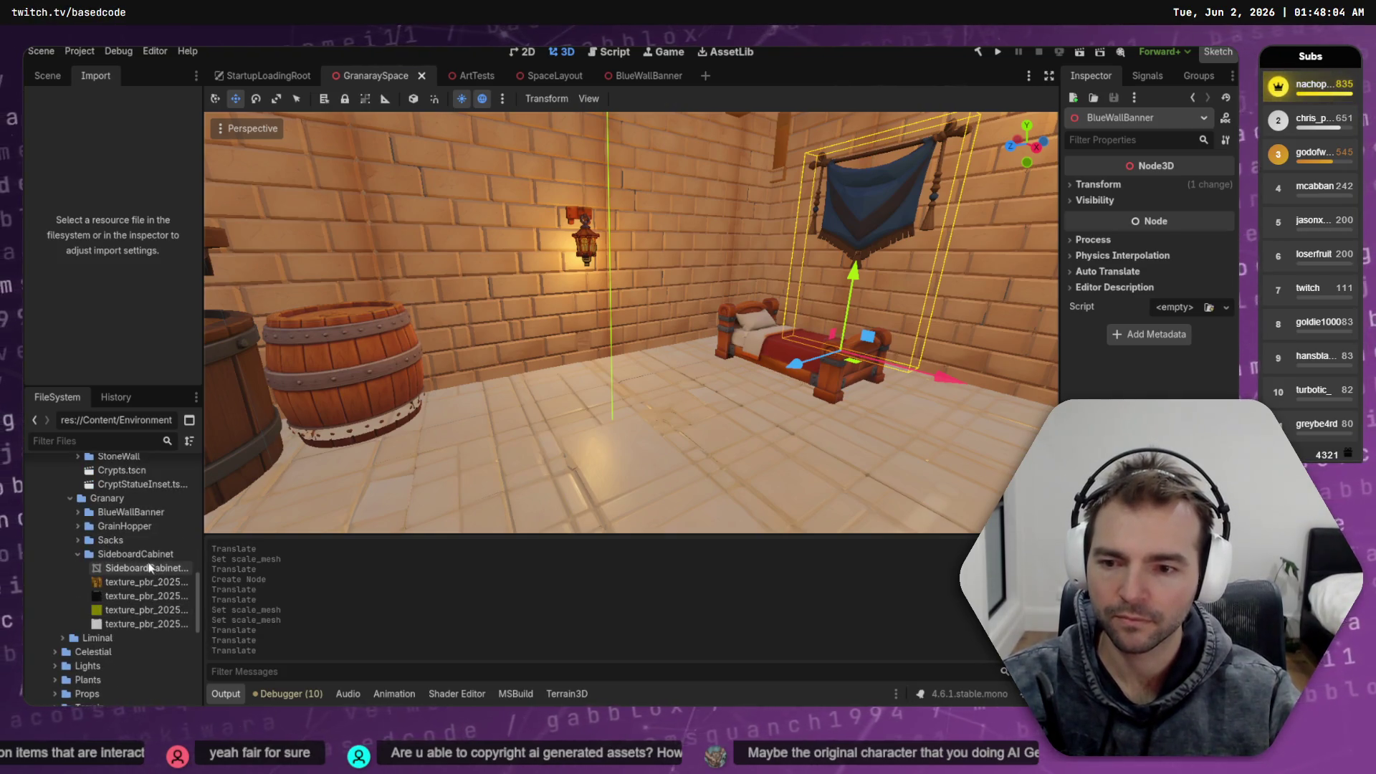
{"action": "left_click", "coordinate": [78, 540]}
{"action": "left_click", "coordinate": [78, 540]}
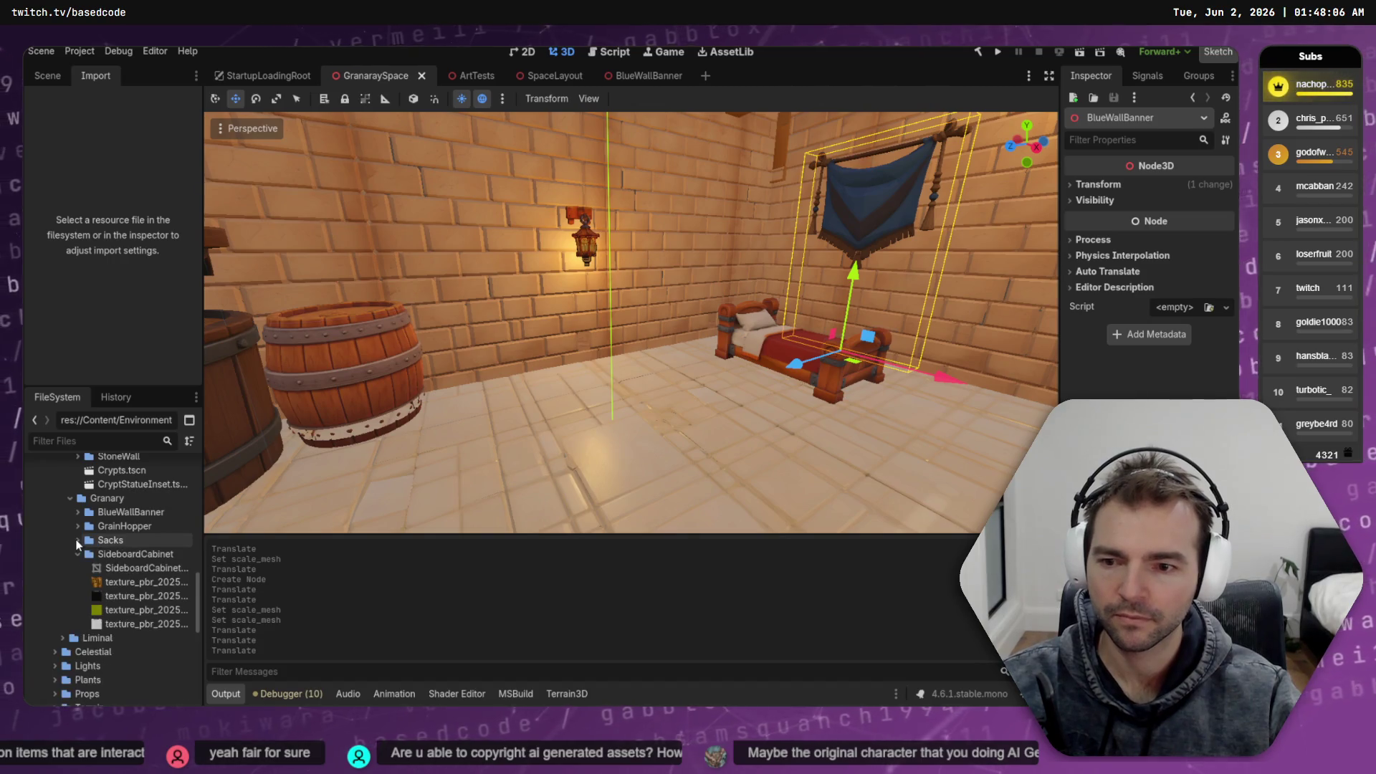
{"action": "right_click", "coordinate": [162, 554]}
{"action": "mouse_move", "coordinate": [257, 485]}
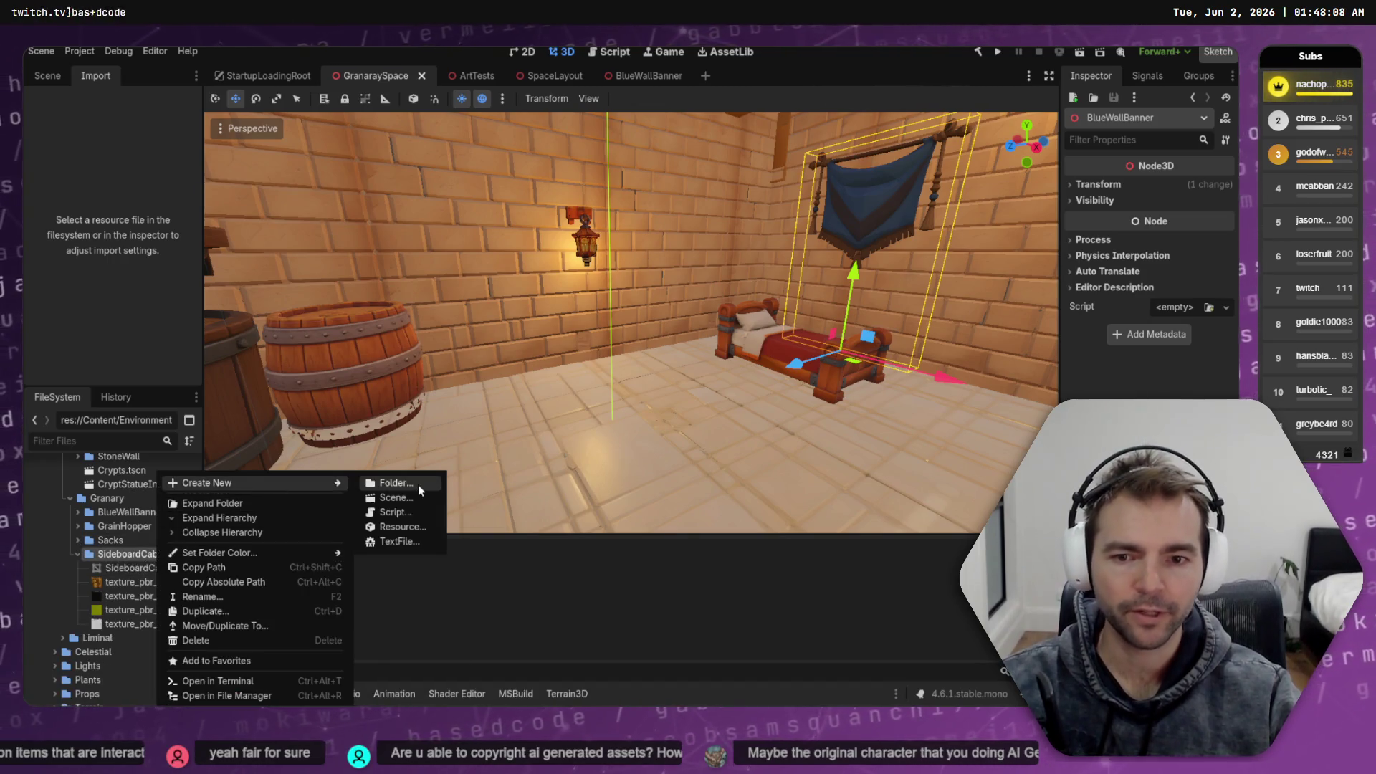
{"action": "left_click", "coordinate": [418, 499]}
{"action": "type", "text": "Side"}
{"action": "key", "text": "ctrl+a"}
{"action": "key", "text": "ctrl+x"}
{"action": "key", "text": "ctrl+v"}
{"action": "type", "text": "boardC"}
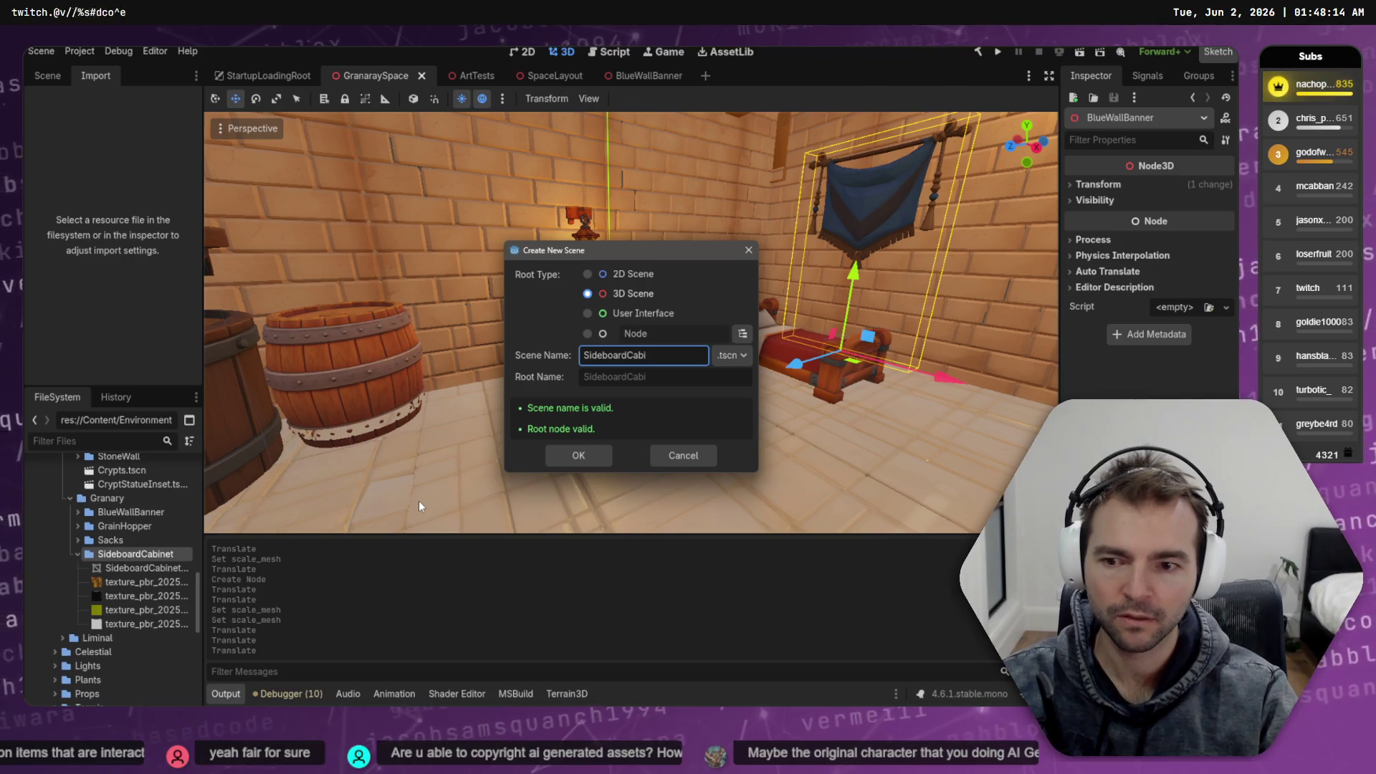
{"action": "key", "text": "Return"}
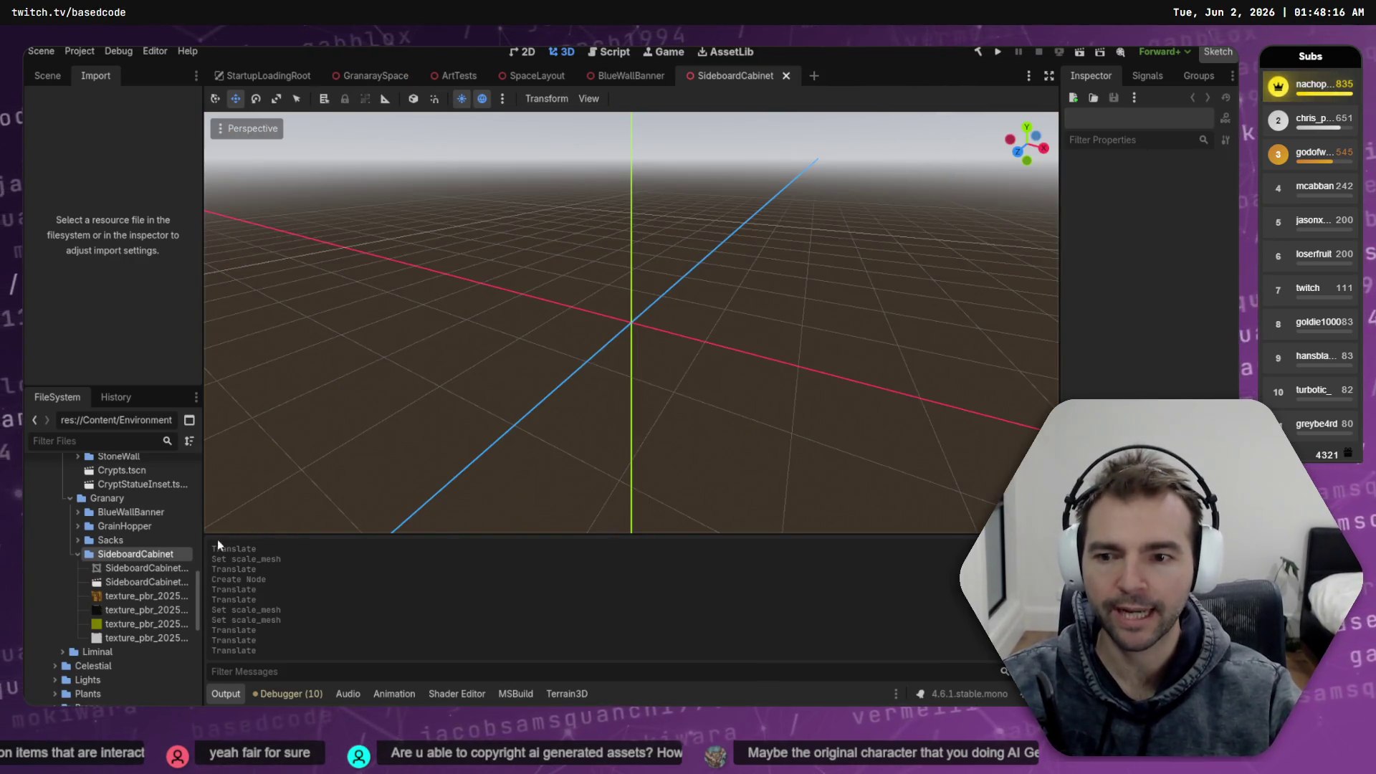
Add the SideboardCabinet mesh at the origin and raise it to rest on the ground
{"action": "mouse_move", "coordinate": [159, 572]}
{"action": "left_mouse_down"}
{"action": "mouse_move", "coordinate": [181, 291]}
{"action": "mouse_move", "coordinate": [541, 291]}
{"action": "mouse_move", "coordinate": [642, 312]}
{"action": "left_mouse_up"}
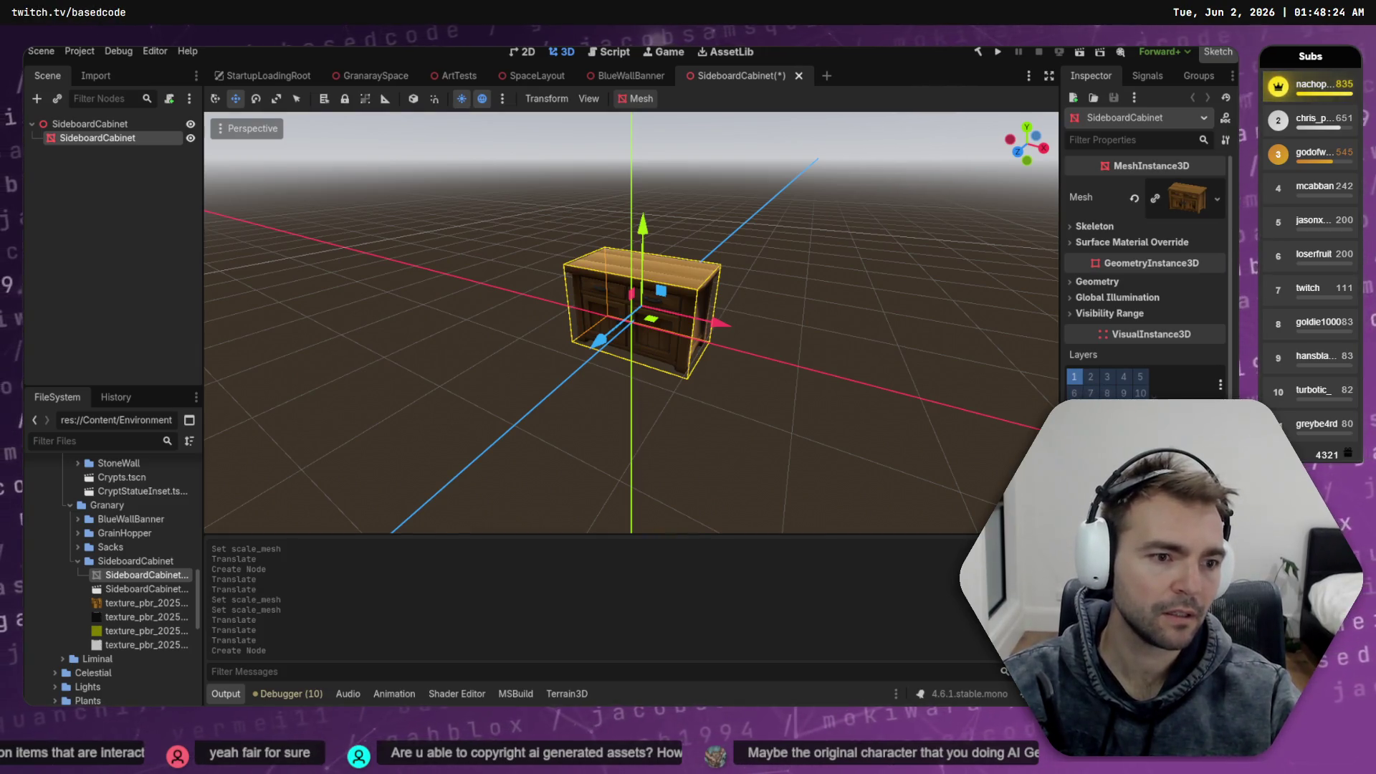
{"action": "key", "text": "alt+w"}
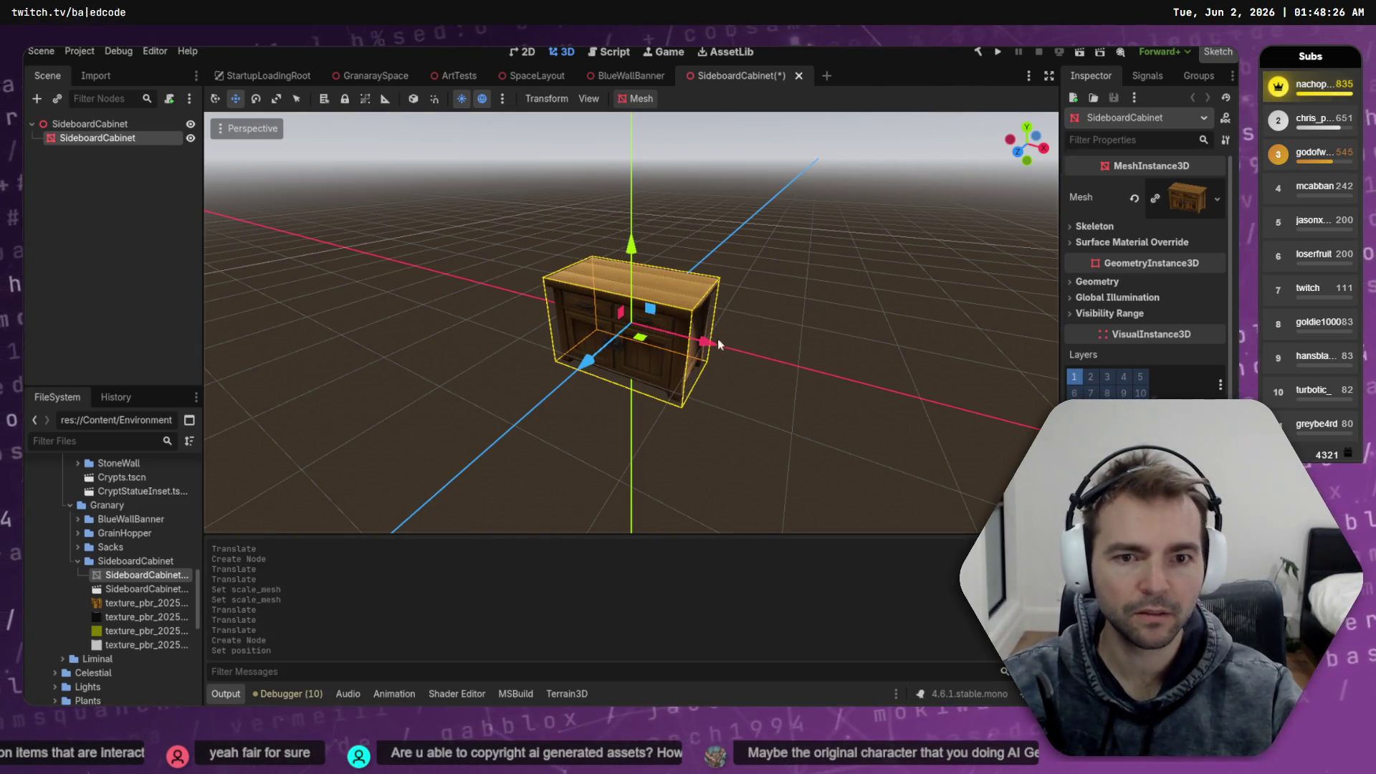
{"action": "mouse_move", "coordinate": [631, 248]}
{"action": "left_mouse_down"}
{"action": "mouse_move", "coordinate": [651, 176]}
{"action": "mouse_move", "coordinate": [642, 197]}
{"action": "left_mouse_up"}
{"action": "left_click", "coordinate": [1018, 153]}
{"action": "left_click", "coordinate": [852, 215]}
Save the SideboardCabinet scene and close the StartupLoadingRoot scene
{"action": "key", "text": "ctrl+s"}
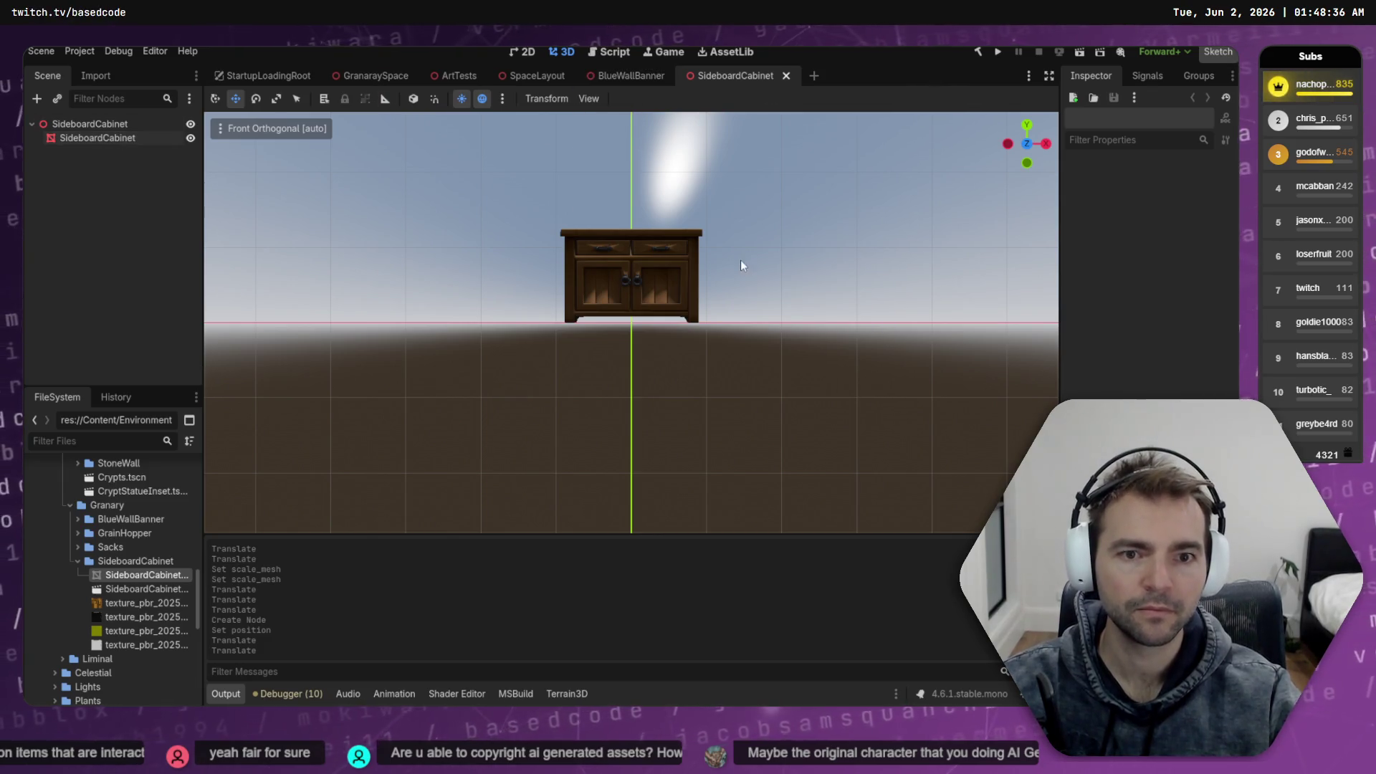
{"action": "mouse_move", "coordinate": [807, 218]}
{"action": "left_mouse_down"}
{"action": "mouse_move", "coordinate": [685, 289]}
{"action": "mouse_move", "coordinate": [514, 340]}
{"action": "mouse_move", "coordinate": [587, 258]}
{"action": "left_mouse_up"}
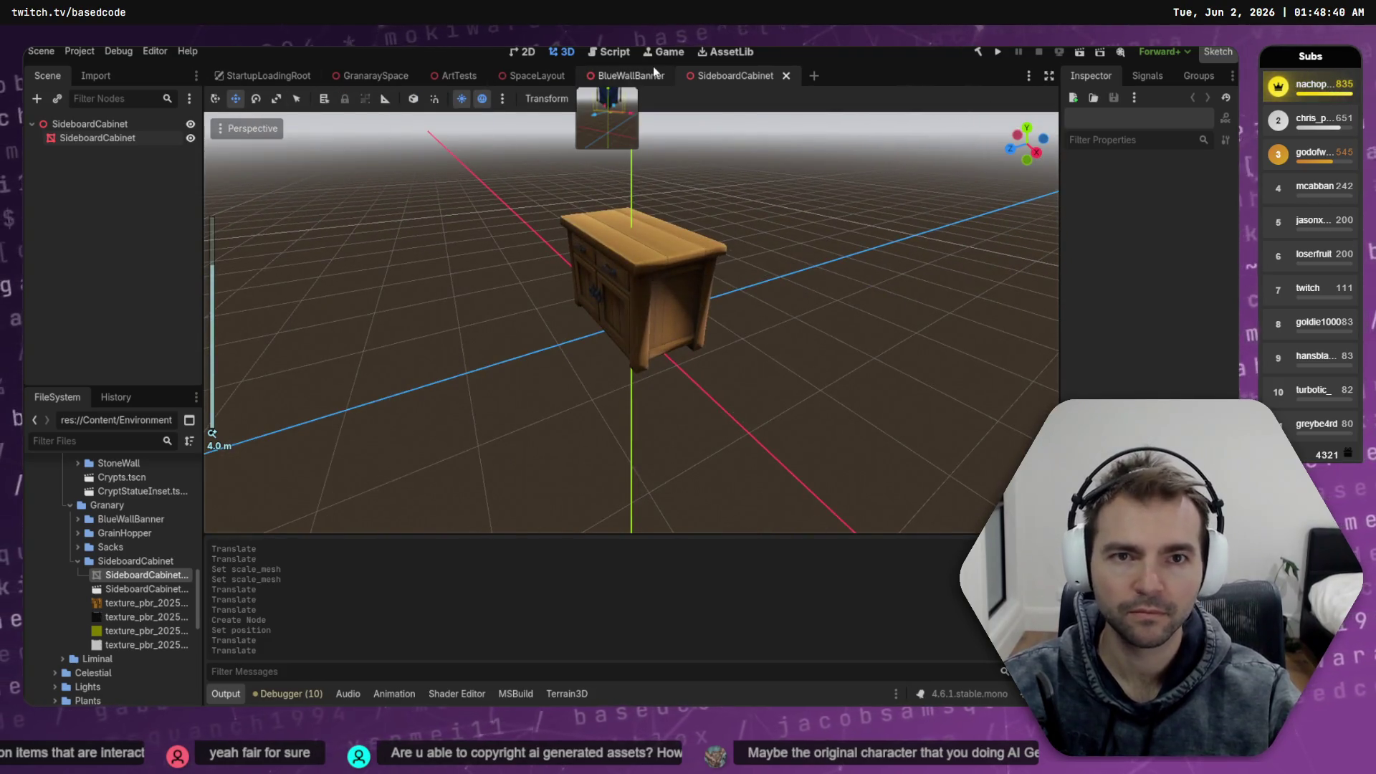
{"action": "middle_click", "coordinate": [256, 79]}
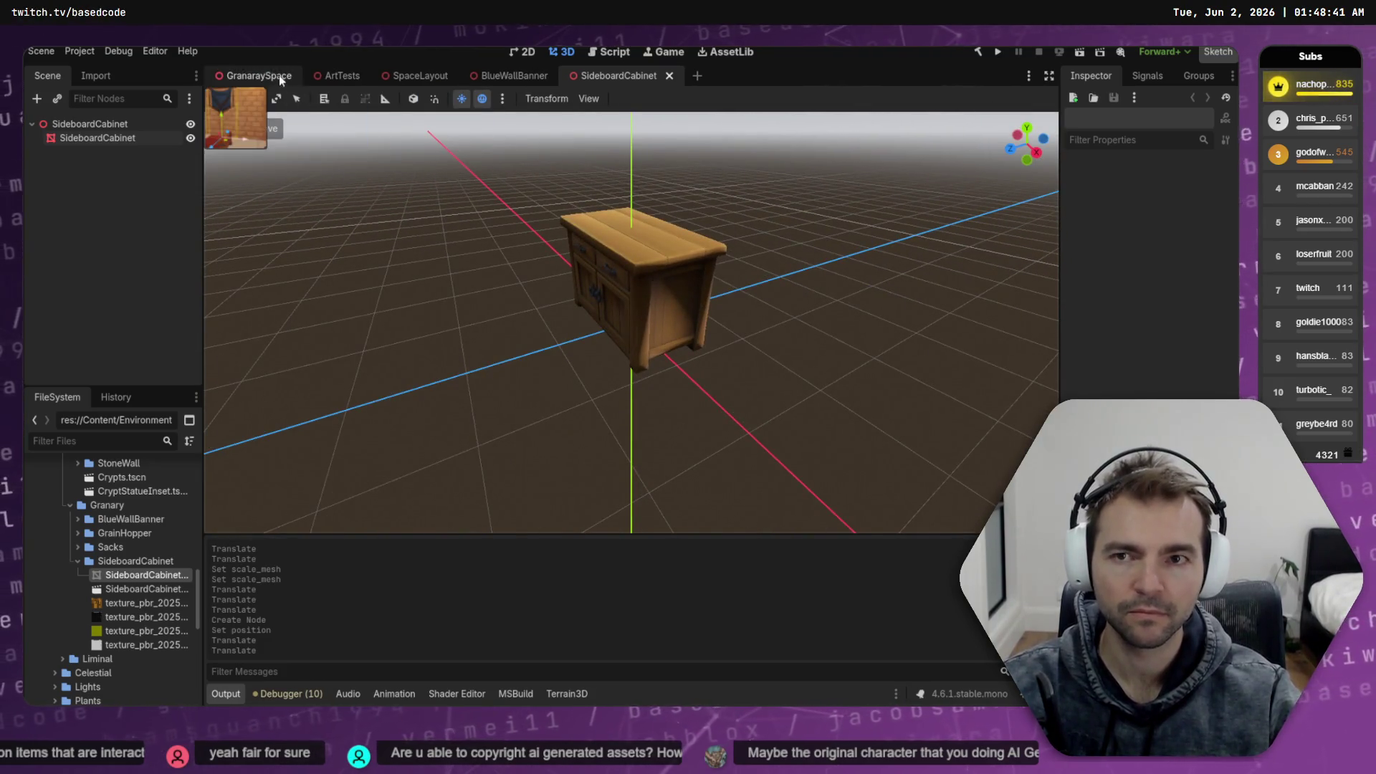
Place a SideboardCabinet in GranaraySpace, turned about 105 degrees, against the back wall
{"action": "left_click", "coordinate": [281, 76]}
{"action": "left_click_drag", "start_coordinate": [147, 588], "coordinate": [605, 391]}
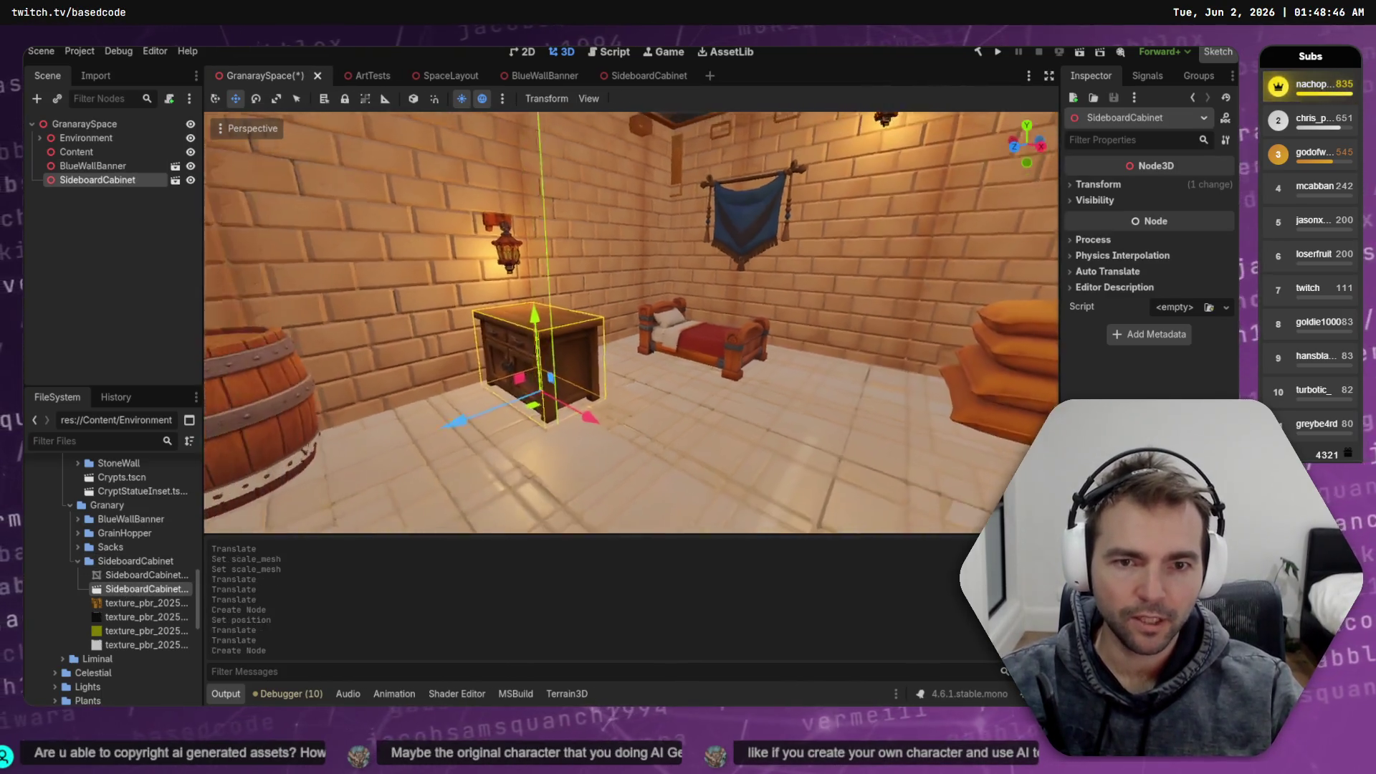
{"action": "key", "text": "f"}
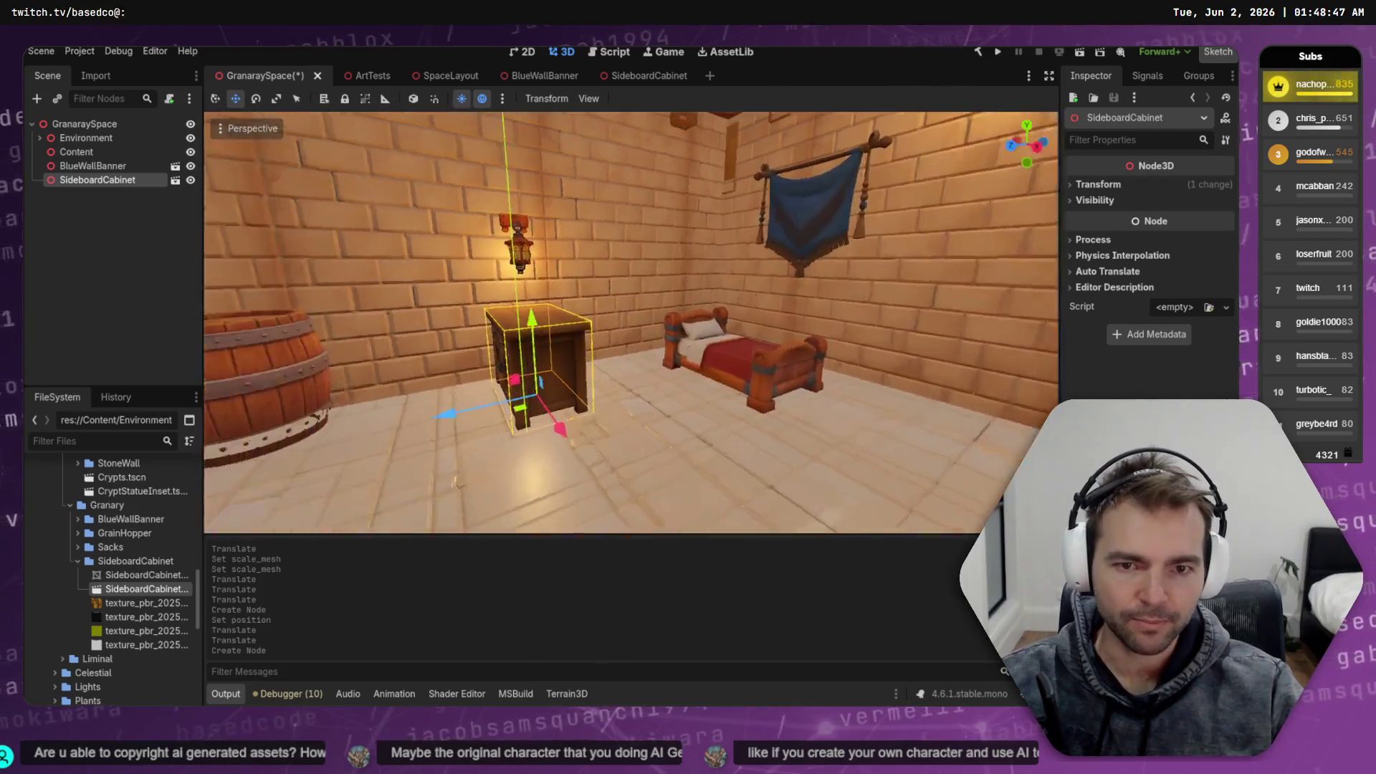
{"action": "key", "text": "e"}
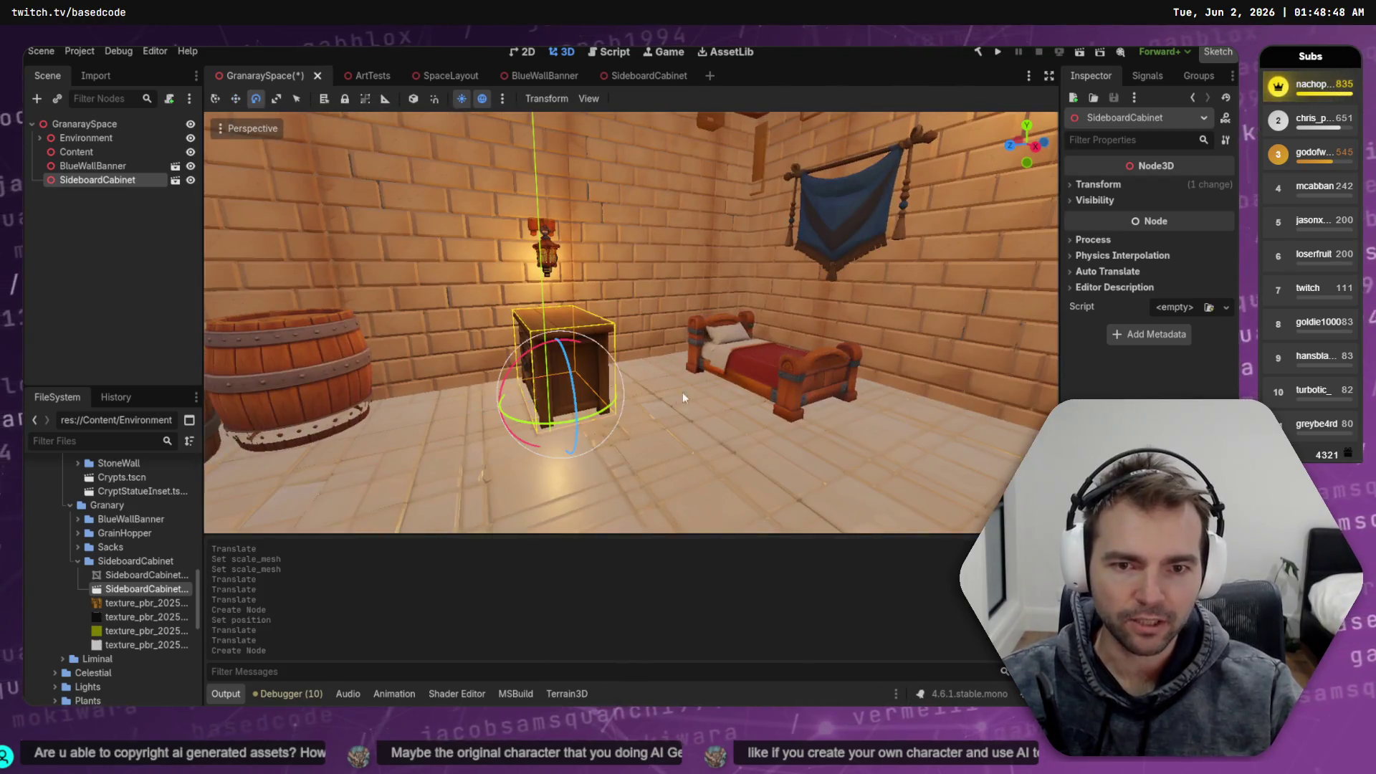
{"action": "mouse_move", "coordinate": [618, 391]}
{"action": "left_mouse_down"}
{"action": "mouse_move", "coordinate": [632, 422]}
{"action": "mouse_move", "coordinate": [605, 405]}
{"action": "mouse_move", "coordinate": [685, 417]}
{"action": "mouse_move", "coordinate": [649, 412]}
{"action": "left_mouse_up"}
{"action": "key", "text": "w"}
{"action": "key", "text": "alt+Tab"}
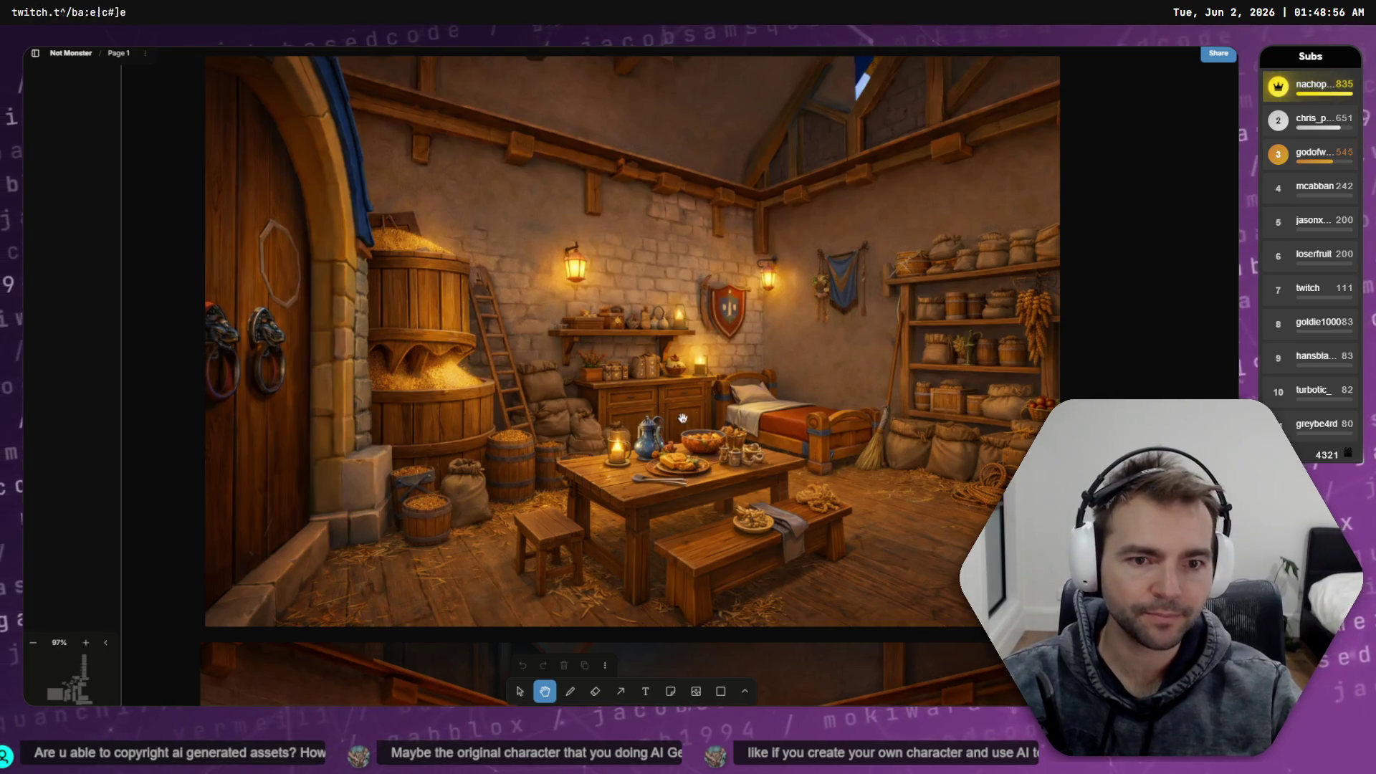
{"action": "key", "text": "alt+Tab"}
{"action": "left_click_drag", "start_coordinate": [704, 307], "coordinate": [678, 357]}
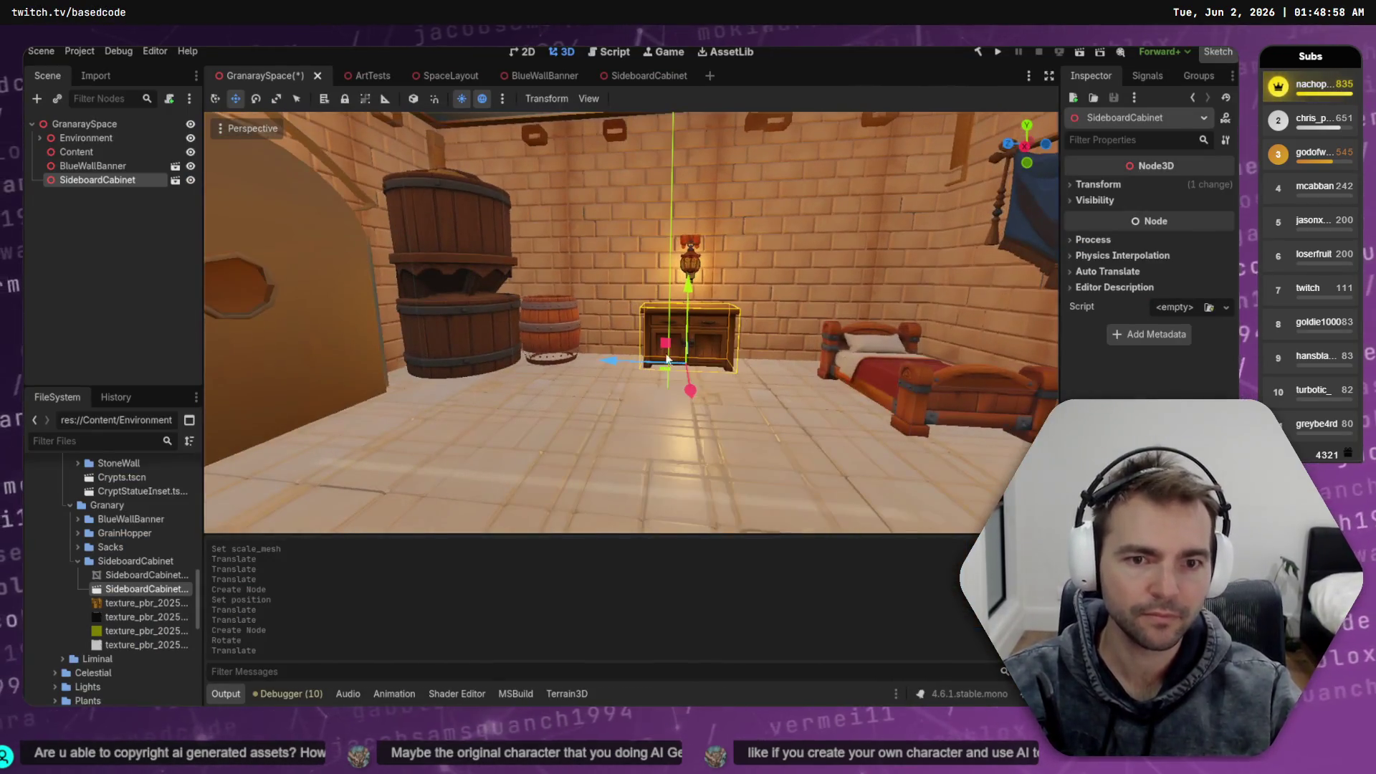
{"action": "key", "text": "alt+Tab"}
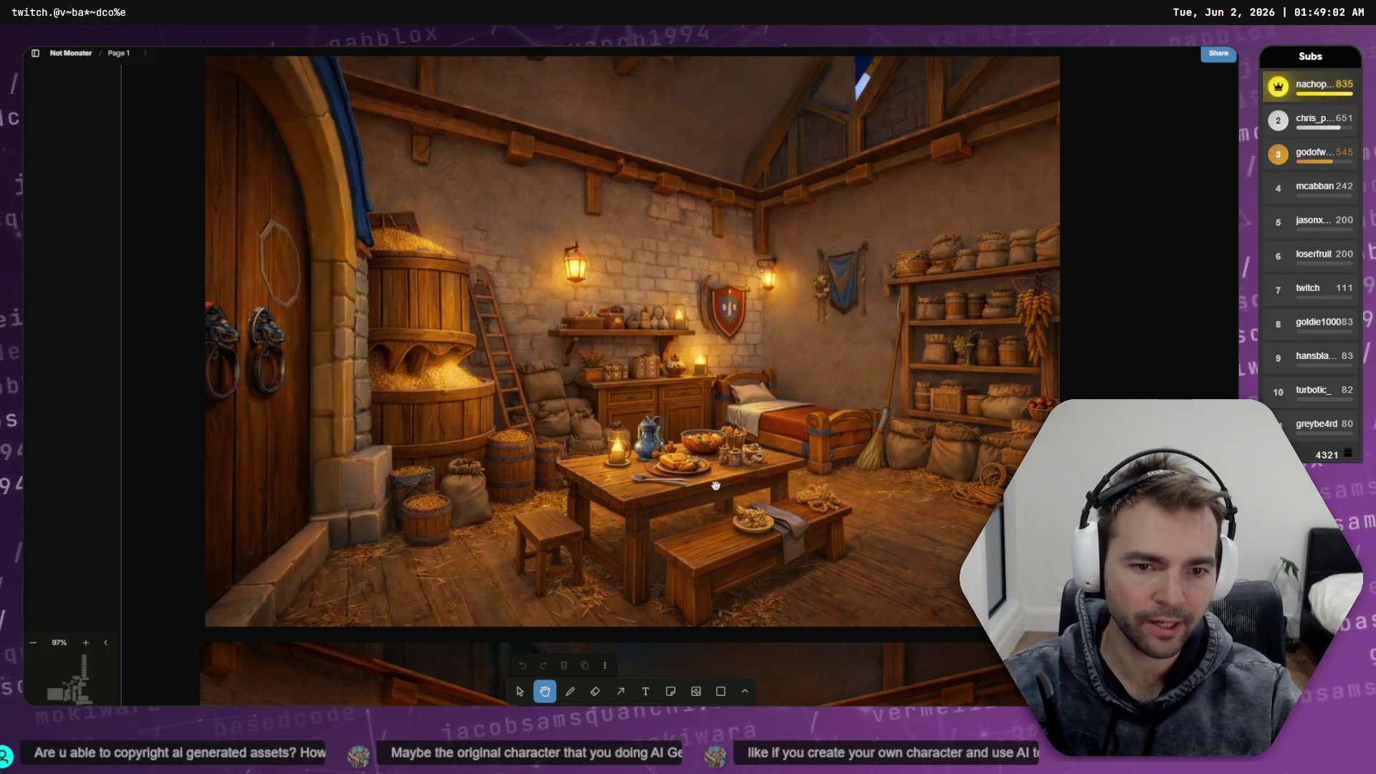
{"action": "key", "text": "alt+Tab"}
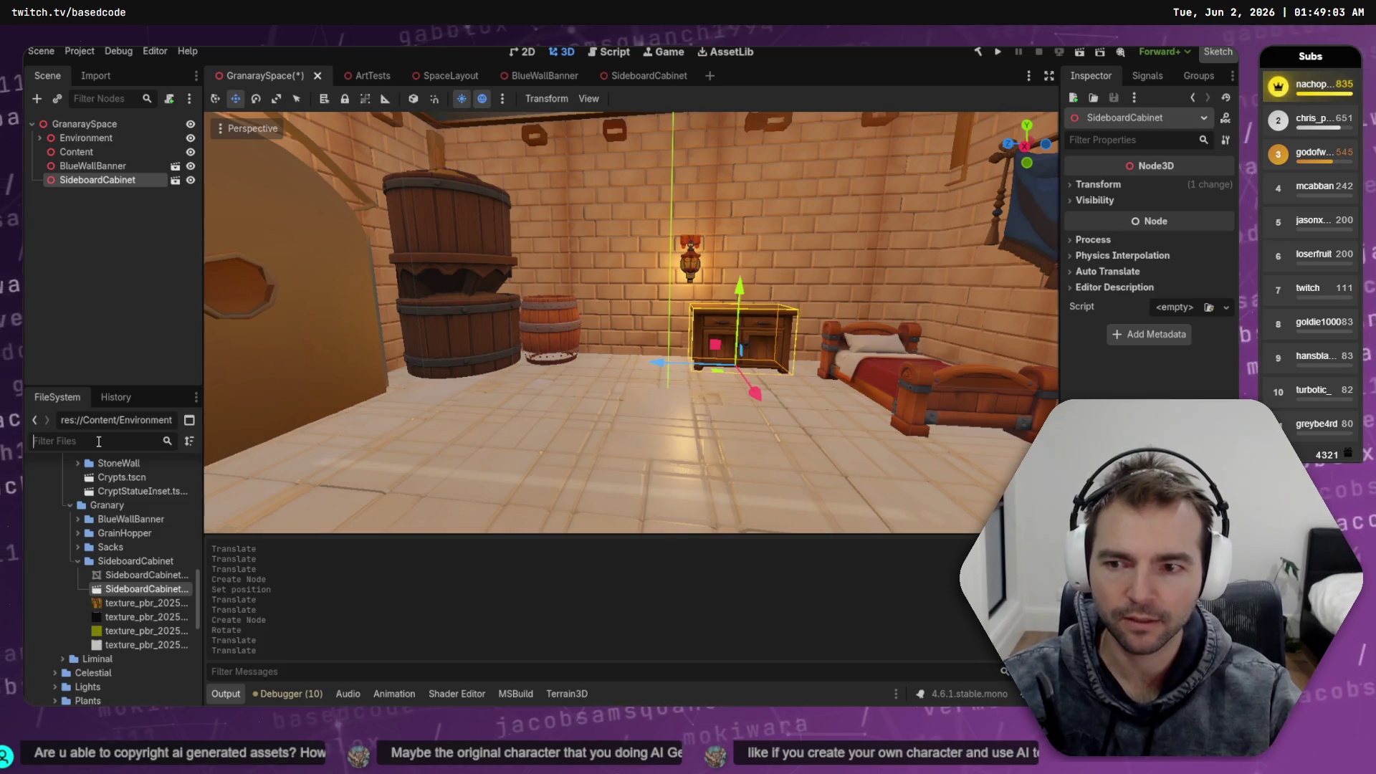
Place the DiningTable with stools in the middle of the granary floor and save the room
{"action": "type", "text": "Table"}
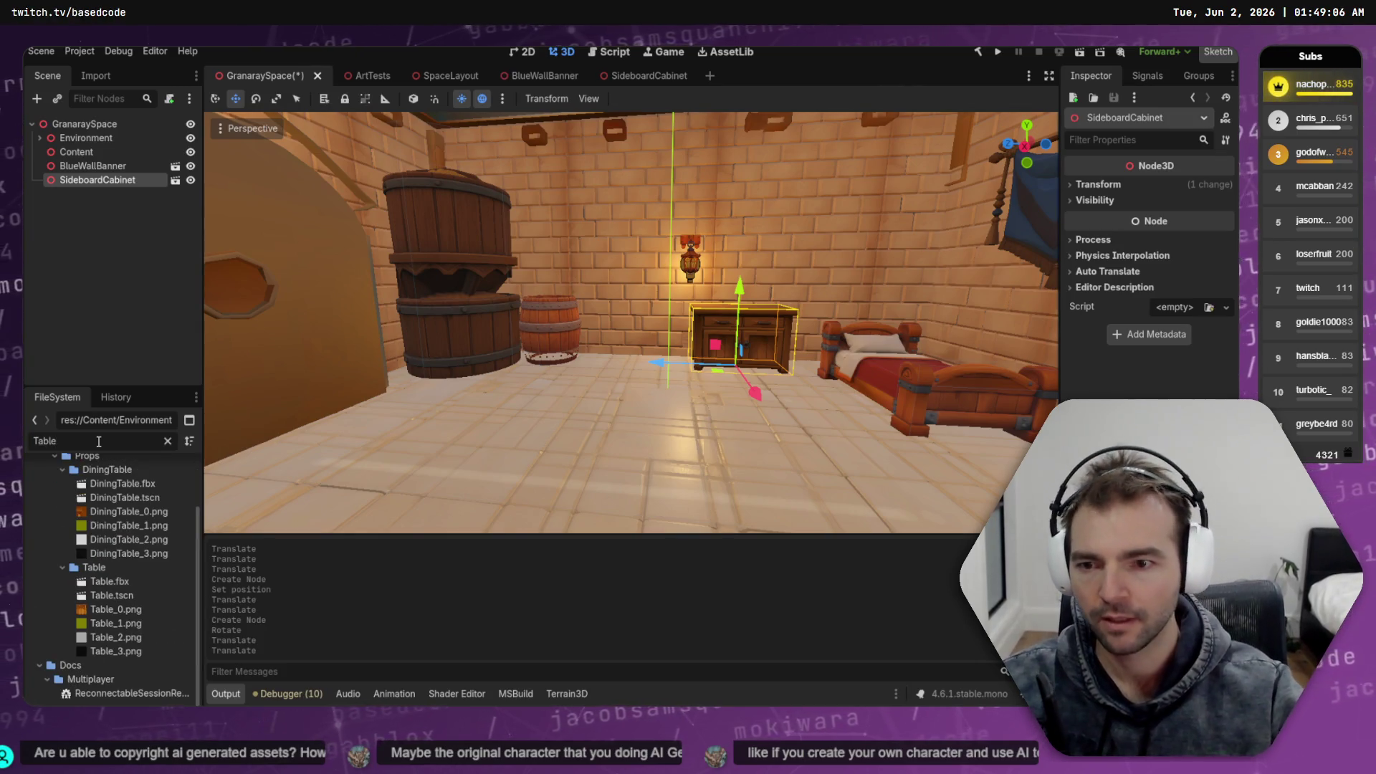
{"action": "mouse_move", "coordinate": [126, 497]}
{"action": "left_mouse_down"}
{"action": "mouse_move", "coordinate": [706, 462]}
{"action": "mouse_move", "coordinate": [681, 414]}
{"action": "mouse_move", "coordinate": [645, 414]}
{"action": "mouse_move", "coordinate": [613, 355]}
{"action": "left_mouse_up"}
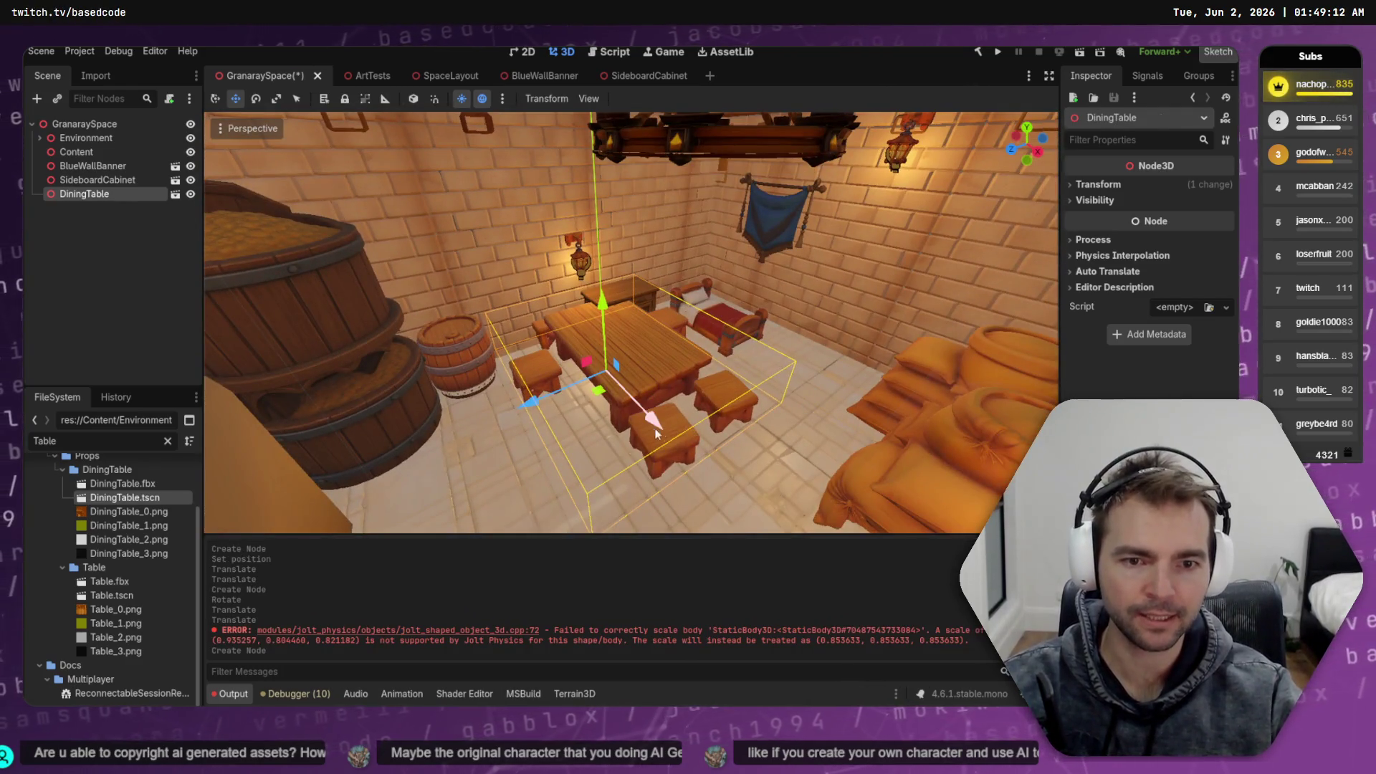
{"action": "mouse_move", "coordinate": [657, 424]}
{"action": "left_mouse_down"}
{"action": "mouse_move", "coordinate": [720, 462]}
{"action": "mouse_move", "coordinate": [710, 430]}
{"action": "mouse_move", "coordinate": [761, 388]}
{"action": "left_mouse_up"}
{"action": "key", "text": "e"}
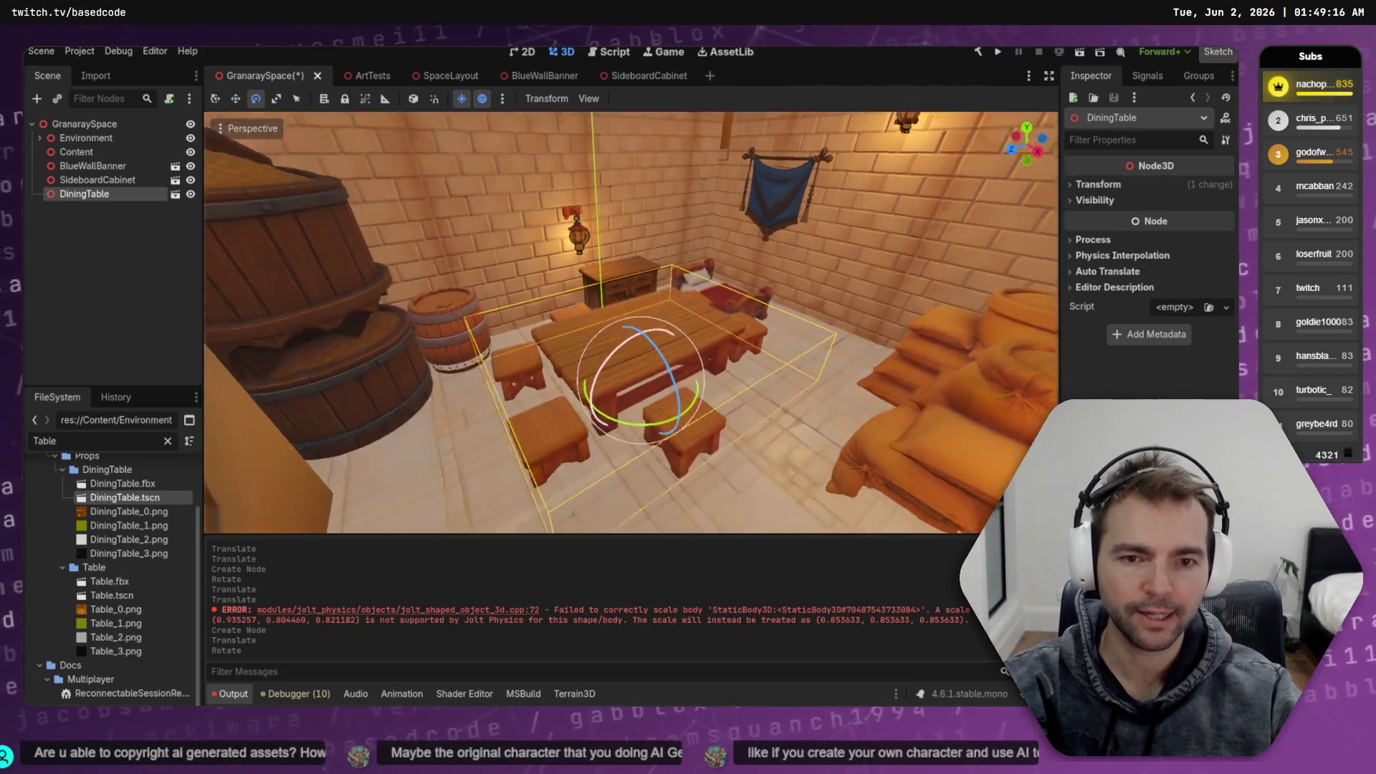
{"action": "key", "text": "w"}
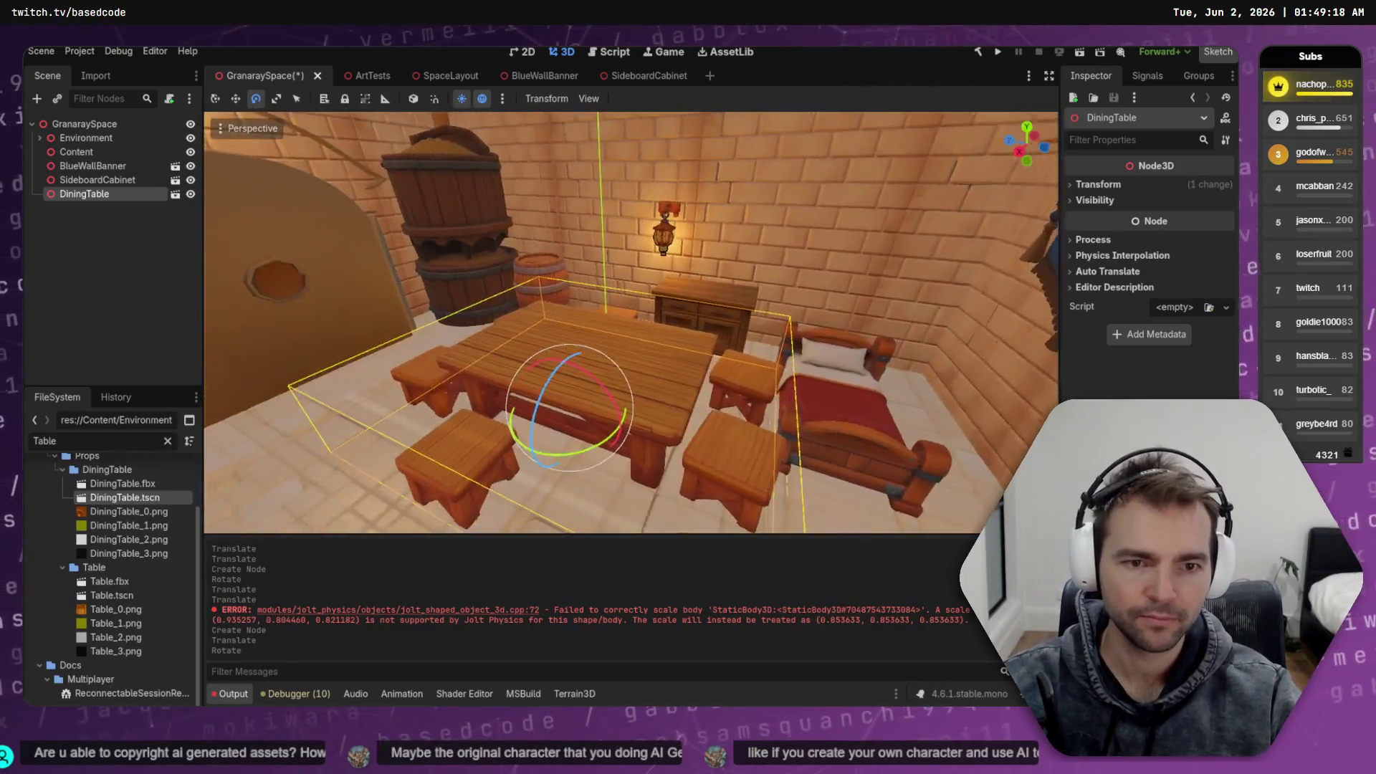
{"action": "key", "text": "s"}
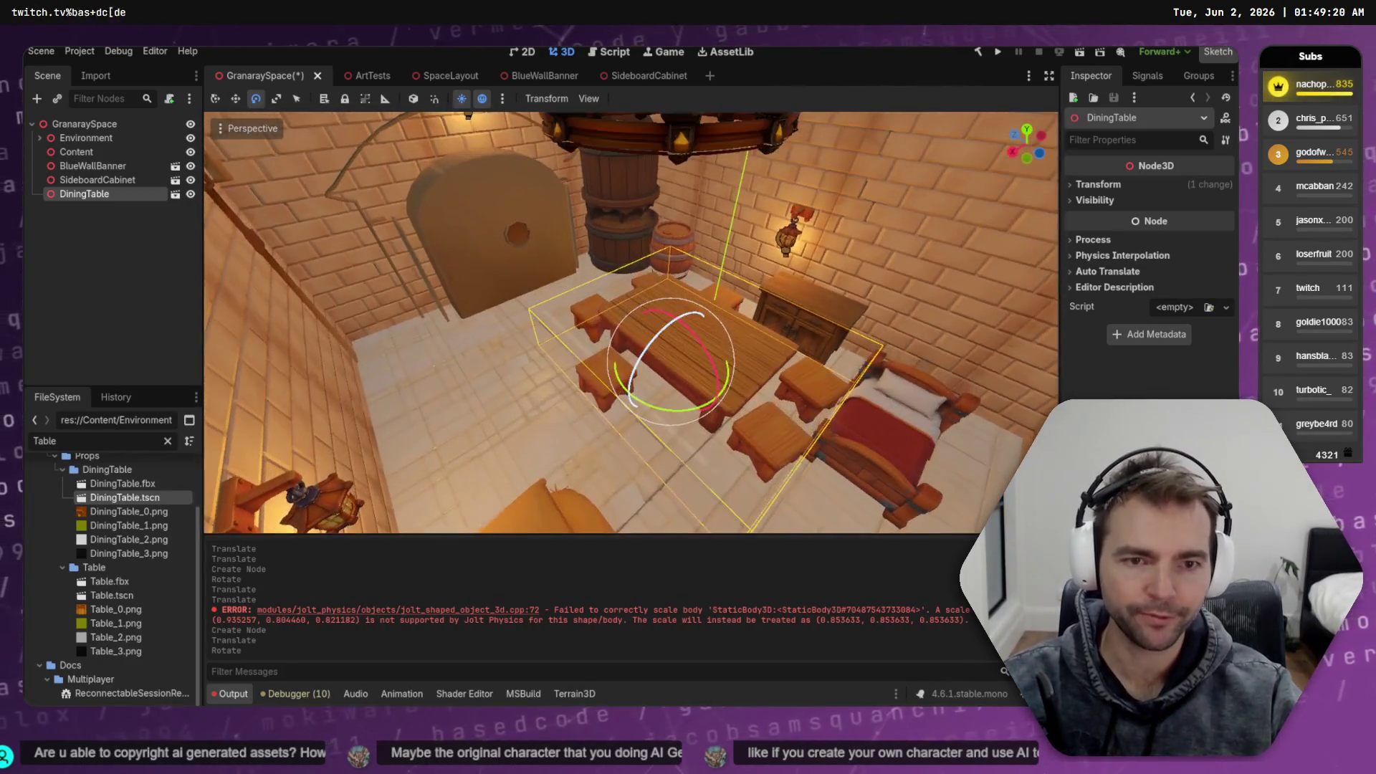
{"action": "key", "text": "w"}
{"action": "left_click_drag", "start_coordinate": [597, 407], "coordinate": [557, 342]}
{"action": "left_click_drag", "start_coordinate": [536, 424], "coordinate": [531, 428]}
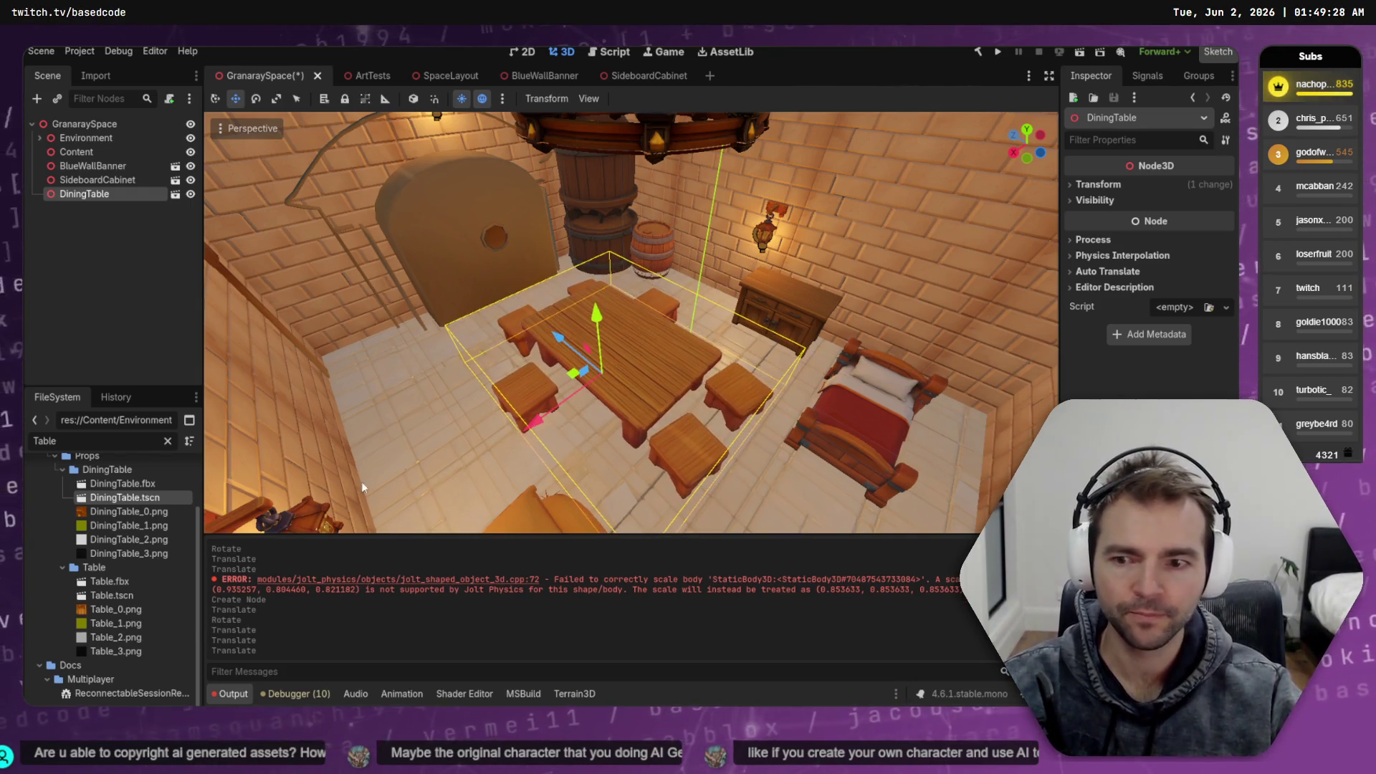
{"action": "right_click", "coordinate": [504, 367]}
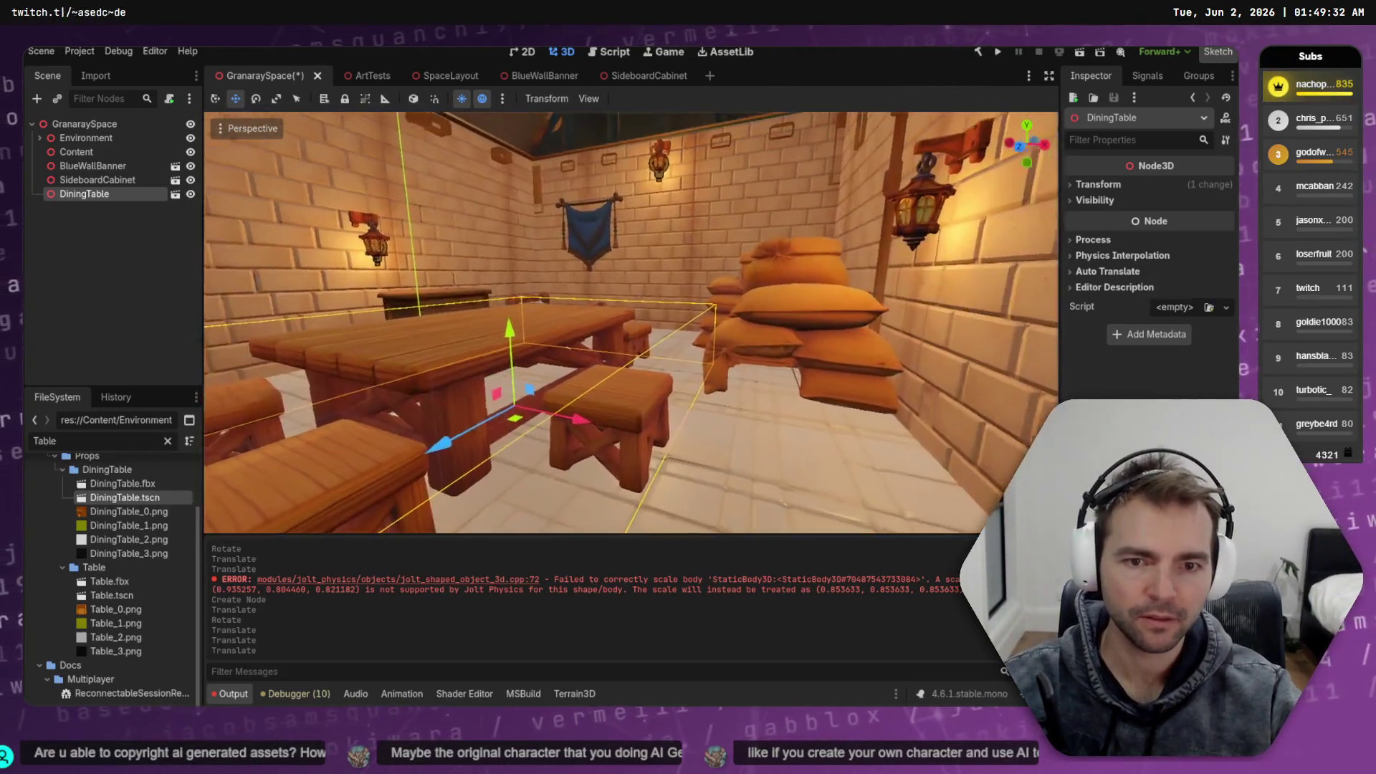
{"action": "key", "text": "ctrl+s"}
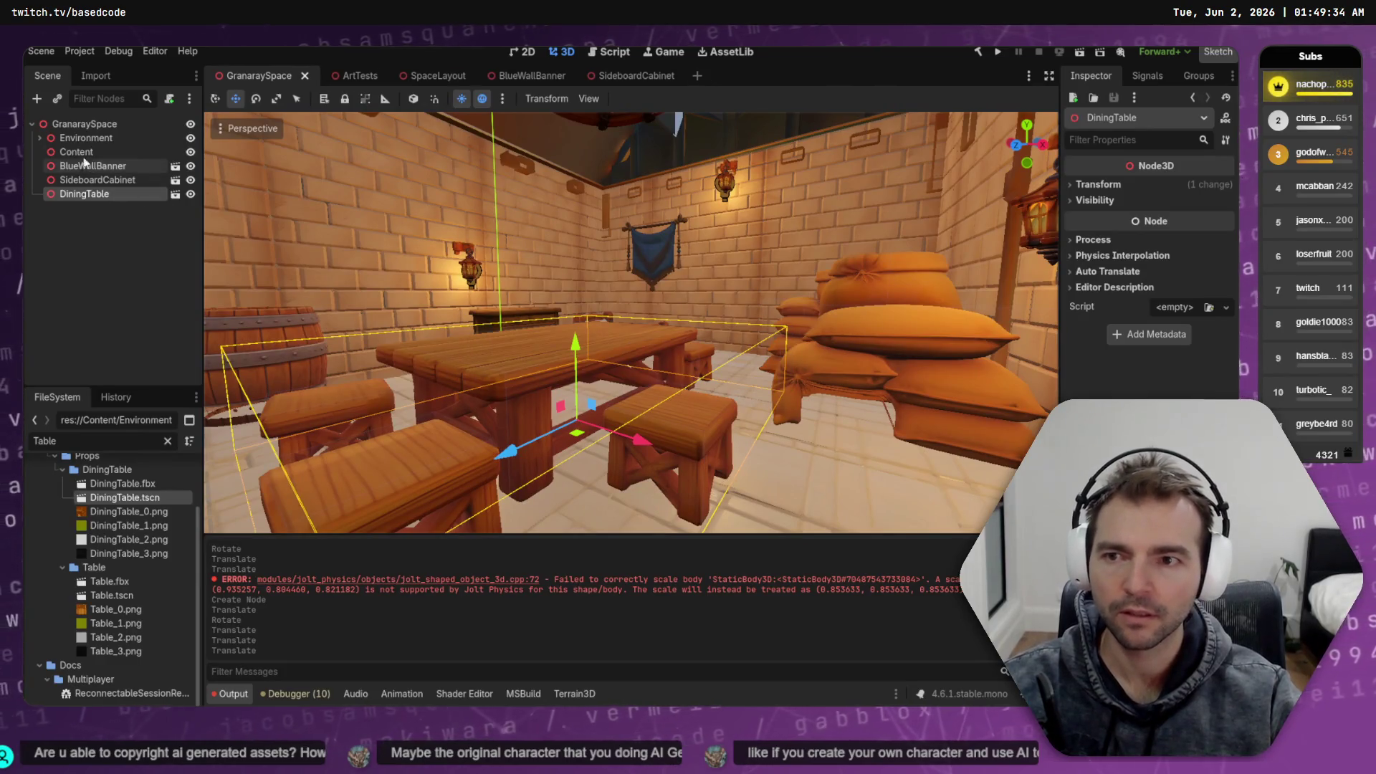
{"action": "left_click", "coordinate": [74, 152]}
Move the three newly added props, BlueWallBanner through DiningTable, under the Environment node
{"action": "left_click", "coordinate": [84, 166]}
{"action": "left_click", "coordinate": [79, 197], "text": "shift"}
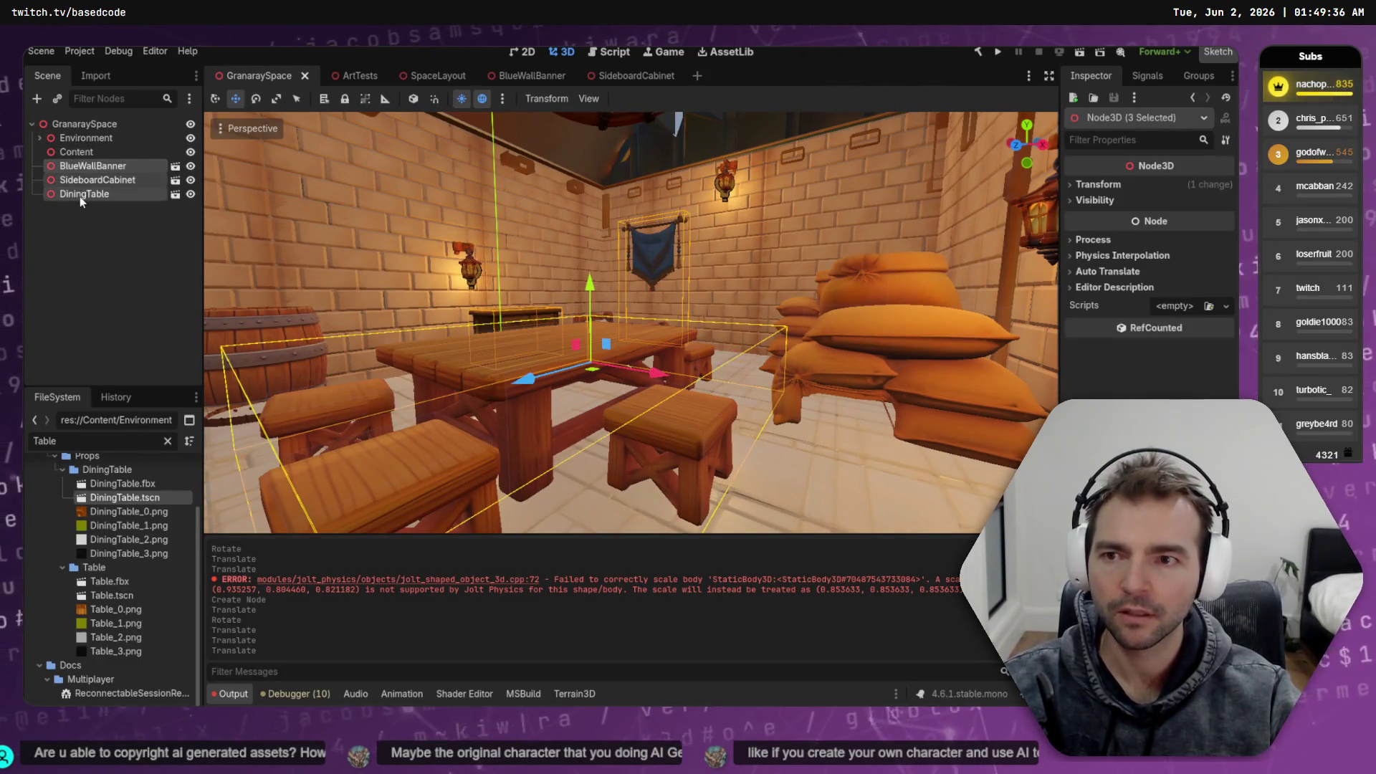
{"action": "left_click", "coordinate": [85, 170]}
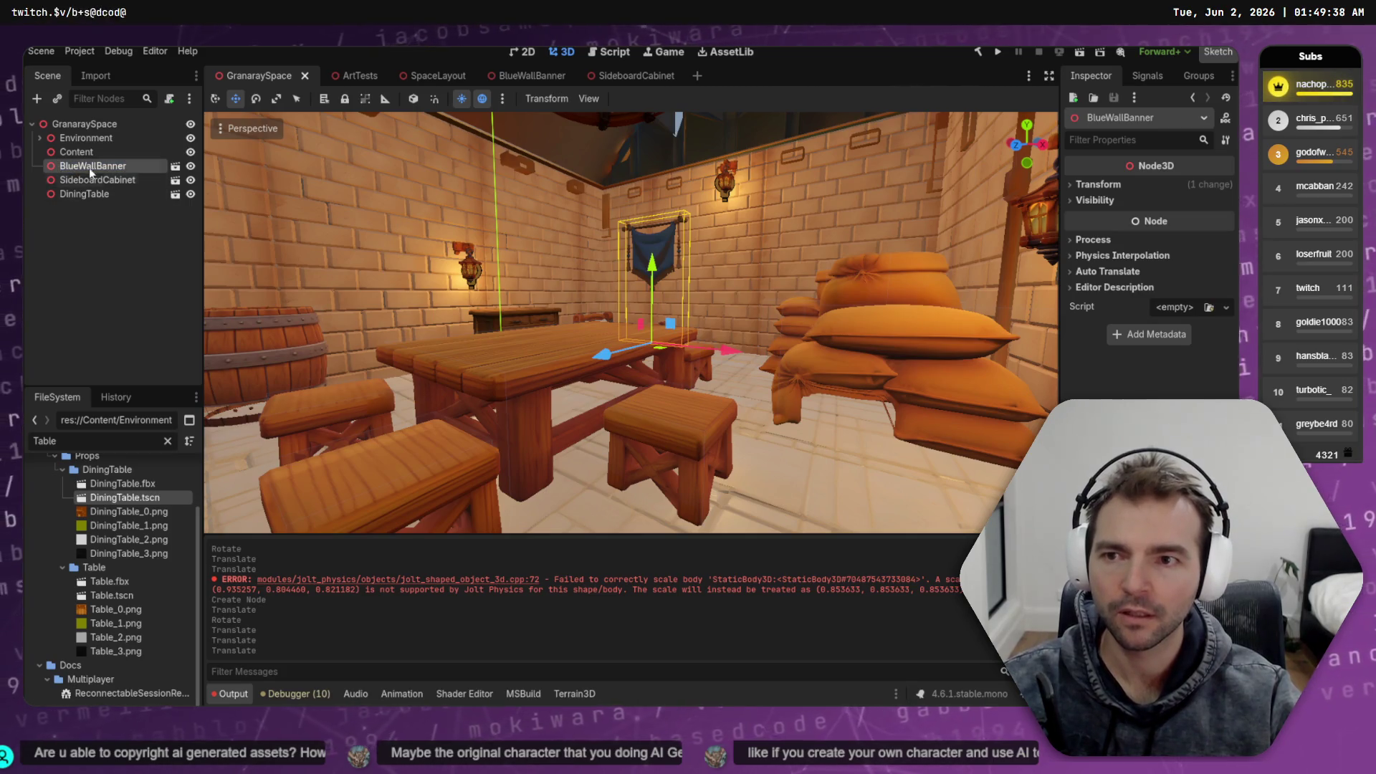
{"action": "left_click", "coordinate": [82, 194], "text": "shift"}
{"action": "left_click_drag", "start_coordinate": [84, 181], "coordinate": [79, 138]}
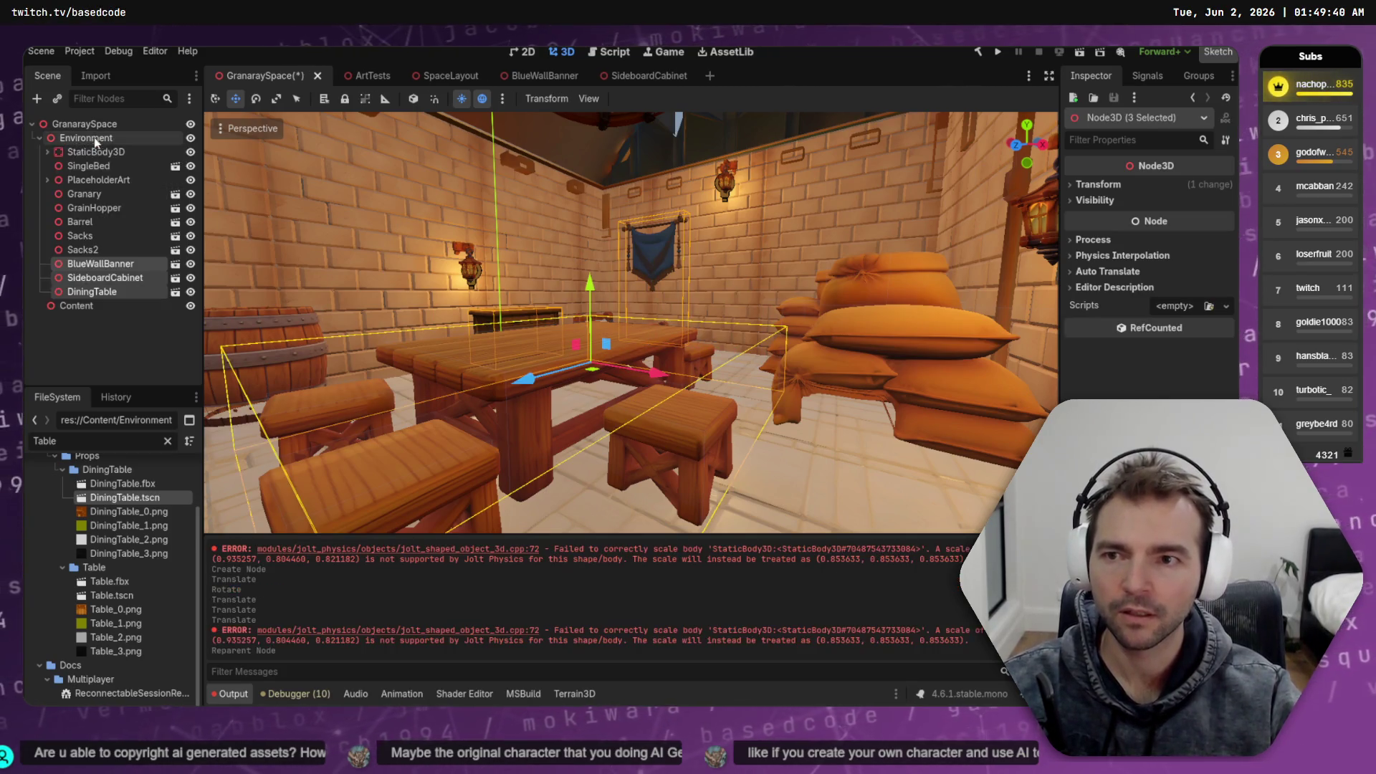
{"action": "left_click", "coordinate": [75, 138]}
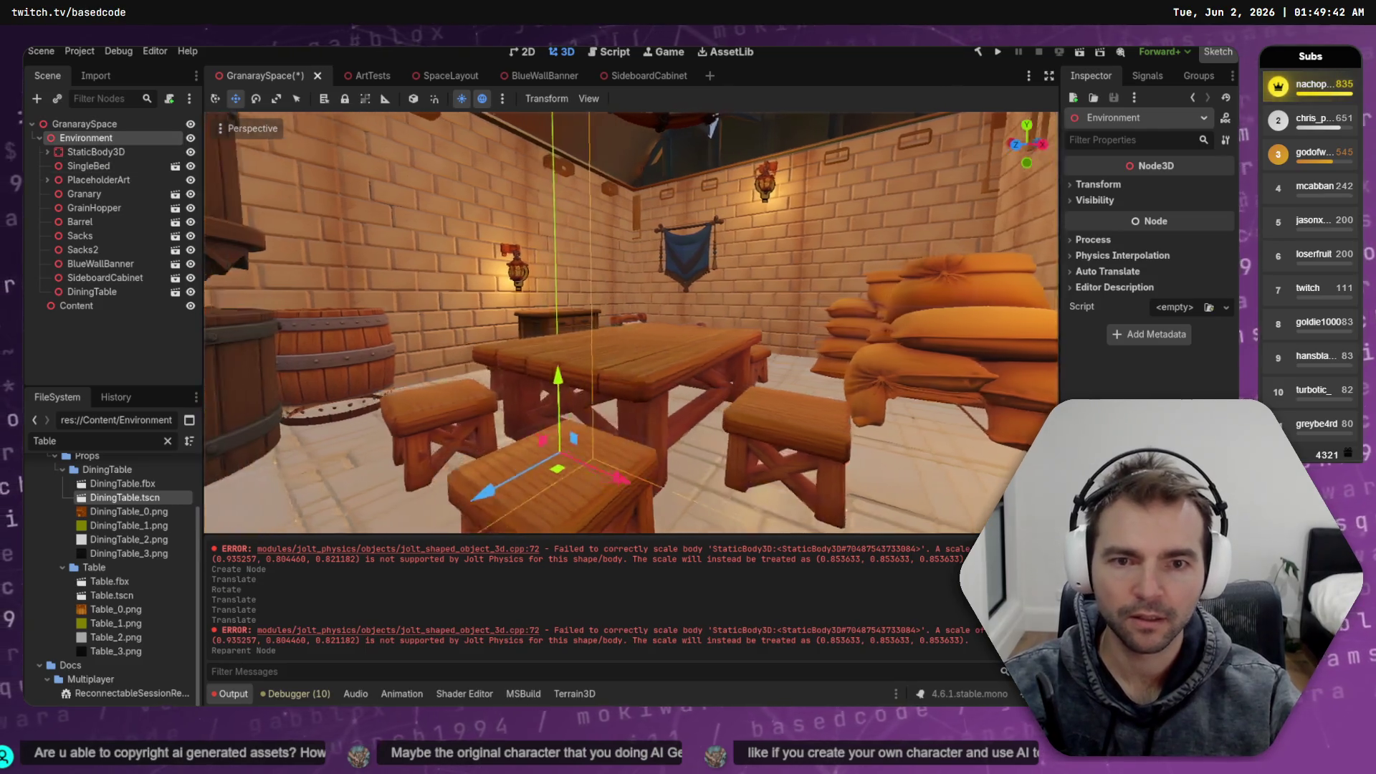
Bring the dining table into view and open DiningTable.tscn in its own tab
{"action": "key", "text": "w"}
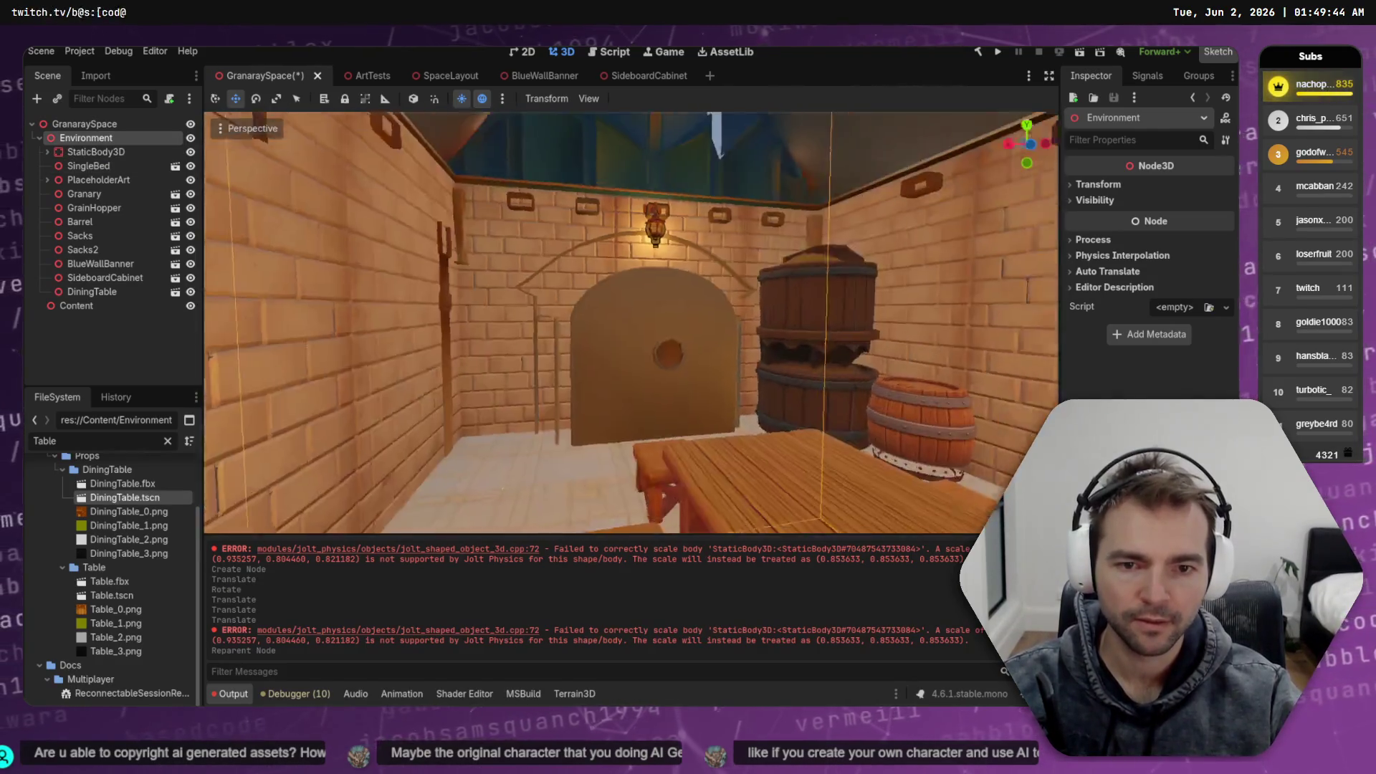
{"action": "key", "text": "w"}
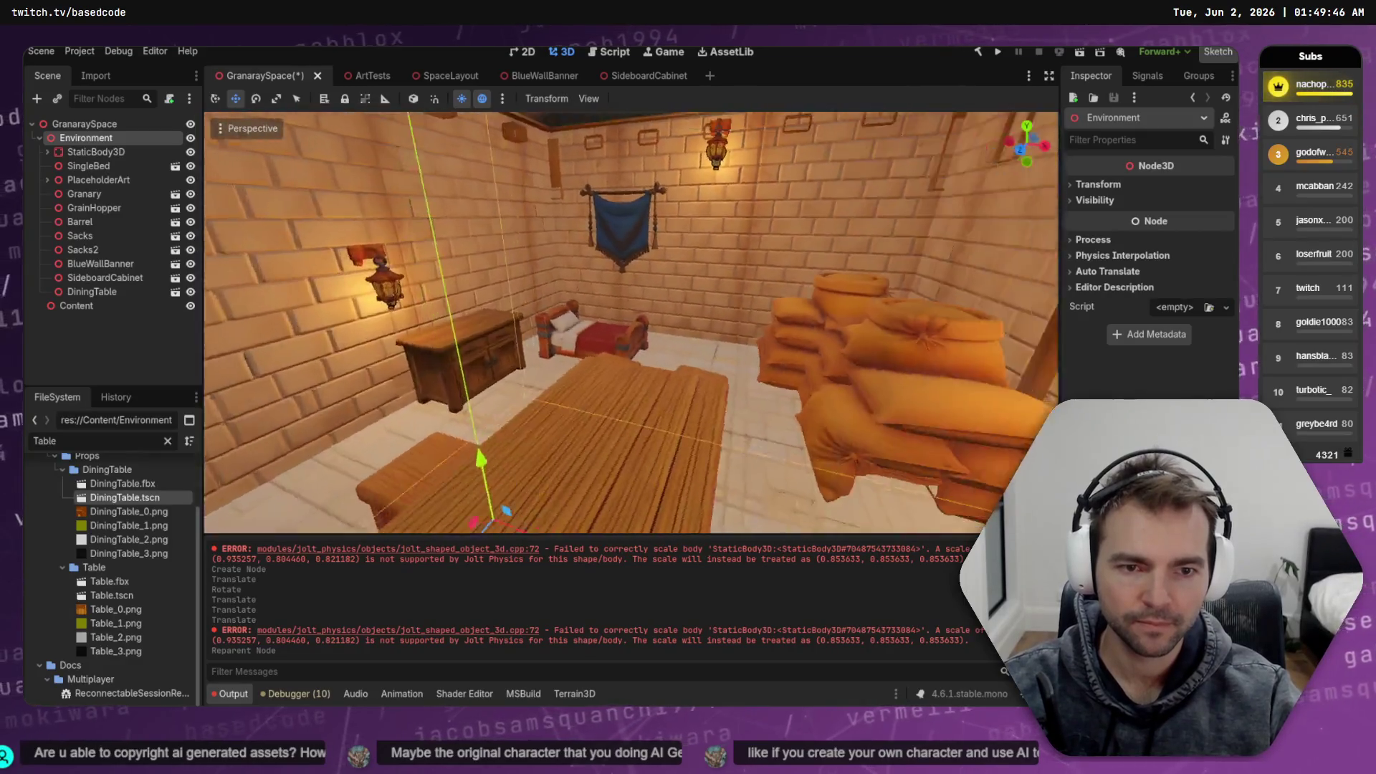
{"action": "key", "text": "w"}
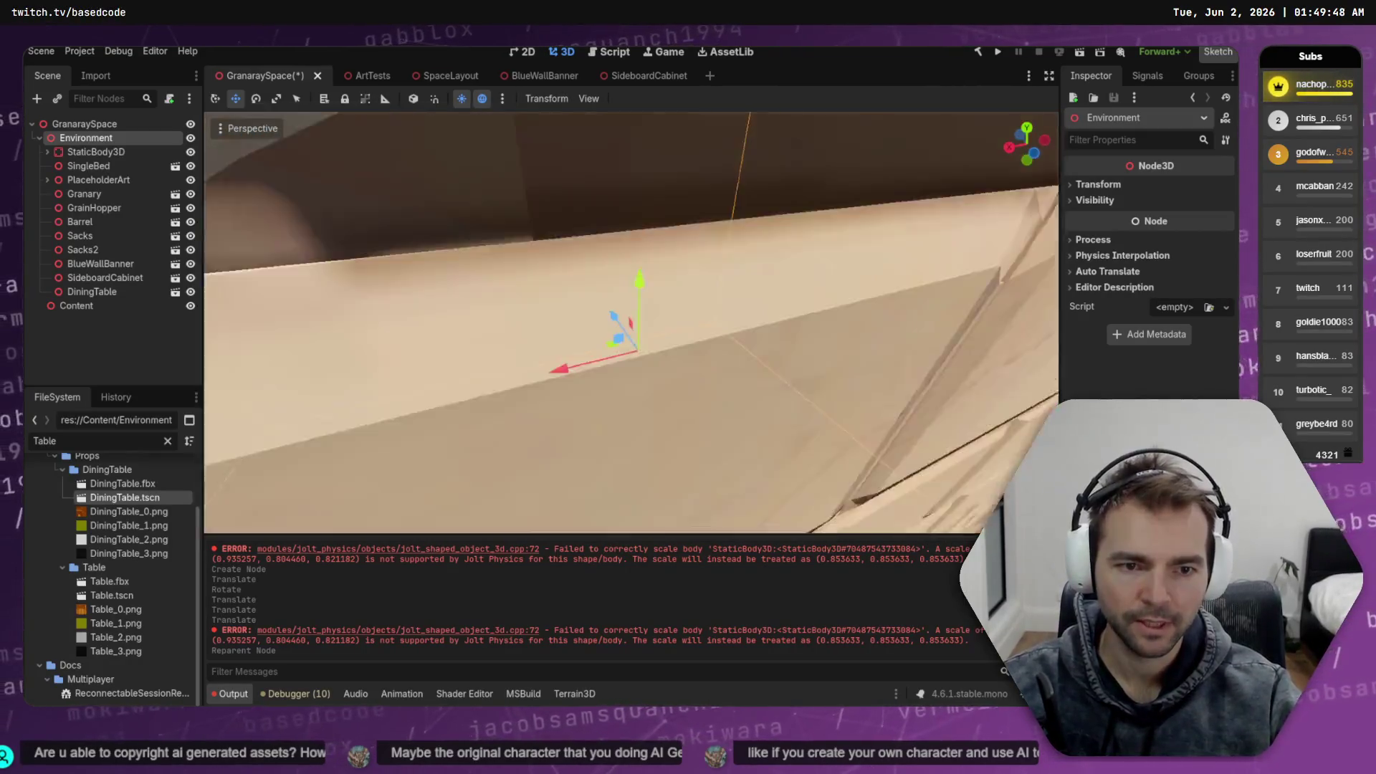
{"action": "key", "text": "w"}
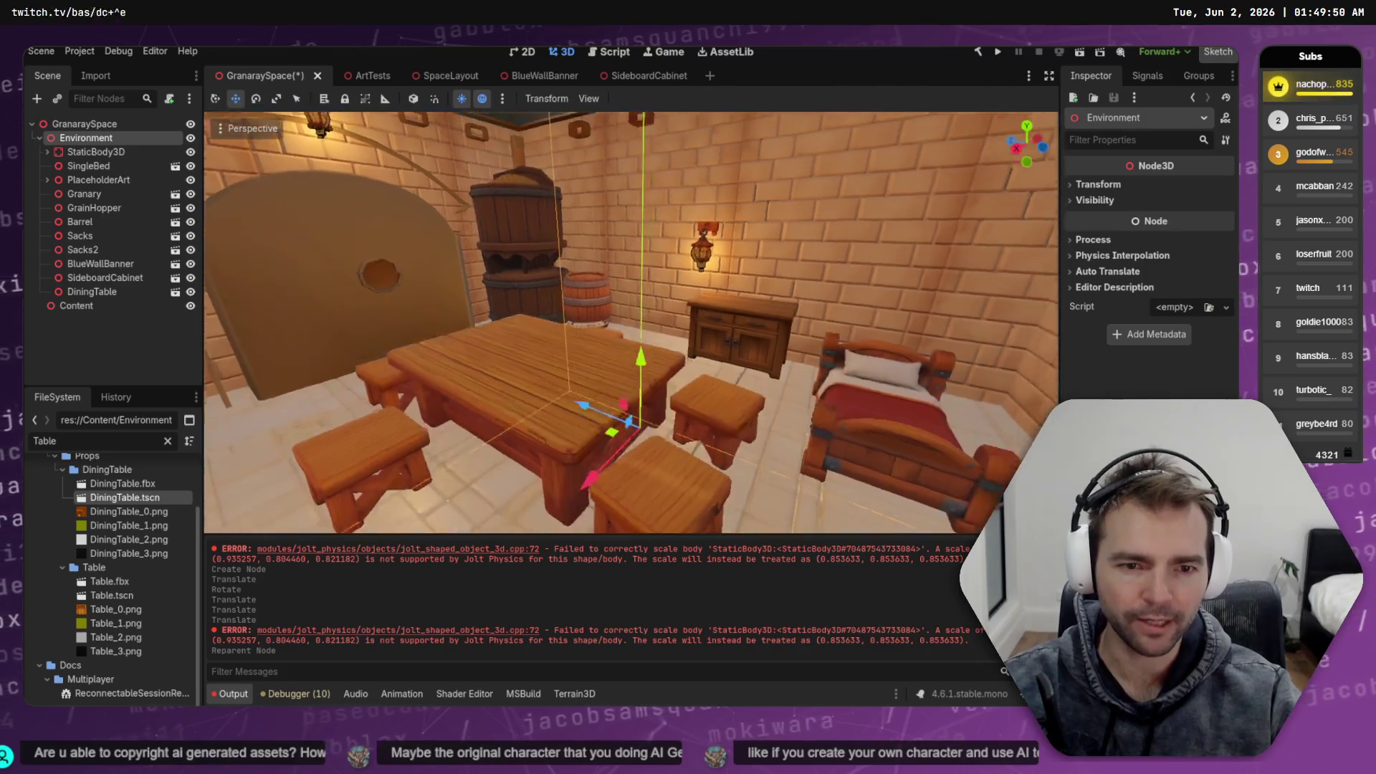
{"action": "key", "text": "s"}
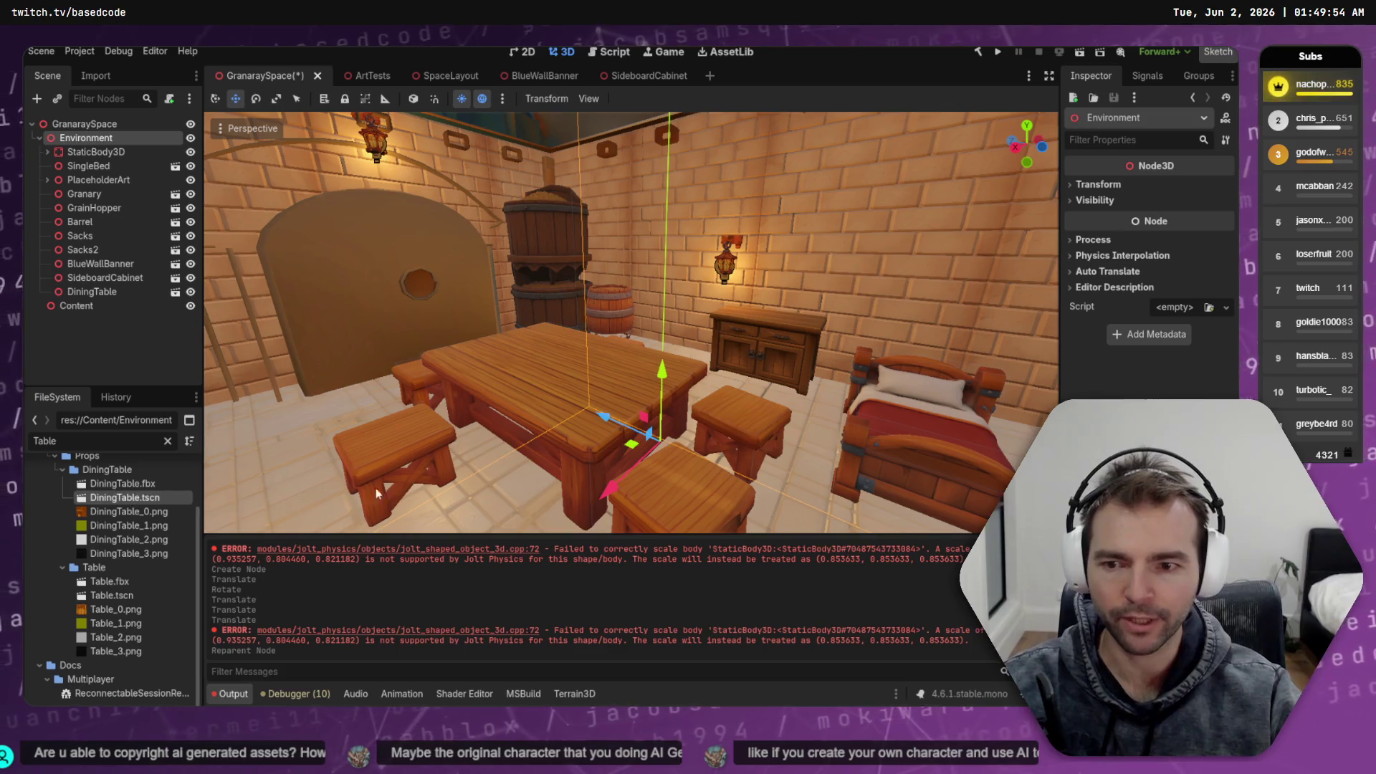
{"action": "double_click", "coordinate": [121, 500]}
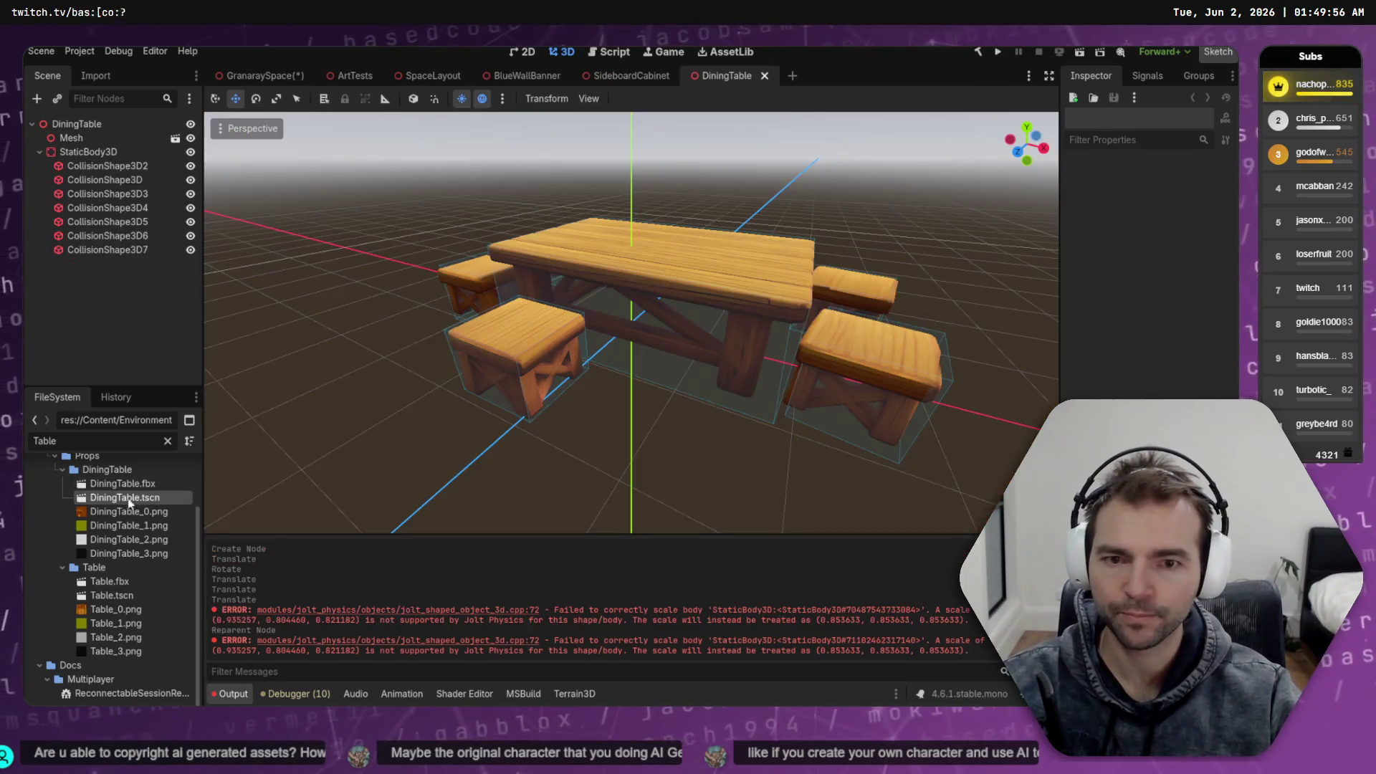
Select the table's Mesh, StaticBody3D and collision shapes and inspect their transform values
{"action": "left_click", "coordinate": [89, 152]}
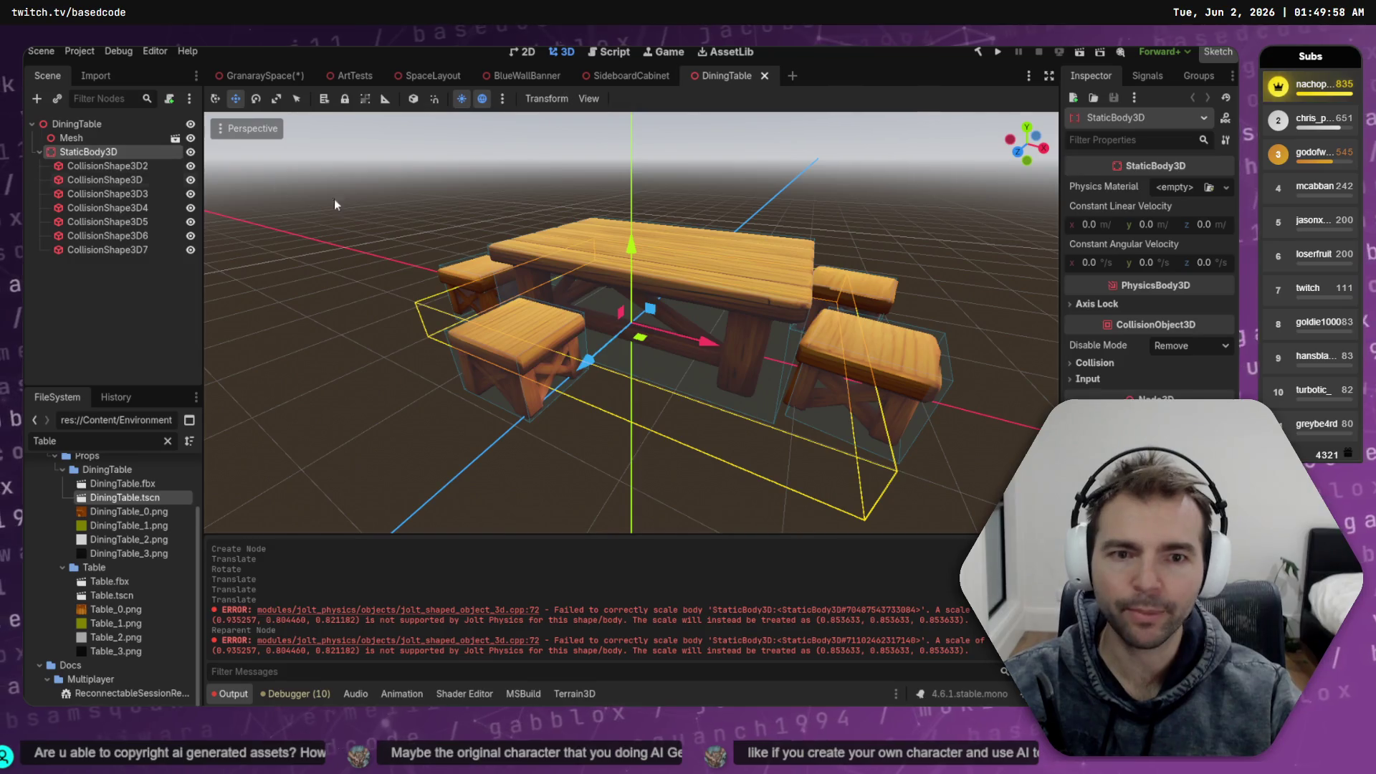
{"action": "key", "text": "f"}
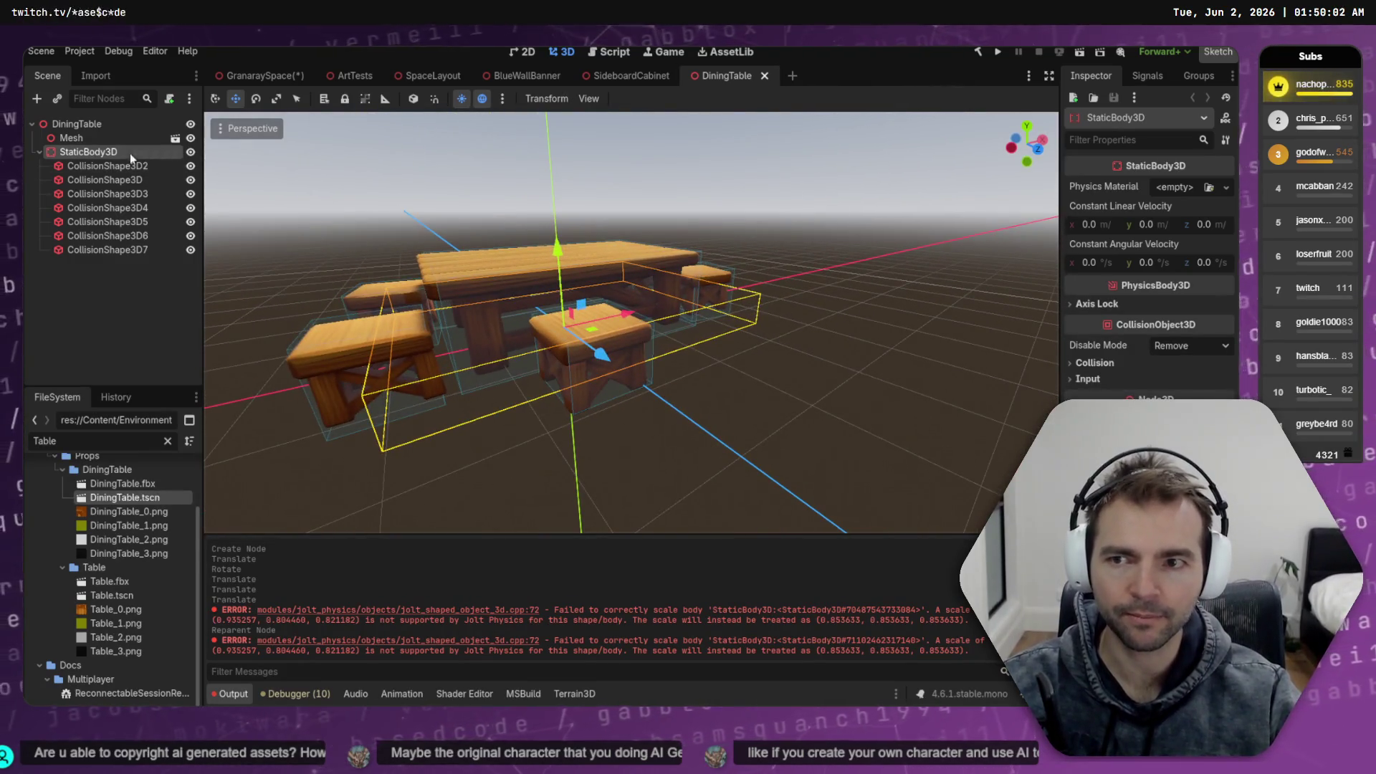
{"action": "left_click", "coordinate": [78, 140]}
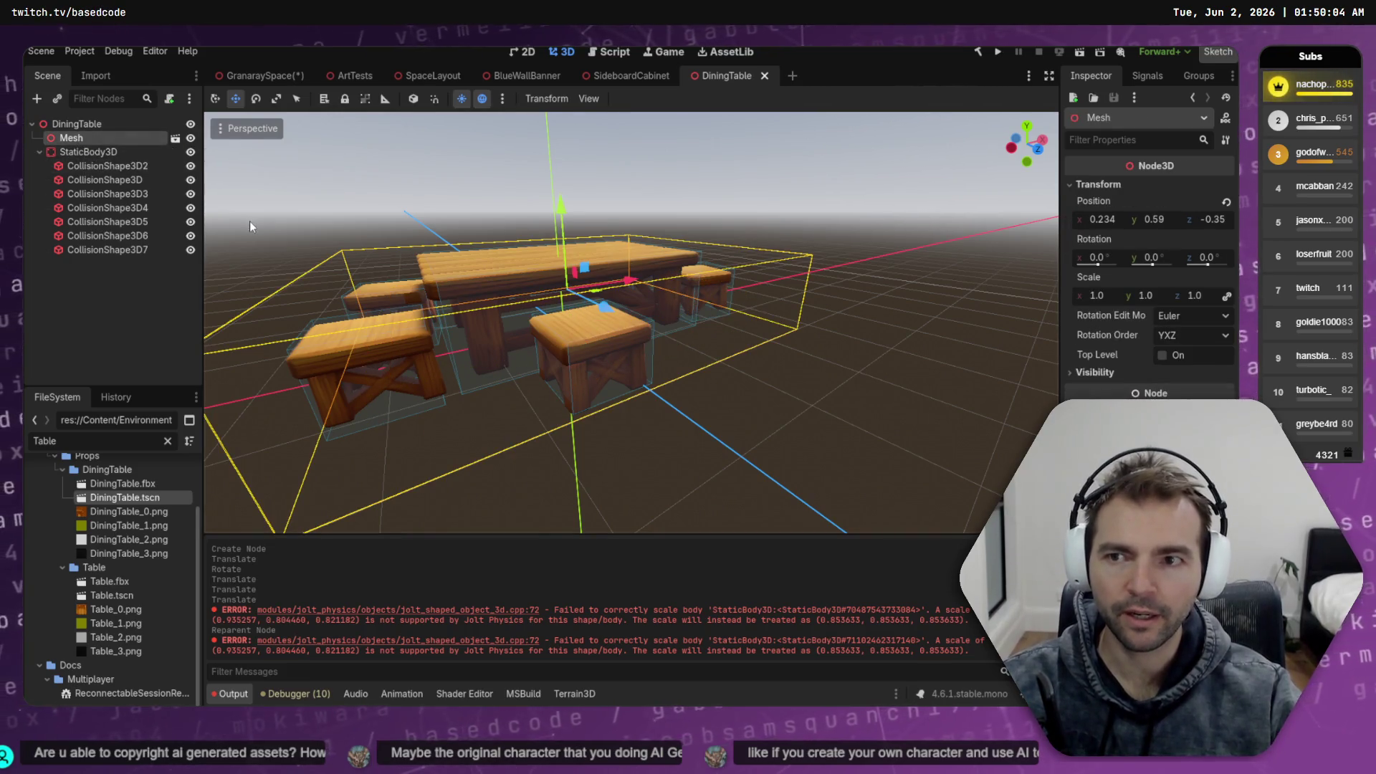
{"action": "left_click", "coordinate": [64, 152], "text": "ctrl"}
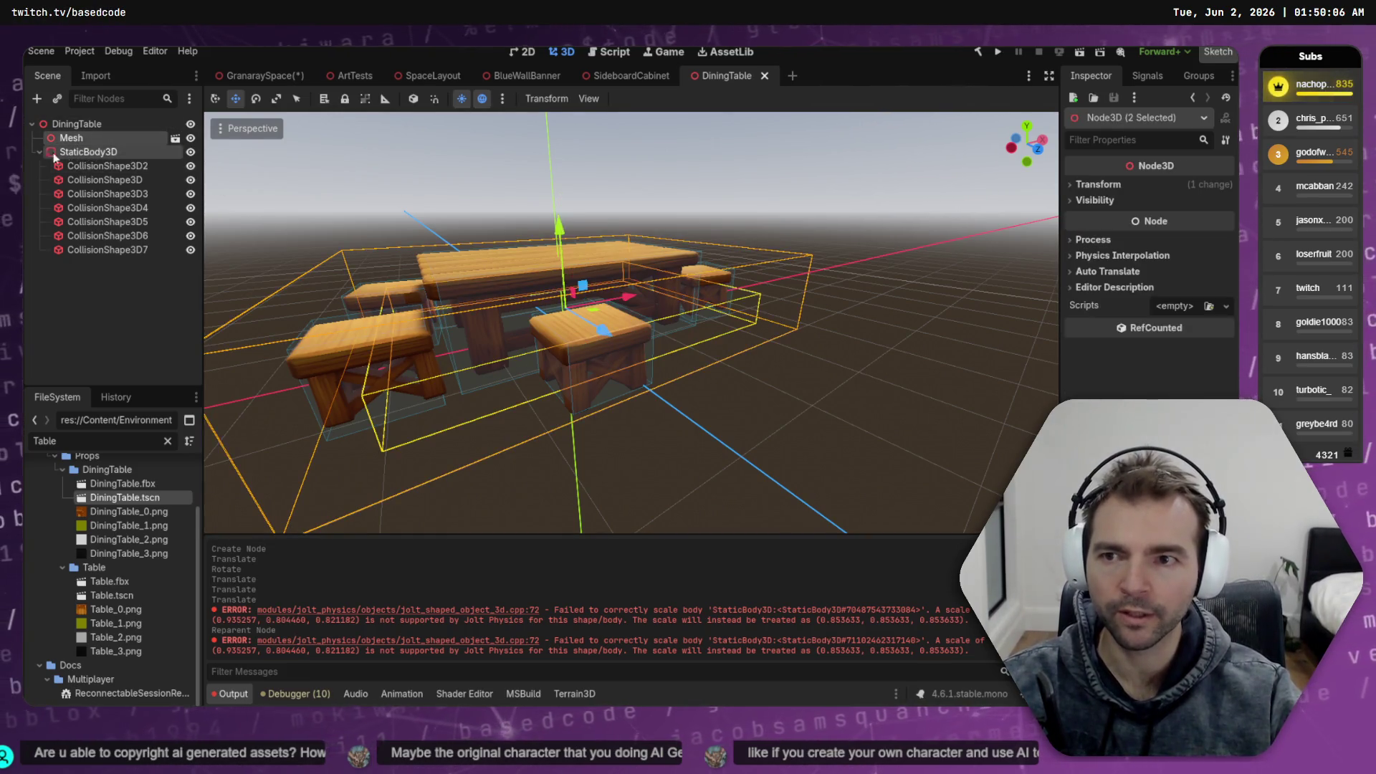
{"action": "left_click", "coordinate": [40, 153]}
{"action": "left_click", "coordinate": [40, 152]}
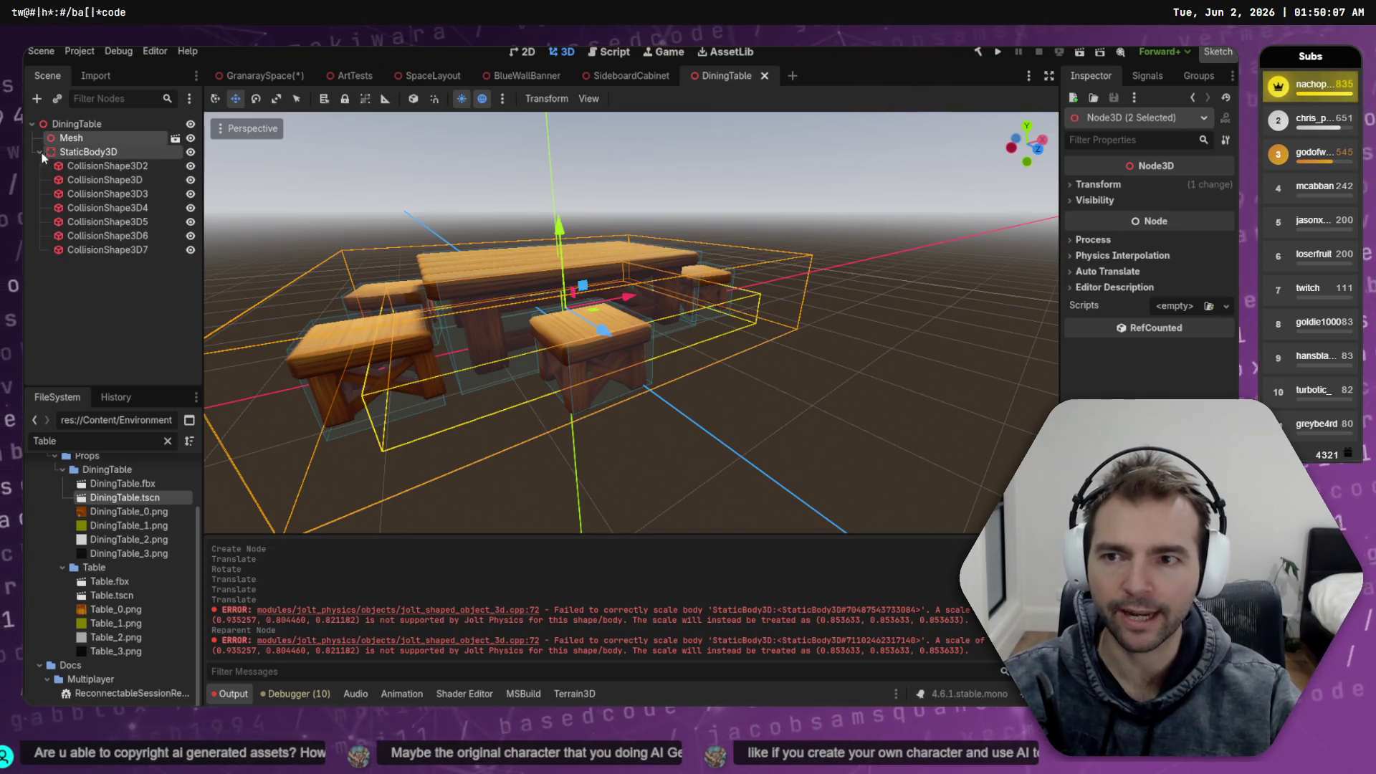
{"action": "left_click", "coordinate": [111, 249], "text": "shift"}
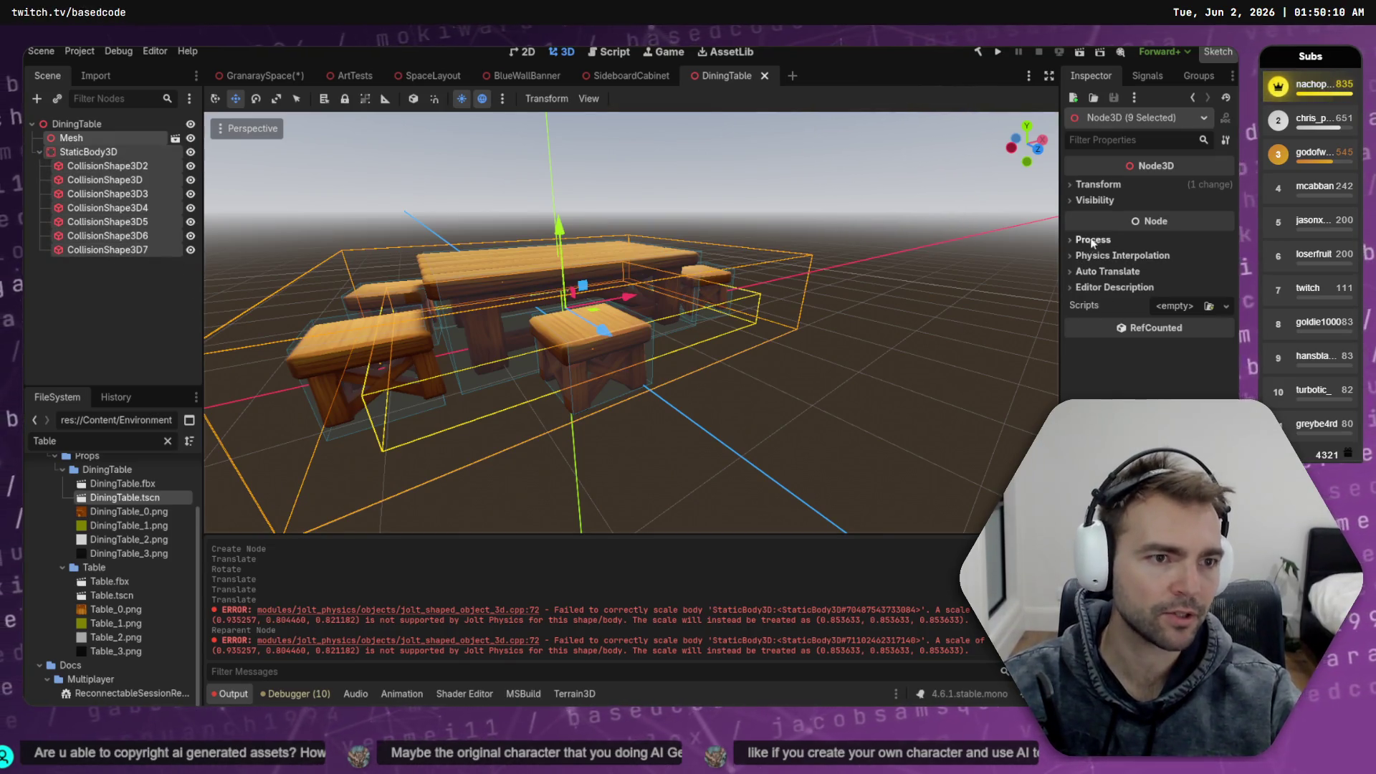
{"action": "left_click", "coordinate": [1100, 185]}
{"action": "left_click", "coordinate": [1111, 301]}
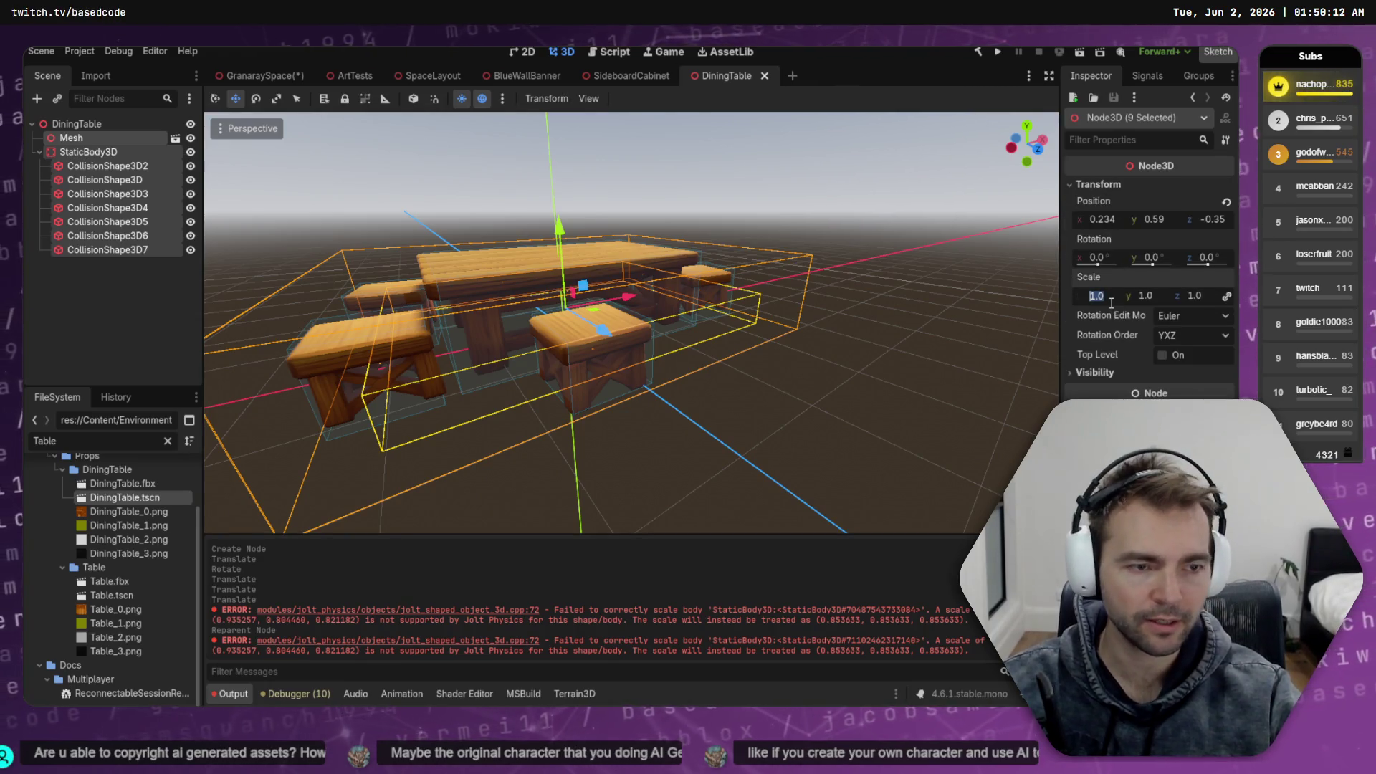
Reimport DiningTable.fbx with Root Scale 2.0 and reselect the StaticBody3D
{"action": "left_click", "coordinate": [132, 485]}
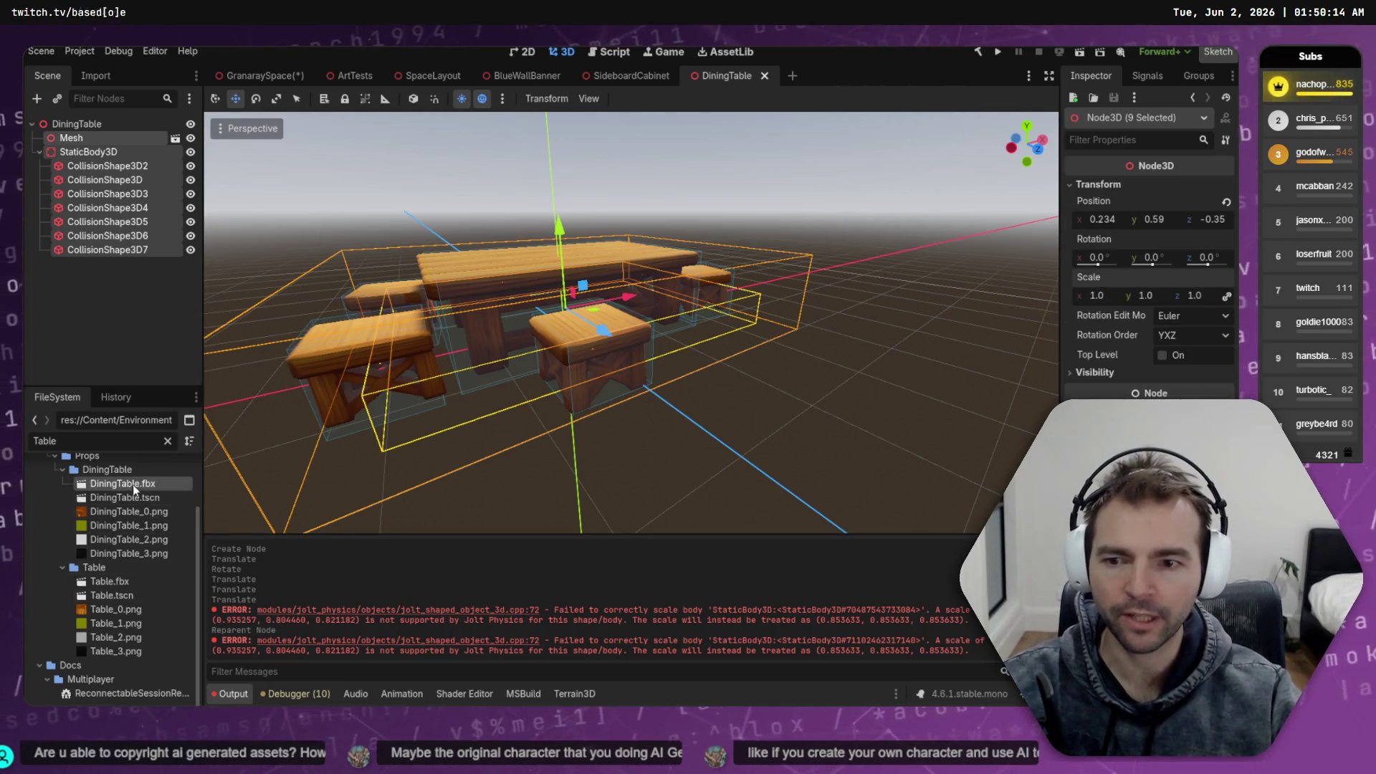
{"action": "left_click", "coordinate": [95, 75]}
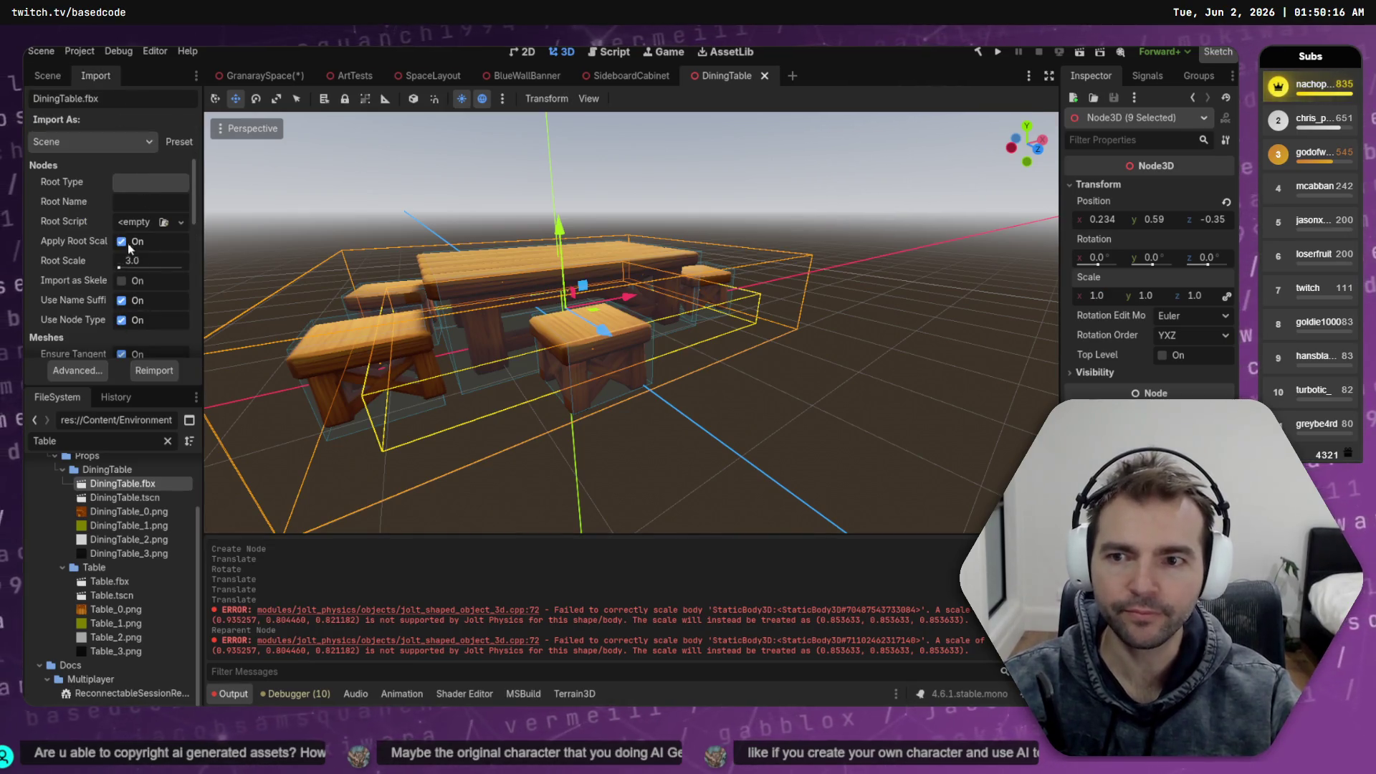
{"action": "left_click", "coordinate": [155, 260]}
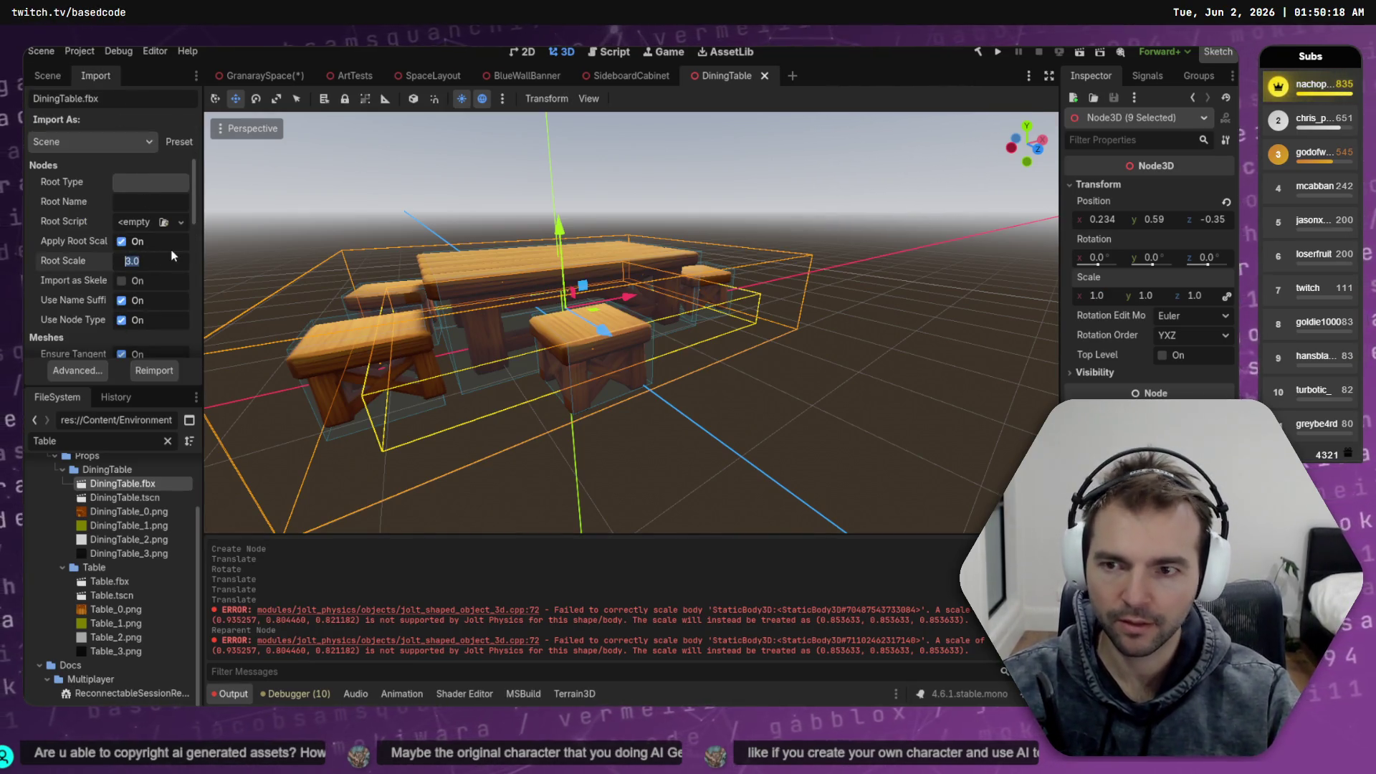
{"action": "type", "text": "2"}
{"action": "key", "text": "Return"}
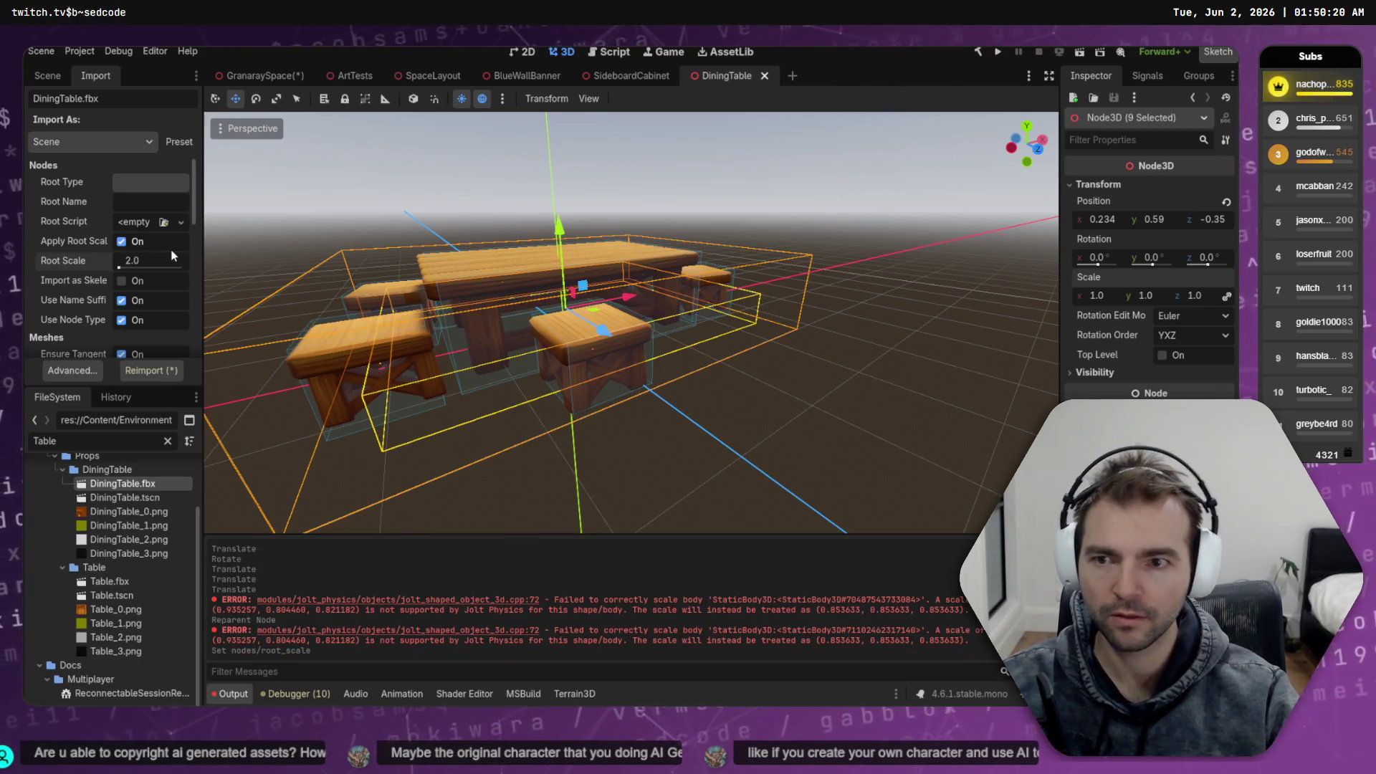
{"action": "left_click", "coordinate": [151, 370]}
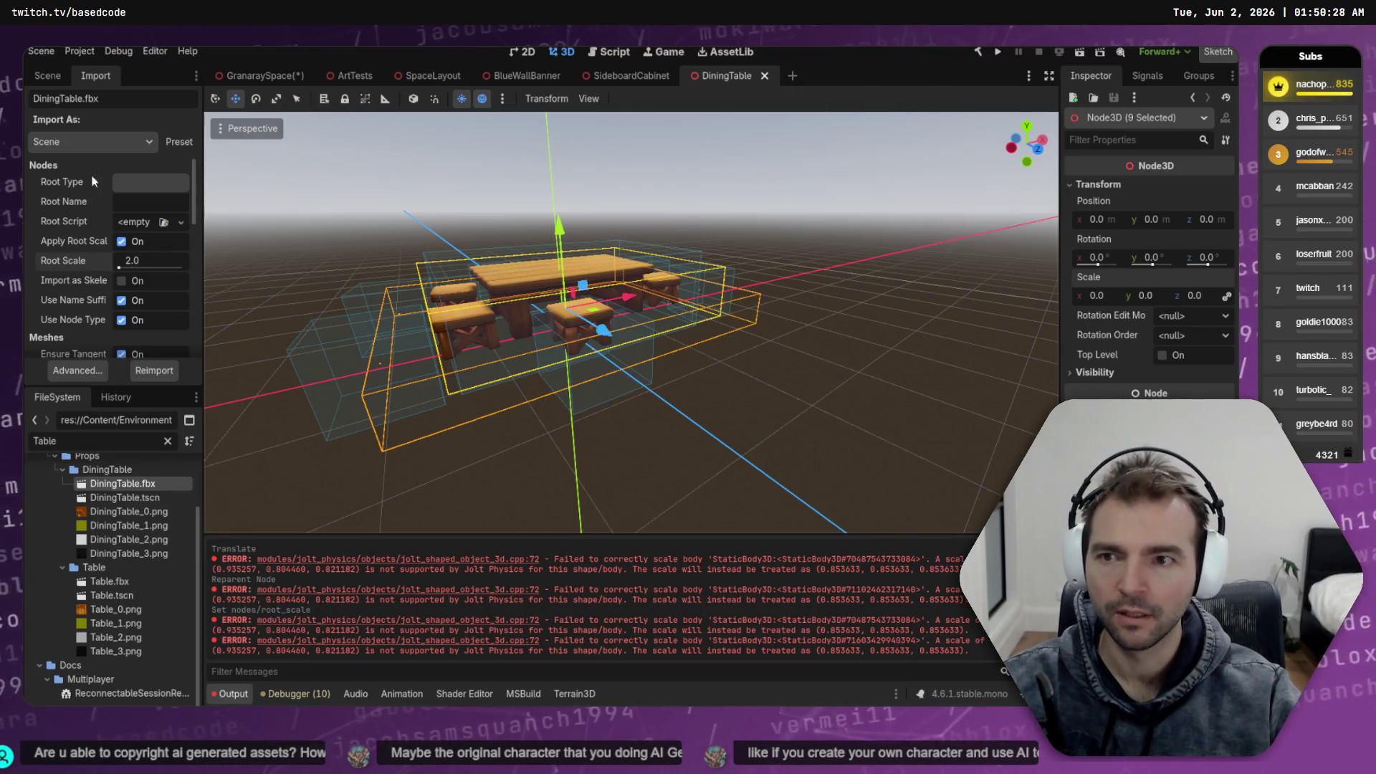
{"action": "left_click", "coordinate": [54, 76]}
{"action": "left_click", "coordinate": [91, 153]}
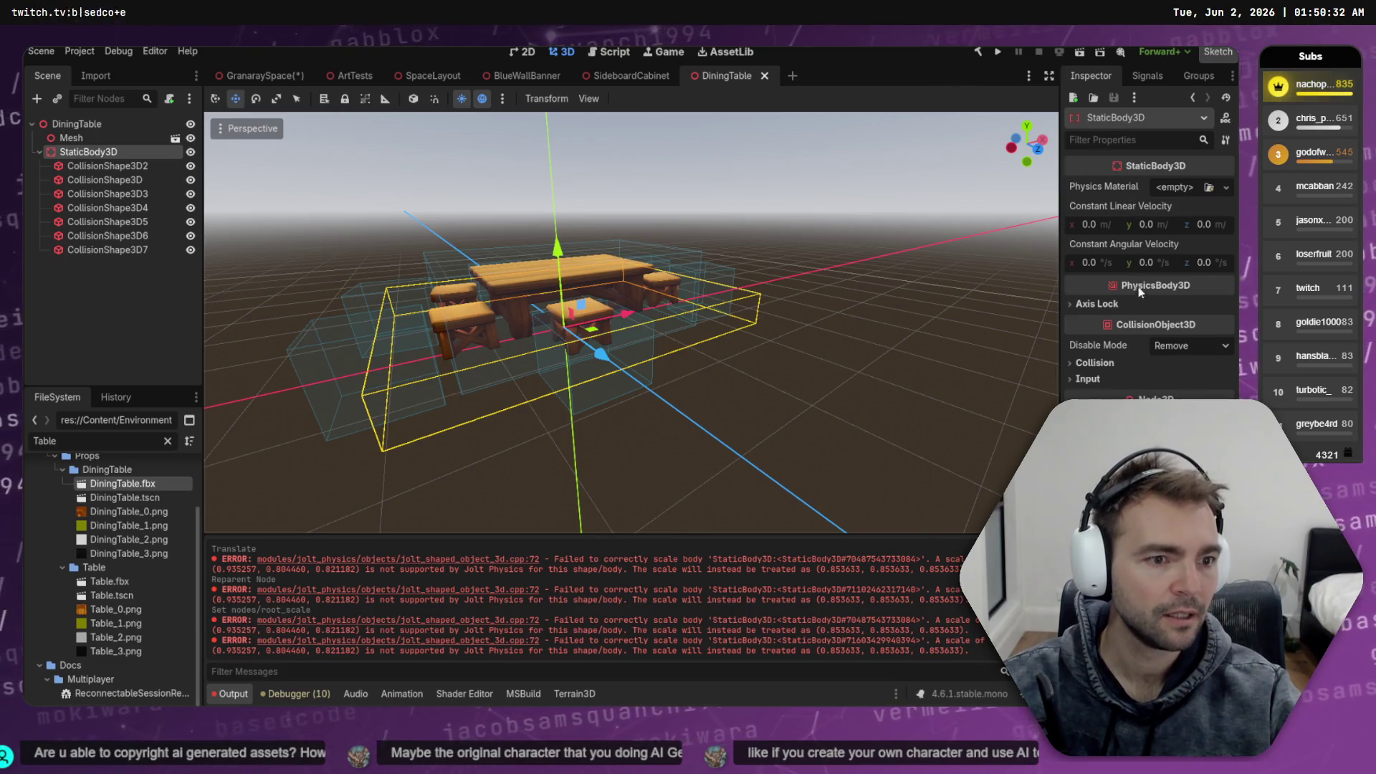
Add a Node3D child to DiningTable and move StaticBody3D under it
{"action": "right_click", "coordinate": [118, 298]}
{"action": "left_click", "coordinate": [152, 314]}
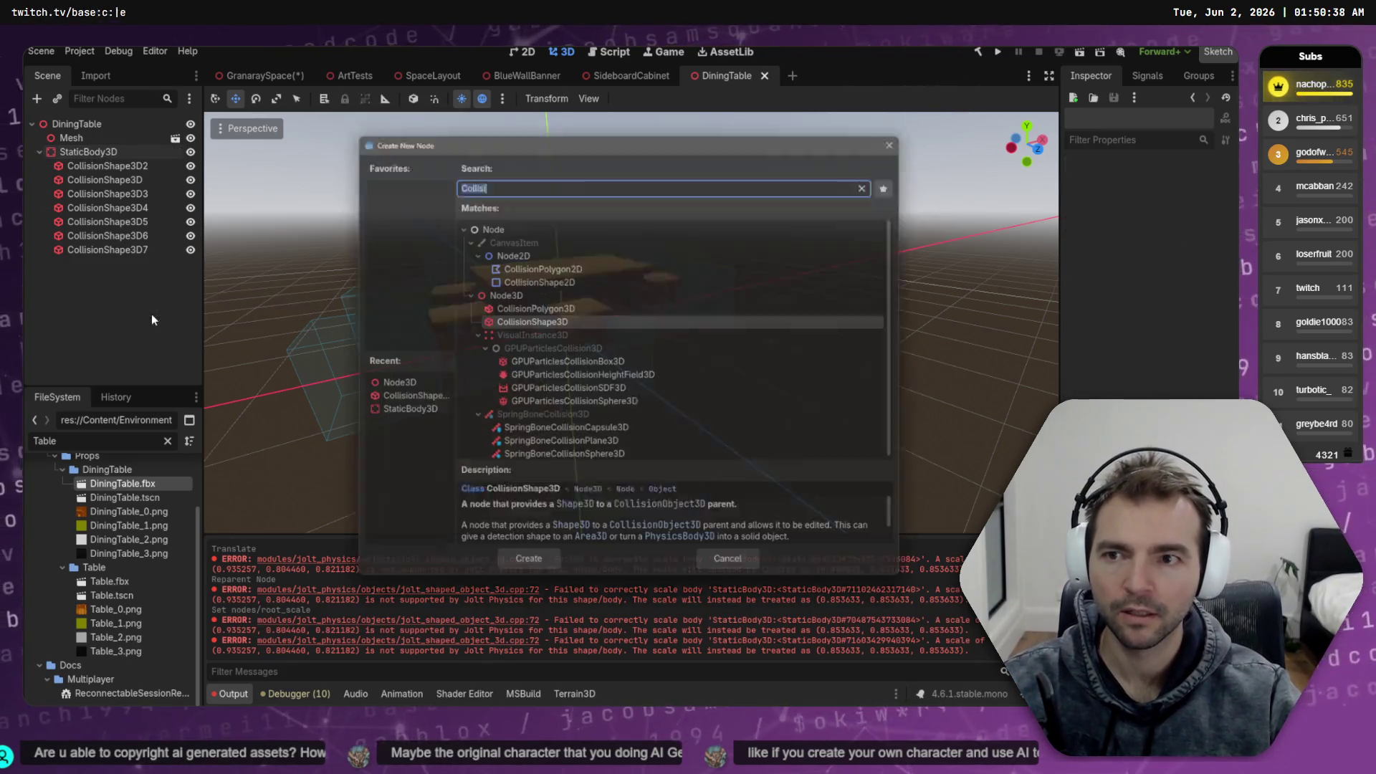
{"action": "double_click", "coordinate": [514, 292]}
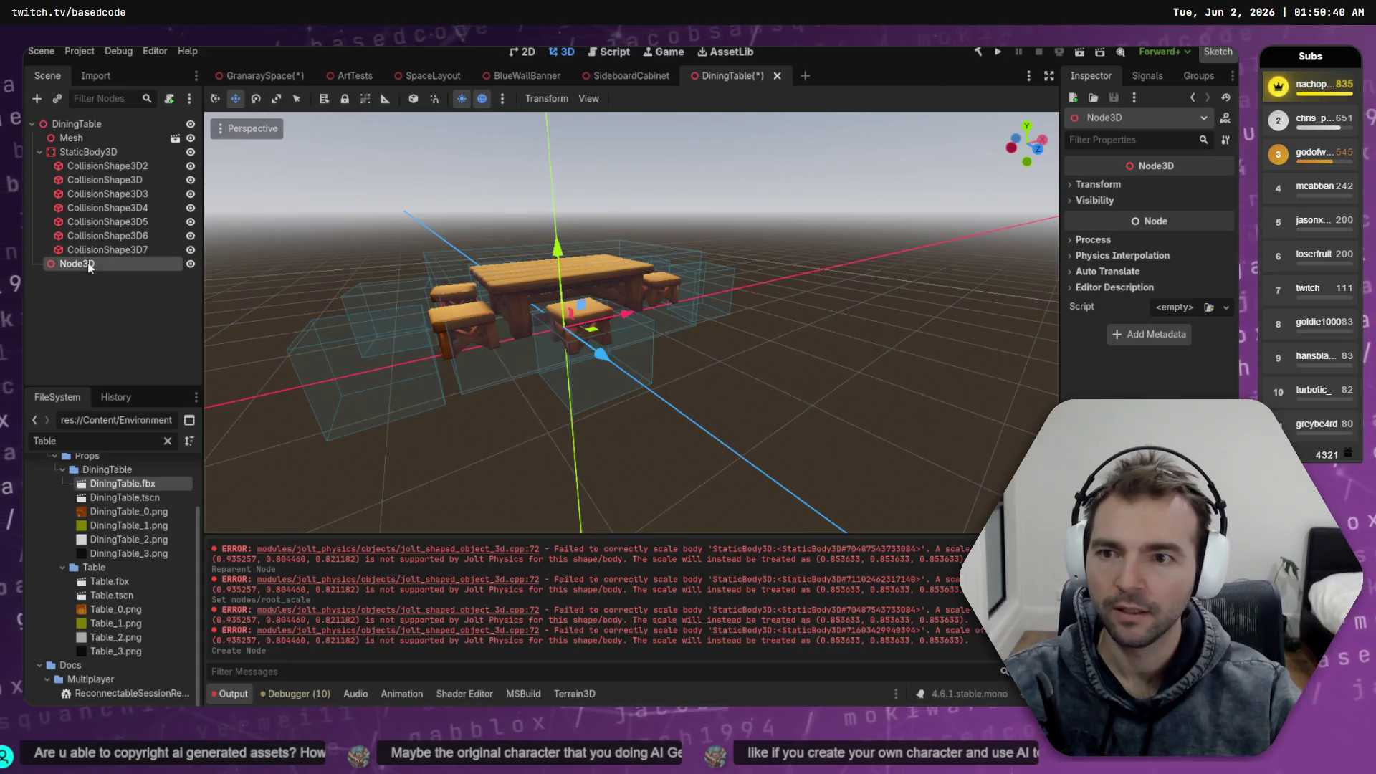
{"action": "left_click_drag", "start_coordinate": [101, 152], "coordinate": [79, 265]}
{"action": "left_click", "coordinate": [95, 151]}
Try a one-third scale on the Node3D, undo it, apply 0.66, and lift the table
{"action": "left_click", "coordinate": [1098, 185]}
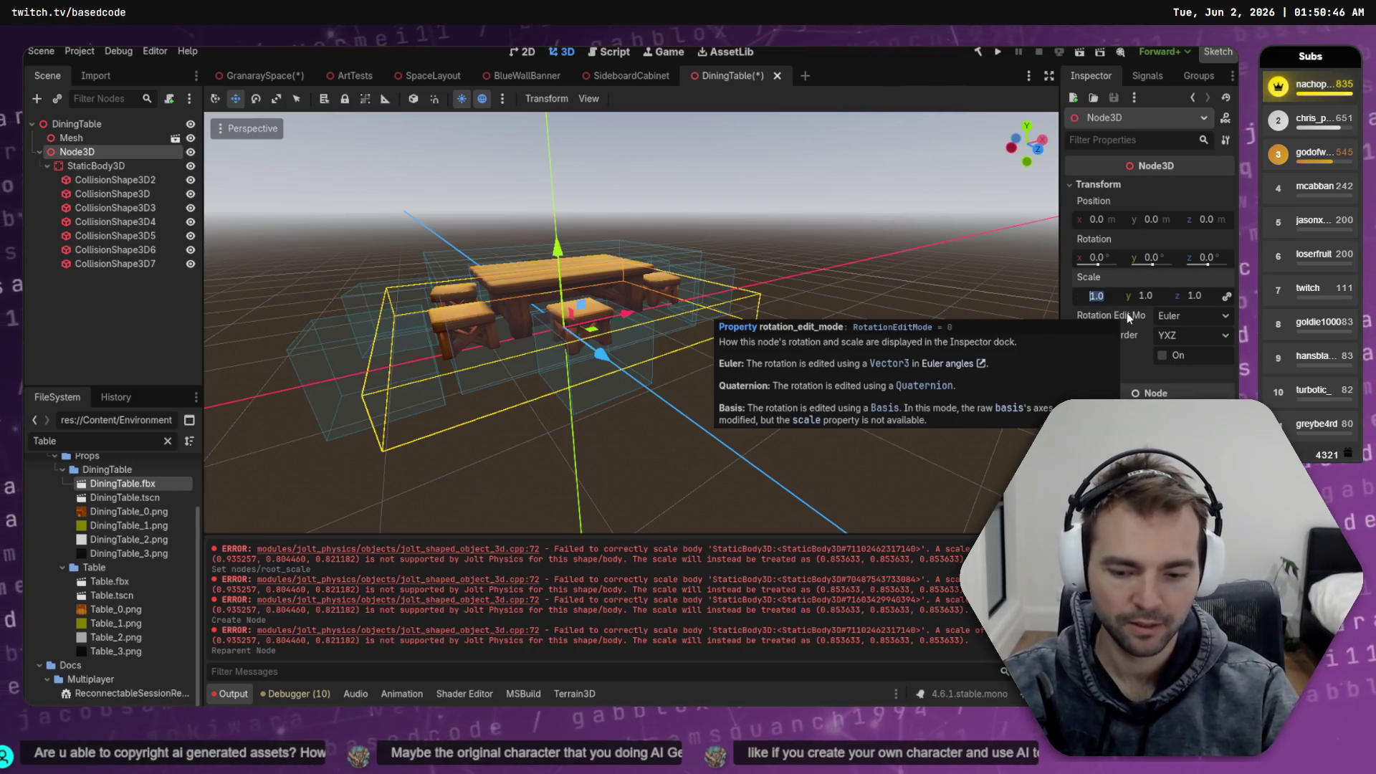
{"action": "type", "text": "."}
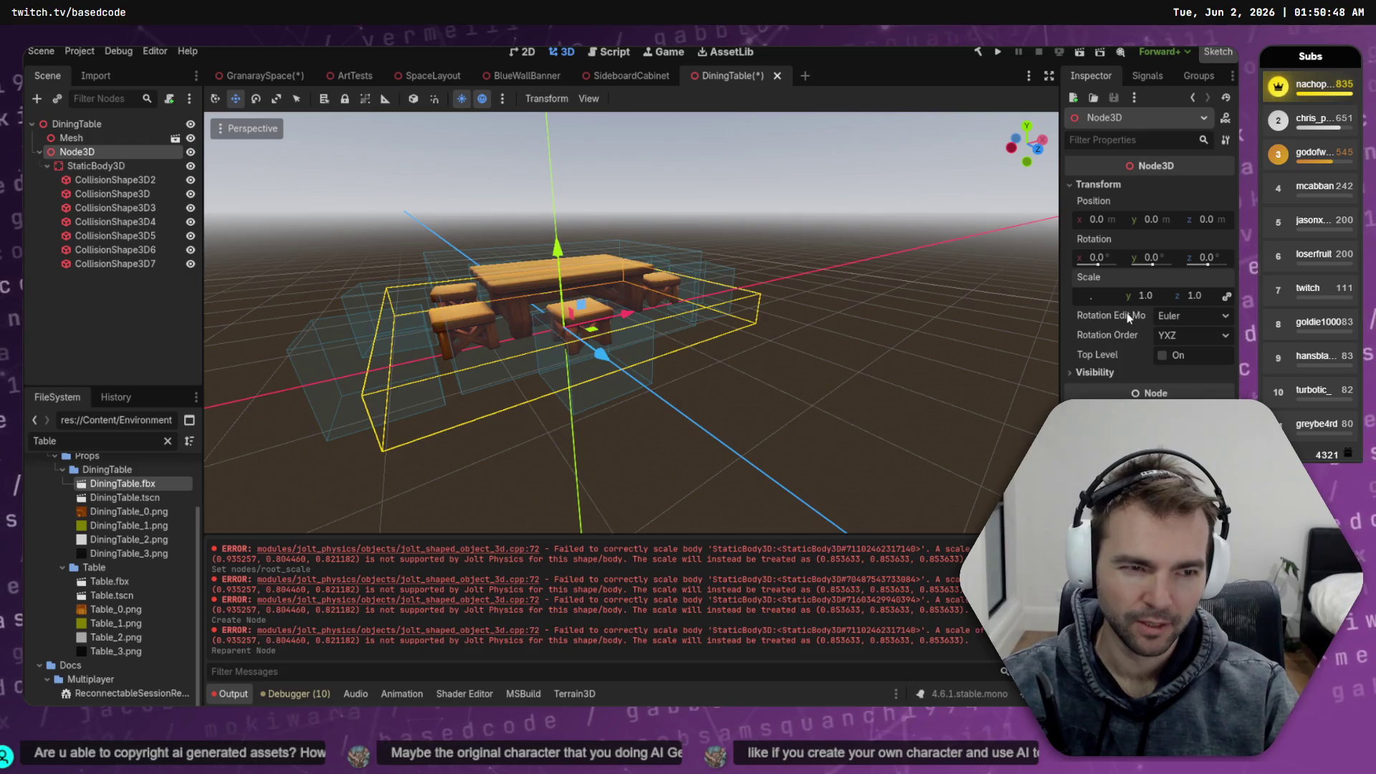
{"action": "type", "text": "3333"}
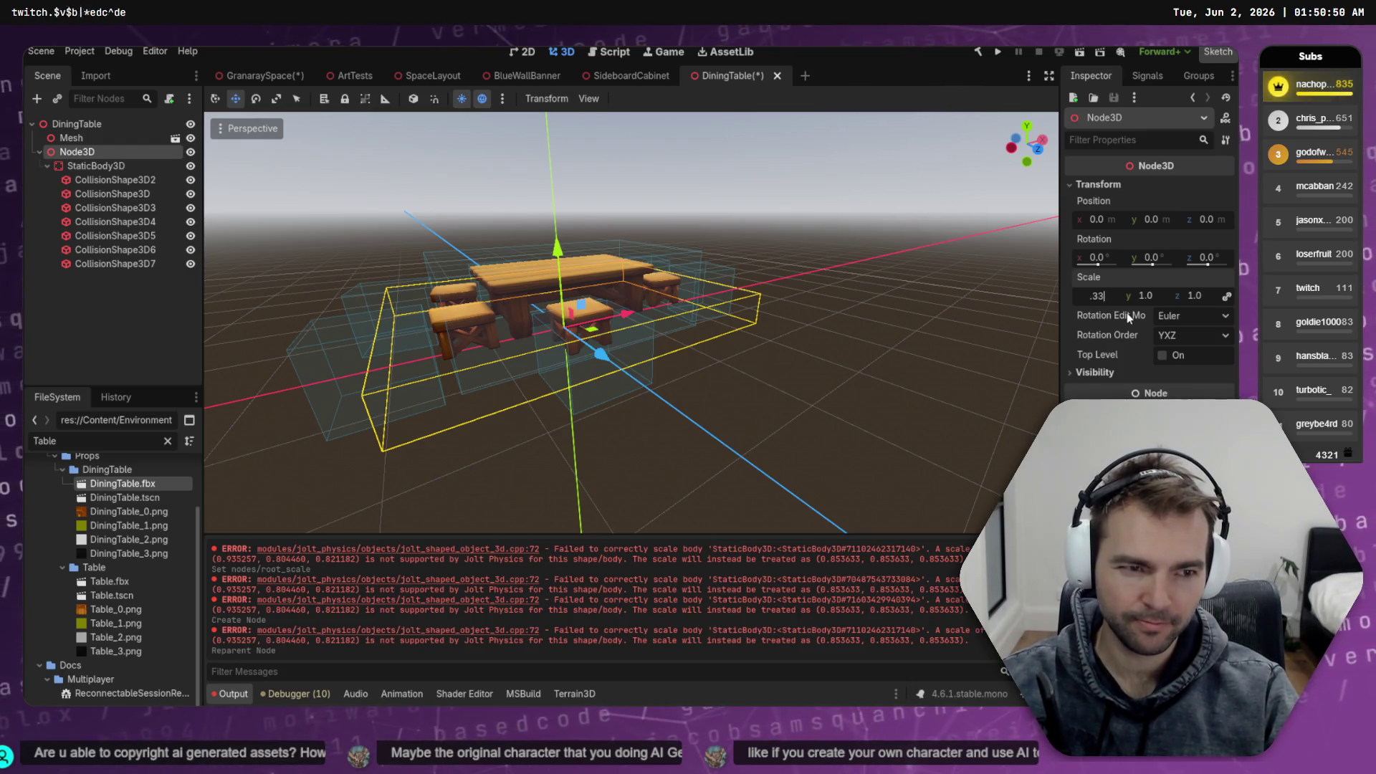
{"action": "key", "text": "Tab"}
{"action": "key", "text": "Tab"}
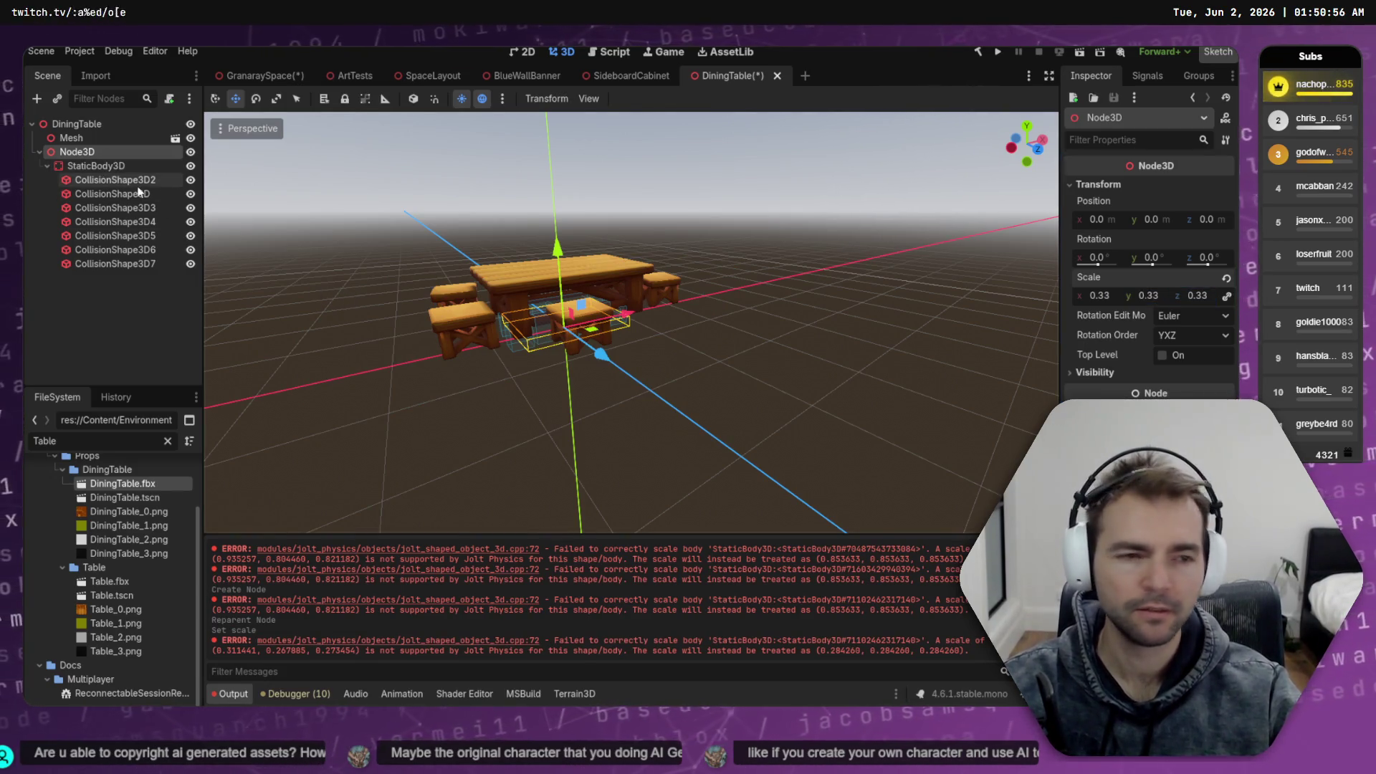
{"action": "key", "text": "ctrl+z"}
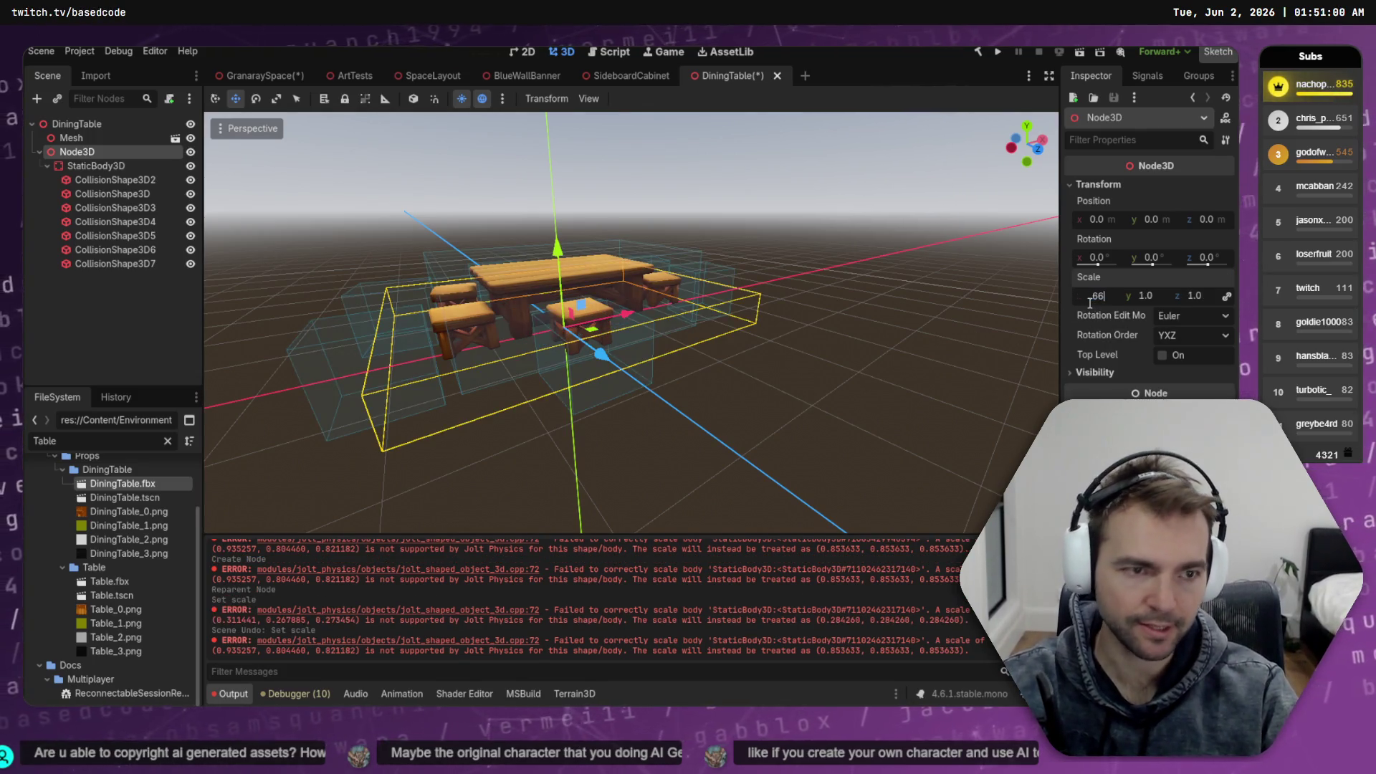
{"action": "key", "text": "Tab"}
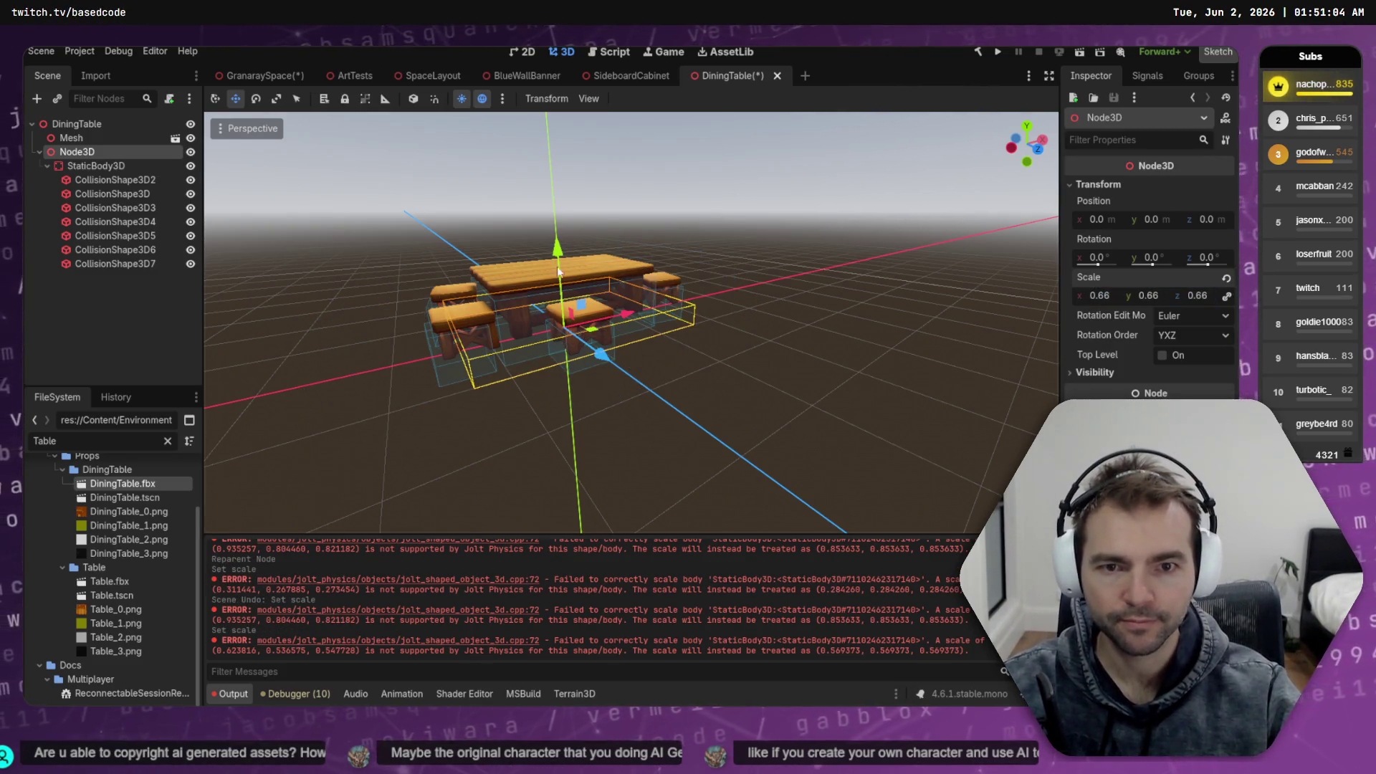
{"action": "left_click_drag", "start_coordinate": [559, 255], "coordinate": [564, 238]}
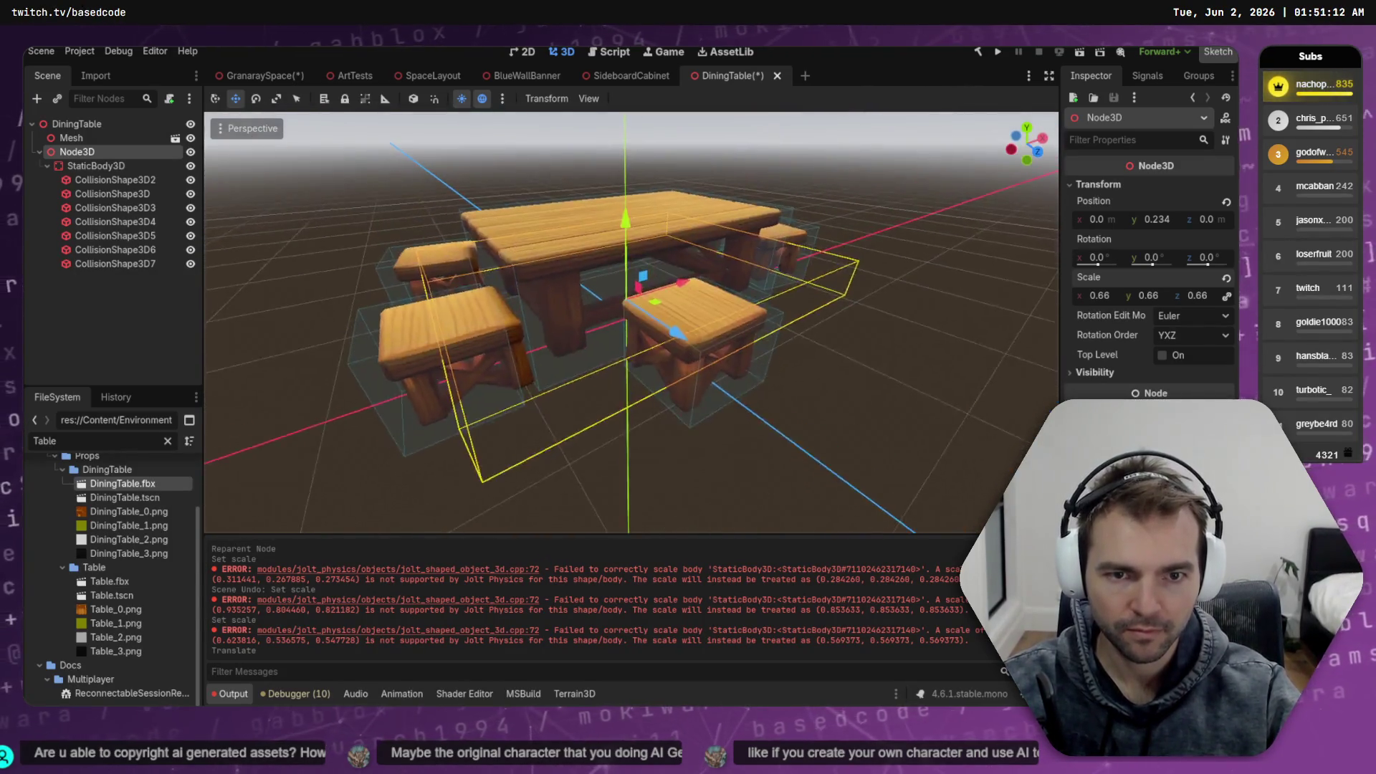
{"action": "key", "text": "r"}
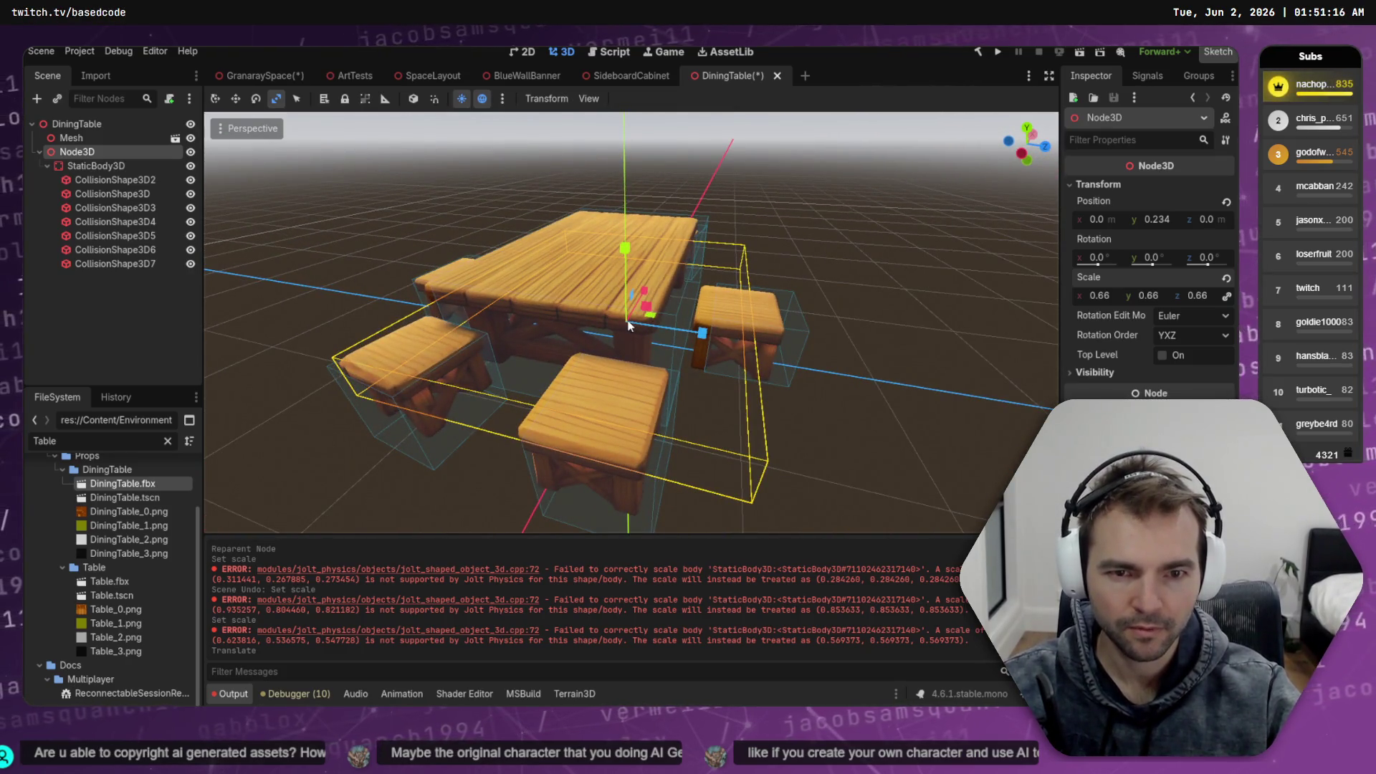
{"action": "left_click", "coordinate": [629, 326]}
{"action": "key", "text": "ctrl+z"}
{"action": "key", "text": "ctrl+shift+z"}
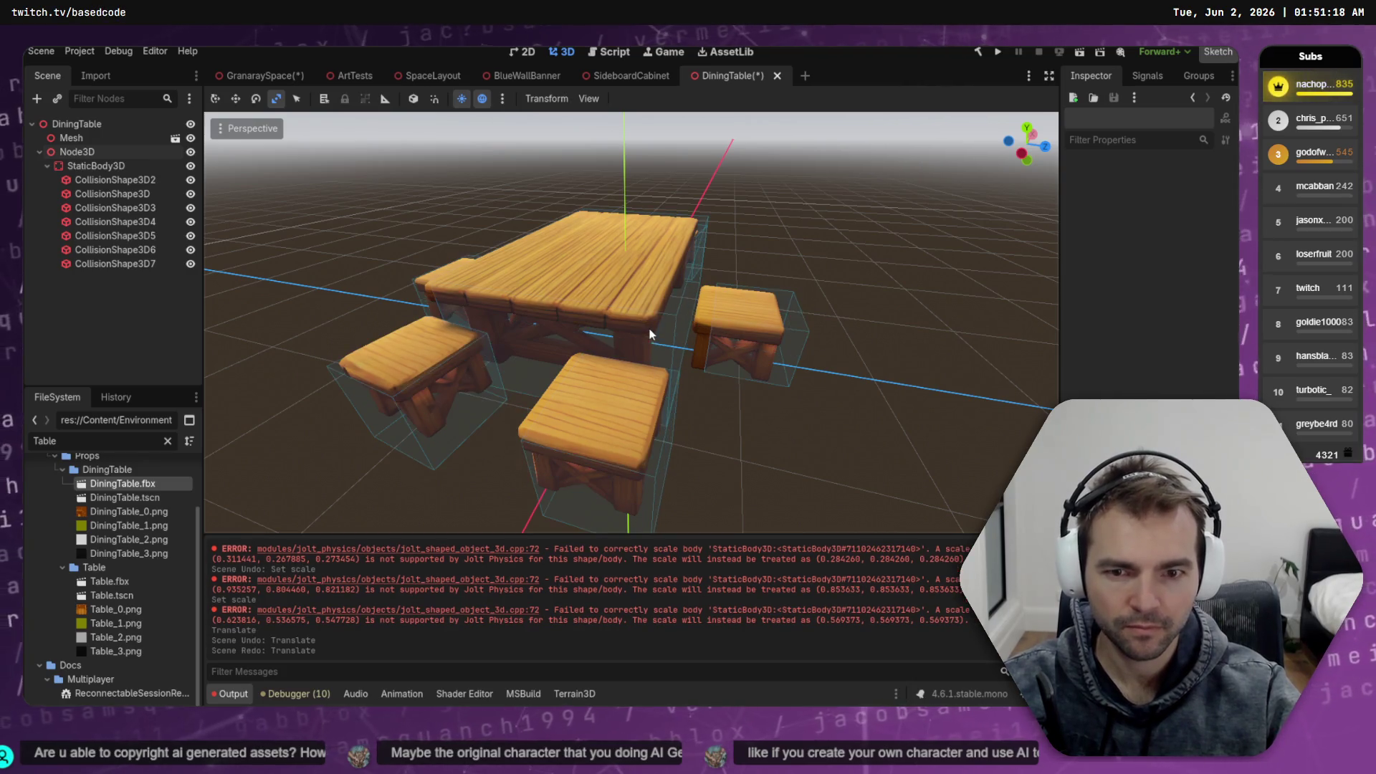
Reselect the Node3D, undo and redo its move, and try then undo a gizmo rescale
{"action": "left_click", "coordinate": [108, 152]}
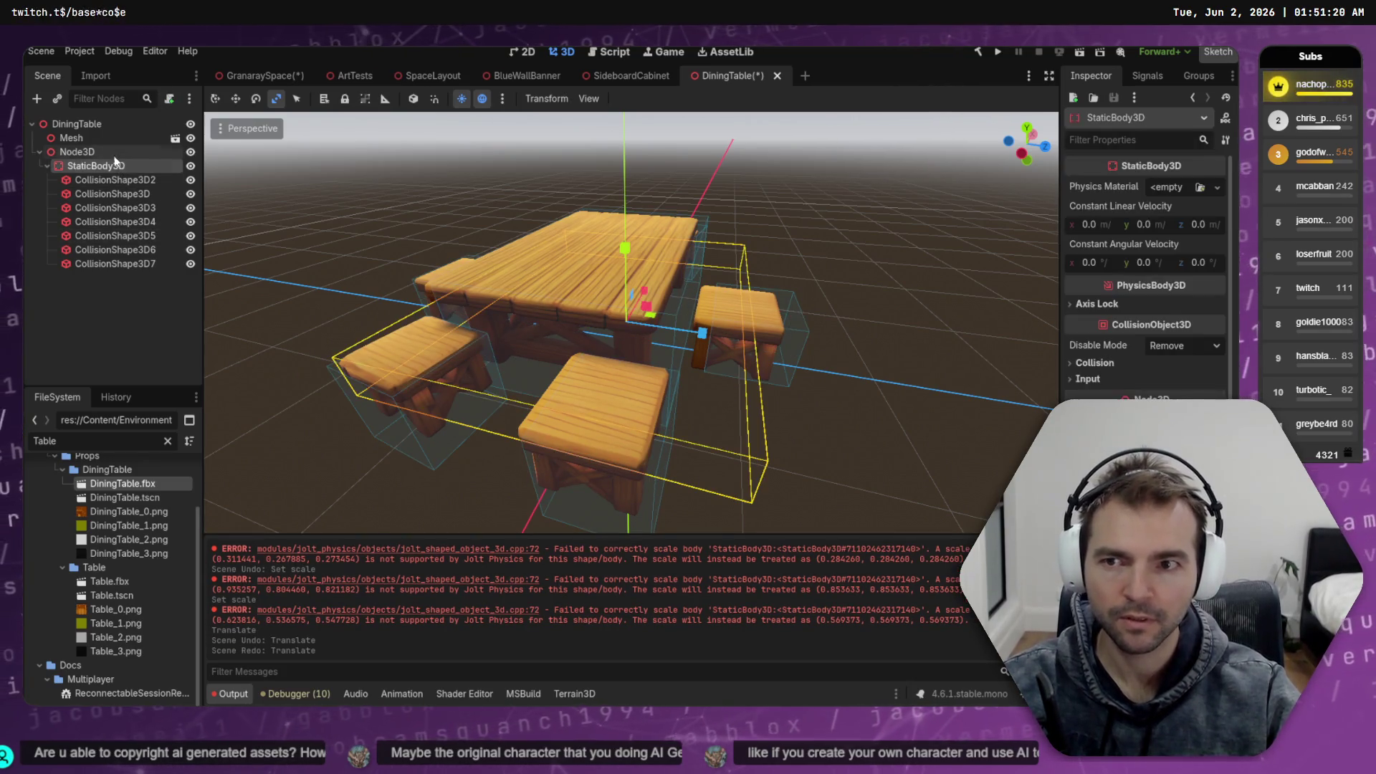
{"action": "left_click", "coordinate": [660, 299]}
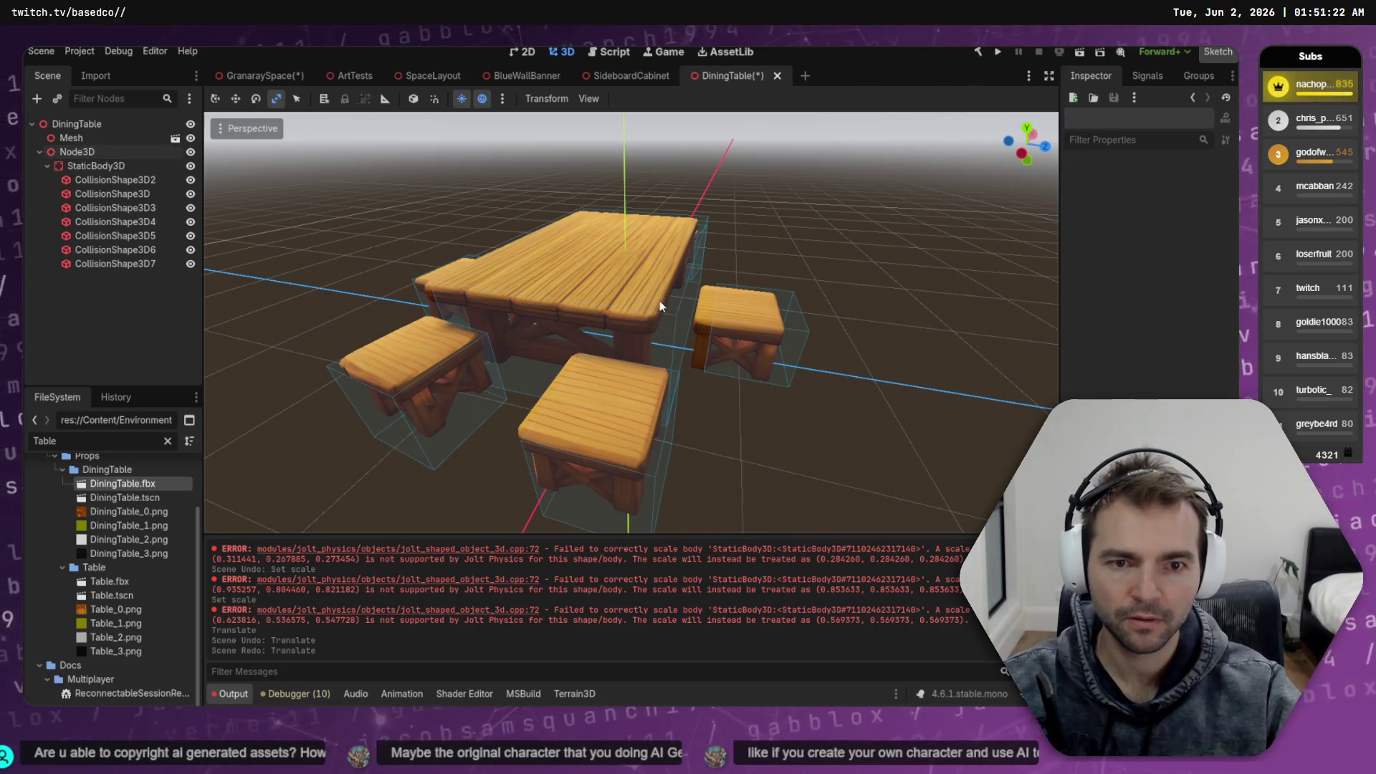
{"action": "left_click", "coordinate": [94, 154]}
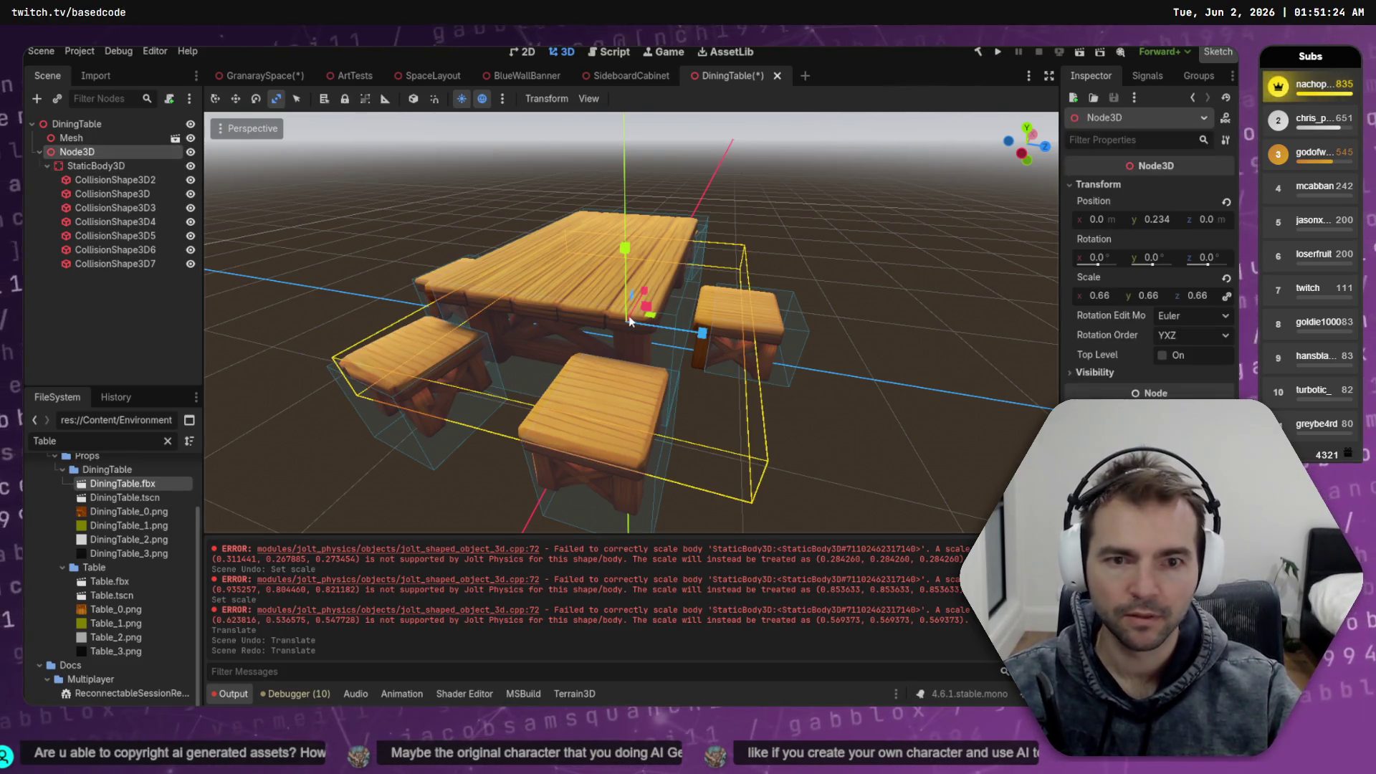
{"action": "left_click", "coordinate": [597, 279]}
{"action": "key", "text": "ctrl+z"}
{"action": "key", "text": "ctrl+shift+z"}
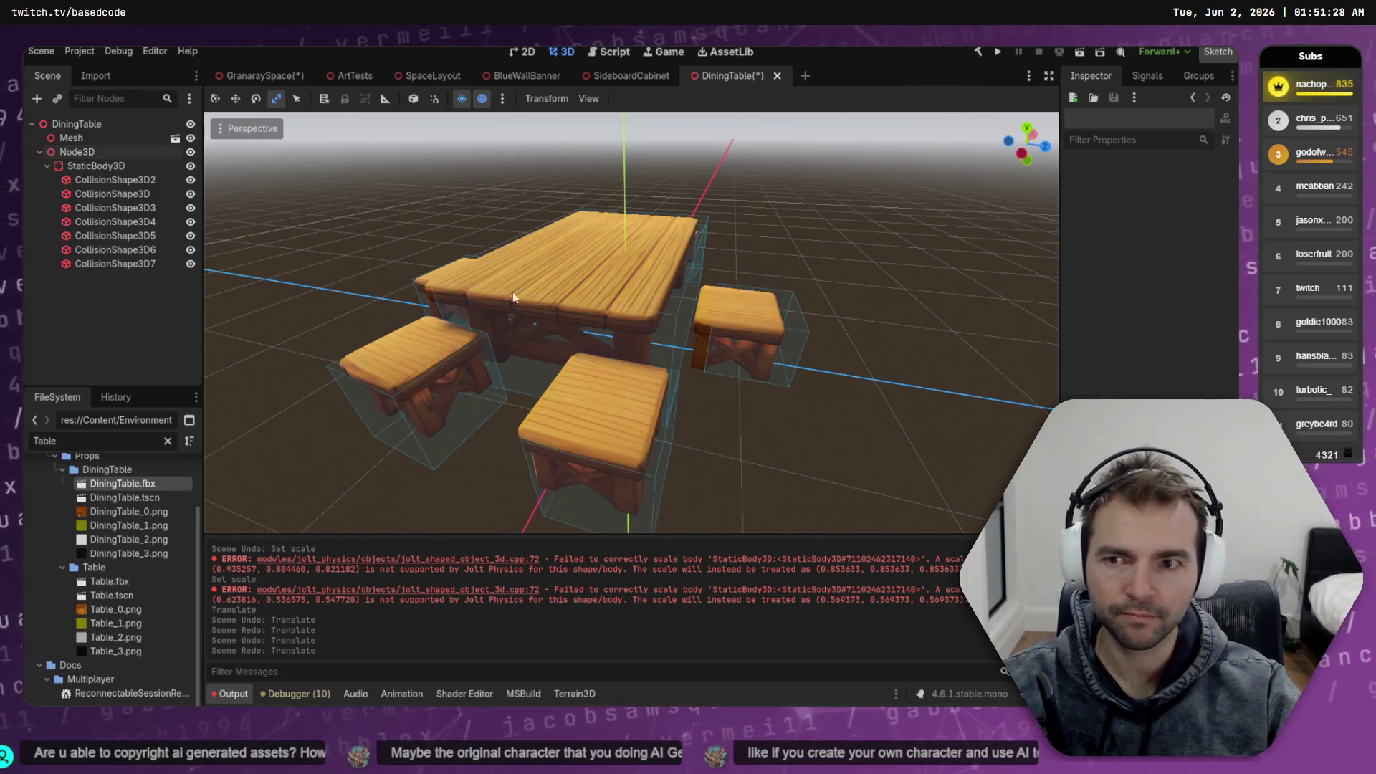
{"action": "left_click", "coordinate": [86, 152]}
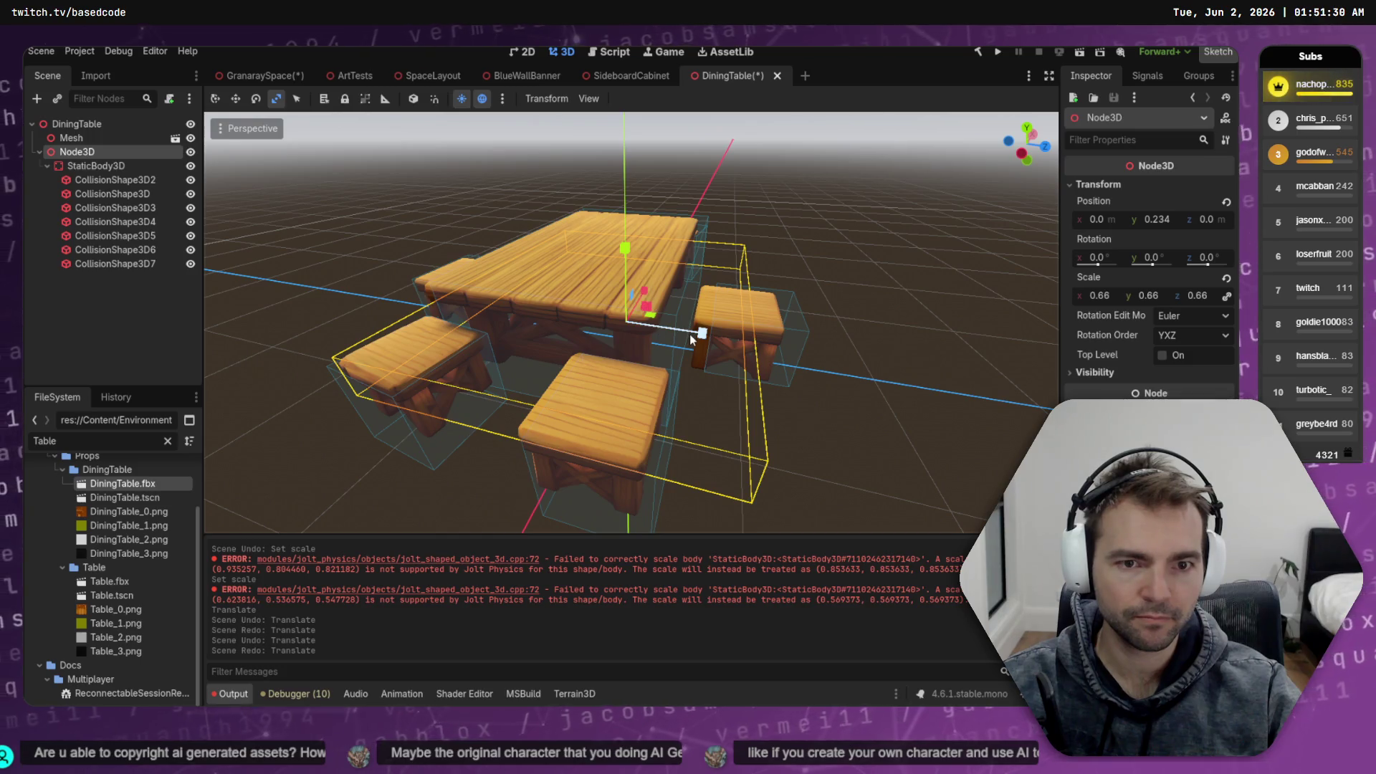
{"action": "mouse_move", "coordinate": [690, 336]}
{"action": "left_mouse_down"}
{"action": "mouse_move", "coordinate": [695, 304]}
{"action": "mouse_move", "coordinate": [751, 281]}
{"action": "left_mouse_up"}
{"action": "key", "text": "ctrl+z"}
Set the Node3D's uniform scale to 0.72 and view the table from the top
{"action": "scroll", "coordinate": [750, 234], "scroll_direction": "up", "scroll_amount": 8}
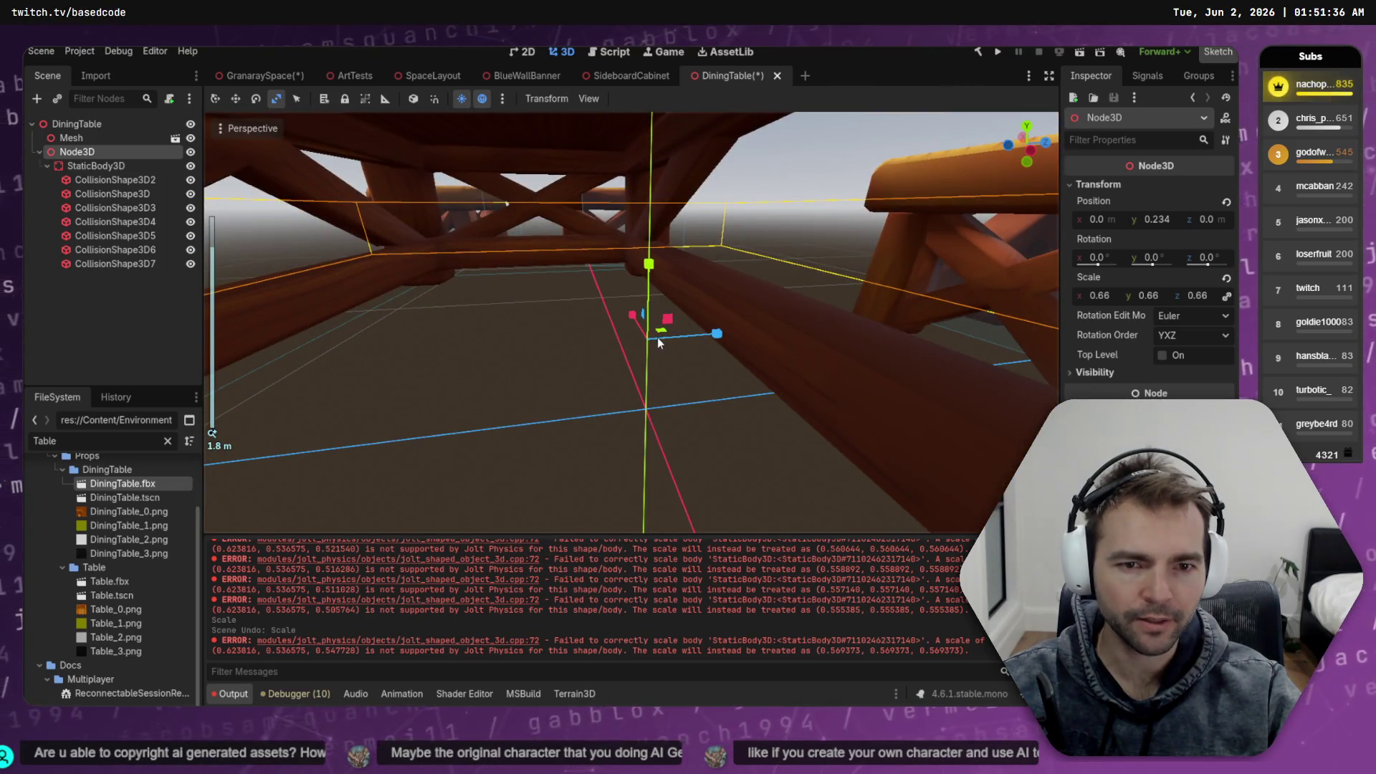
{"action": "left_click", "coordinate": [656, 334]}
{"action": "key", "text": "ctrl+z"}
{"action": "scroll", "coordinate": [664, 326], "scroll_direction": "down", "scroll_amount": 2}
{"action": "scroll", "coordinate": [664, 326], "scroll_direction": "down", "scroll_amount": 12}
{"action": "left_click", "coordinate": [76, 152]}
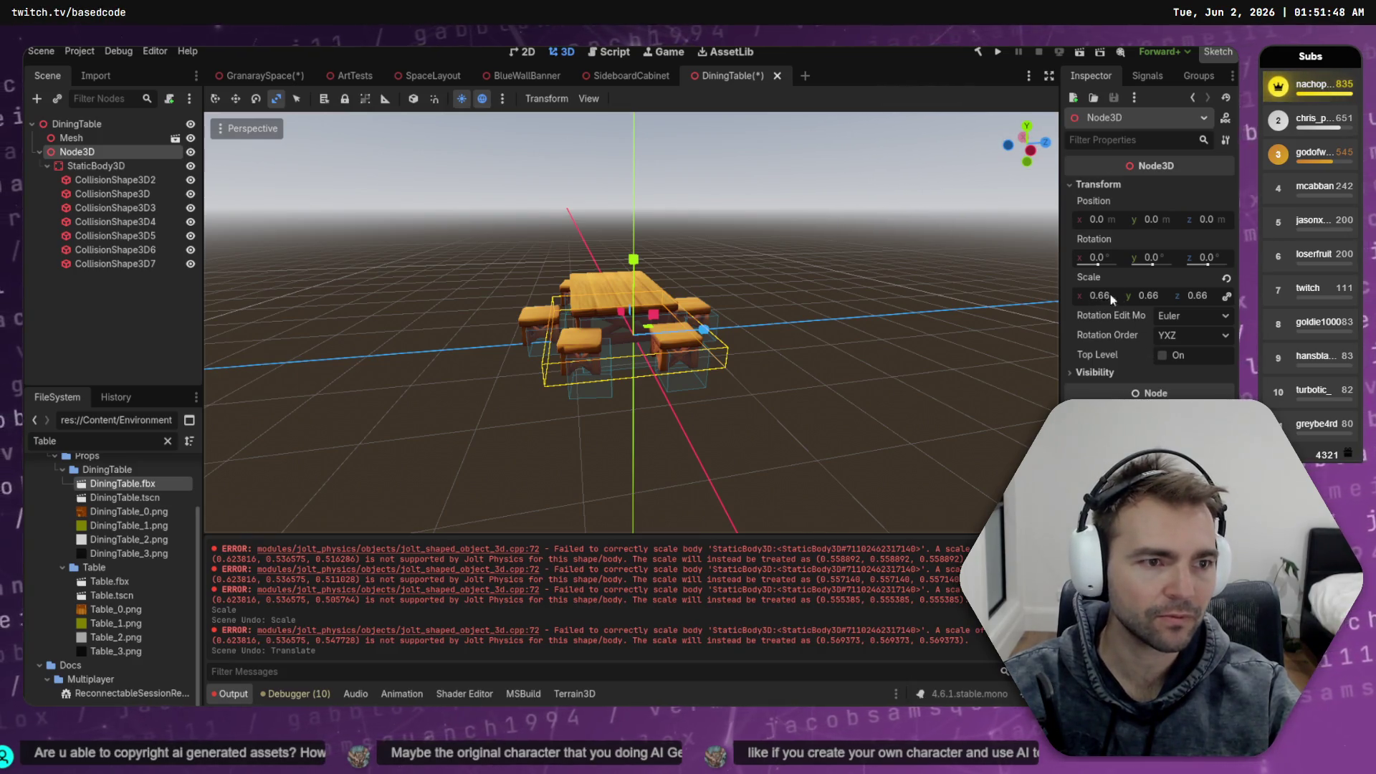
{"action": "mouse_move", "coordinate": [1095, 293]}
{"action": "left_mouse_down"}
{"action": "mouse_move", "coordinate": [1073, 292]}
{"action": "mouse_move", "coordinate": [1104, 292]}
{"action": "left_mouse_up"}
{"action": "left_click", "coordinate": [1027, 130]}
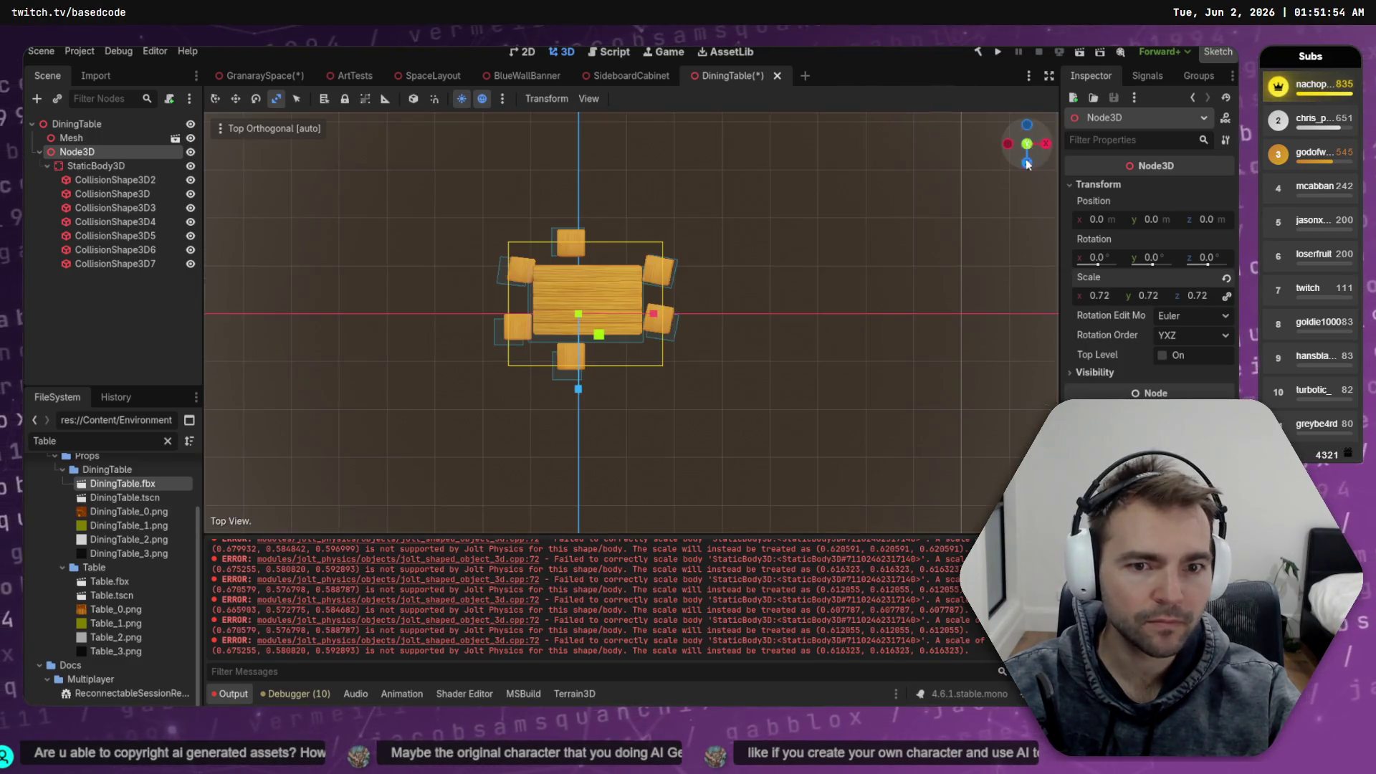
Shrink the table set to 0.66 and nudge it slightly along X and Z
{"action": "left_click_drag", "start_coordinate": [1107, 300], "coordinate": [1082, 295]}
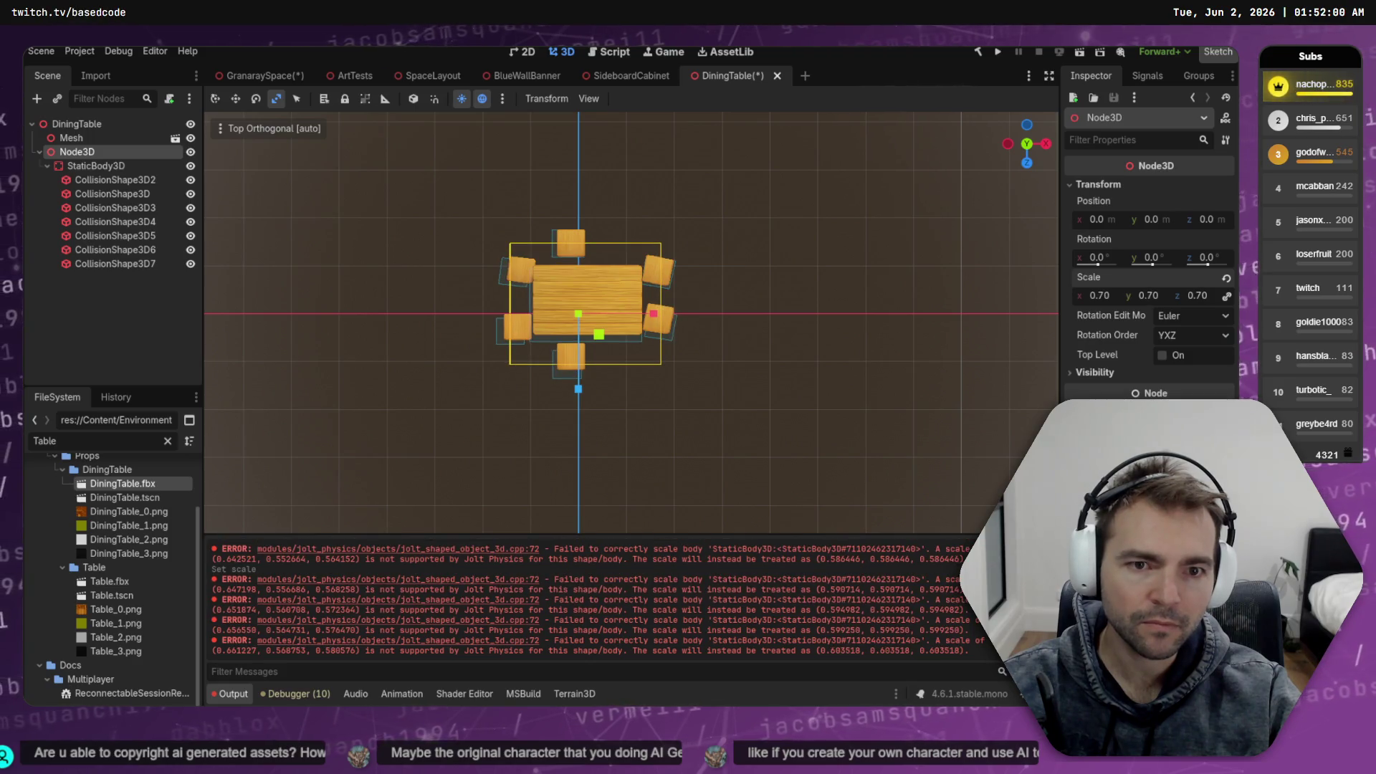
{"action": "left_click_drag", "start_coordinate": [656, 315], "coordinate": [659, 314]}
{"action": "left_click_drag", "start_coordinate": [582, 391], "coordinate": [584, 387]}
{"action": "left_click_drag", "start_coordinate": [1097, 301], "coordinate": [1075, 301]}
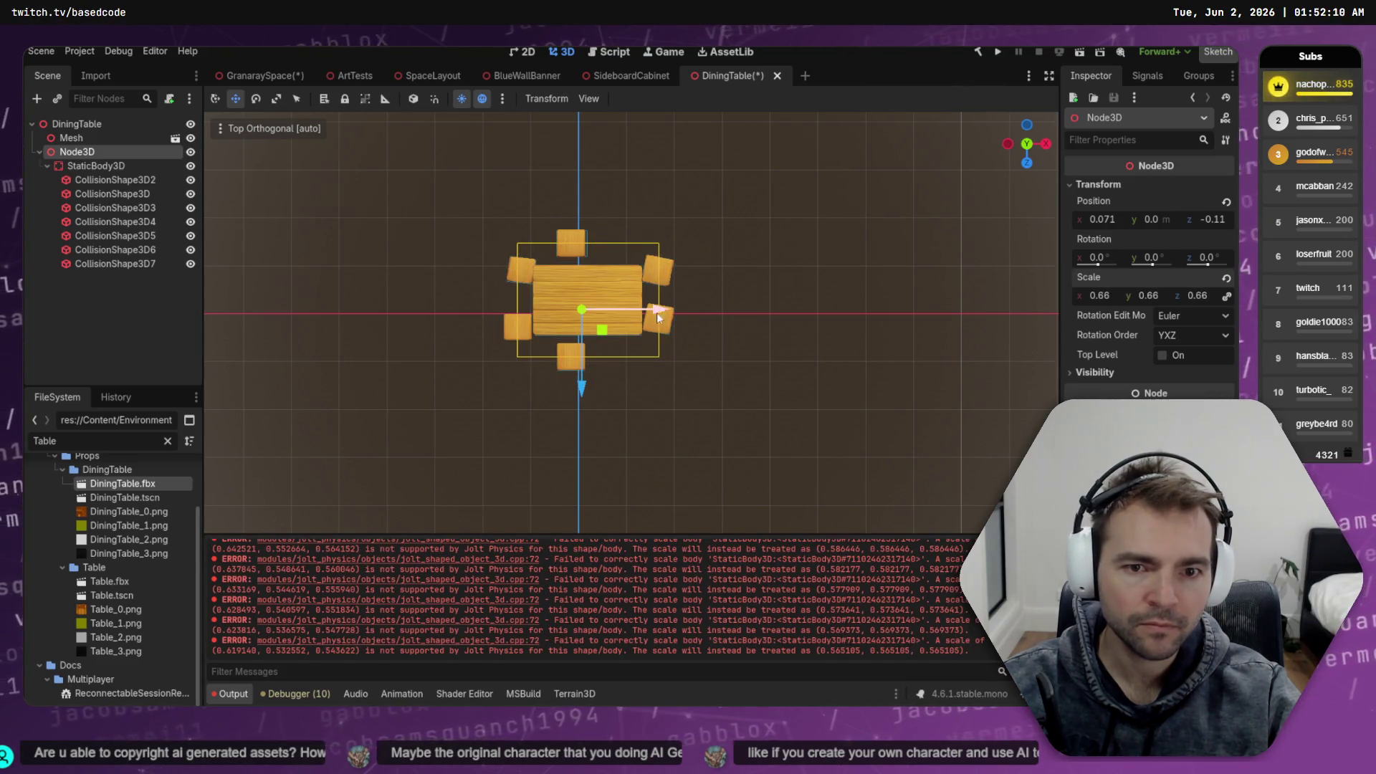
{"action": "left_click_drag", "start_coordinate": [666, 313], "coordinate": [663, 313]}
Move StaticBody3D and its collision shapes up to DiningTable and delete the Node3D
{"action": "left_click", "coordinate": [96, 165]}
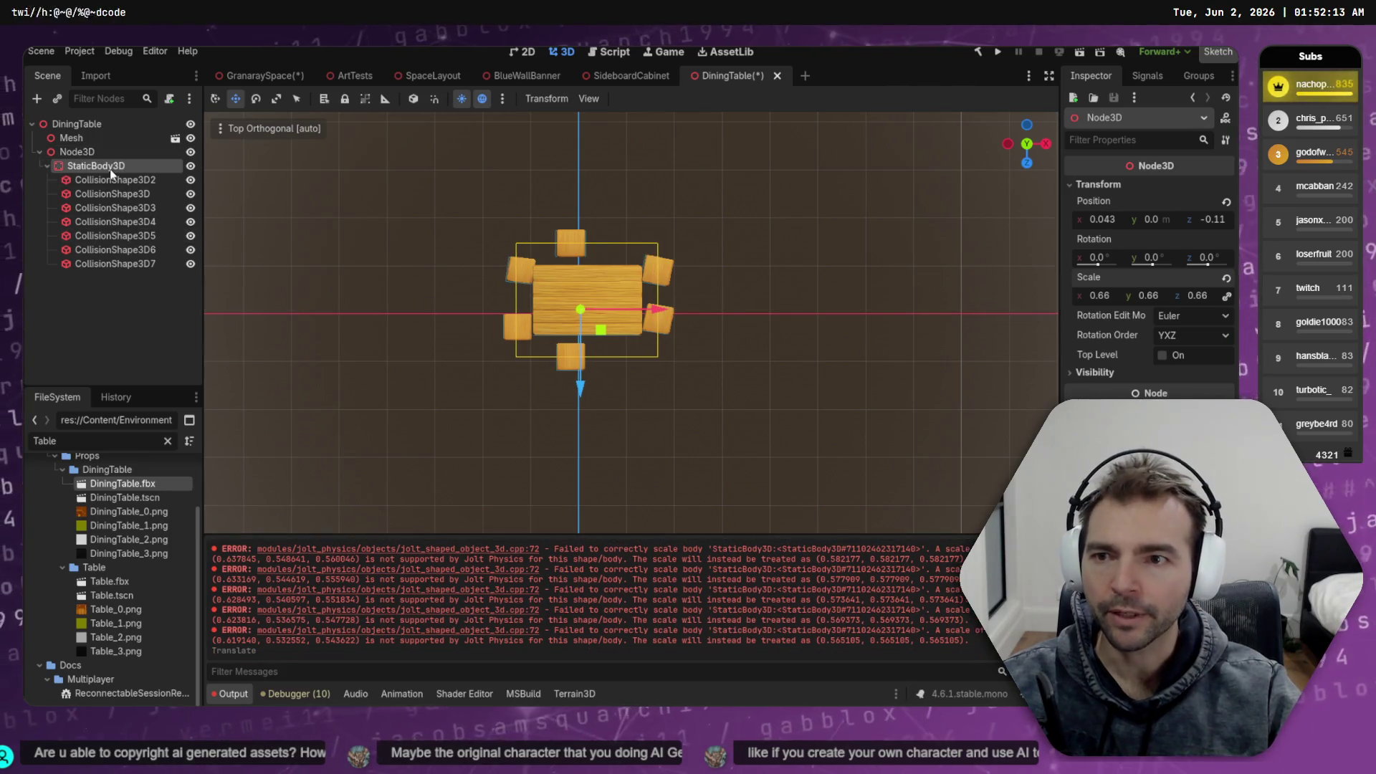
{"action": "left_click", "coordinate": [113, 263], "text": "shift"}
{"action": "left_click_drag", "start_coordinate": [94, 170], "coordinate": [71, 124]}
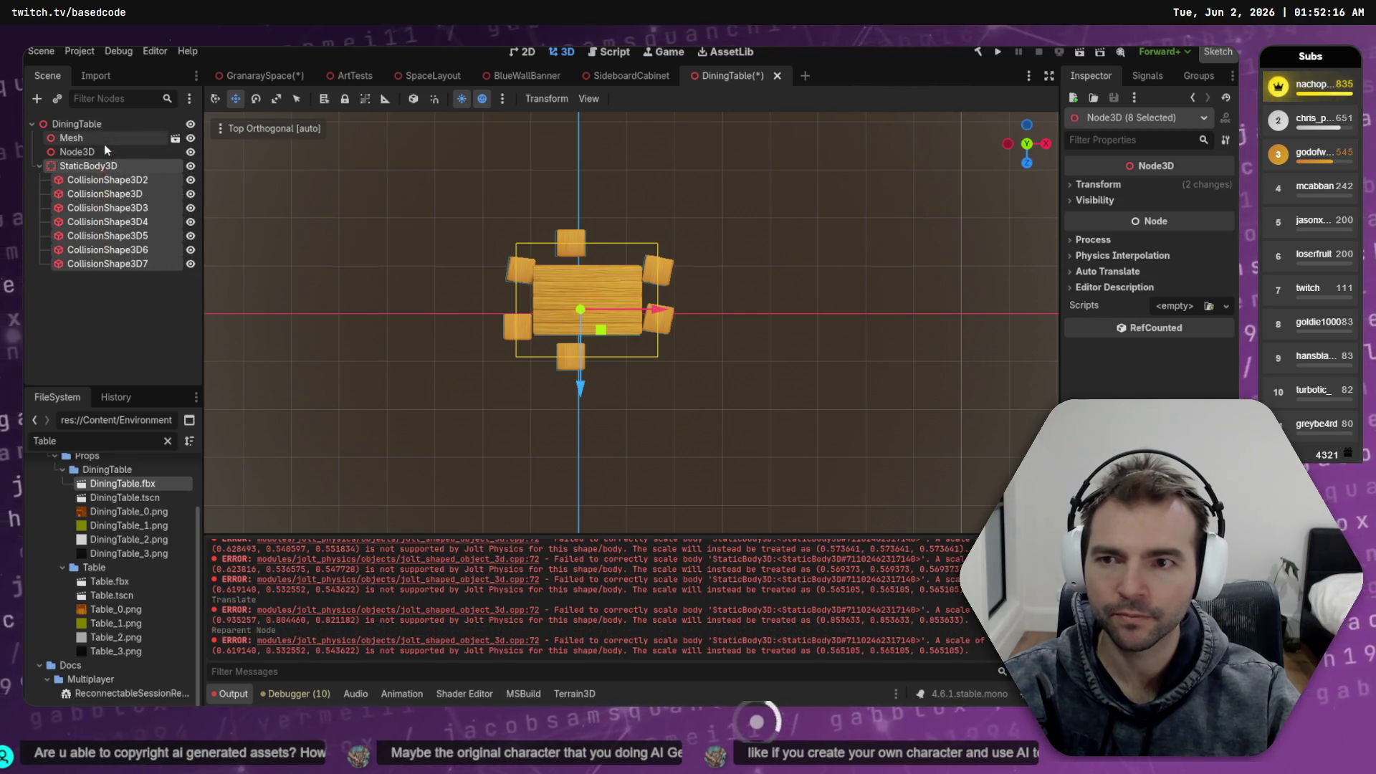
{"action": "left_click", "coordinate": [85, 153]}
{"action": "key", "text": "Delete"}
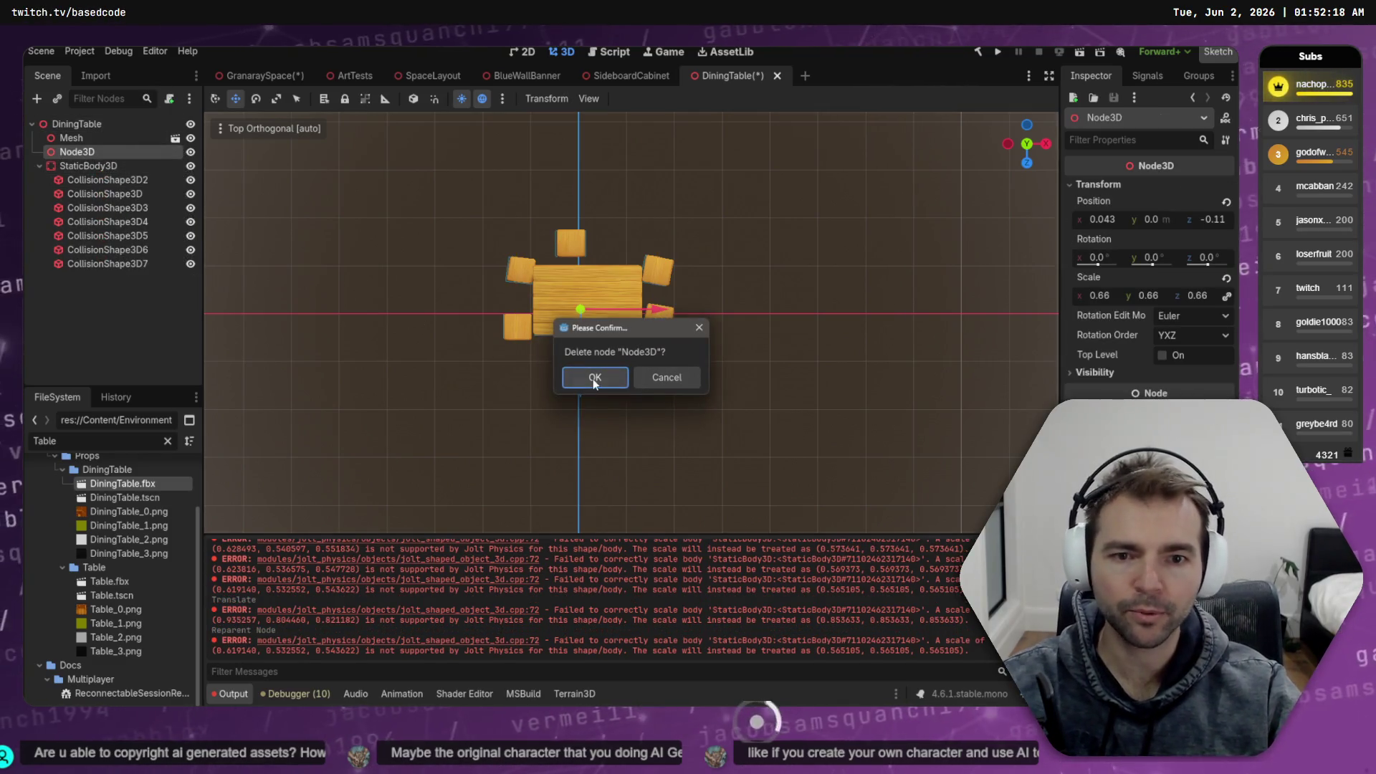
{"action": "key", "text": "Return"}
{"action": "left_click", "coordinate": [118, 152]}
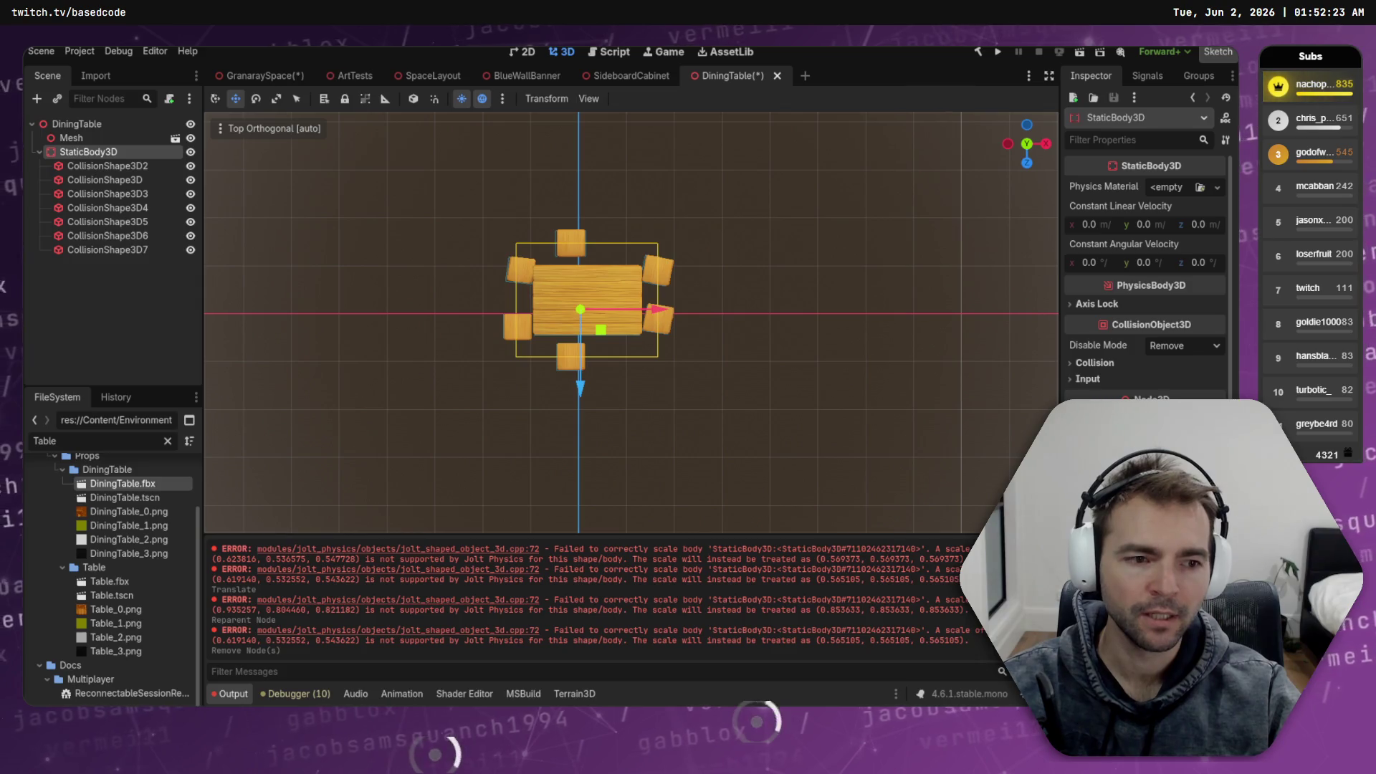
{"action": "left_click", "coordinate": [85, 166]}
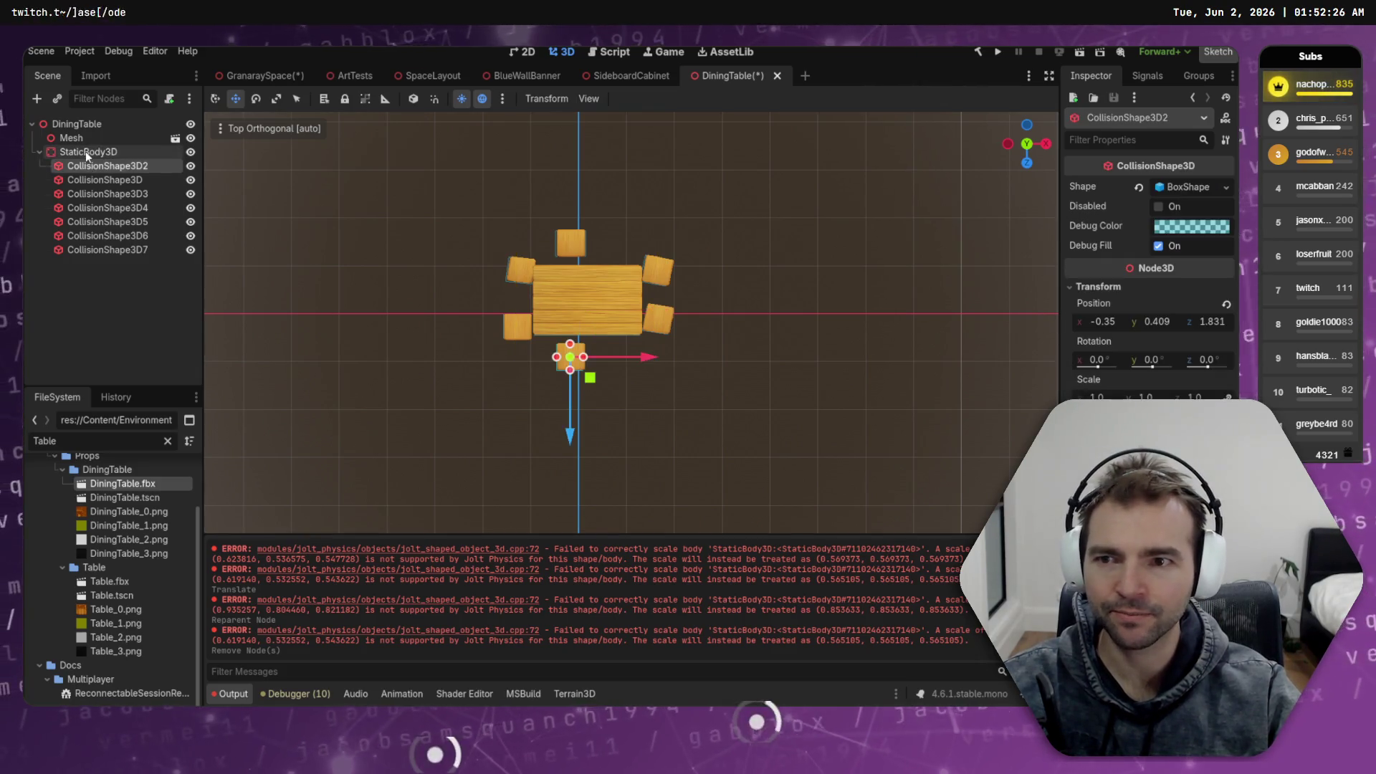
Undo the Node3D removal and the StaticBody3D move to the root in DiningTable
{"action": "left_click", "coordinate": [84, 152]}
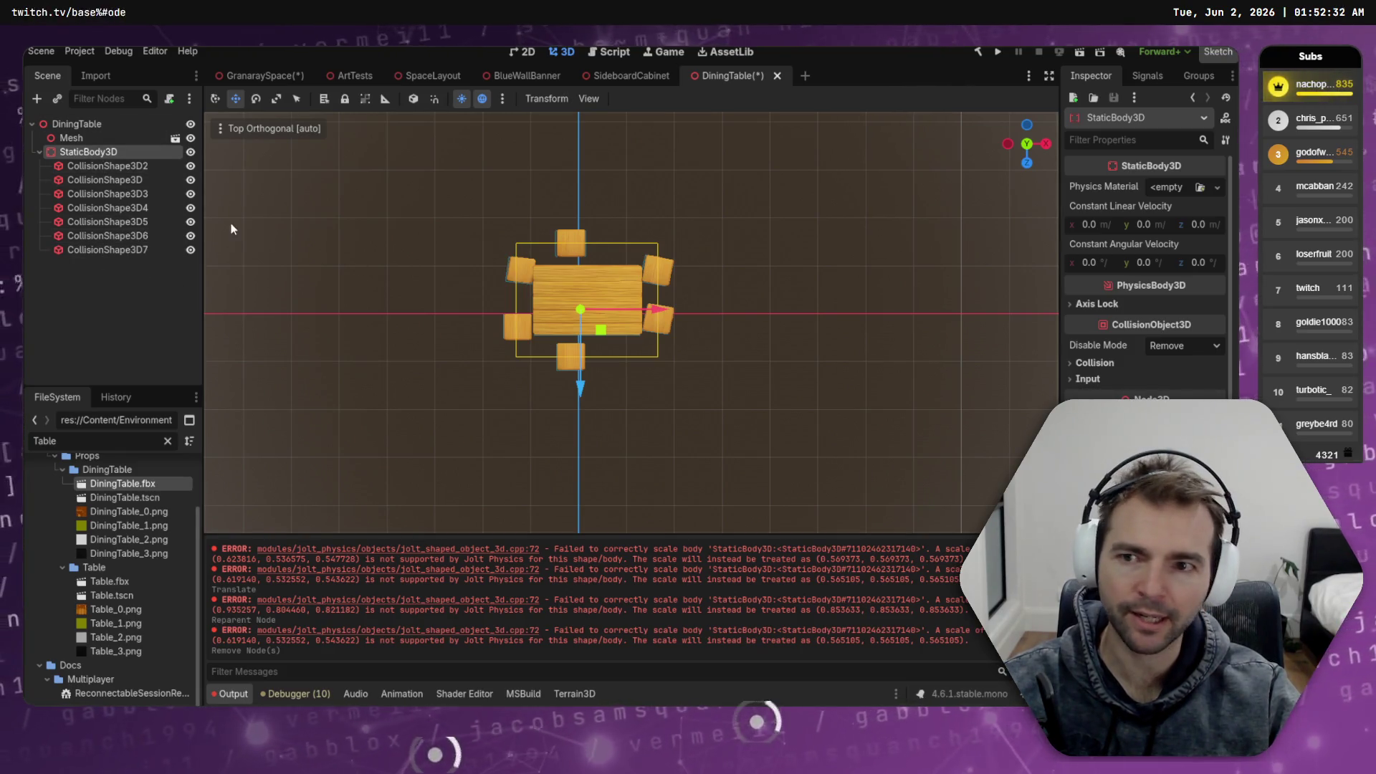
{"action": "right_click", "coordinate": [106, 152]}
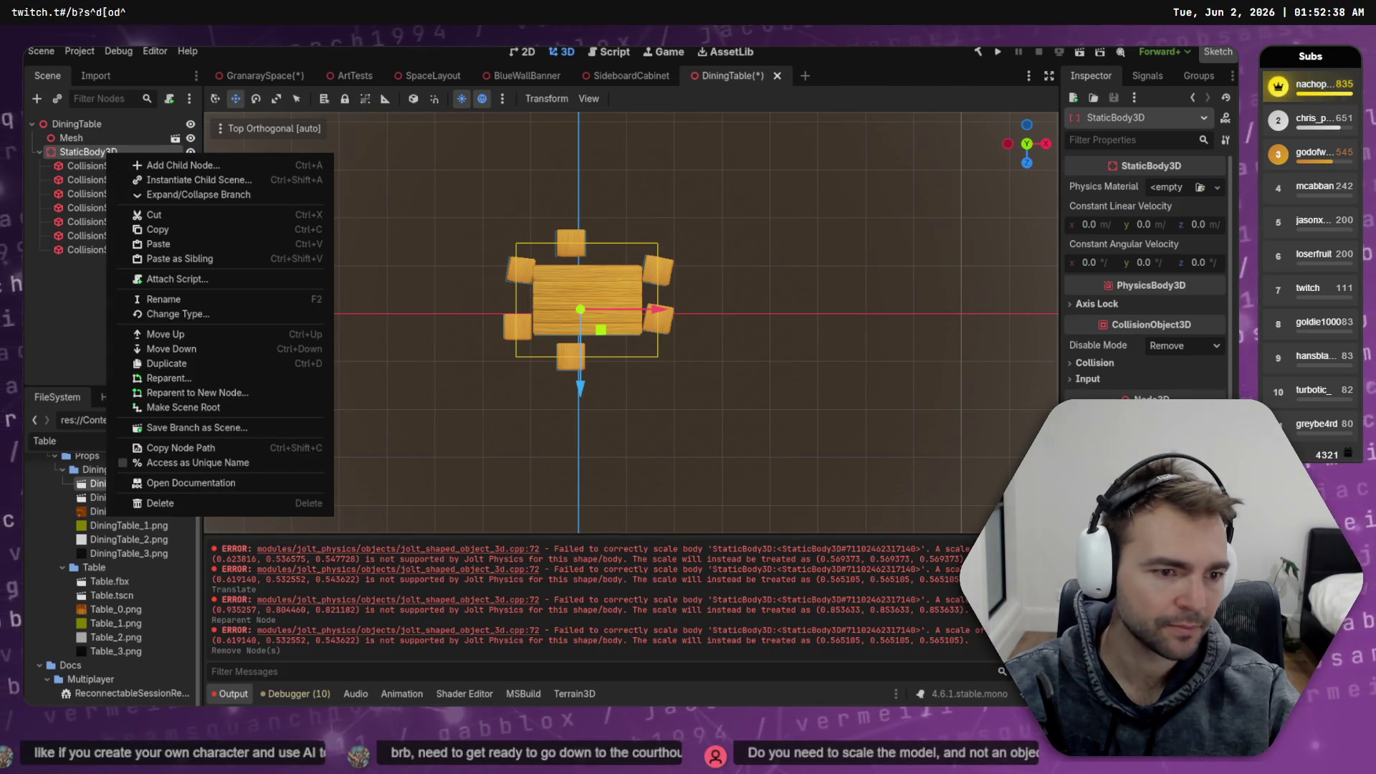
{"action": "left_click", "coordinate": [62, 317]}
{"action": "key", "text": "ctrl+z"}
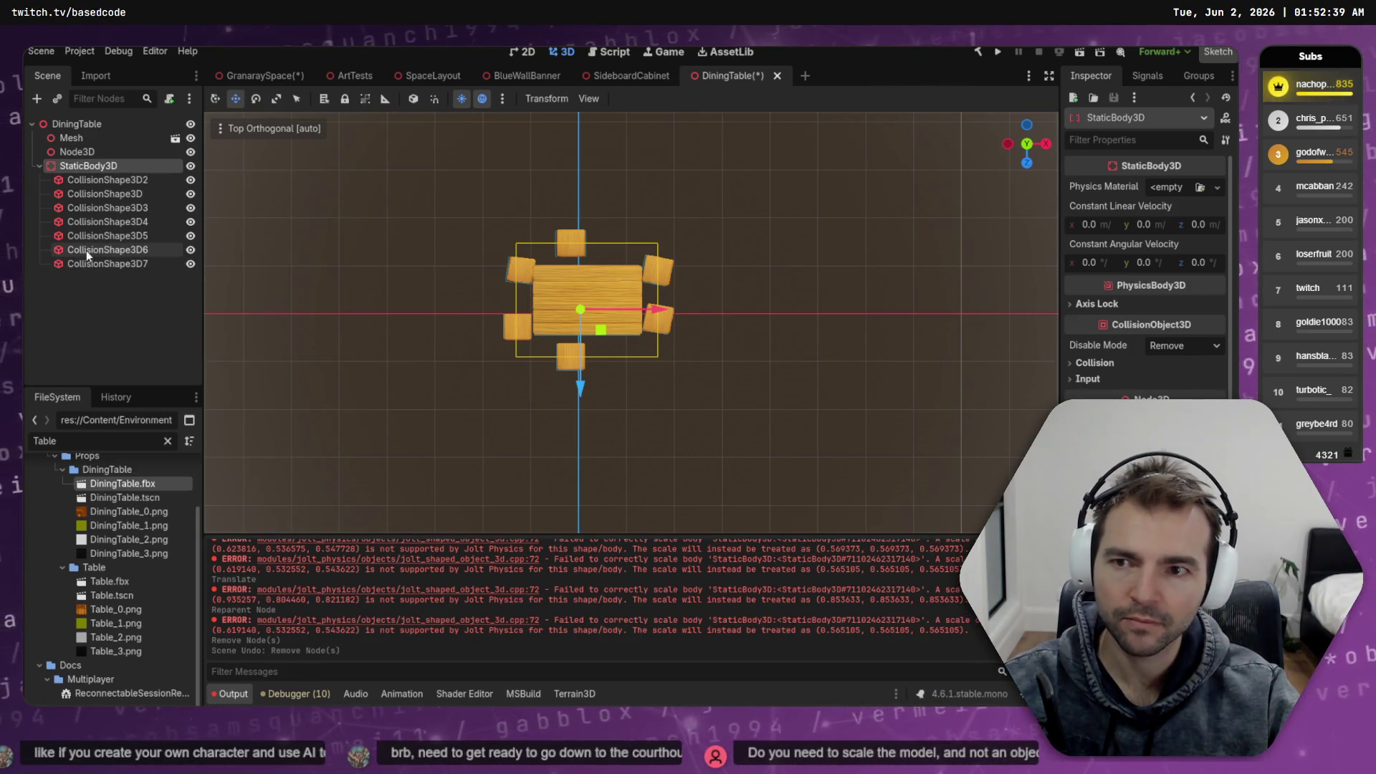
{"action": "key", "text": "ctrl+z"}
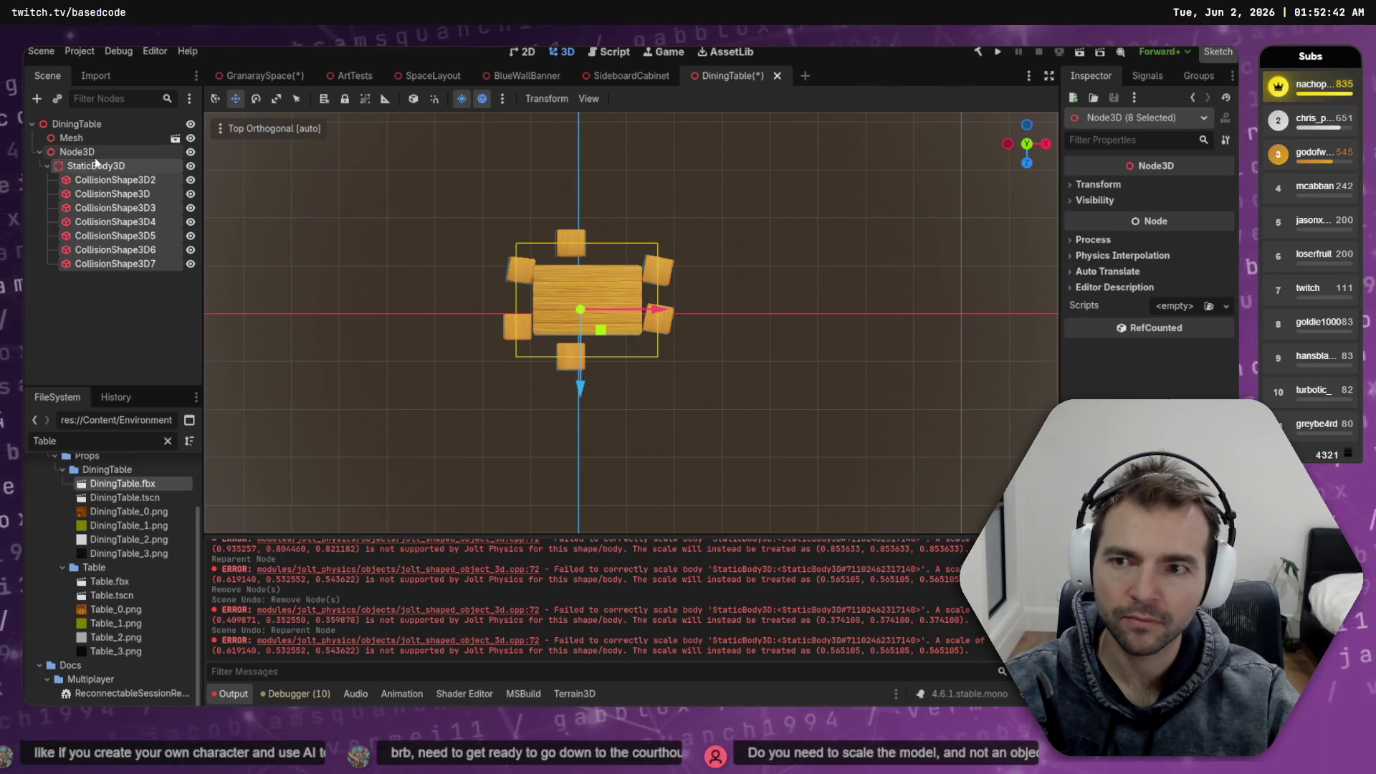
{"action": "key", "text": "ctrl+z"}
{"action": "key", "text": "ctrl+shift+z"}
Move CollisionShape3D2–7 directly under DiningTable, then undo that move and the recent scale changes
{"action": "left_click", "coordinate": [115, 180]}
{"action": "left_click", "coordinate": [112, 271], "text": "shift"}
{"action": "left_click_drag", "start_coordinate": [100, 180], "coordinate": [77, 146]}
{"action": "left_click", "coordinate": [85, 152]}
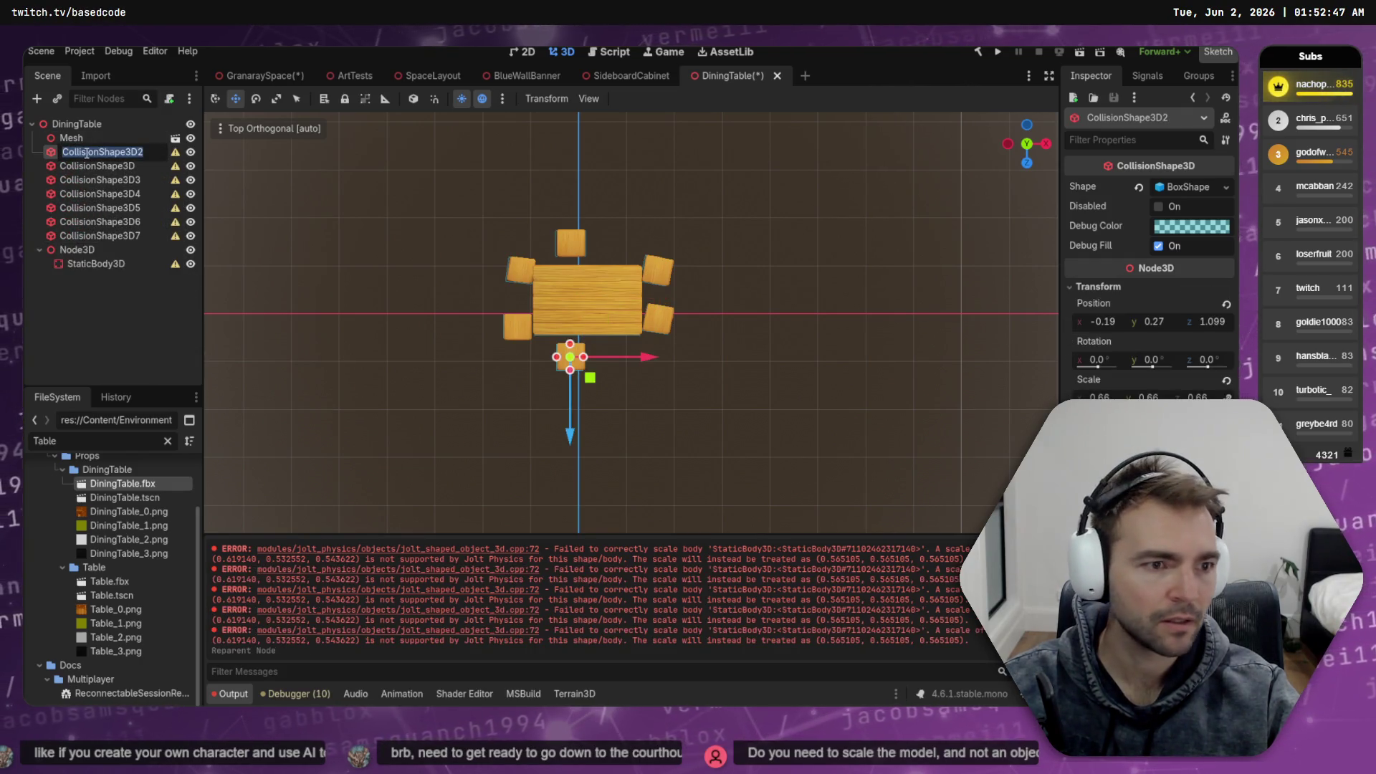
{"action": "key", "text": "ctrl+z"}
{"action": "key", "text": "ctrl+z"}
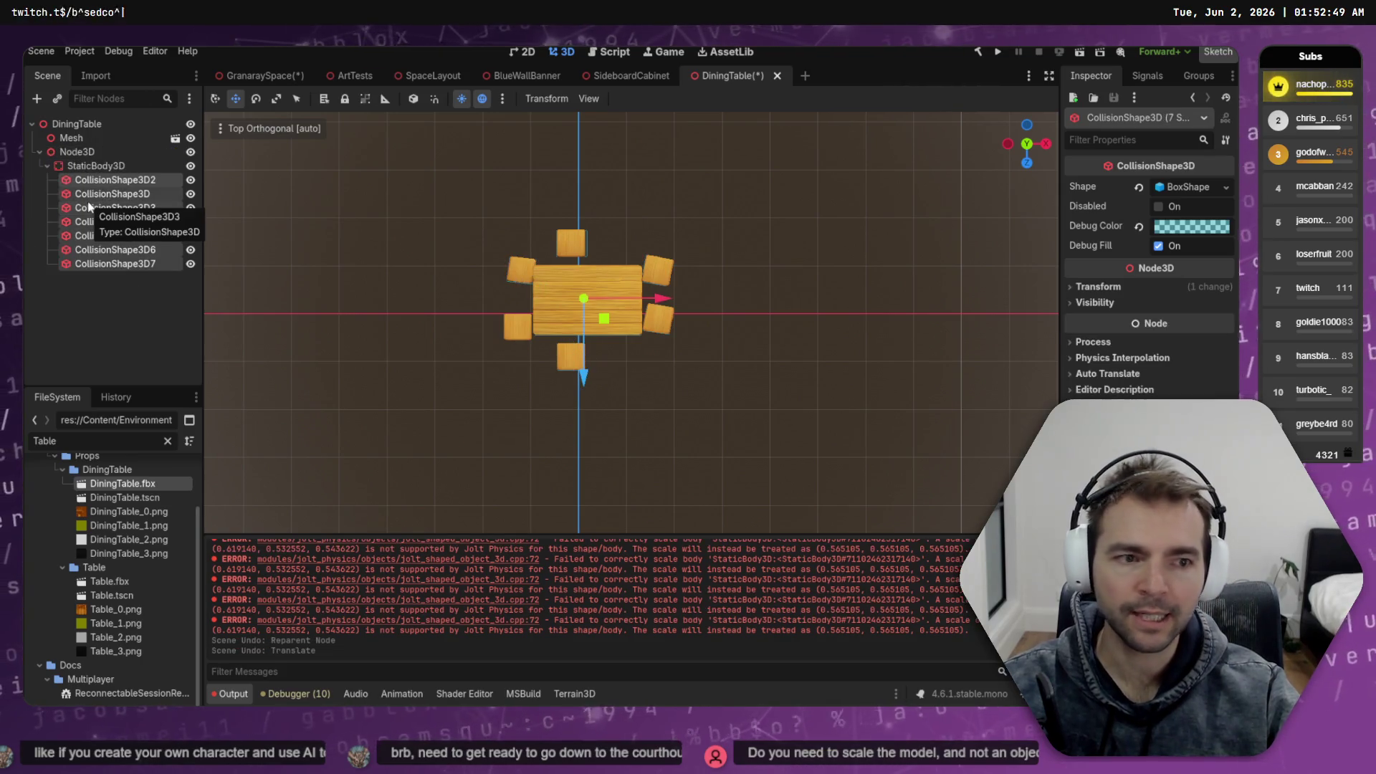
{"action": "key", "text": "ctrl+z"}
{"action": "key", "text": "ctrl+z"}
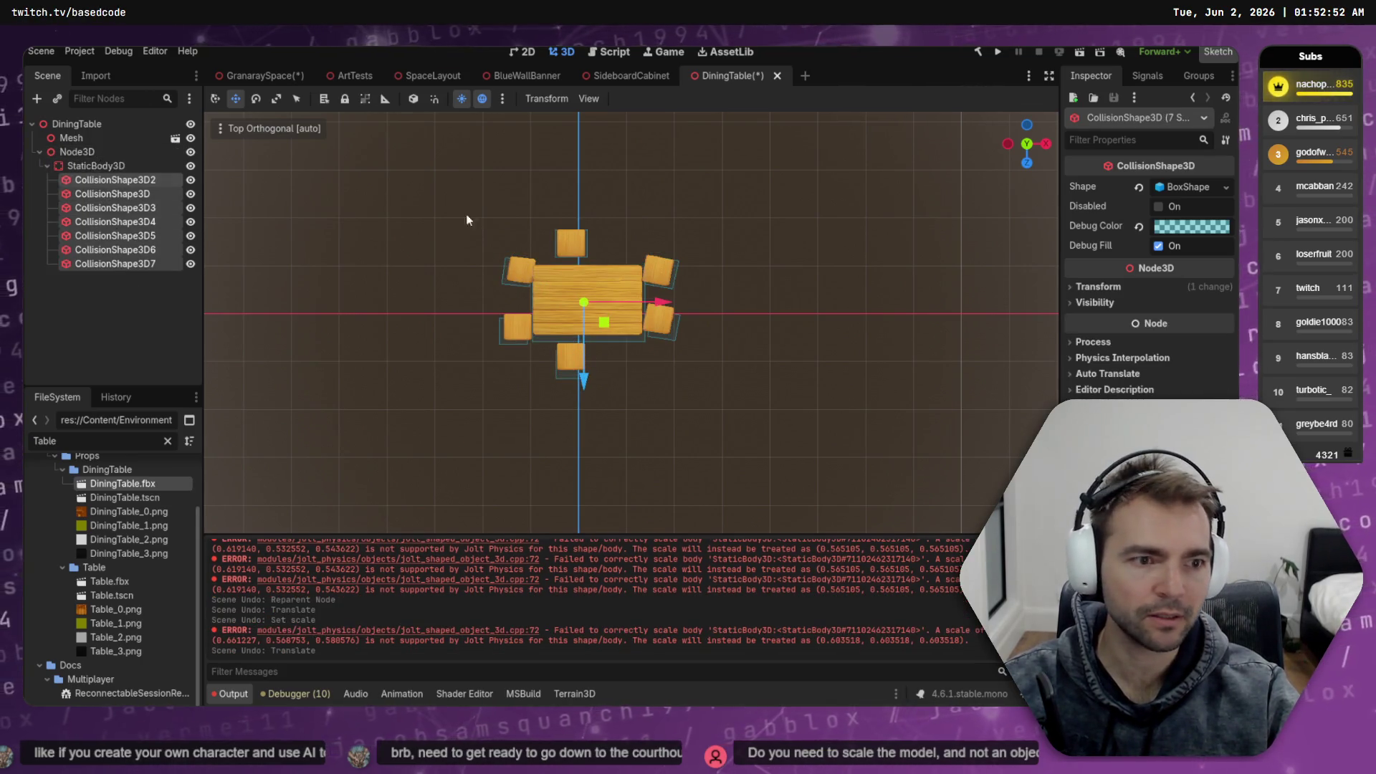
{"action": "left_click", "coordinate": [1118, 286]}
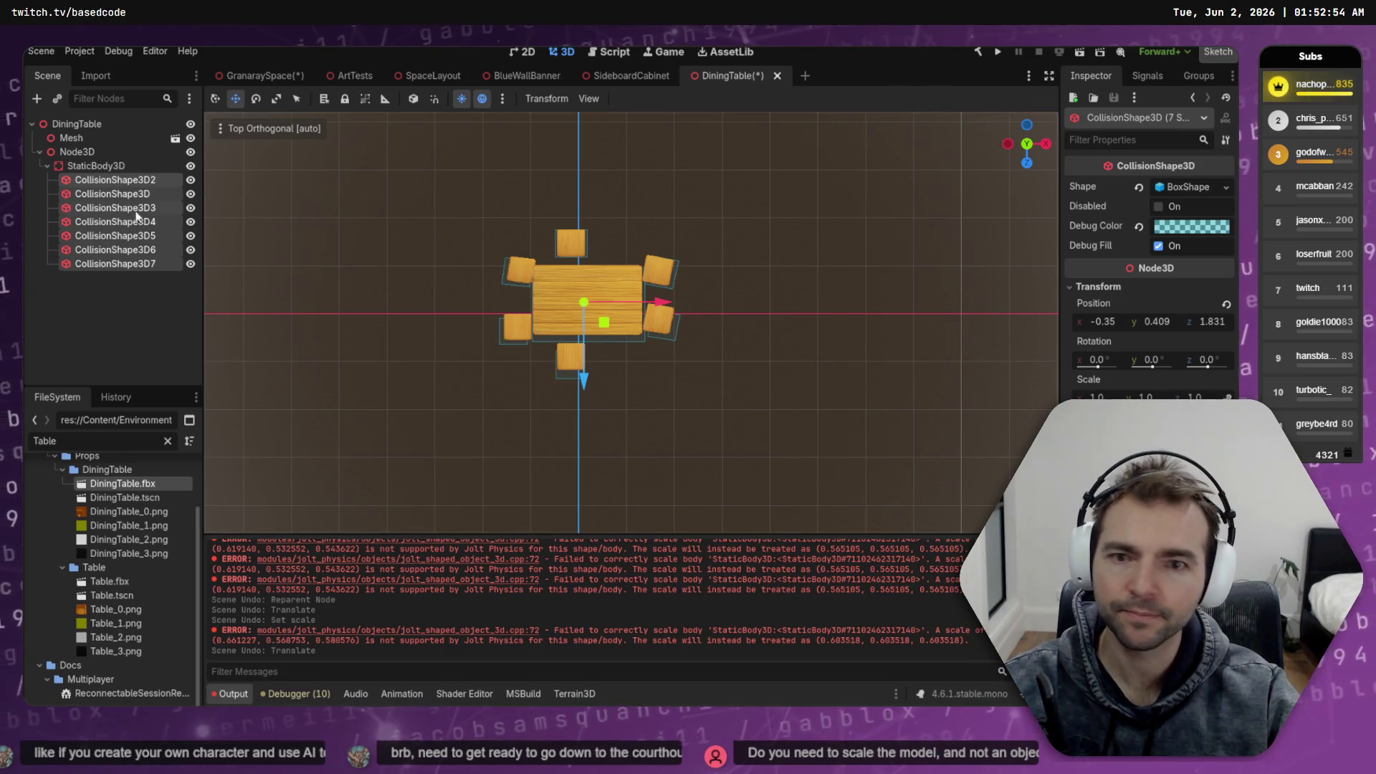
Return StaticBody3D under DiningTable and delete the Node3D node
{"action": "left_click", "coordinate": [96, 169]}
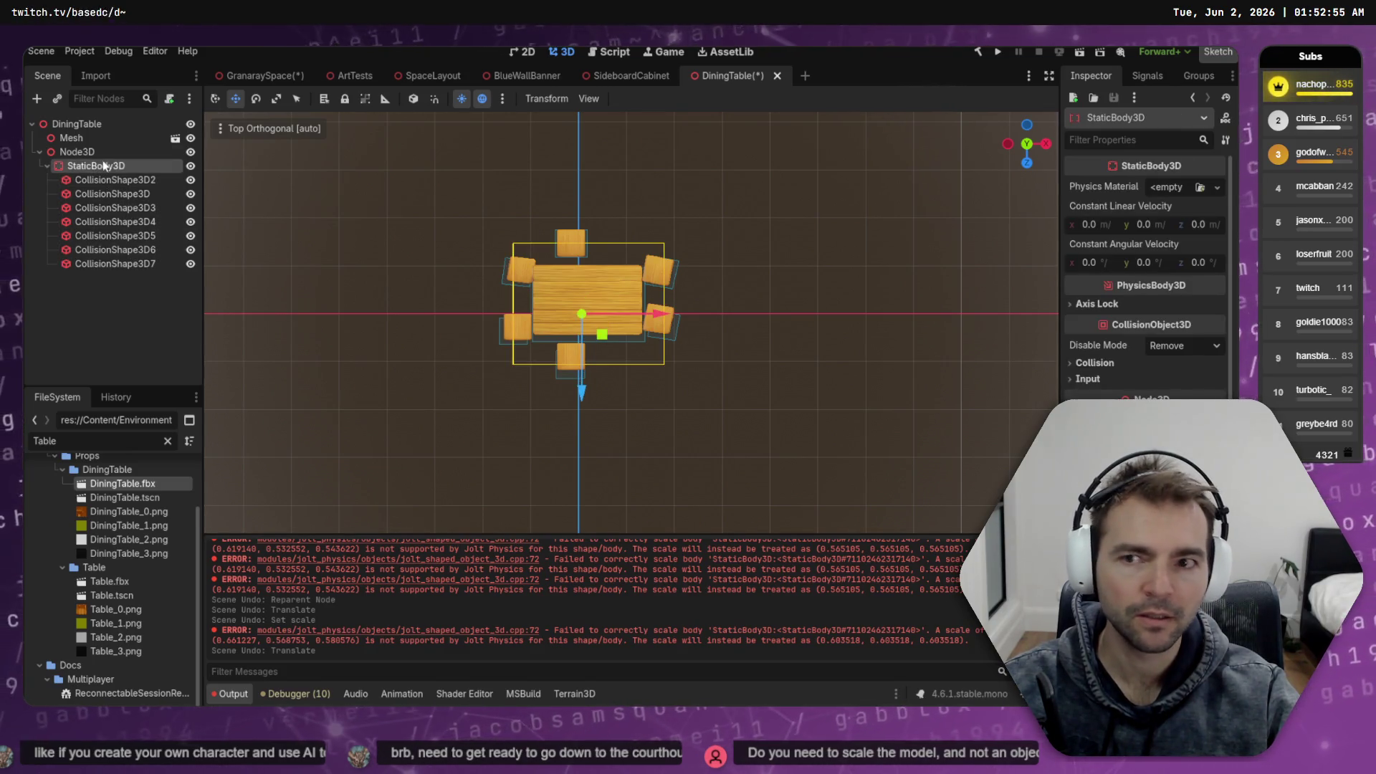
{"action": "right_click", "coordinate": [101, 155]}
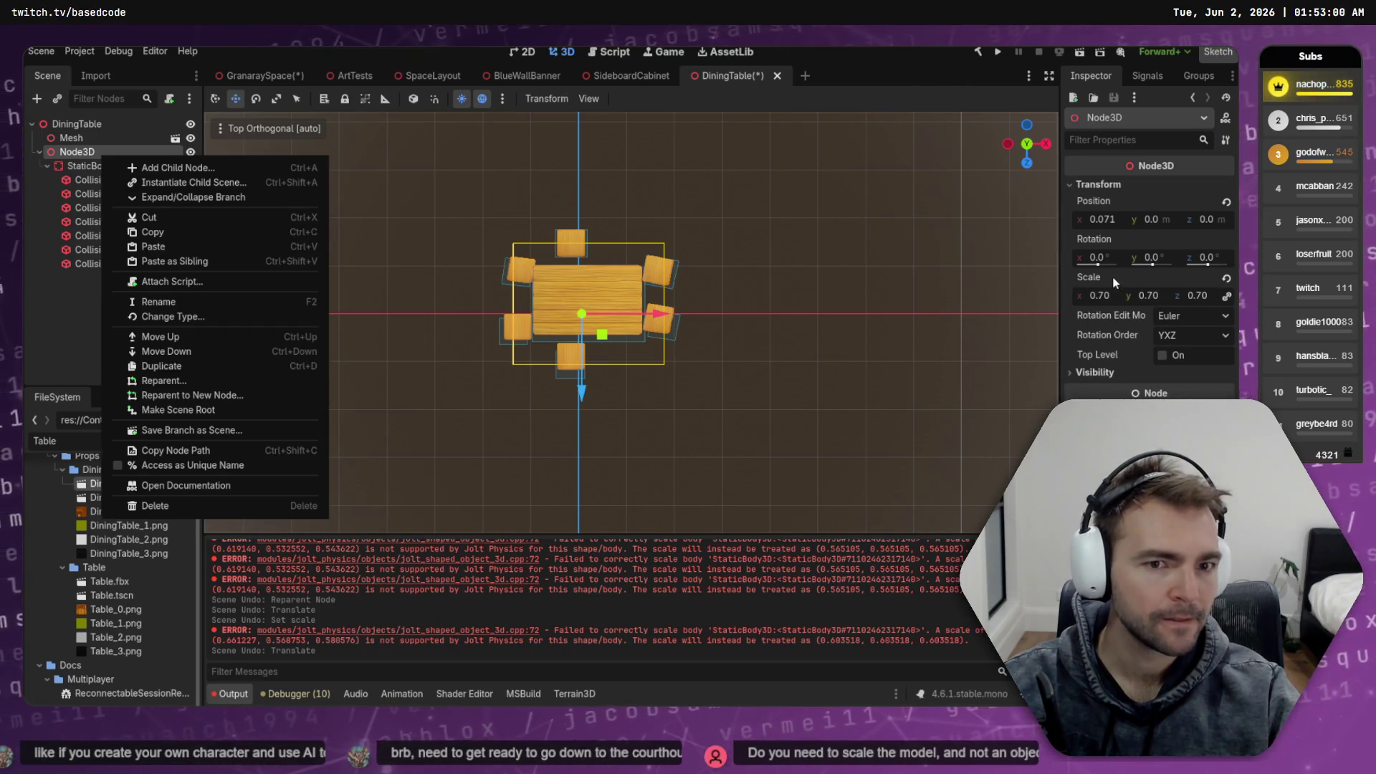
{"action": "left_click", "coordinate": [1095, 286]}
{"action": "key", "text": "ctrl+z"}
{"action": "key", "text": "ctrl+z"}
{"action": "key", "text": "ctrl+z"}
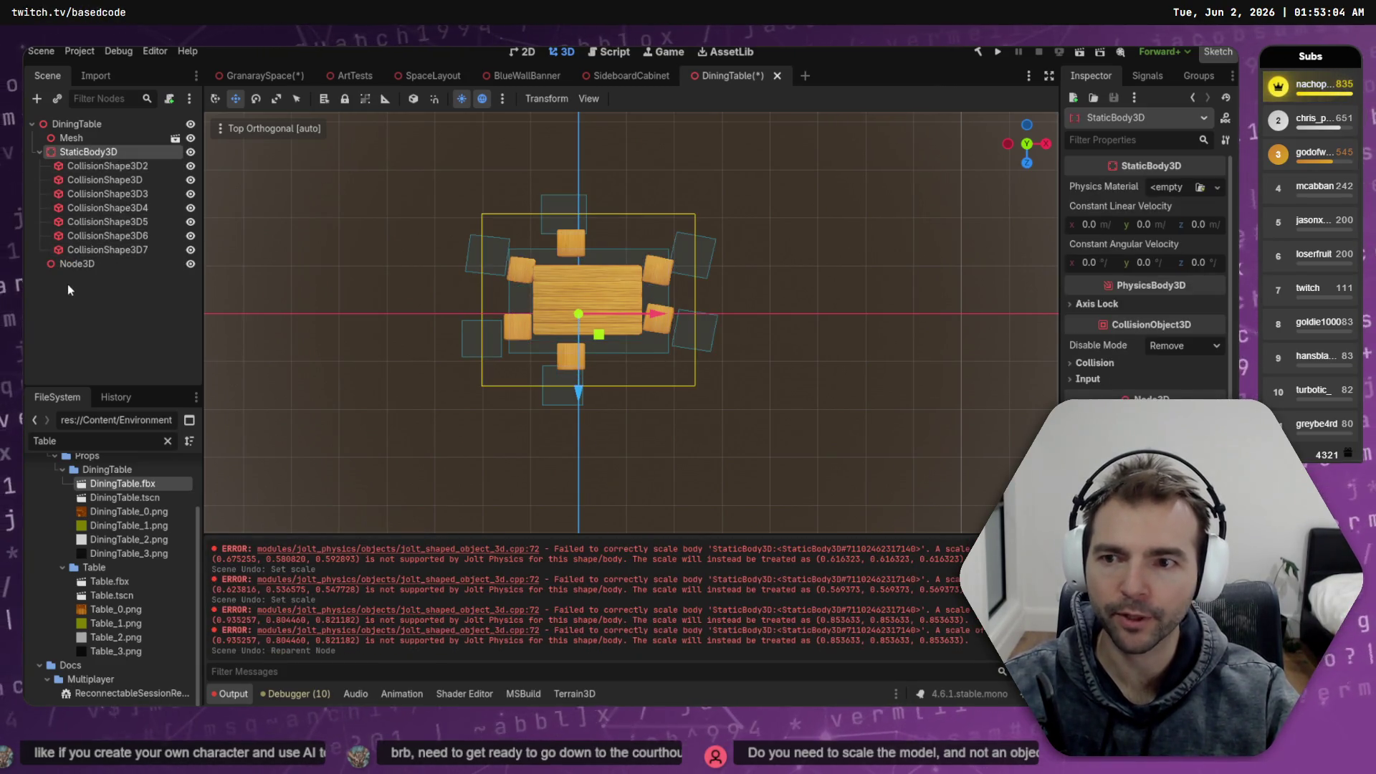
{"action": "left_click", "coordinate": [72, 265]}
{"action": "key", "text": "Delete"}
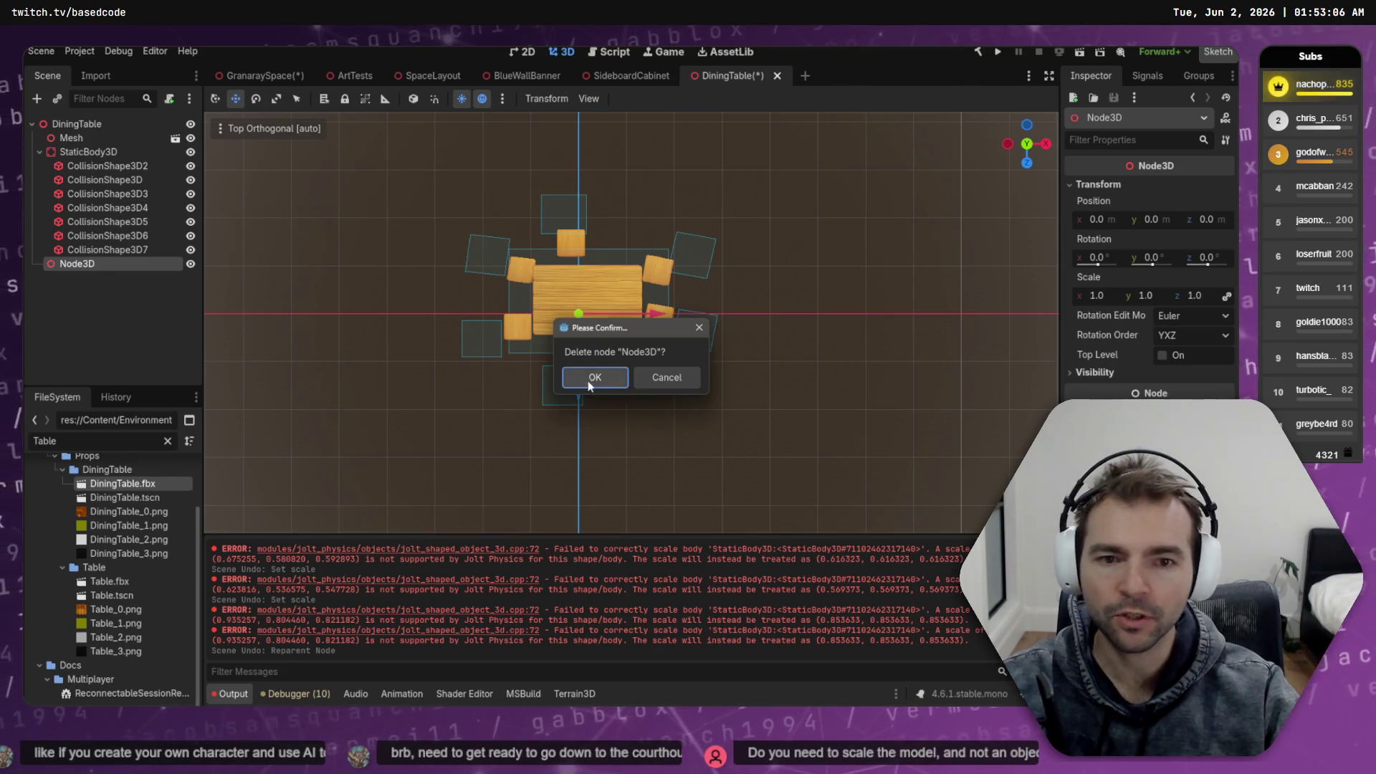
{"action": "left_click", "coordinate": [591, 379]}
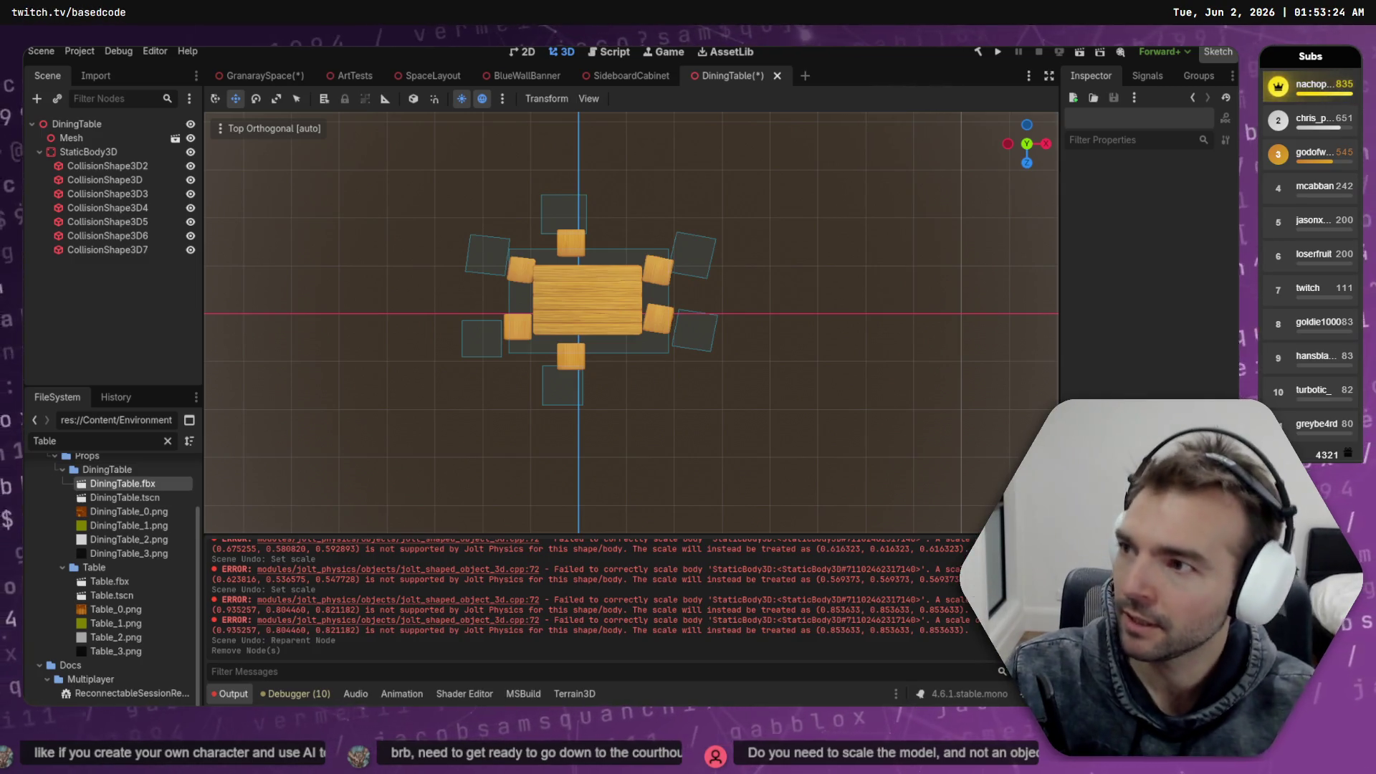
Shrink the seven collision boxes, then undo back to the saved scene and reselect StaticBody3D
{"action": "left_click", "coordinate": [623, 285]}
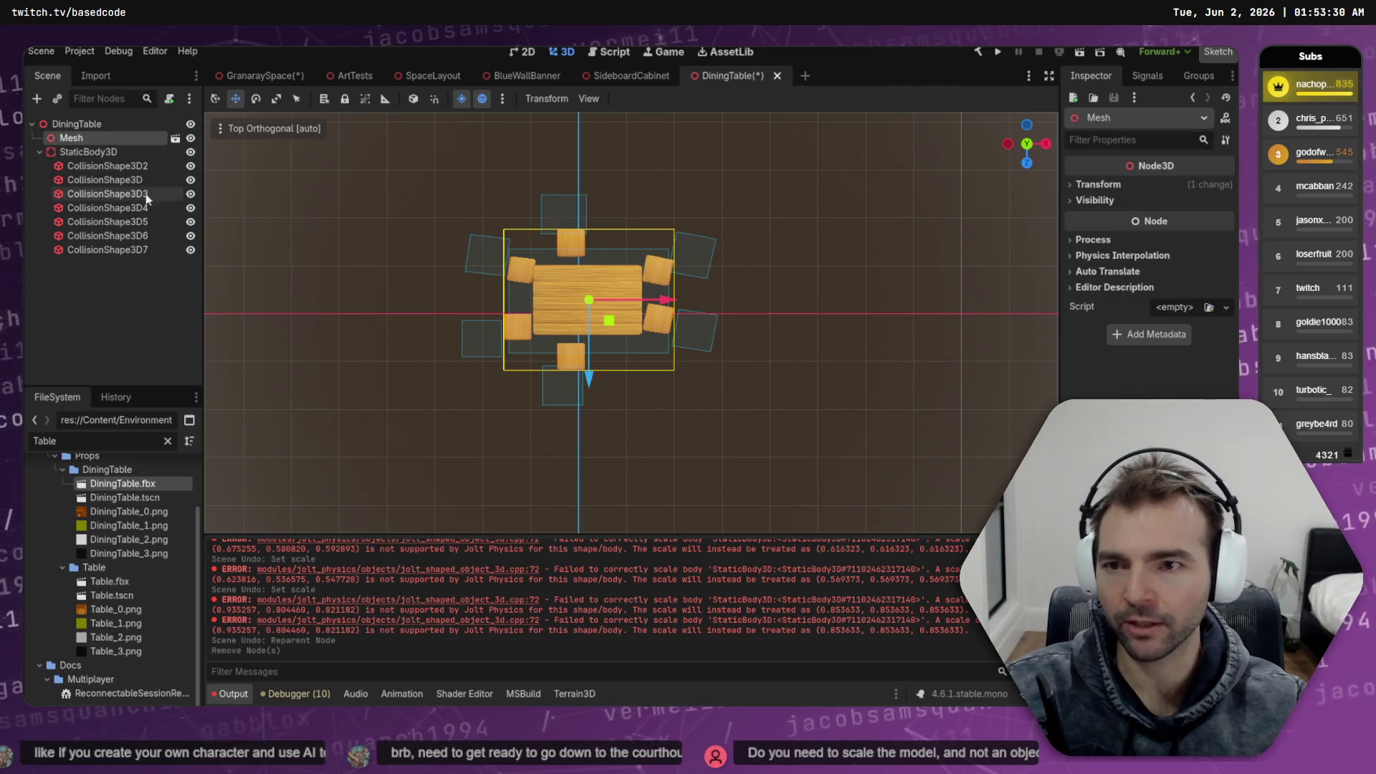
{"action": "left_click", "coordinate": [106, 165]}
{"action": "left_click", "coordinate": [107, 249], "text": "shift"}
{"action": "key", "text": "r"}
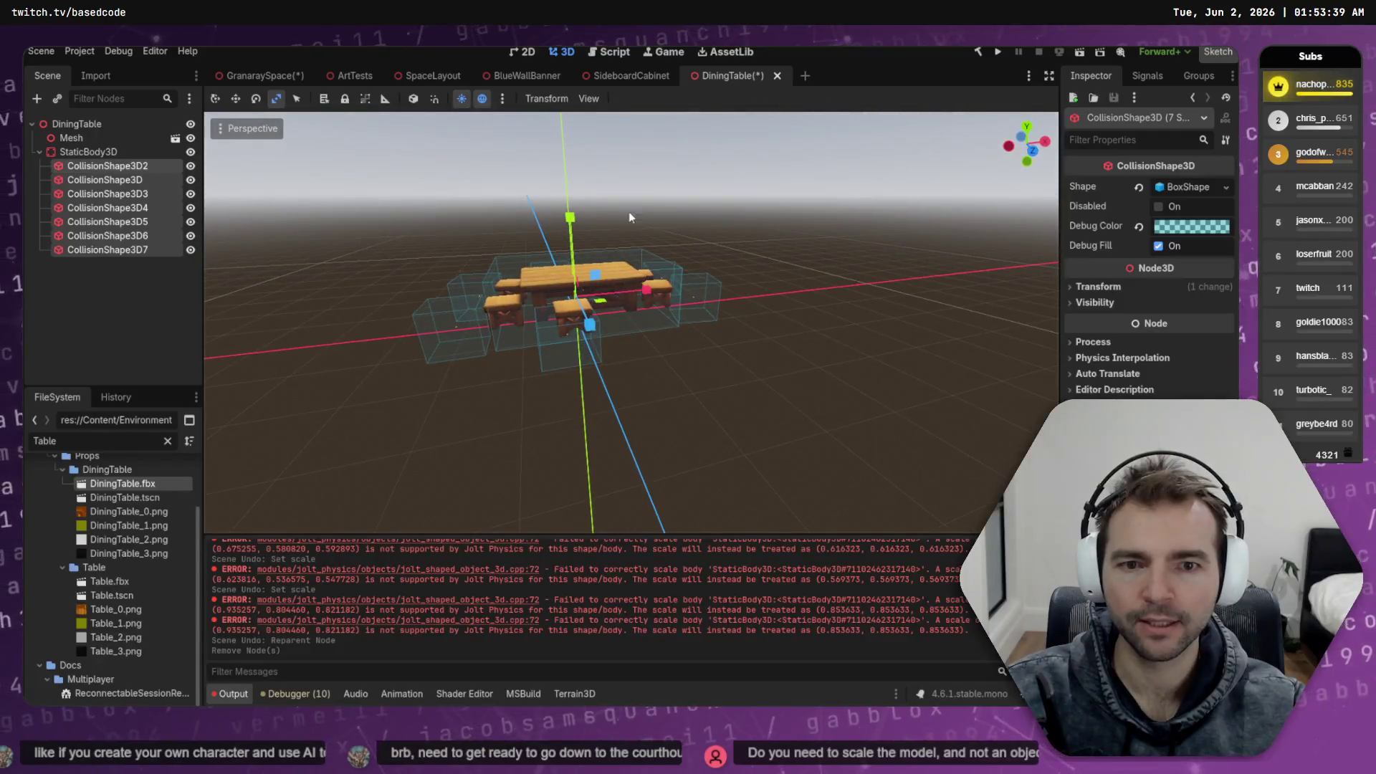
{"action": "left_click", "coordinate": [1098, 286]}
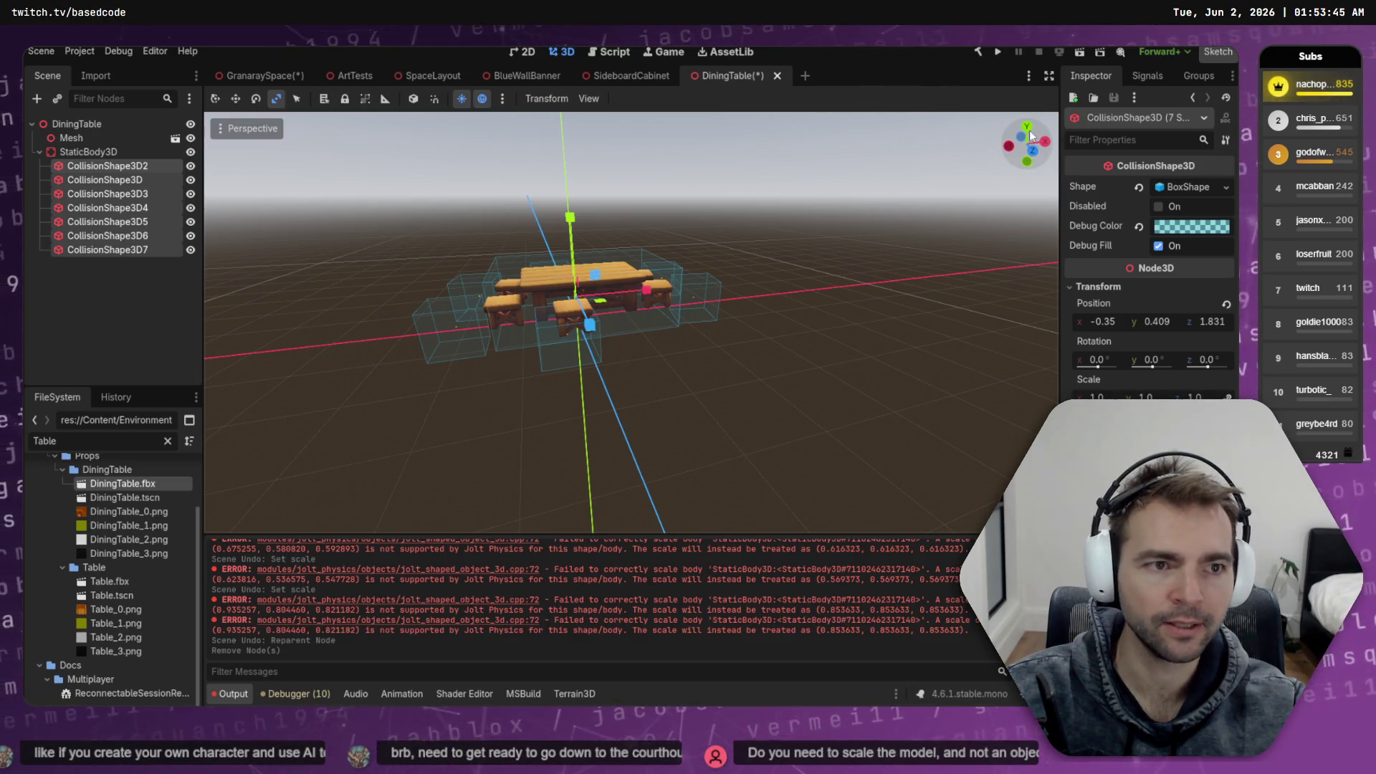
{"action": "key", "text": "s"}
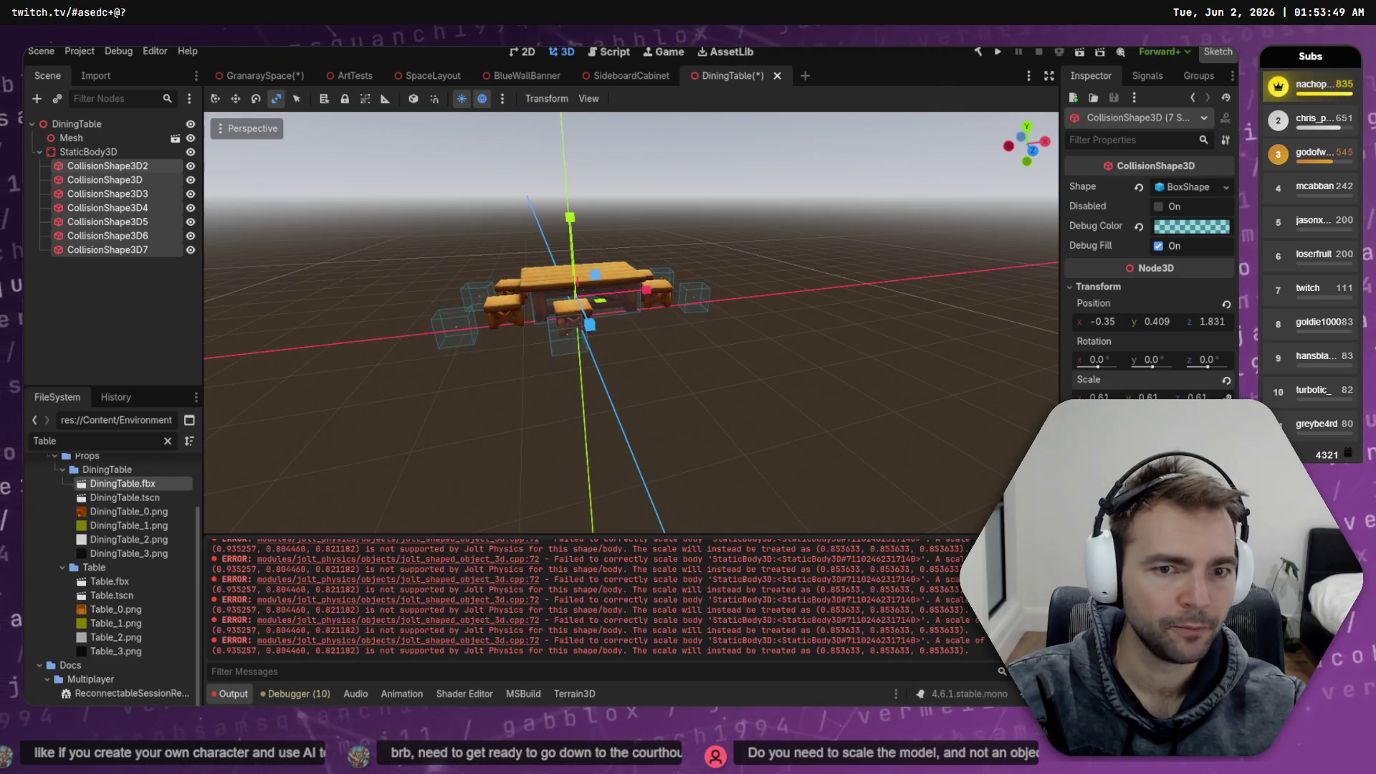
{"action": "key", "text": "ctrl+z"}
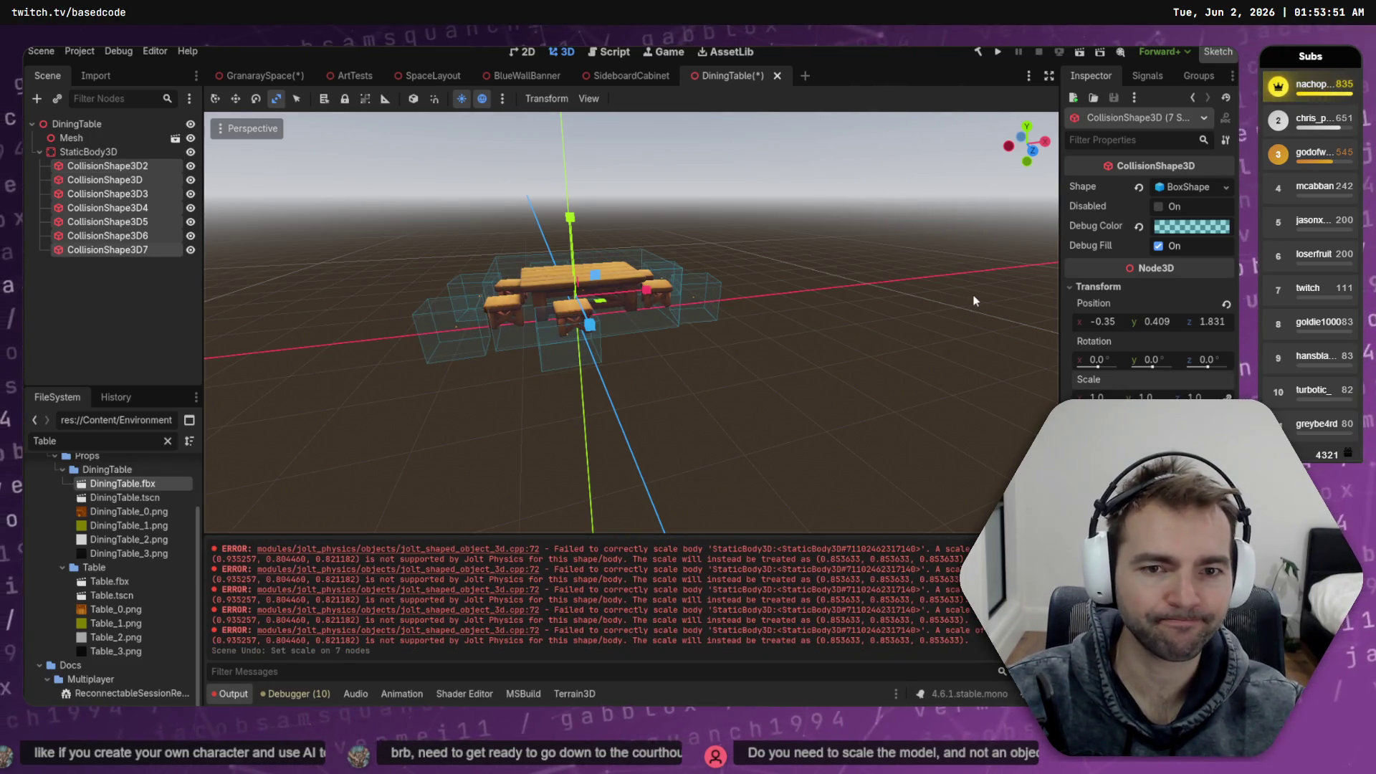
{"action": "key", "text": "ctrl+z"}
{"action": "key", "text": "ctrl+z"}
{"action": "key", "text": "ctrl+z"}
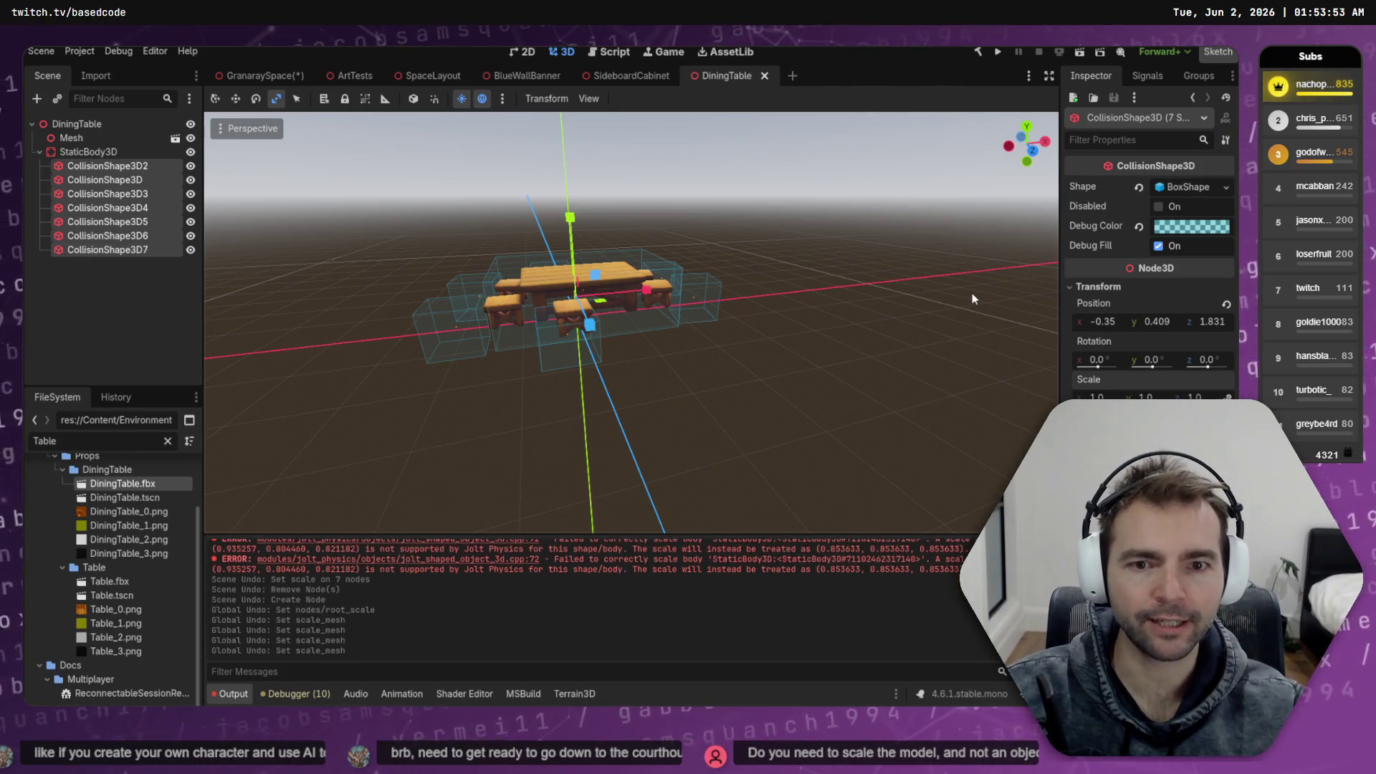
{"action": "key", "text": "ctrl+shift+z"}
{"action": "key", "text": "ctrl+shift+z"}
{"action": "key", "text": "ctrl+shift+z"}
{"action": "key", "text": "ctrl+shift+z"}
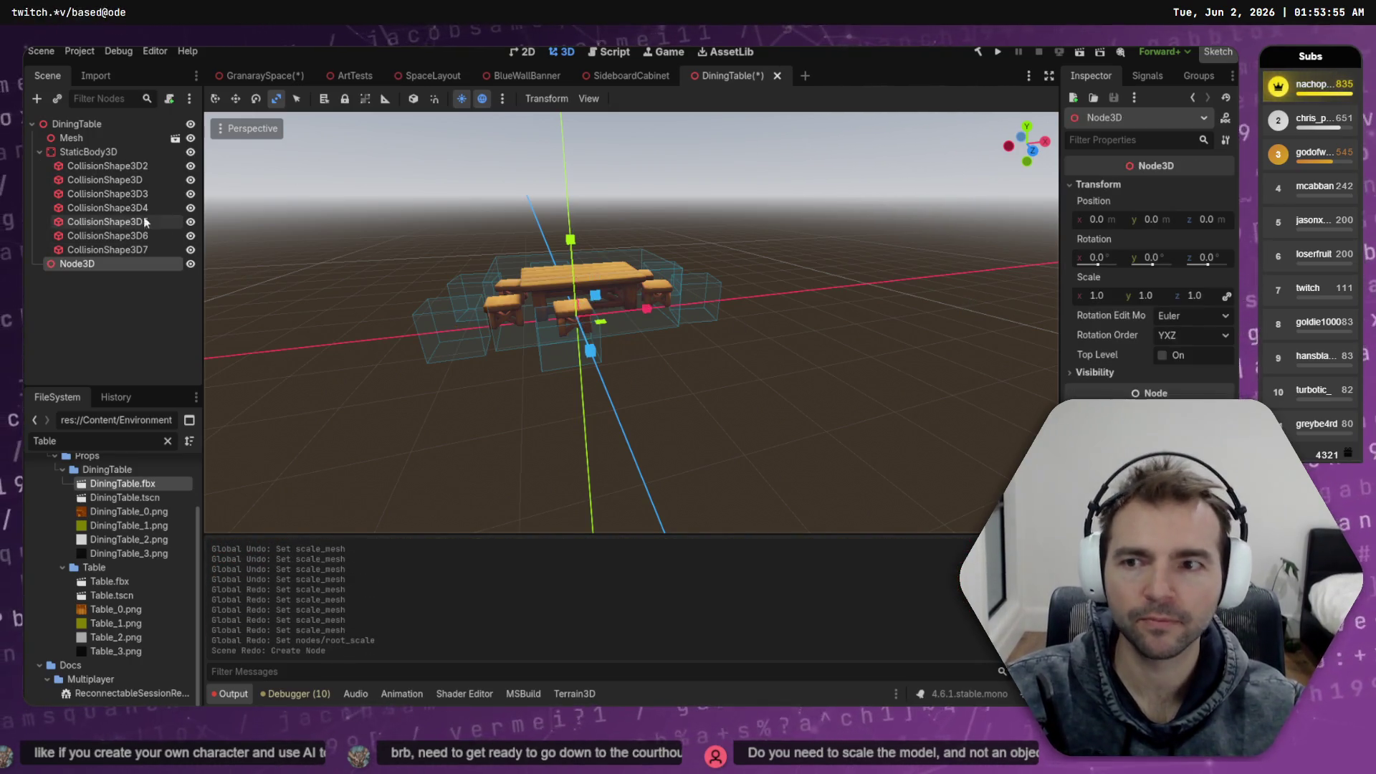
{"action": "left_click", "coordinate": [96, 153]}
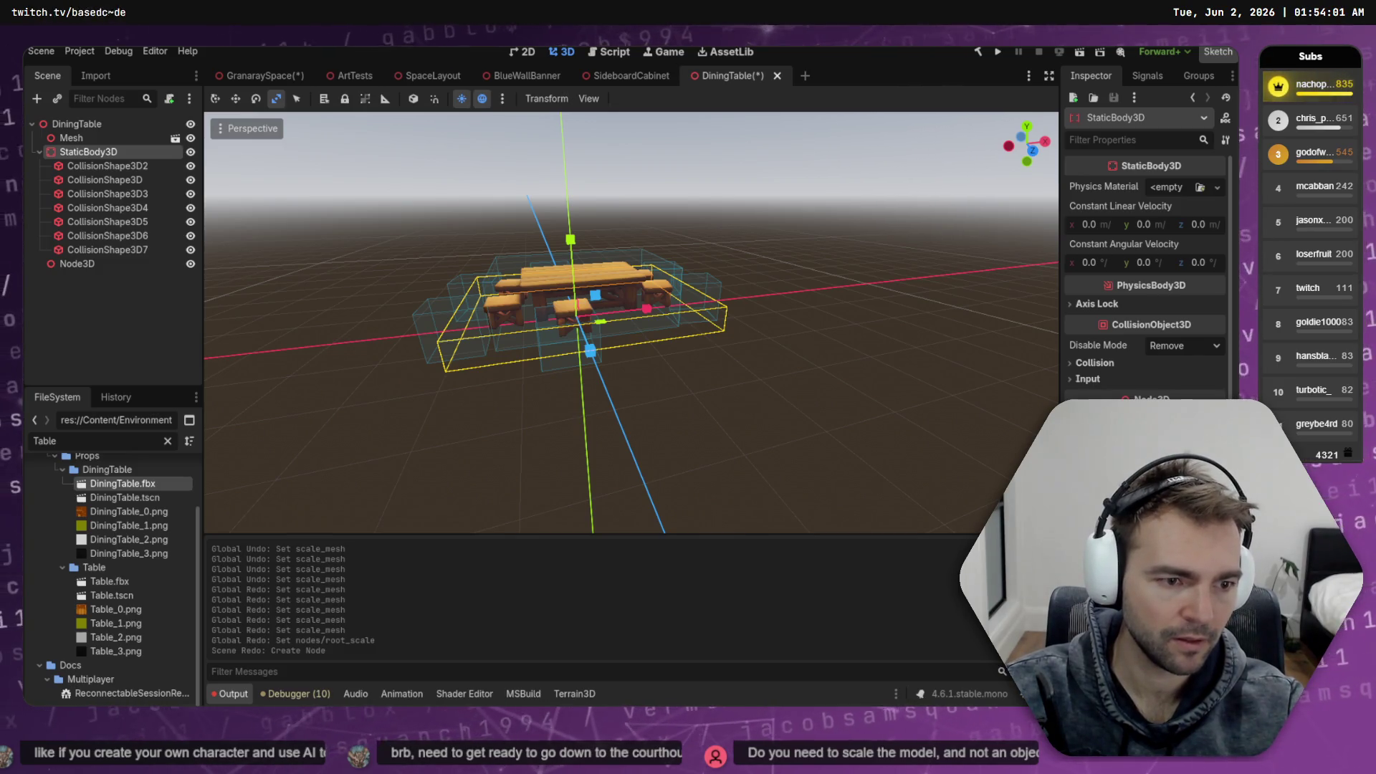
Shrink StaticBody3D, raise and fit it over the table in Top view, save, and return to GranaraySpace
{"action": "key", "text": "ctrl+v"}
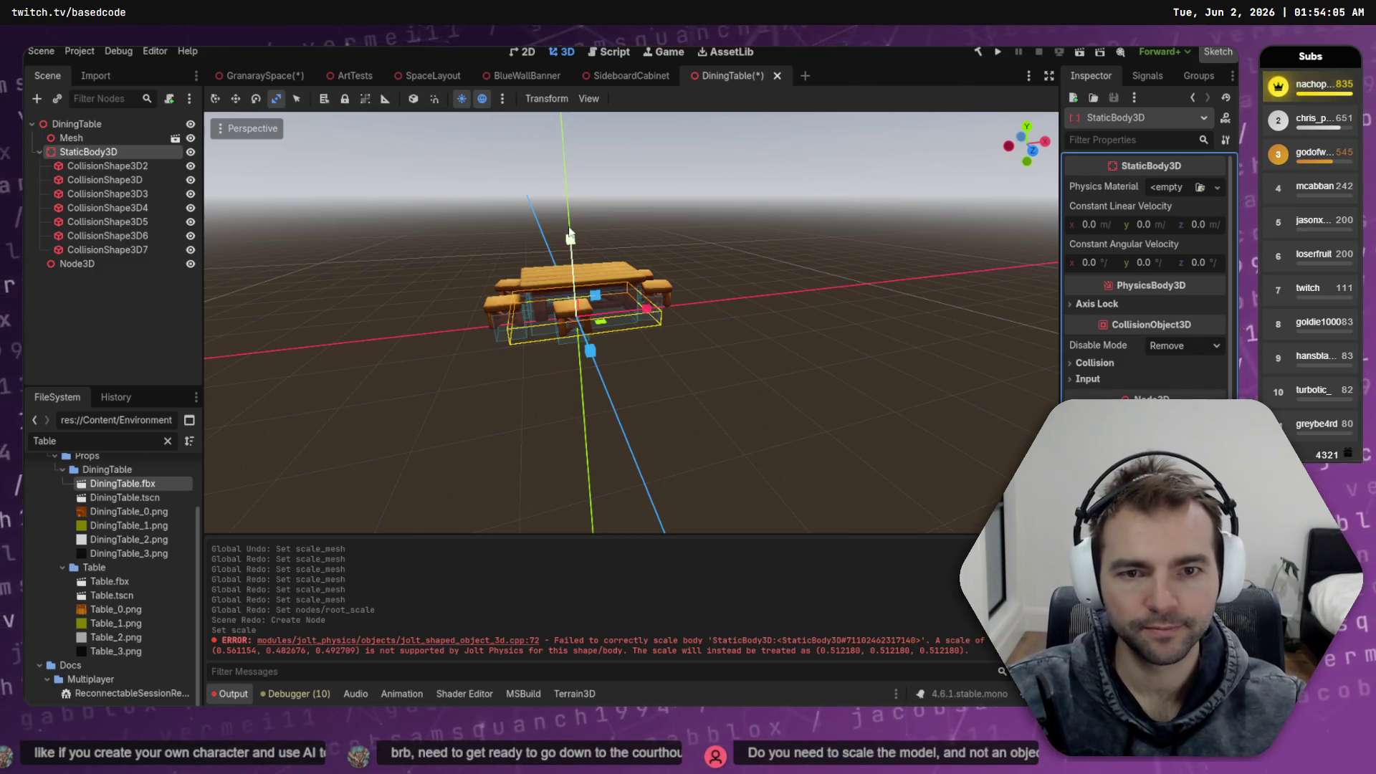
{"action": "left_click_drag", "start_coordinate": [570, 236], "coordinate": [574, 230]}
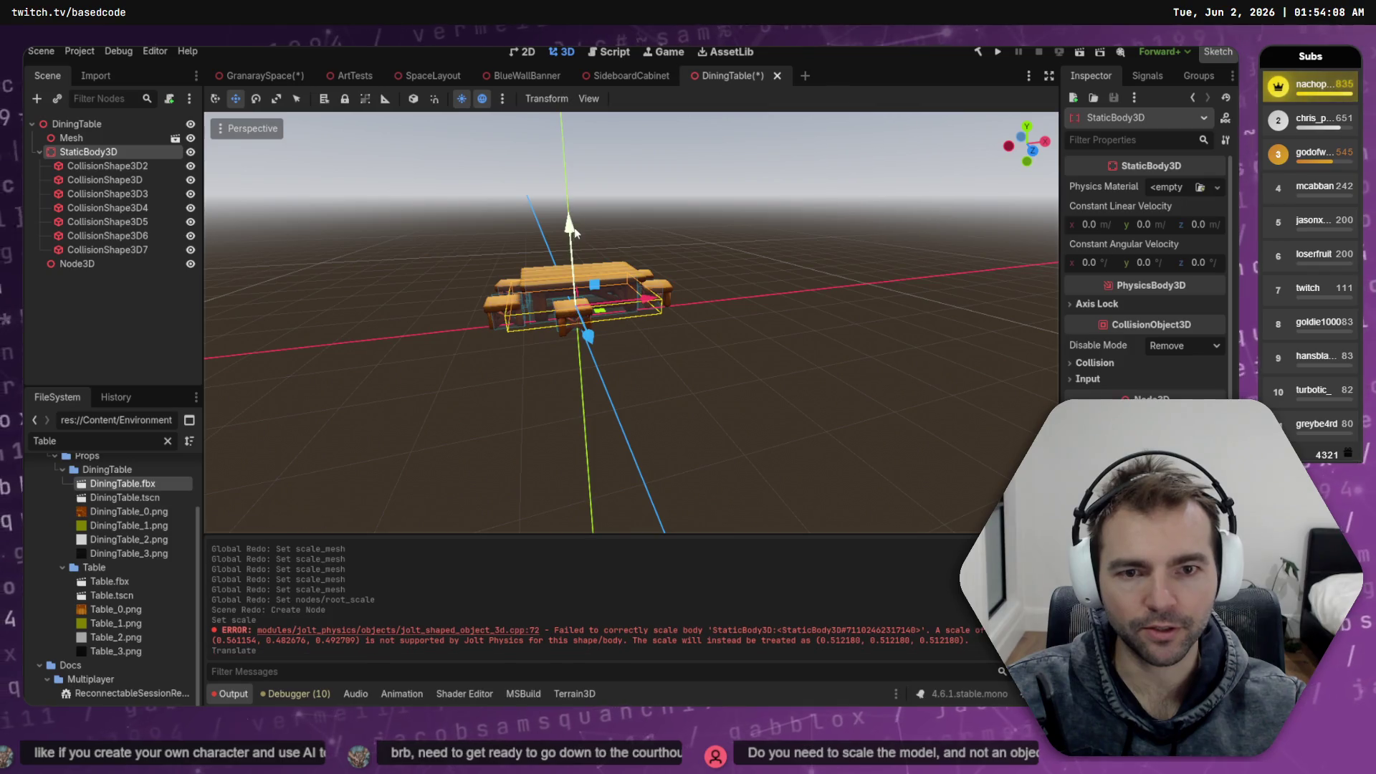
{"action": "left_click", "coordinate": [1028, 126]}
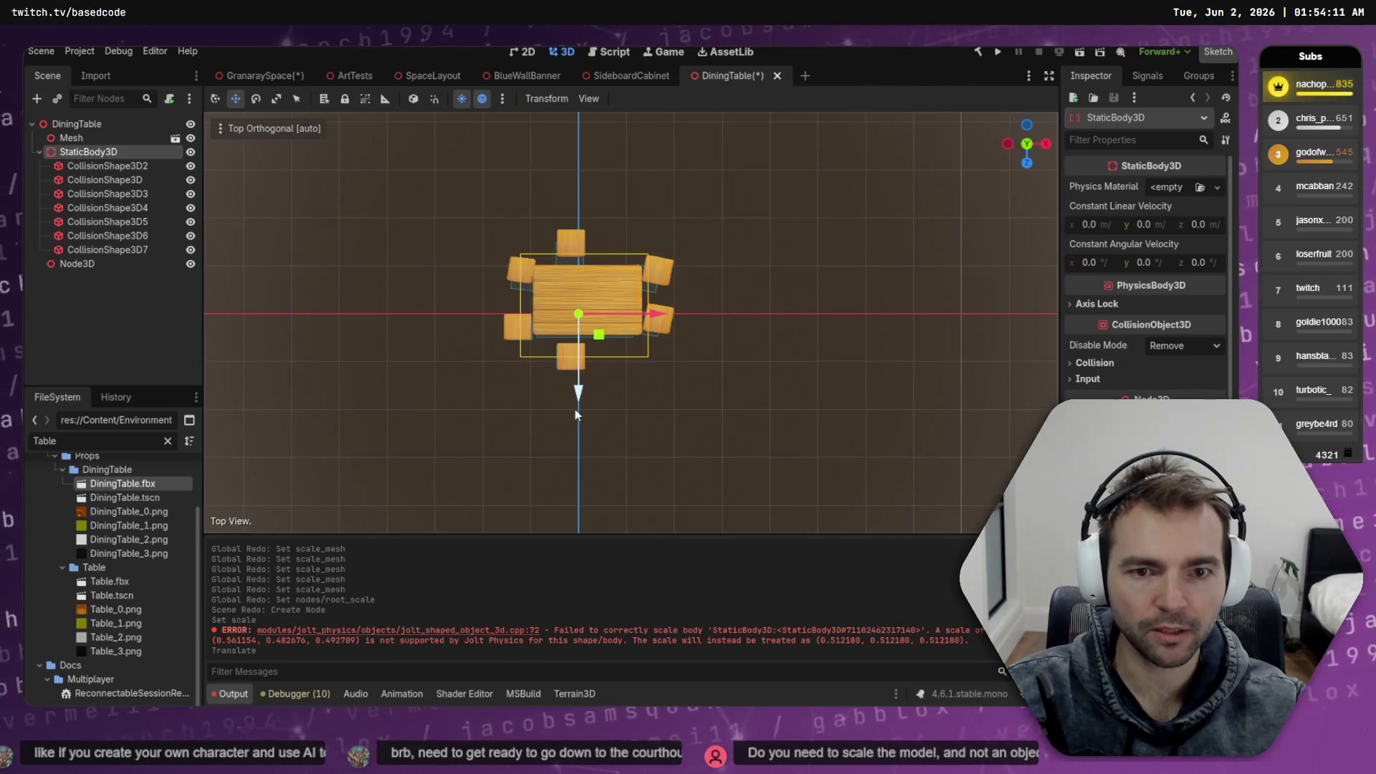
{"action": "left_click_drag", "start_coordinate": [578, 393], "coordinate": [578, 391]}
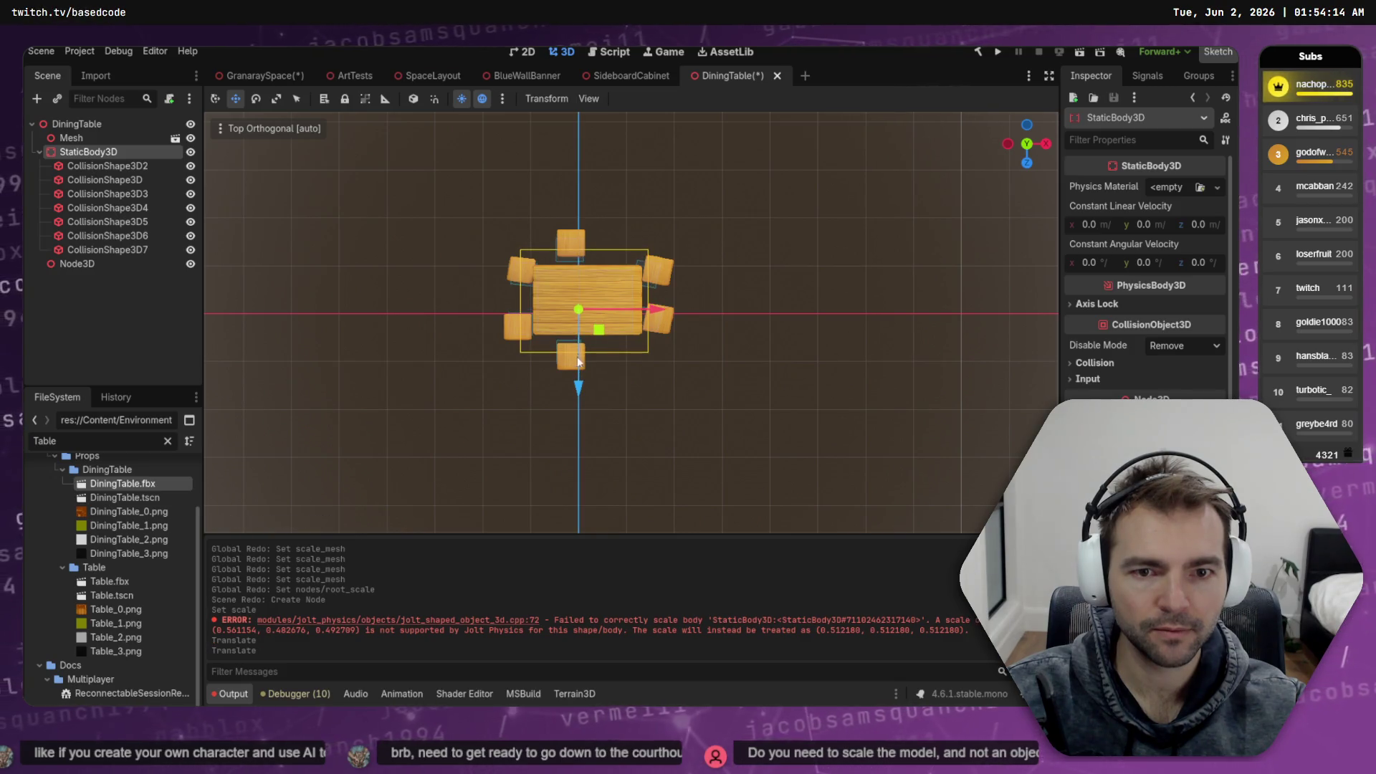
{"action": "left_click", "coordinate": [585, 313]}
{"action": "left_click_drag", "start_coordinate": [578, 310], "coordinate": [582, 312]}
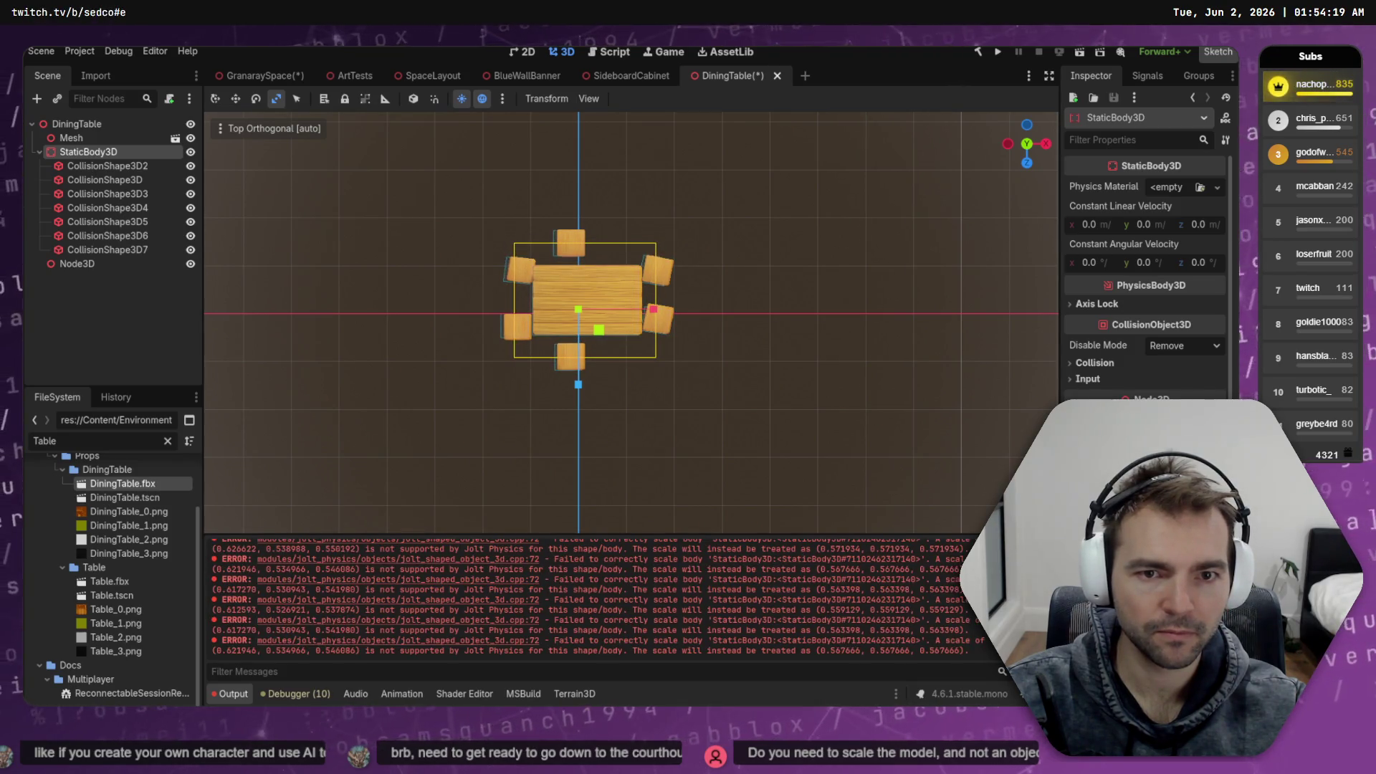
{"action": "key", "text": "w"}
{"action": "left_click", "coordinate": [652, 307]}
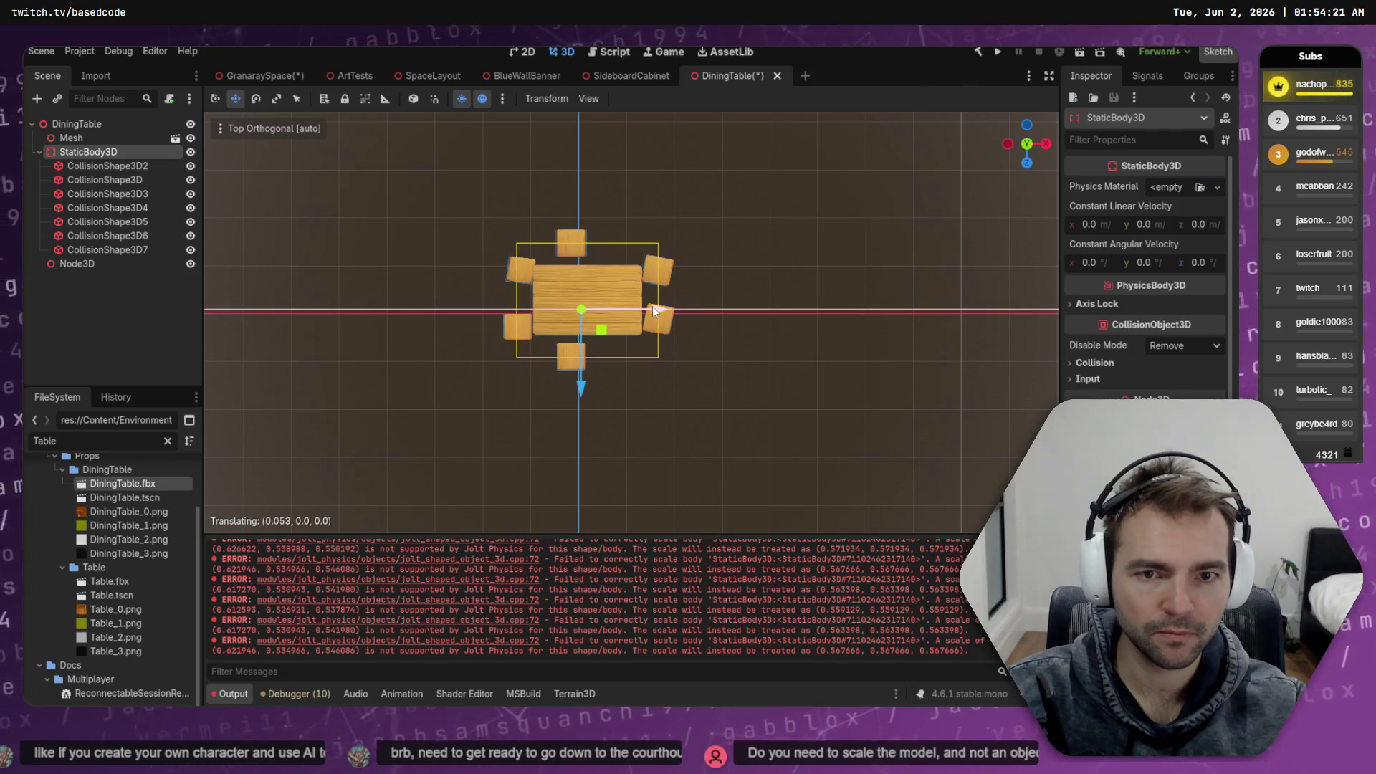
{"action": "left_click", "coordinate": [754, 291]}
{"action": "key", "text": "ctrl+s"}
{"action": "left_click", "coordinate": [258, 75]}
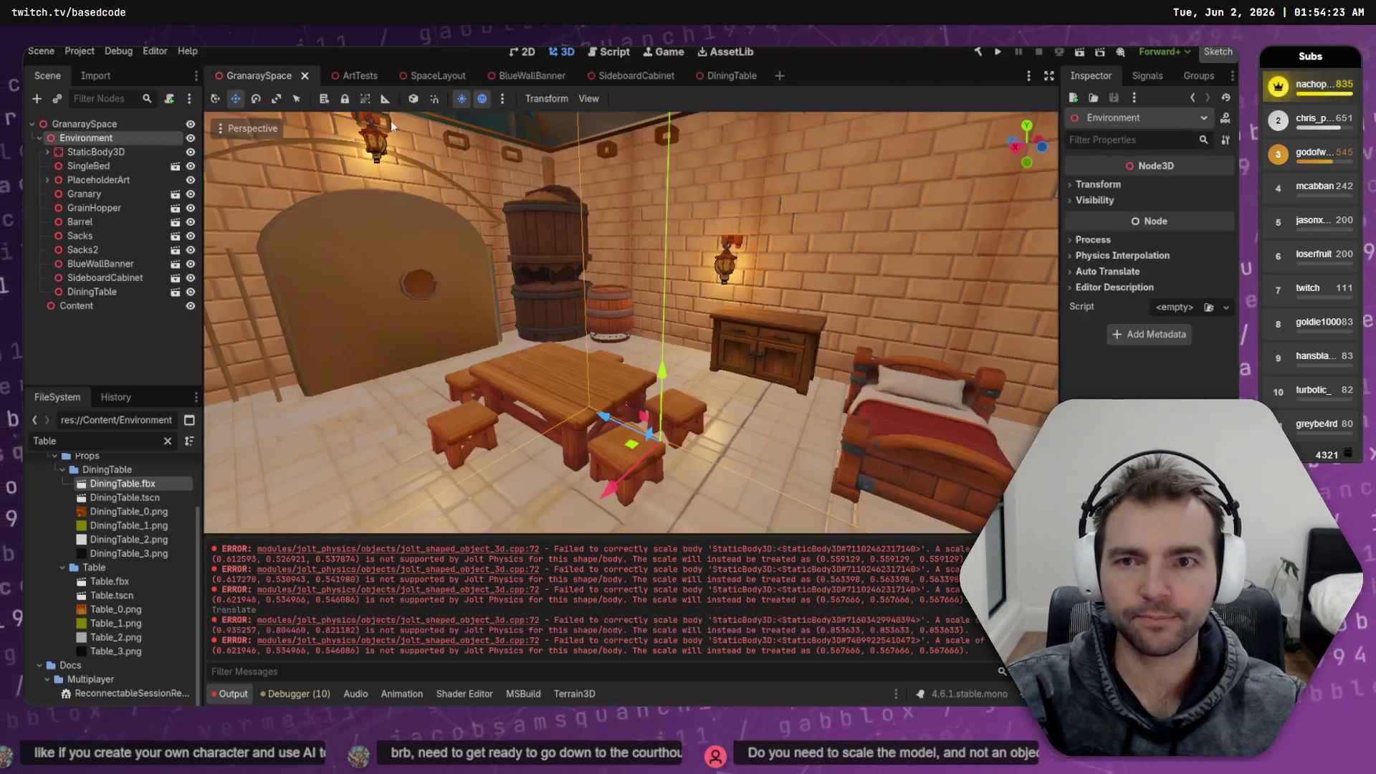
Save GranaraySpace and frame the DiningTable in a side view of the room
{"action": "key", "text": "ctrl+s"}
{"action": "key", "text": "w"}
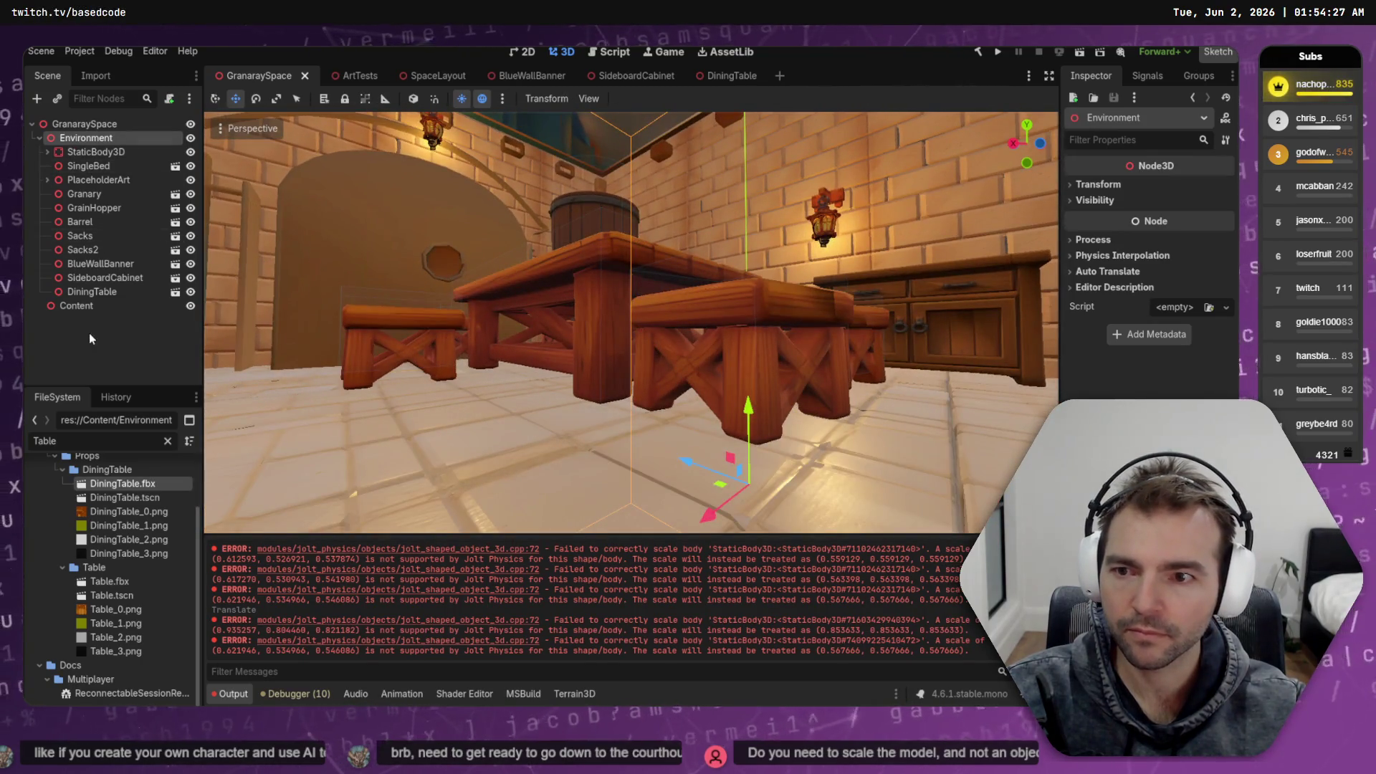
{"action": "left_click", "coordinate": [89, 294]}
{"action": "key", "text": "f"}
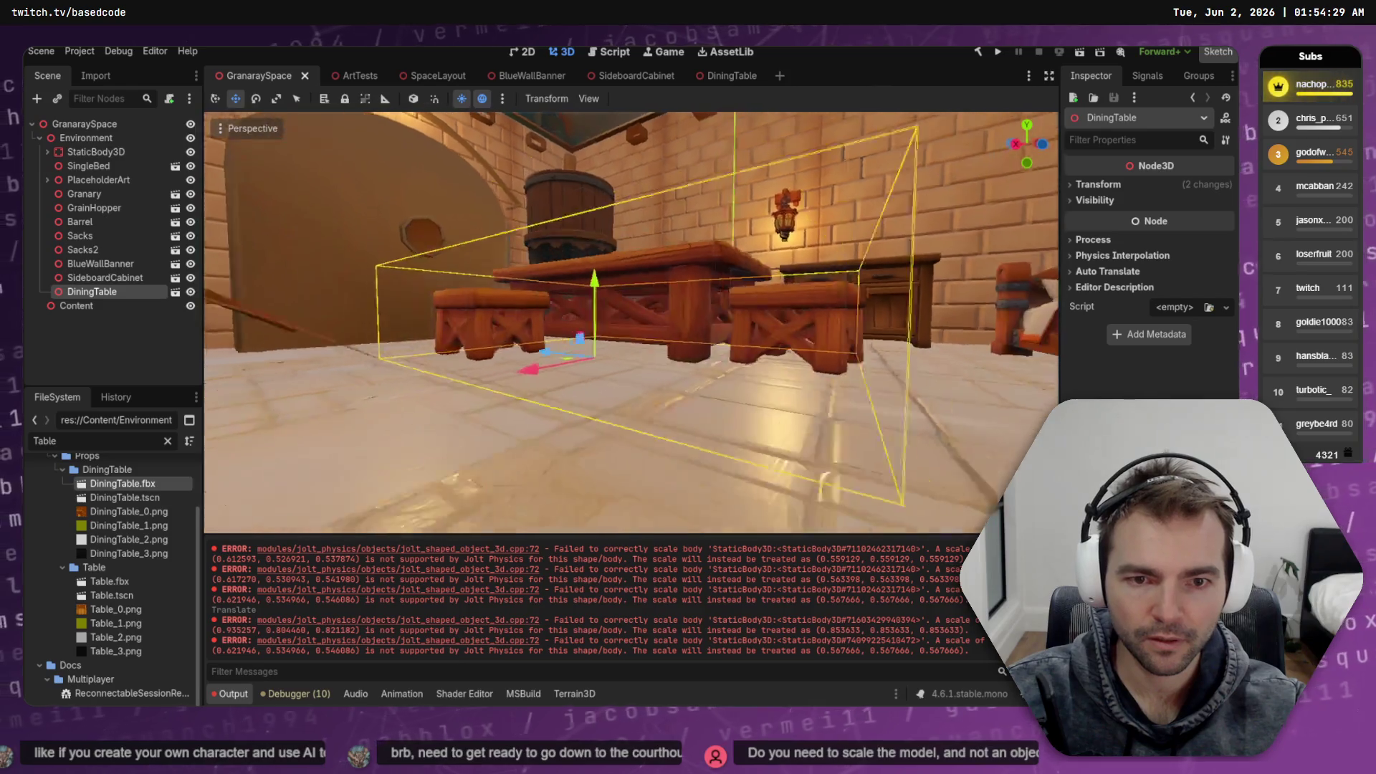
{"action": "left_click", "coordinate": [1026, 145]}
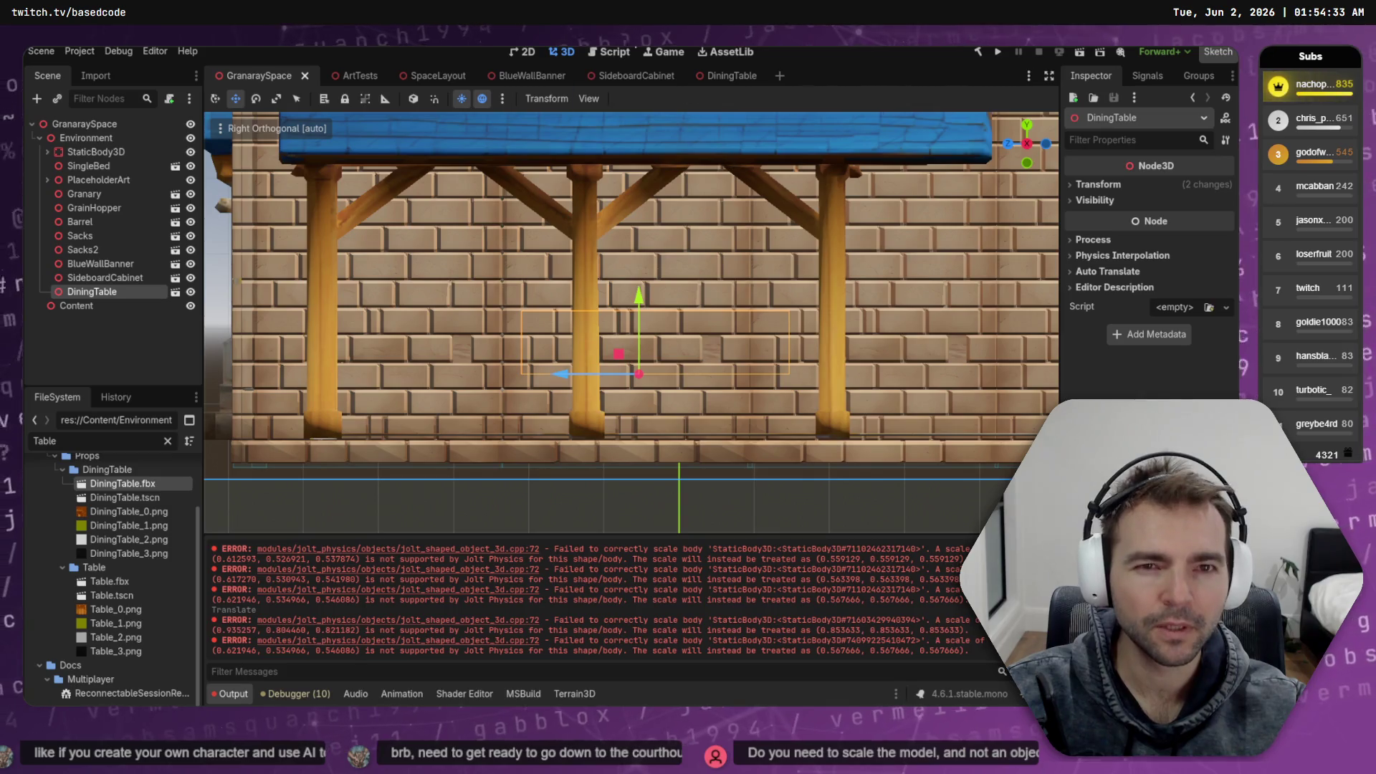
In the DiningTable scene's Front view, lower Mesh through Node3D by about 0.135 and save
{"action": "left_click", "coordinate": [732, 76]}
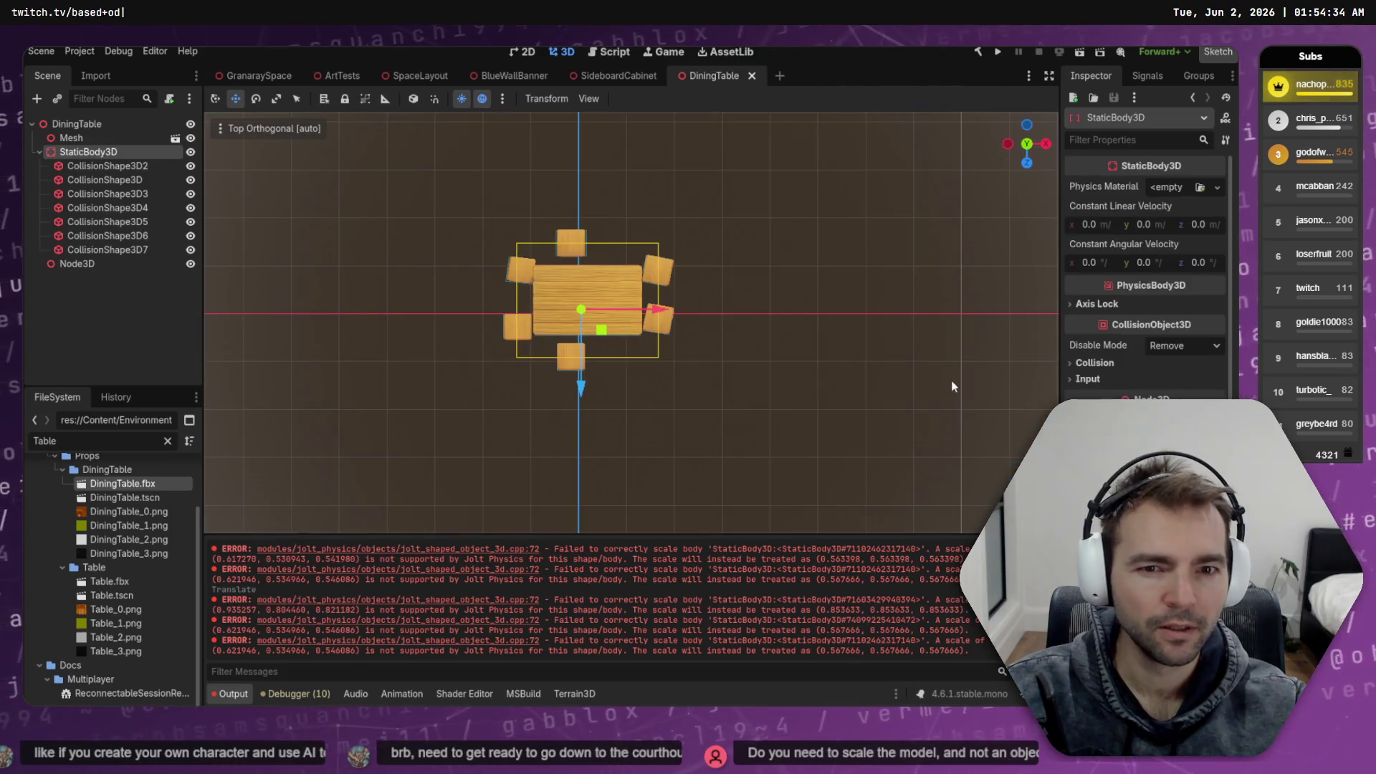
{"action": "left_click", "coordinate": [1027, 164]}
{"action": "scroll", "coordinate": [609, 255], "scroll_direction": "up", "scroll_amount": 4}
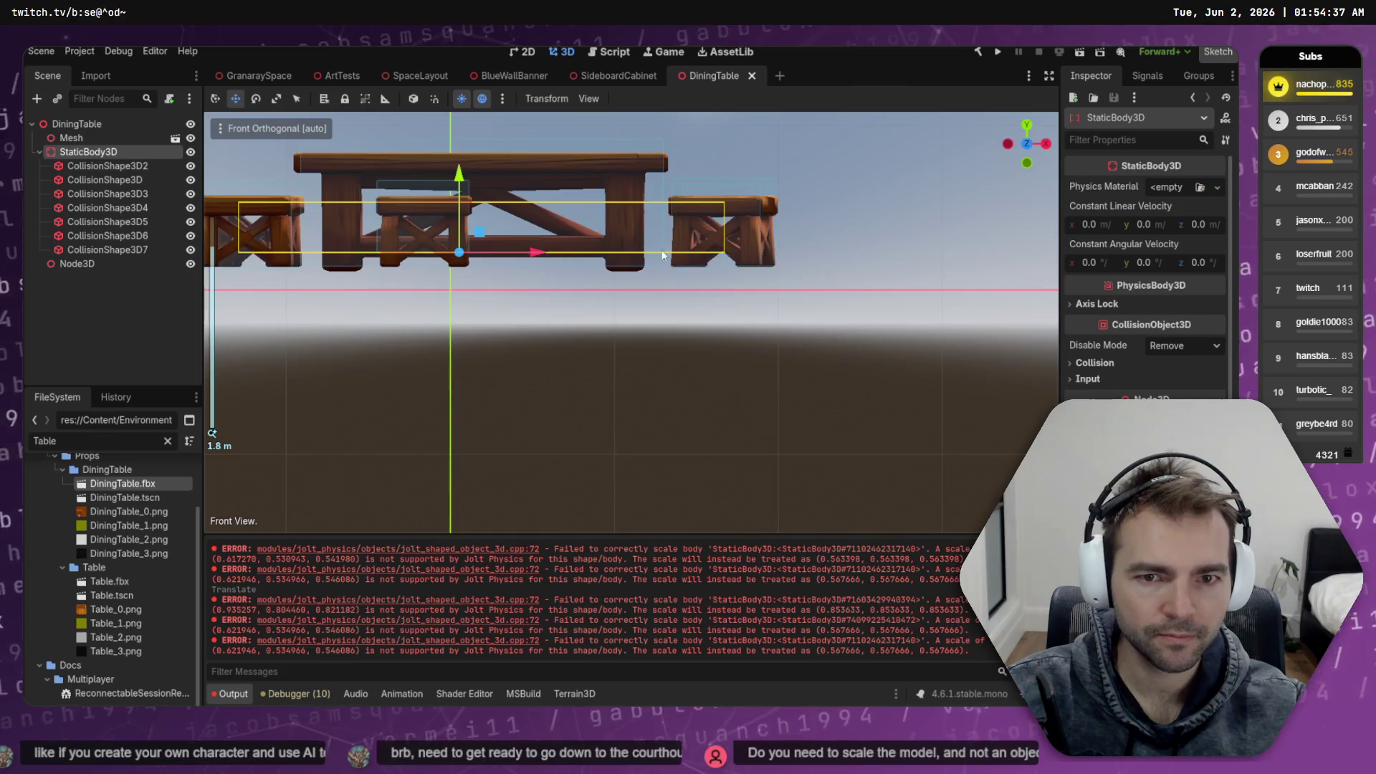
{"action": "scroll", "coordinate": [561, 244], "scroll_direction": "down", "scroll_amount": 2}
{"action": "left_click", "coordinate": [71, 138]}
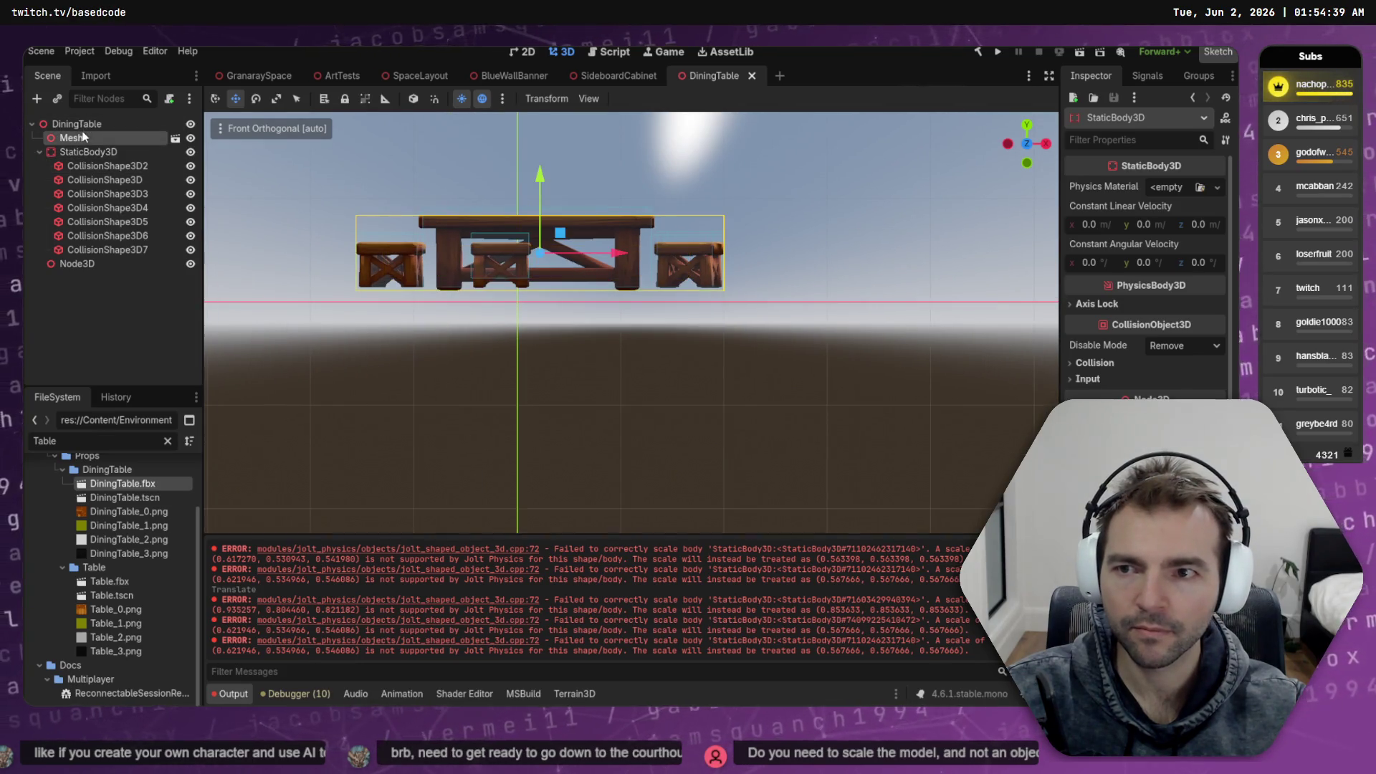
{"action": "left_click", "coordinate": [86, 264], "text": "shift"}
{"action": "left_click_drag", "start_coordinate": [531, 200], "coordinate": [533, 209]}
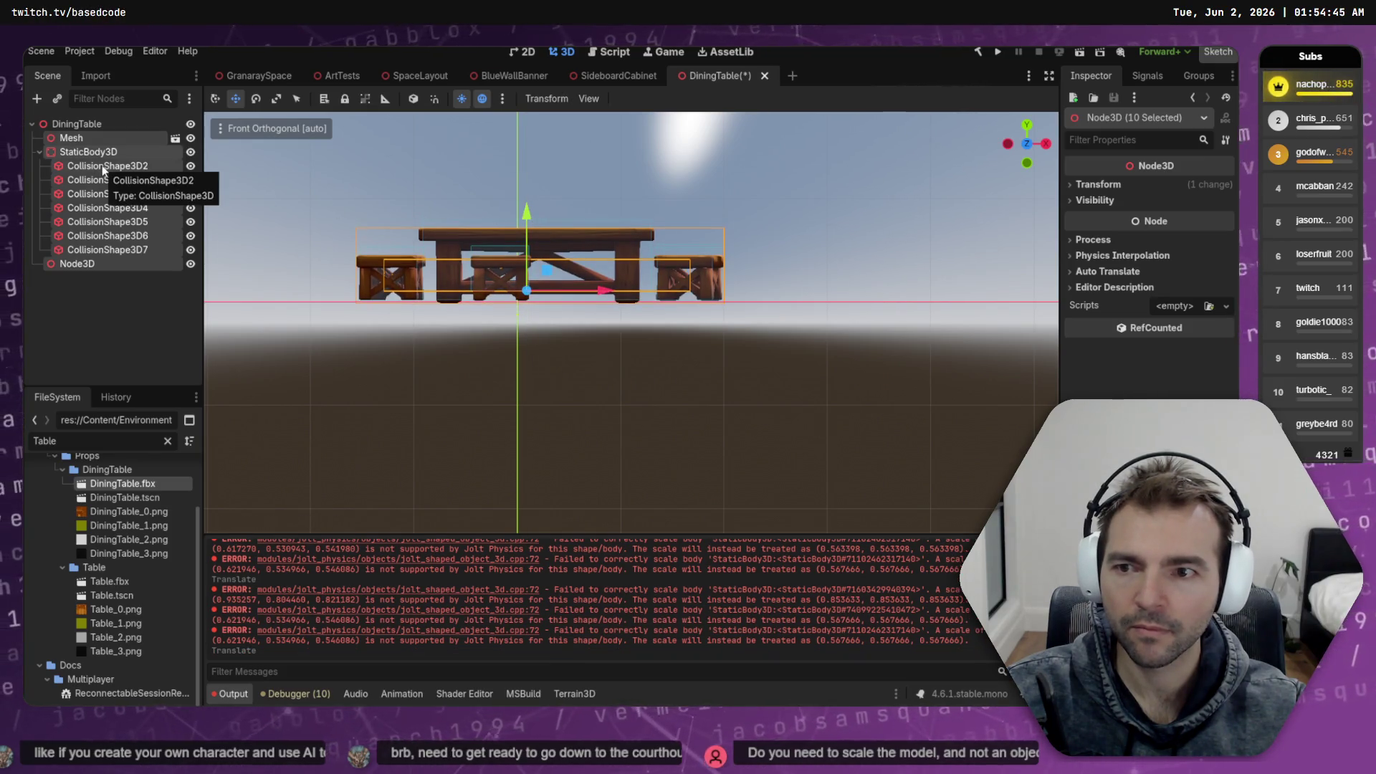
{"action": "key", "text": "ctrl+s"}
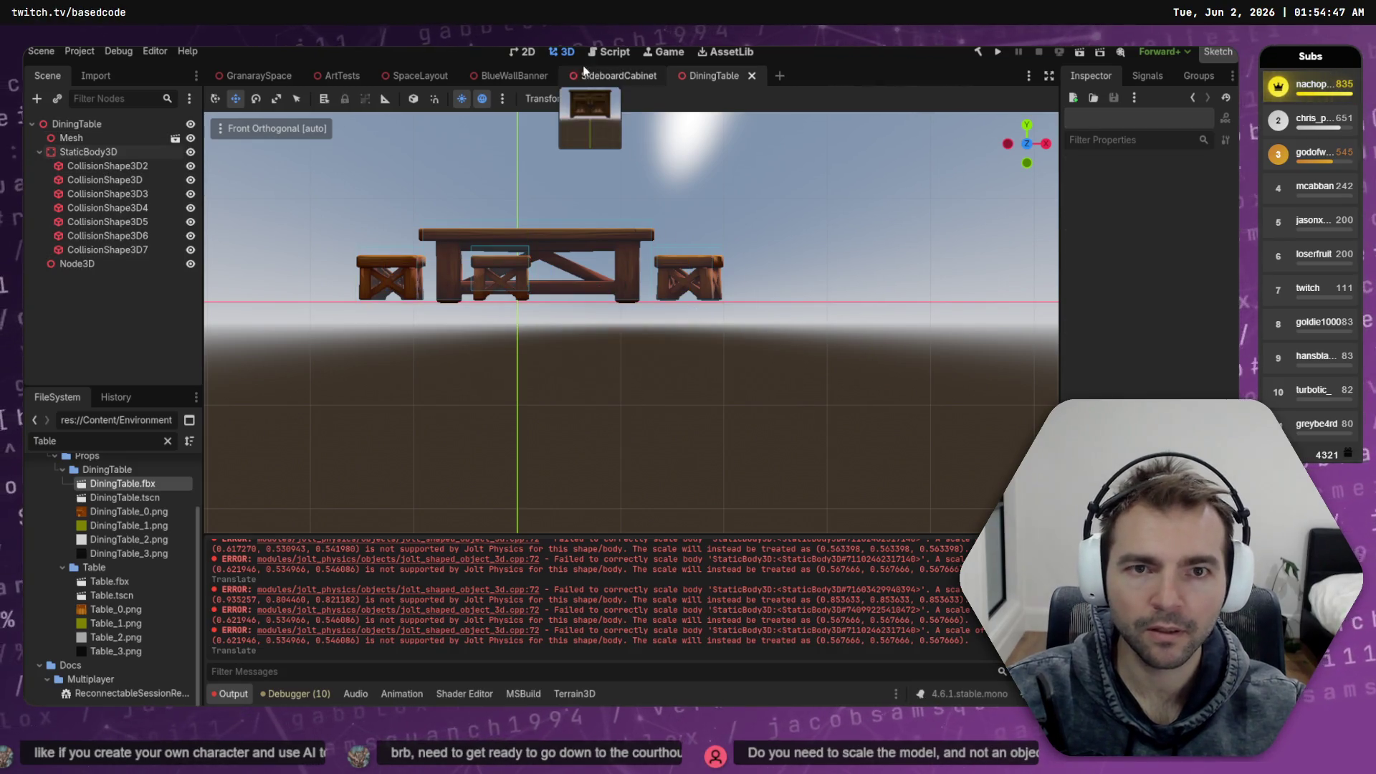
Browse the open scenes and fly around the SpaceLayout town to inspect the placed table
{"action": "left_click", "coordinate": [609, 75]}
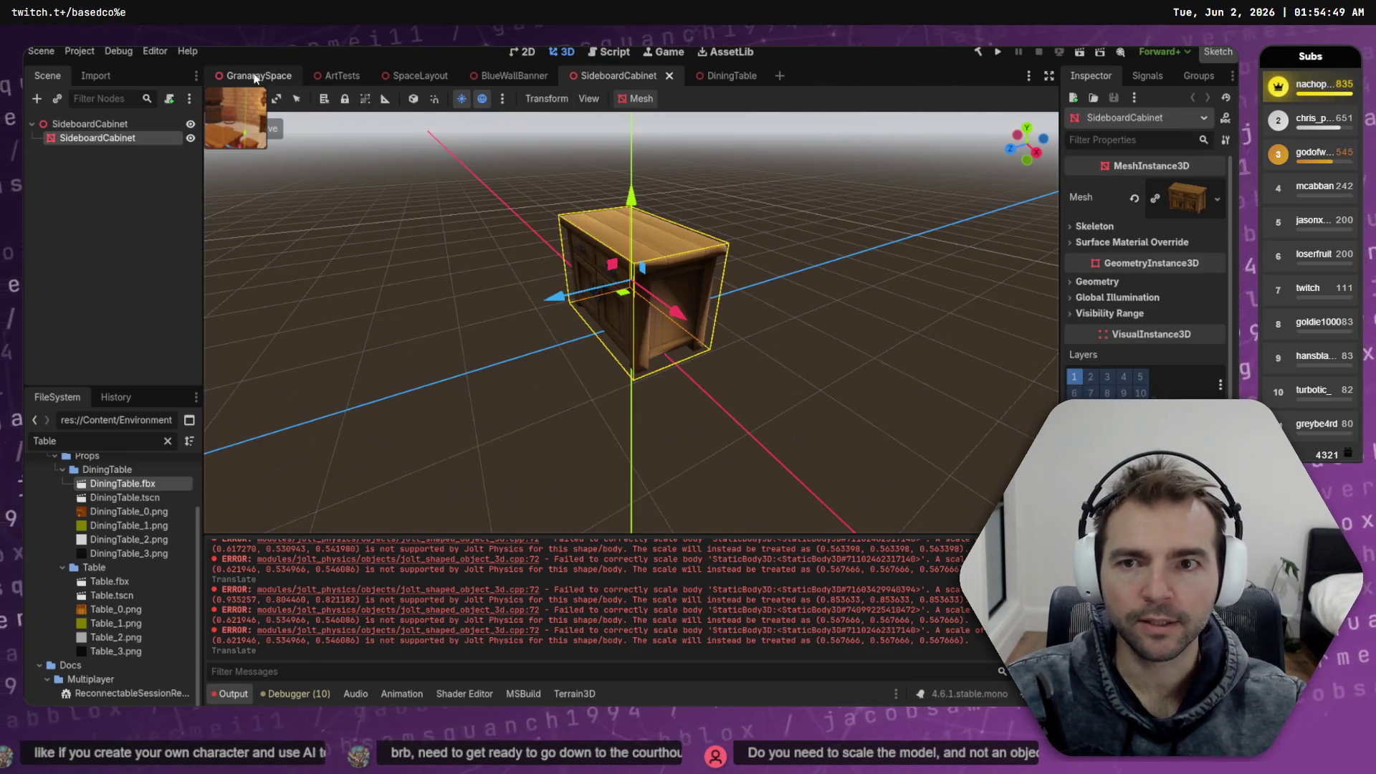
{"action": "left_click", "coordinate": [254, 76]}
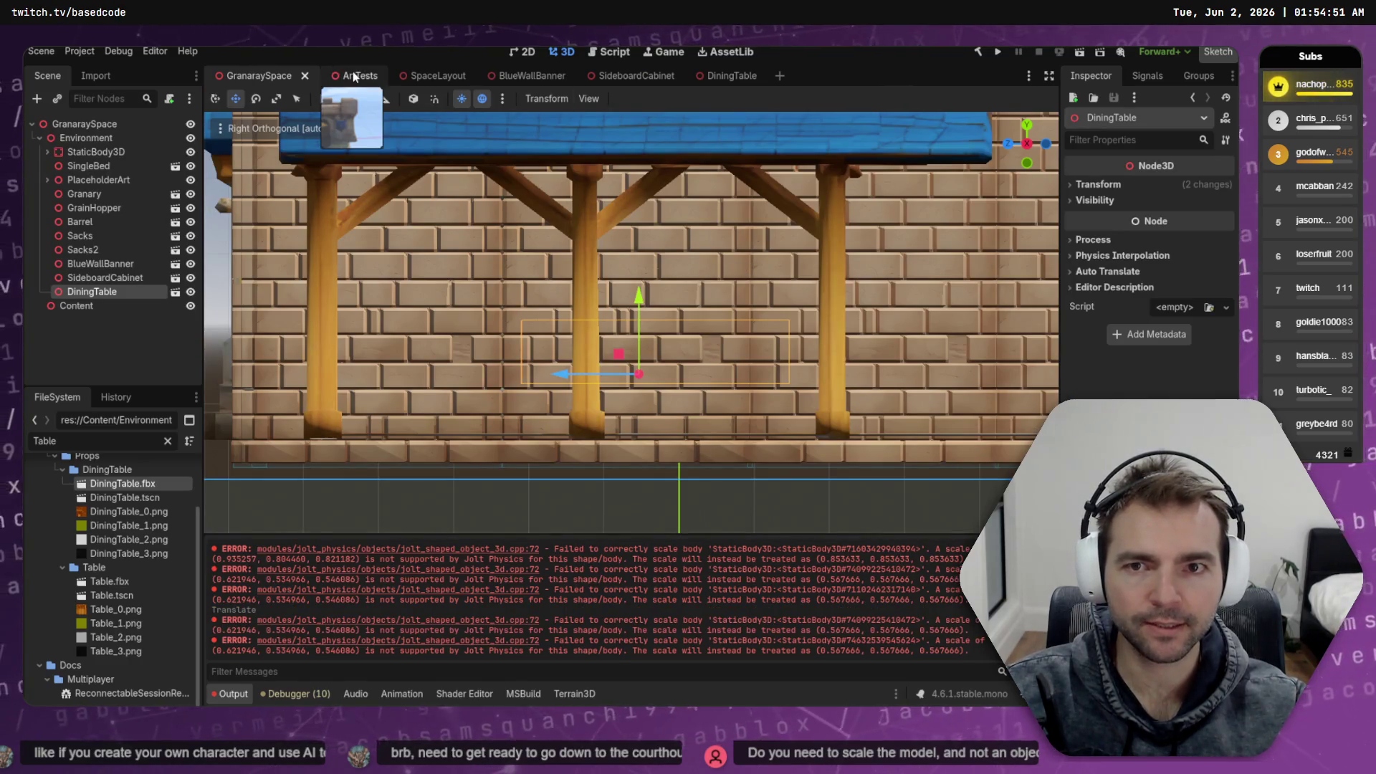
{"action": "left_click", "coordinate": [348, 75]}
{"action": "left_click_drag", "start_coordinate": [483, 153], "coordinate": [371, 183]}
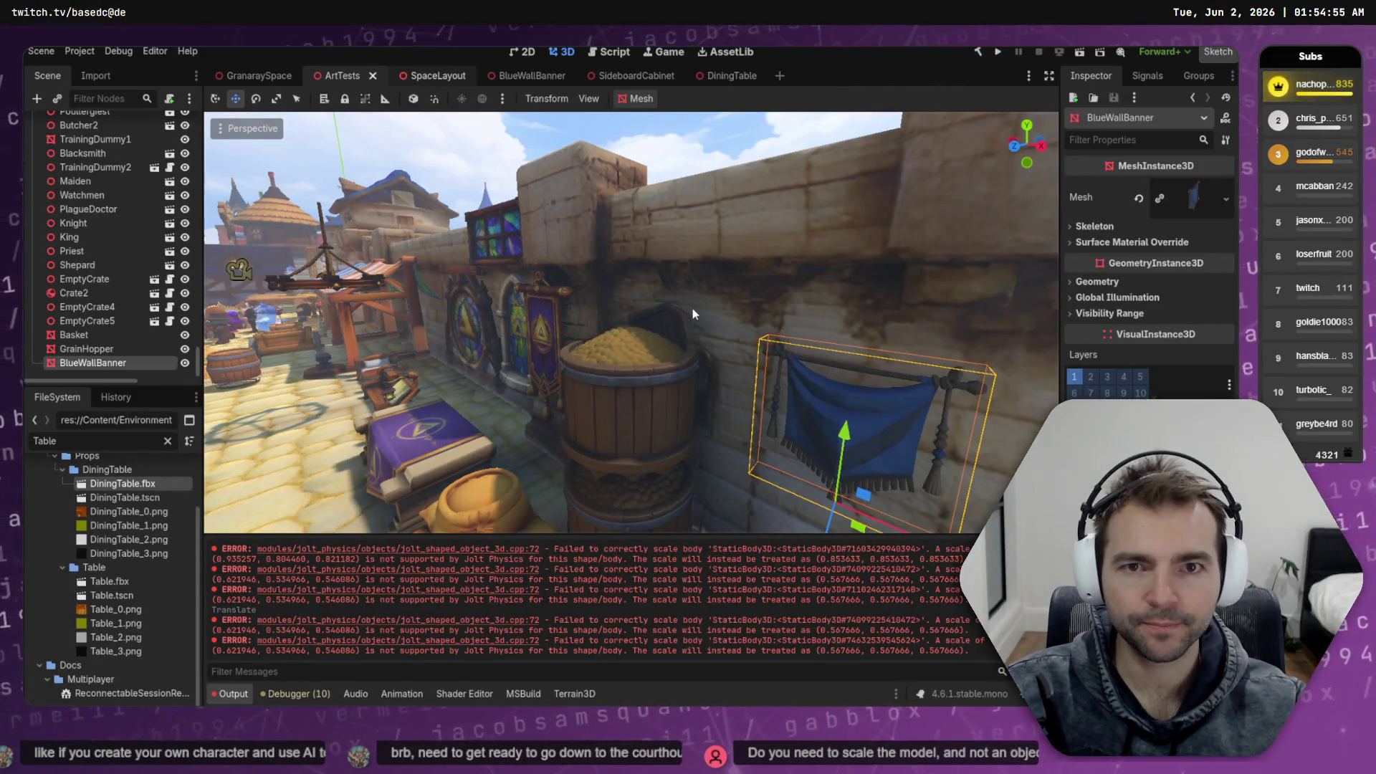
{"action": "key", "text": "ctrl+Tab"}
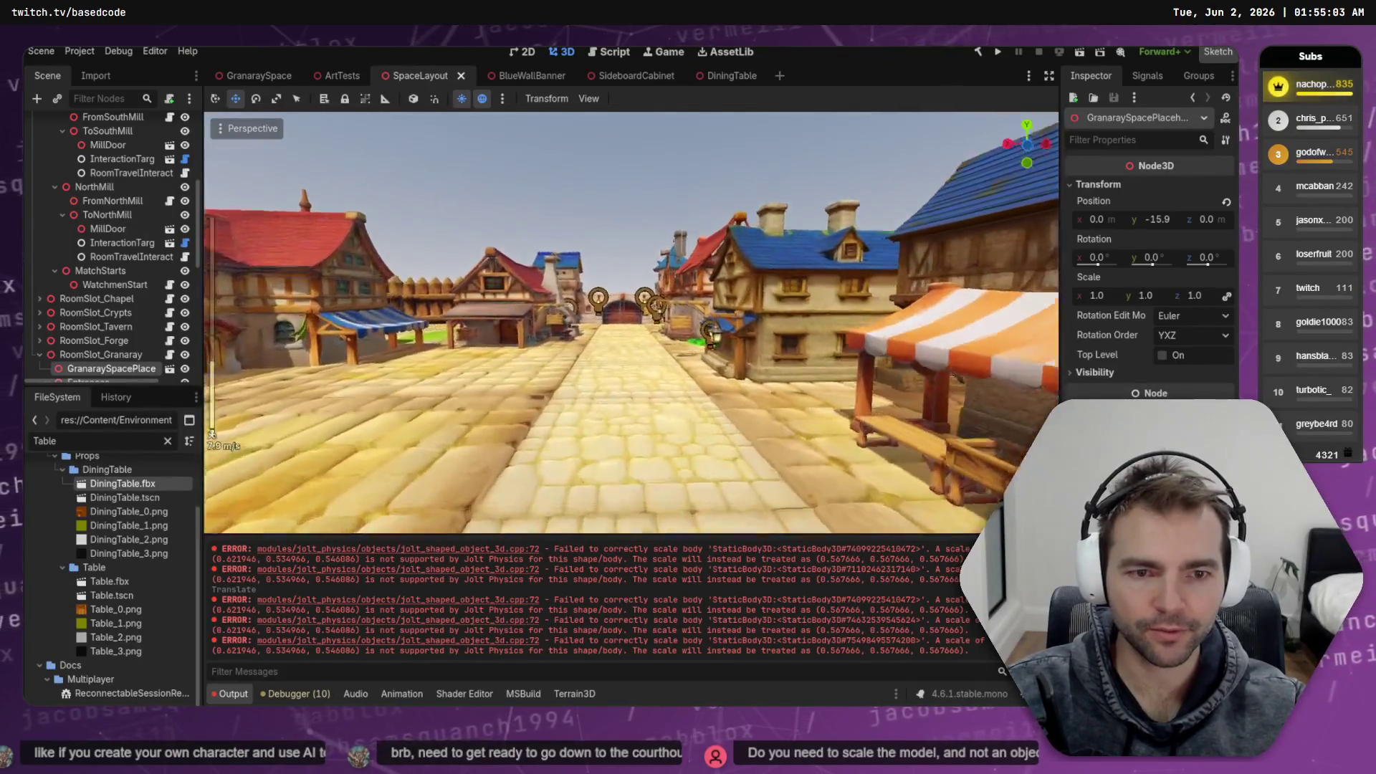
{"action": "key", "text": "w"}
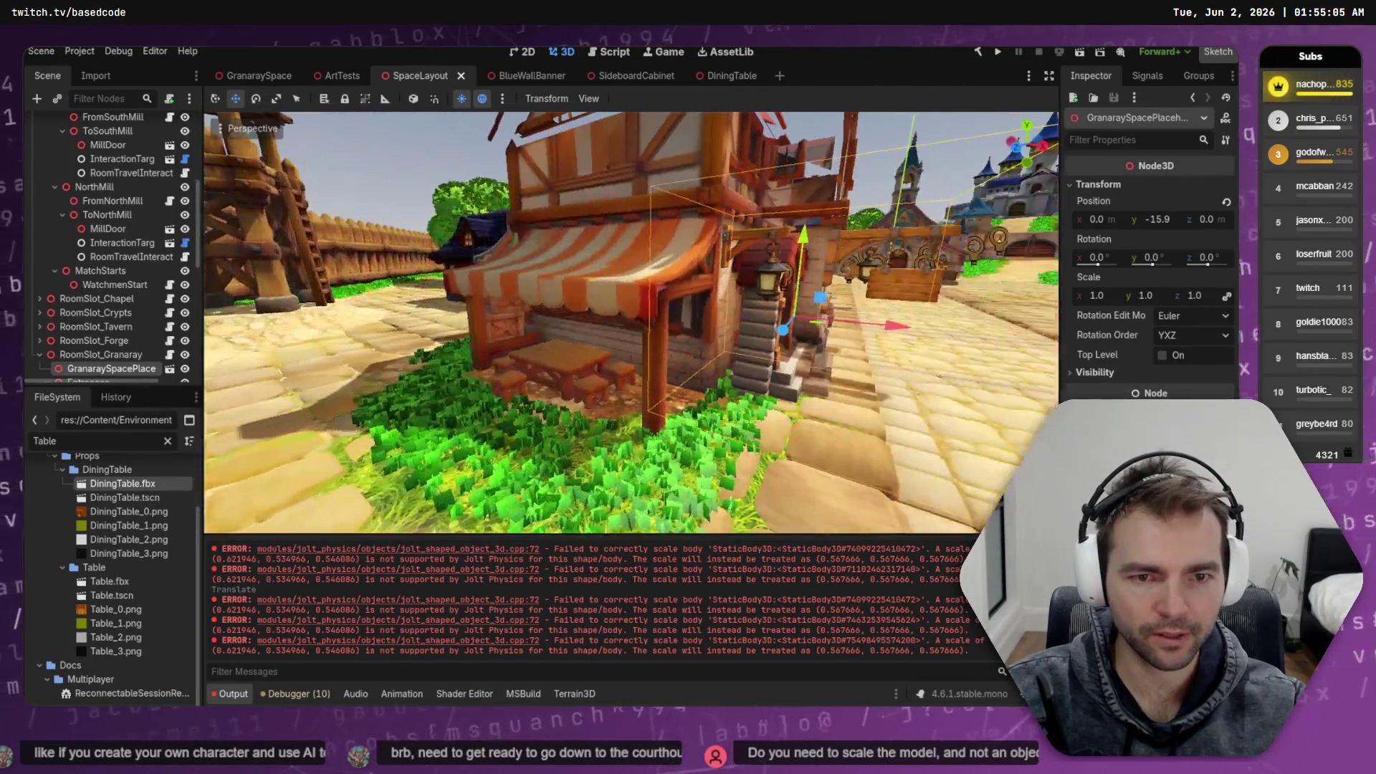
{"action": "key", "text": "w"}
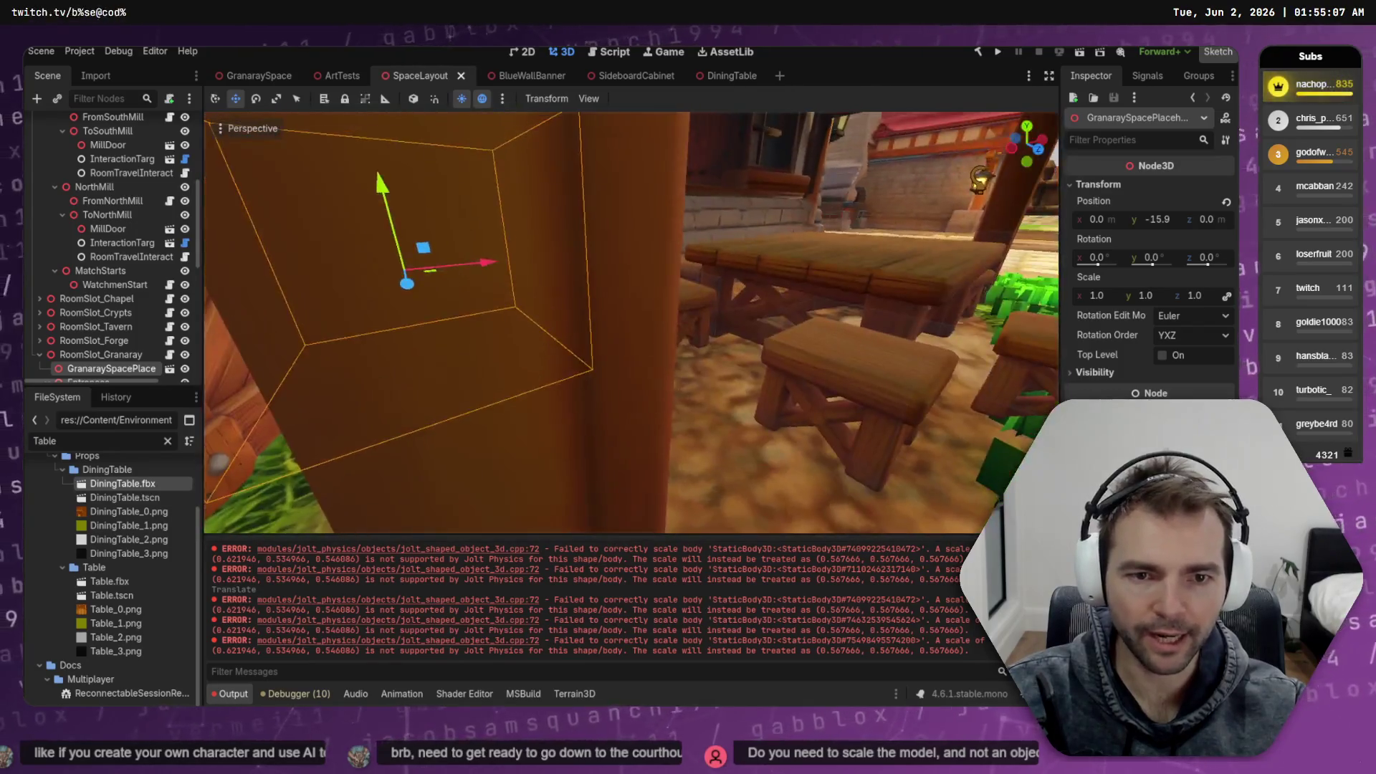
{"action": "key", "text": "s"}
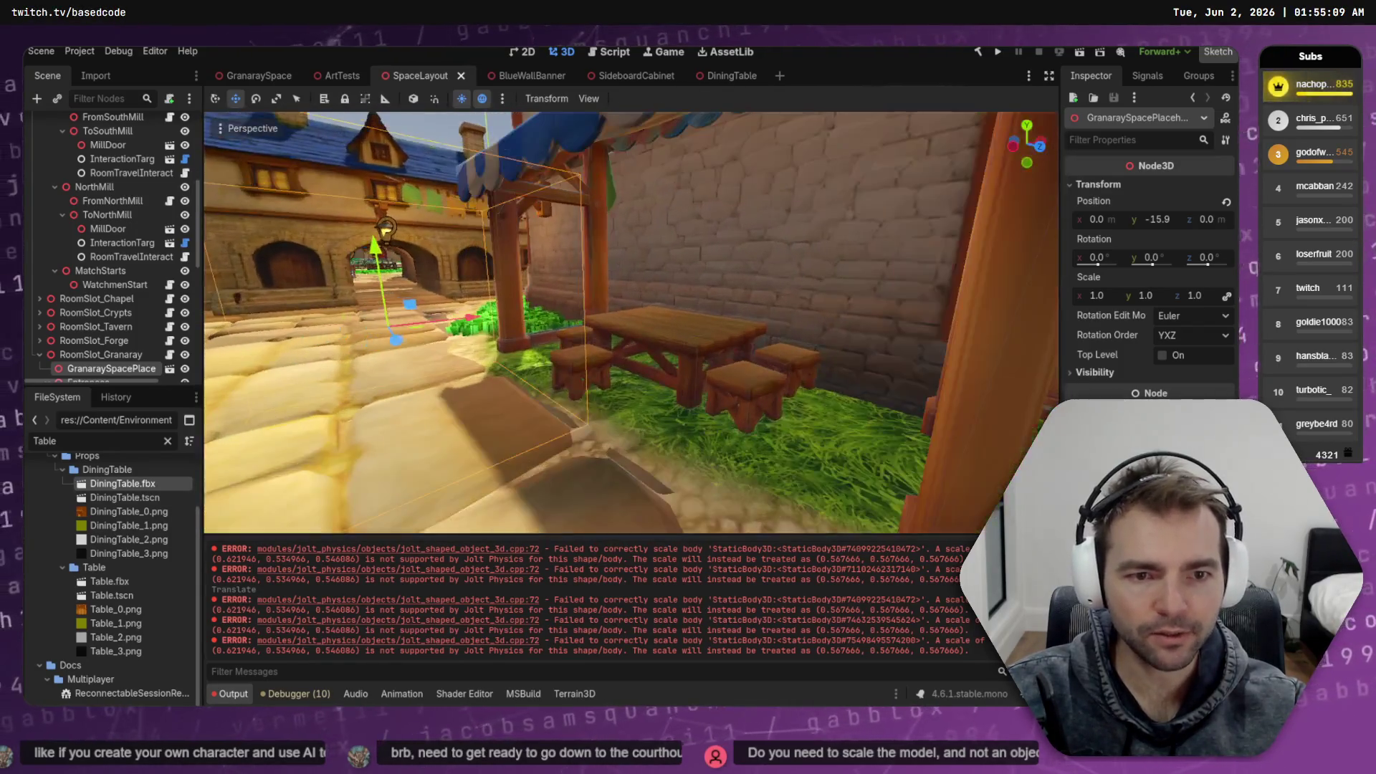
{"action": "key", "text": "s"}
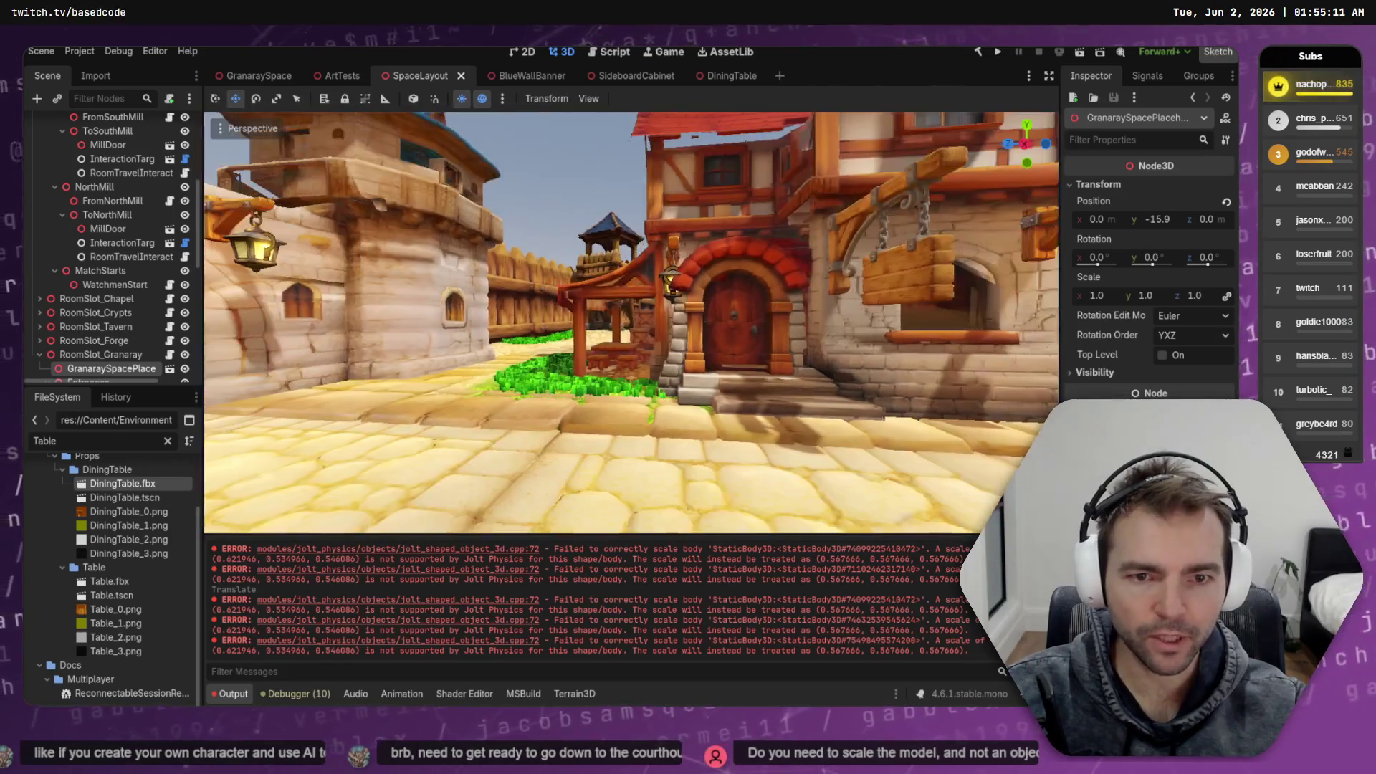
{"action": "key", "text": "s"}
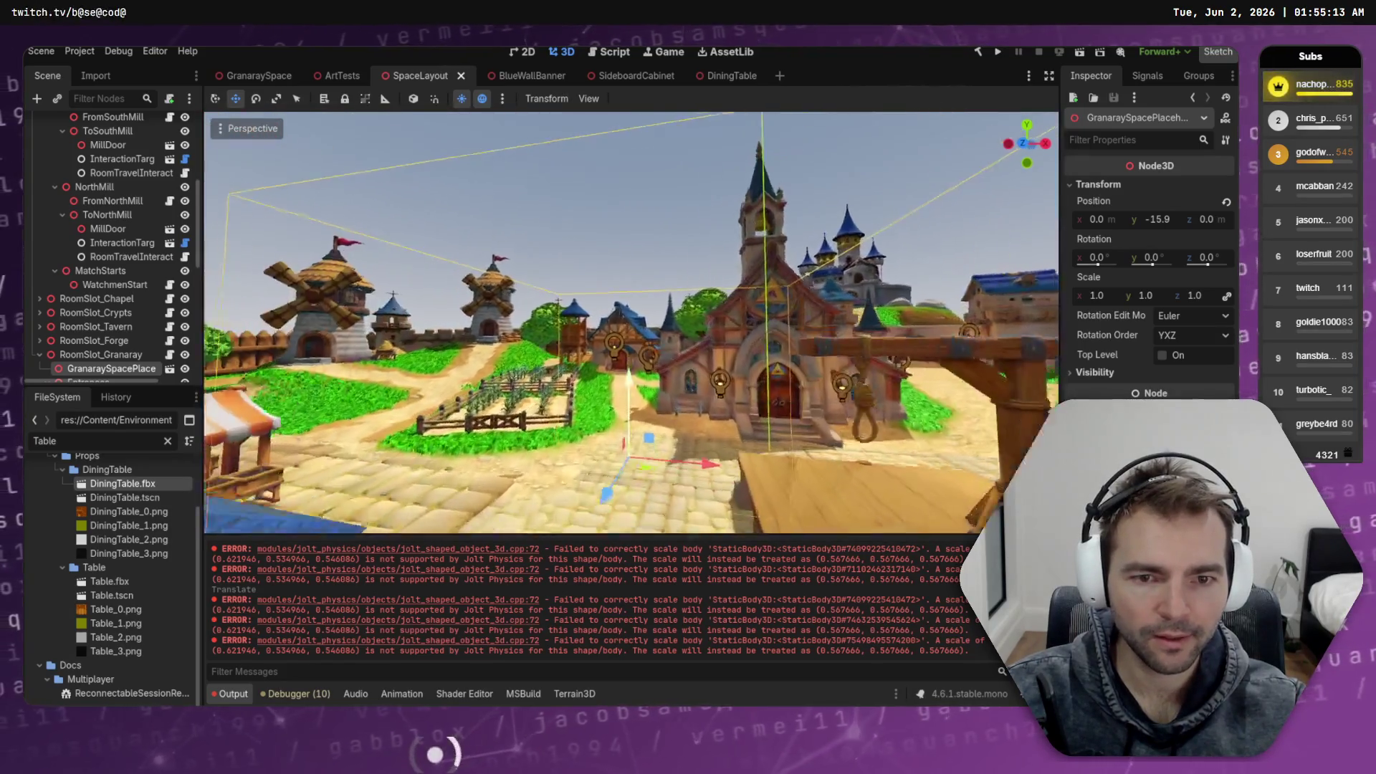
{"action": "key", "text": "w"}
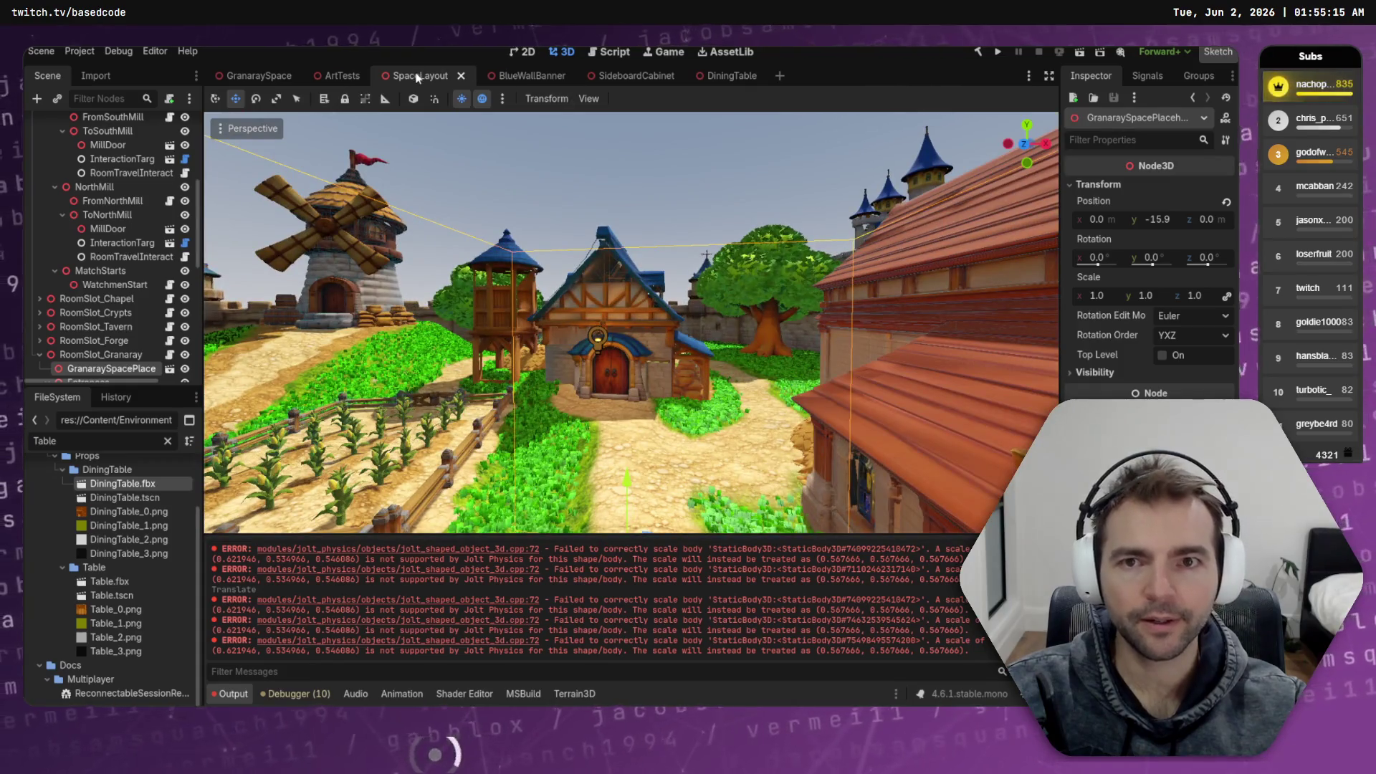
{"action": "left_click", "coordinate": [461, 75]}
Slide the DiningTable slightly left along X in GranaraySpace, save, and launch the game
{"action": "middle_click", "coordinate": [640, 76]}
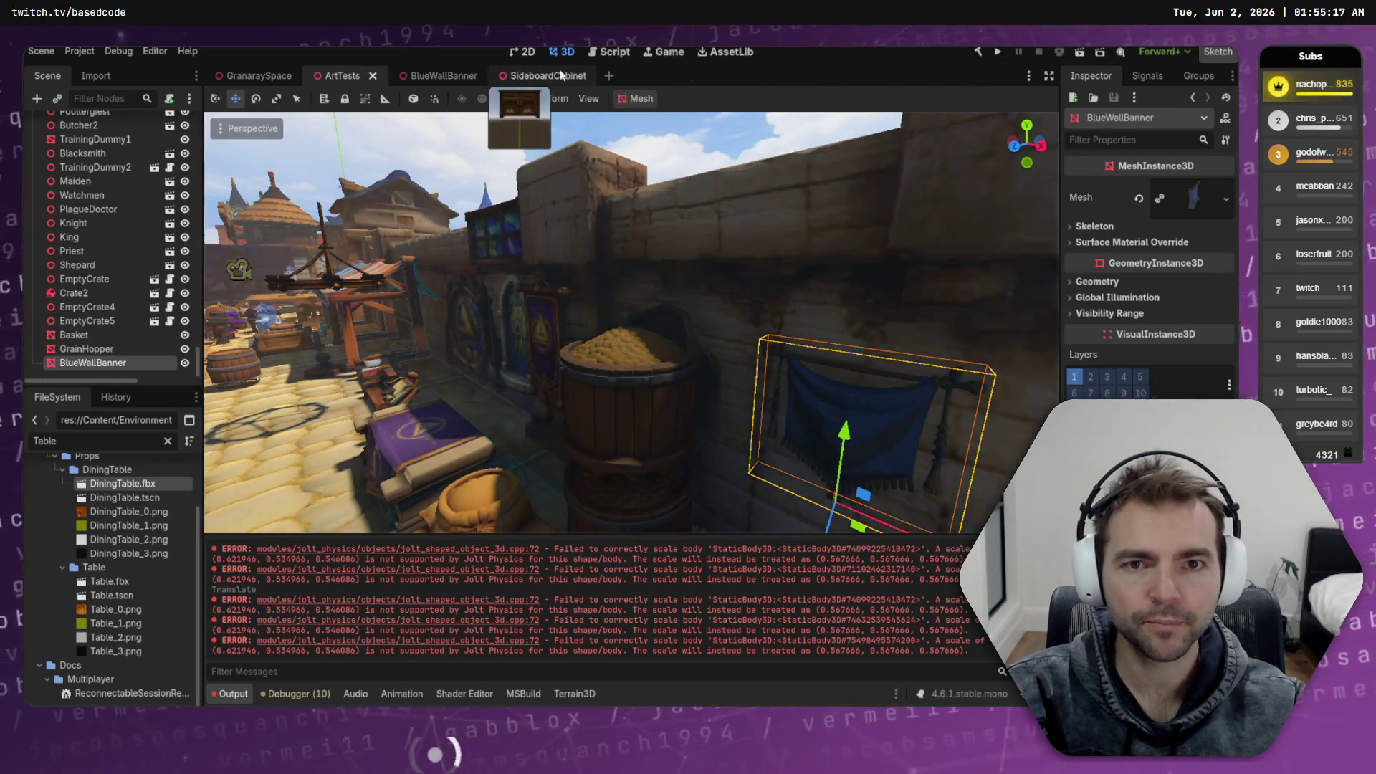
{"action": "left_click", "coordinate": [563, 76]}
{"action": "left_click", "coordinate": [430, 75]}
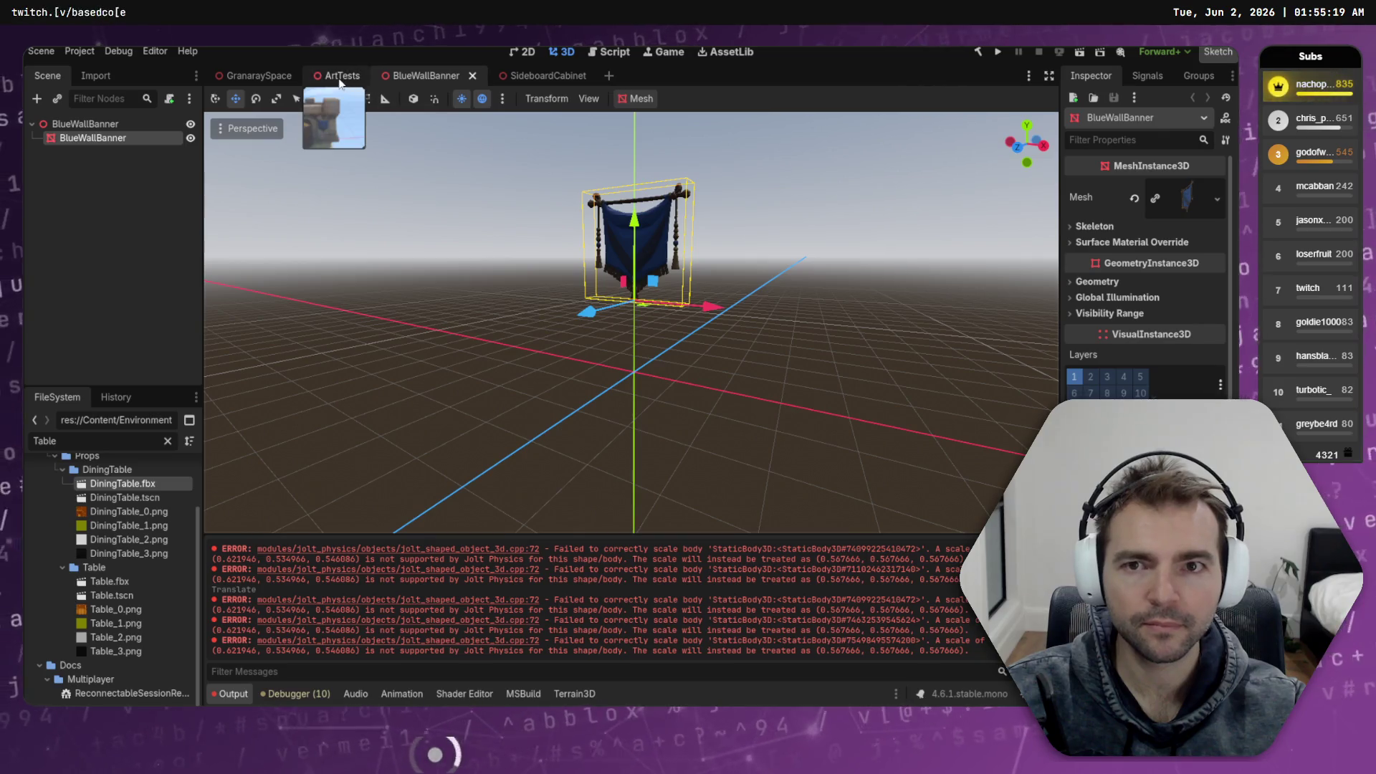
{"action": "left_click", "coordinate": [258, 75]}
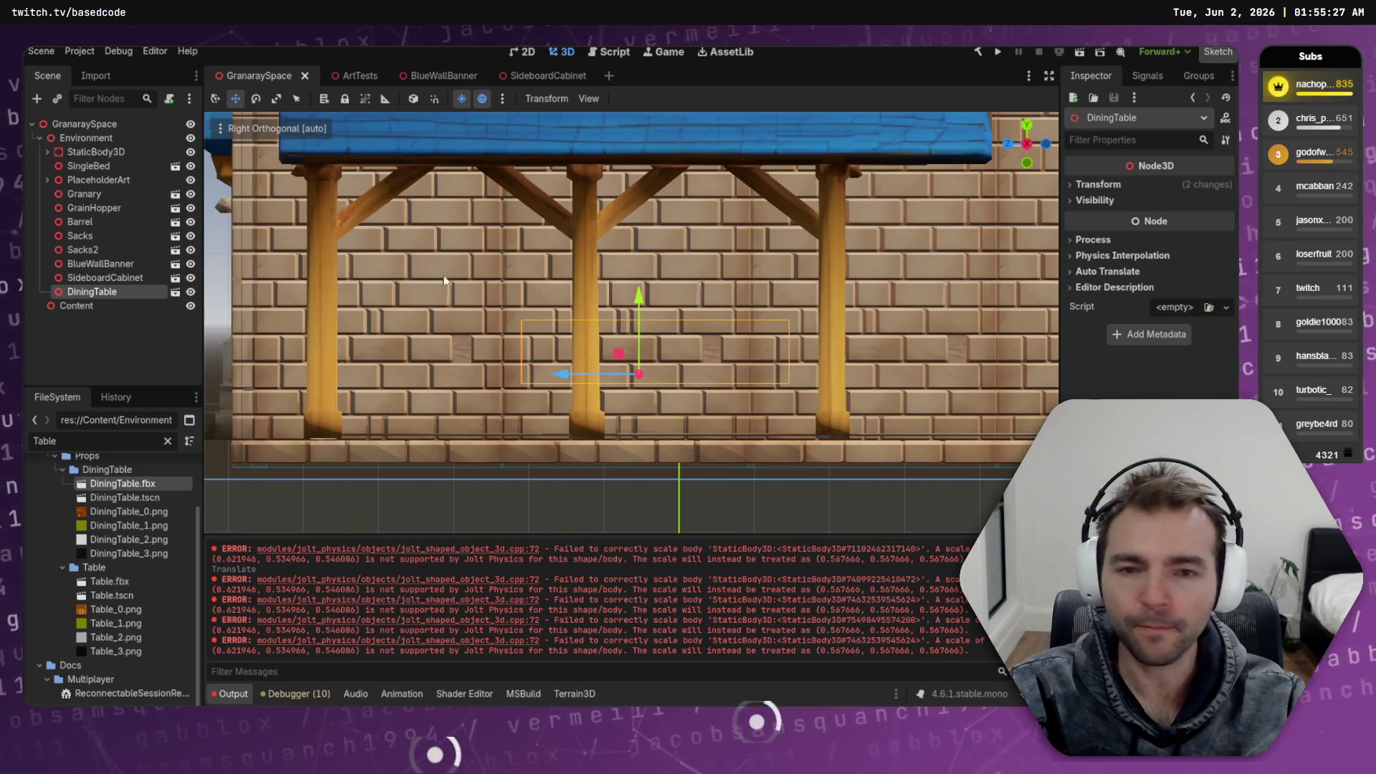
{"action": "scroll", "coordinate": [614, 282], "scroll_direction": "down", "scroll_amount": 2}
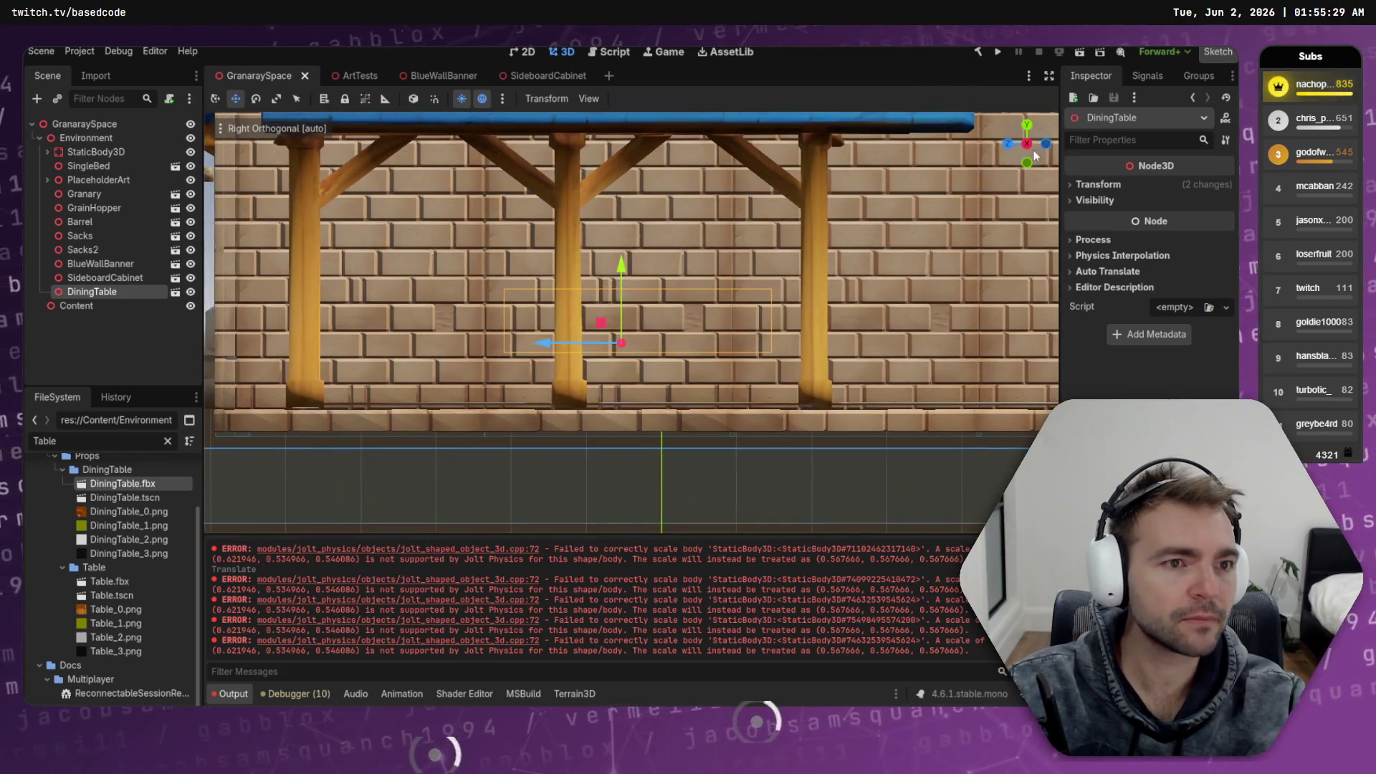
{"action": "mouse_move", "coordinate": [1035, 144]}
{"action": "left_mouse_down"}
{"action": "mouse_move", "coordinate": [760, 330]}
{"action": "mouse_move", "coordinate": [635, 378]}
{"action": "left_mouse_up"}
{"action": "mouse_move", "coordinate": [750, 388]}
{"action": "left_mouse_down"}
{"action": "mouse_move", "coordinate": [724, 373]}
{"action": "mouse_move", "coordinate": [742, 386]}
{"action": "left_mouse_up"}
{"action": "left_click_drag", "start_coordinate": [743, 328], "coordinate": [690, 295]}
{"action": "key", "text": "ctrl+s"}
{"action": "key", "text": "F5"}
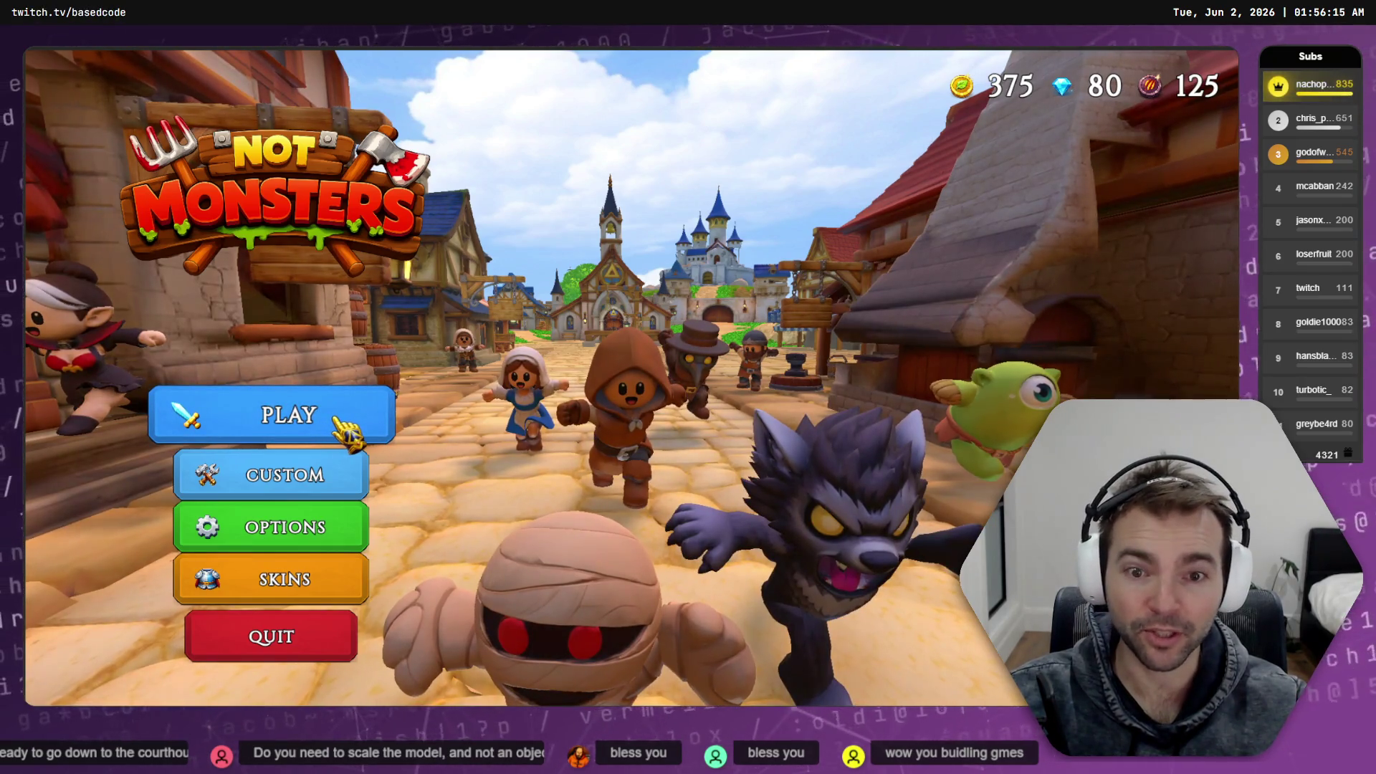
Start matchmaking and try the Random, Knight and Doctor villager characters
{"action": "left_click", "coordinate": [336, 421]}
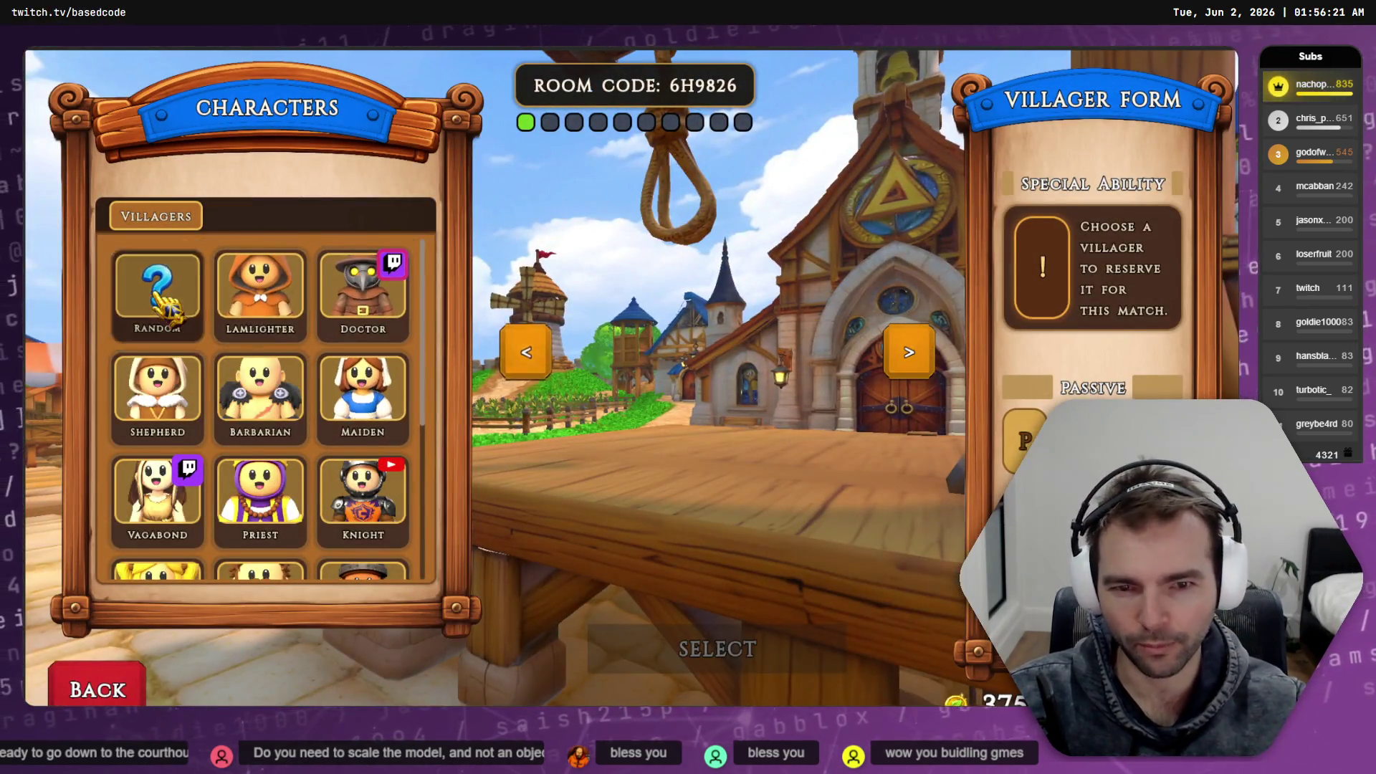
{"action": "left_click", "coordinate": [163, 307]}
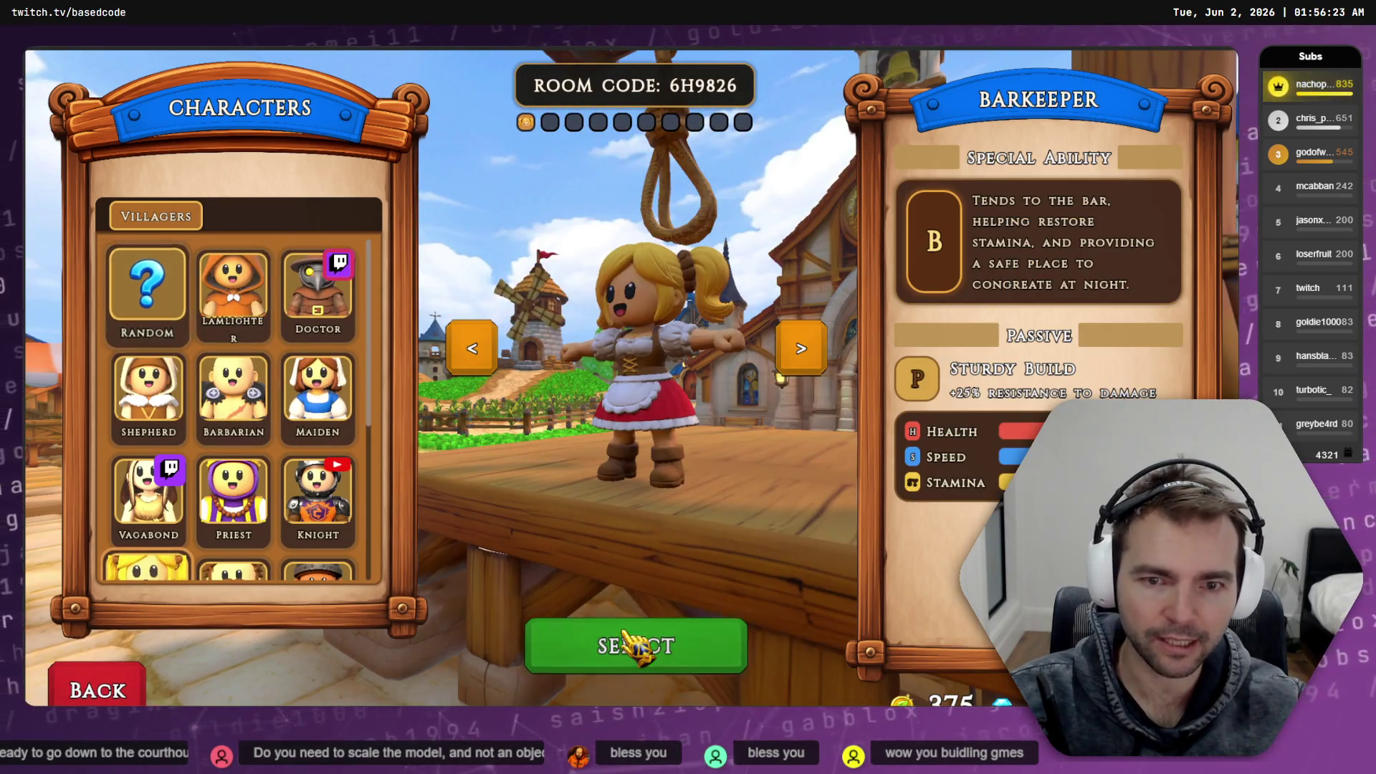
{"action": "left_click", "coordinate": [317, 501]}
{"action": "scroll", "coordinate": [315, 527], "scroll_direction": "down", "scroll_amount": 1}
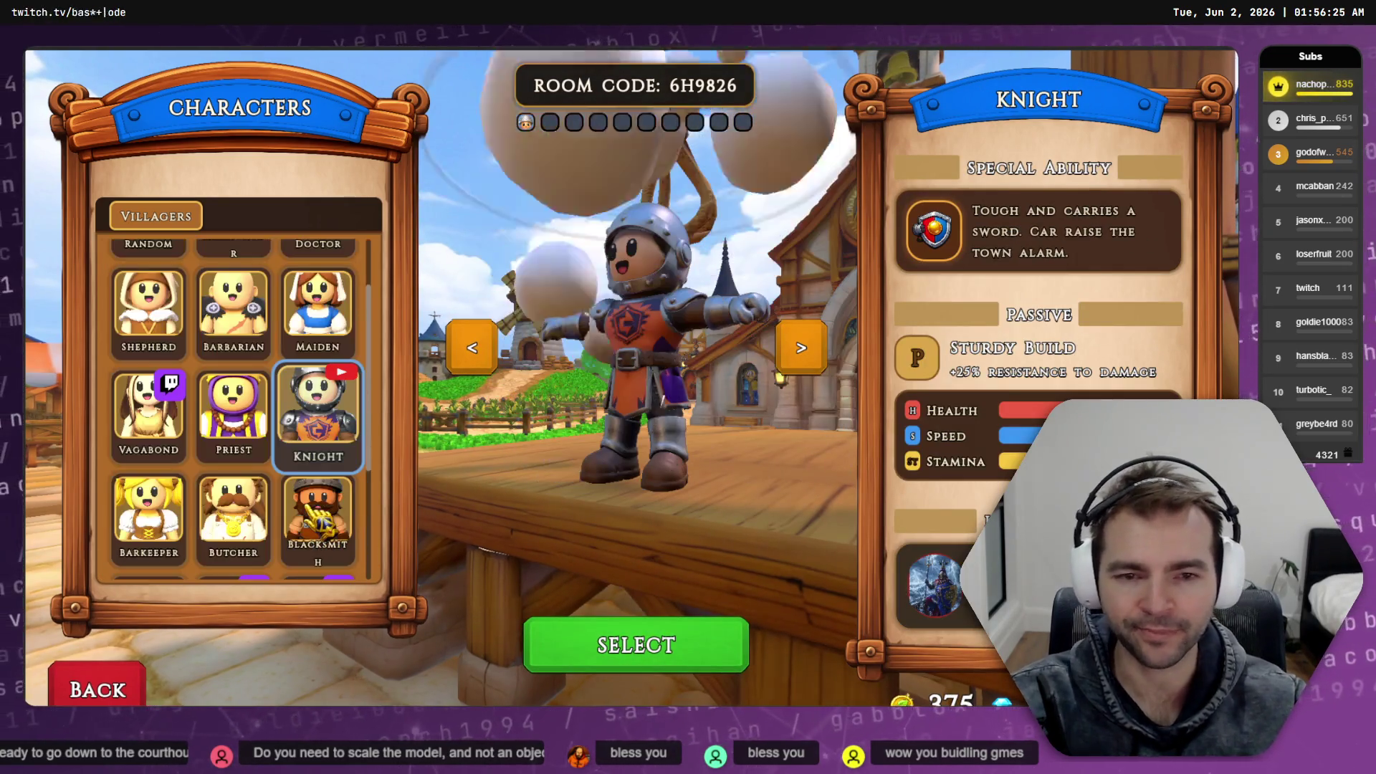
{"action": "scroll", "coordinate": [316, 516], "scroll_direction": "down", "scroll_amount": 3}
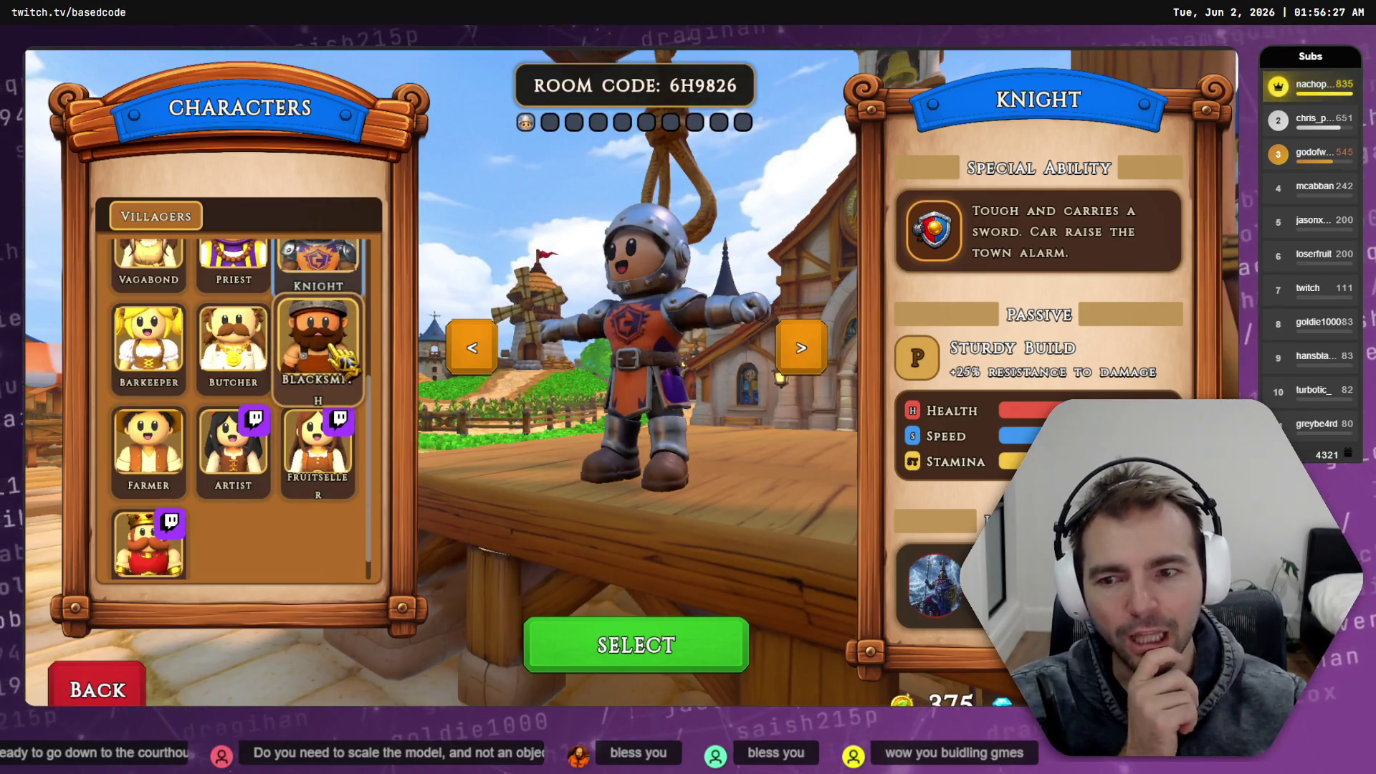
{"action": "scroll", "coordinate": [315, 395], "scroll_direction": "up", "scroll_amount": 2}
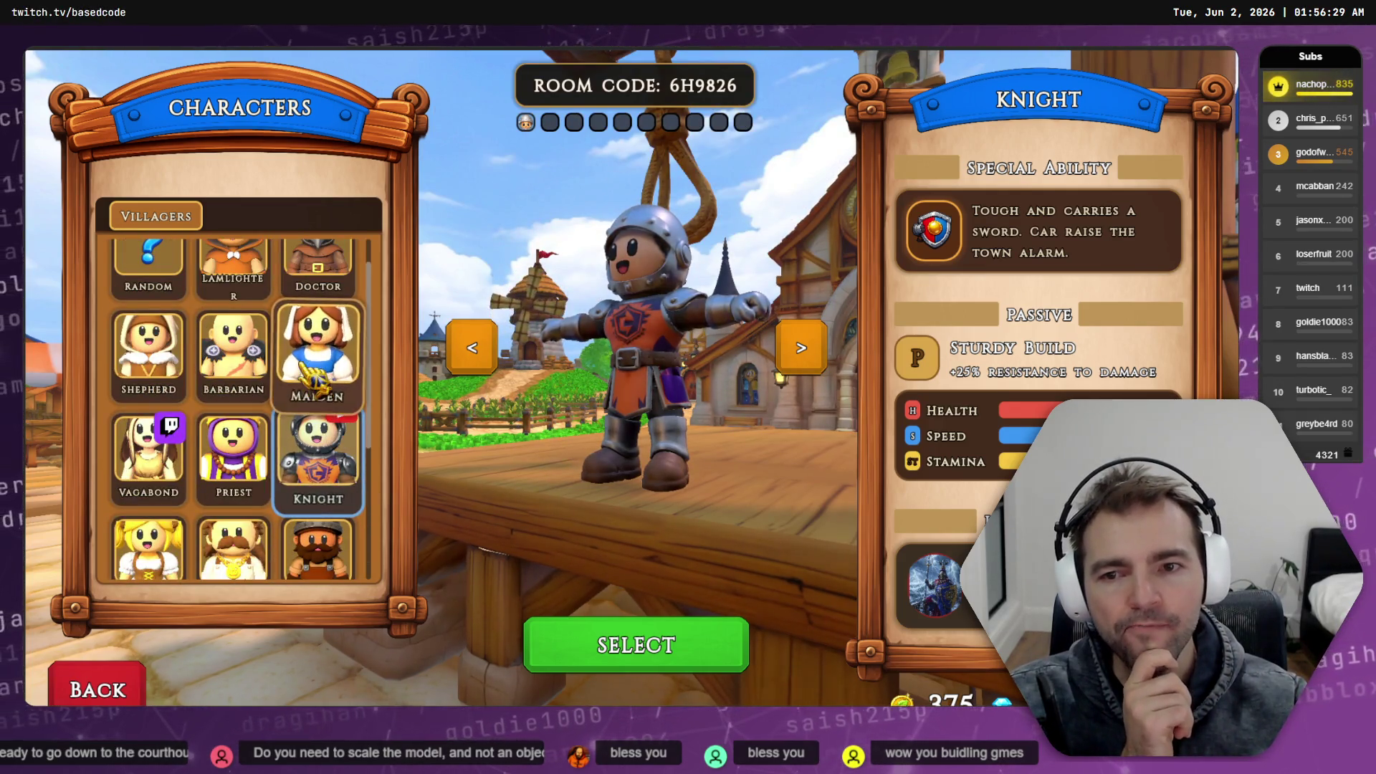
{"action": "scroll", "coordinate": [313, 366], "scroll_direction": "up", "scroll_amount": 1}
{"action": "left_click", "coordinate": [331, 342]}
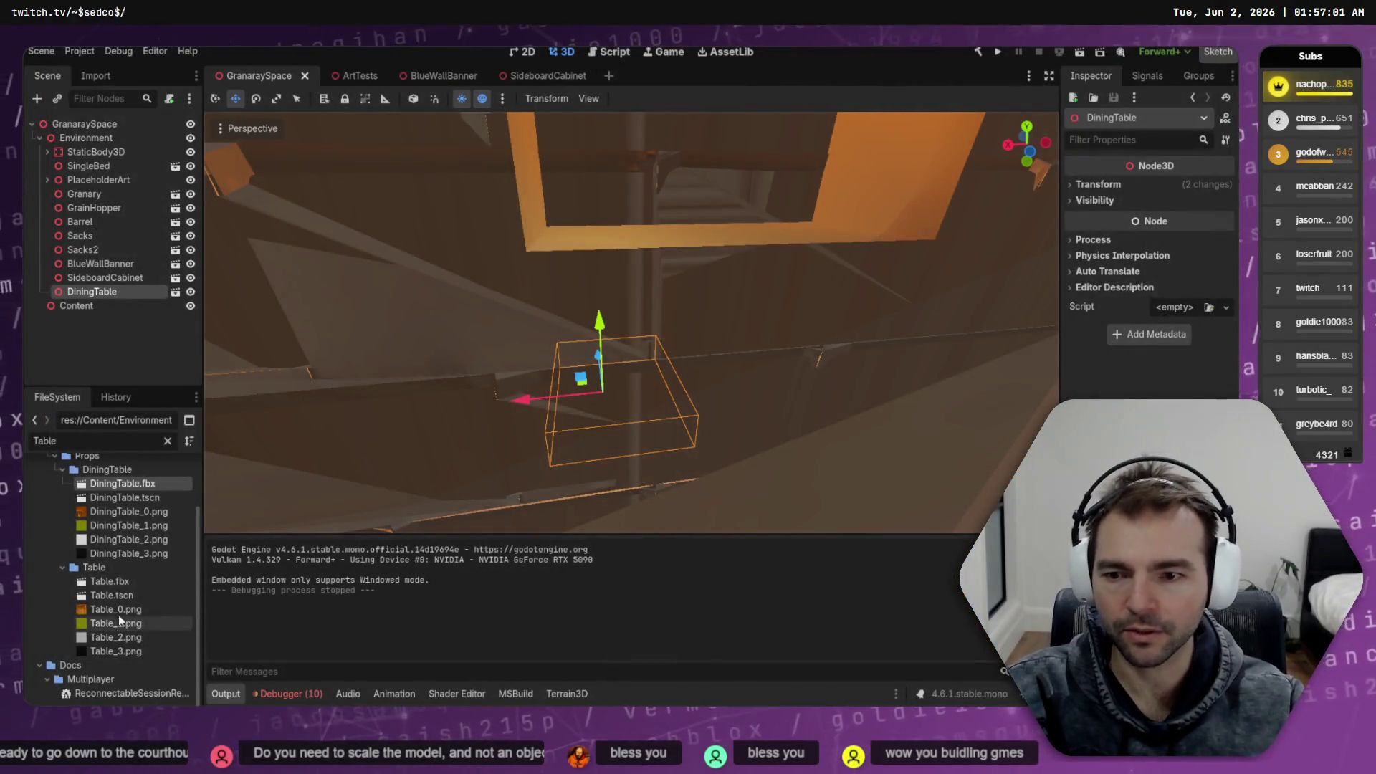
Replace the FileSystem filter with 'Bed' and select SingleBed.tscn
{"action": "double_click", "coordinate": [104, 442]}
{"action": "type", "text": "Bed"}
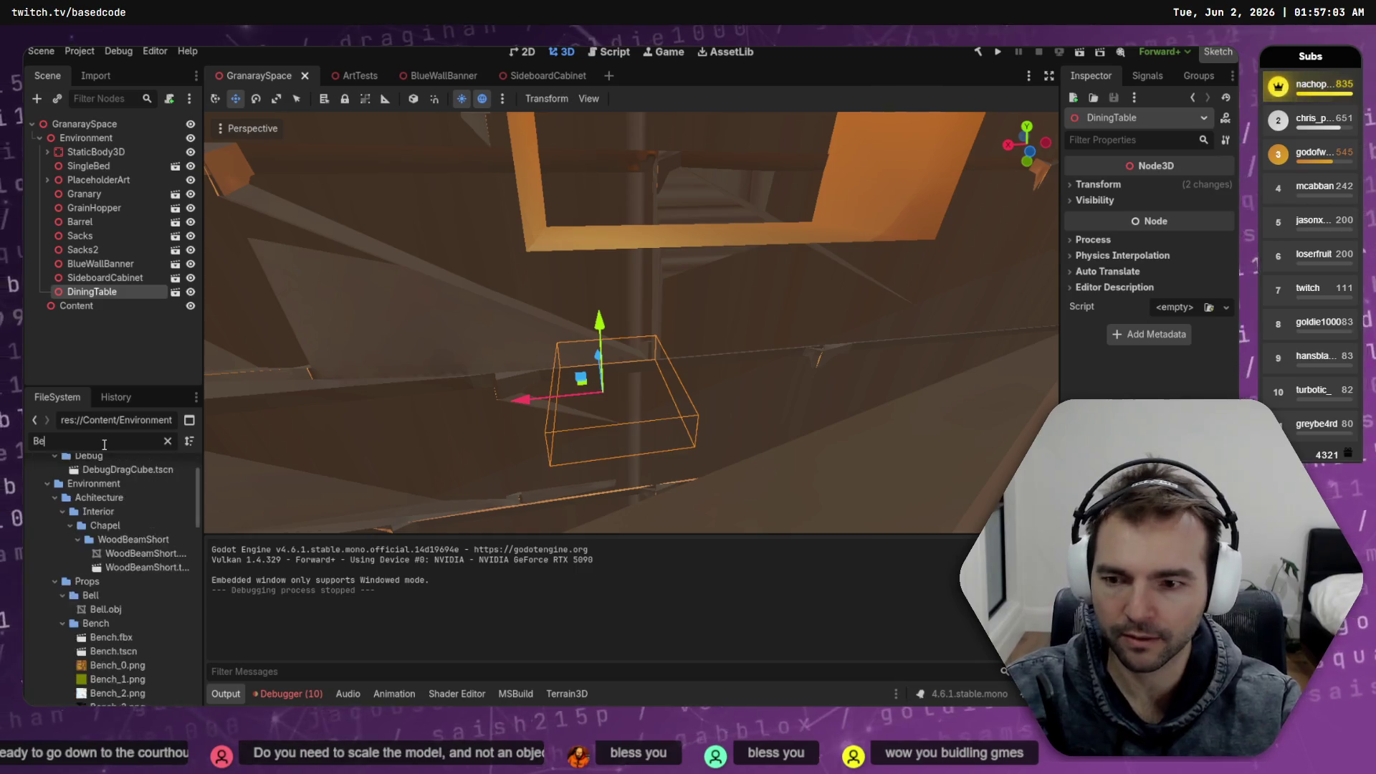
{"action": "left_click", "coordinate": [135, 566]}
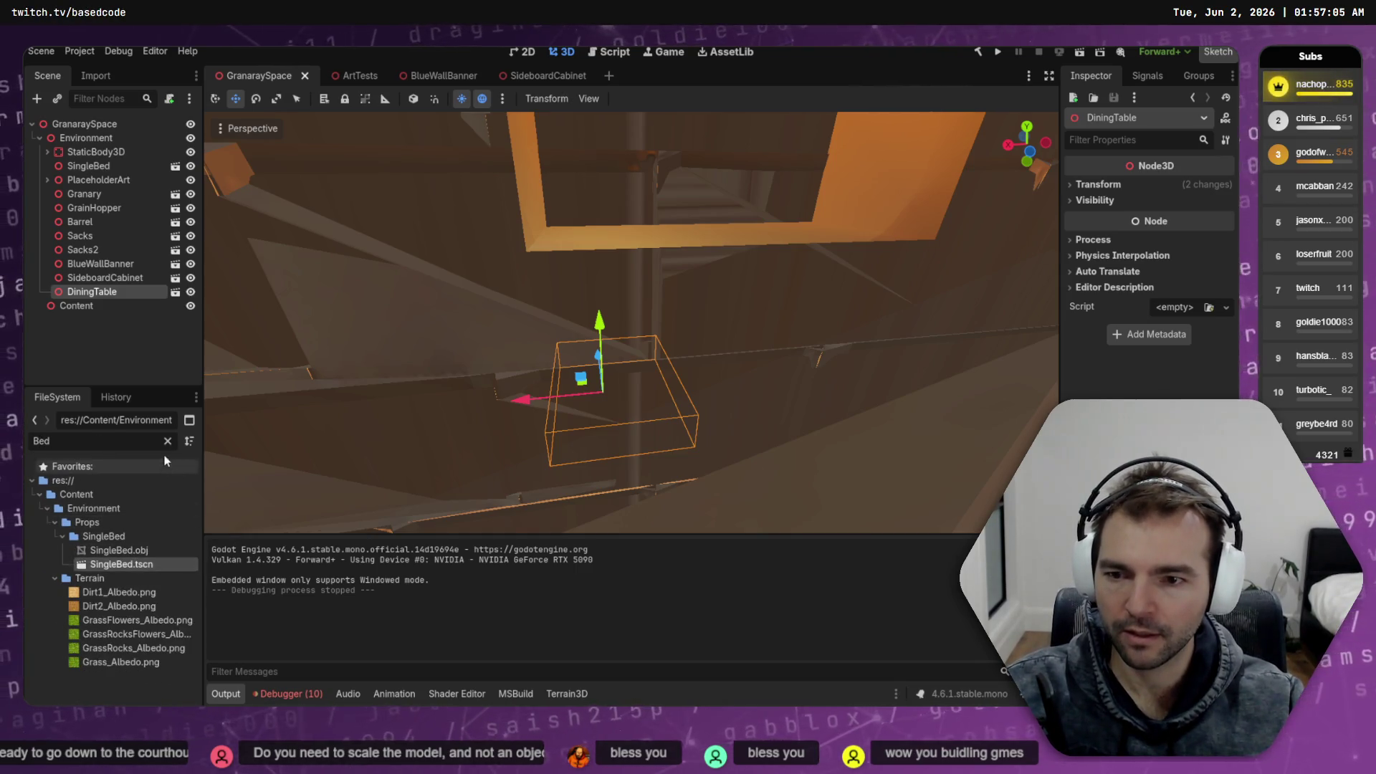
Open SingleBed.tscn and set the SingleBed root's scale to 1.3
{"action": "left_click", "coordinate": [168, 440]}
{"action": "double_click", "coordinate": [119, 694]}
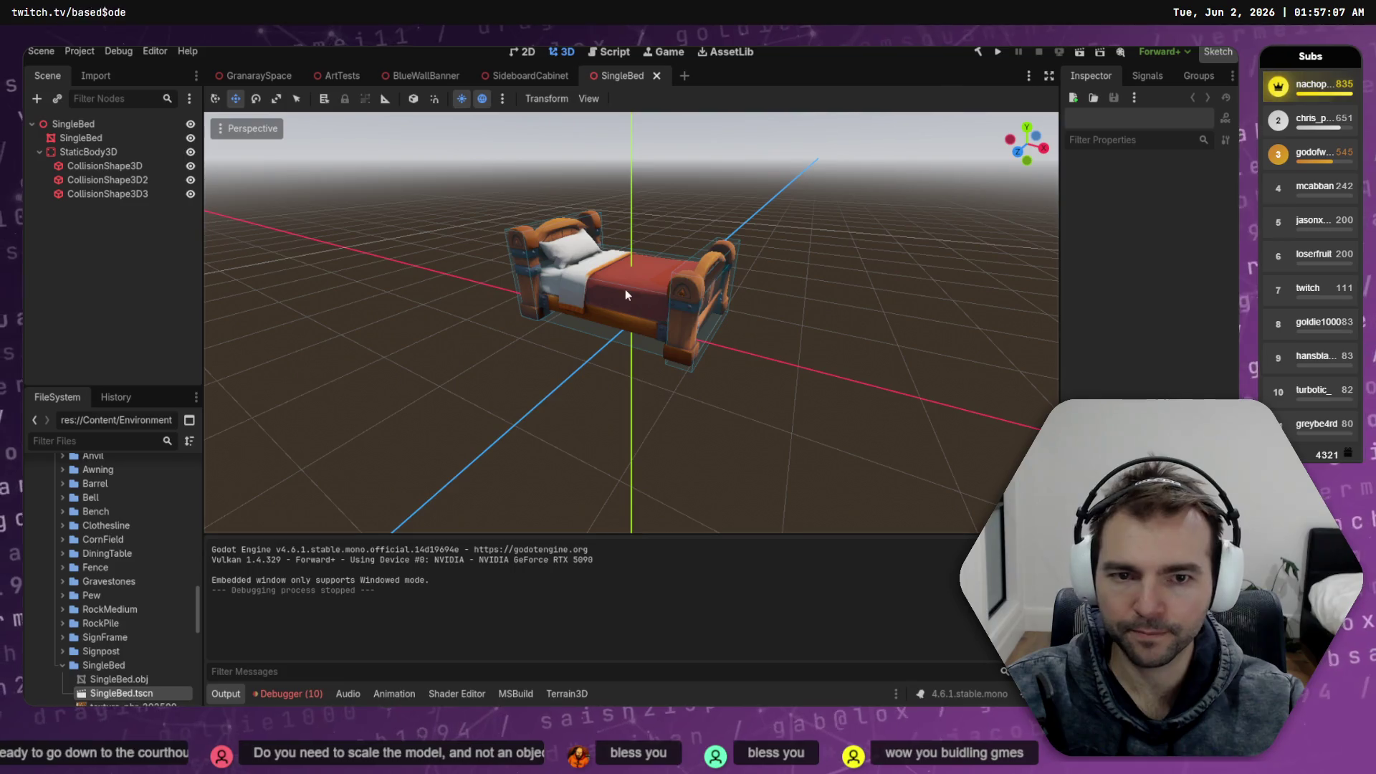
{"action": "left_click", "coordinate": [82, 151]}
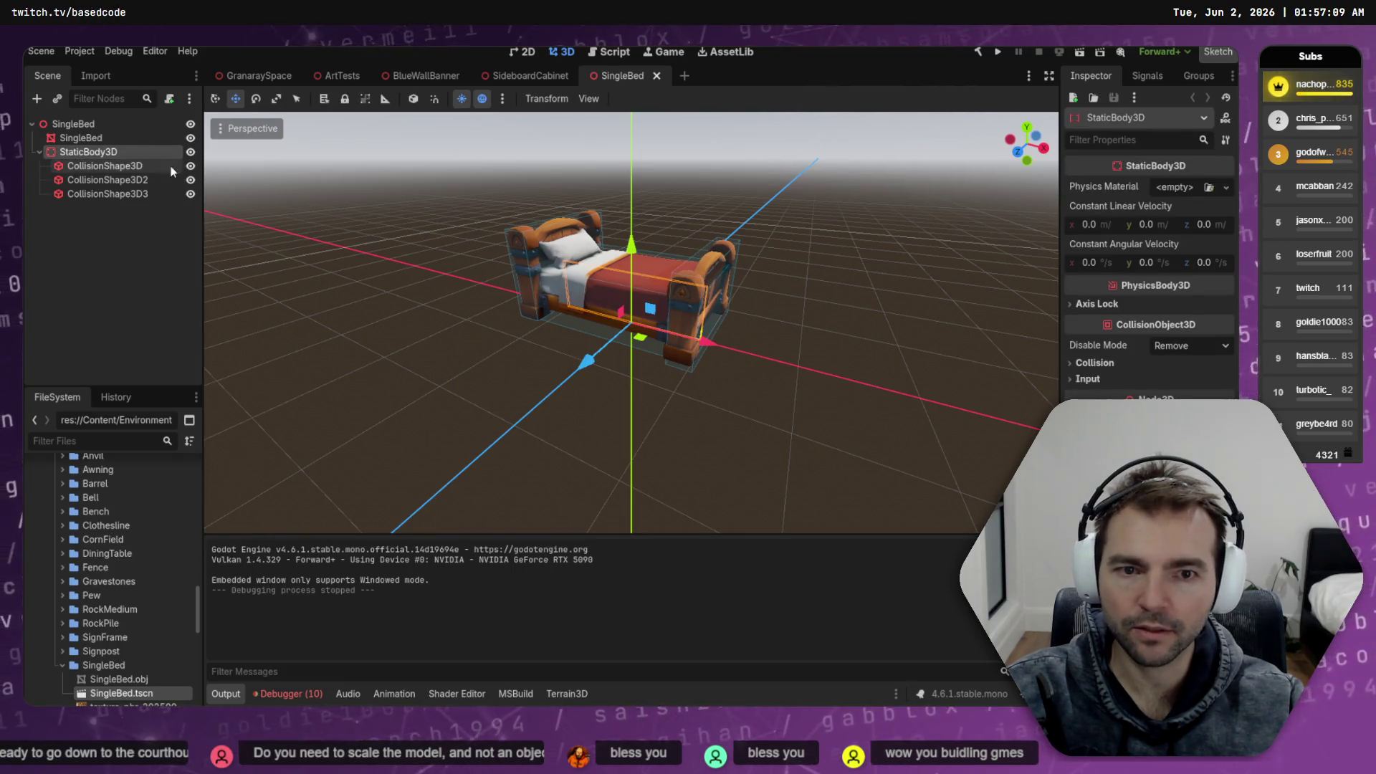
{"action": "left_click", "coordinate": [100, 124]}
{"action": "key", "text": "r"}
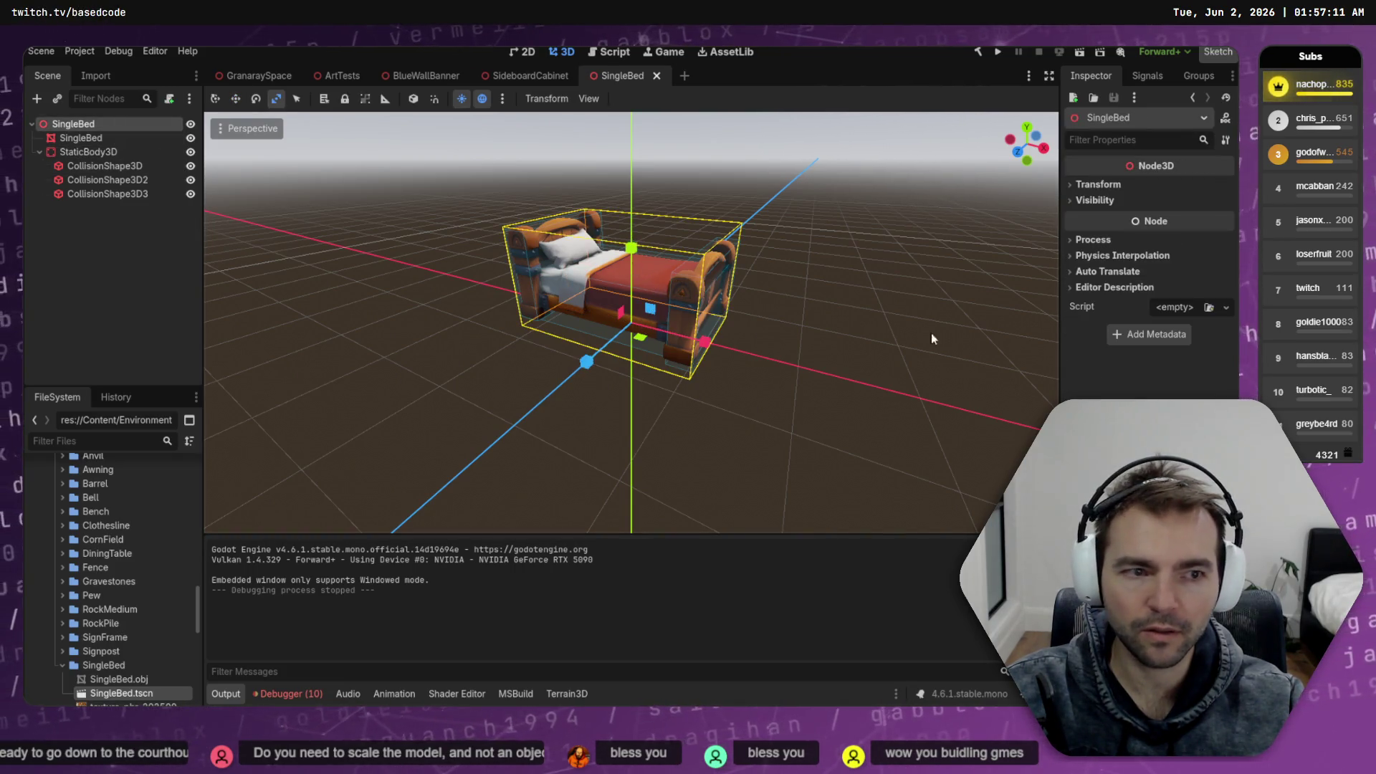
{"action": "left_click", "coordinate": [1098, 184]}
{"action": "left_click", "coordinate": [1099, 296]}
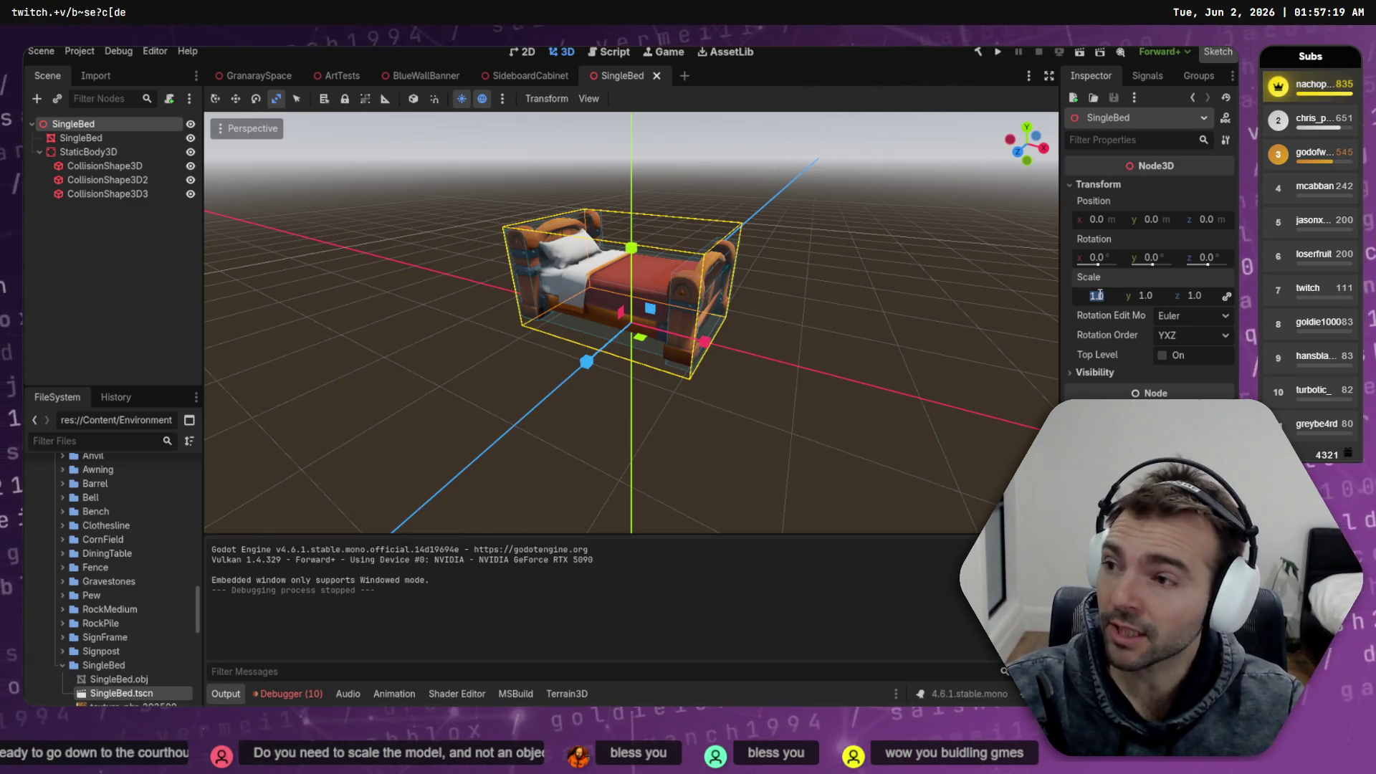
{"action": "type", "text": ".1"}
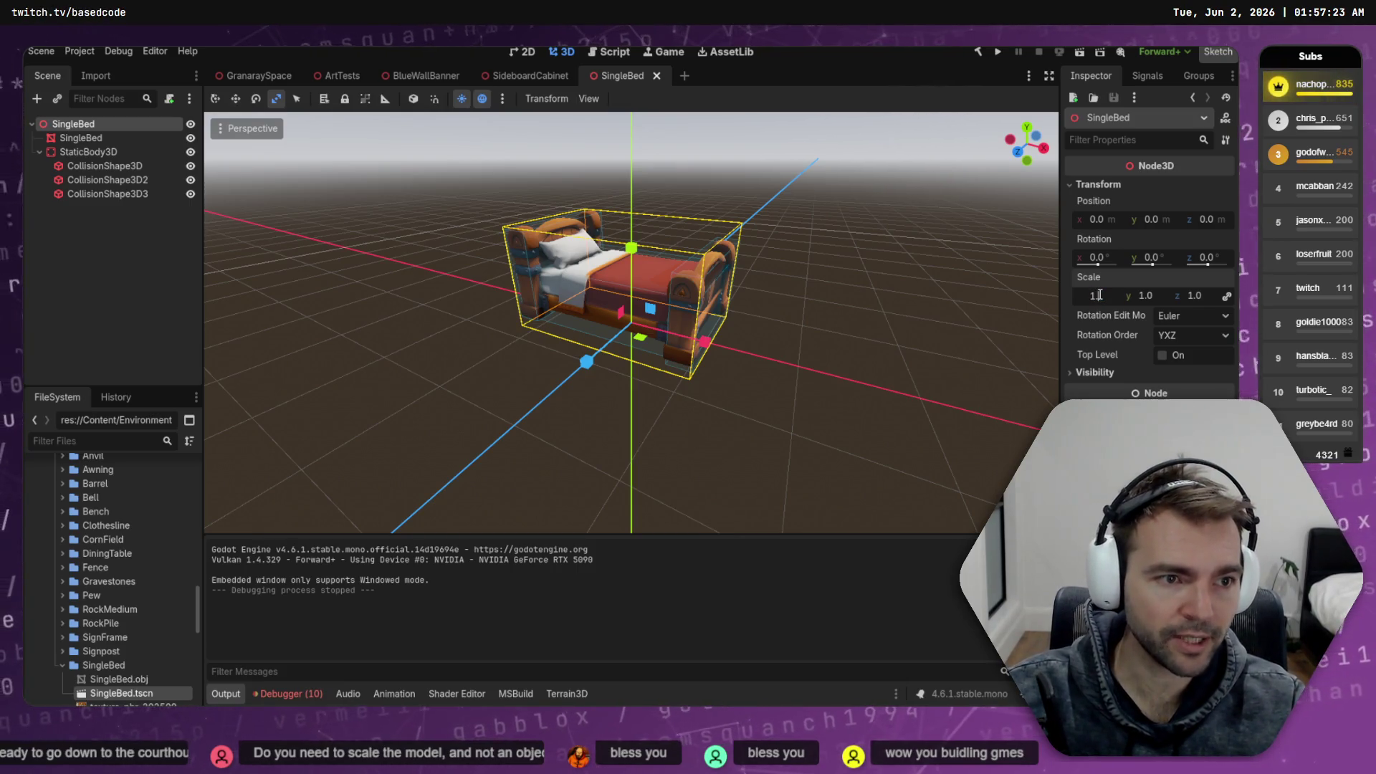
{"action": "key", "text": "Tab"}
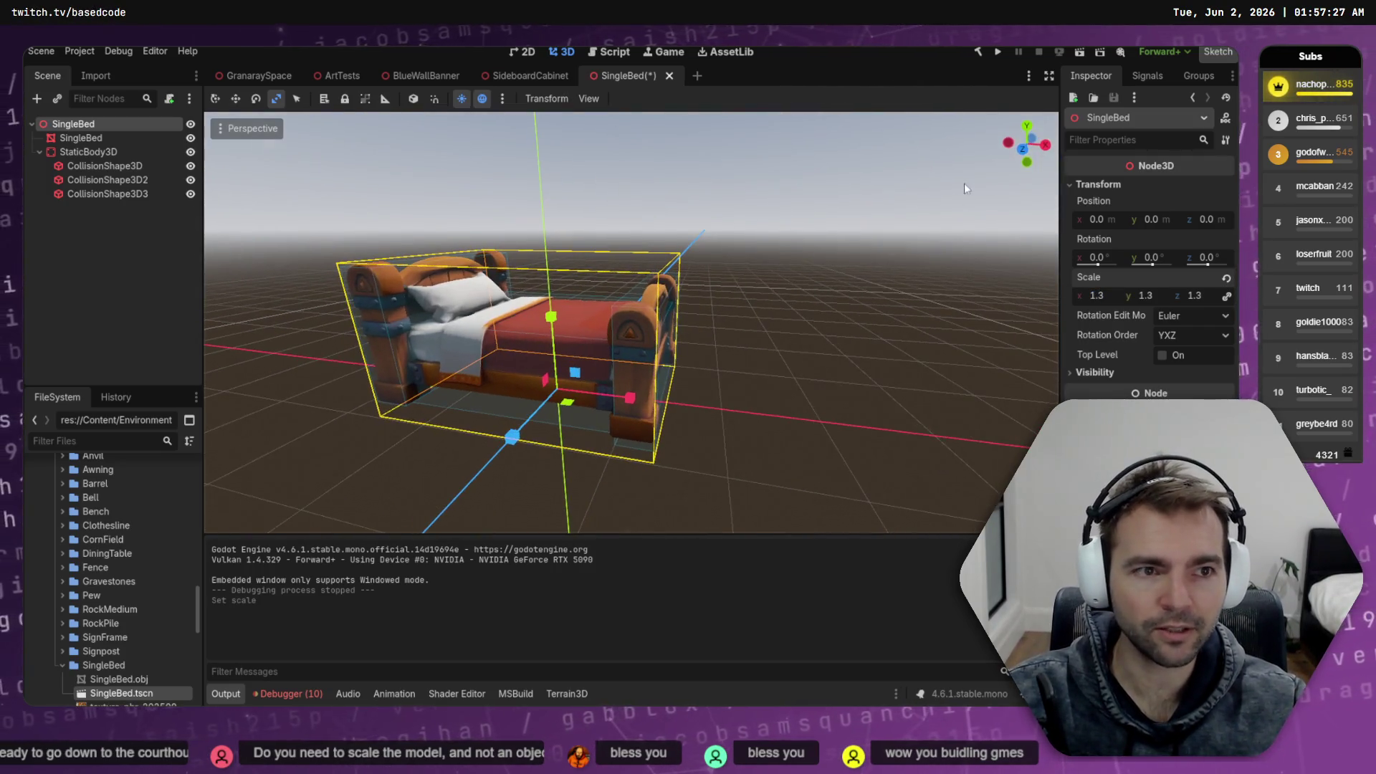
In Front view, lower the bed mesh and its collision shapes slightly, then run the project
{"action": "left_click", "coordinate": [1025, 149]}
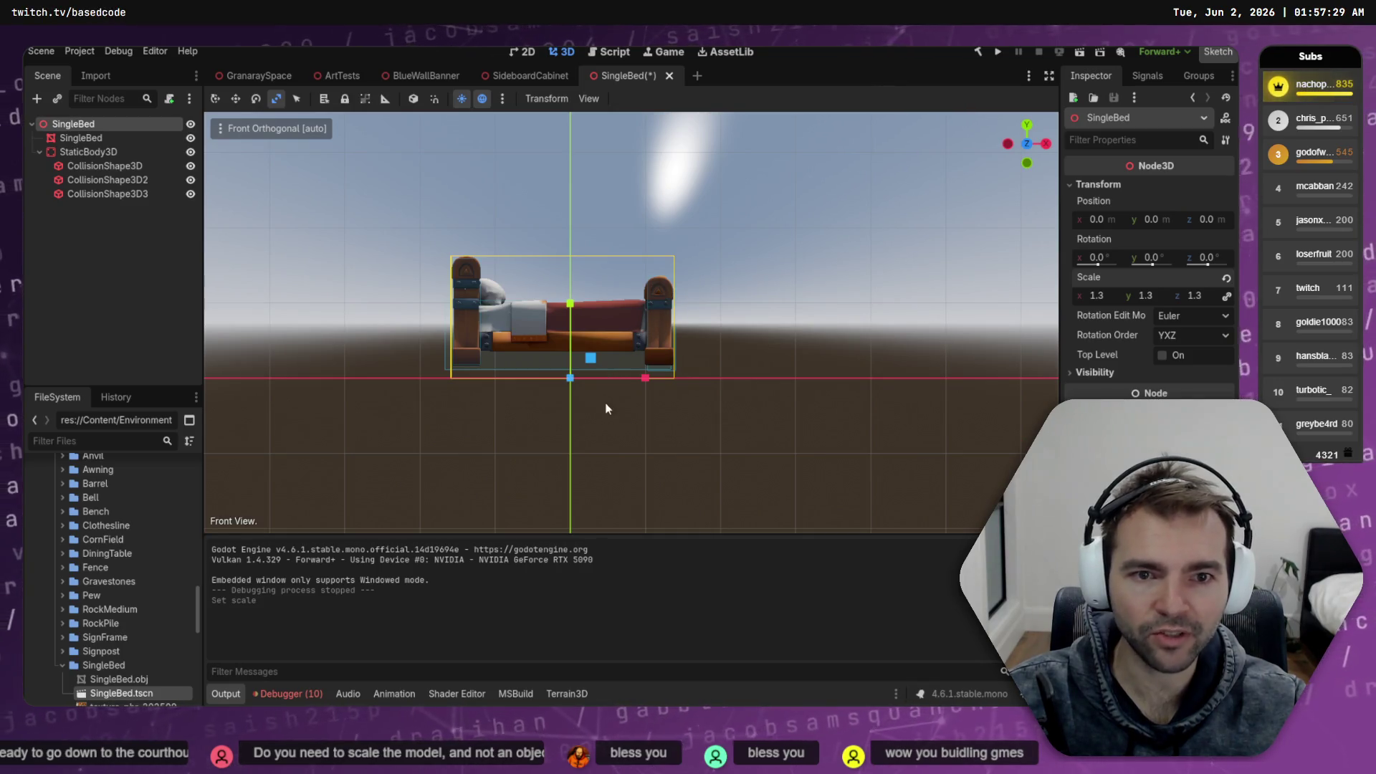
{"action": "key", "text": "w"}
{"action": "left_click", "coordinate": [80, 137]}
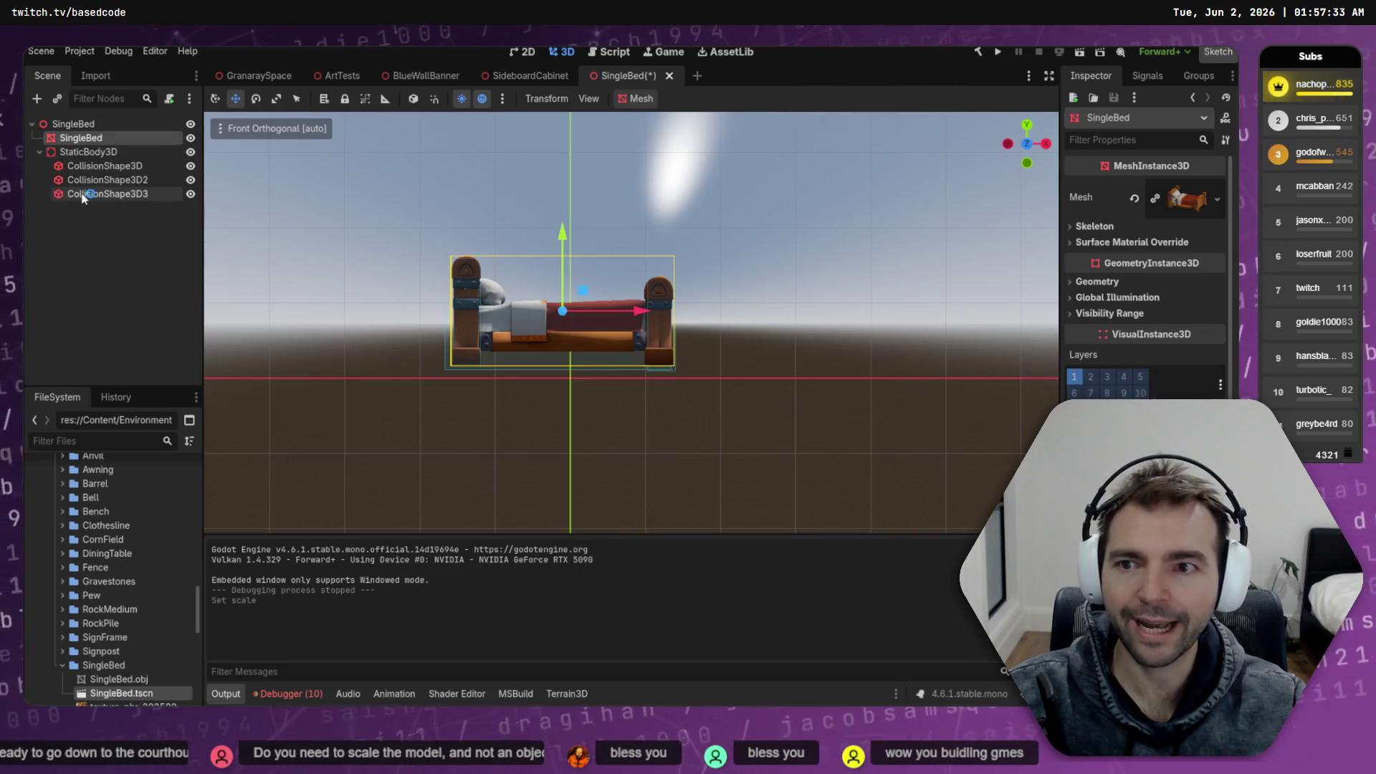
{"action": "left_click", "coordinate": [107, 193], "text": "shift"}
{"action": "left_click_drag", "start_coordinate": [566, 267], "coordinate": [570, 280]}
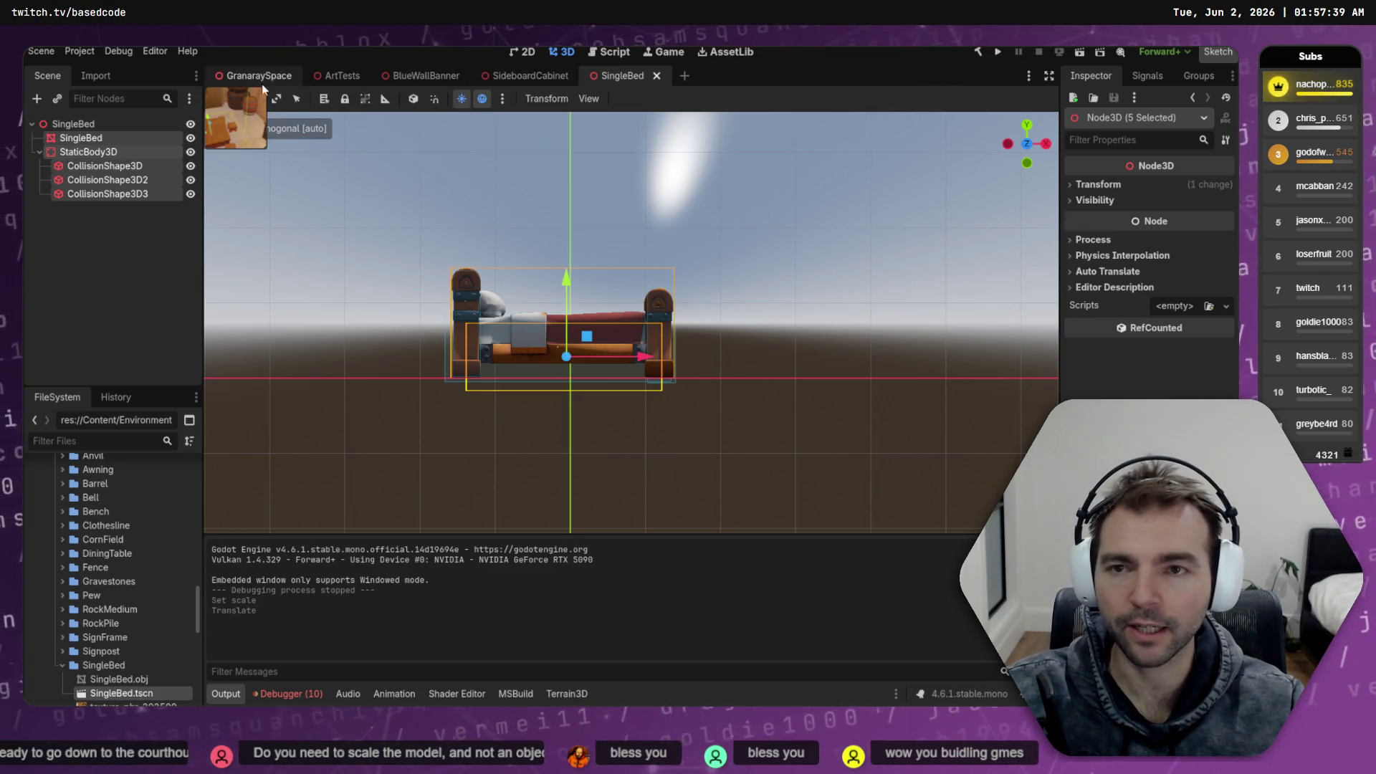
{"action": "left_click", "coordinate": [997, 53]}
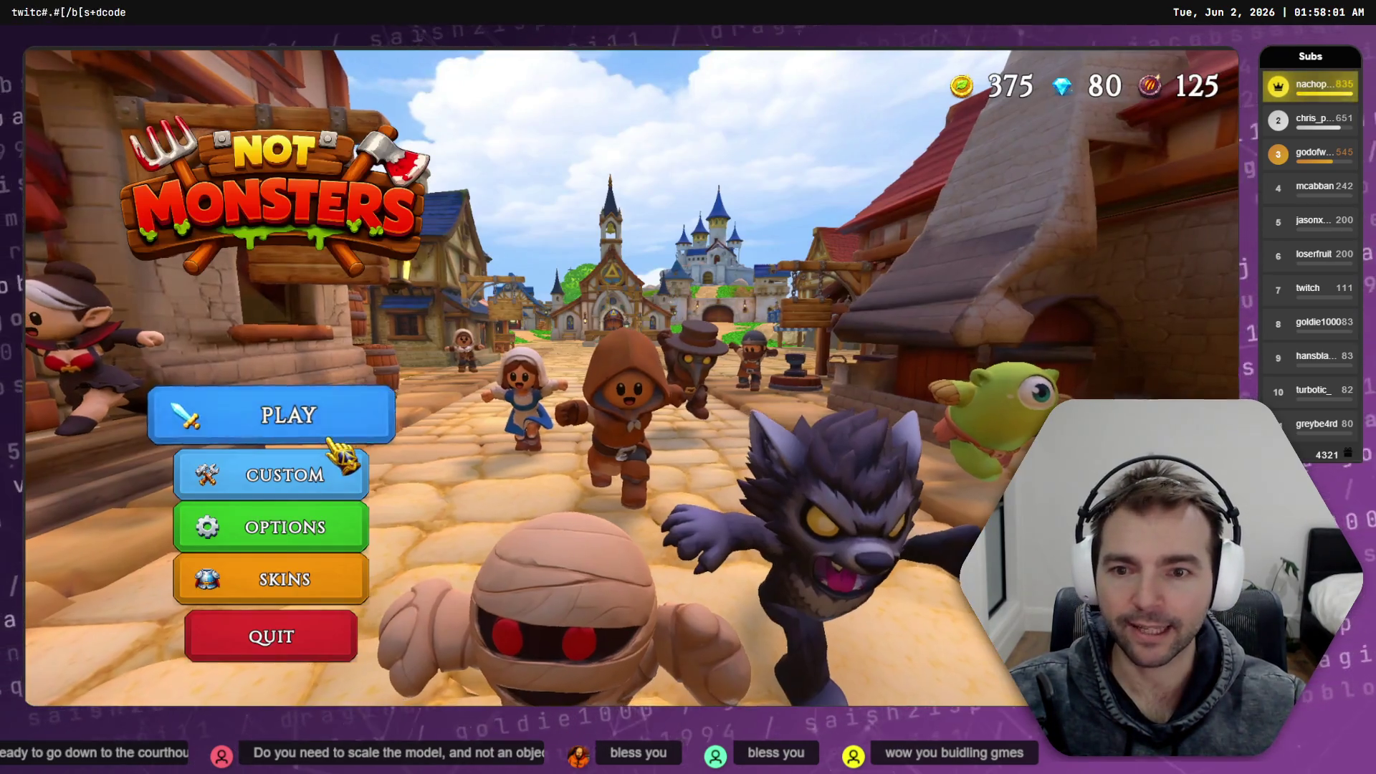
Start searching for a match, then stop the running game with F8
{"action": "left_click", "coordinate": [343, 428]}
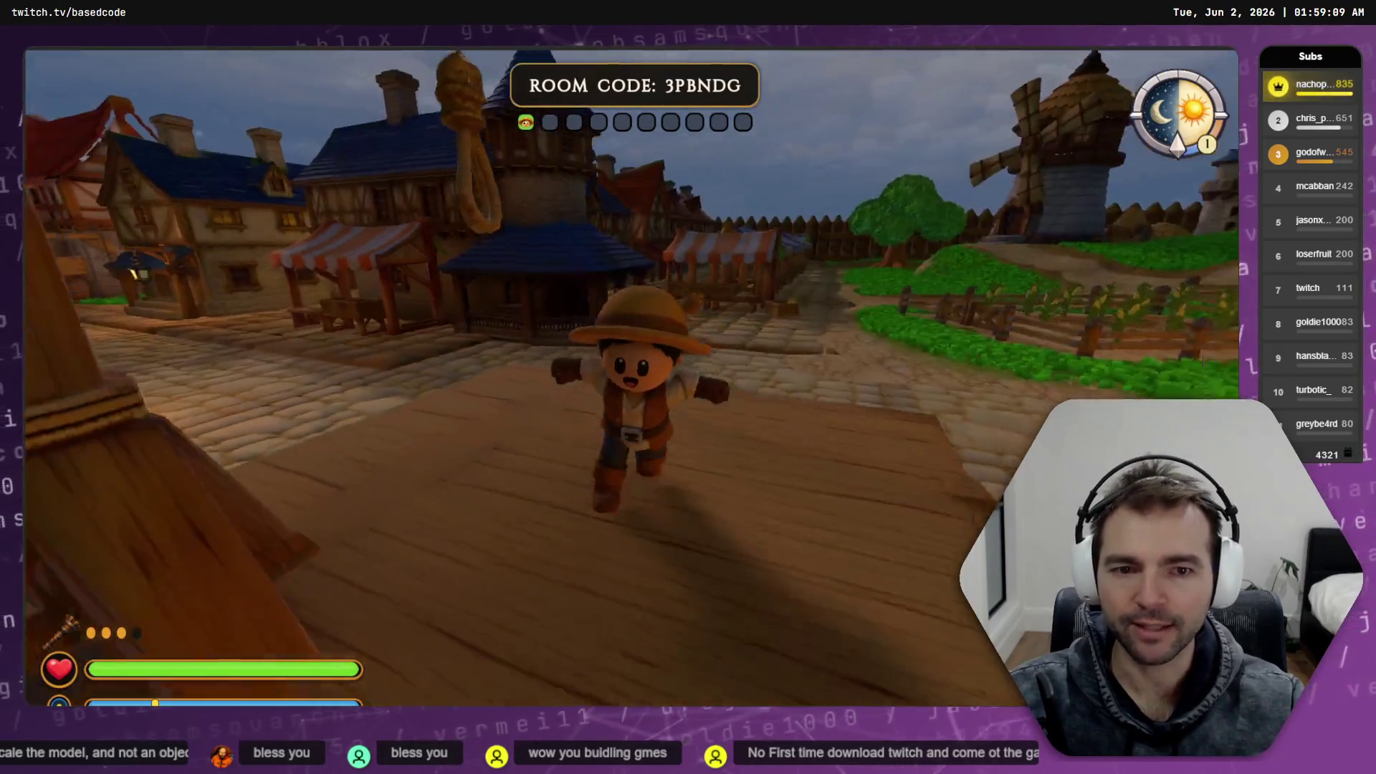
{"action": "key", "text": "F8"}
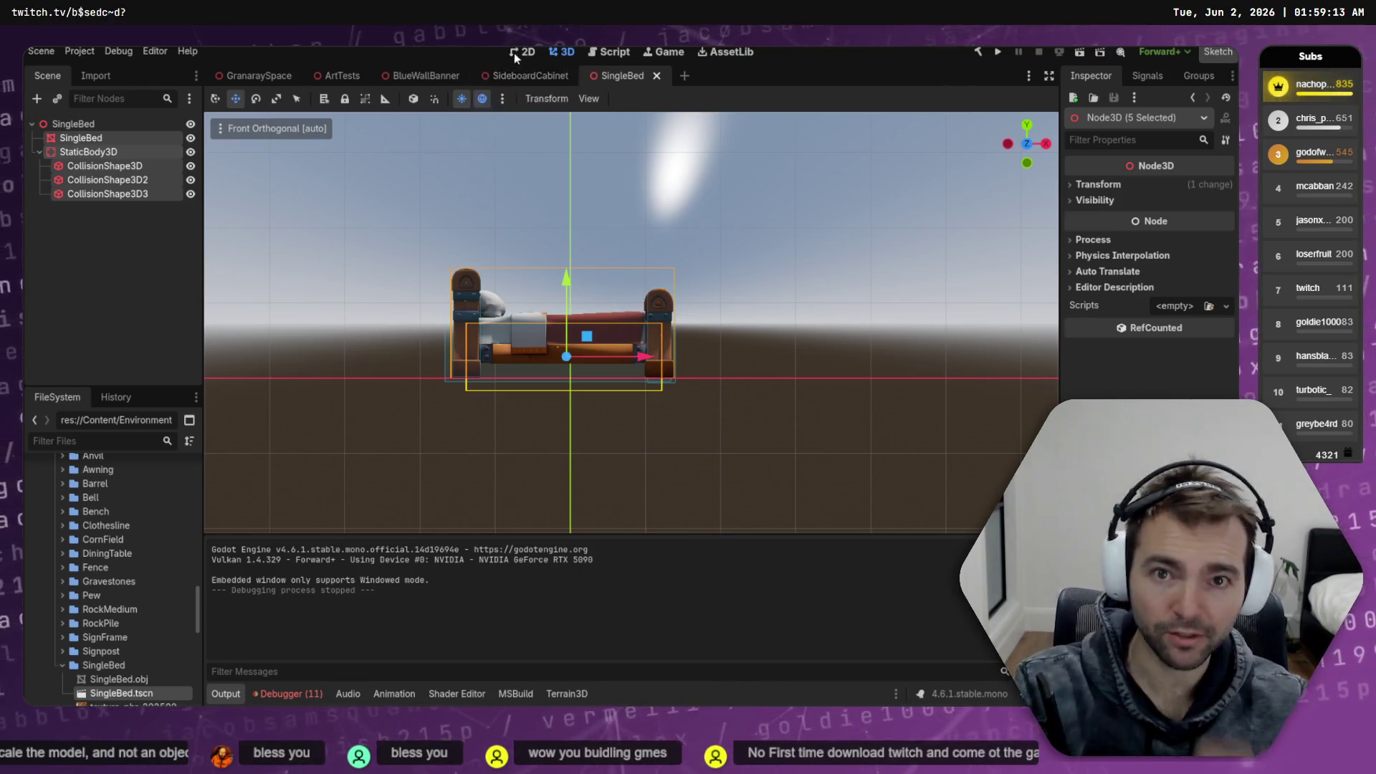
In GranaraySpace, scale the SingleBed to 1.5, push it back toward the wall, and save
{"action": "left_click", "coordinate": [258, 75]}
{"action": "mouse_move", "coordinate": [678, 364]}
{"action": "left_mouse_down"}
{"action": "mouse_move", "coordinate": [619, 382]}
{"action": "mouse_move", "coordinate": [606, 356]}
{"action": "left_mouse_up"}
{"action": "left_click", "coordinate": [606, 356]}
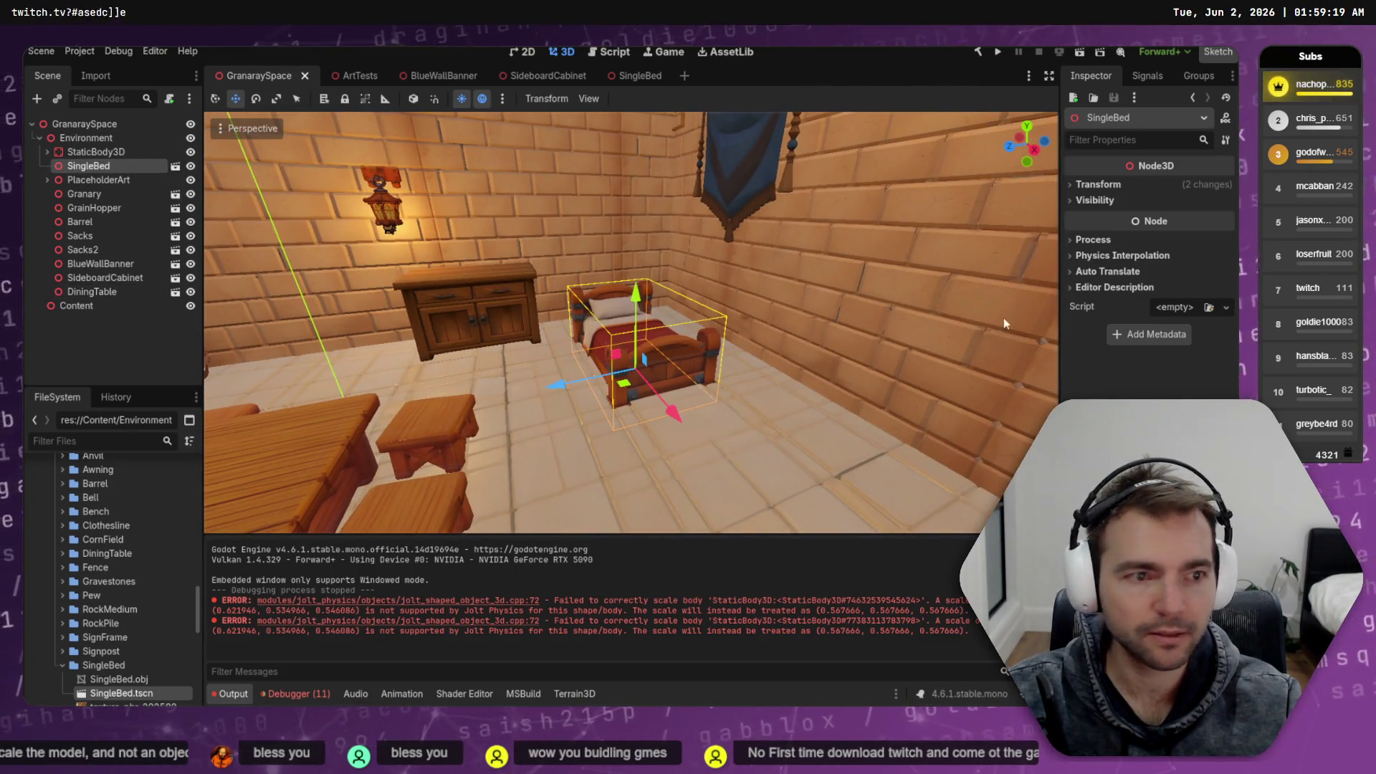
{"action": "left_click", "coordinate": [1098, 184]}
{"action": "left_click", "coordinate": [1108, 294]}
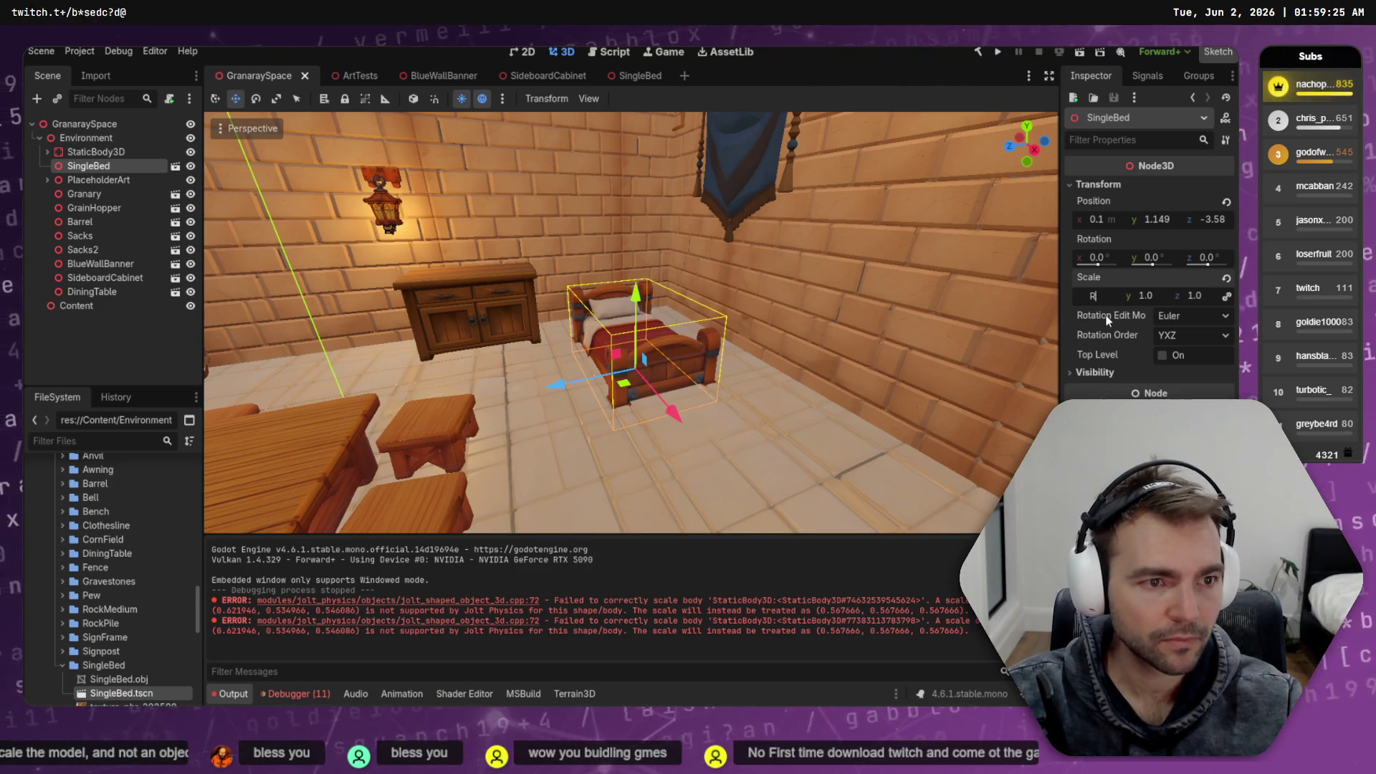
{"action": "type", "text": "1.5"}
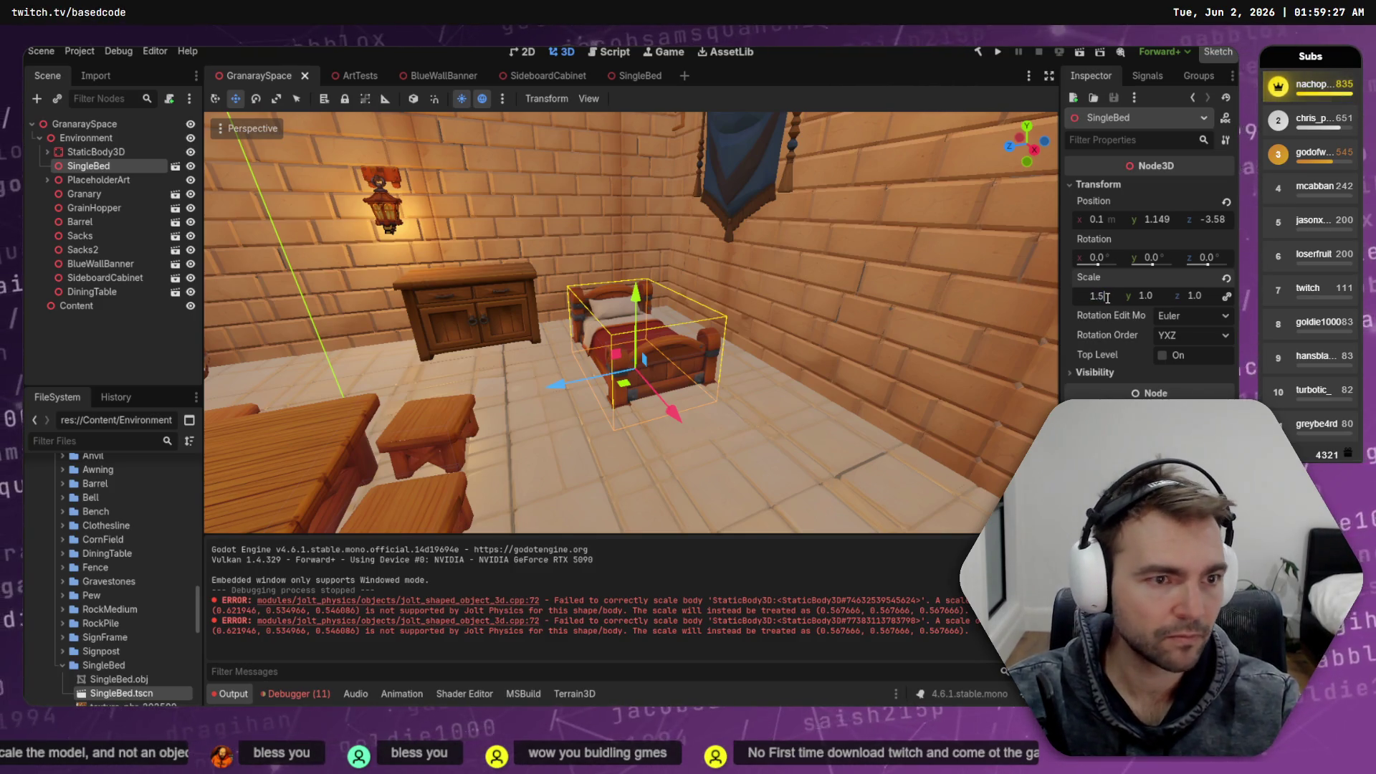
{"action": "key", "text": "Tab"}
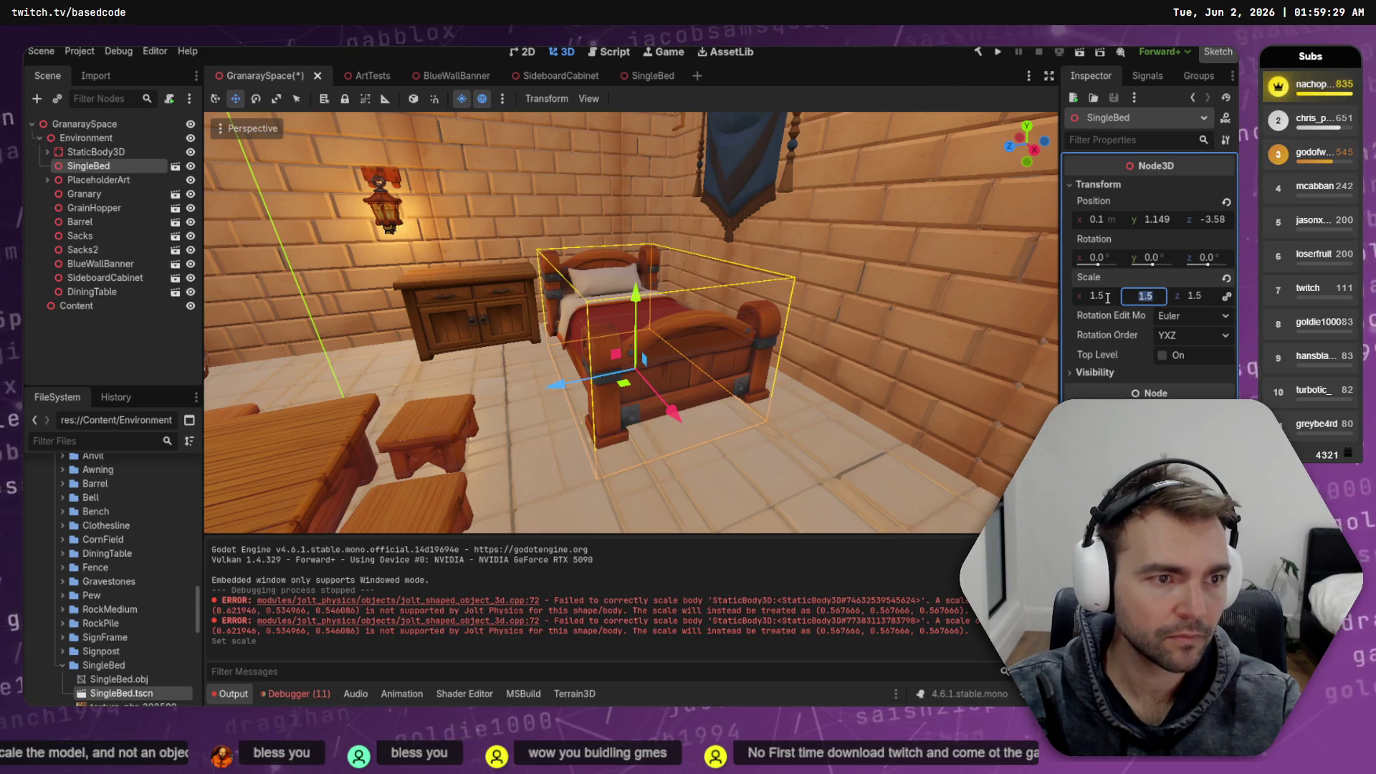
{"action": "left_click_drag", "start_coordinate": [630, 387], "coordinate": [603, 390]}
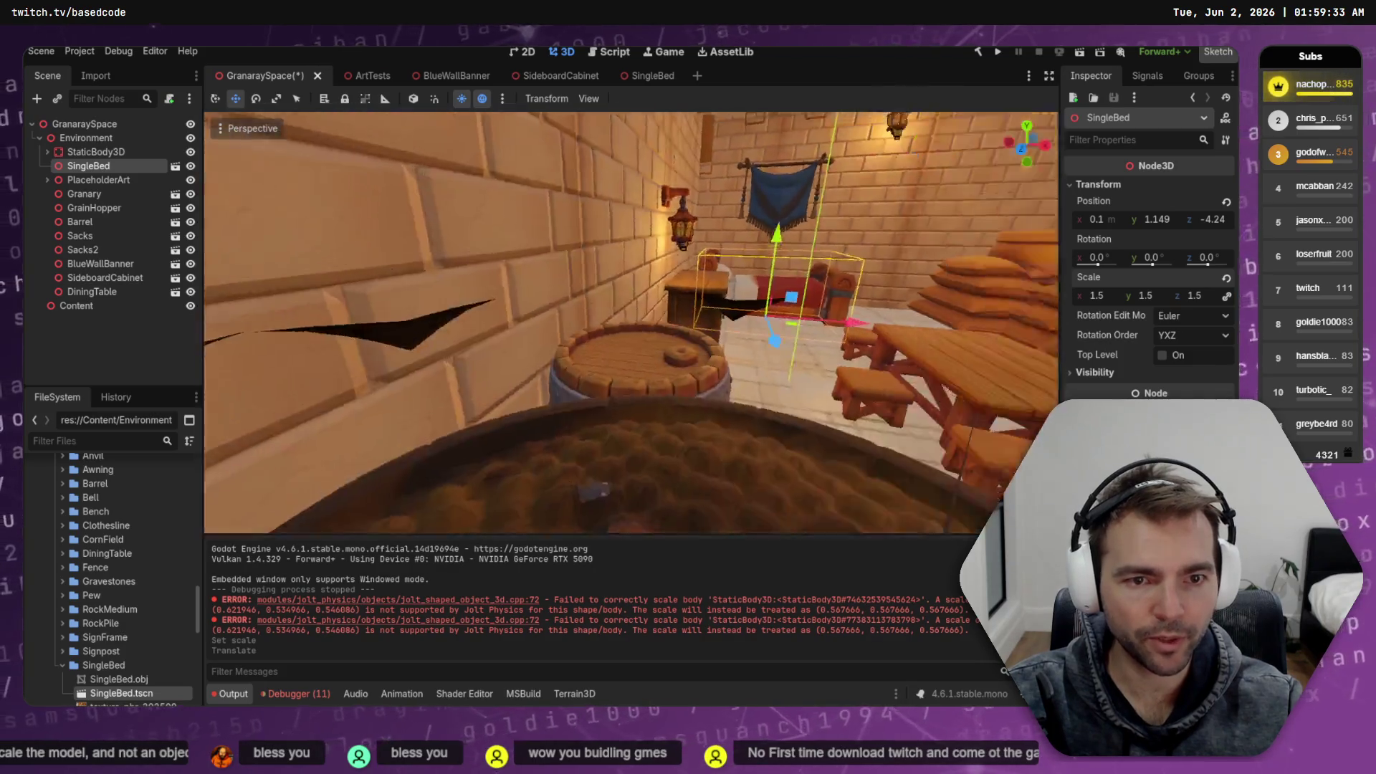
{"action": "key", "text": "ctrl+s"}
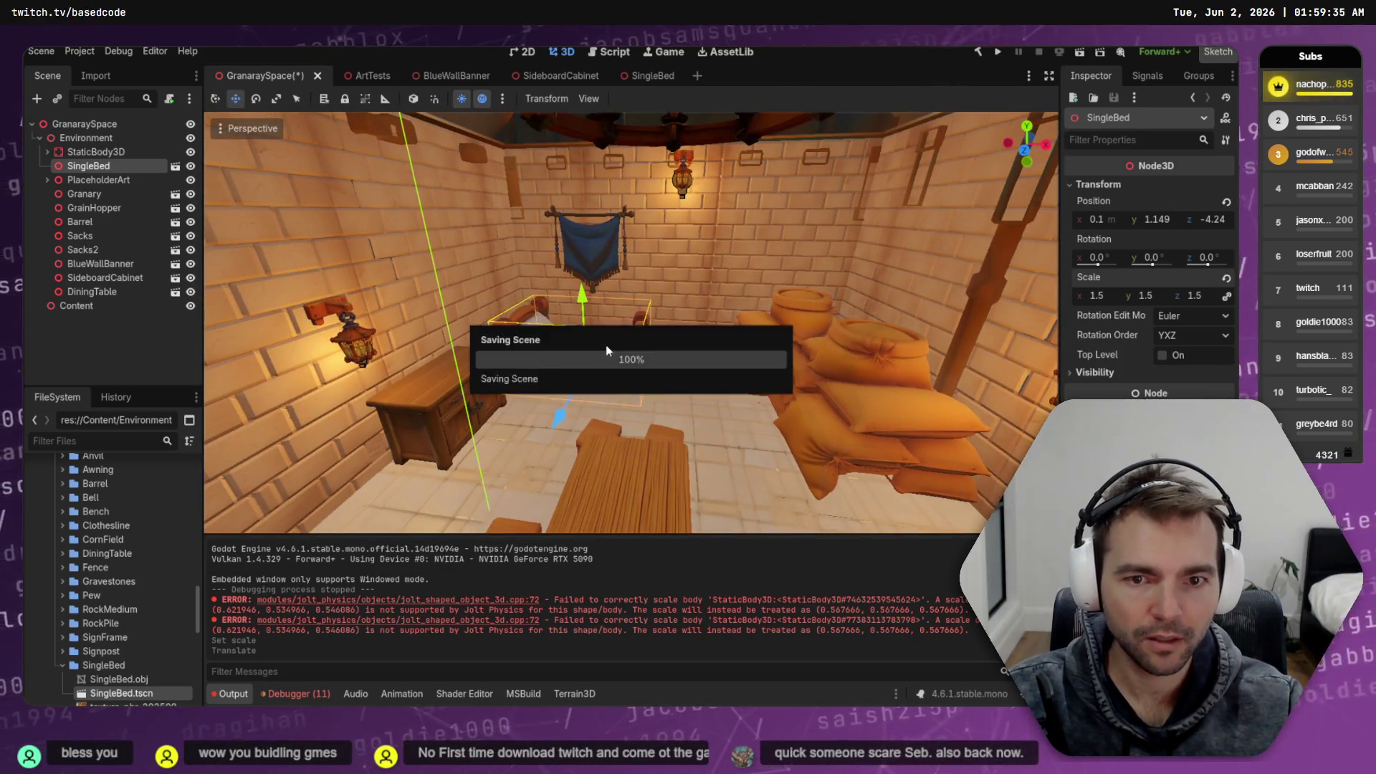
Rescale the bed to a uniform 1.4, nudge it left and back, and save
{"action": "left_click", "coordinate": [1110, 293]}
{"action": "type", "text": "1.3"}
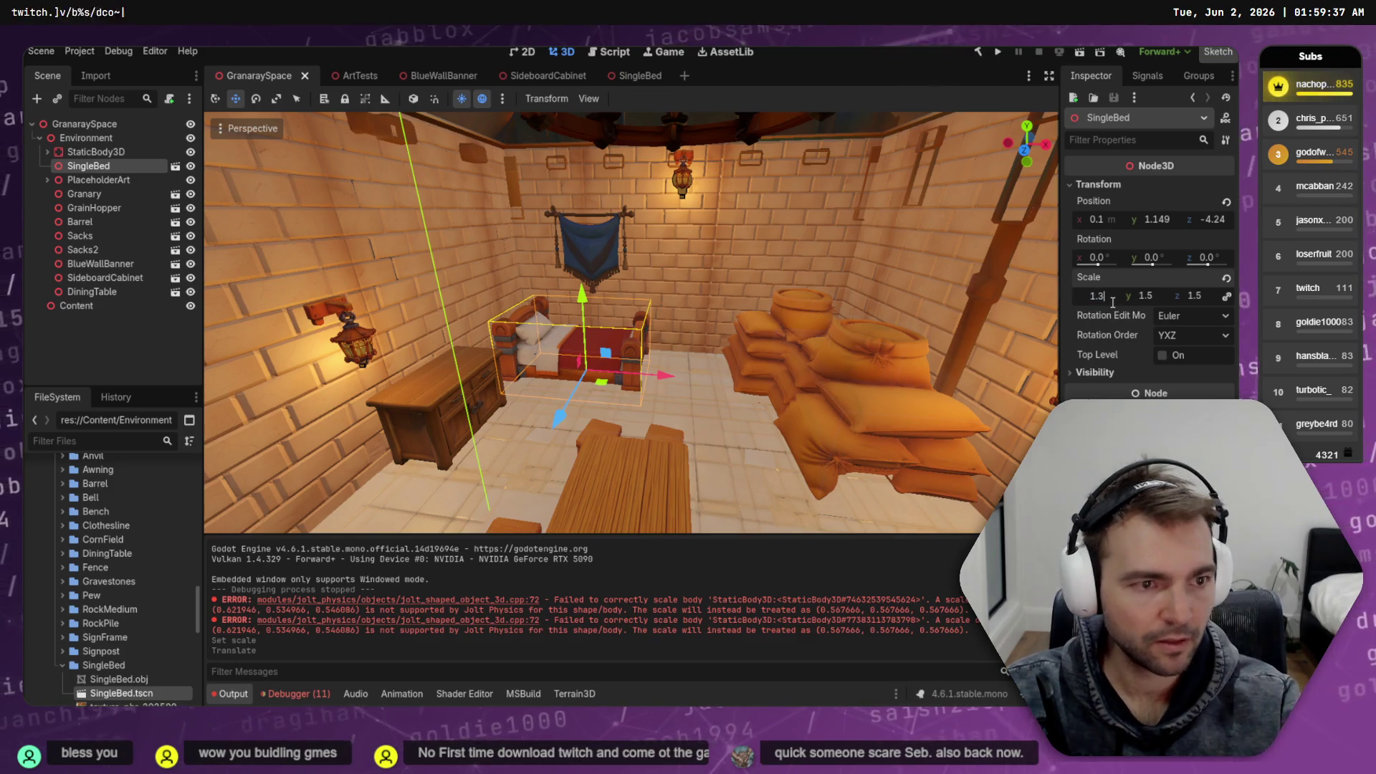
{"action": "key", "text": "Tab"}
{"action": "left_click", "coordinate": [1113, 297]}
{"action": "type", "text": "1"}
{"action": "key", "text": "Tab"}
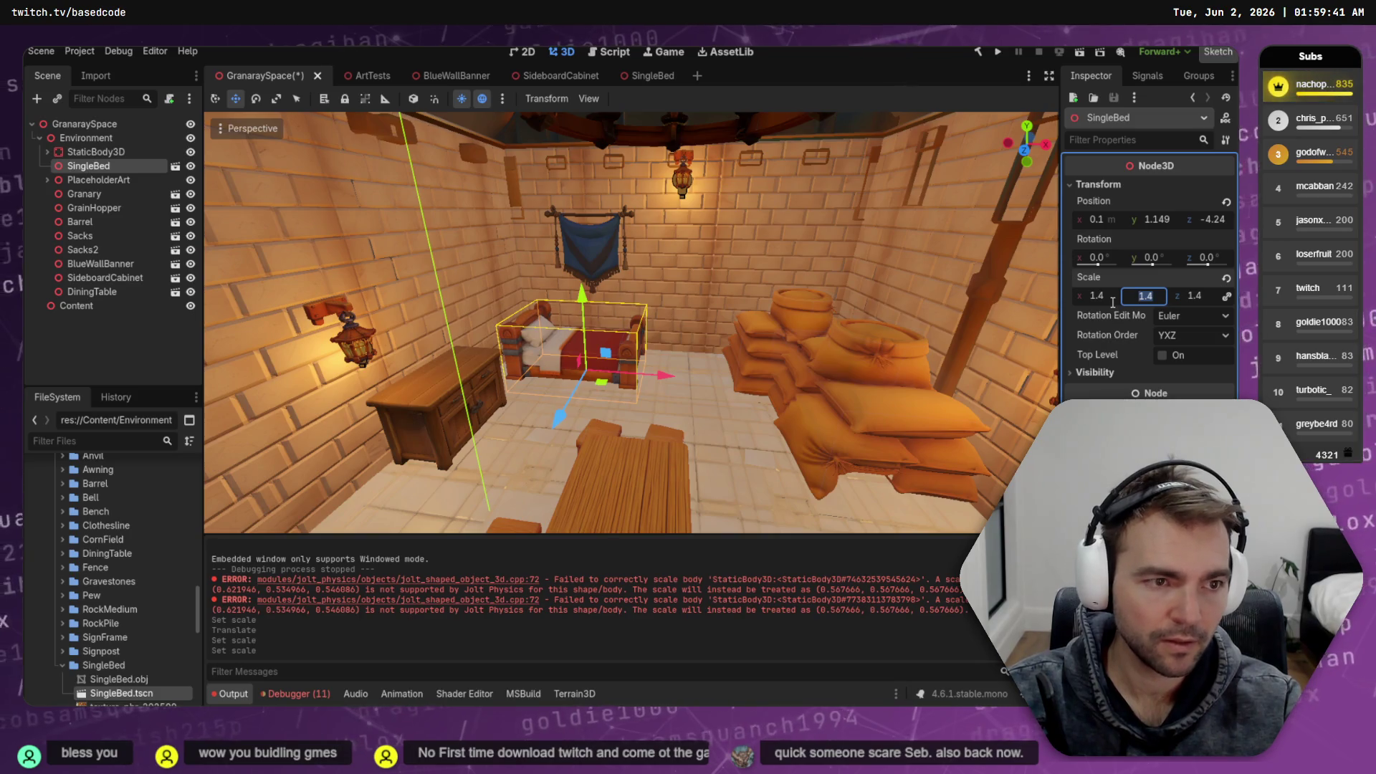
{"action": "left_click_drag", "start_coordinate": [662, 380], "coordinate": [653, 372]}
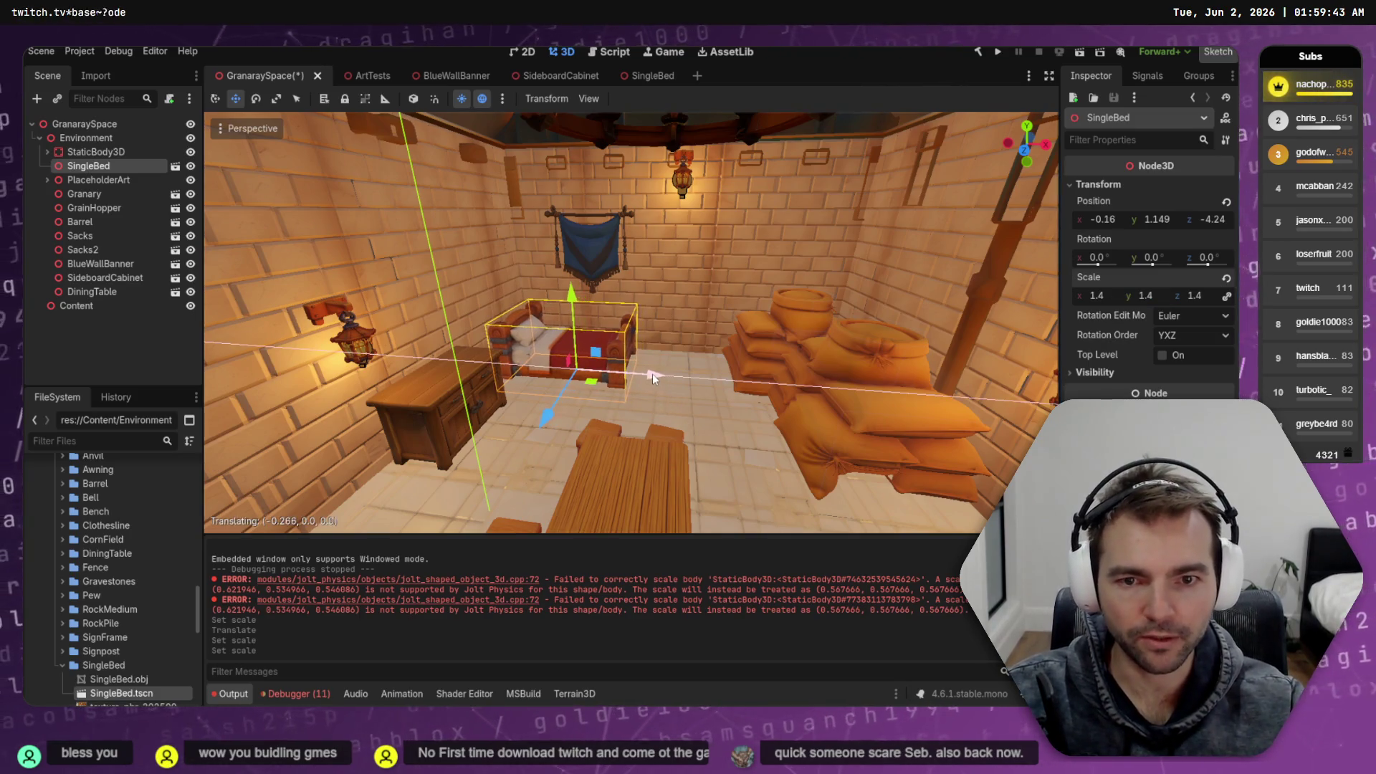
{"action": "left_click_drag", "start_coordinate": [543, 422], "coordinate": [546, 423]}
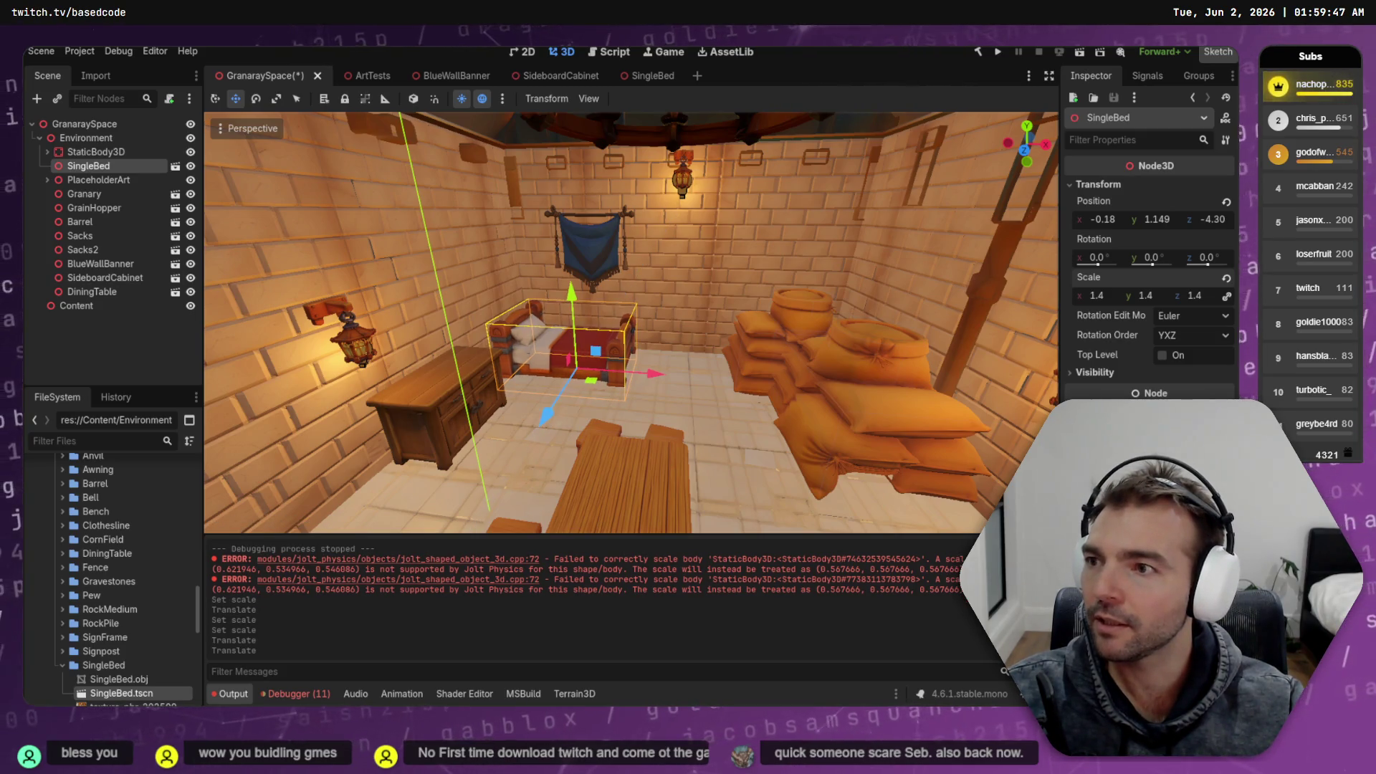
{"action": "key", "text": "ctrl+s"}
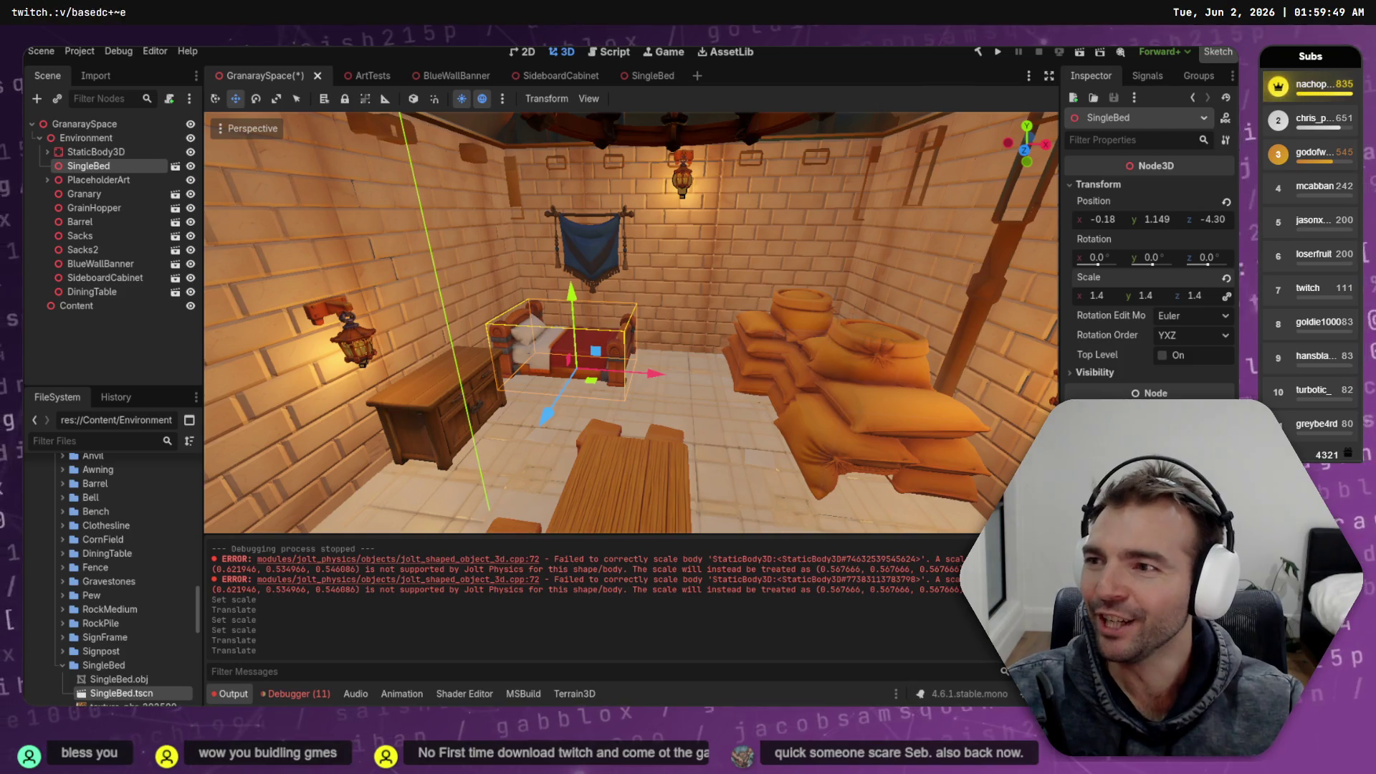
{"action": "left_click", "coordinate": [627, 226]}
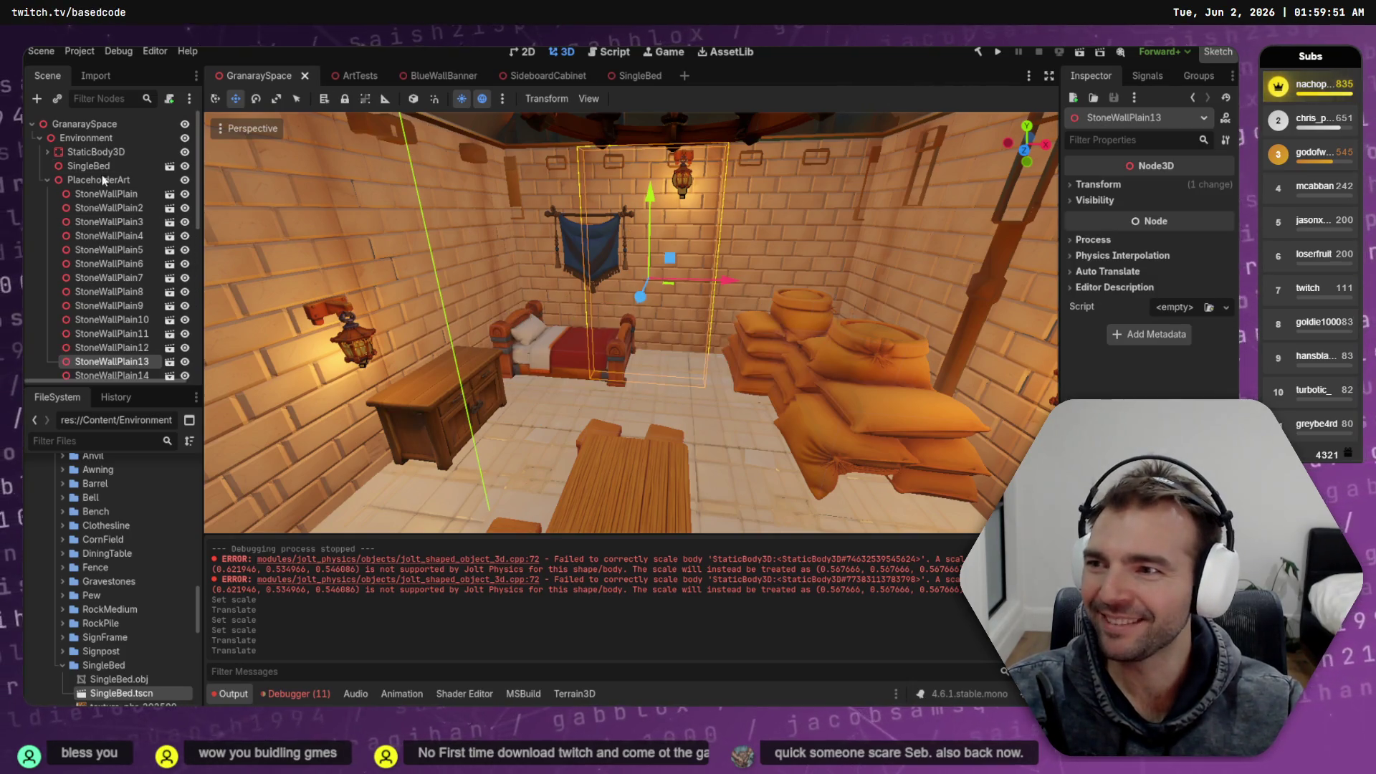
Switch to the ArtTests scene and pull back to show the blue banner wall
{"action": "key", "text": "f"}
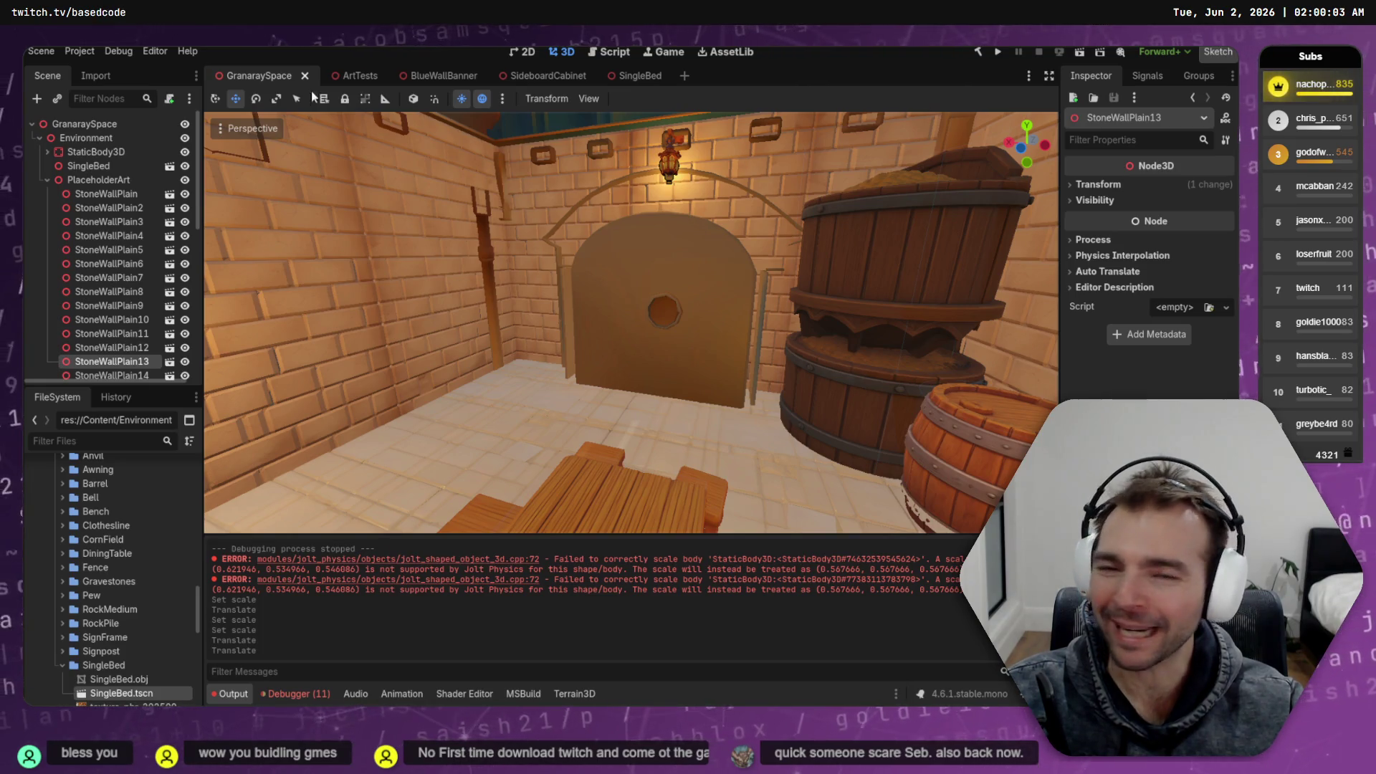
{"action": "left_click", "coordinate": [380, 76]}
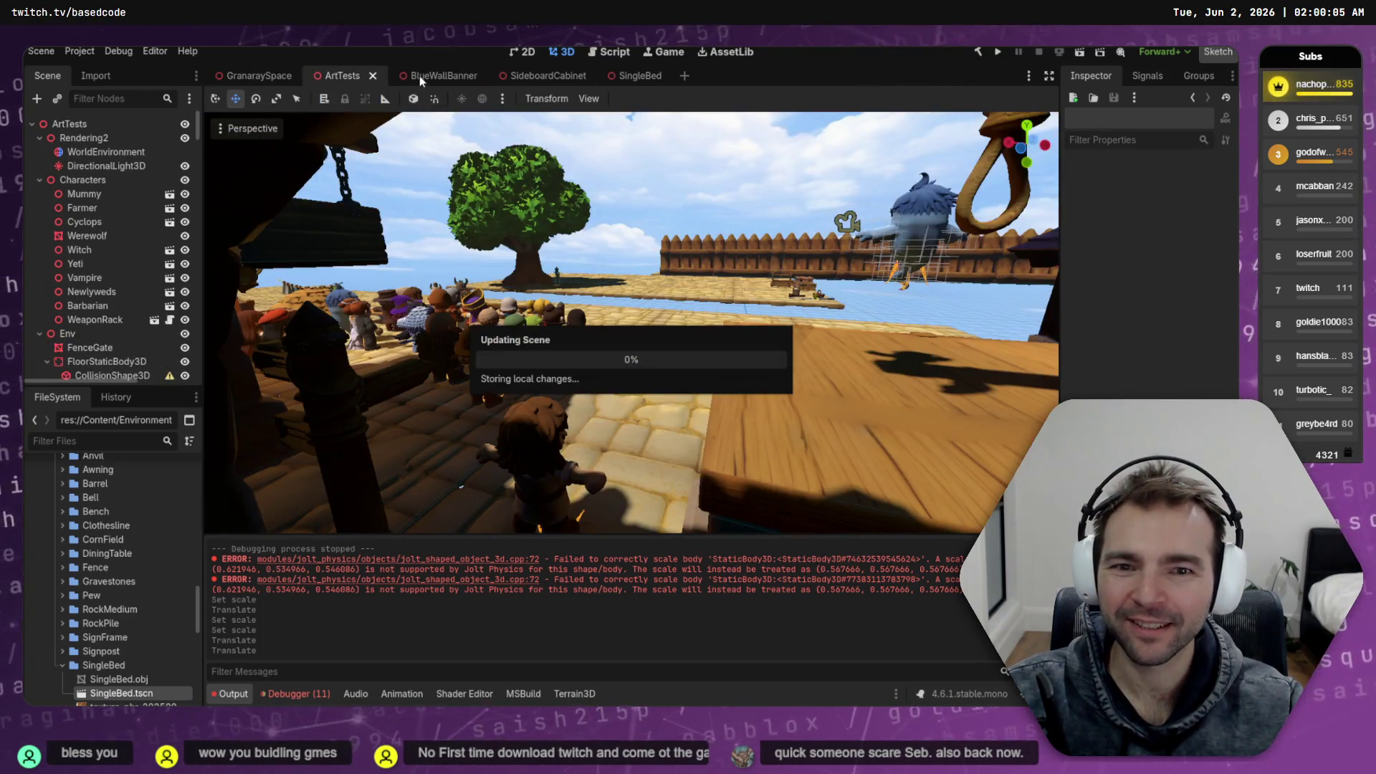
{"action": "key", "text": "s"}
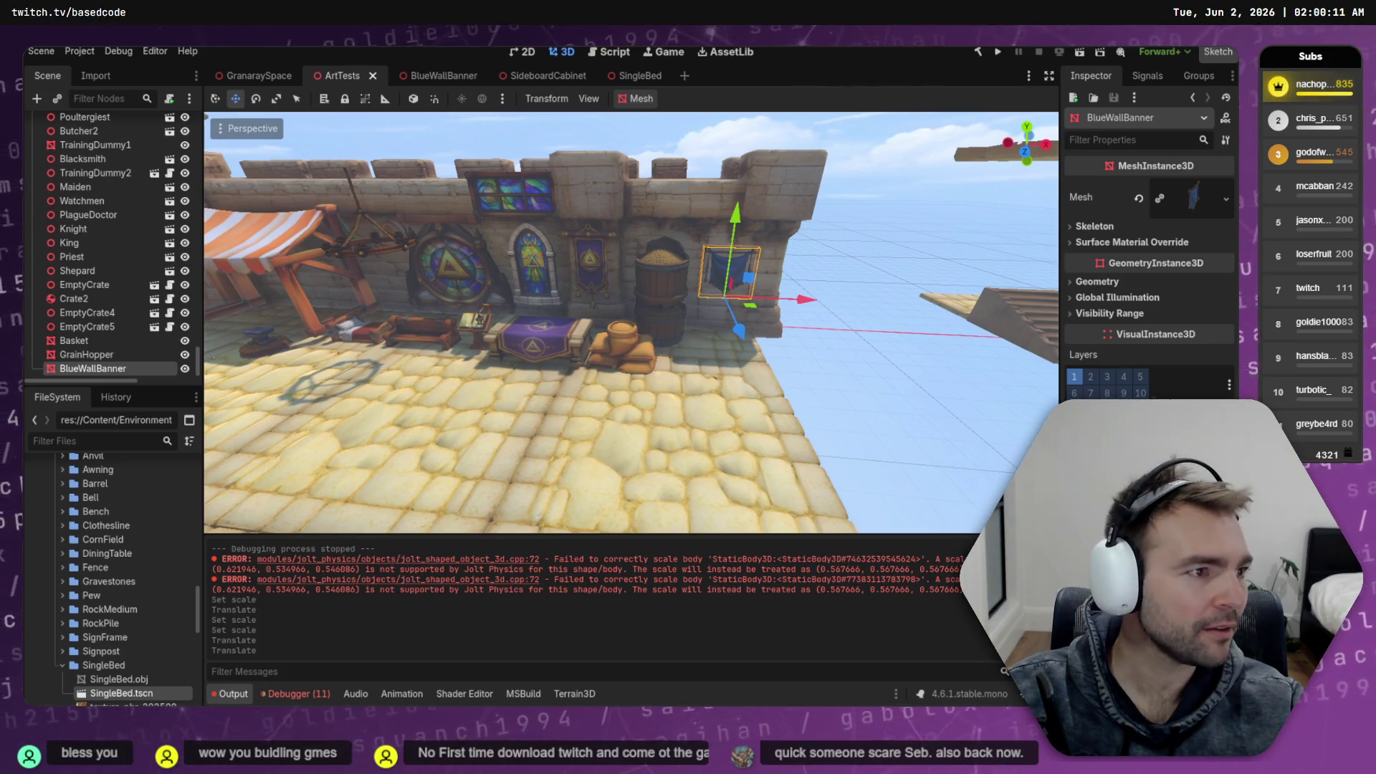
Close the art pipeline window and relaunch it with .\run.bat from the terminal
{"action": "key", "text": "alt+Tab"}
{"action": "scroll", "coordinate": [713, 406], "scroll_direction": "down", "scroll_amount": 10}
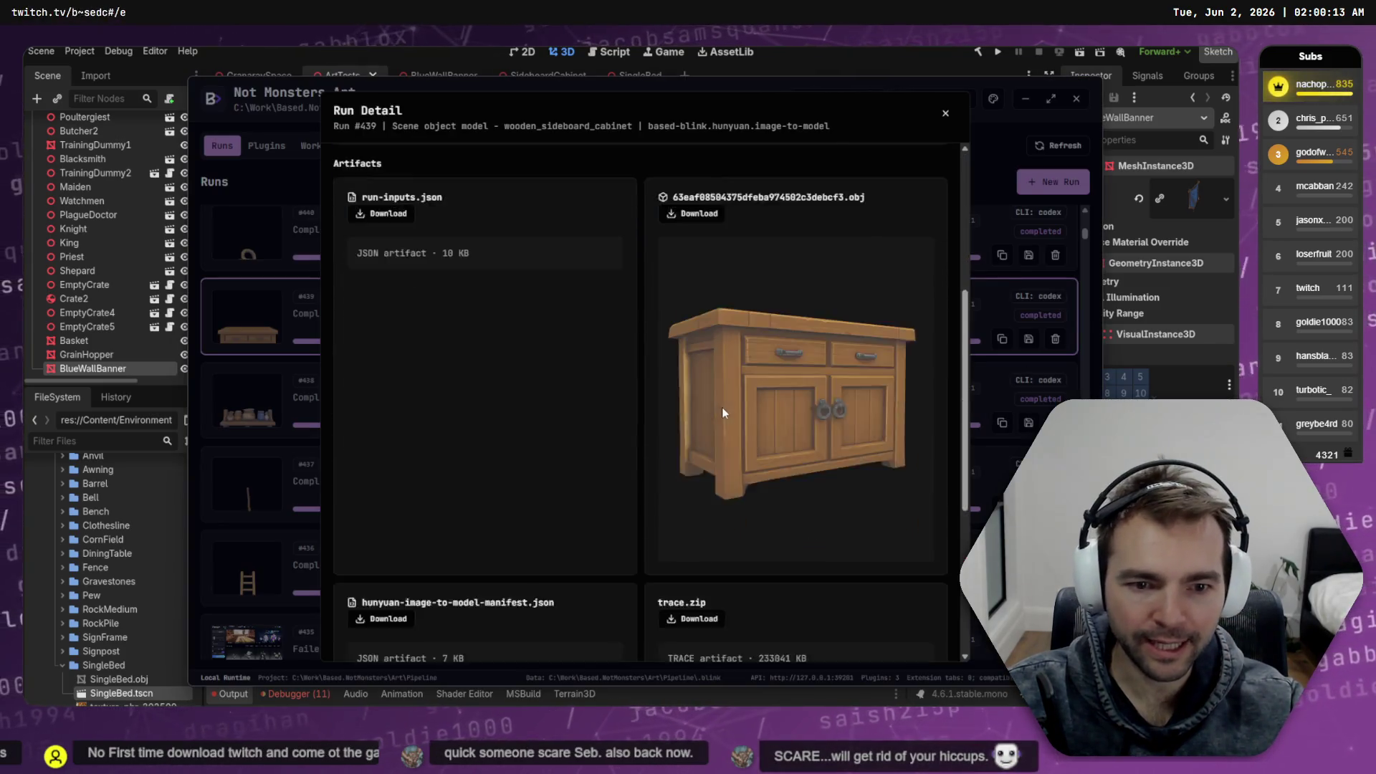
{"action": "left_click", "coordinate": [1098, 97]}
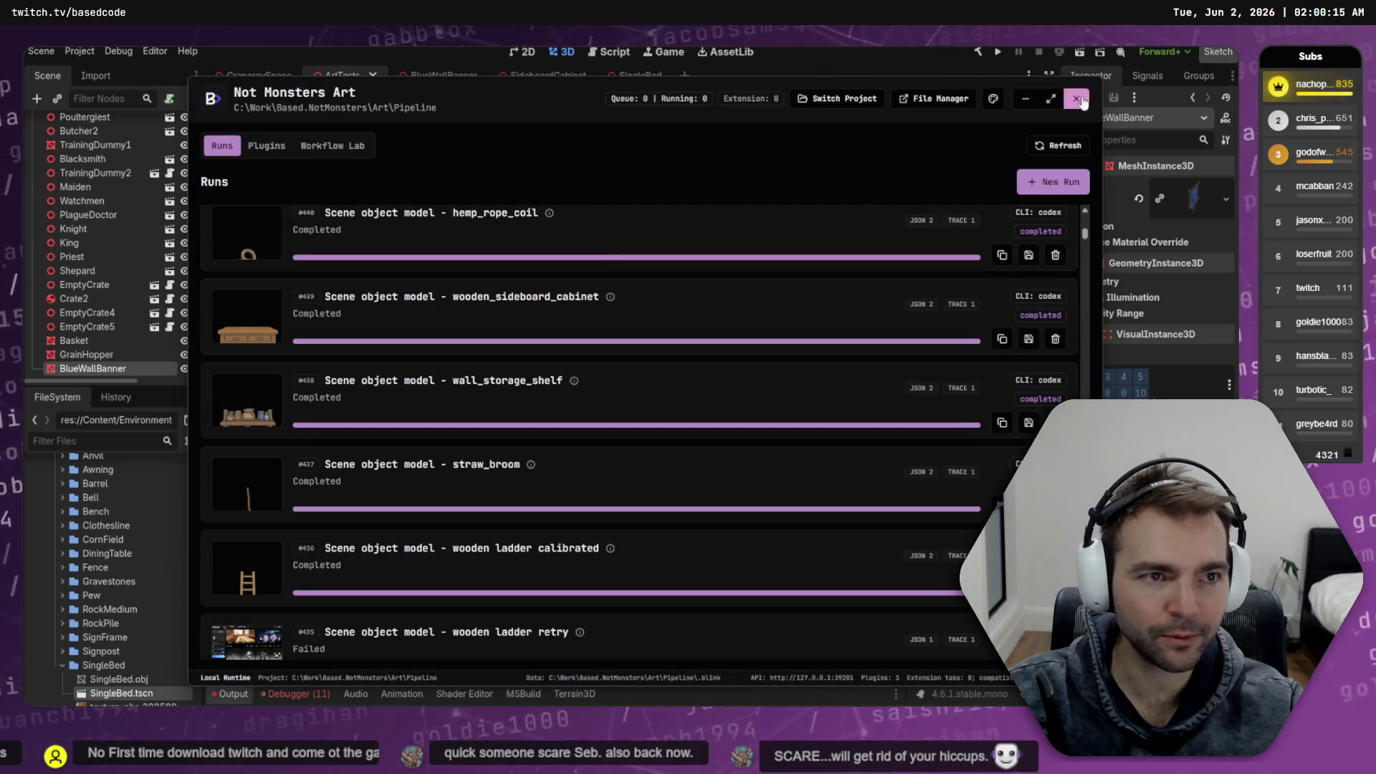
{"action": "left_click", "coordinate": [1075, 98]}
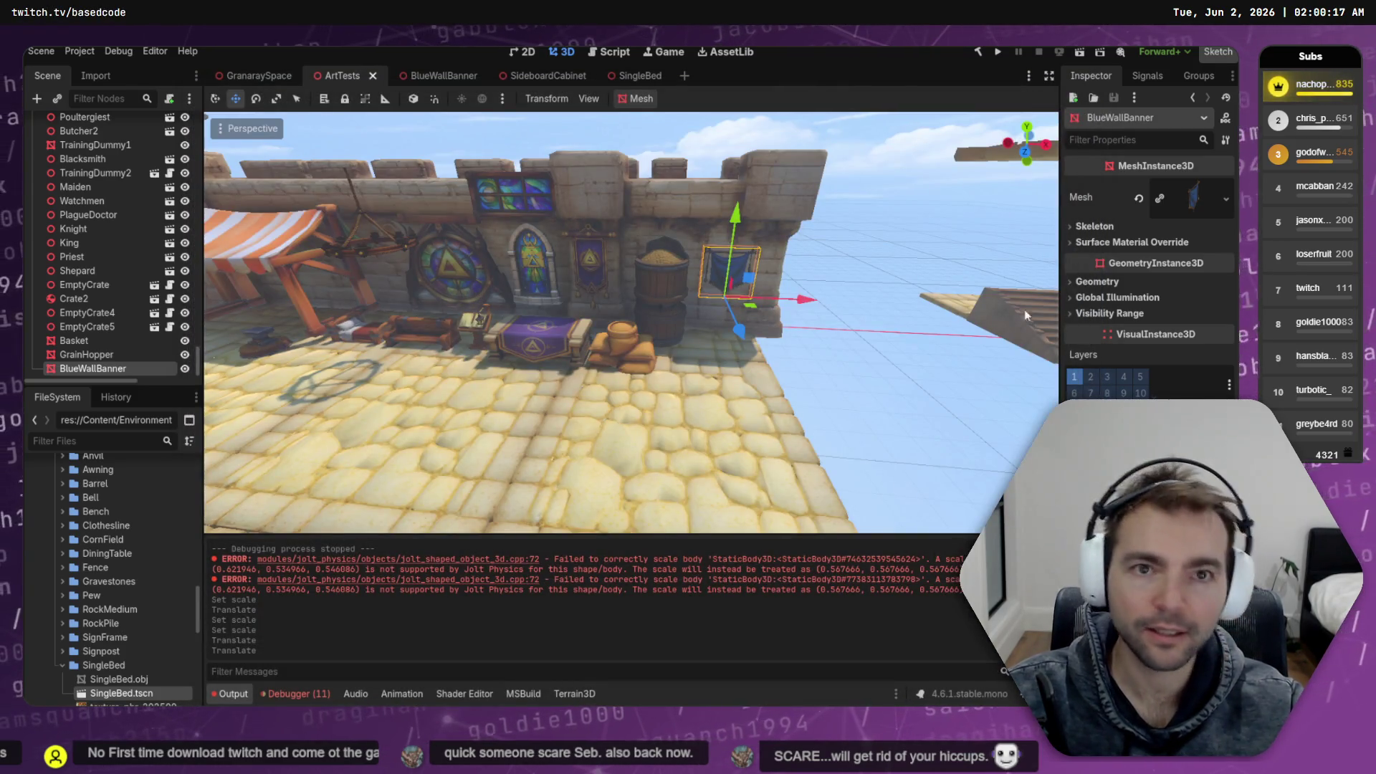
{"action": "key", "text": "alt+Tab"}
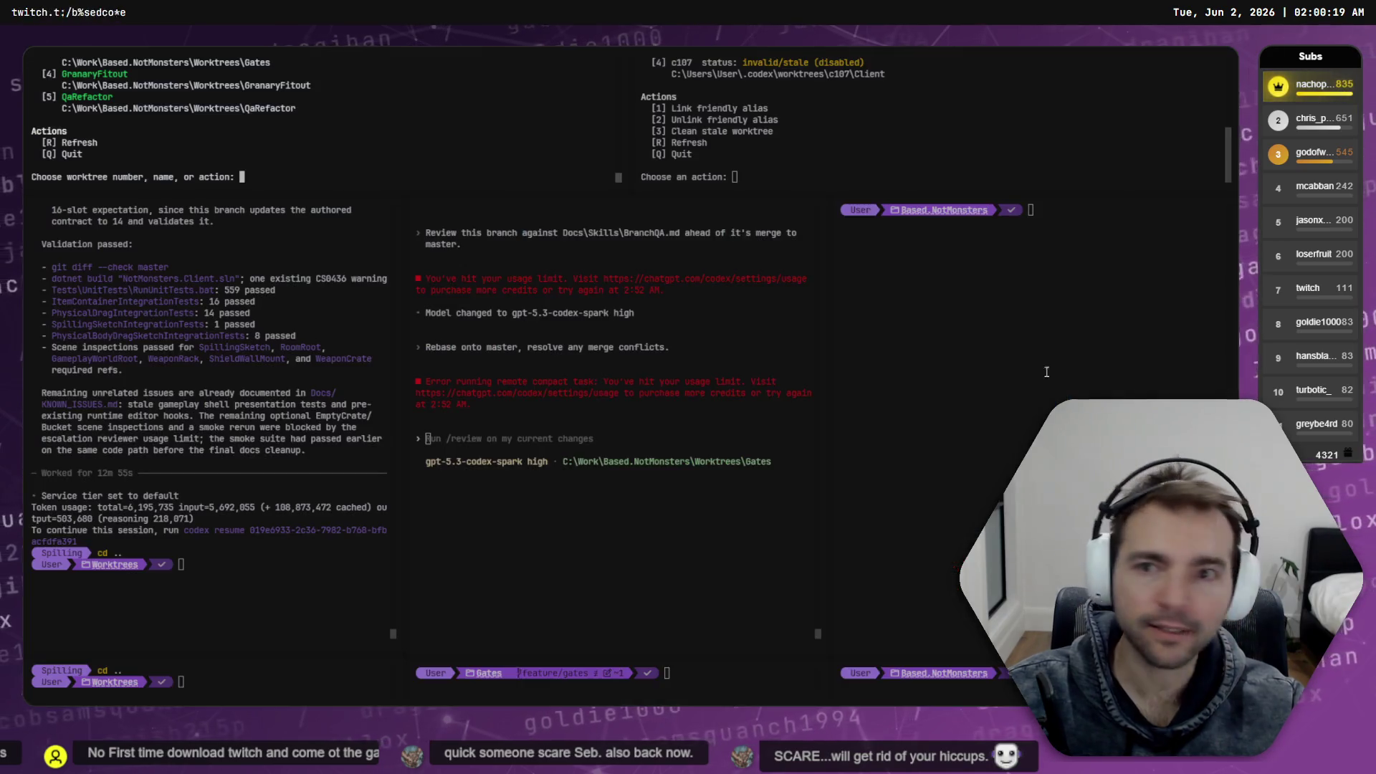
{"action": "key", "text": "alt+Tab"}
{"action": "key", "text": "Up"}
{"action": "key", "text": "Return"}
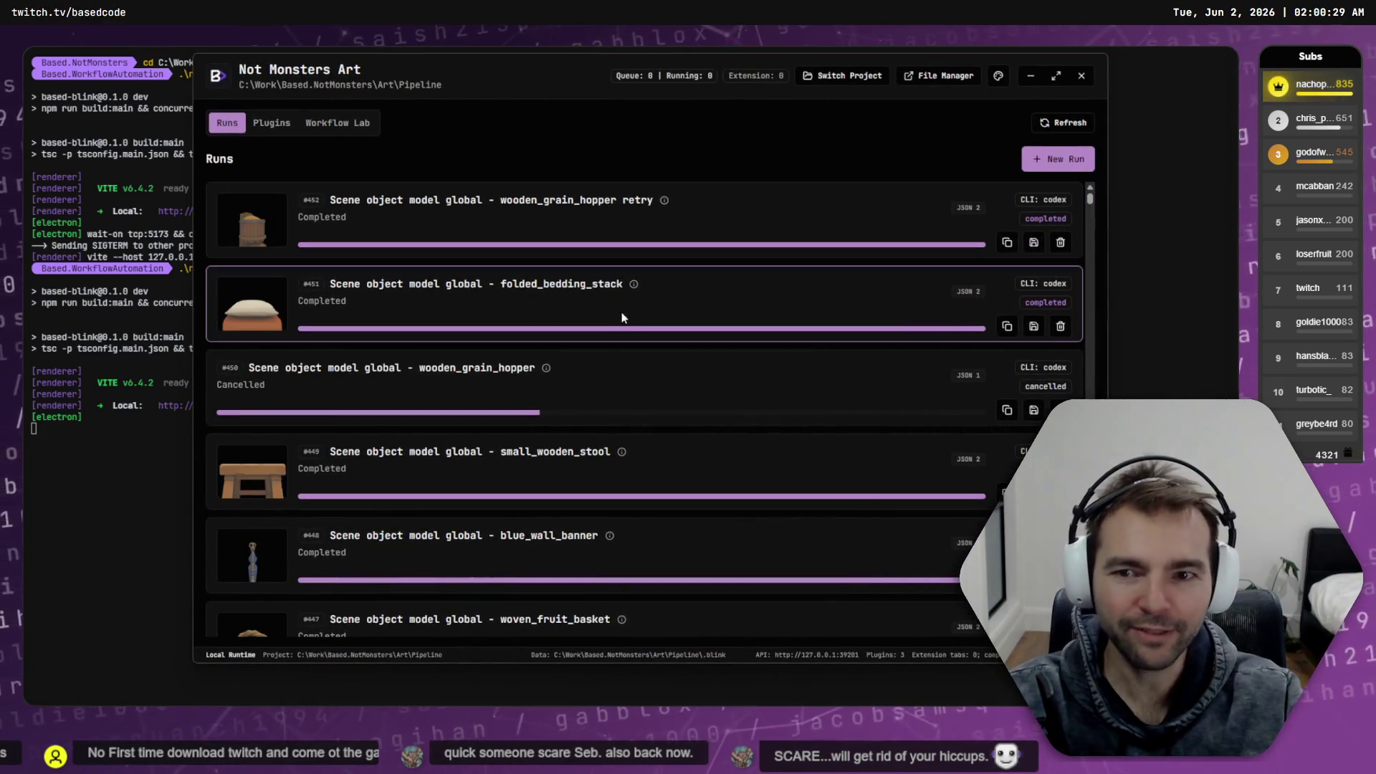
Inspect the run details of the generated hemp_rope_coil model
{"action": "scroll", "coordinate": [592, 365], "scroll_direction": "down", "scroll_amount": 2}
{"action": "scroll", "coordinate": [597, 373], "scroll_direction": "down", "scroll_amount": 2}
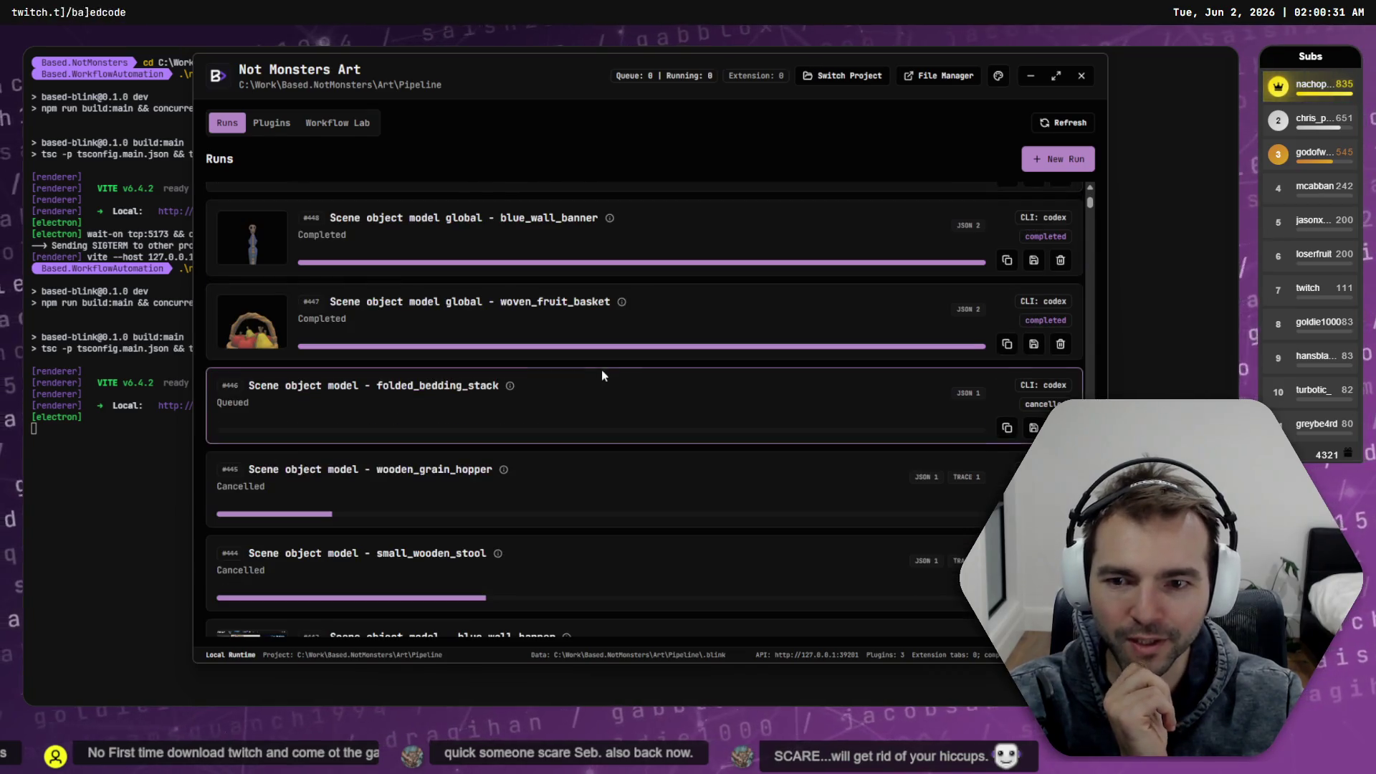
{"action": "scroll", "coordinate": [316, 433], "scroll_direction": "down", "scroll_amount": 4}
{"action": "scroll", "coordinate": [316, 444], "scroll_direction": "down", "scroll_amount": 2}
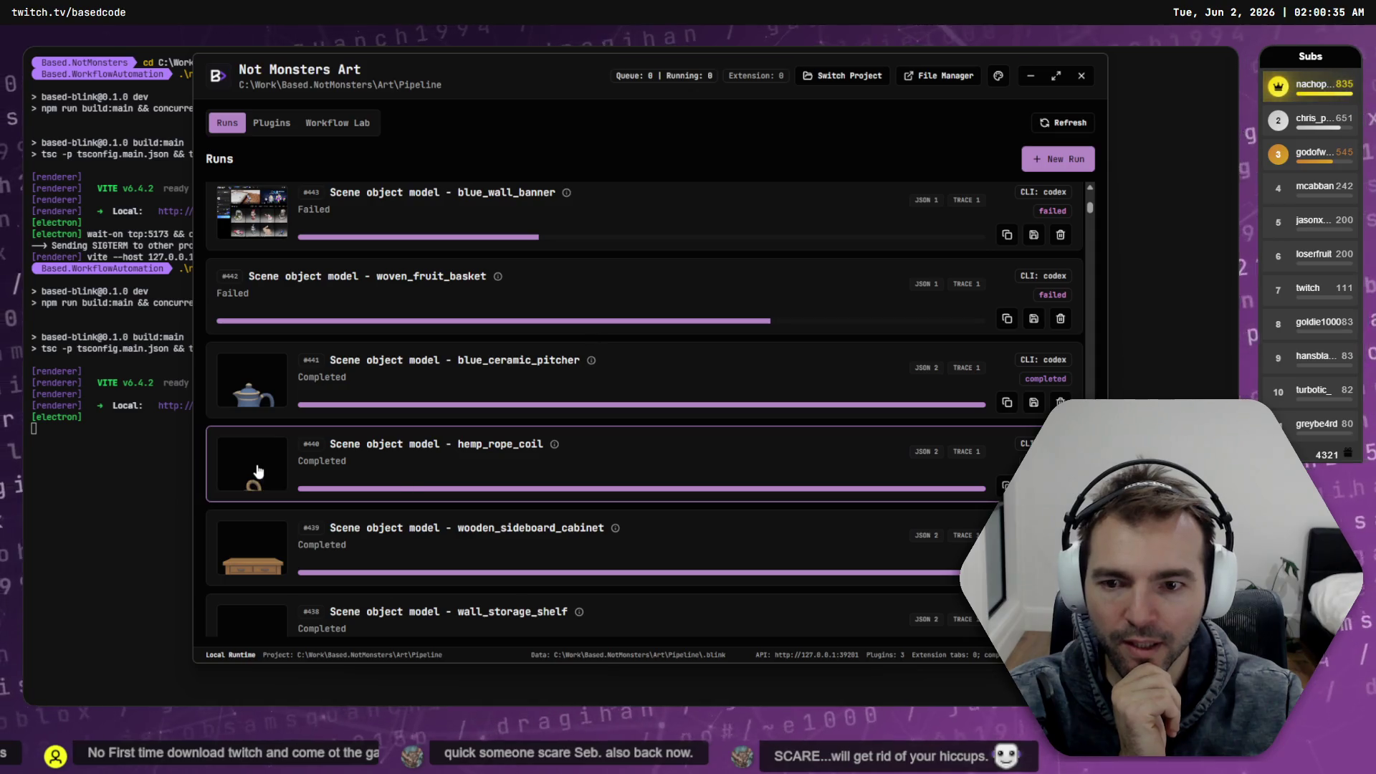
{"action": "left_click", "coordinate": [291, 466]}
{"action": "scroll", "coordinate": [771, 467], "scroll_direction": "down", "scroll_amount": 2}
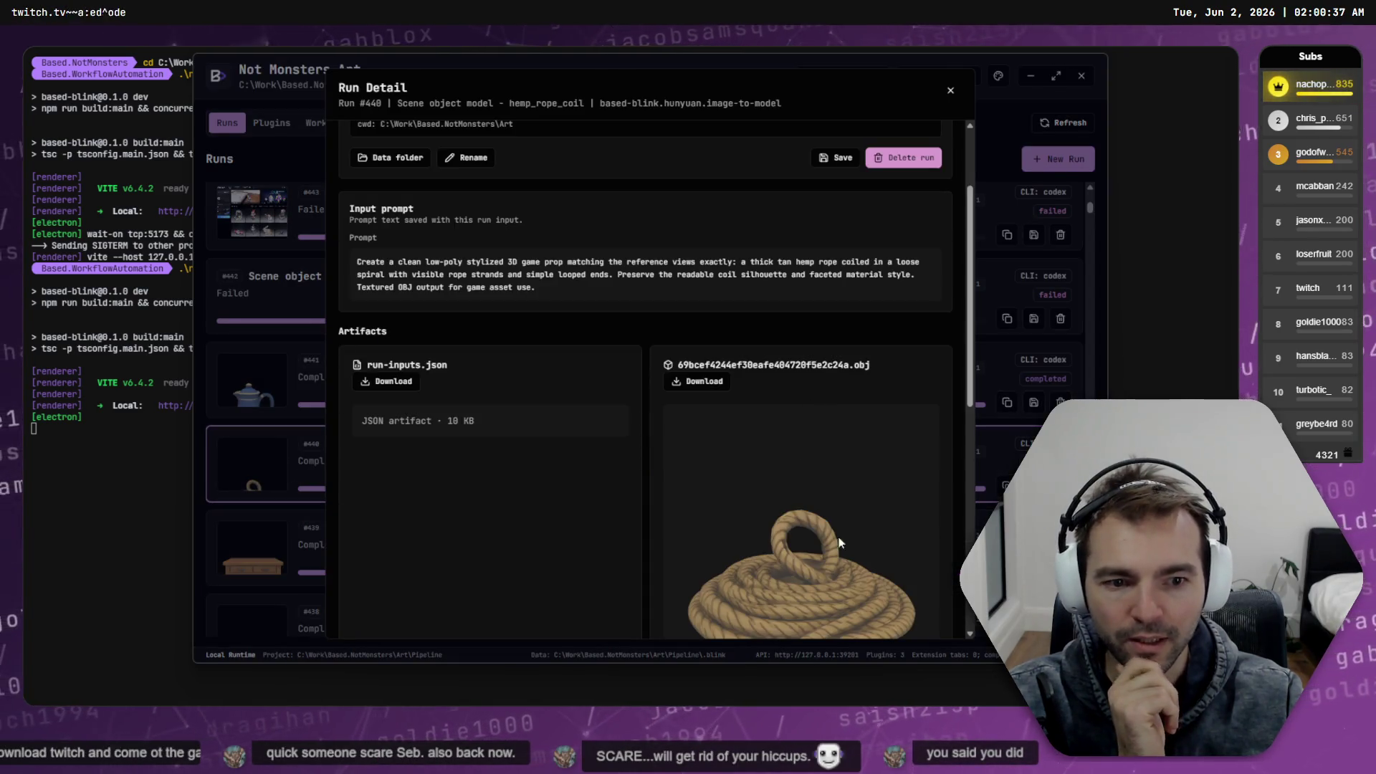
{"action": "key", "text": "Escape"}
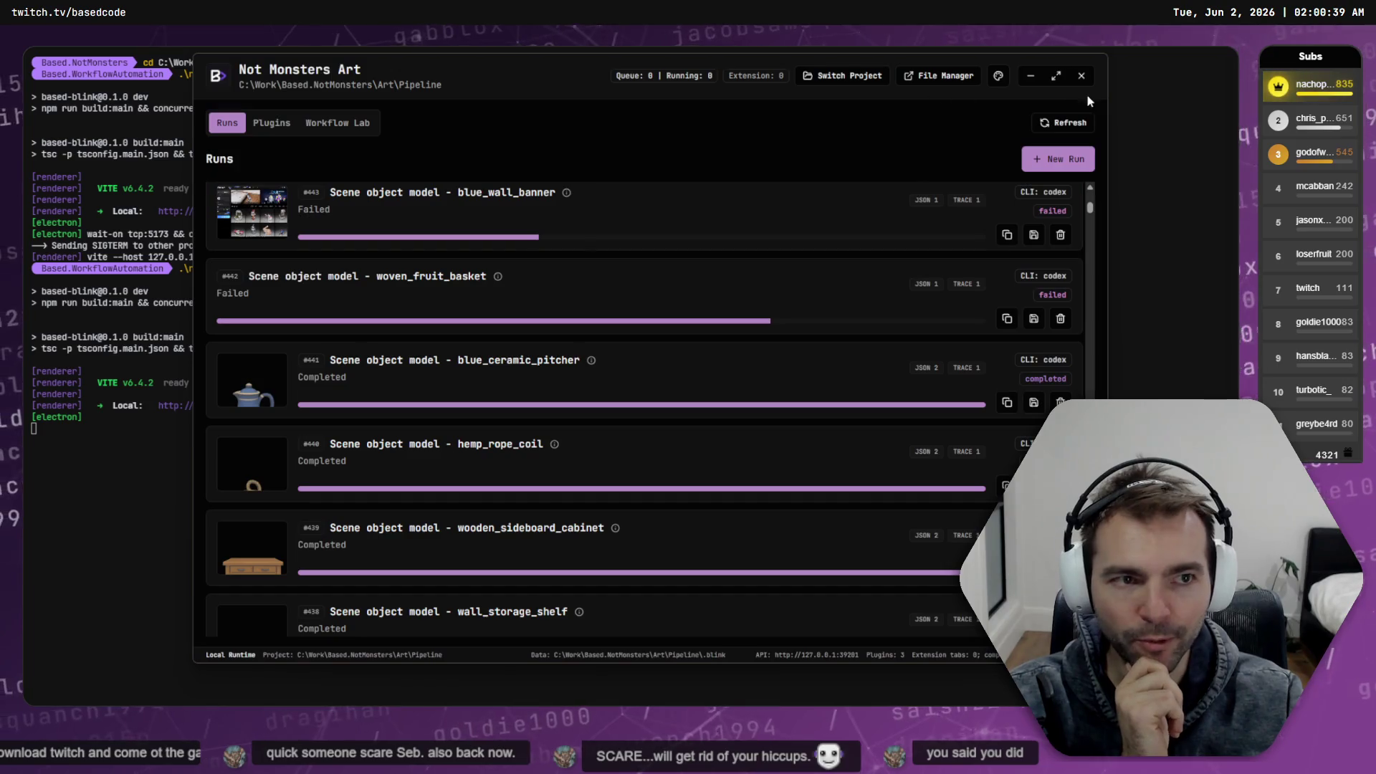
Review the wall_storage_shelf run, then bring up the straw_broom run's details
{"action": "scroll", "coordinate": [420, 421], "scroll_direction": "down", "scroll_amount": 5}
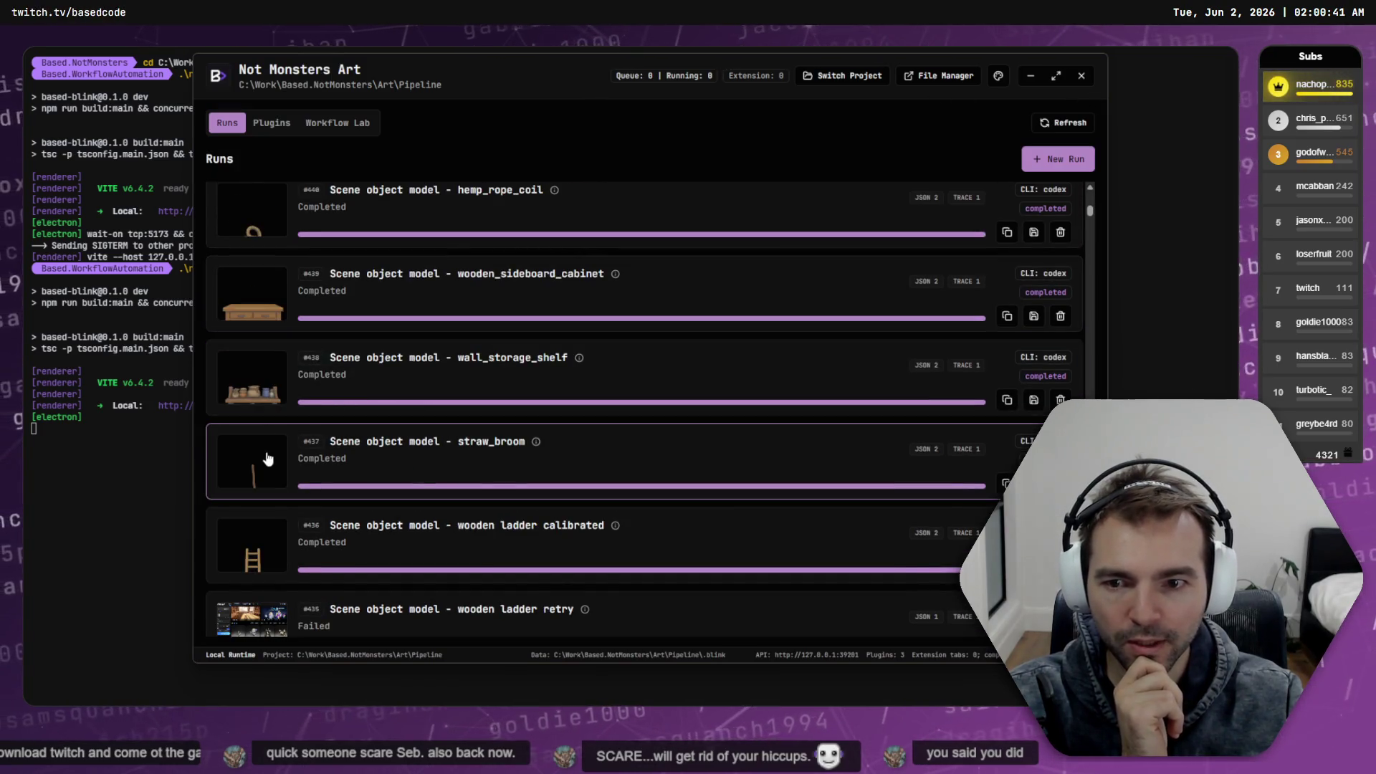
{"action": "left_click", "coordinate": [254, 377]}
{"action": "scroll", "coordinate": [676, 458], "scroll_direction": "down", "scroll_amount": 5}
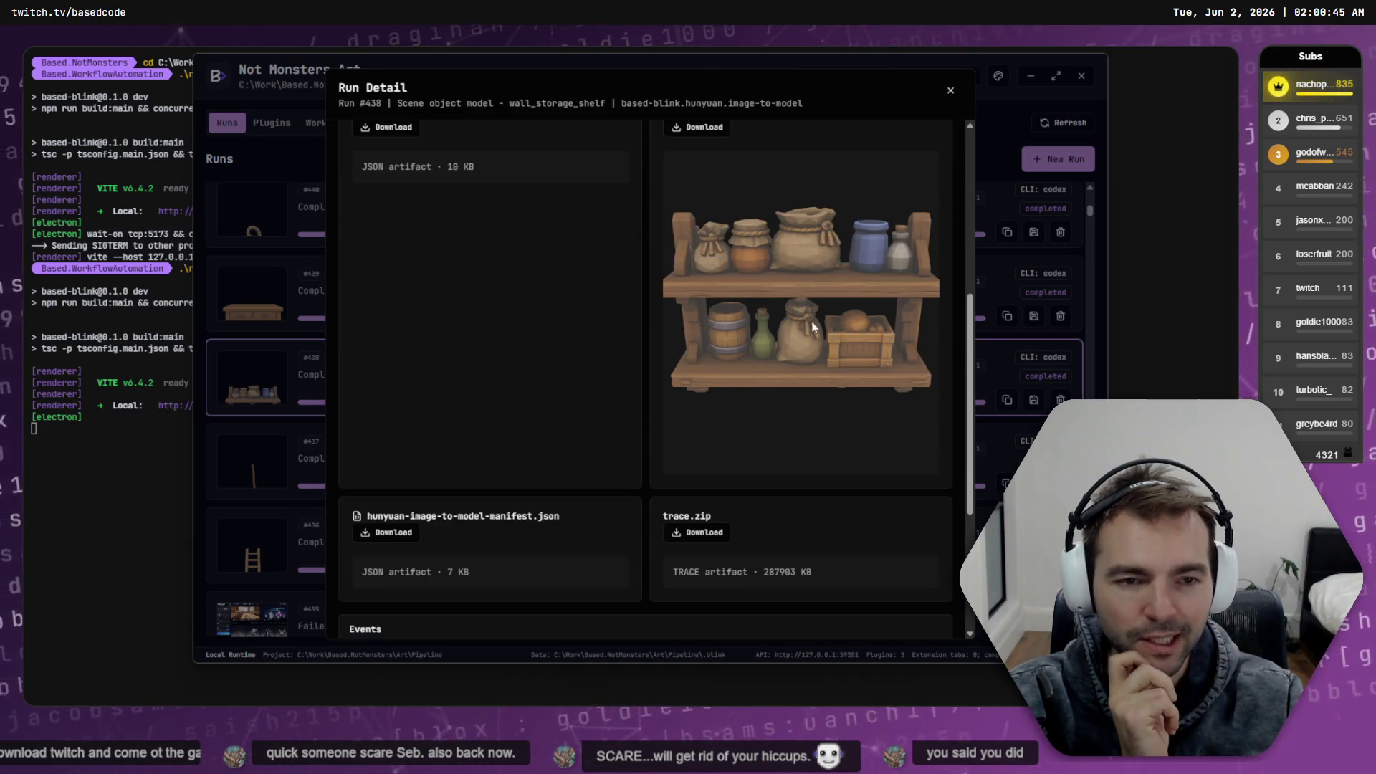
{"action": "left_click", "coordinate": [289, 277]}
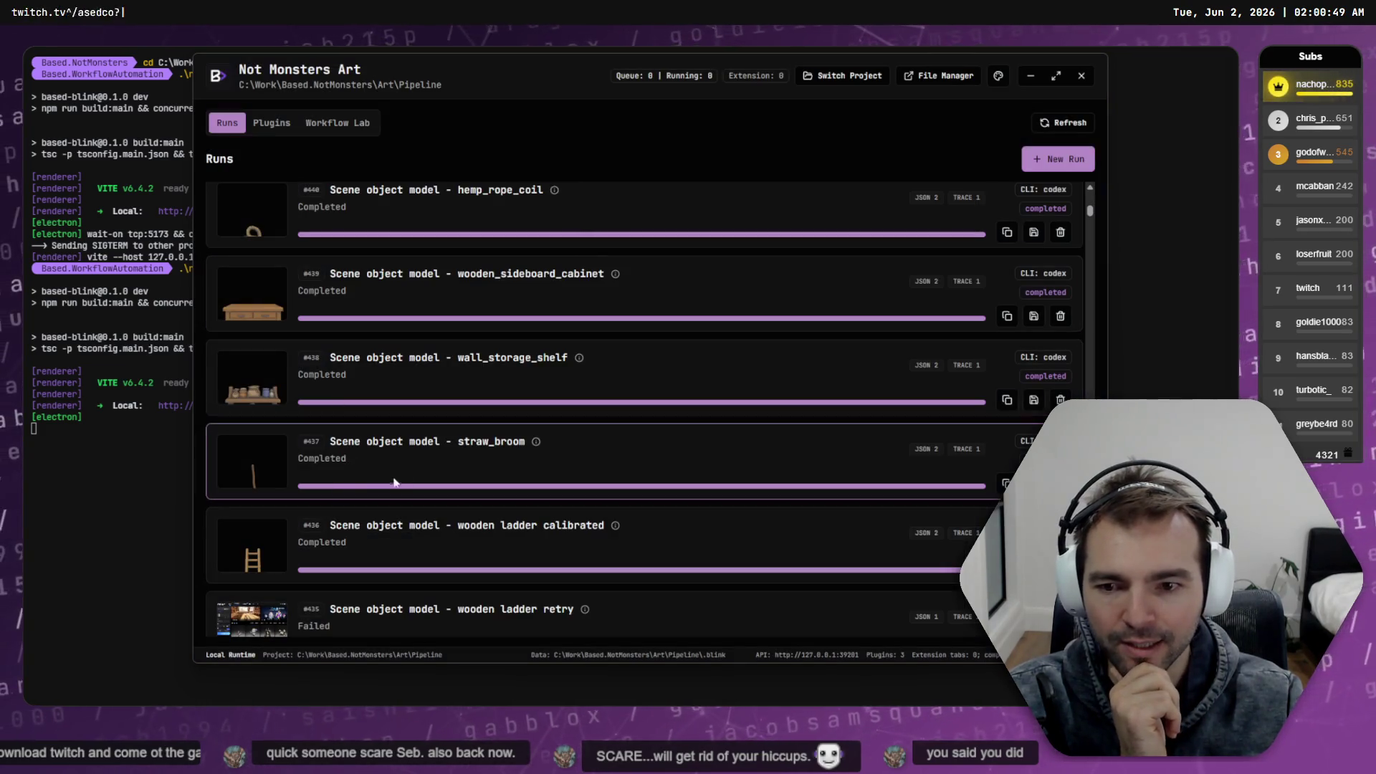
{"action": "left_click", "coordinate": [256, 477]}
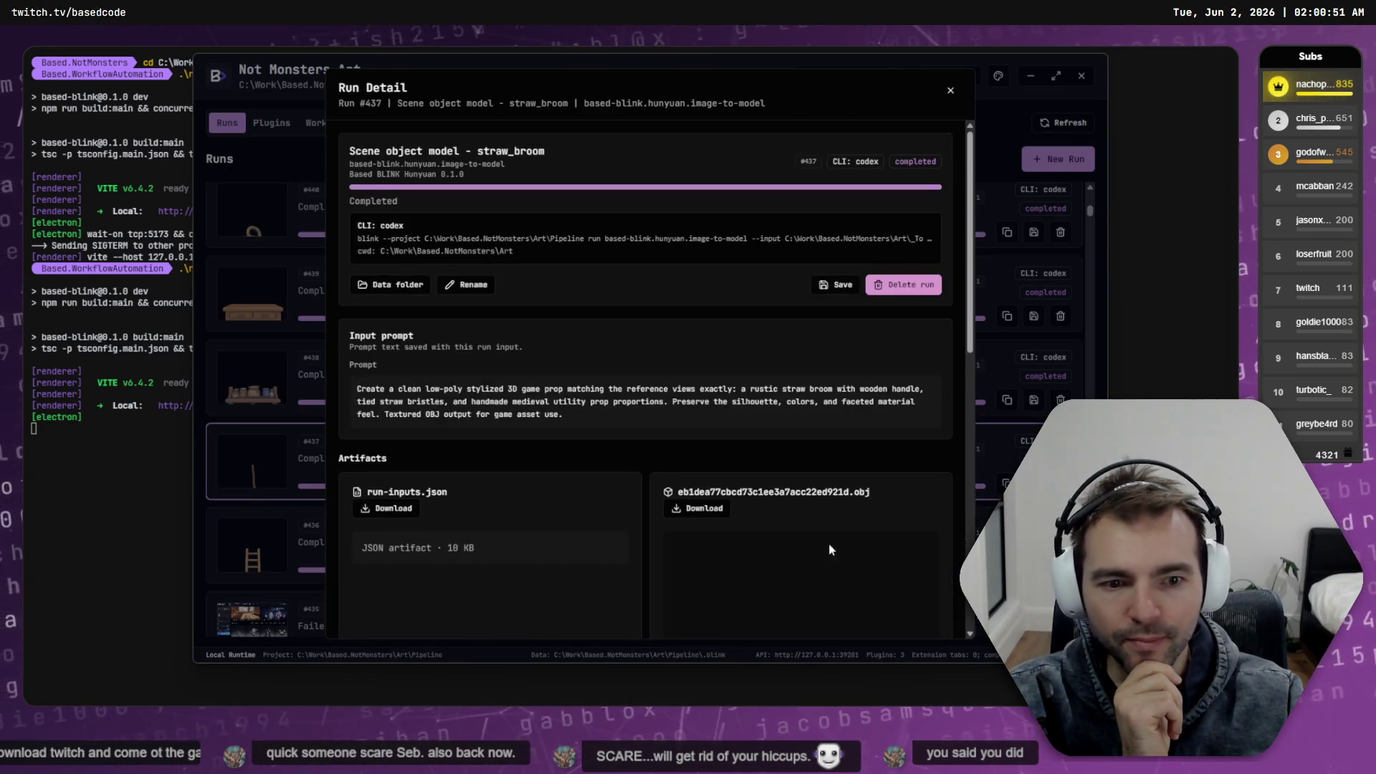
{"action": "scroll", "coordinate": [804, 337], "scroll_direction": "down", "scroll_amount": 5}
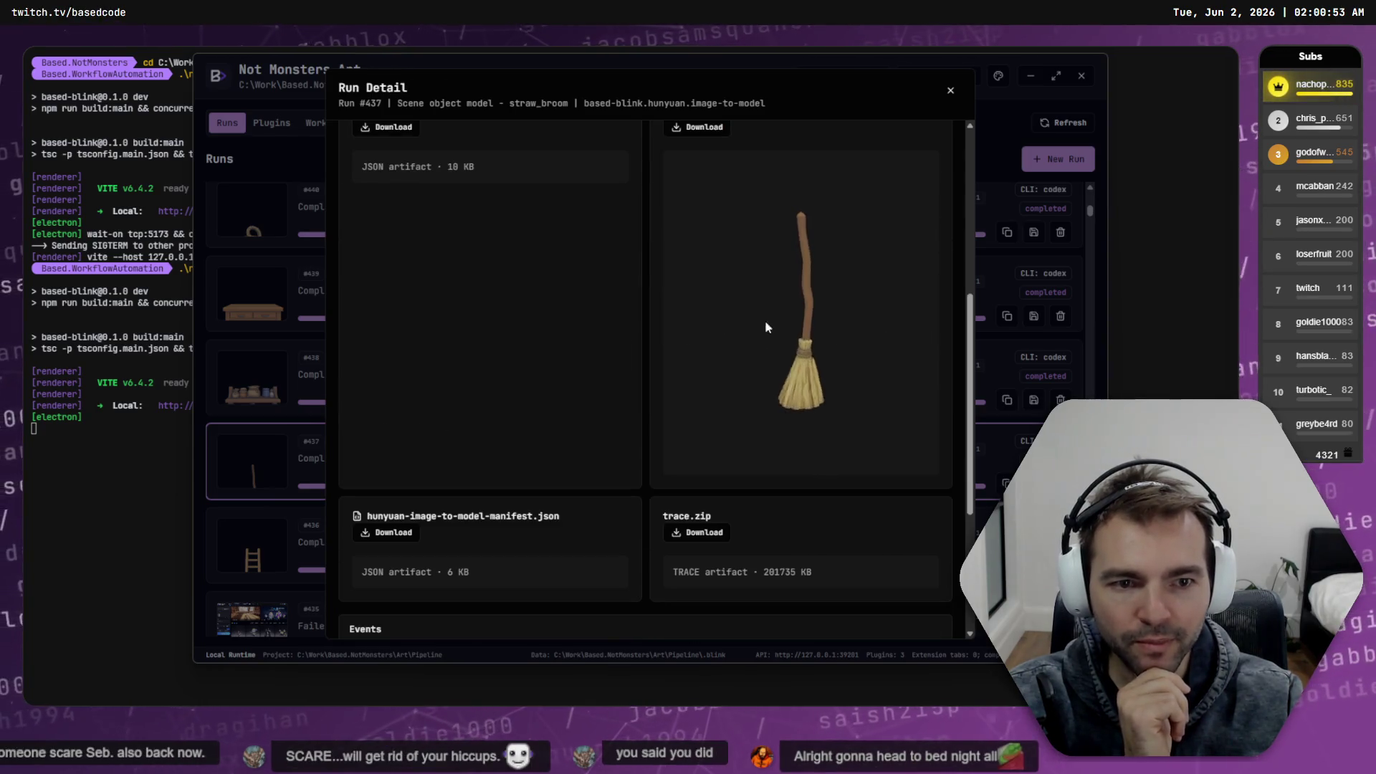